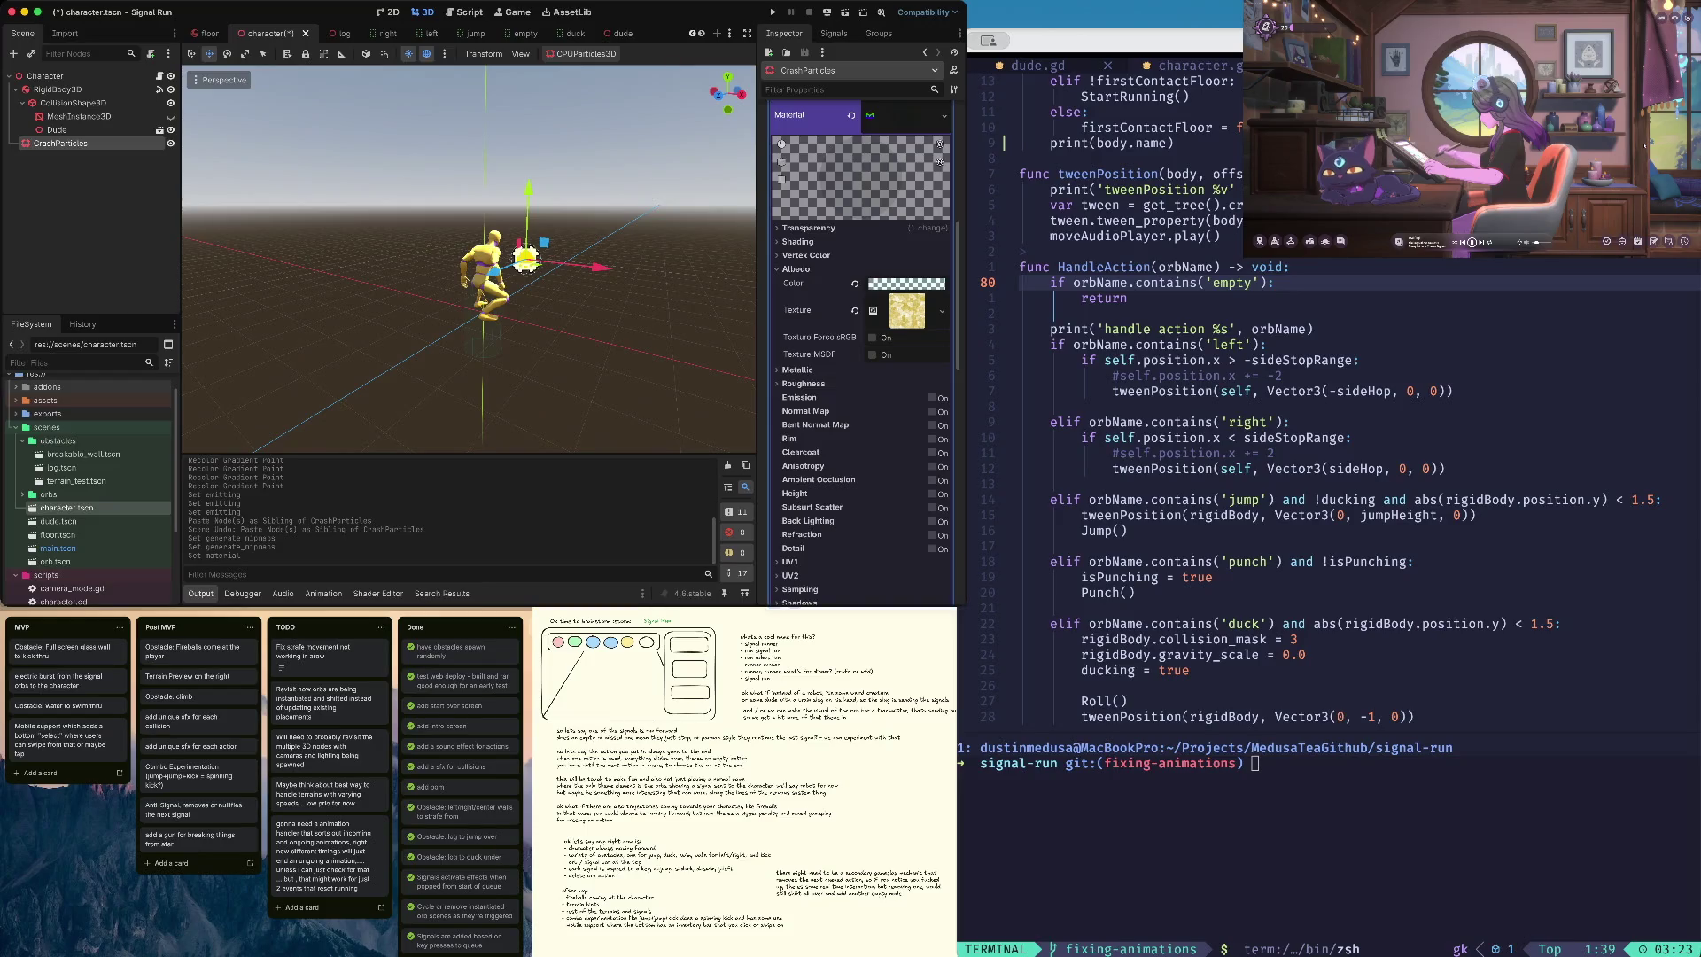
# - Tint the CrashParticles albedo a dull olive yellow (170, 170, 22) and turn Emitting on
pyautogui.click(906, 284)
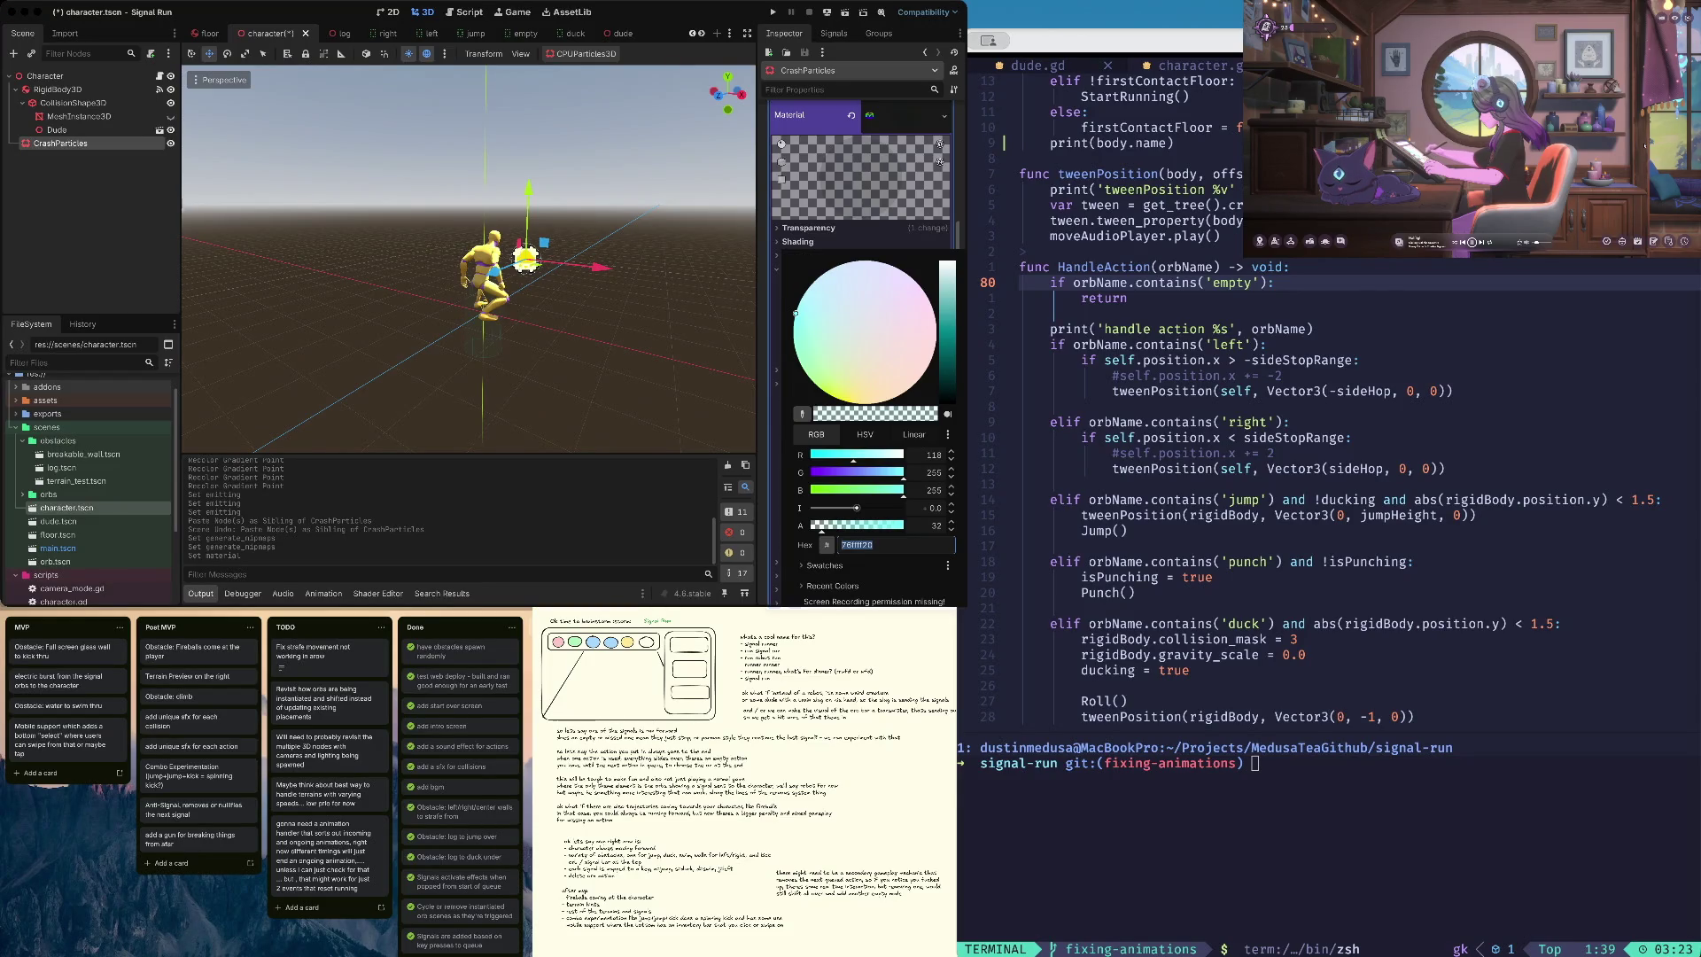
pyautogui.click(825, 391)
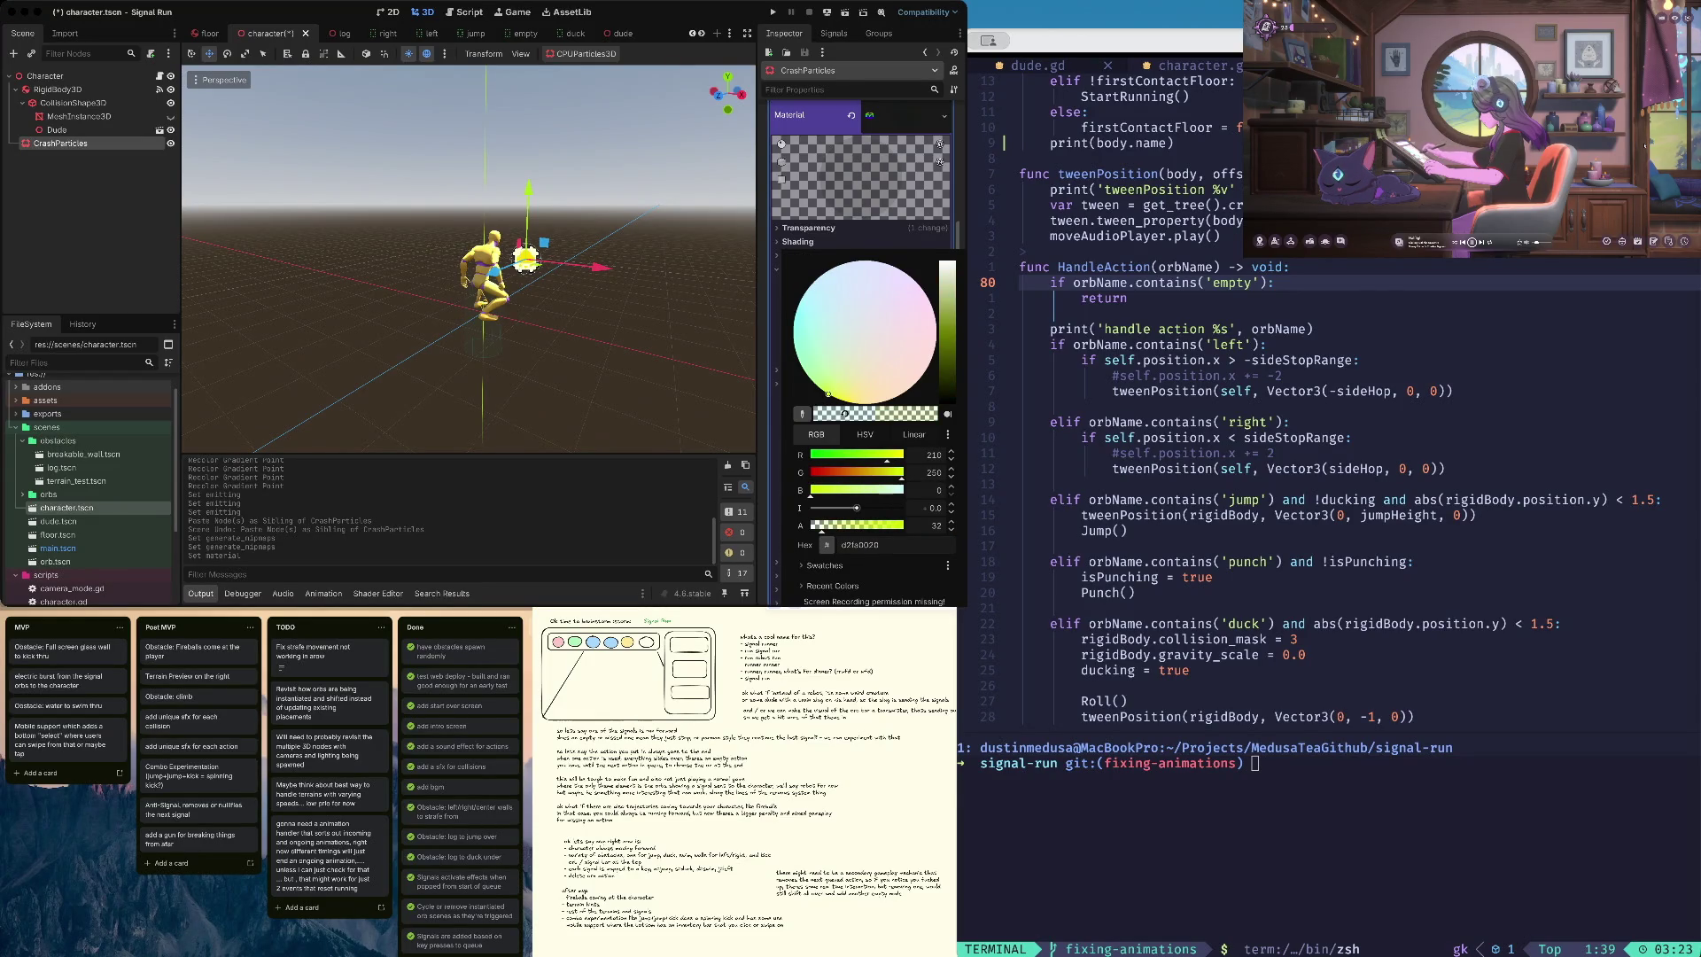
pyautogui.click(844, 383)
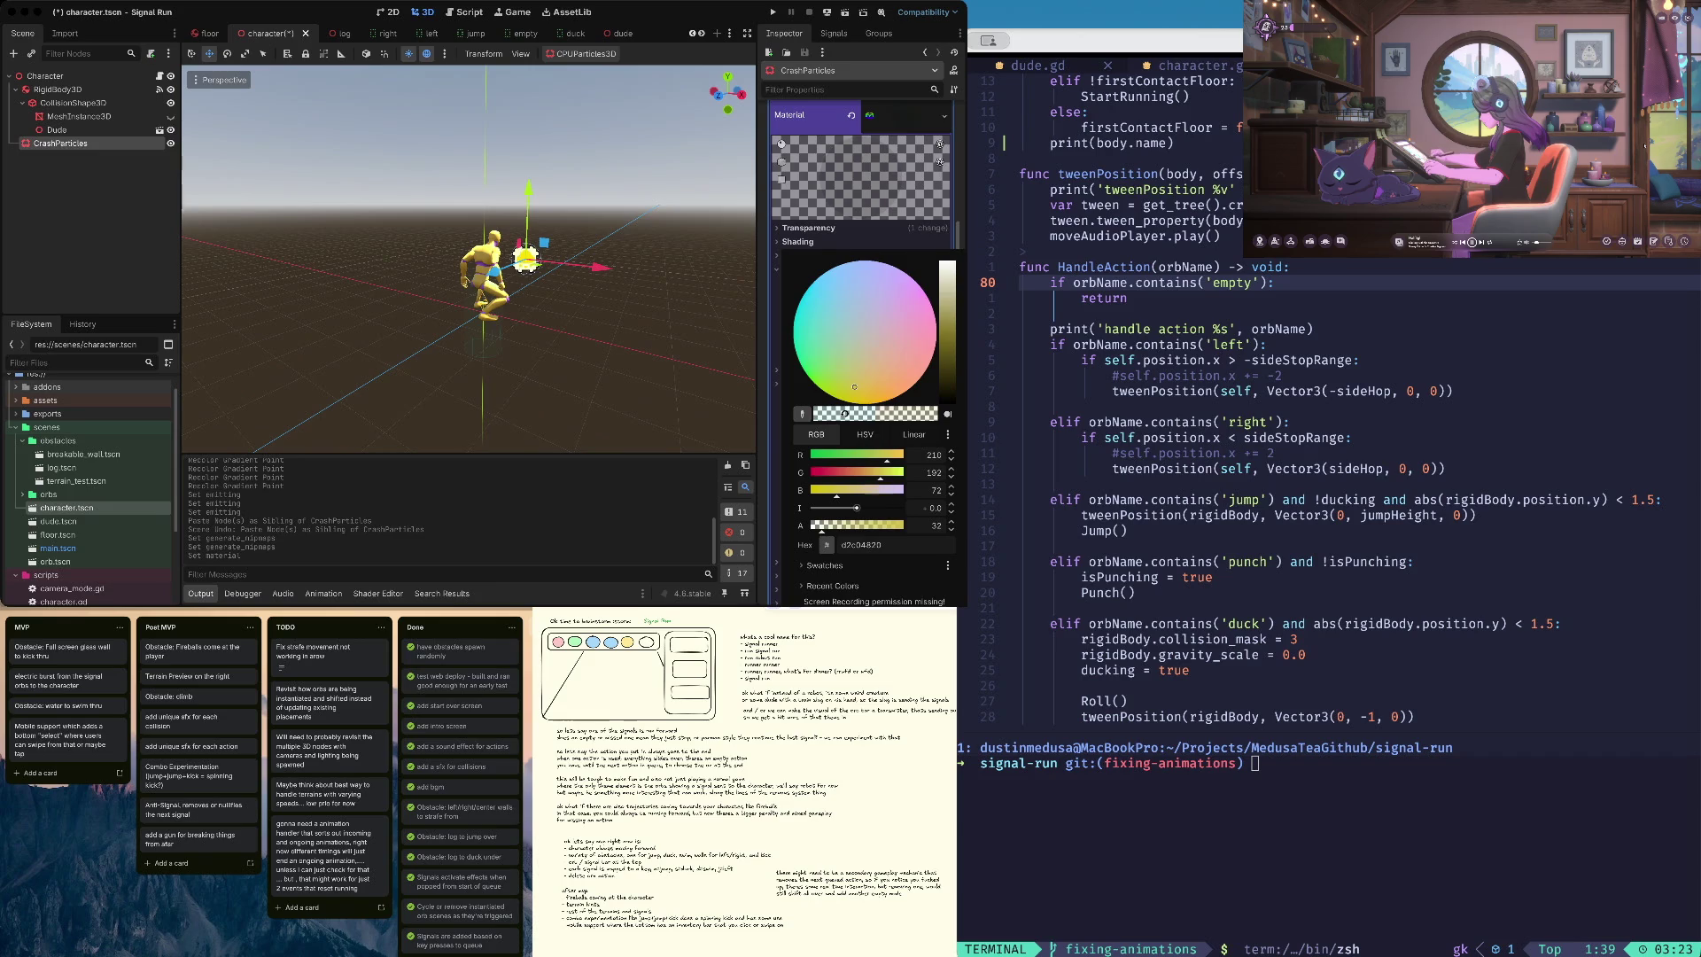
pyautogui.moveTo(947, 296); pyautogui.dragTo(947, 309)
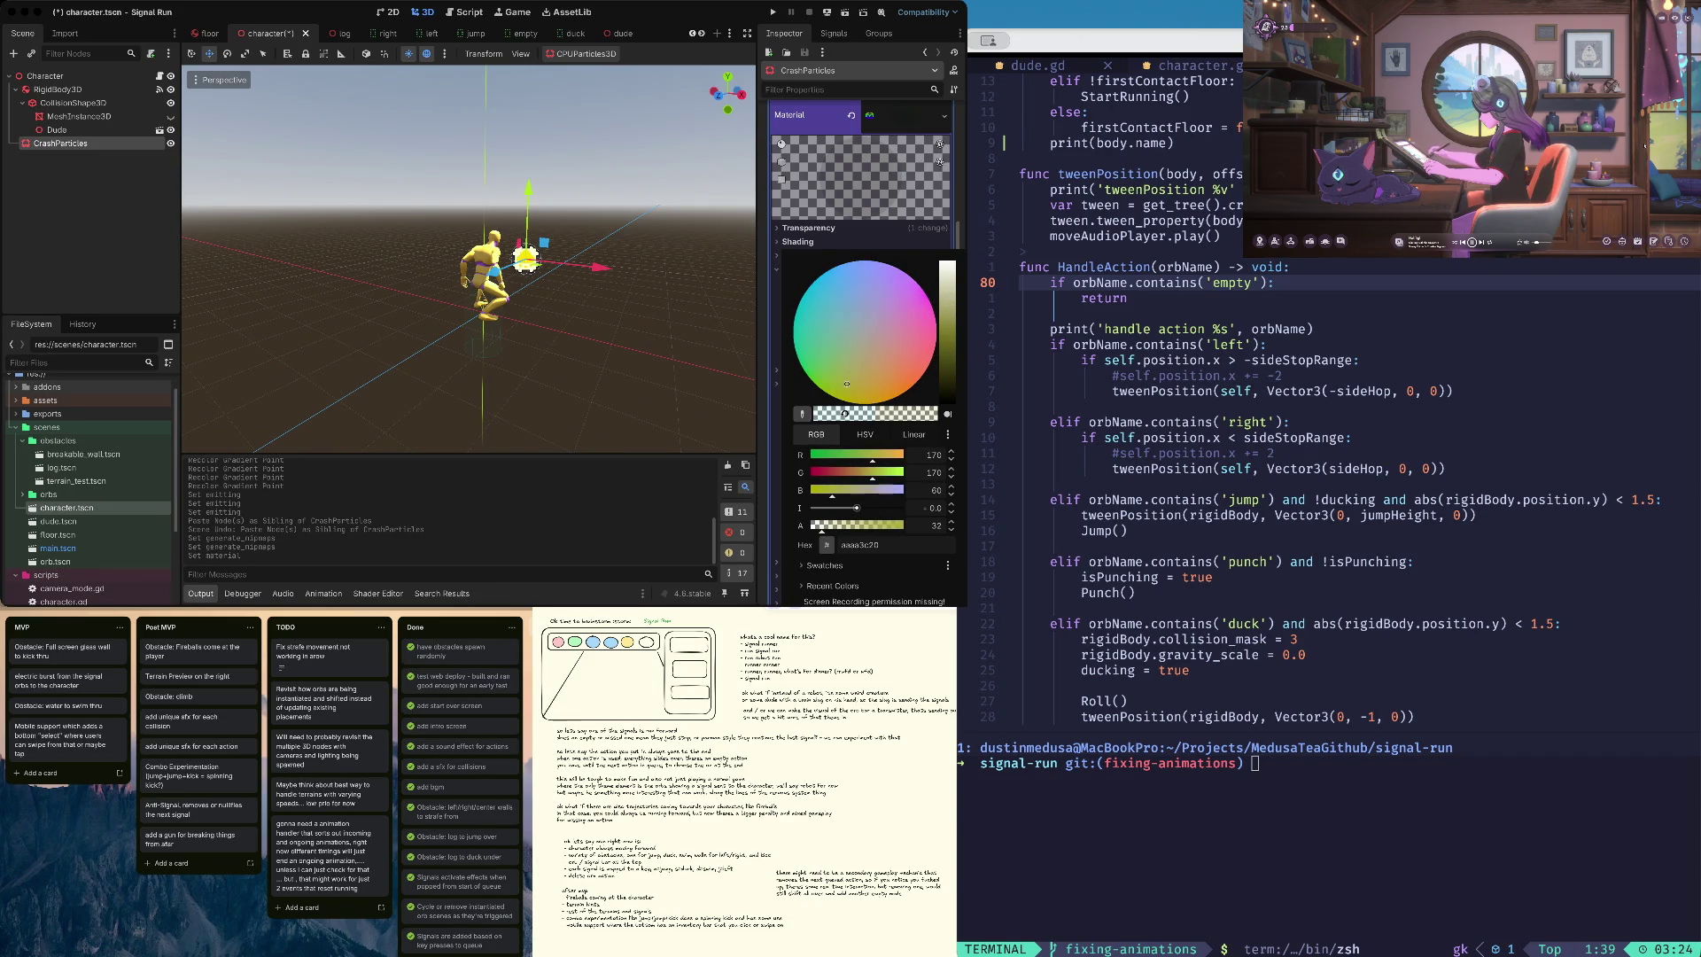
pyautogui.moveTo(843, 395); pyautogui.dragTo(844, 396)
pyautogui.press('Escape')
pyautogui.scroll(10, 859, 354)
pyautogui.click(866, 130)
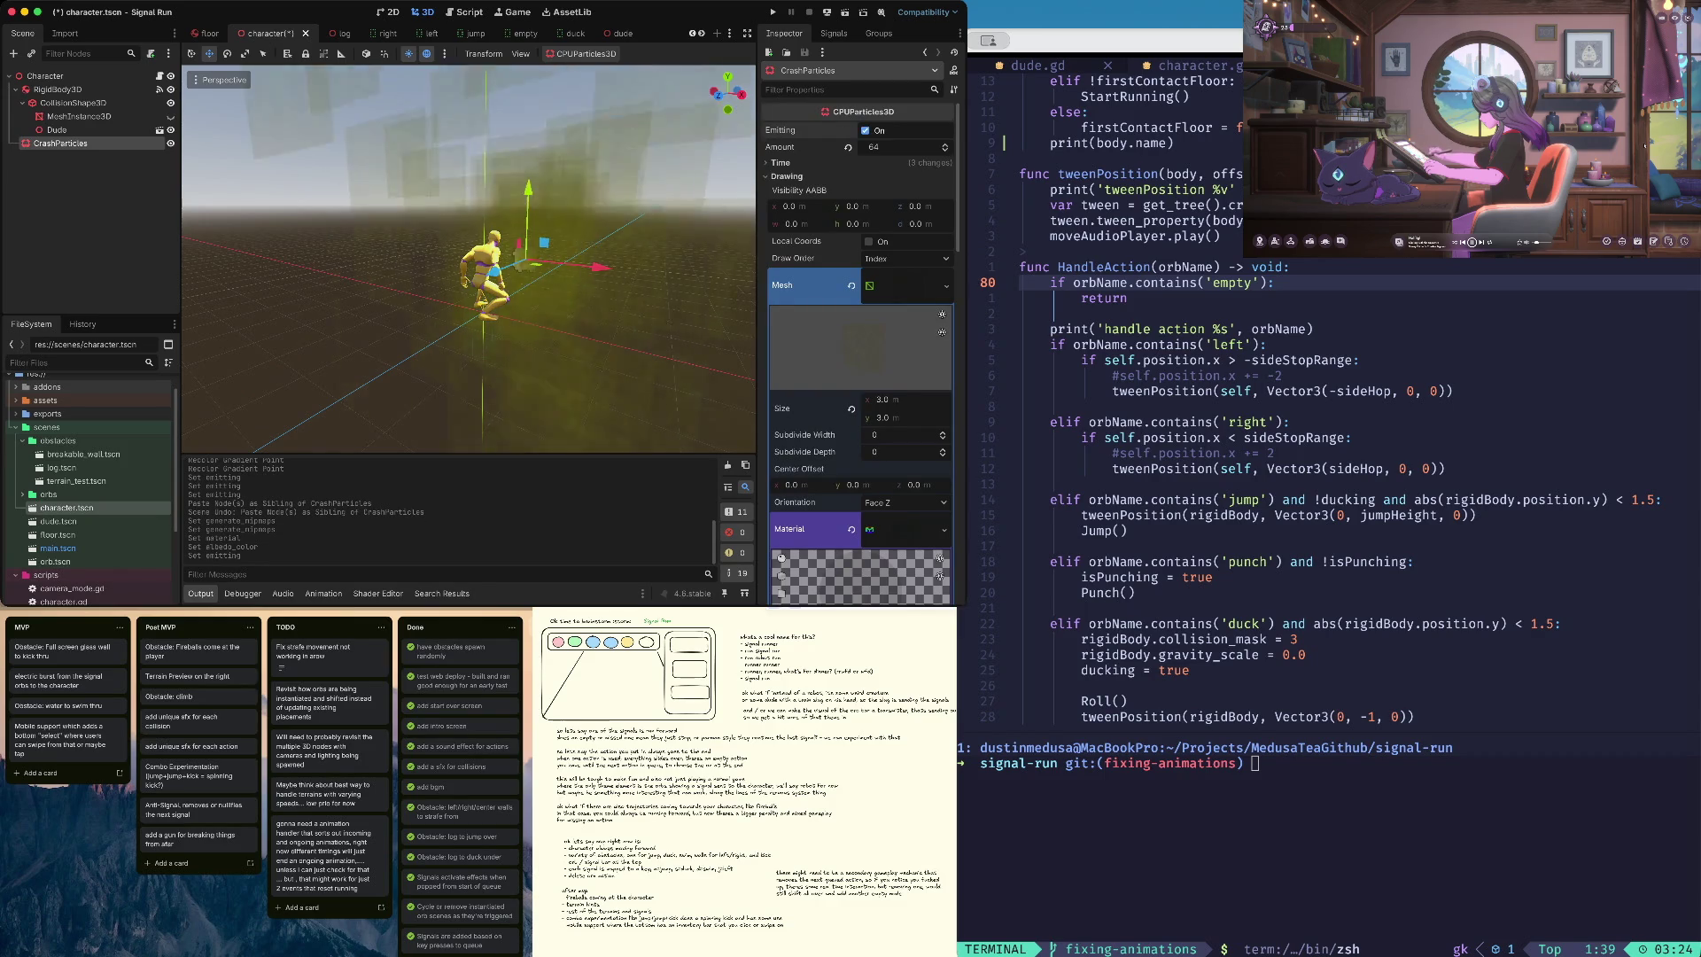
# - Replay the particle emission, expand the Time settings, and frame the particles with F
pyautogui.scroll(-2, 859, 354)
pyautogui.scroll(2, 860, 355)
pyautogui.click(866, 130)
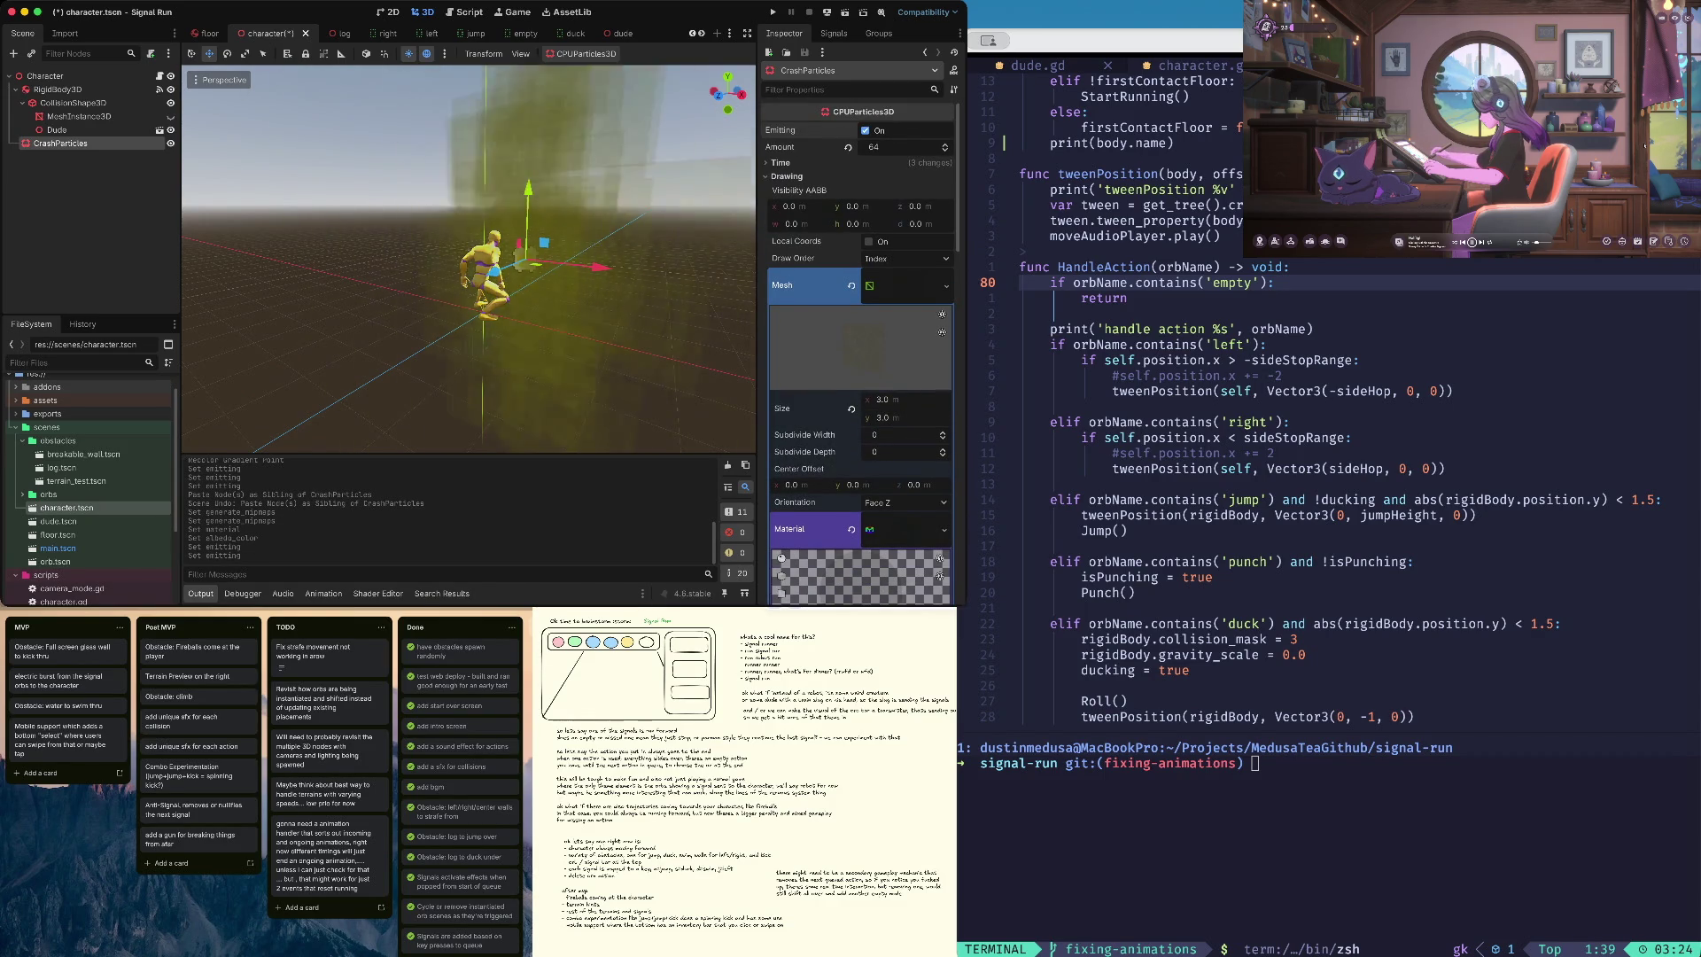
pyautogui.click(780, 162)
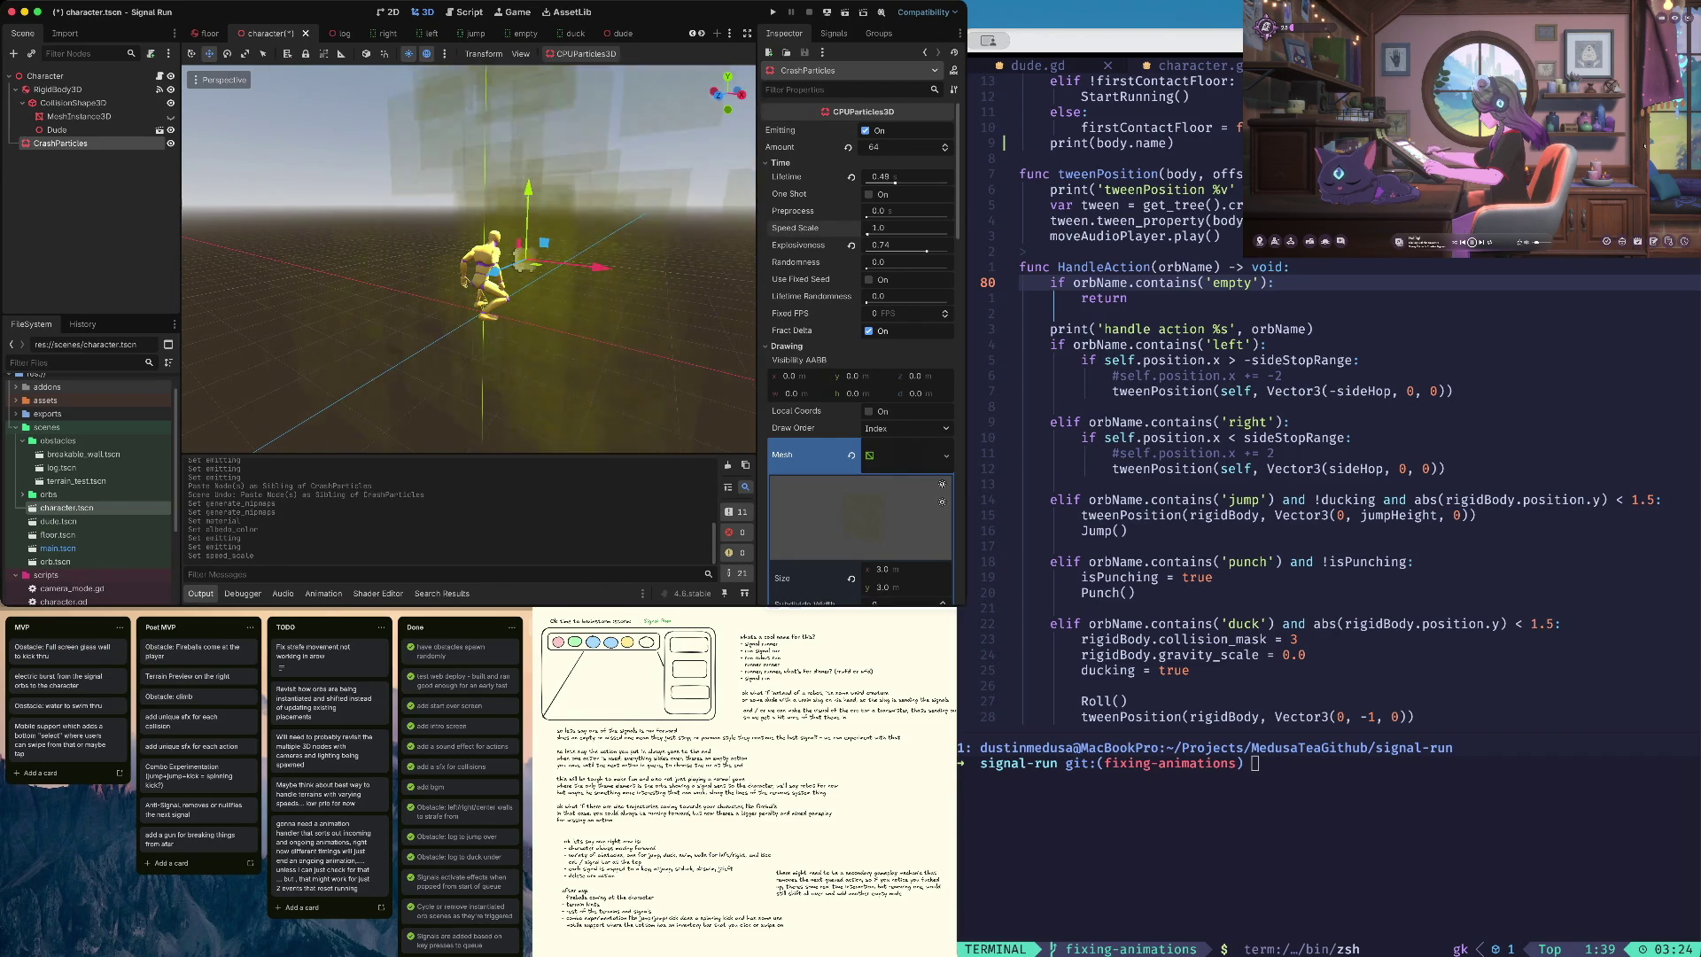
pyautogui.scroll(-10, 869, 233)
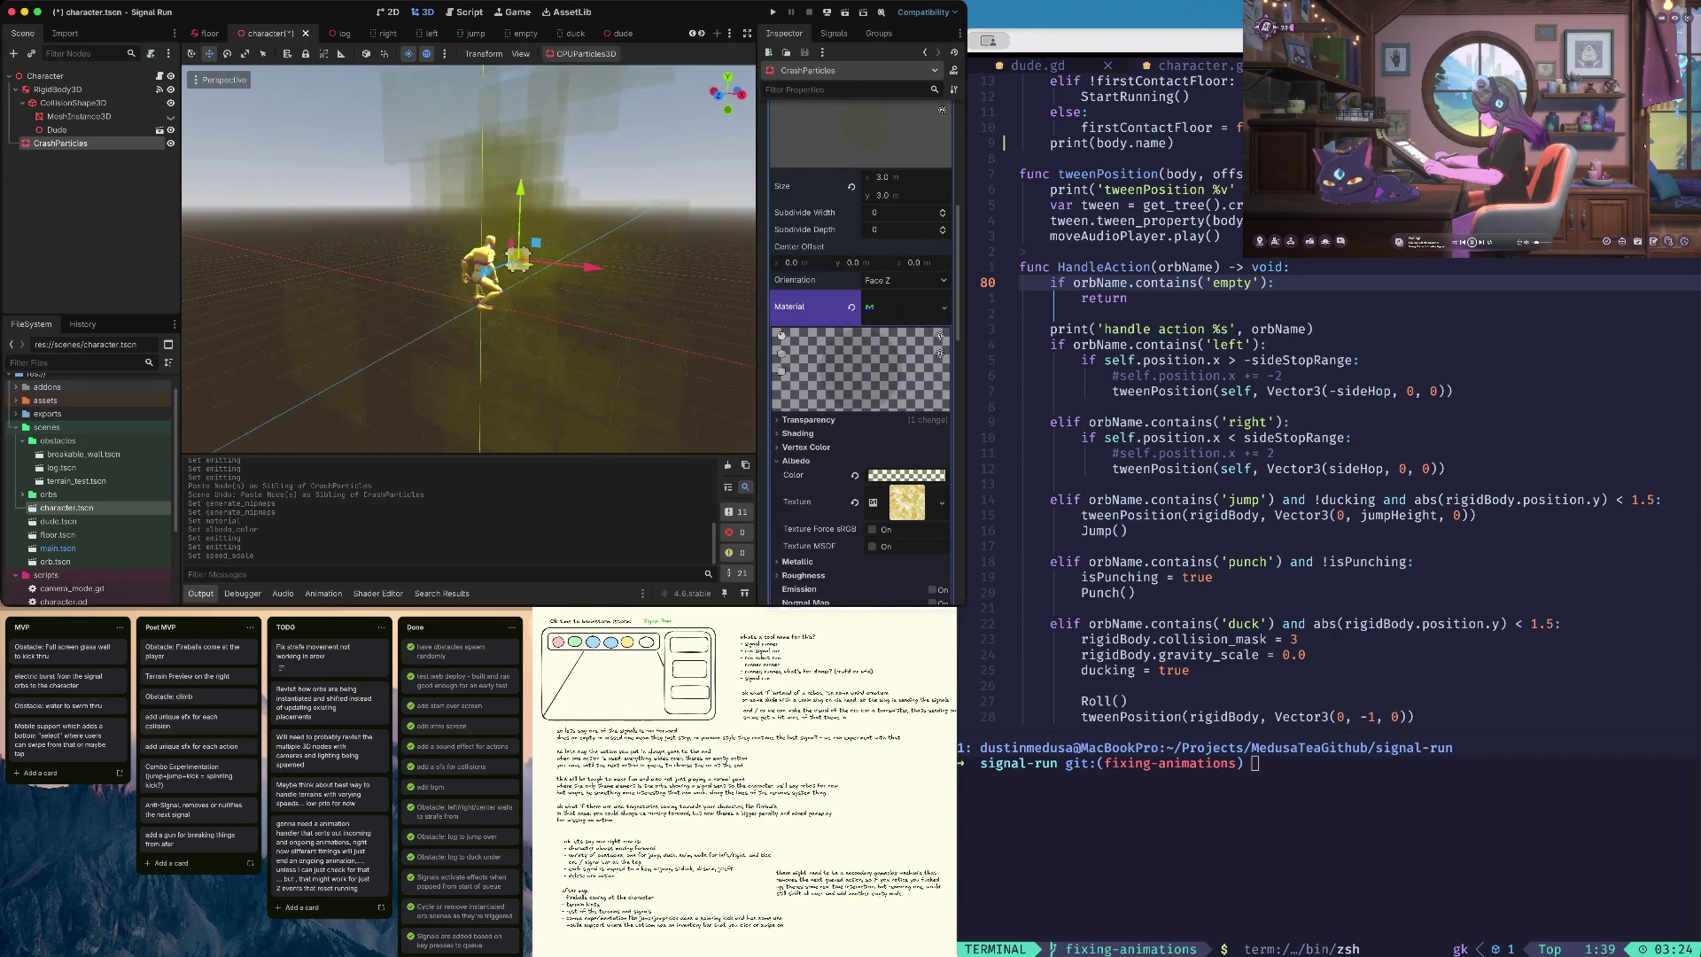
pyautogui.press('f')
# - Expand the albedo NoiseTexture settings to reveal its gold-to-white Color Ramp
pyautogui.hscroll(-3, 469, 257)
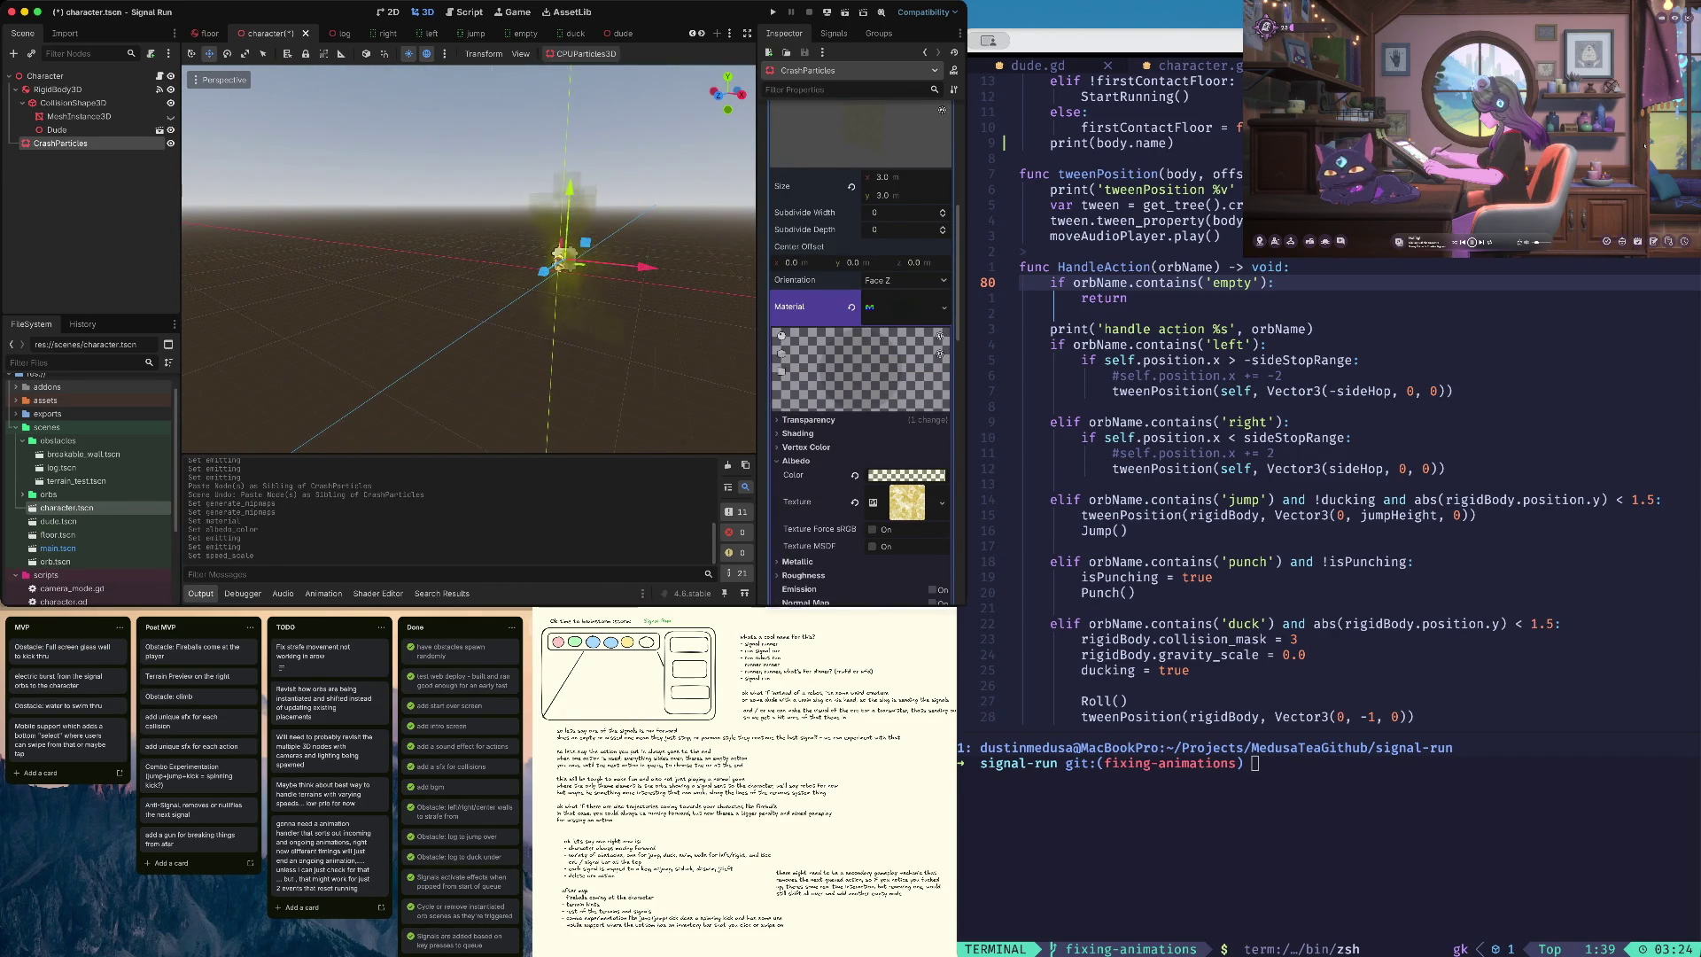
pyautogui.click(907, 501)
pyautogui.scroll(-4, 859, 354)
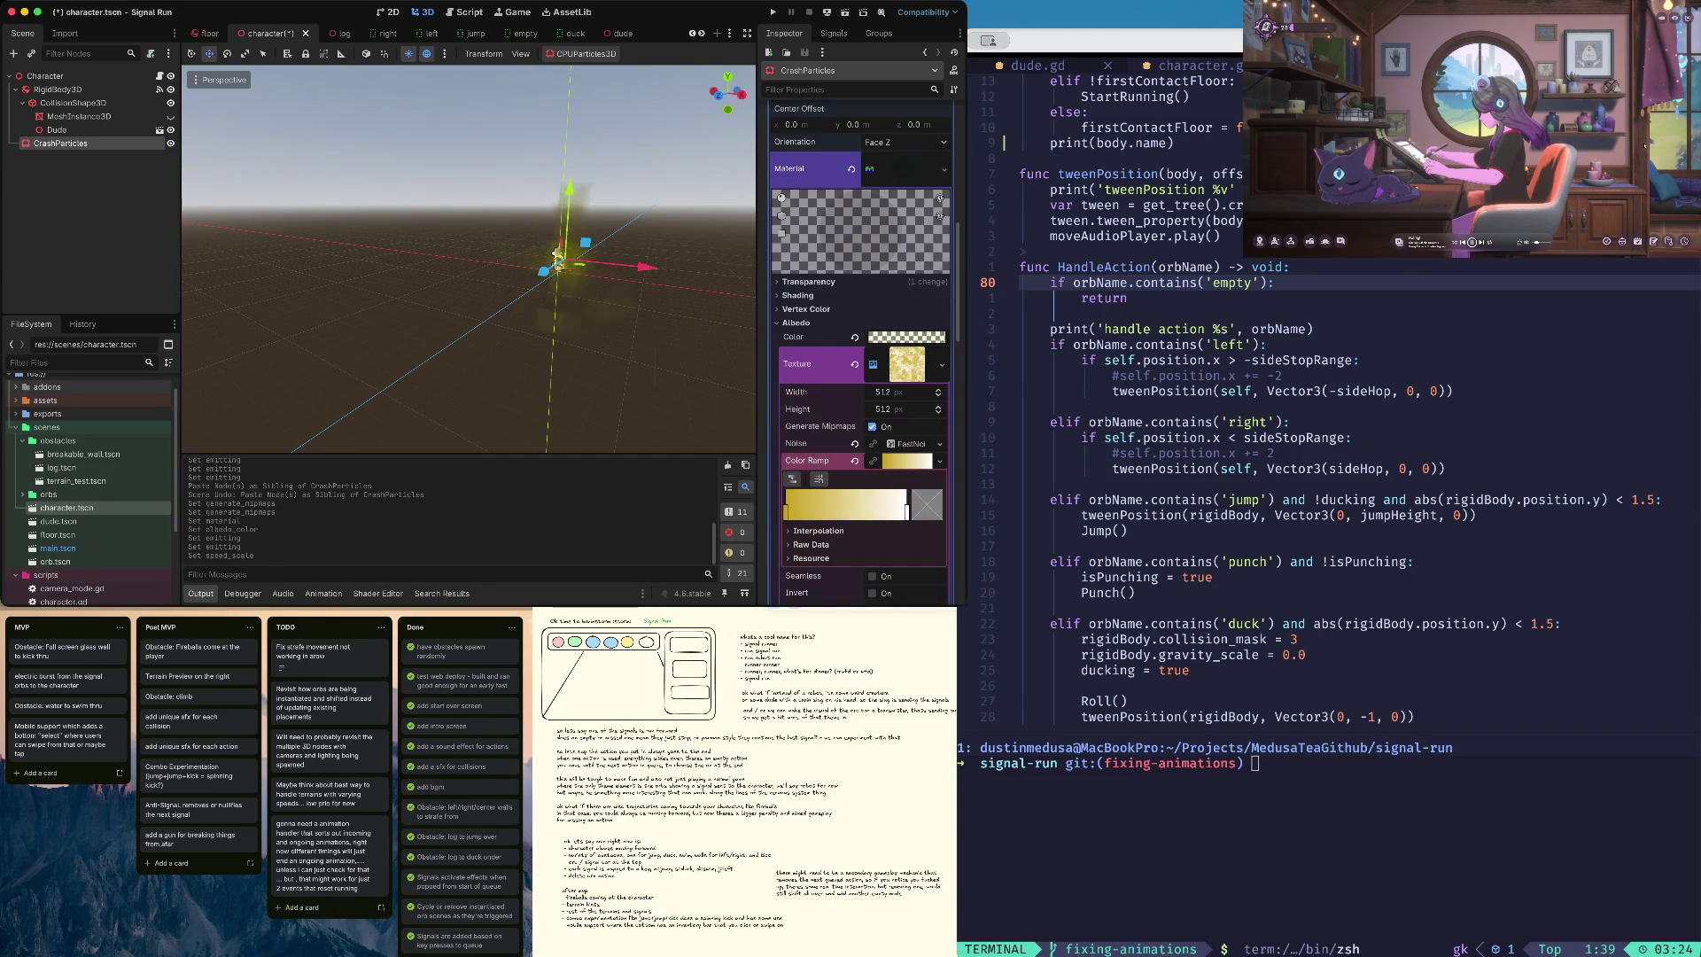
pyautogui.moveTo(906, 509)
pyautogui.mouseDown()
pyautogui.moveTo(802, 509)
pyautogui.moveTo(905, 511)
pyautogui.mouseUp()
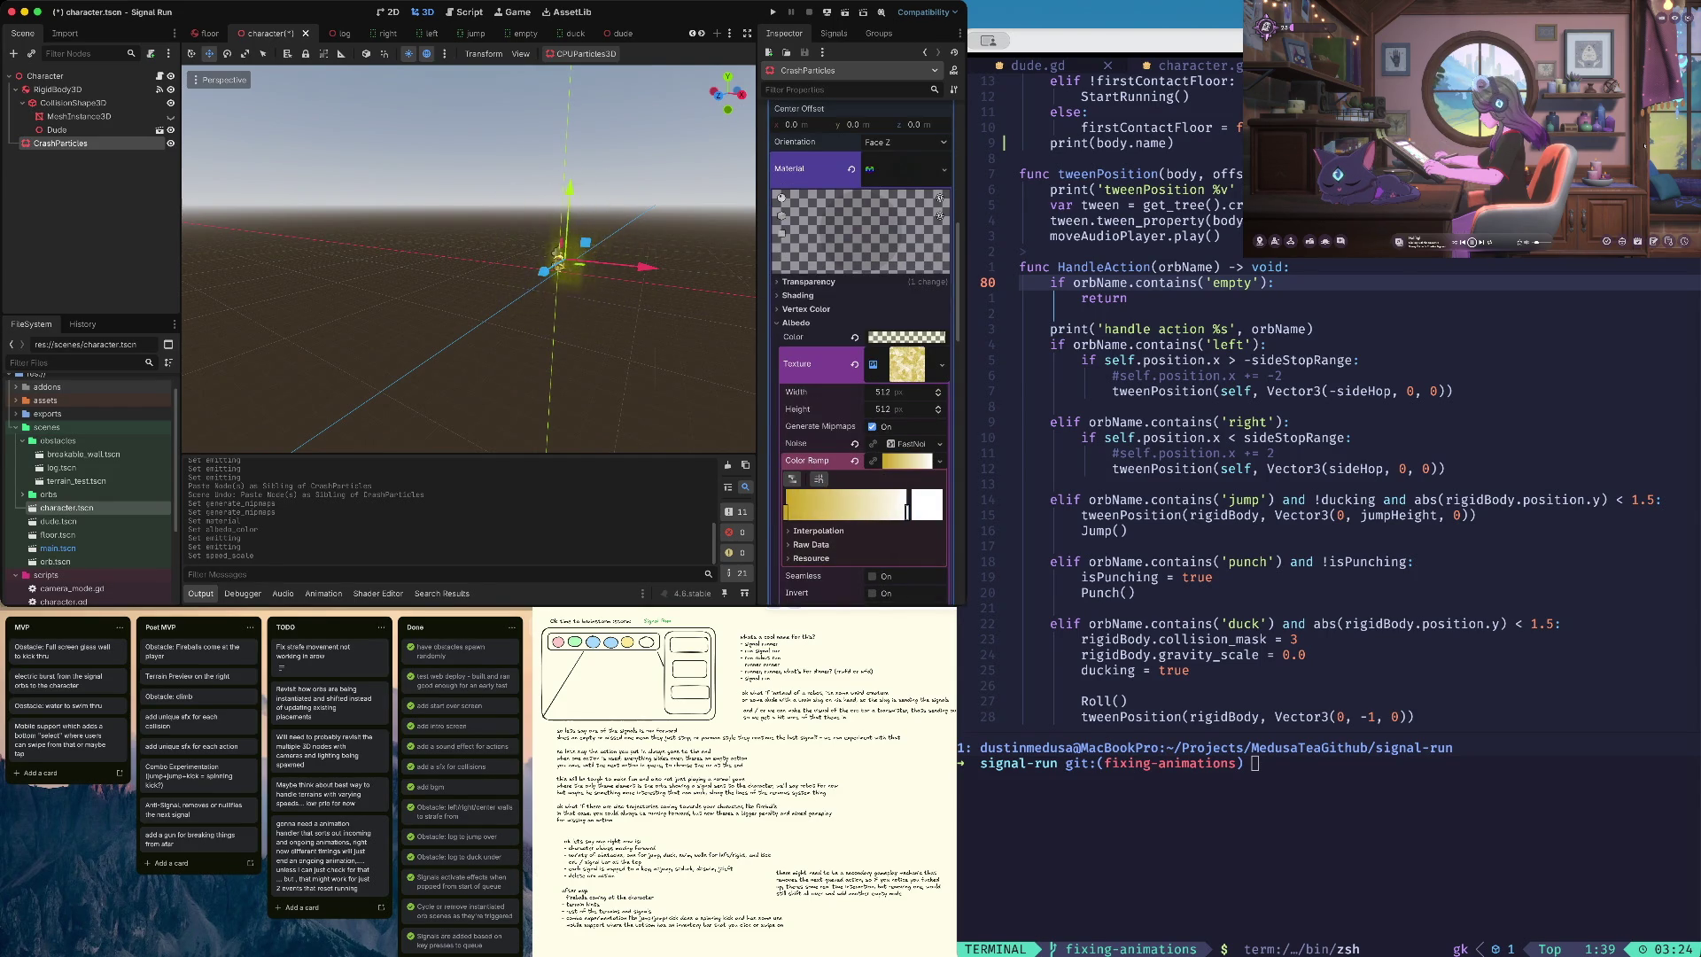
# - Clear the noise texture's Color Ramp property
pyautogui.moveTo(786, 512)
pyautogui.mouseDown()
pyautogui.moveTo(893, 511)
pyautogui.moveTo(787, 511)
pyautogui.mouseUp()
pyautogui.click(855, 460)
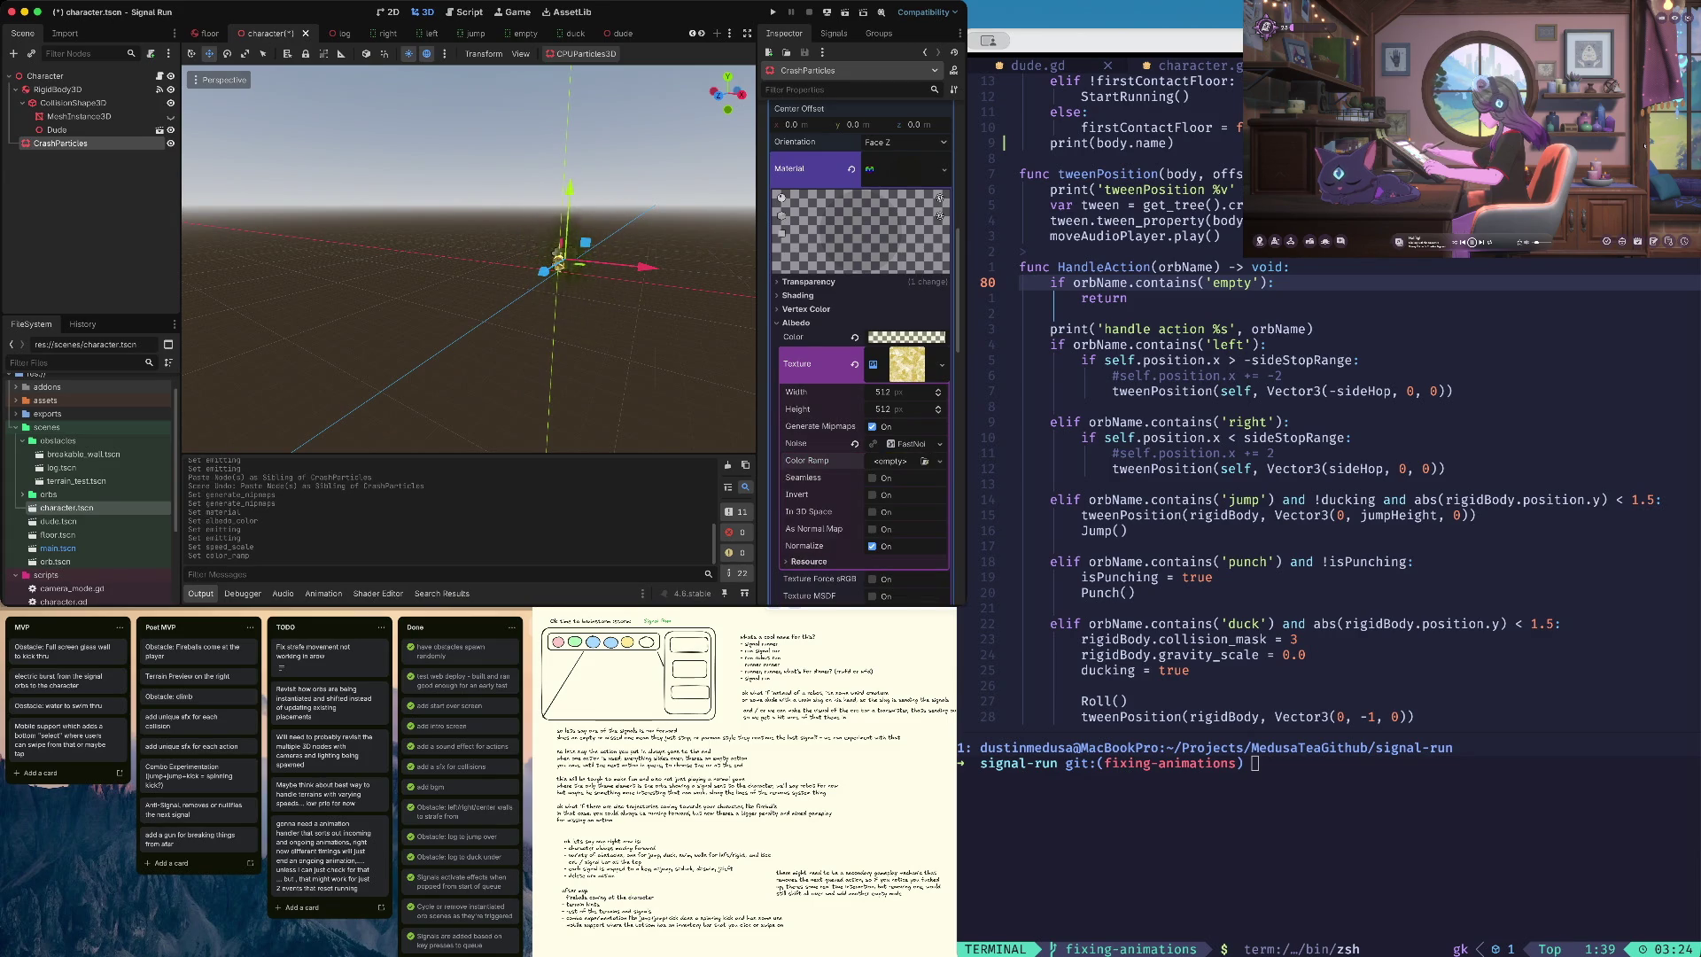
pyautogui.hotkey('ctrl', 'z')
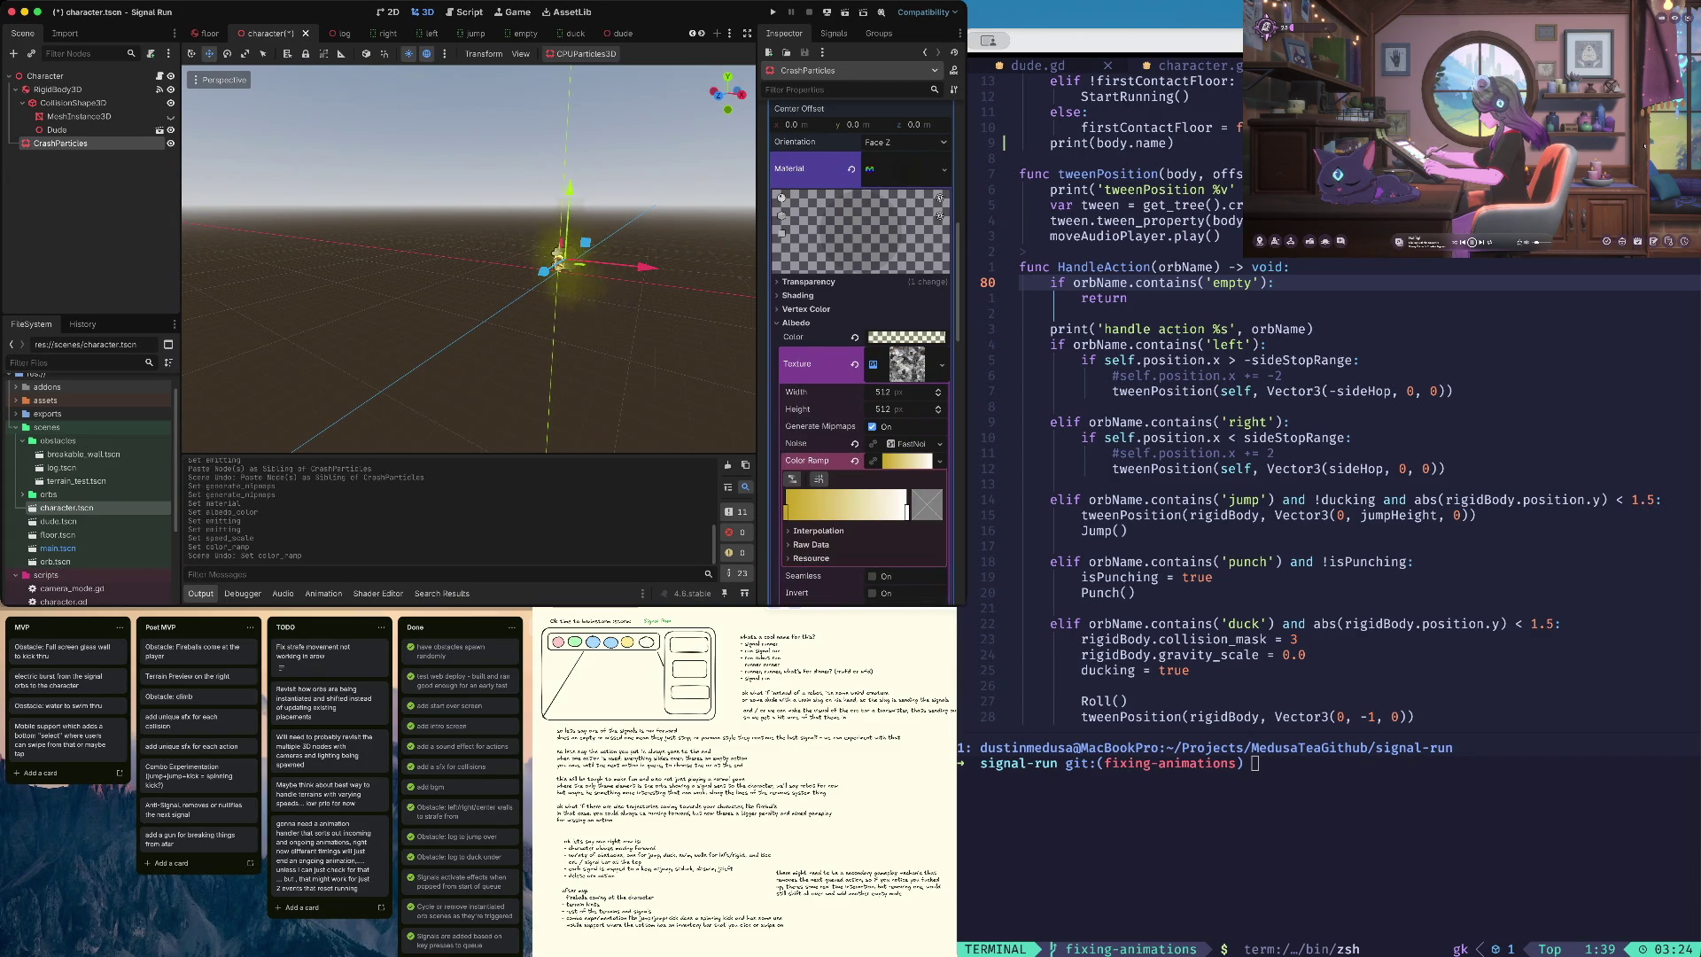
pyautogui.click(855, 461)
# - Change the particle albedo colour to saturated yellow (ffff0020)
pyautogui.click(906, 337)
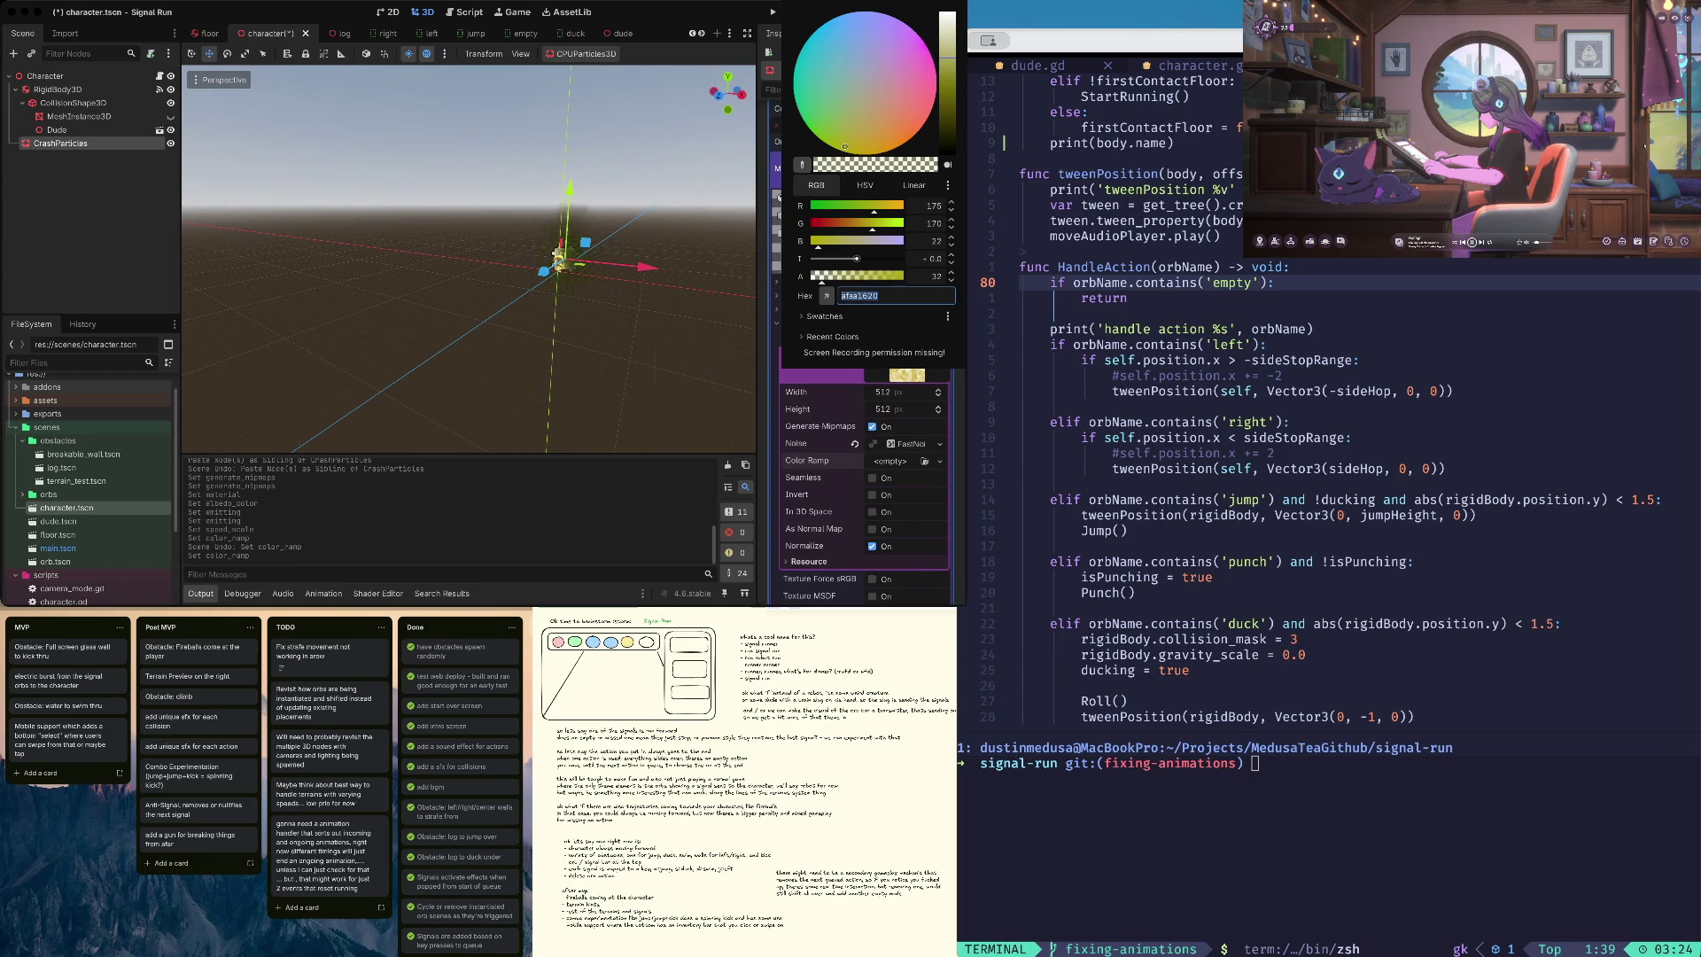
pyautogui.click(868, 149)
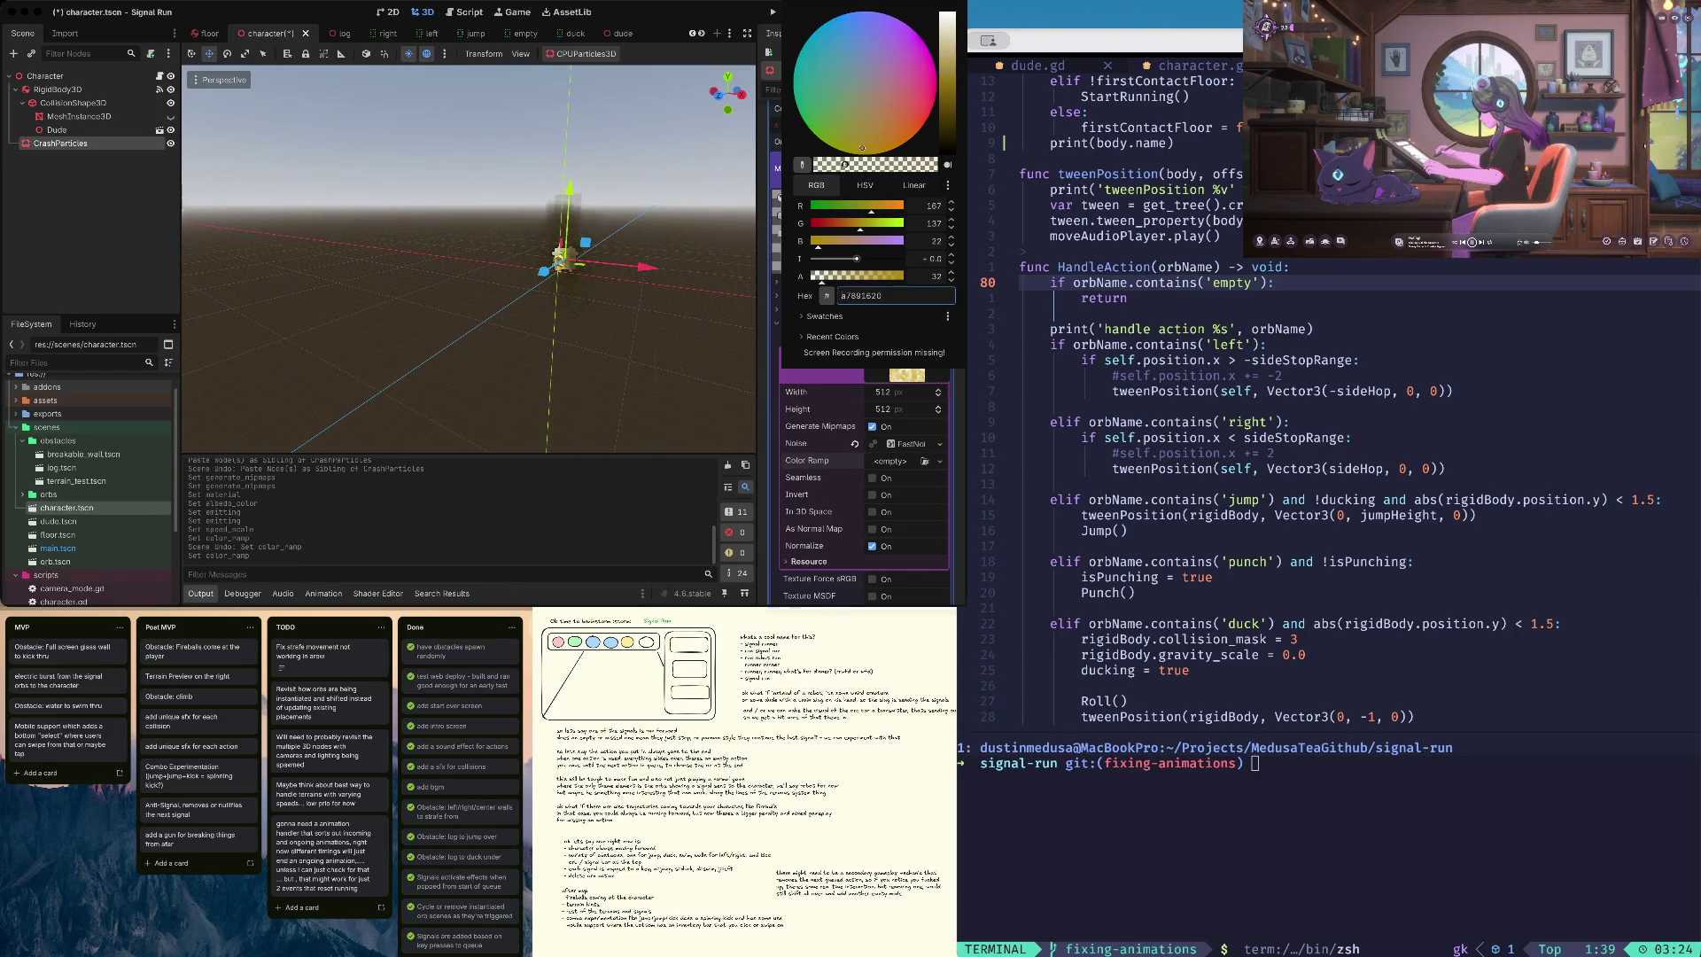
pyautogui.click(838, 142)
pyautogui.click(858, 148)
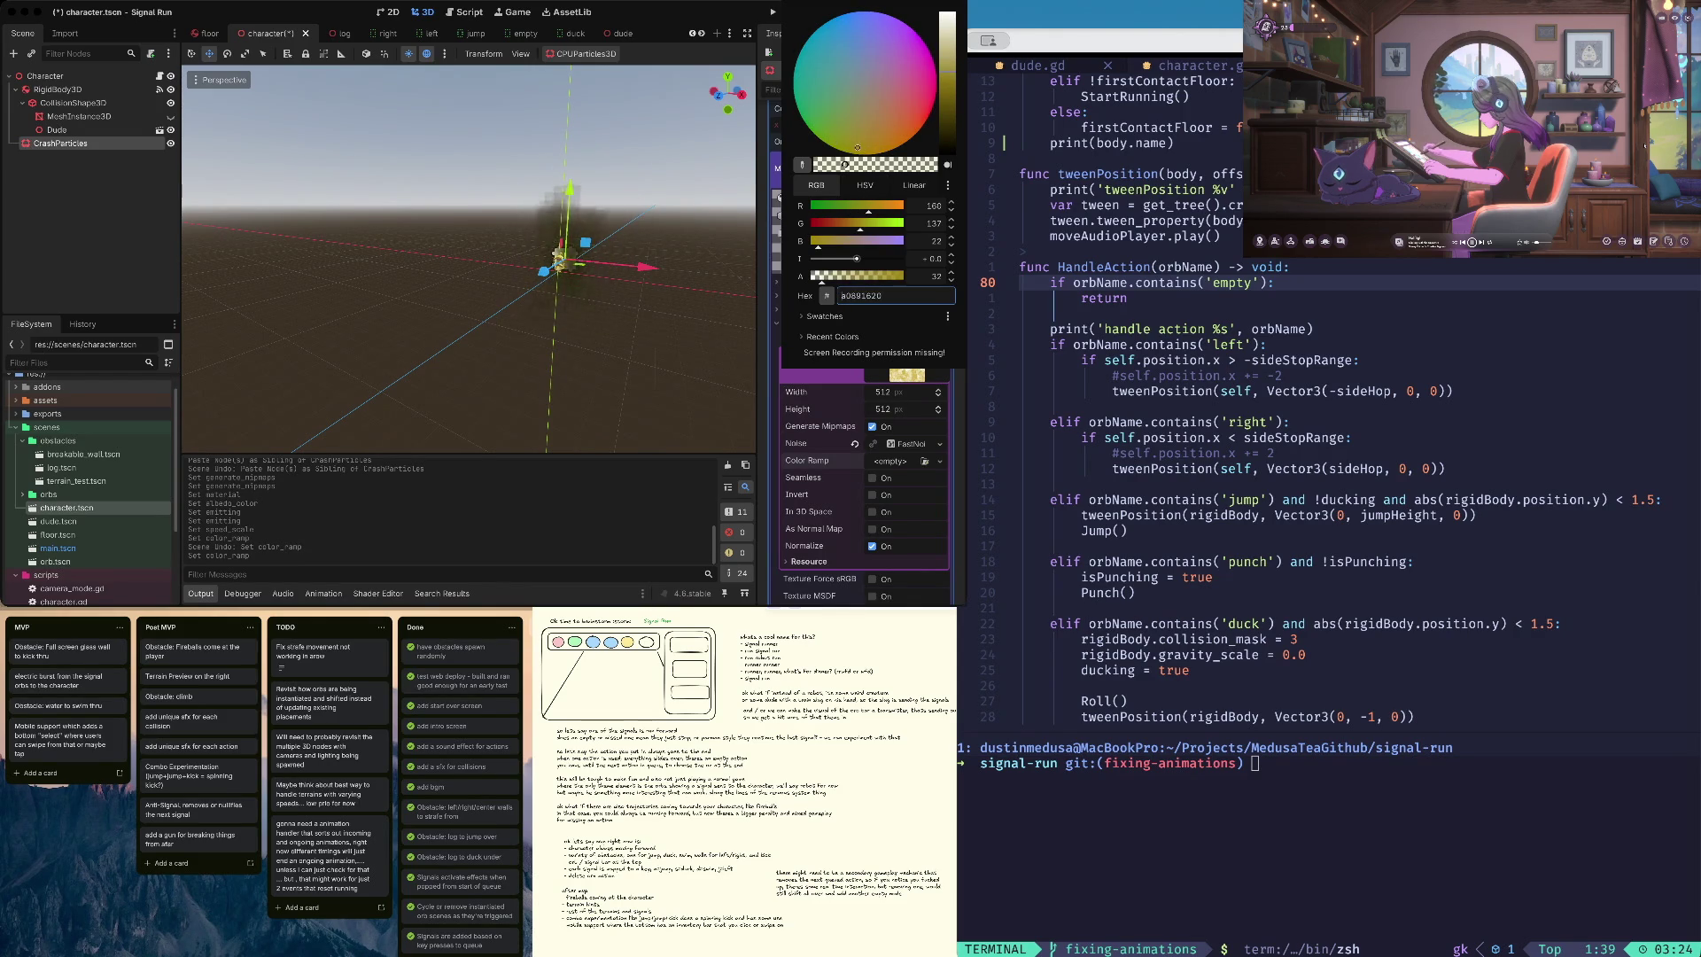
pyautogui.moveTo(856, 154)
pyautogui.mouseDown()
pyautogui.moveTo(926, 118)
pyautogui.moveTo(891, 150)
pyautogui.moveTo(926, 118)
pyautogui.moveTo(895, 147)
pyautogui.moveTo(840, 150)
pyautogui.mouseUp()
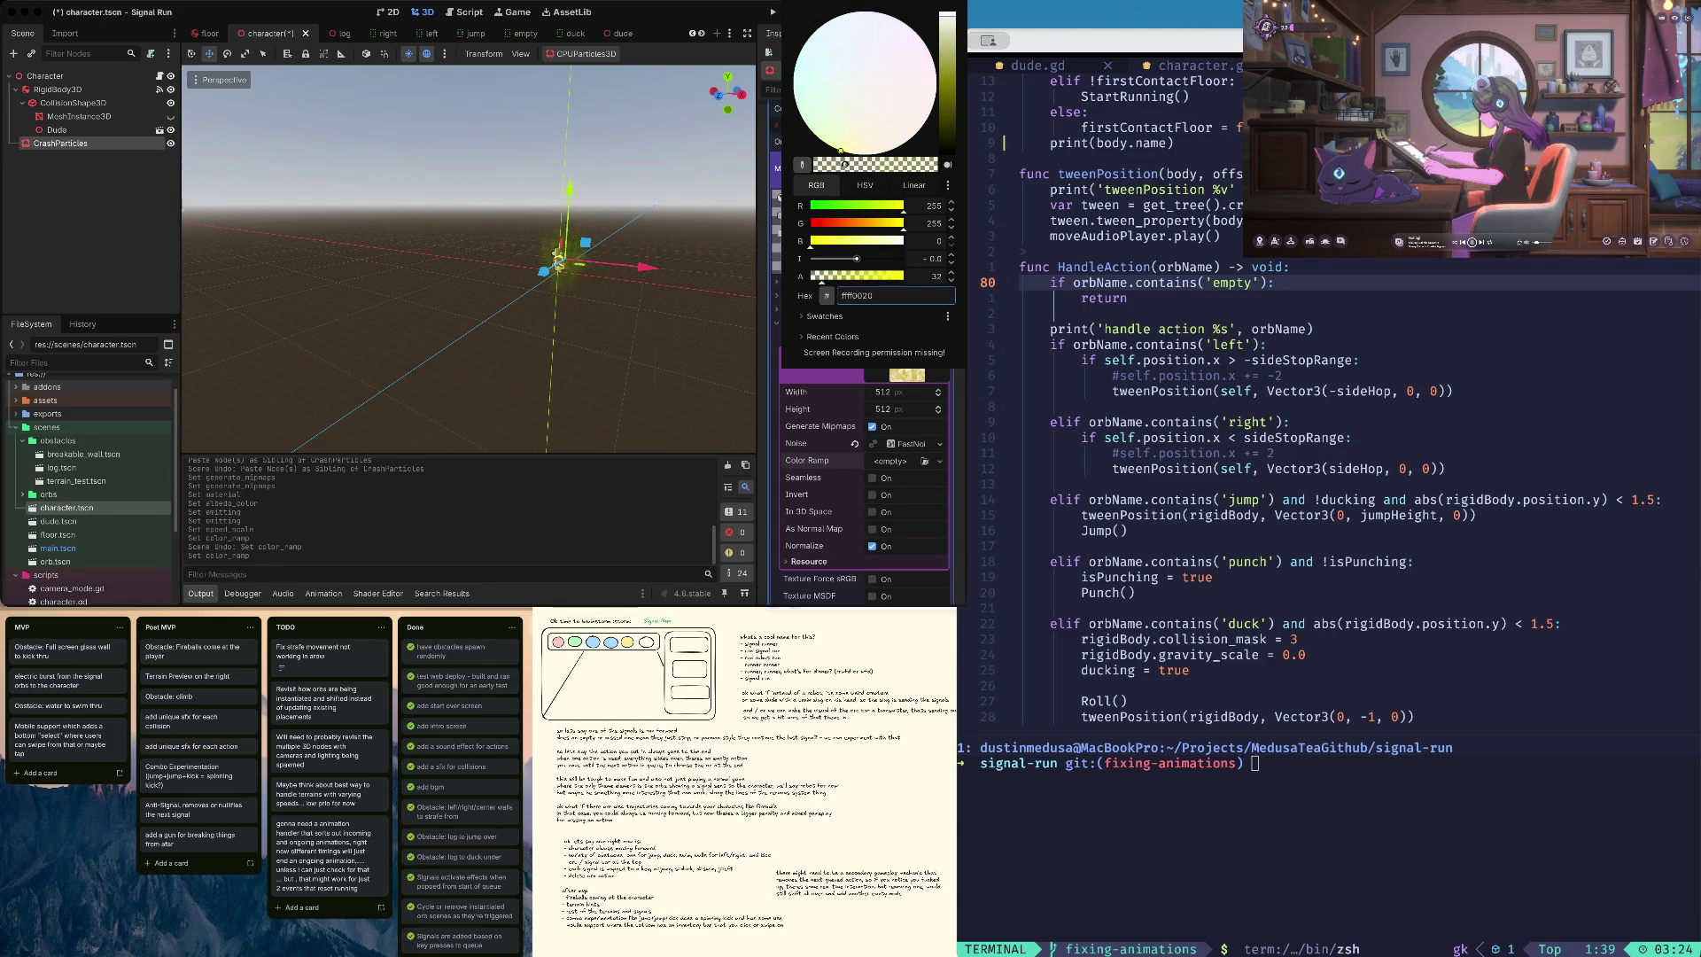
pyautogui.press('Escape')
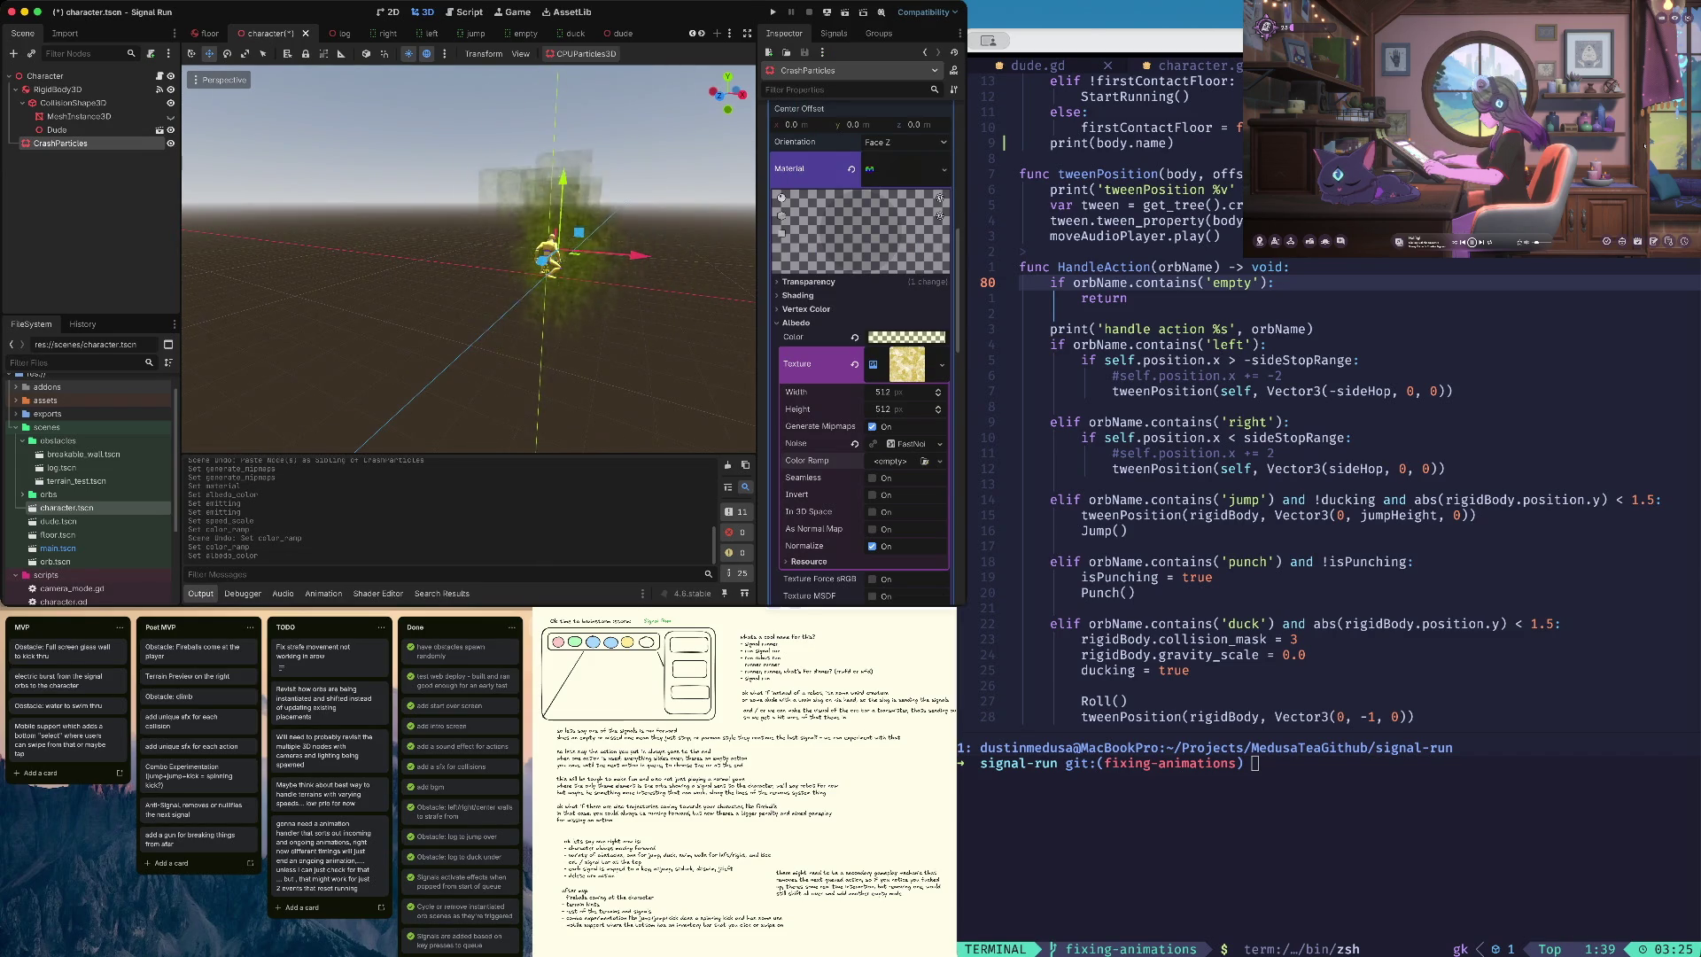
# - Set the albedo colour to ffff00ba with a slight hue tweak, then turn Emitting off
pyautogui.click(906, 337)
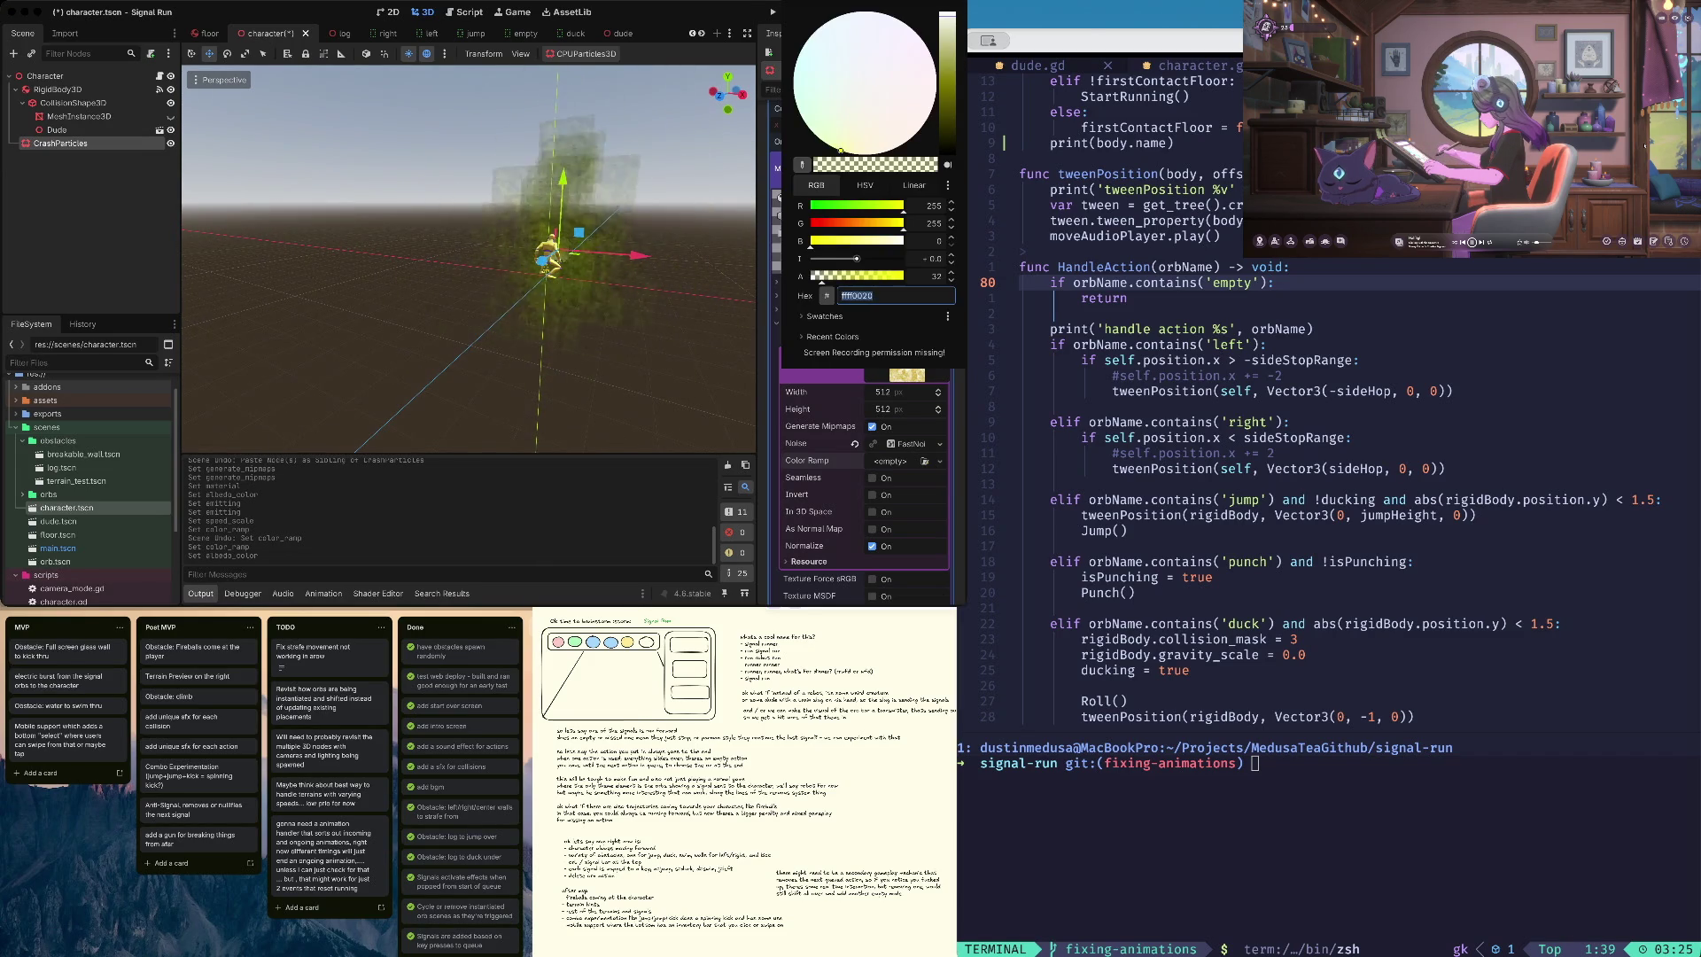
pyautogui.write('ffff00ba')
pyautogui.press('Return')
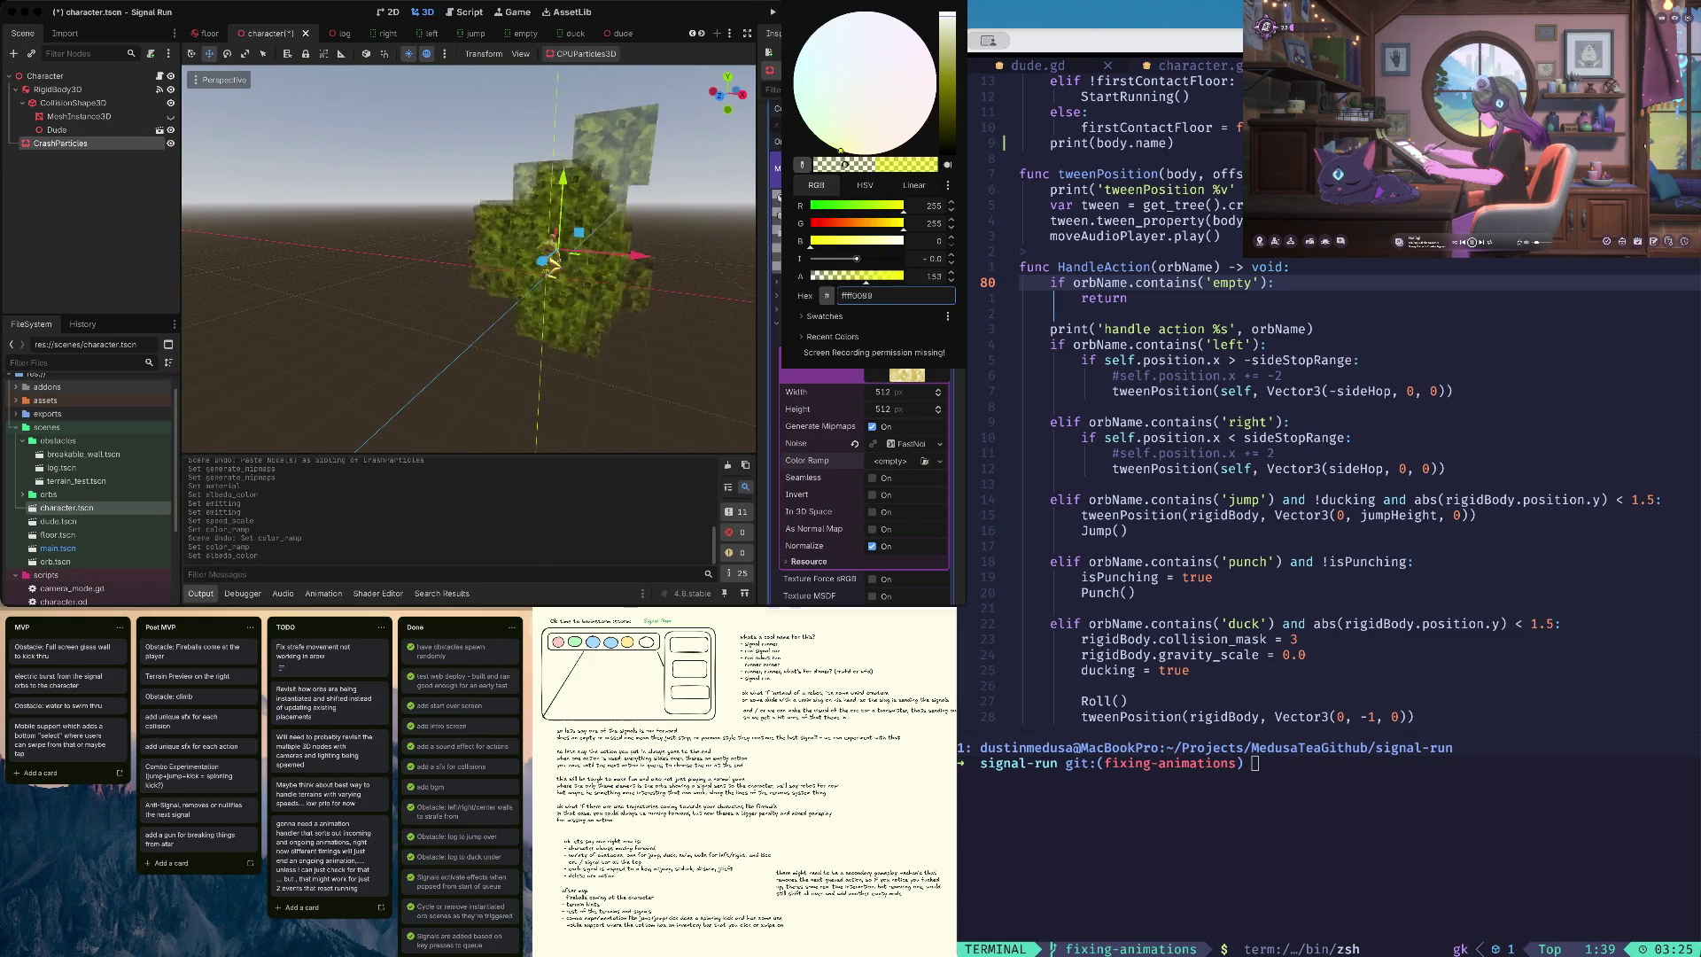
pyautogui.click(843, 240)
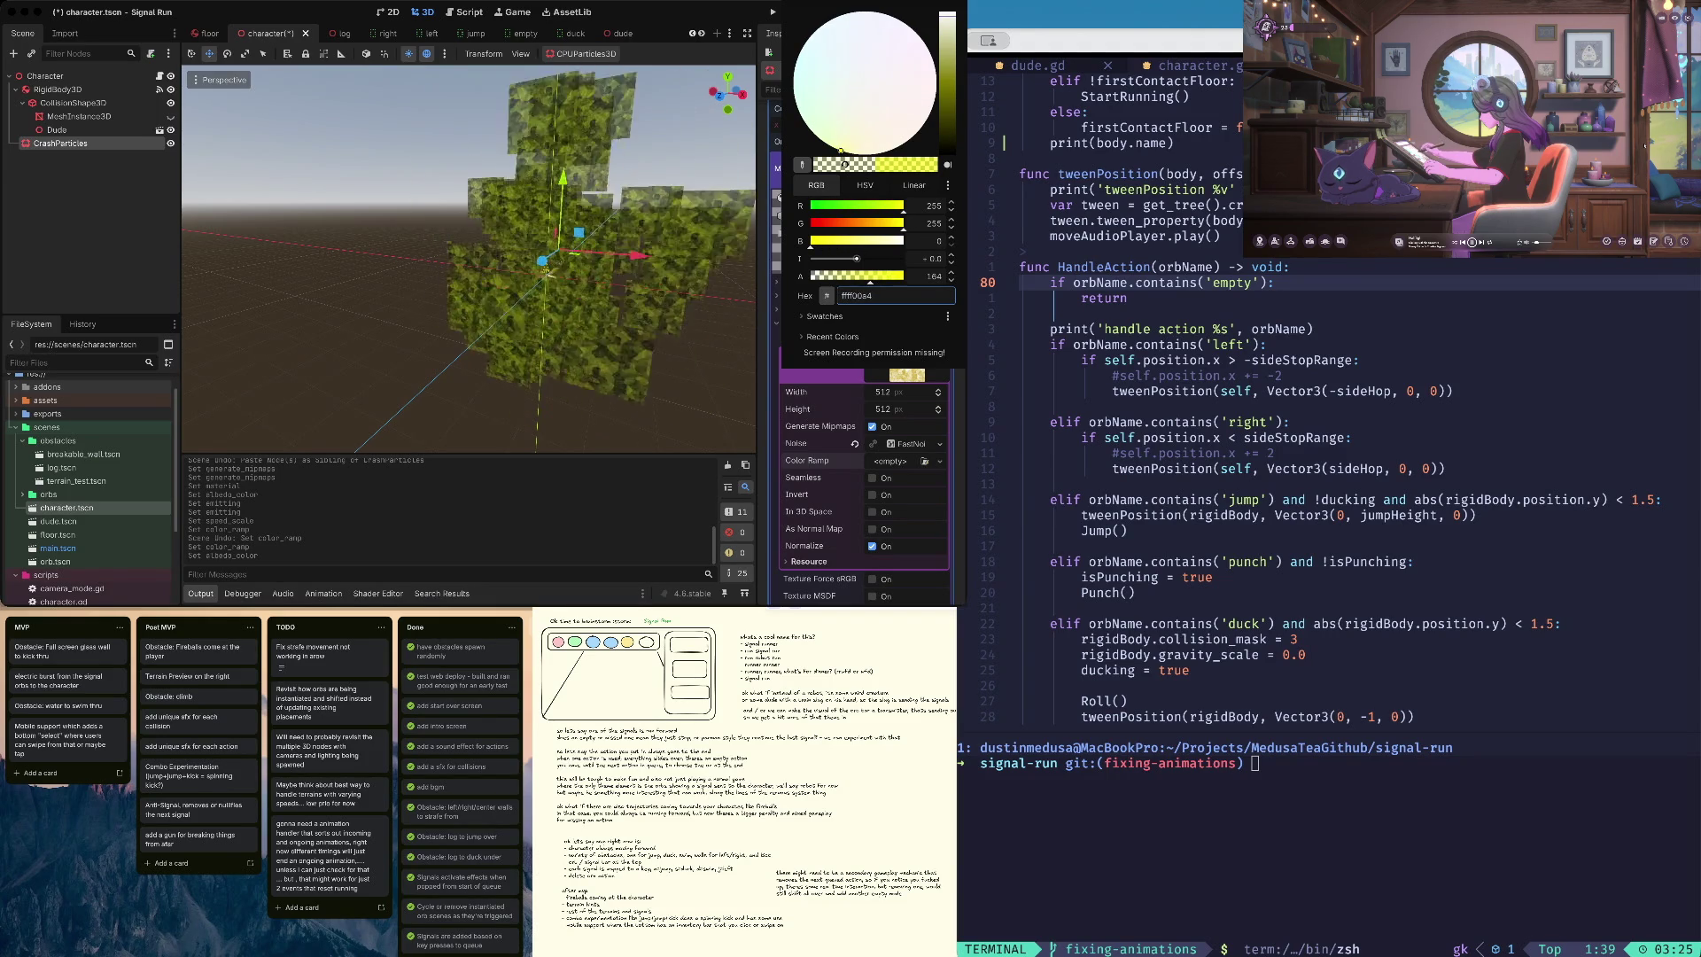
pyautogui.moveTo(841, 150)
pyautogui.mouseDown()
pyautogui.moveTo(882, 153)
pyautogui.moveTo(924, 124)
pyautogui.moveTo(897, 147)
pyautogui.moveTo(843, 149)
pyautogui.mouseUp()
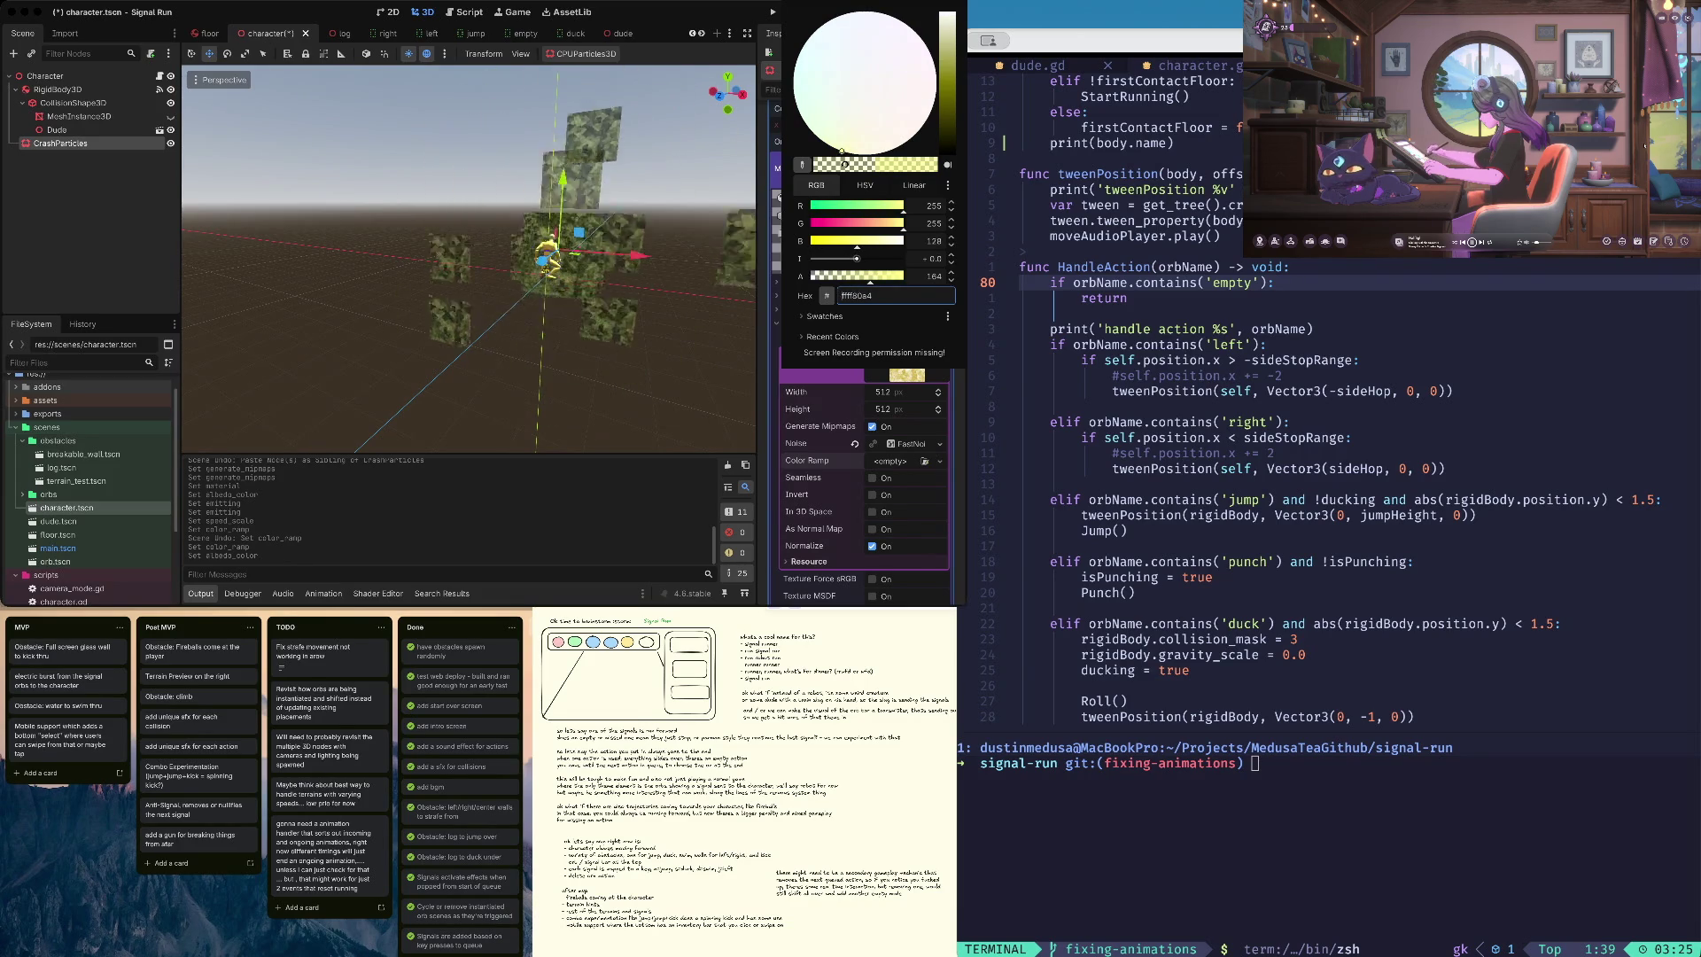
pyautogui.press('Escape')
pyautogui.click(925, 52)
pyautogui.click(866, 130)
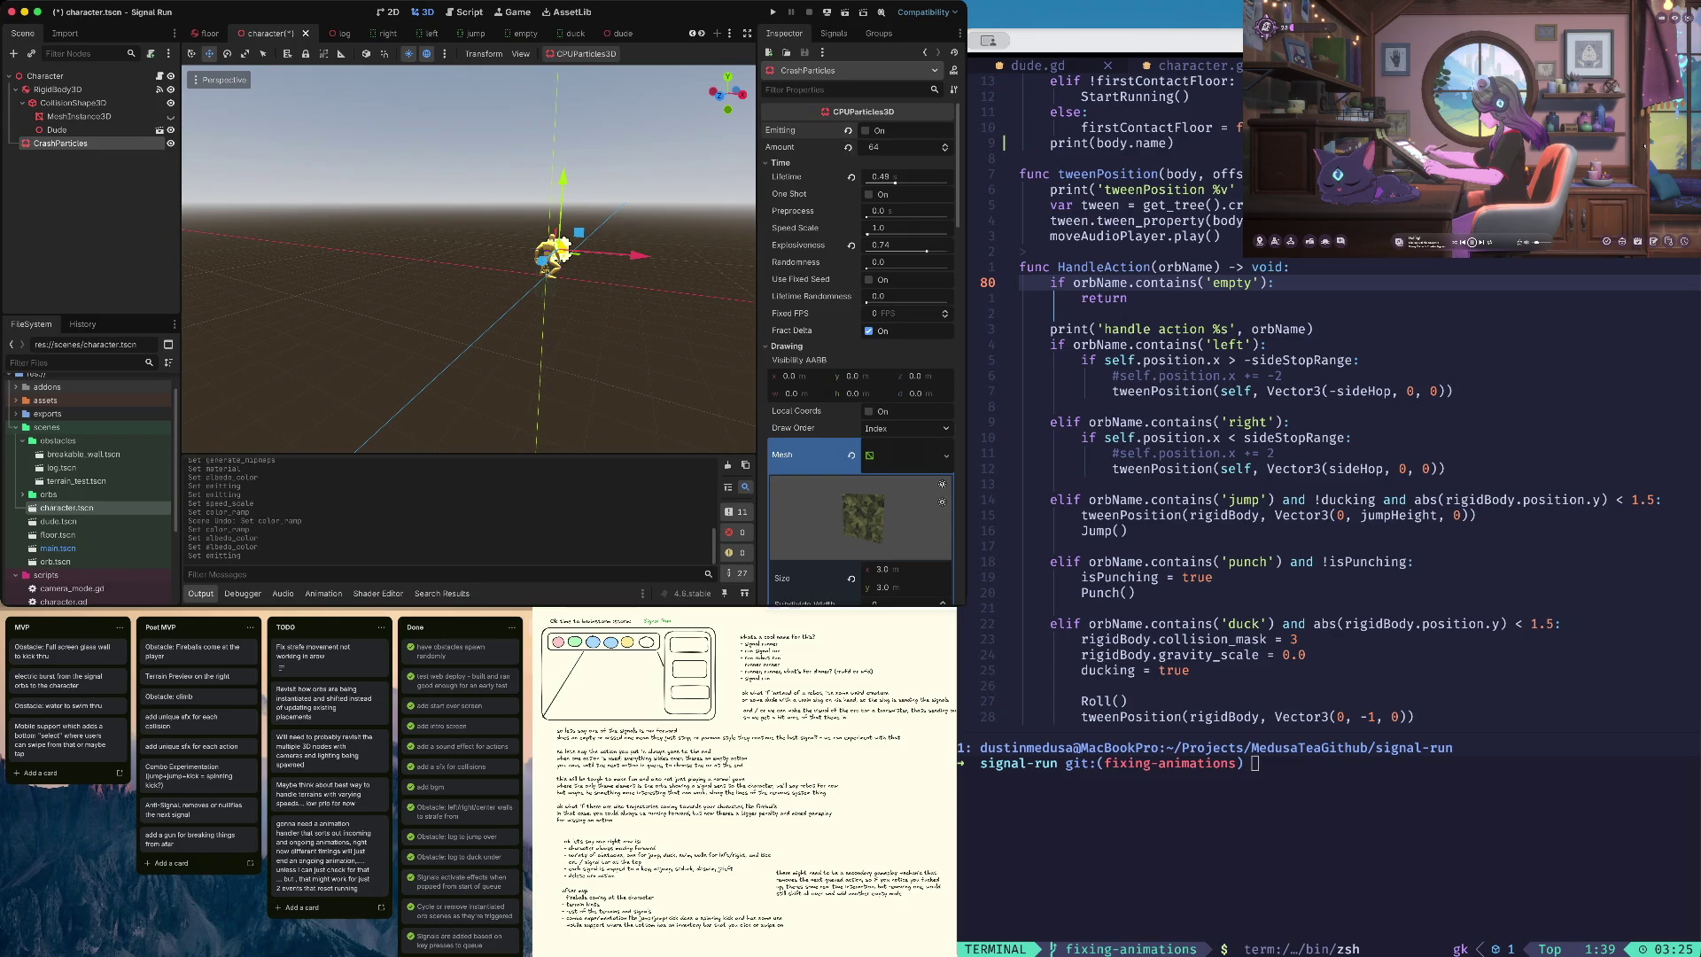
# - Set the particle albedo colour to pale yellow fffe80
pyautogui.scroll(-2, 859, 355)
pyautogui.scroll(-6, 860, 355)
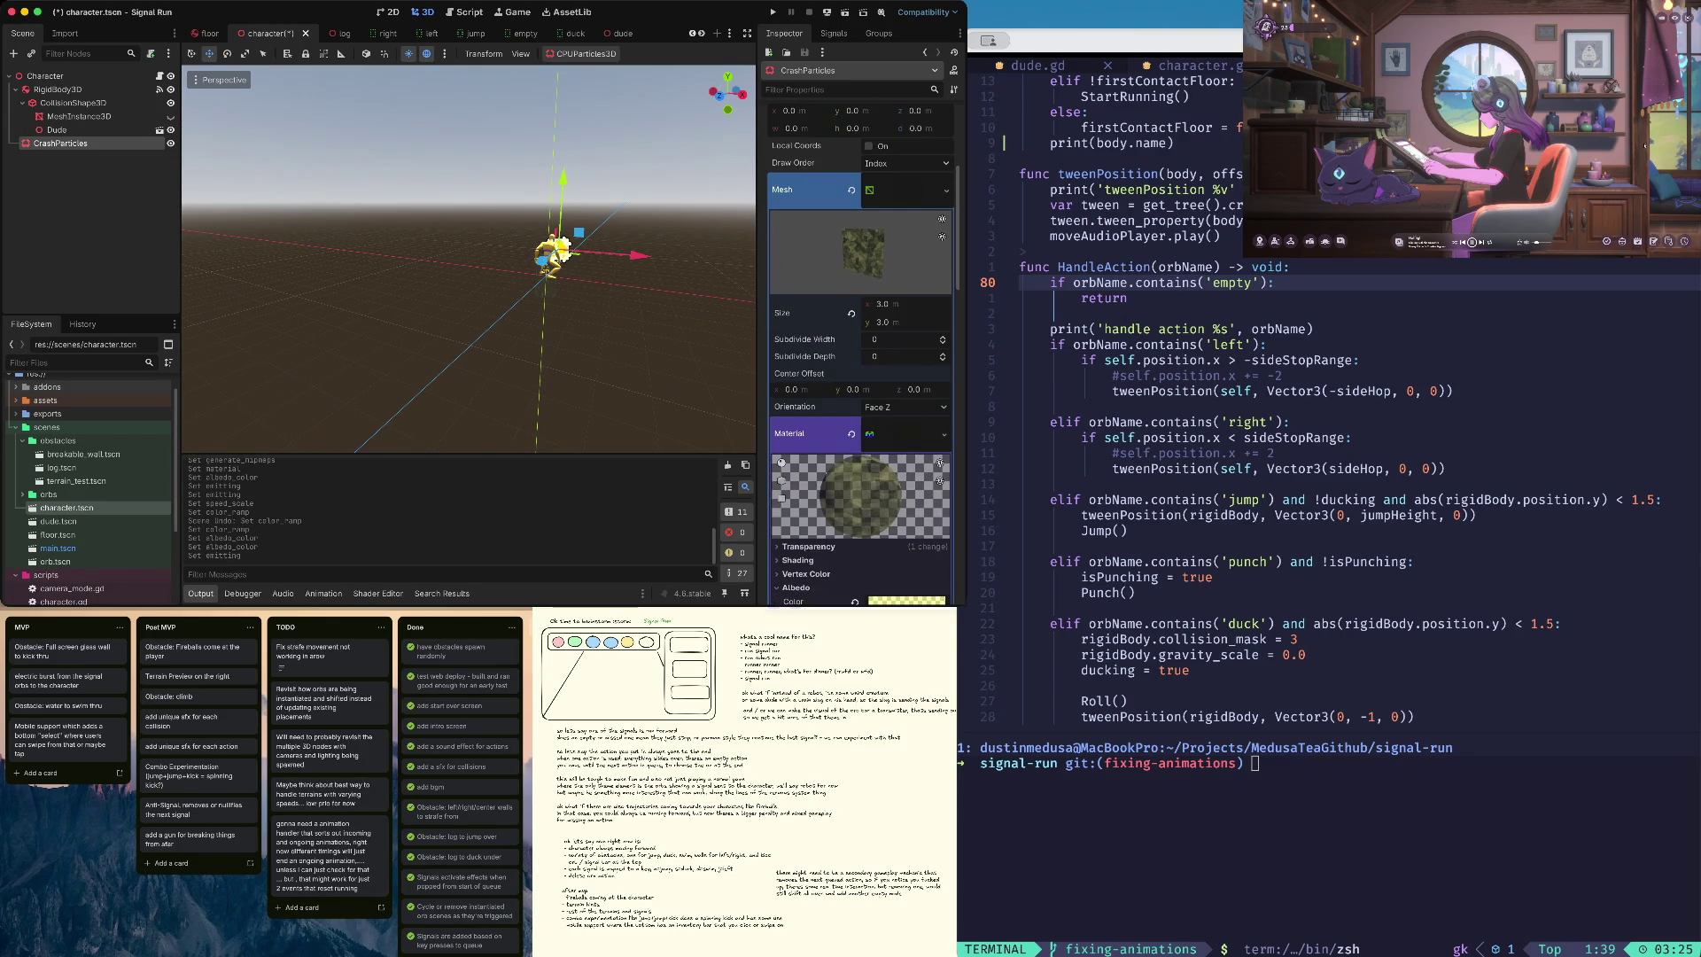
pyautogui.scroll(-6, 860, 354)
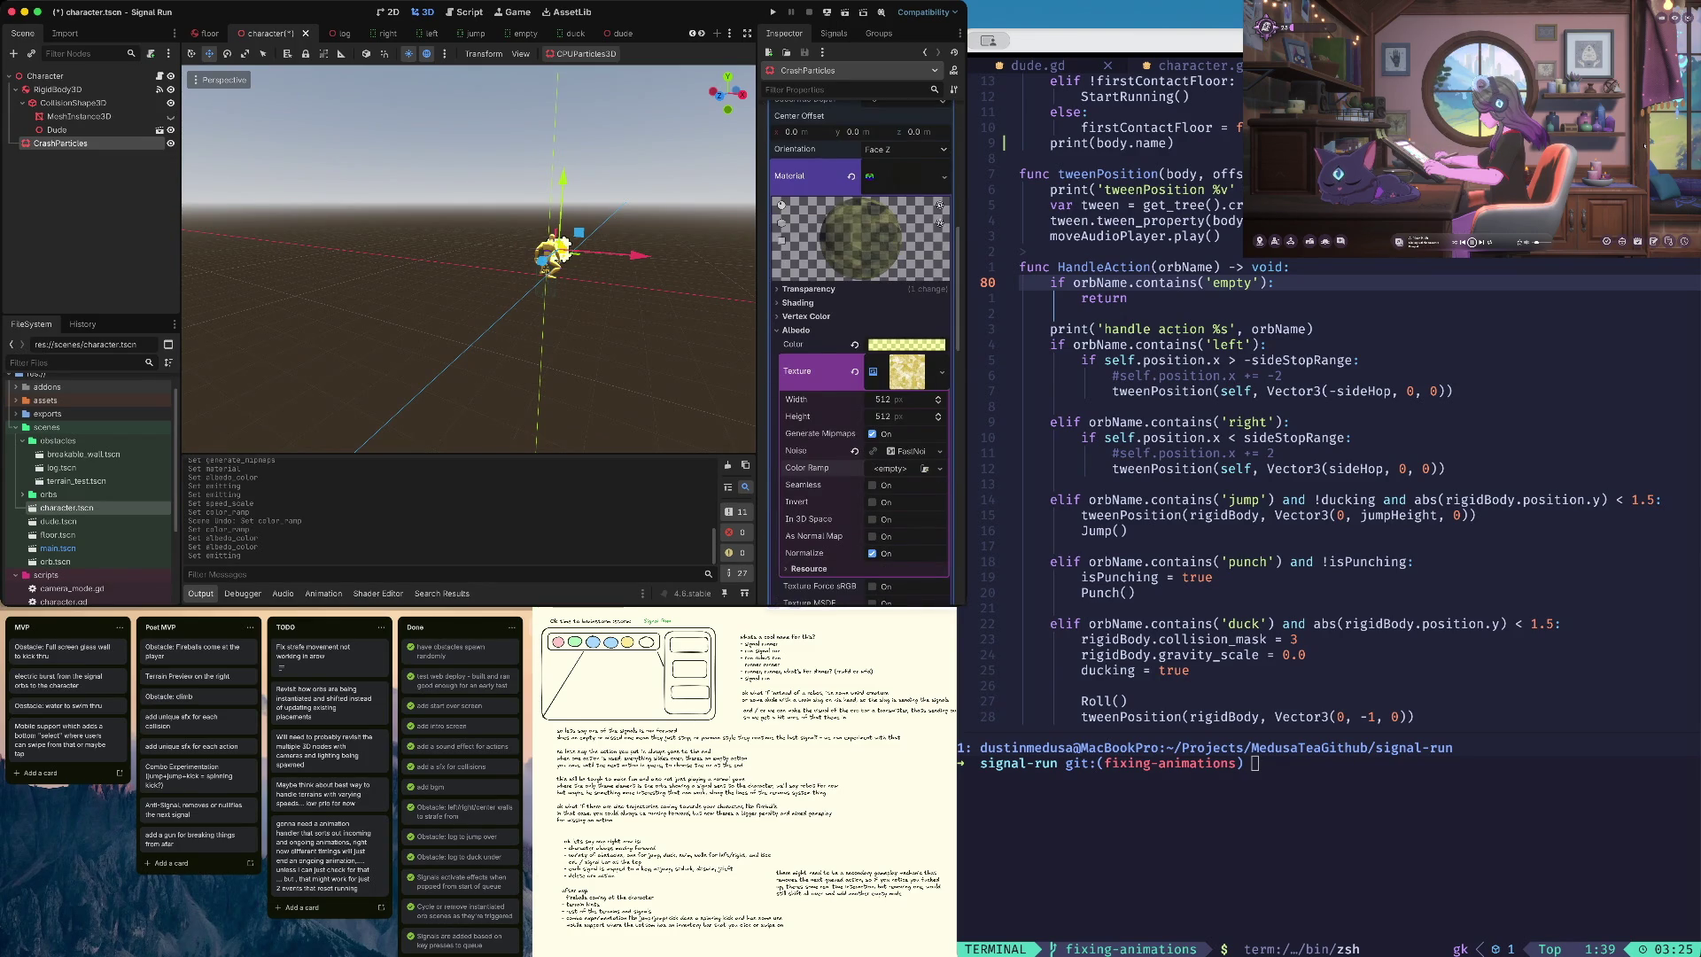
pyautogui.click(906, 344)
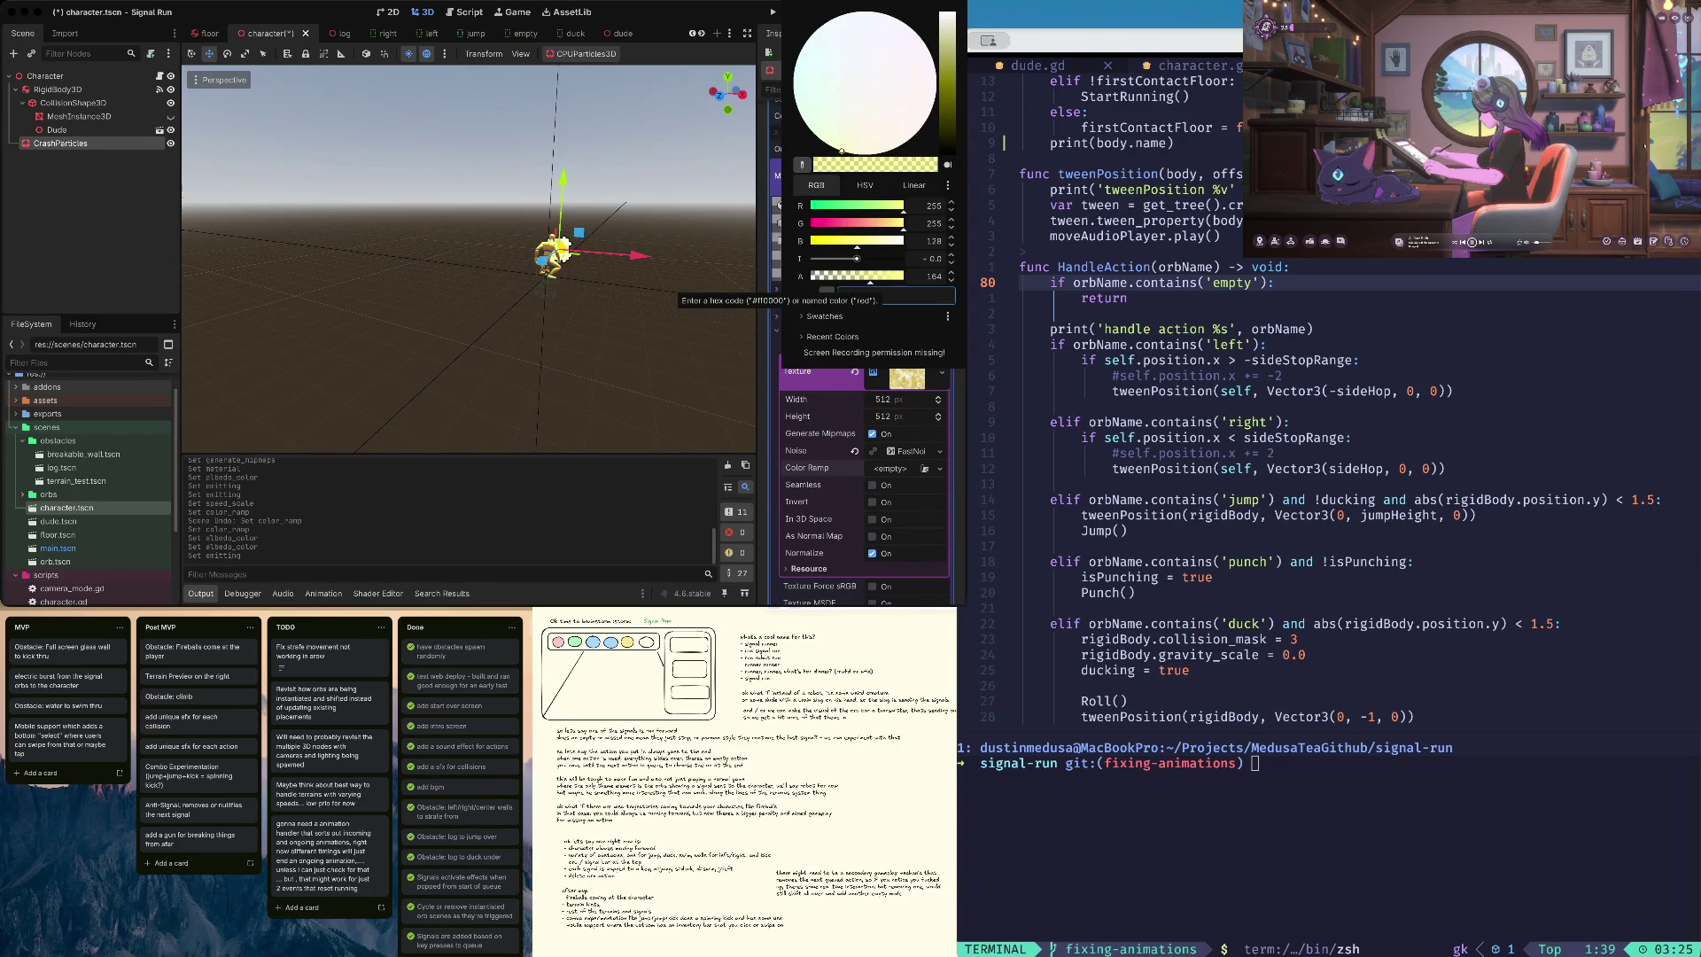
pyautogui.write('fffe80')
pyautogui.press('Tab')
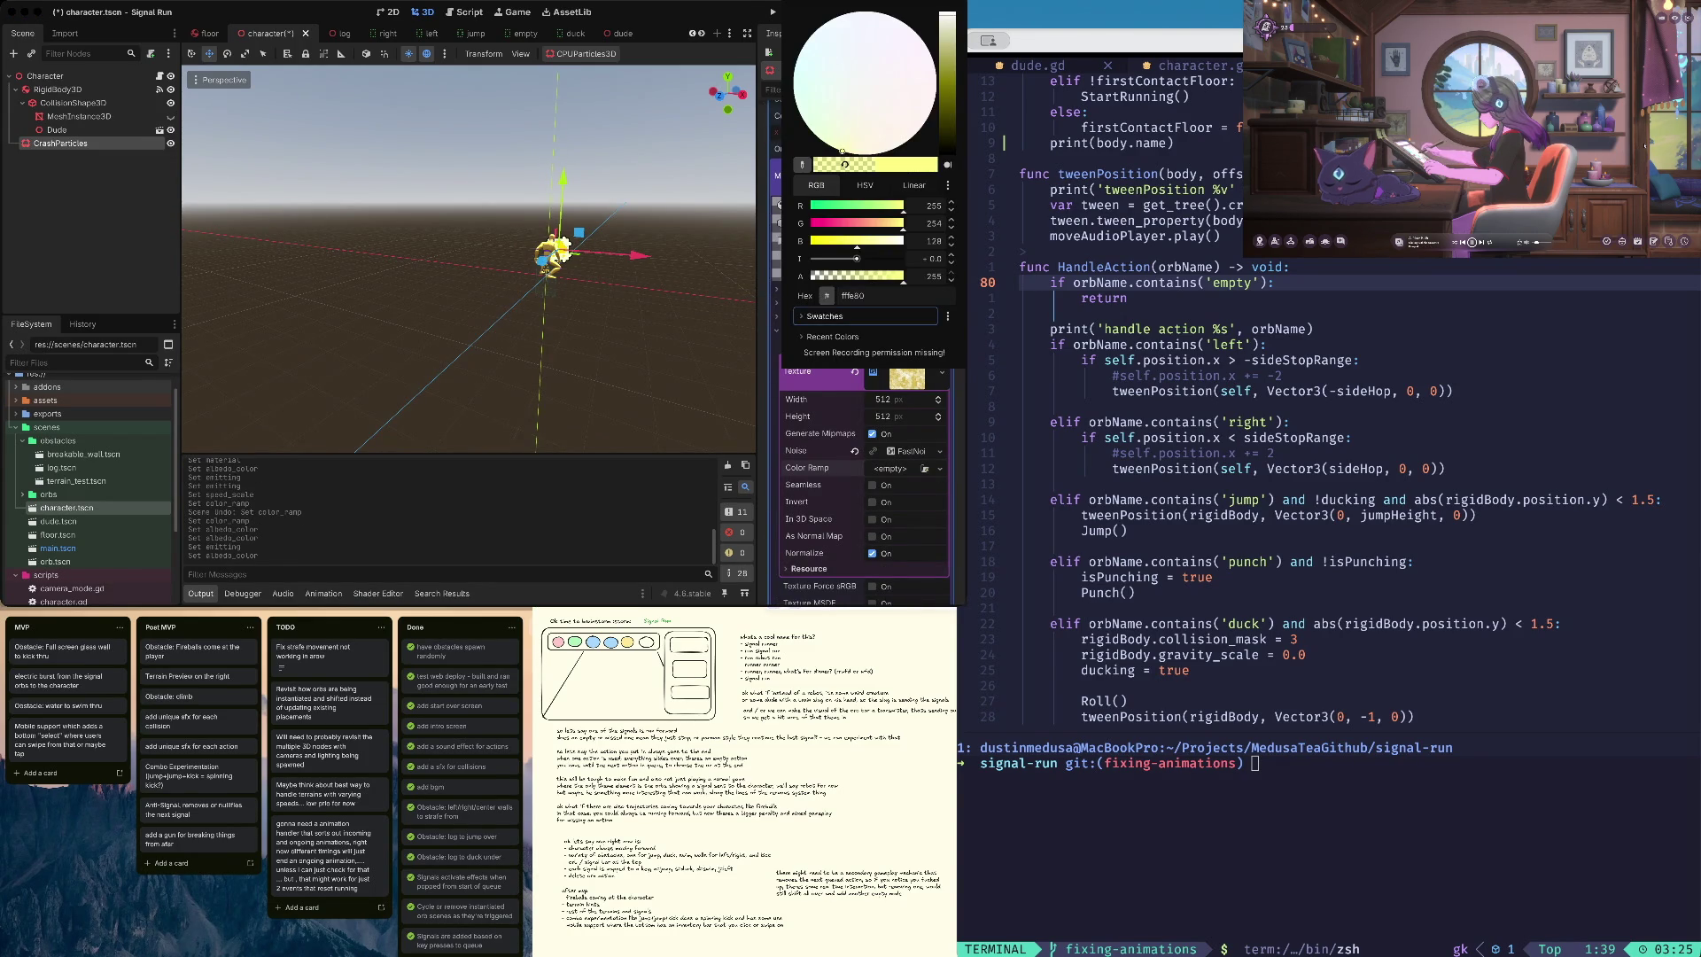
pyautogui.press('Escape')
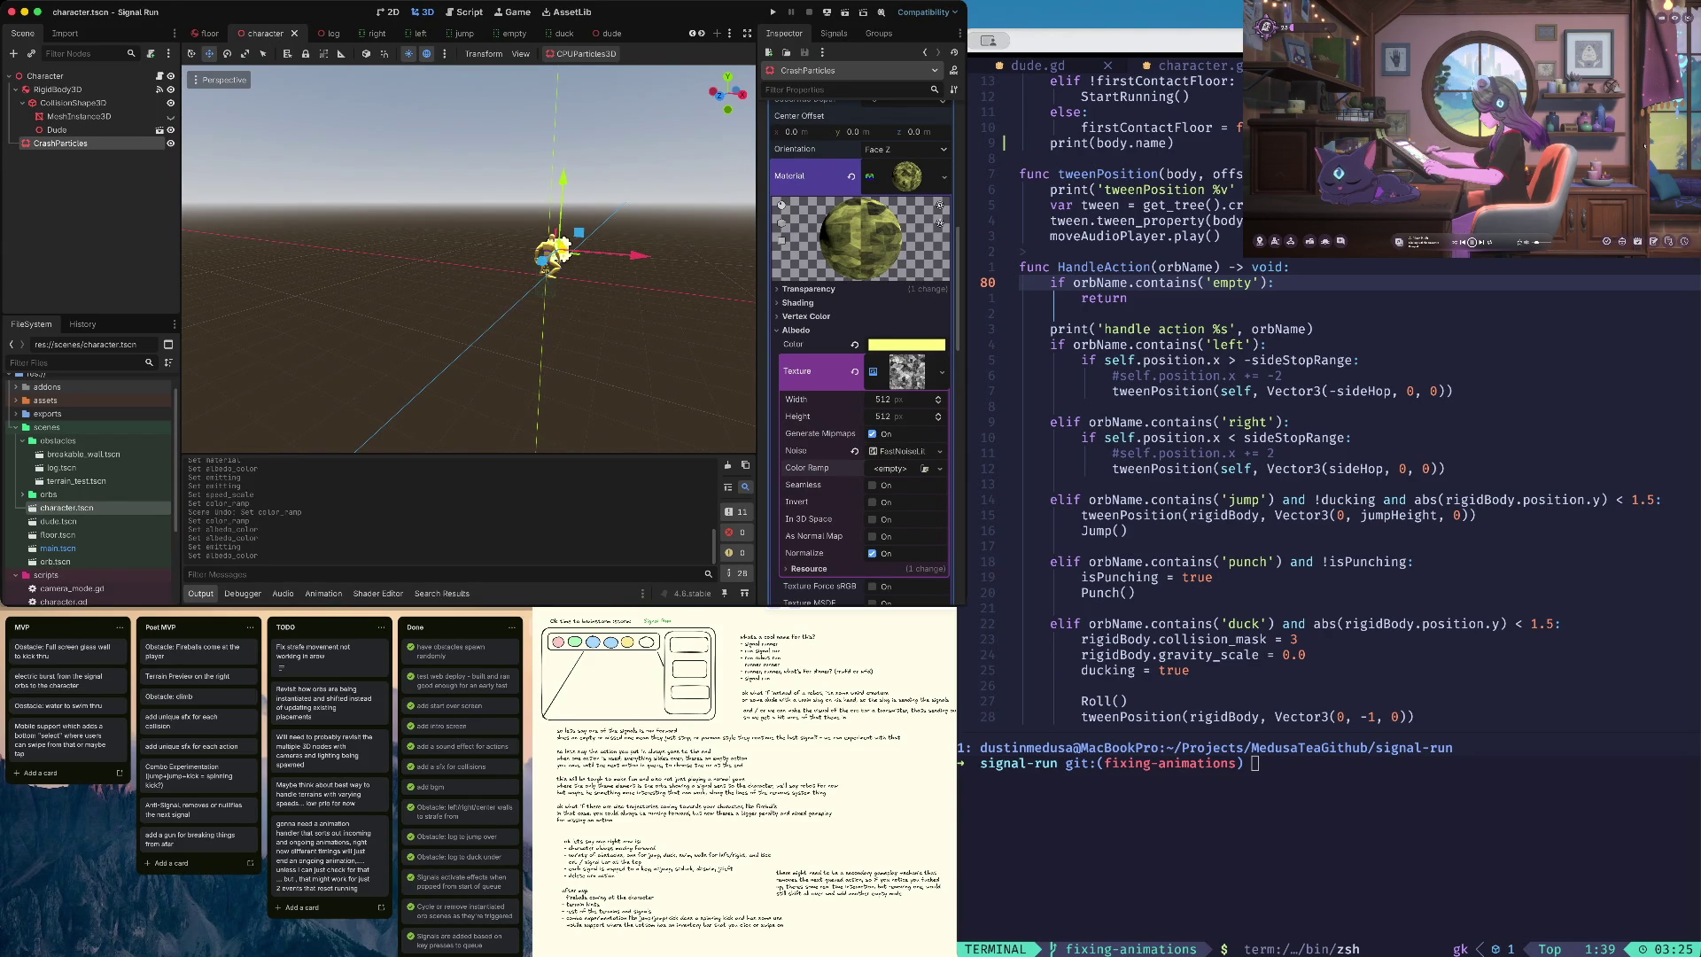
# - Create a new noise Color Ramp, colour its black stop pale yellow, and save the scene
pyautogui.click(939, 467)
pyautogui.click(895, 500)
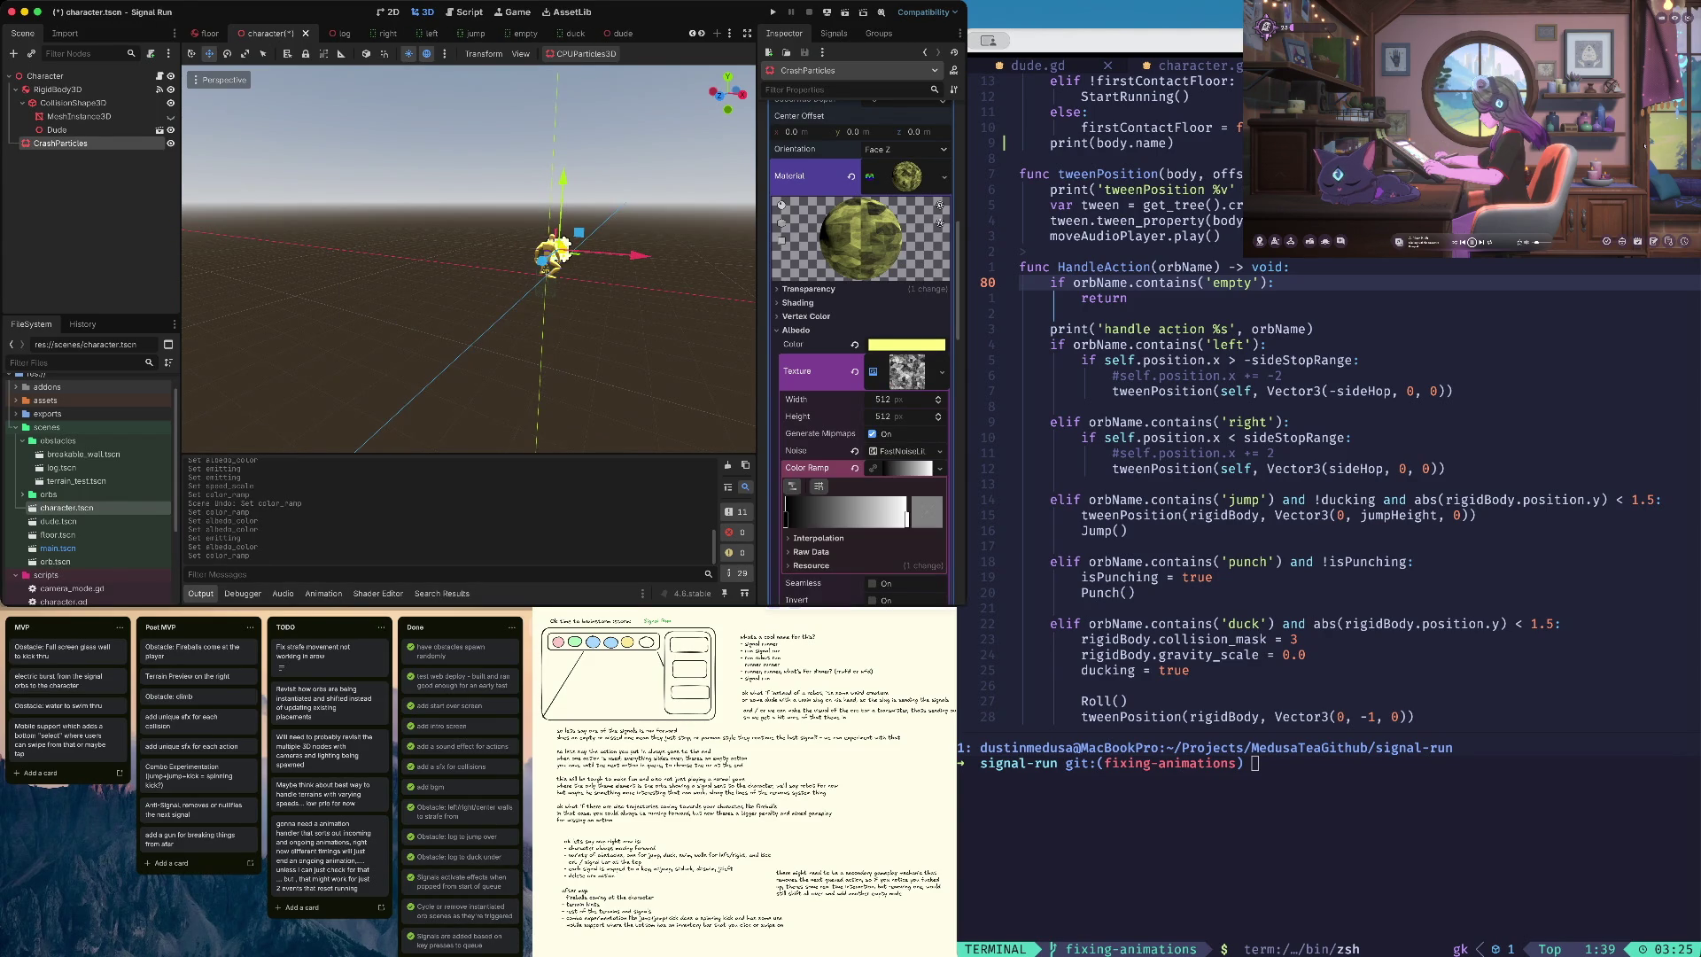
pyautogui.click(785, 520)
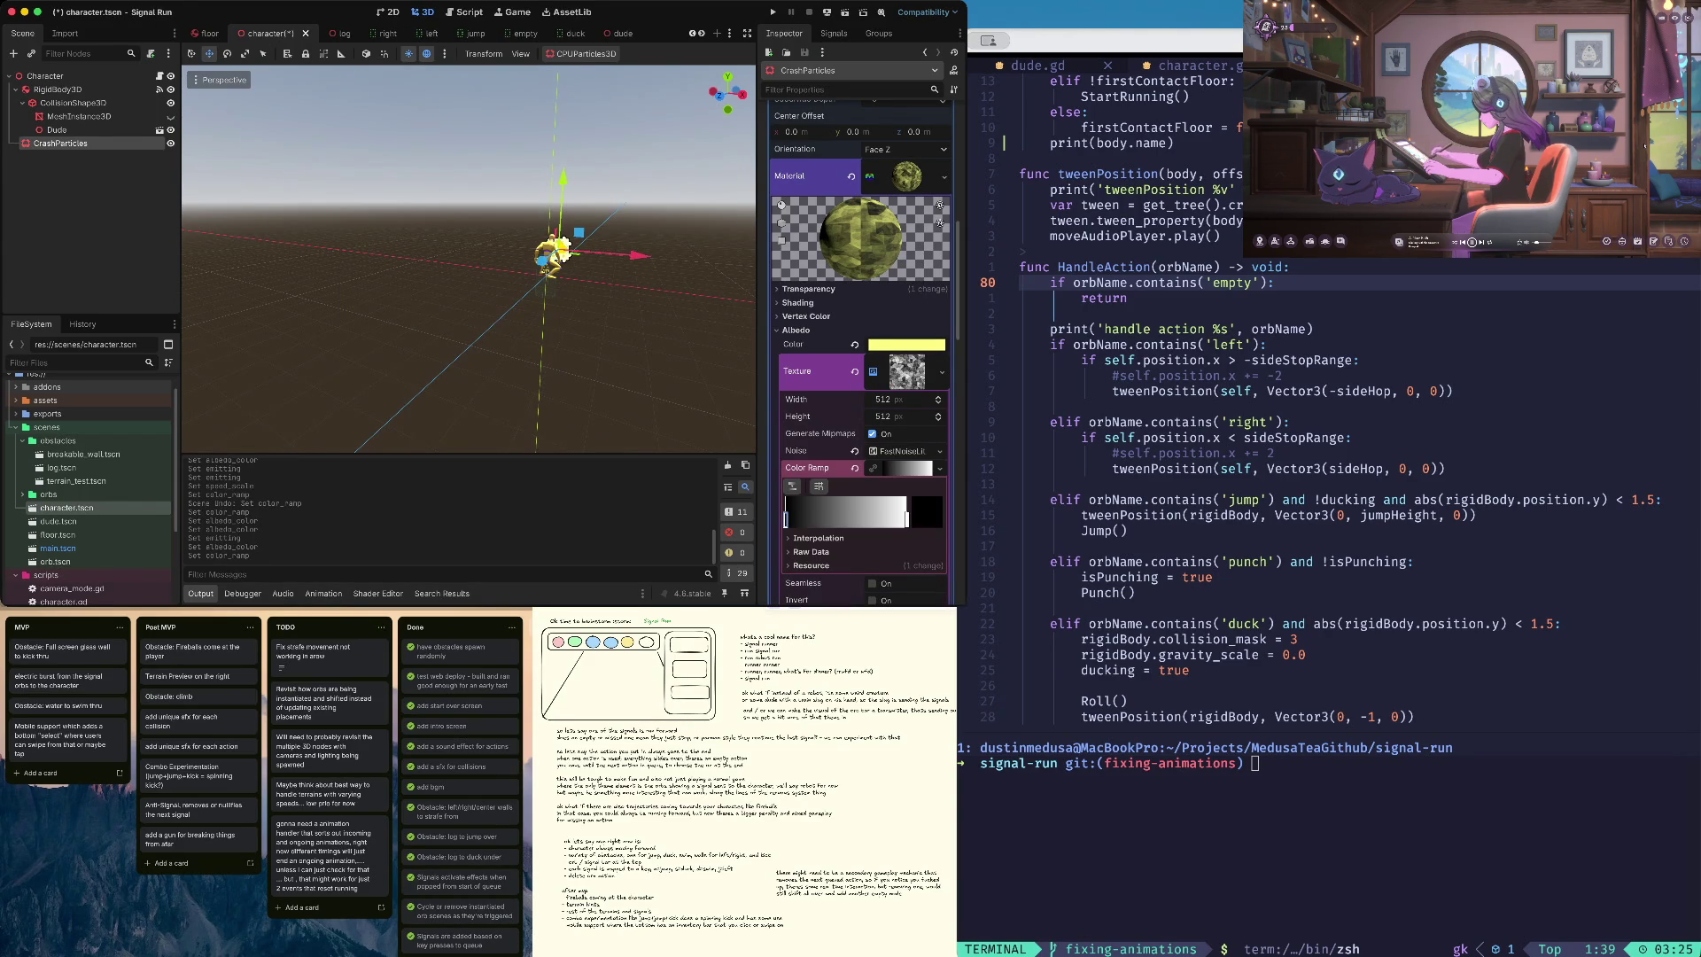
pyautogui.click(926, 512)
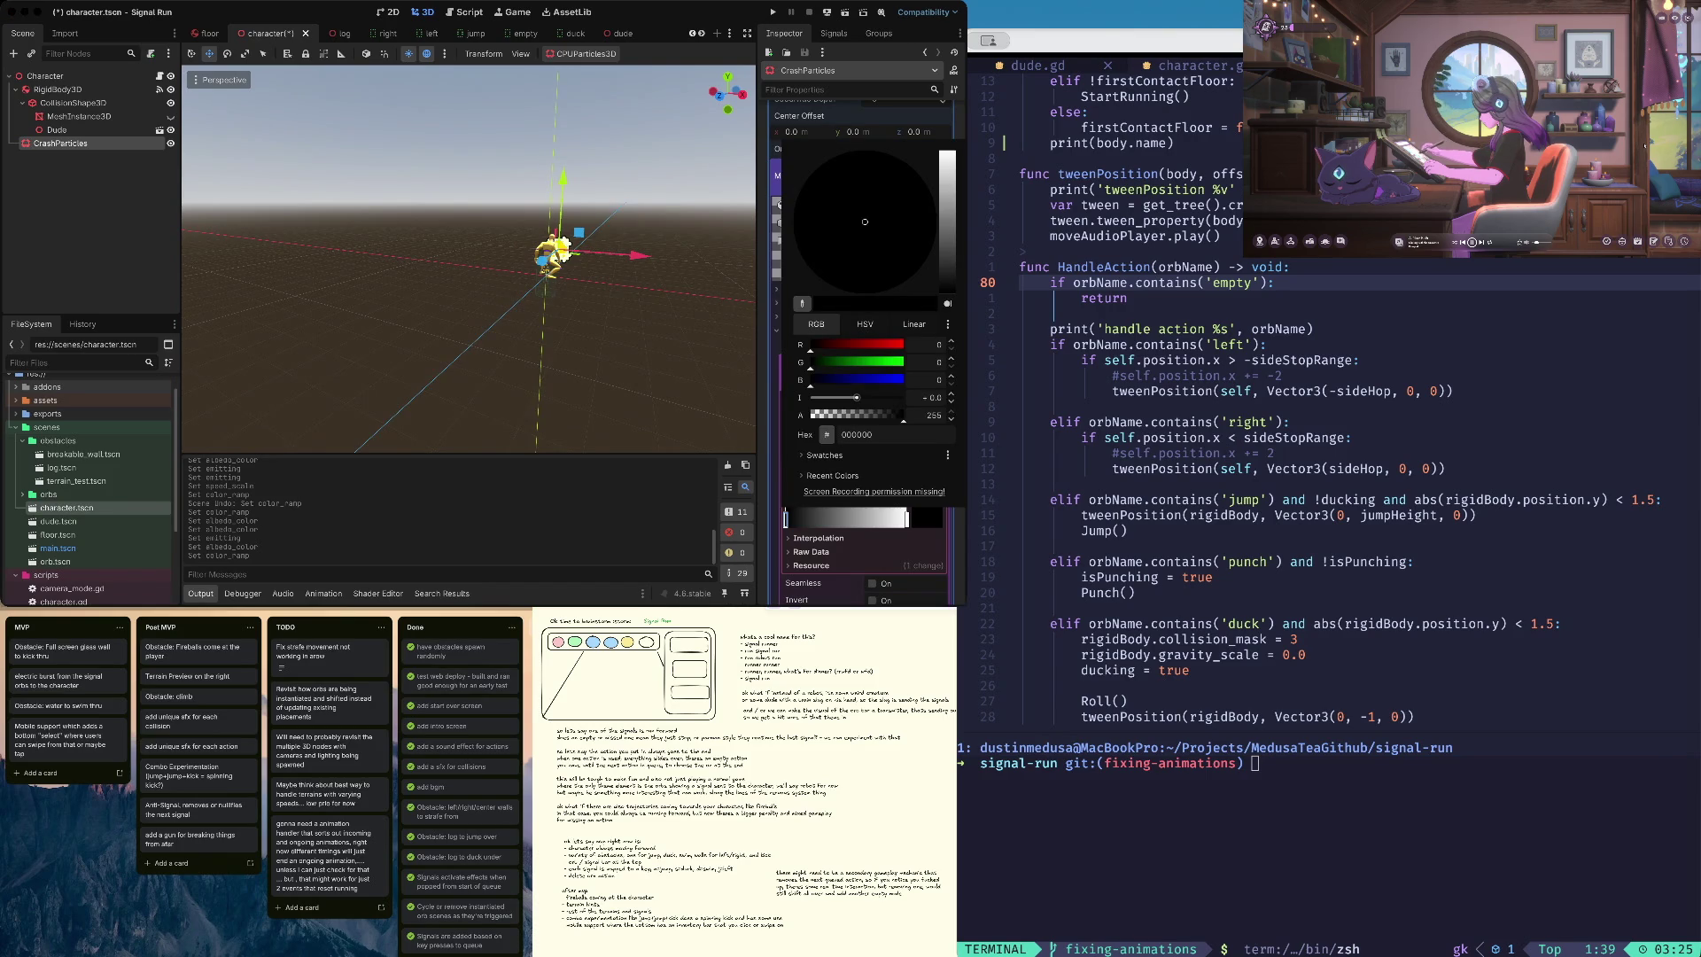
pyautogui.press('Return')
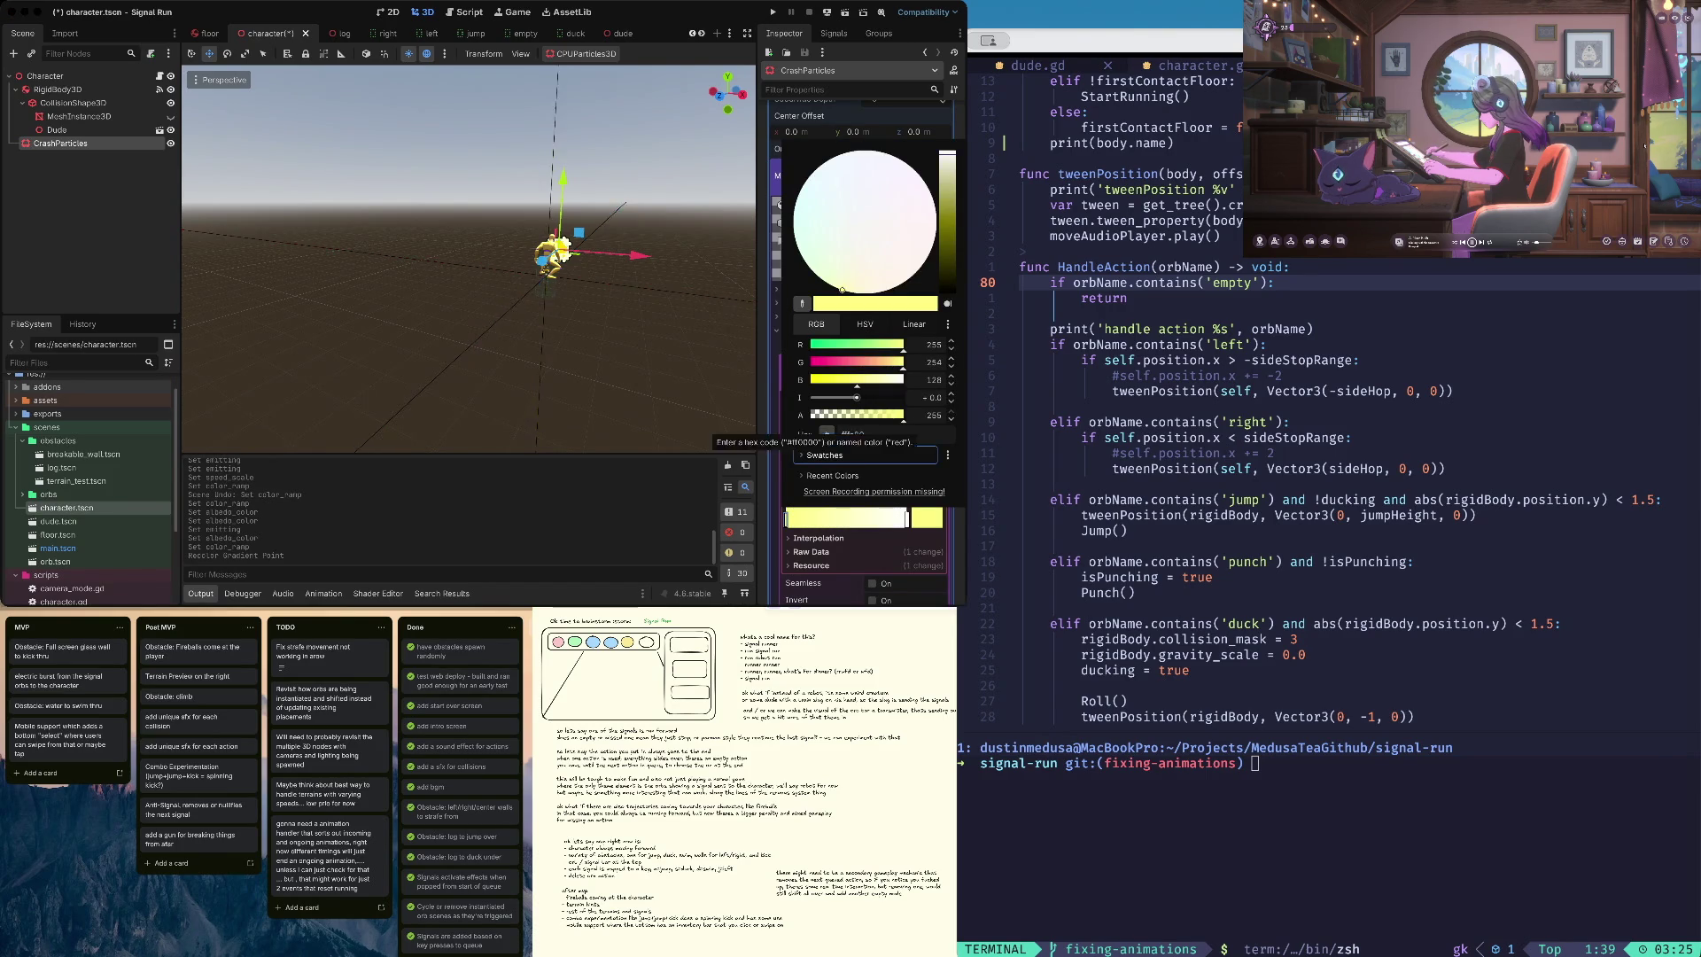
pyautogui.press('Escape')
pyautogui.hotkey('ctrl', 's')
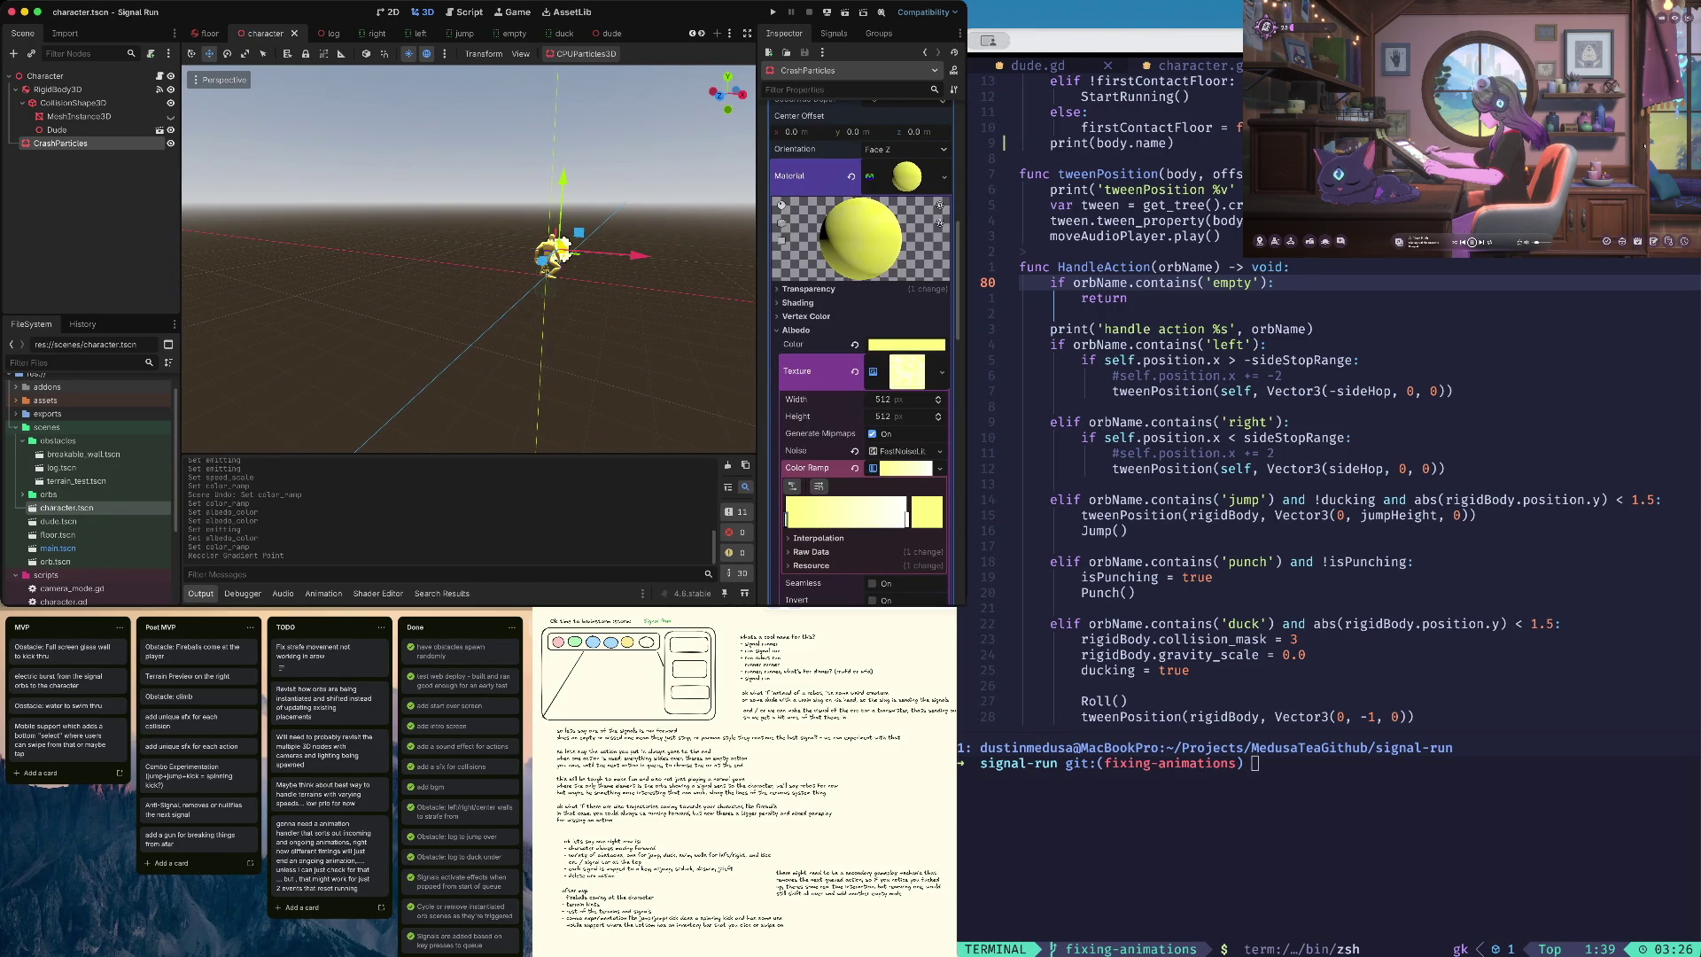
pyautogui.scroll(10, 859, 354)
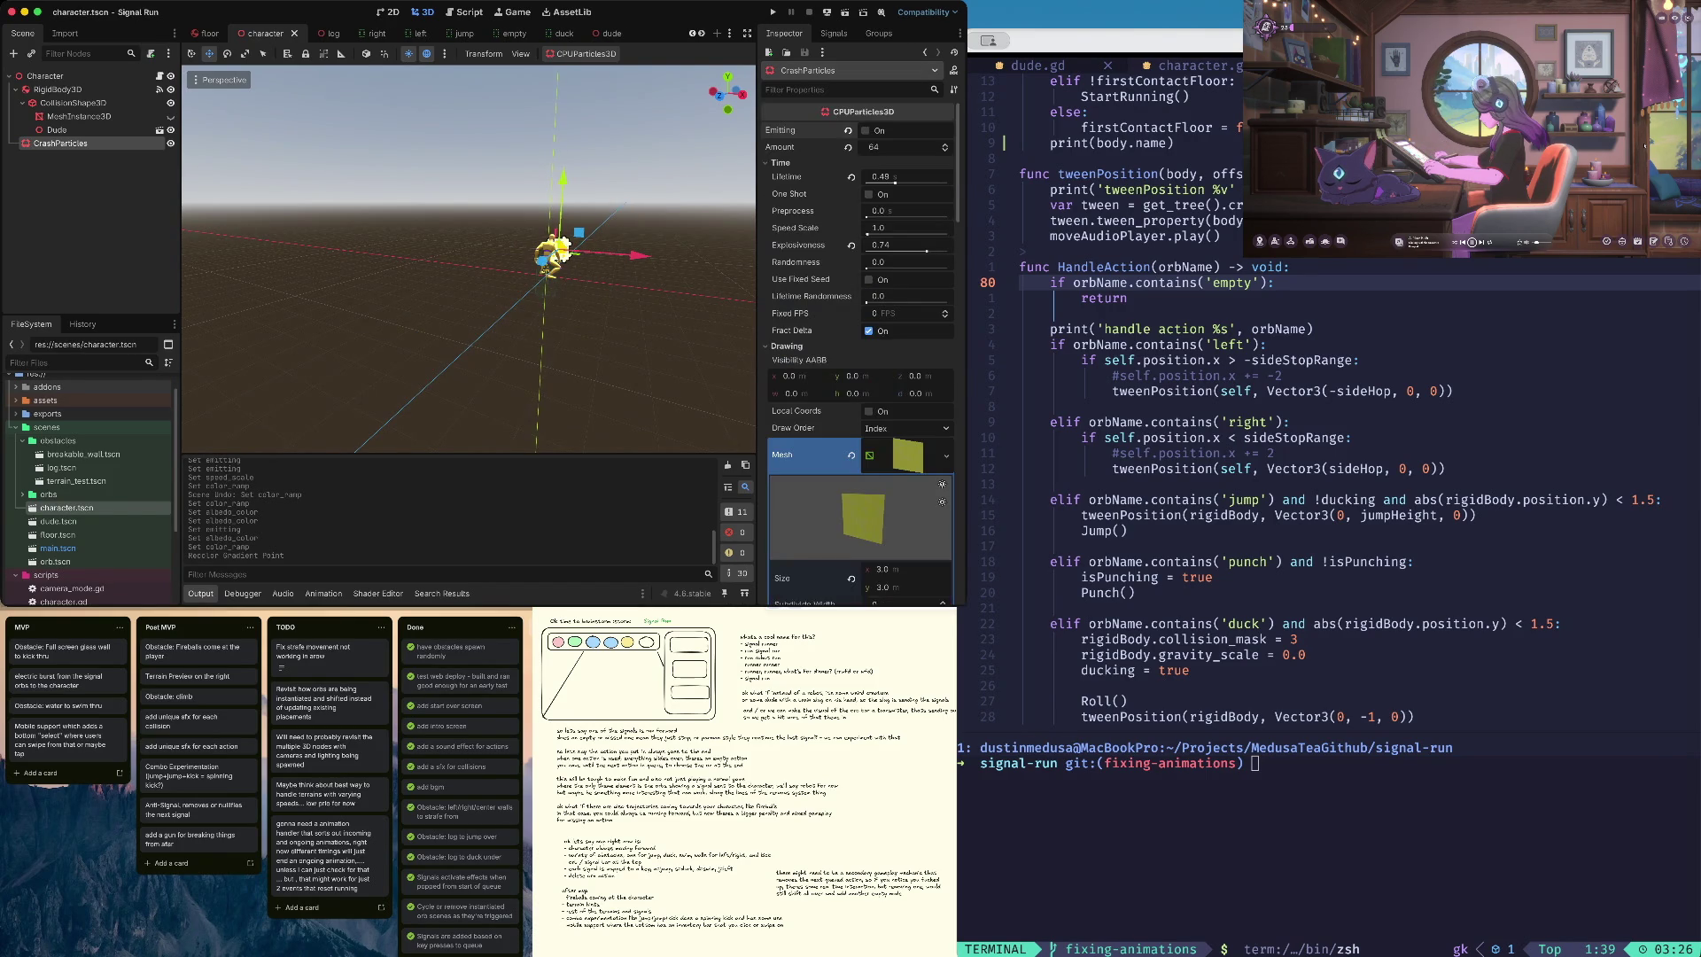
# - Toggle Emitting to replay the particle burst and adjust a Color Ramp stop
pyautogui.click(866, 130)
pyautogui.click(866, 130)
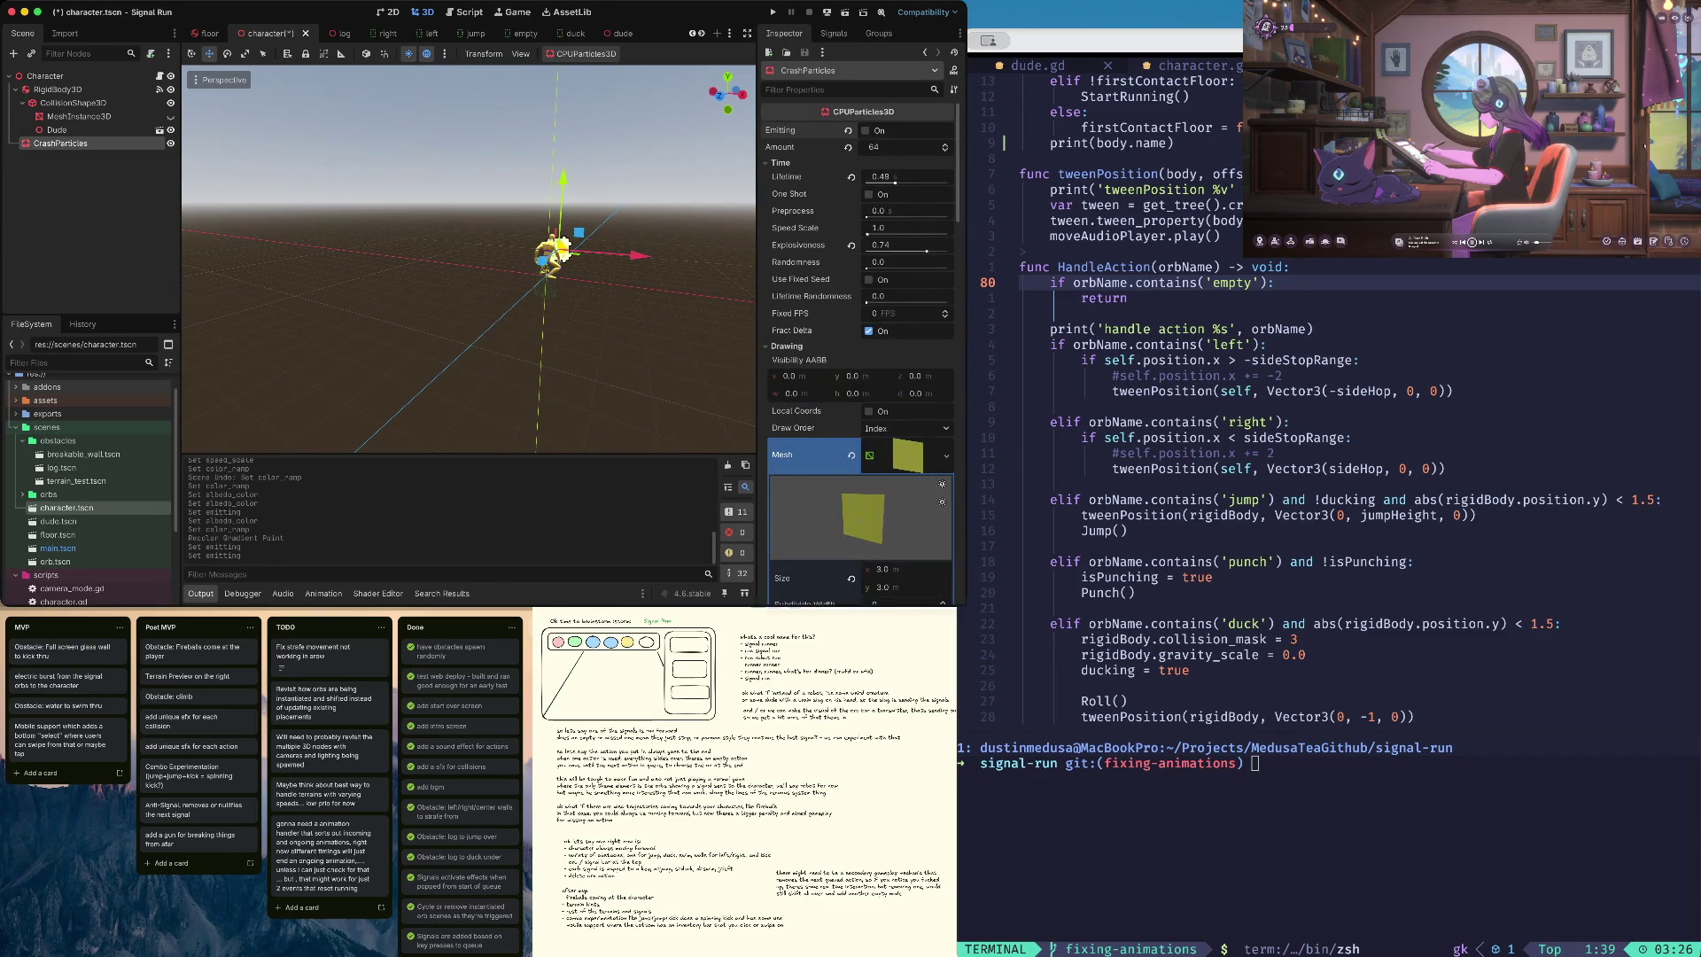
pyautogui.click(866, 130)
pyautogui.scroll(-8, 859, 355)
pyautogui.scroll(-5, 860, 354)
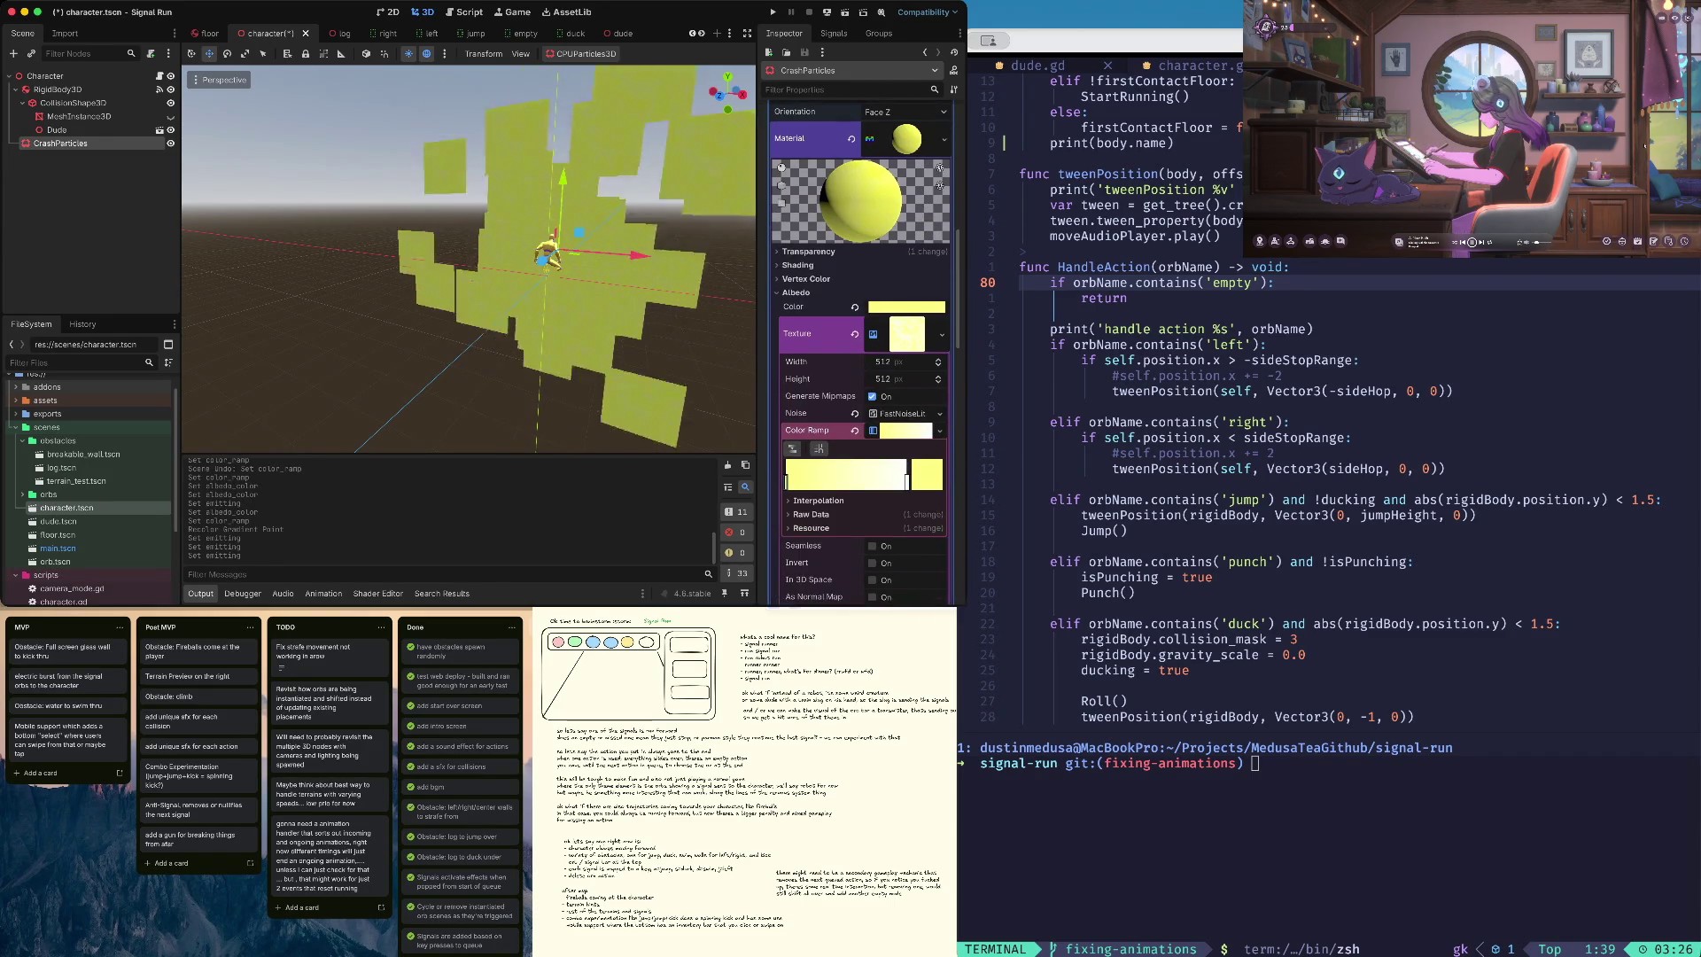
pyautogui.moveTo(907, 476)
pyautogui.mouseDown()
pyautogui.moveTo(815, 475)
pyautogui.moveTo(906, 476)
pyautogui.mouseUp()
# - Make the ramp's second stop a partly transparent white
pyautogui.click(785, 480)
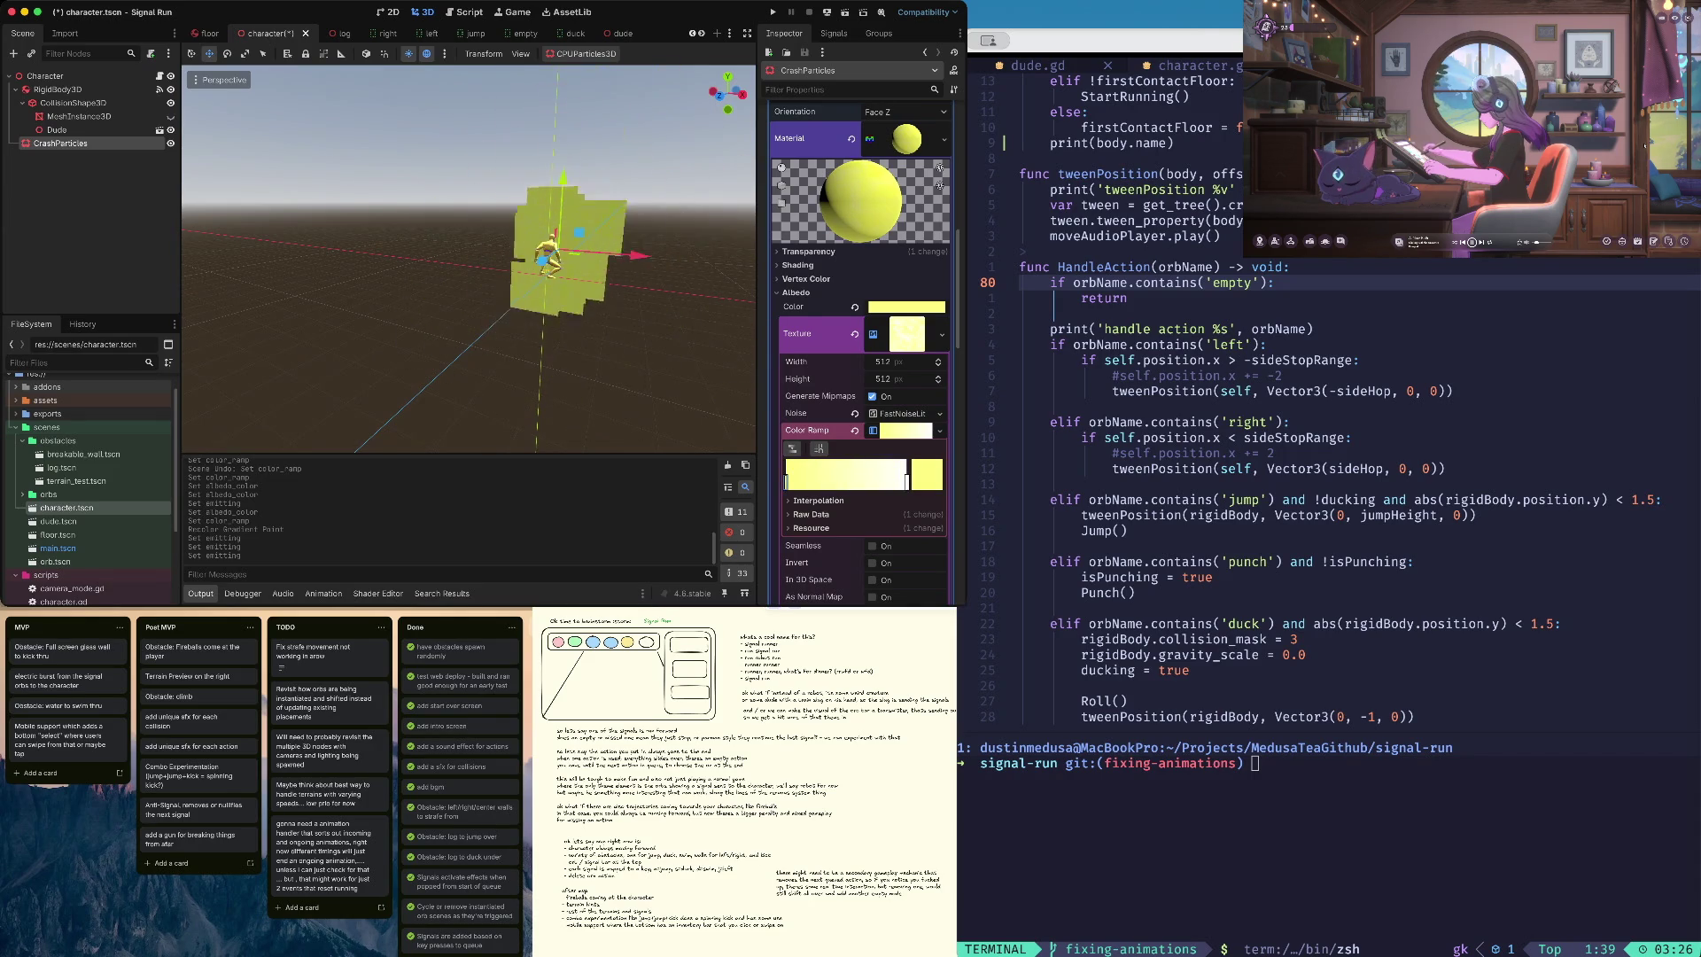
pyautogui.click(906, 481)
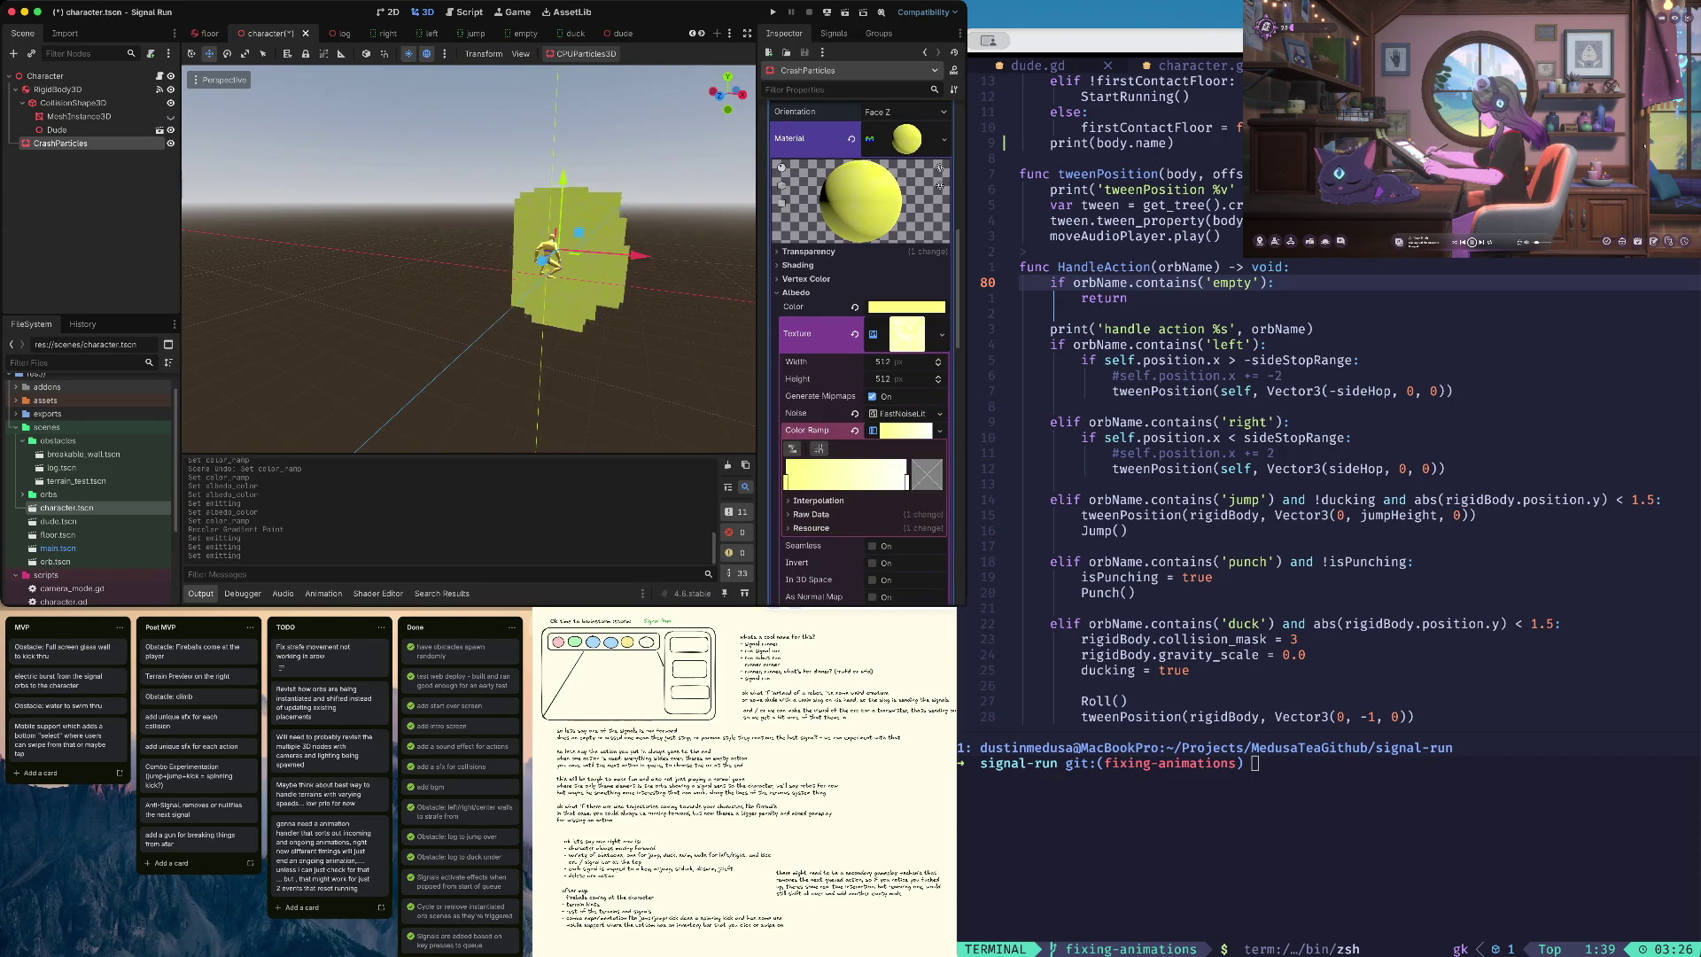
pyautogui.click(926, 474)
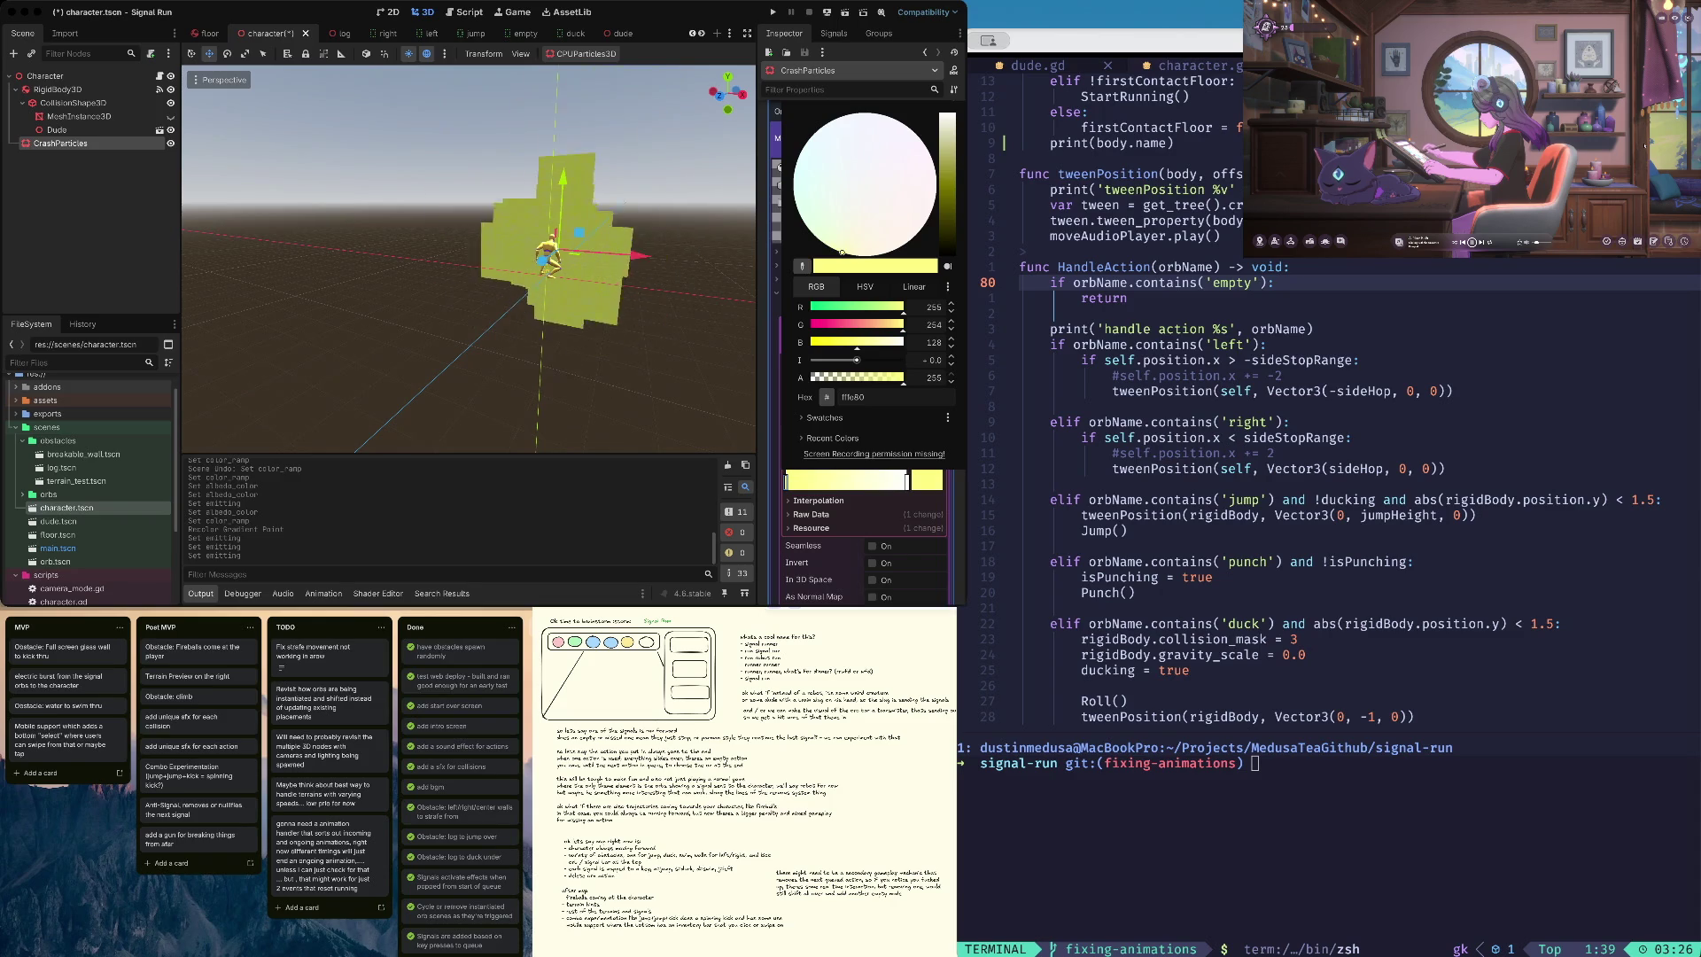
pyautogui.click(876, 205)
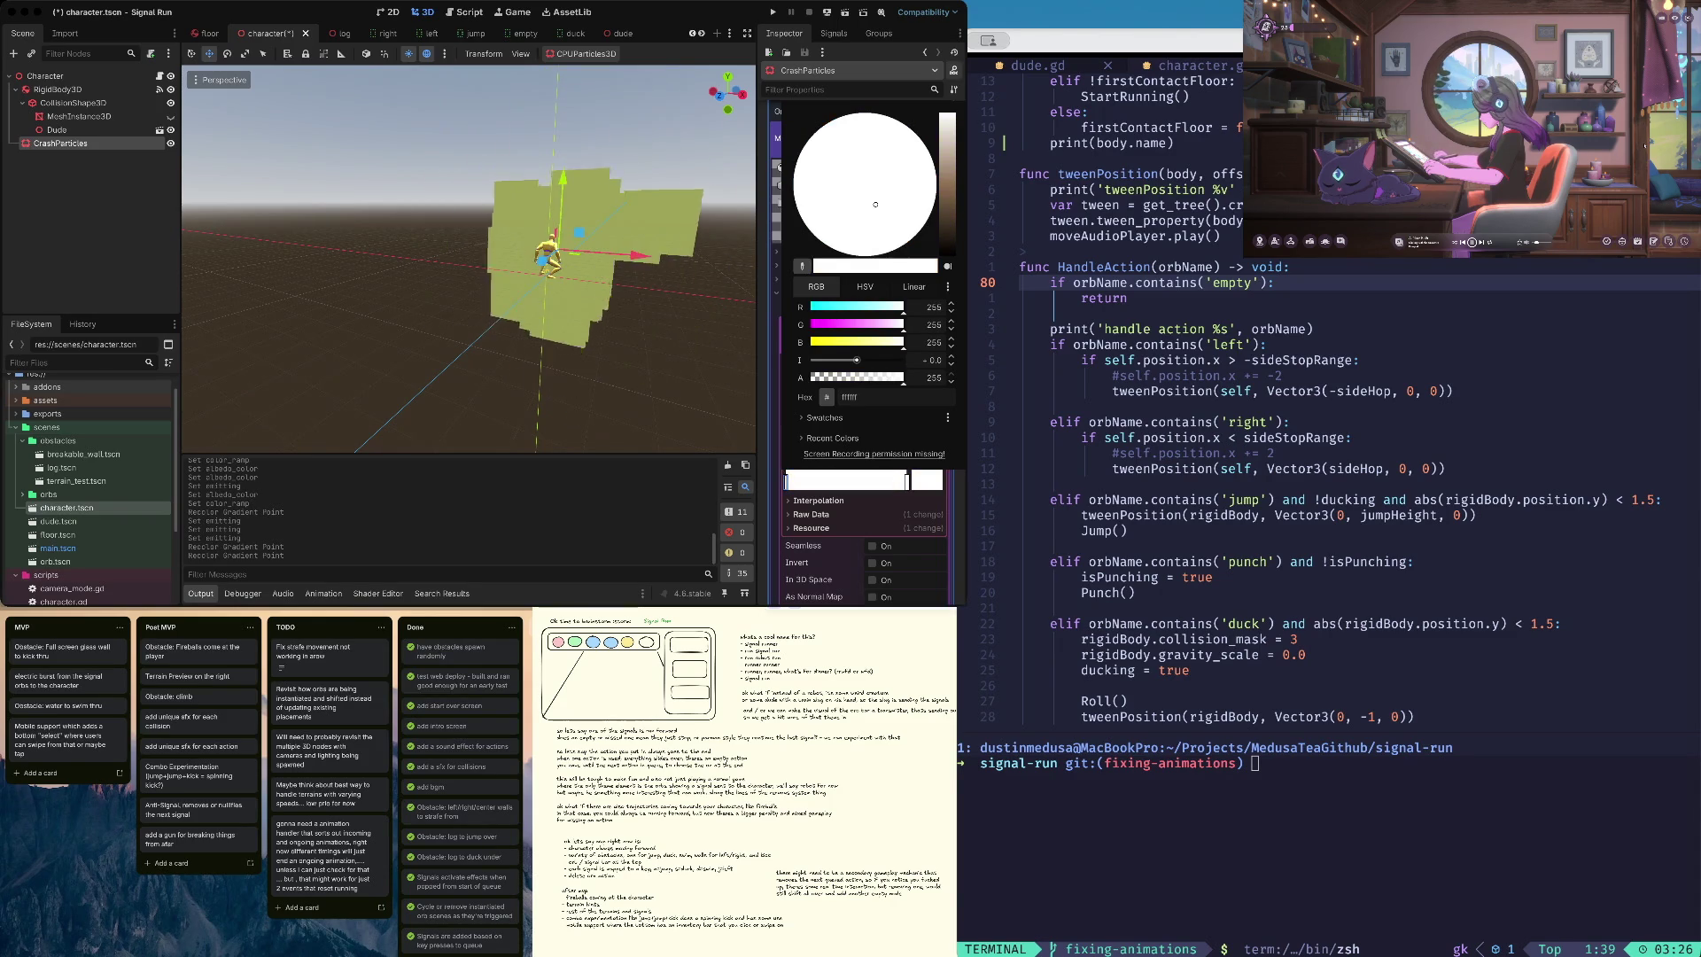
pyautogui.click(850, 378)
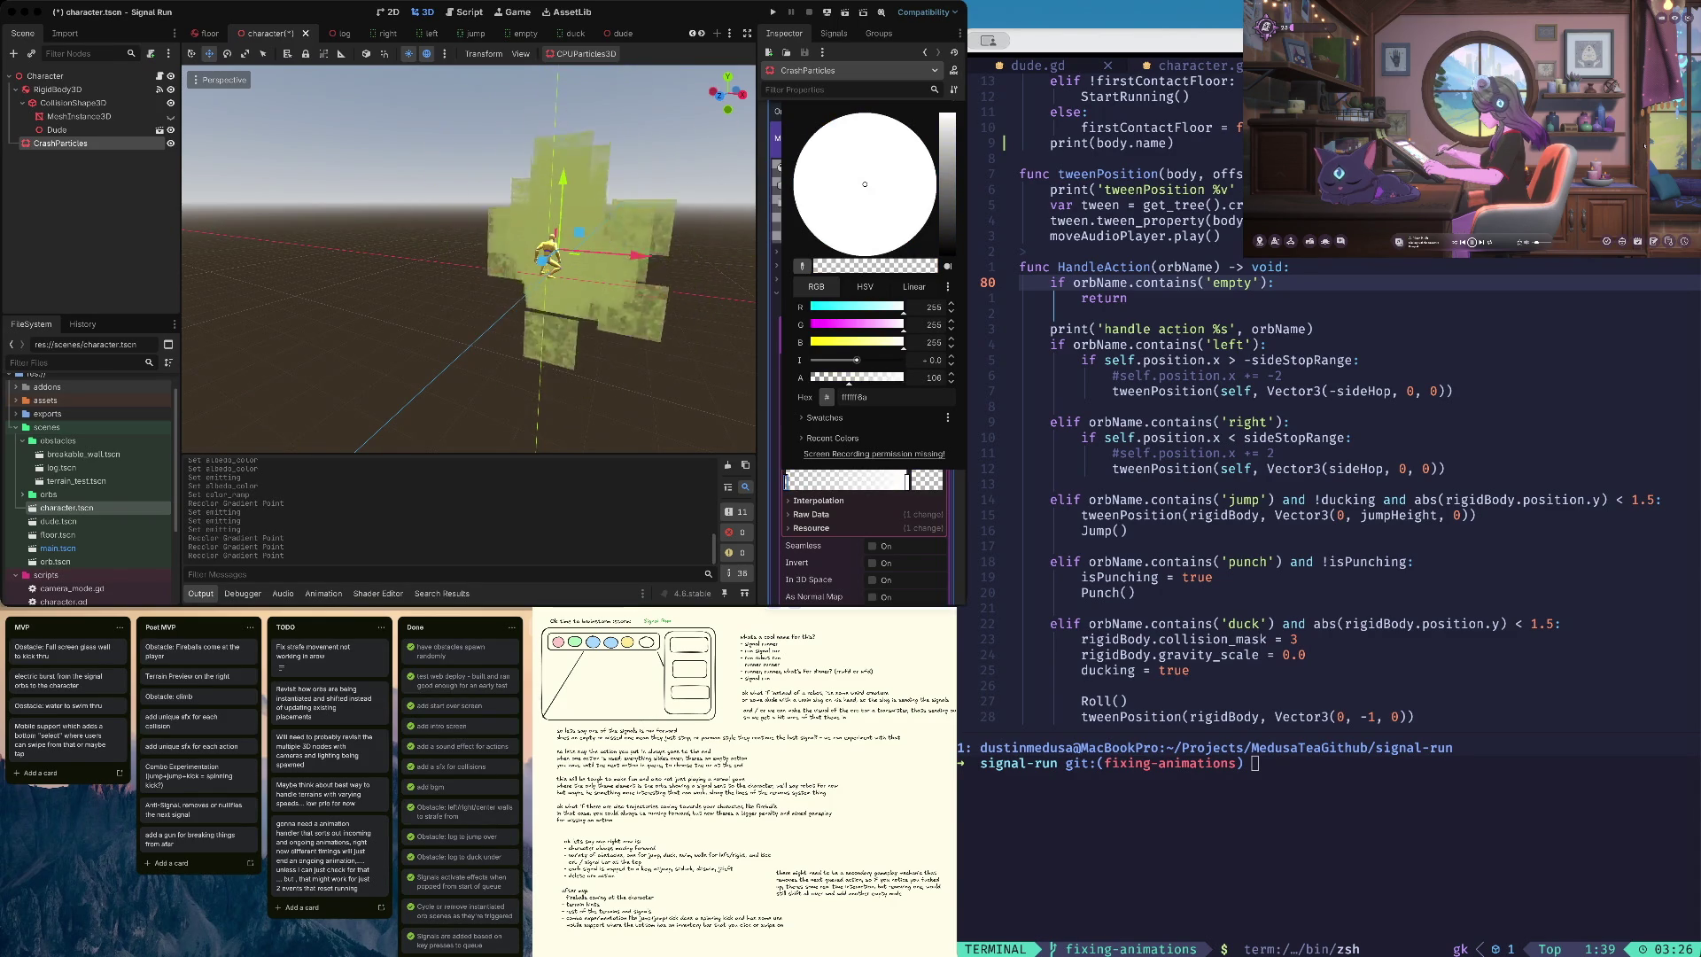
pyautogui.click(794, 165)
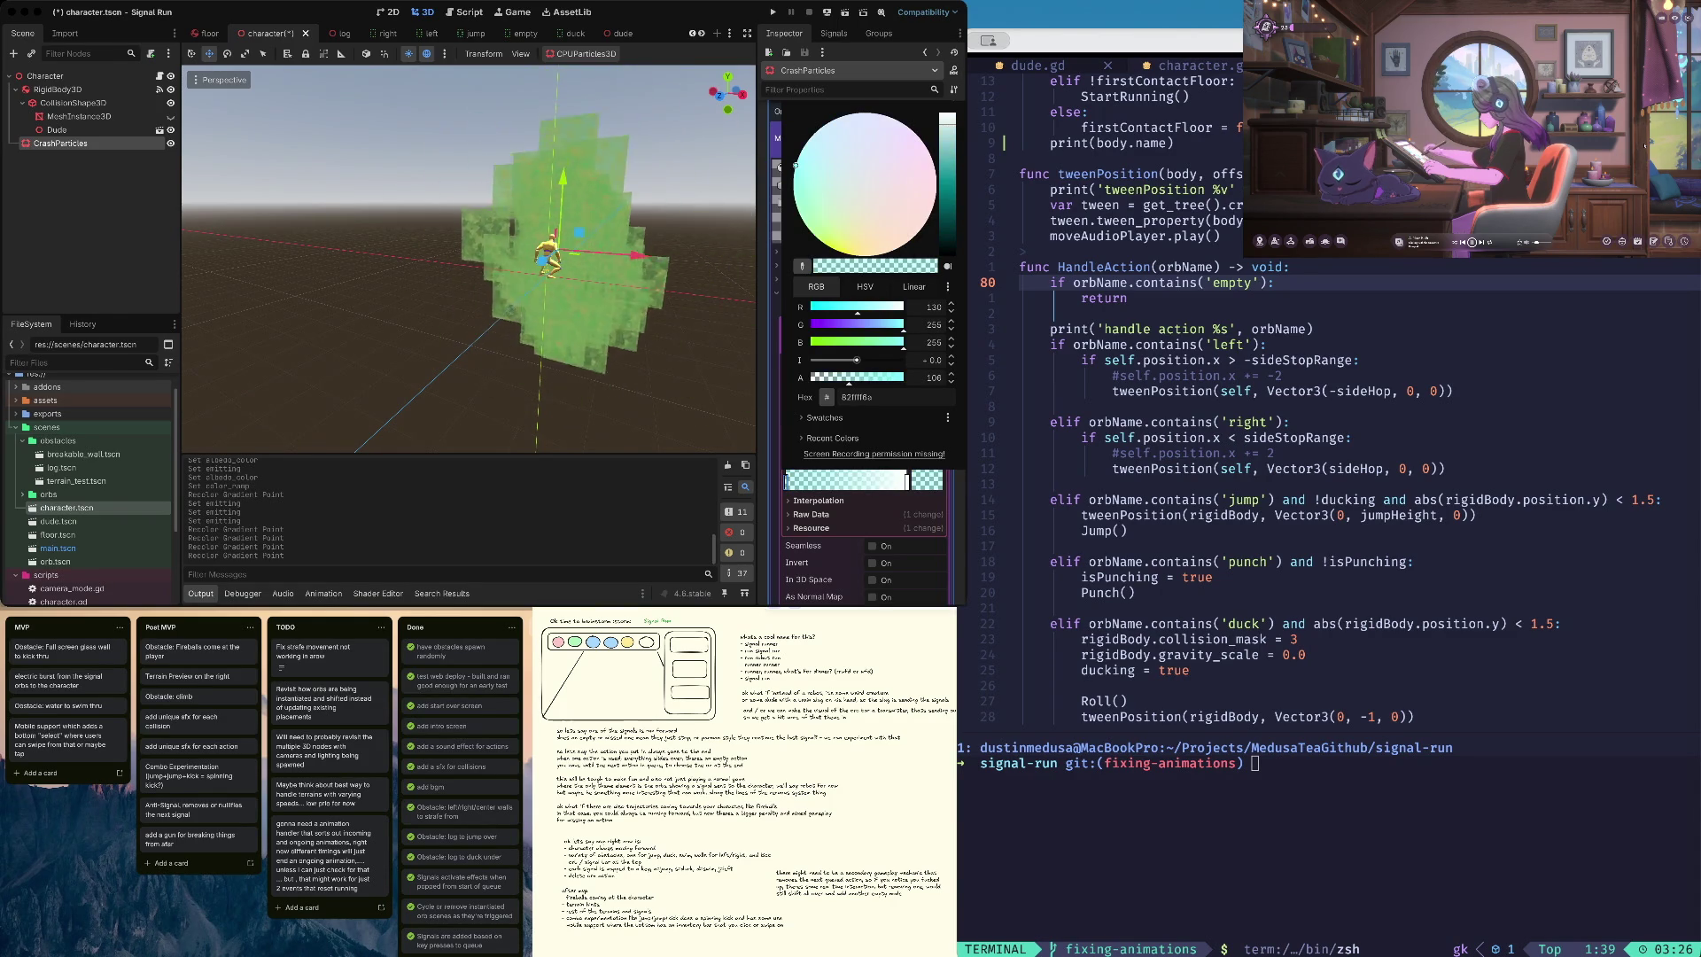
pyautogui.click(865, 183)
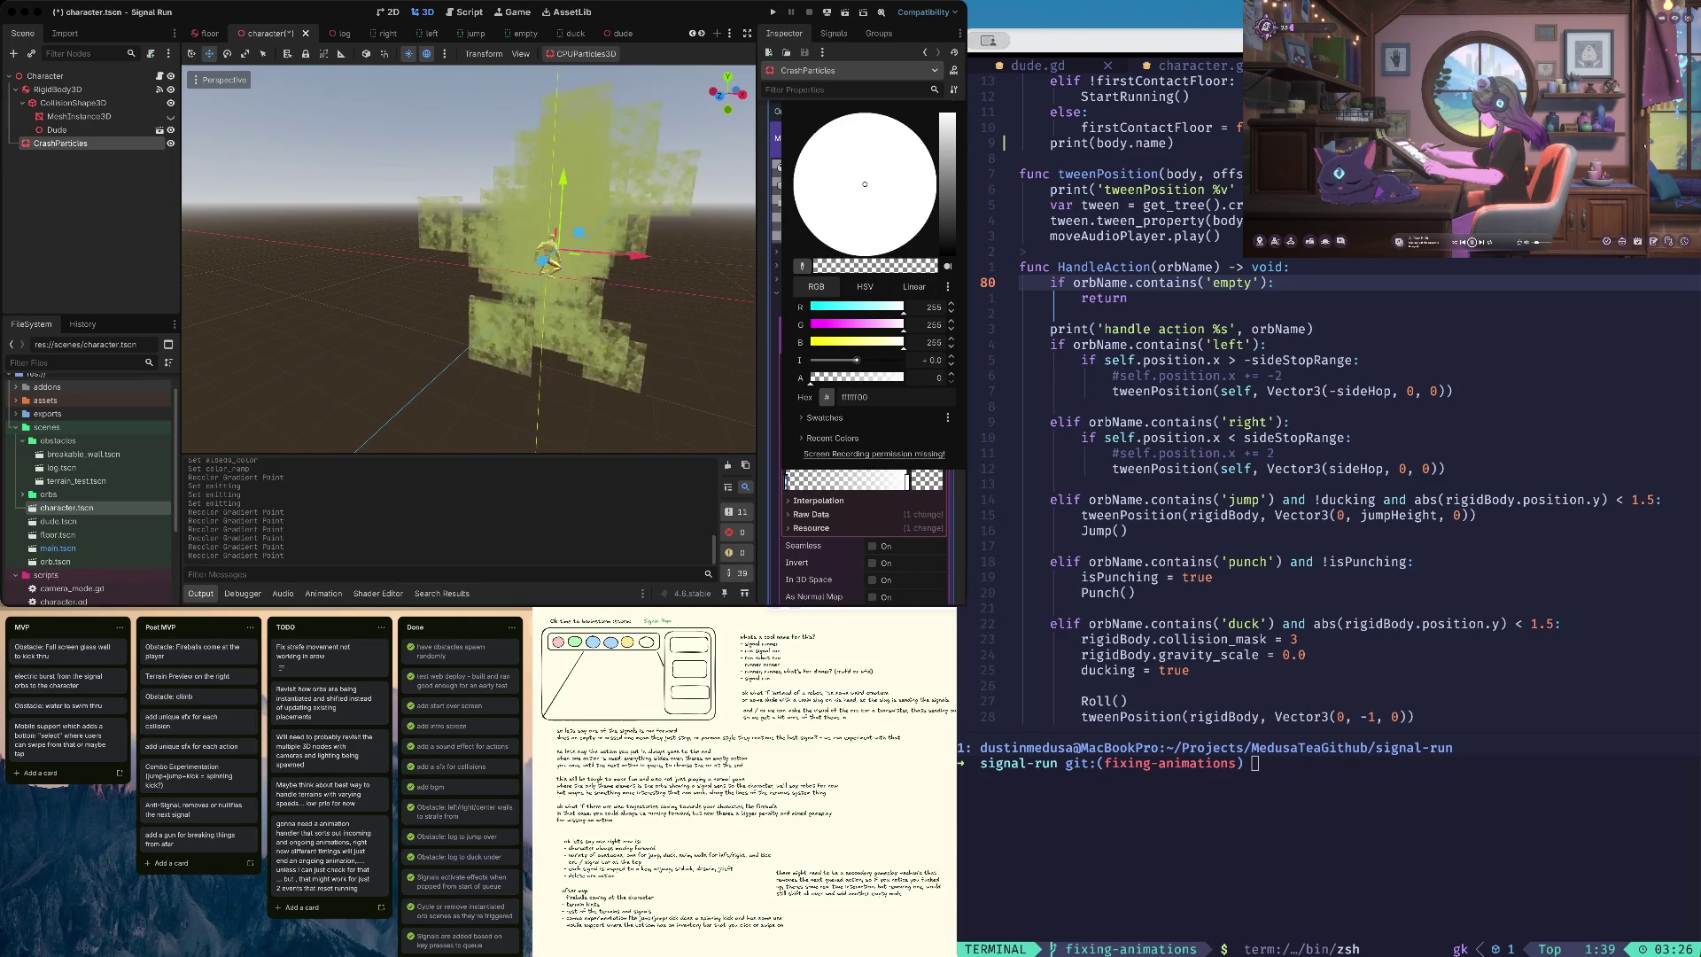
pyautogui.press('Escape')
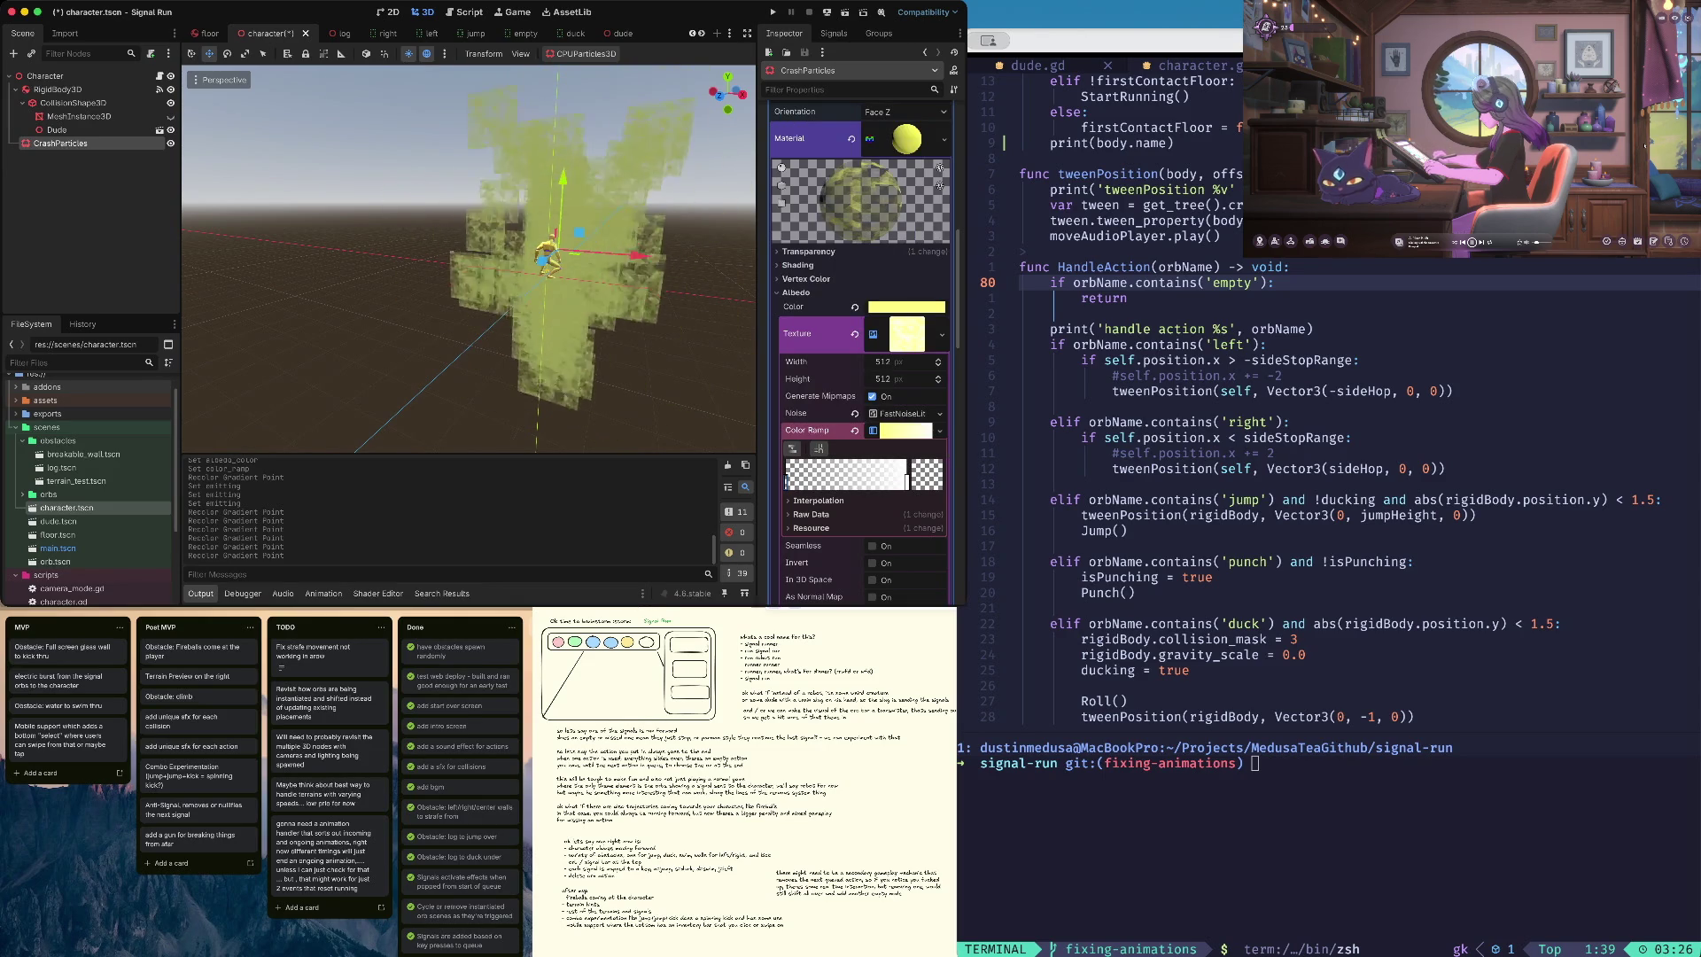
# - Raise that white stop's opacity slightly and save the scene
pyautogui.click(927, 474)
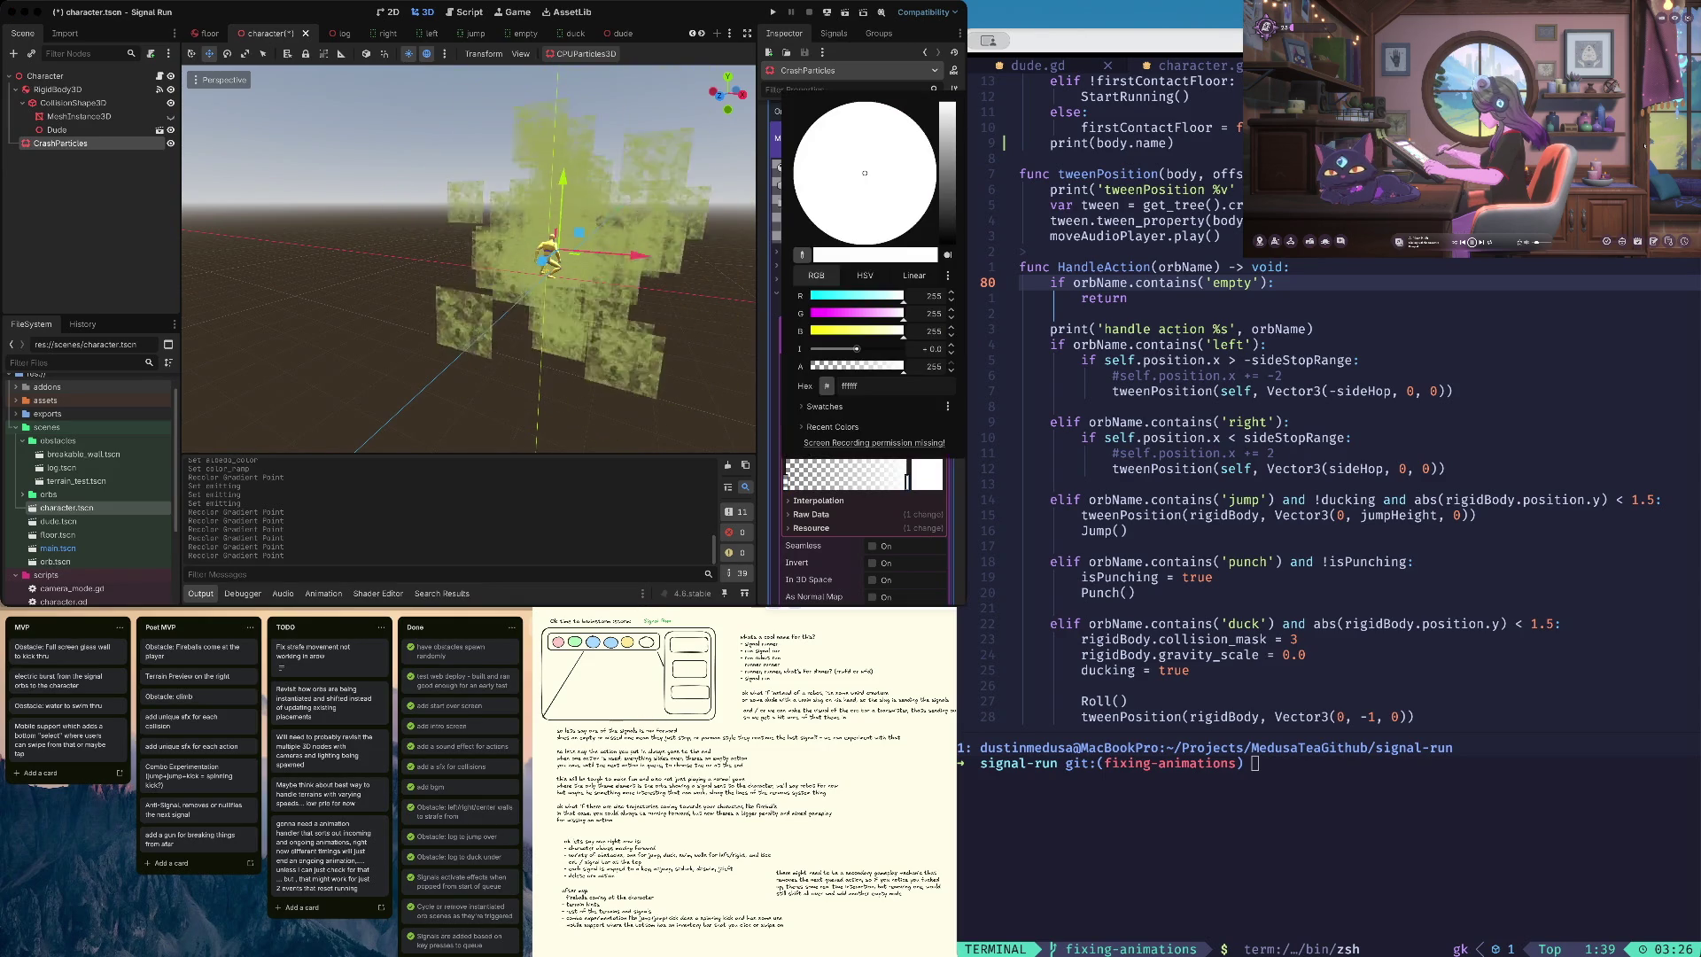
pyautogui.moveTo(811, 366); pyautogui.dragTo(825, 366)
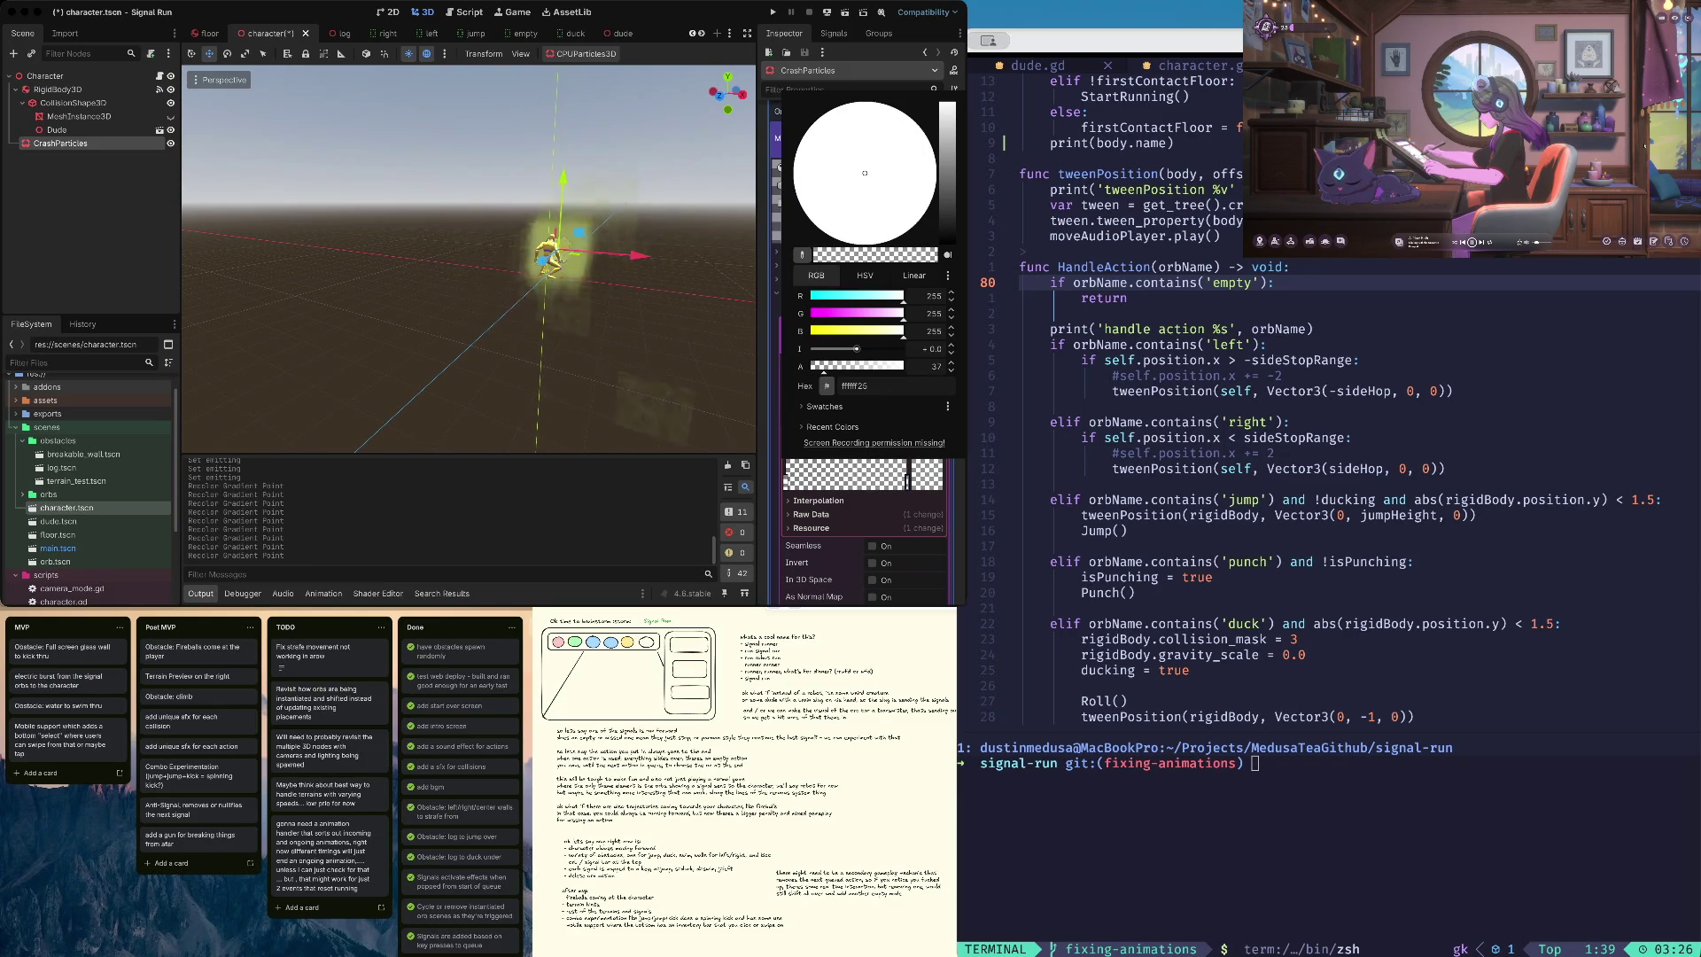
pyautogui.press('Escape')
pyautogui.hotkey('ctrl', 's')
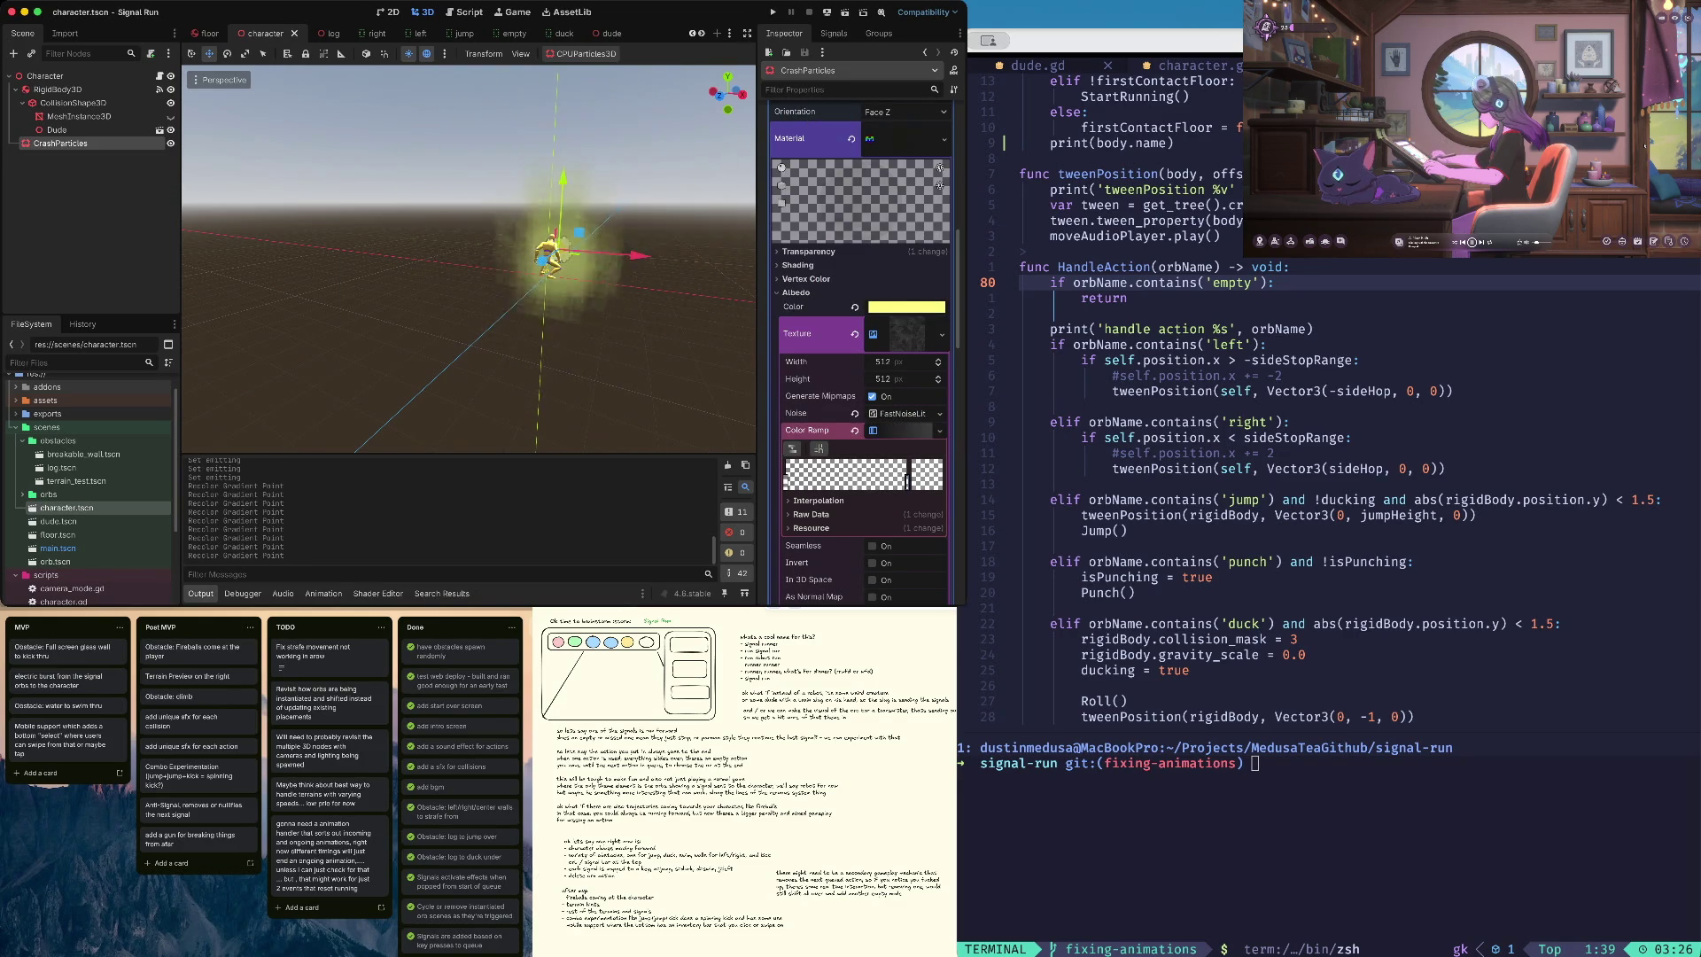
# - Collapse the Color Ramp and toggle the CrashParticles node's visibility off and back on
pyautogui.click(904, 430)
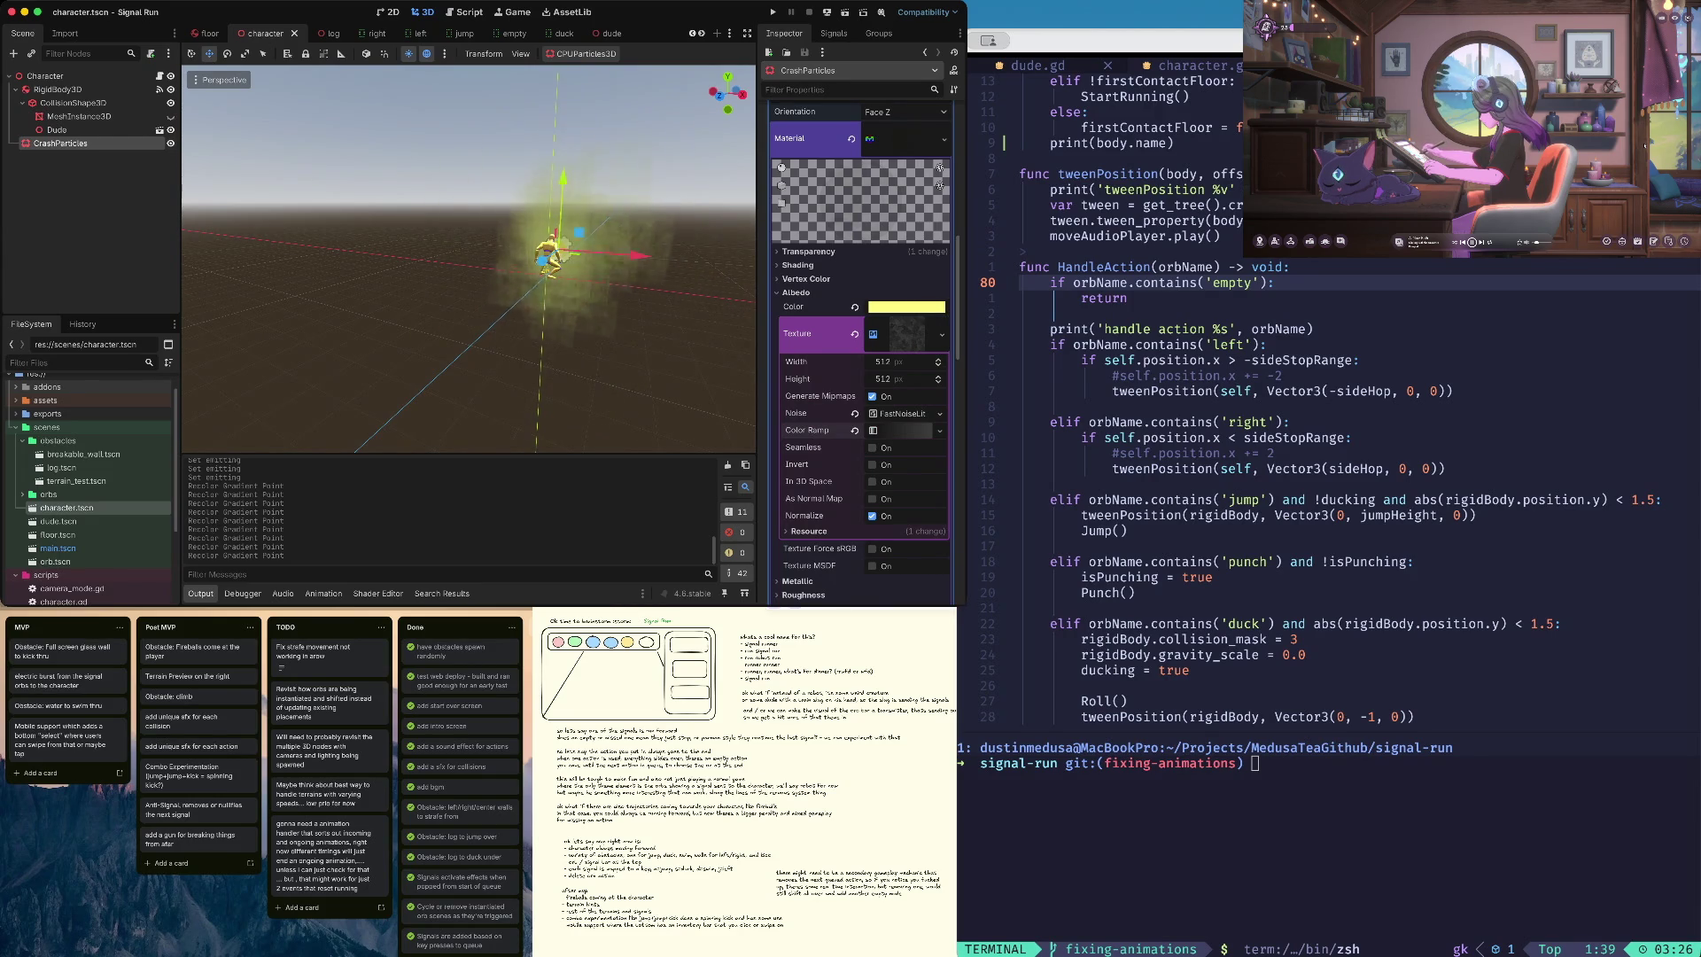
pyautogui.click(170, 143)
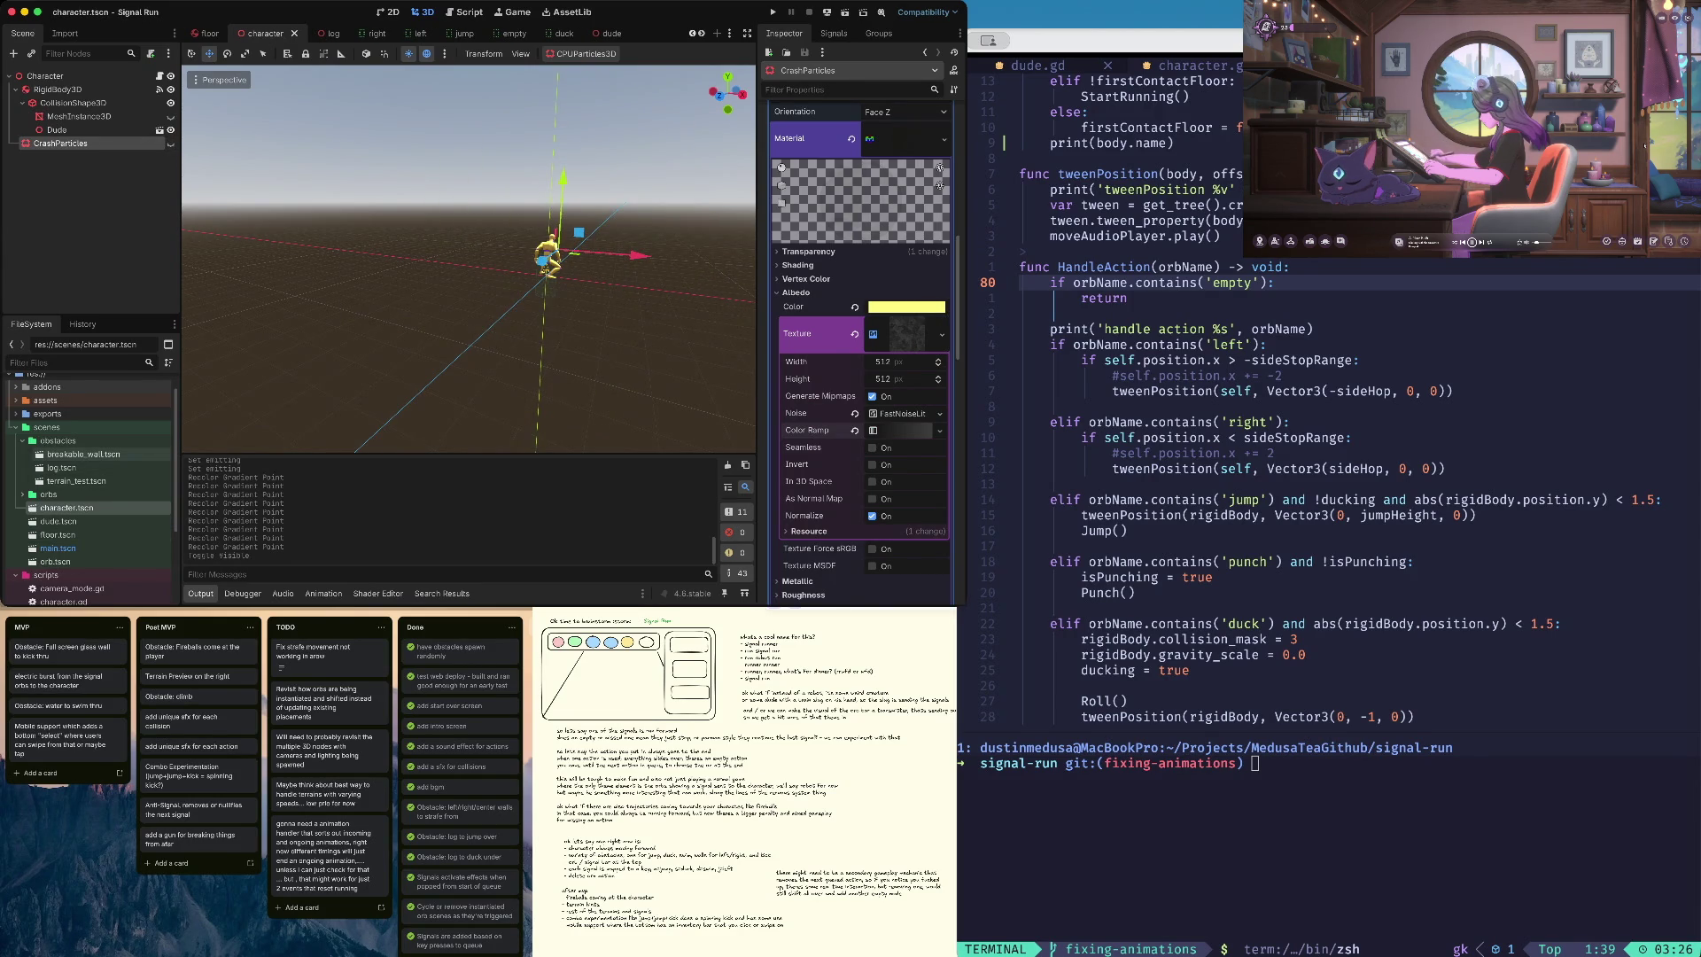
pyautogui.scroll(-2, 89, 553)
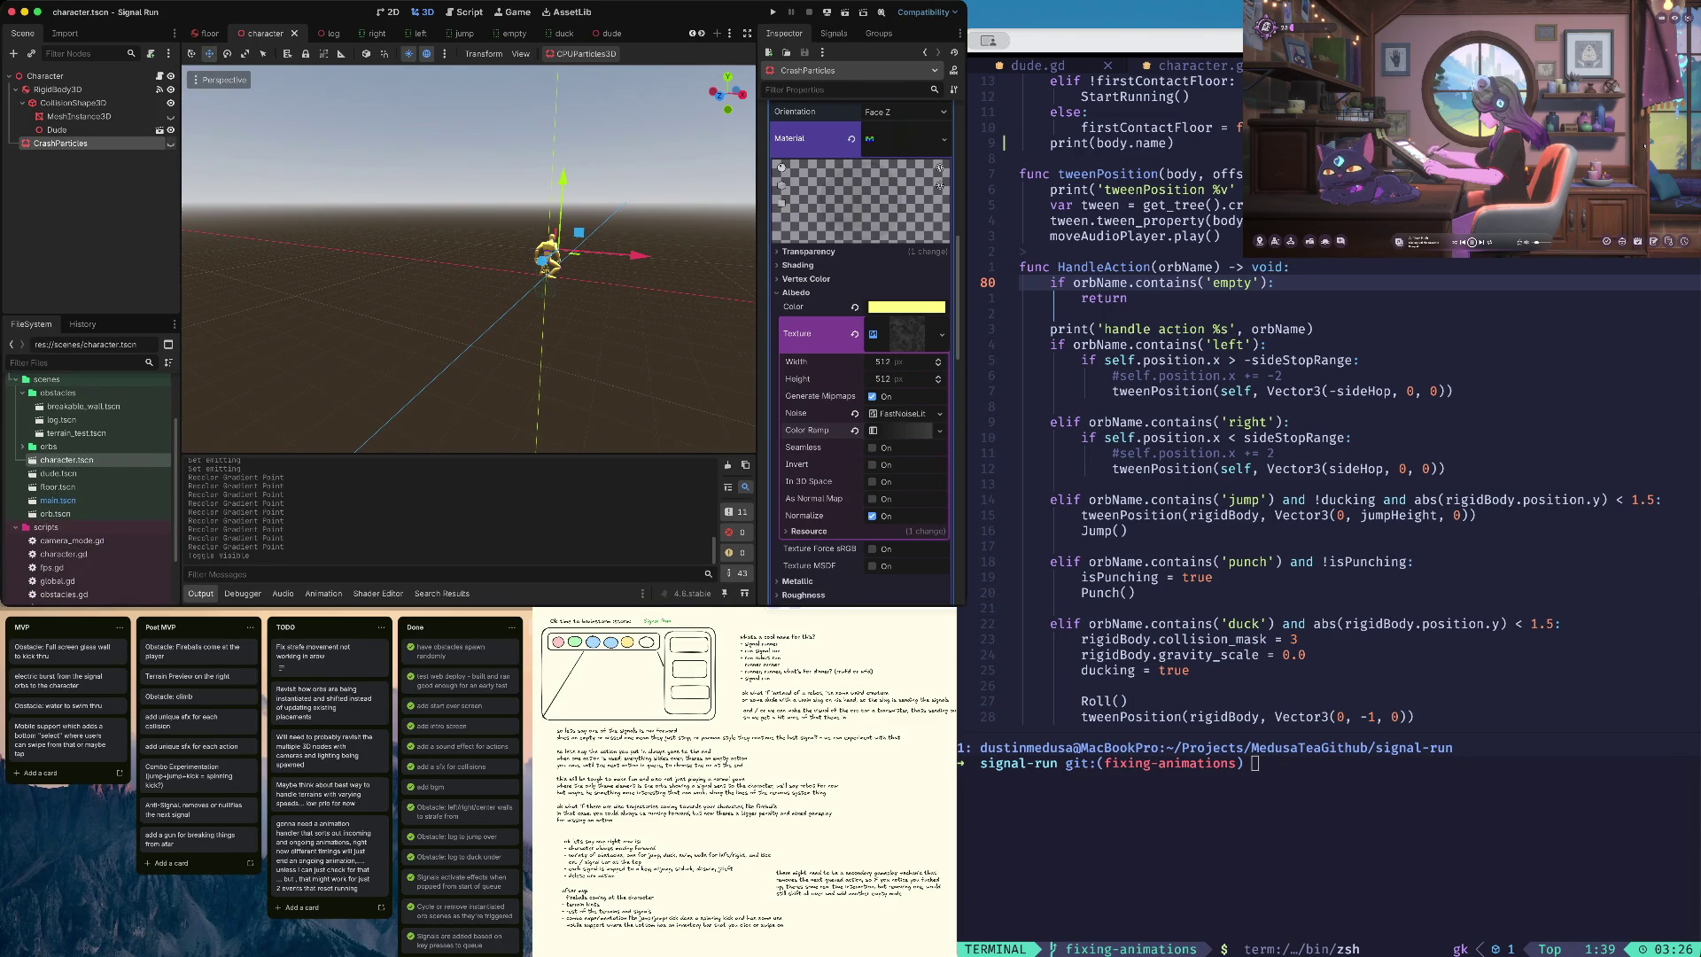
pyautogui.click(171, 143)
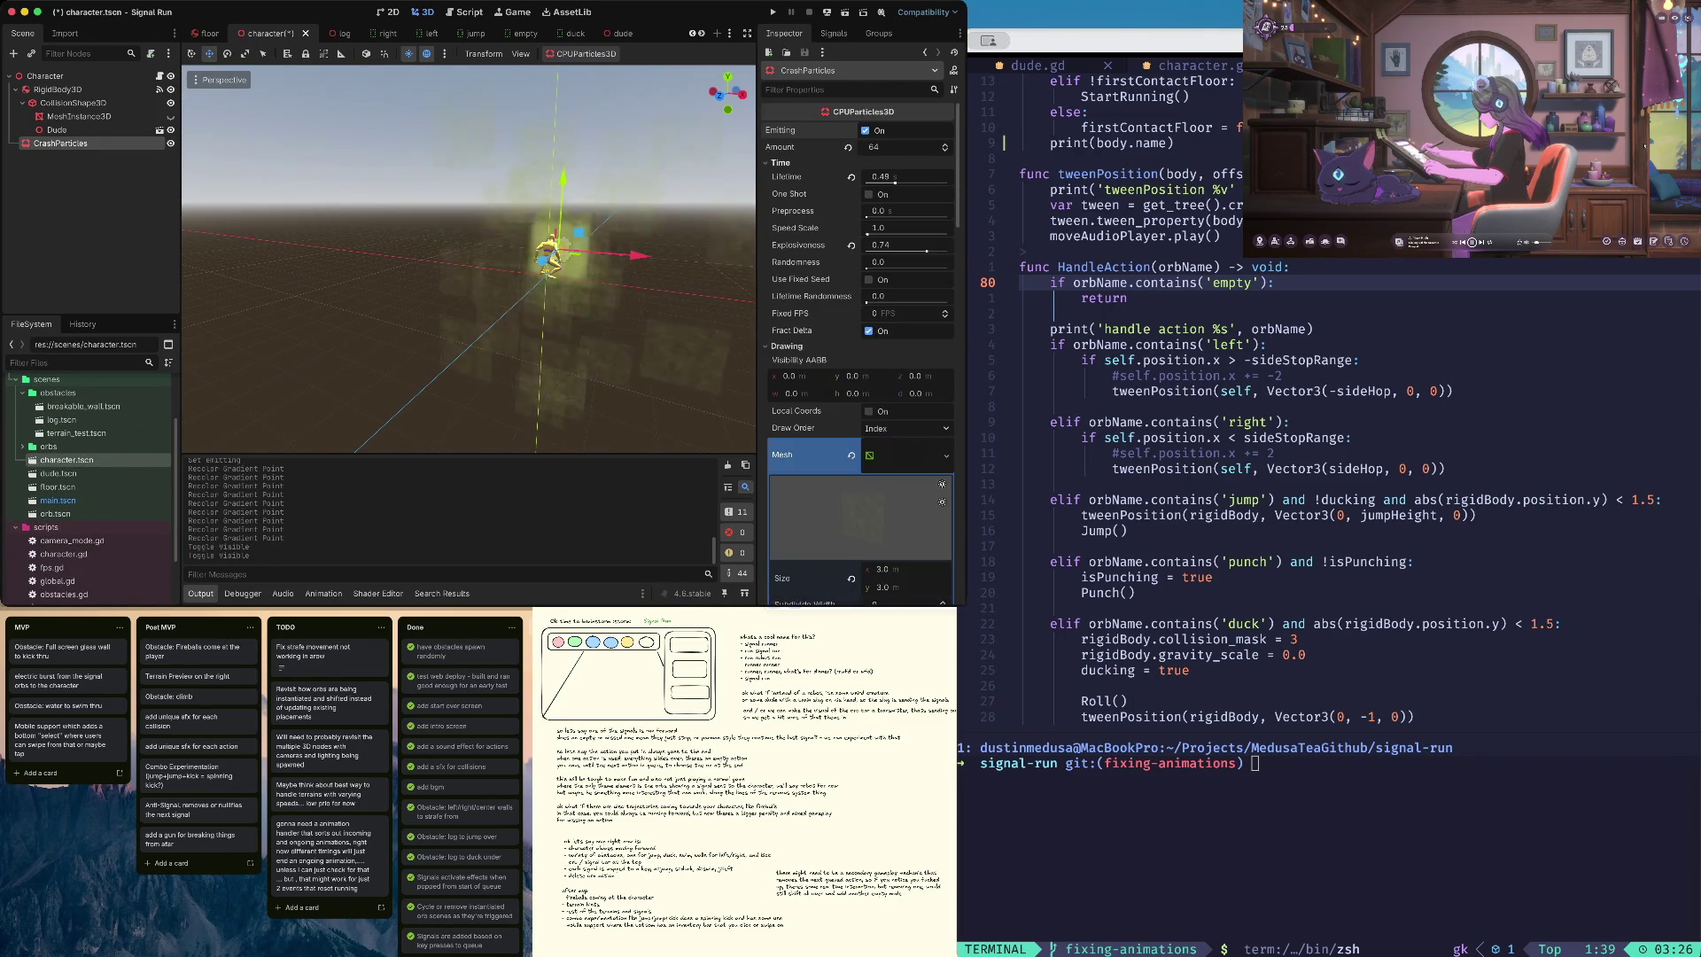
# - Turn particle emission off, save the scene, and open character.gd
pyautogui.click(866, 131)
pyautogui.hotkey('ctrl', 's')
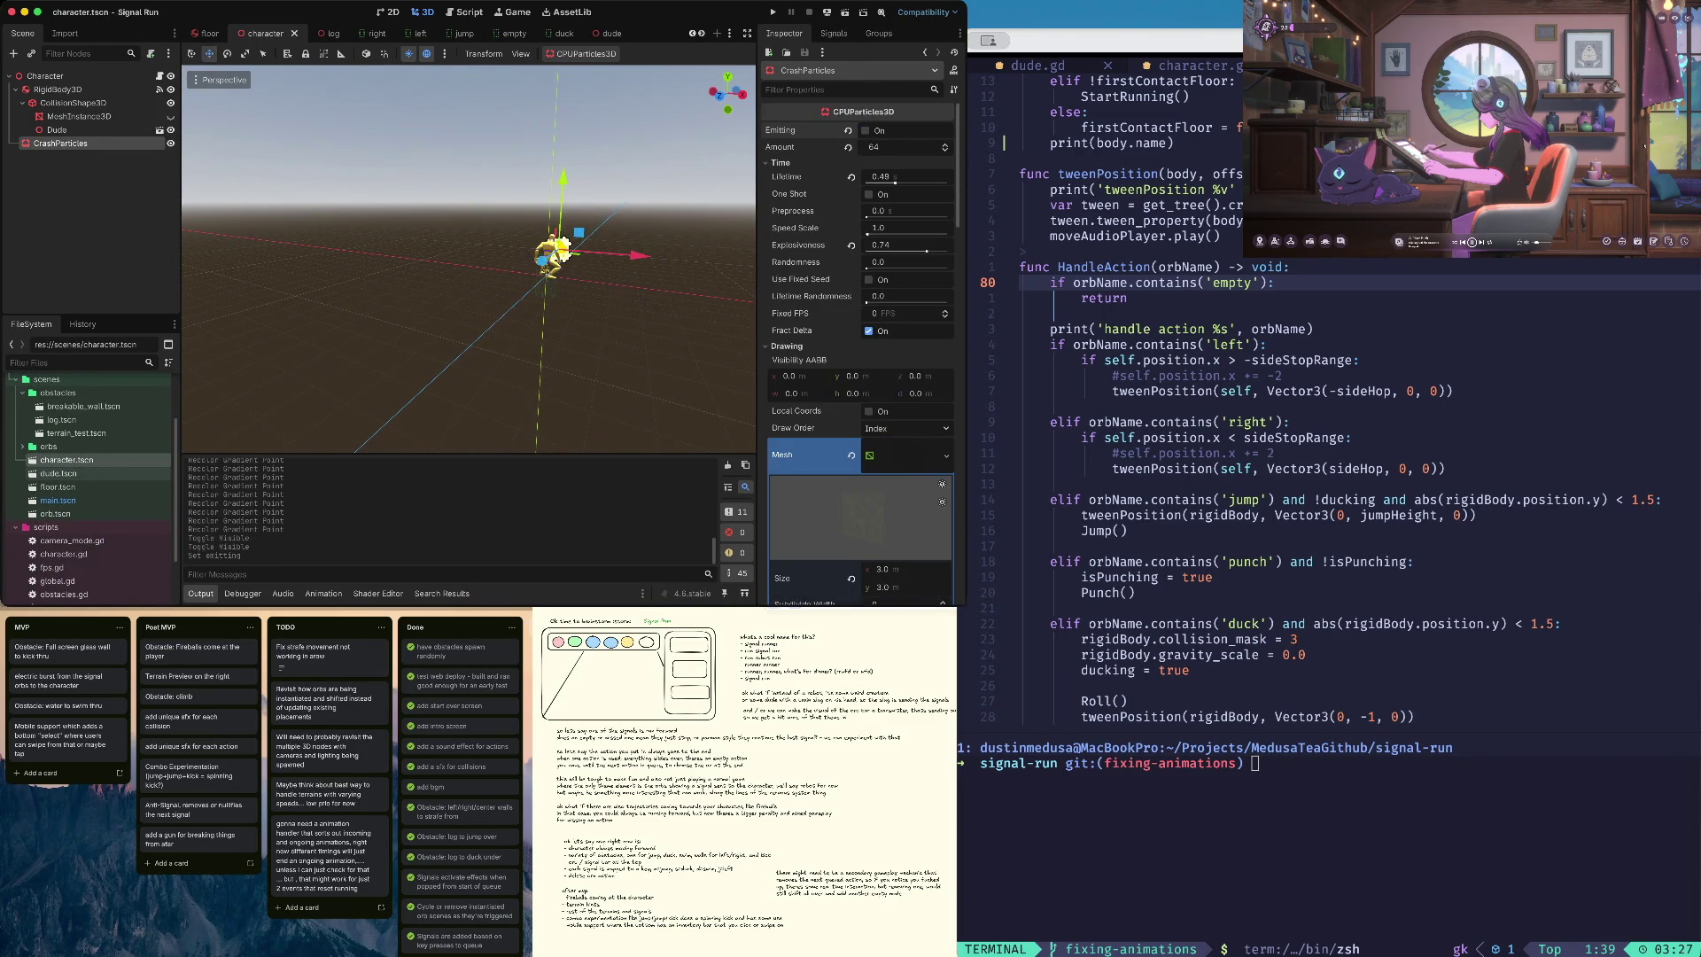
pyautogui.scroll(-4, 88, 484)
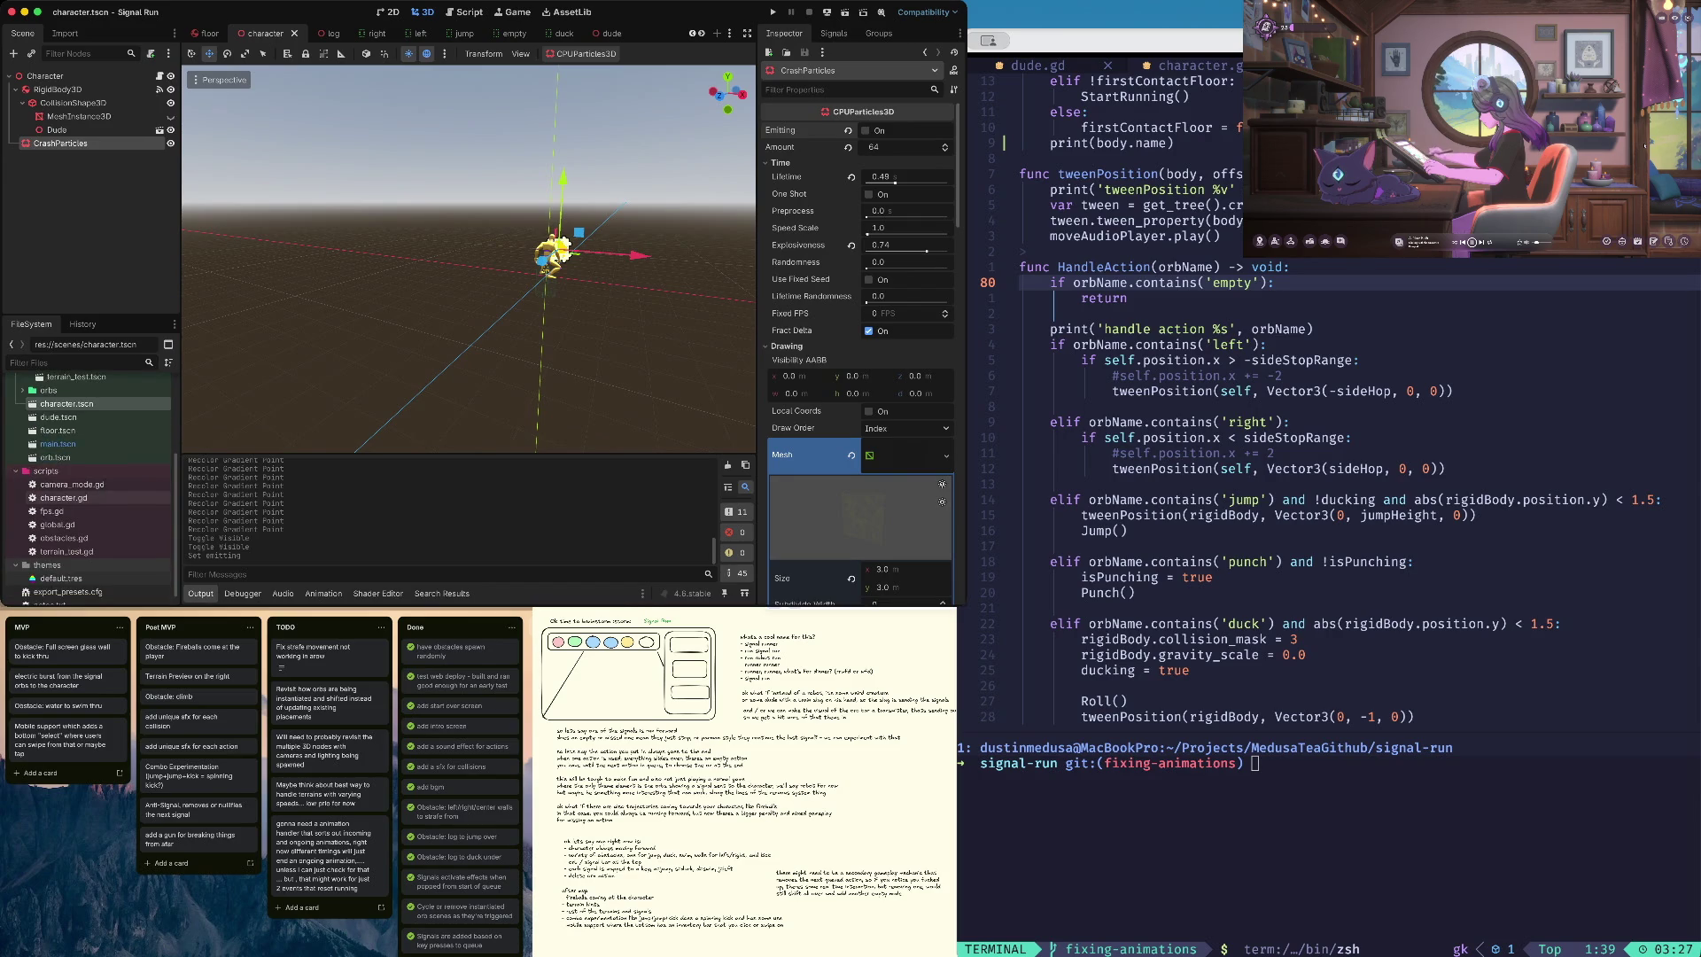
pyautogui.doubleClick(64, 484)
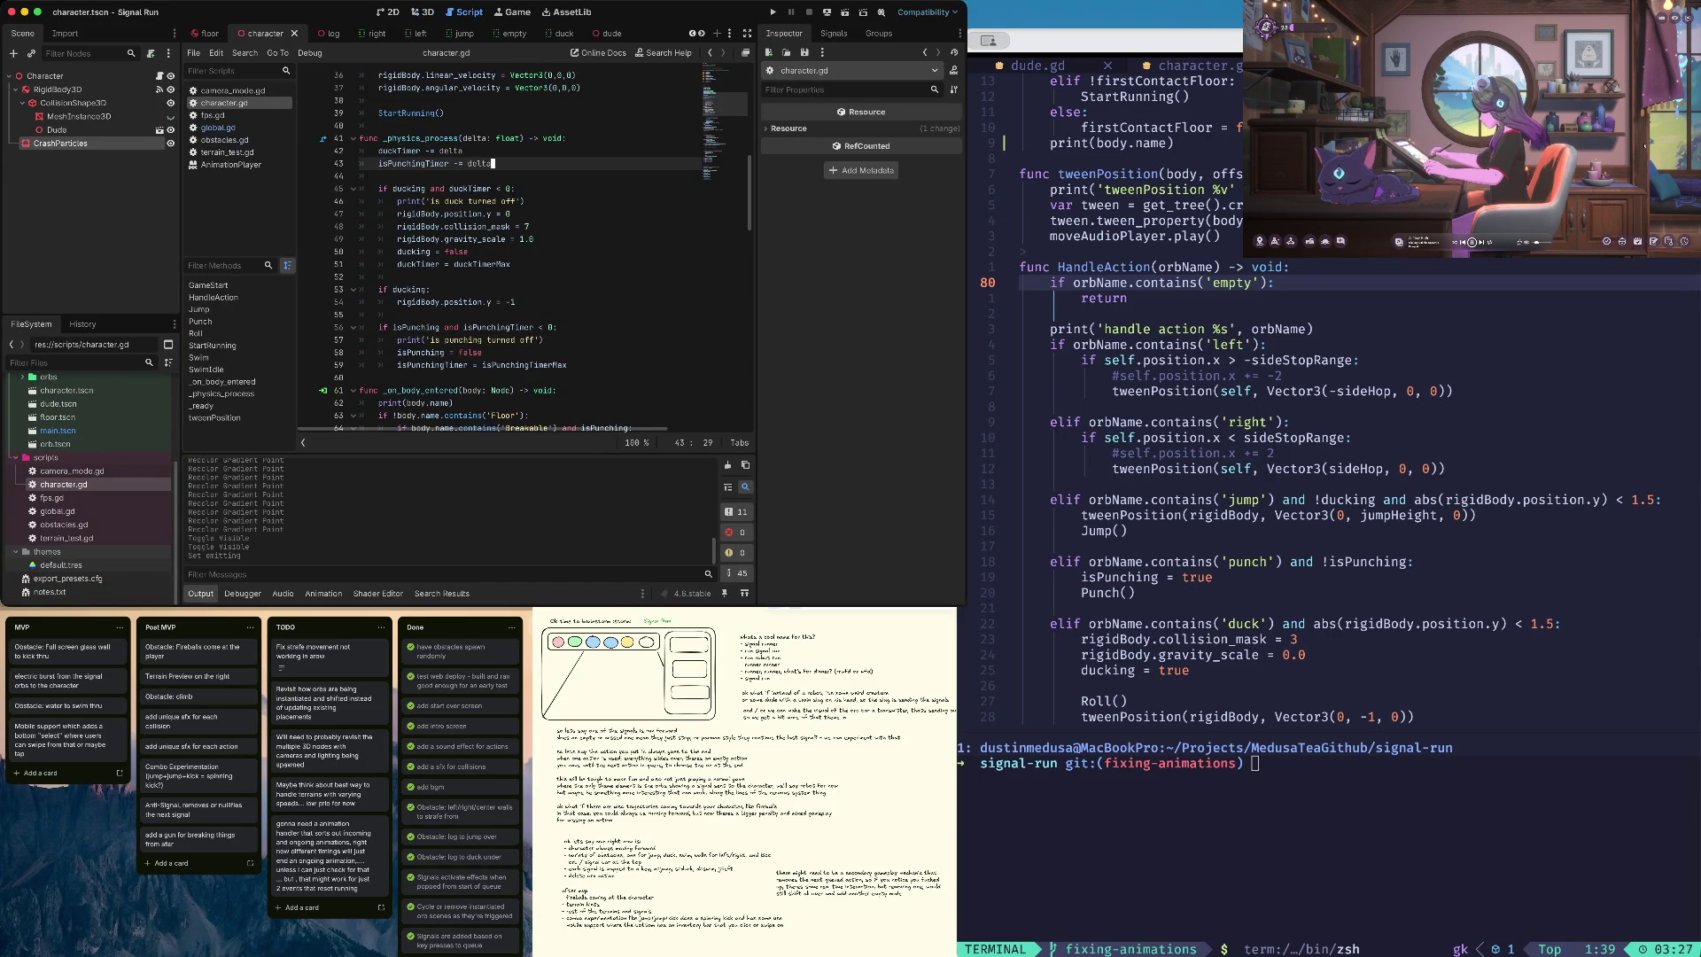
# - Add a '$CrashParticles.emitting = true' line after the collision sound call
pyautogui.scroll(-6, 531, 248)
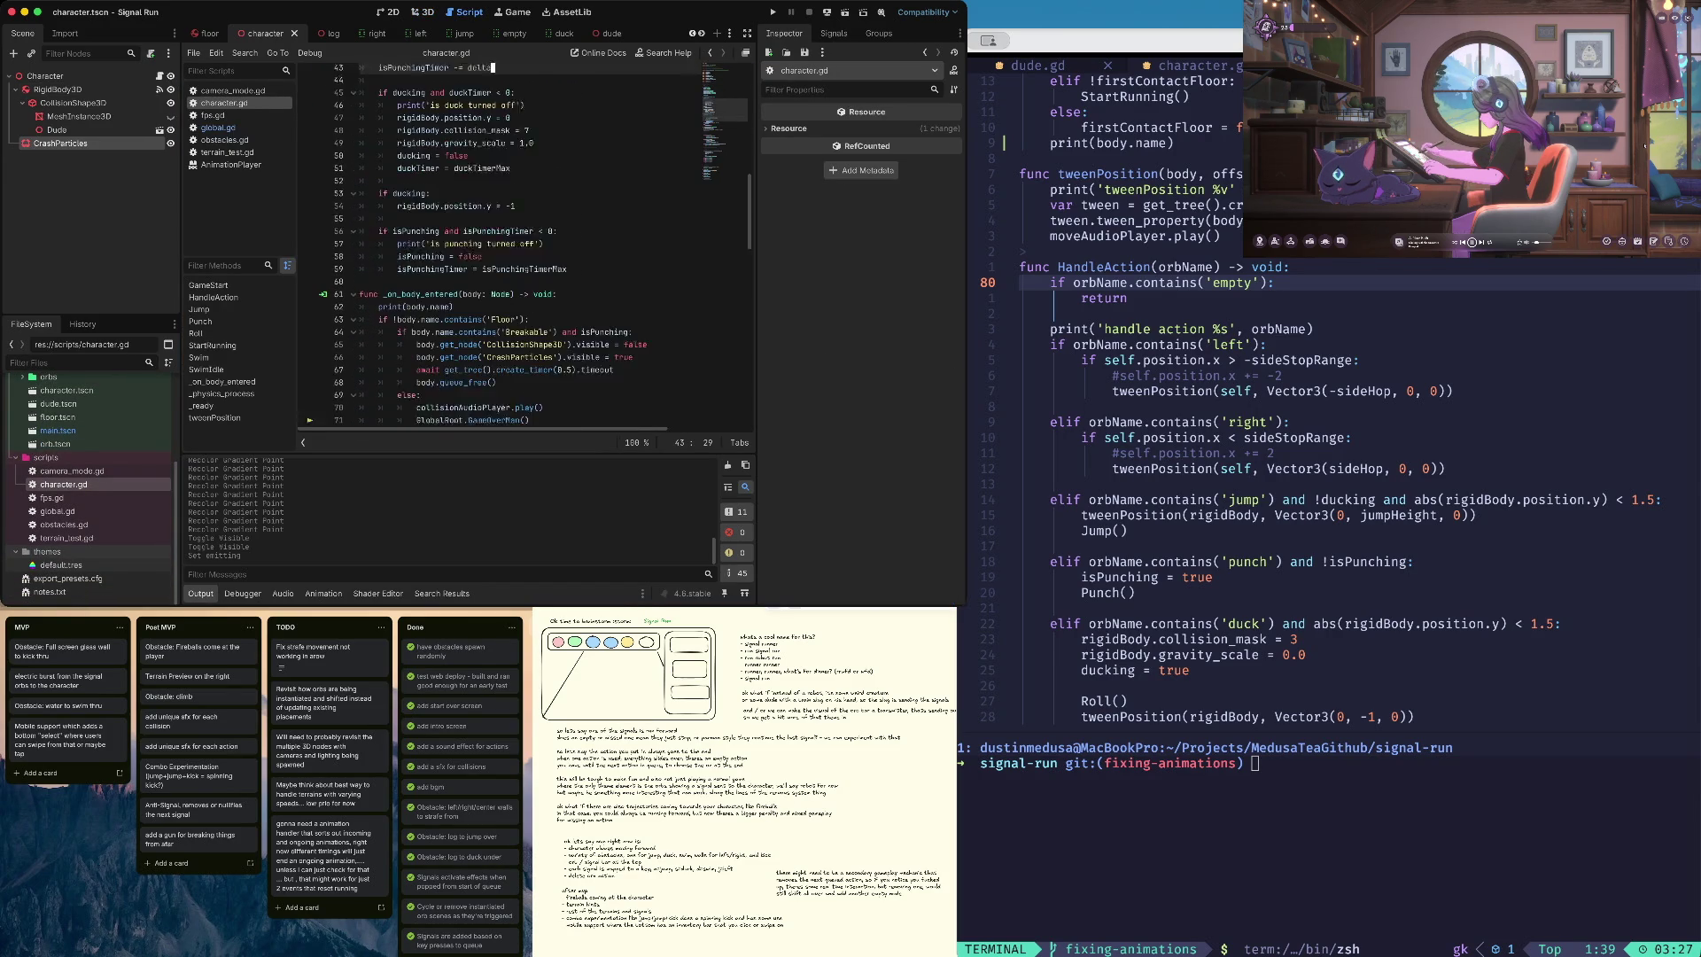
pyautogui.scroll(-2, 567, 337)
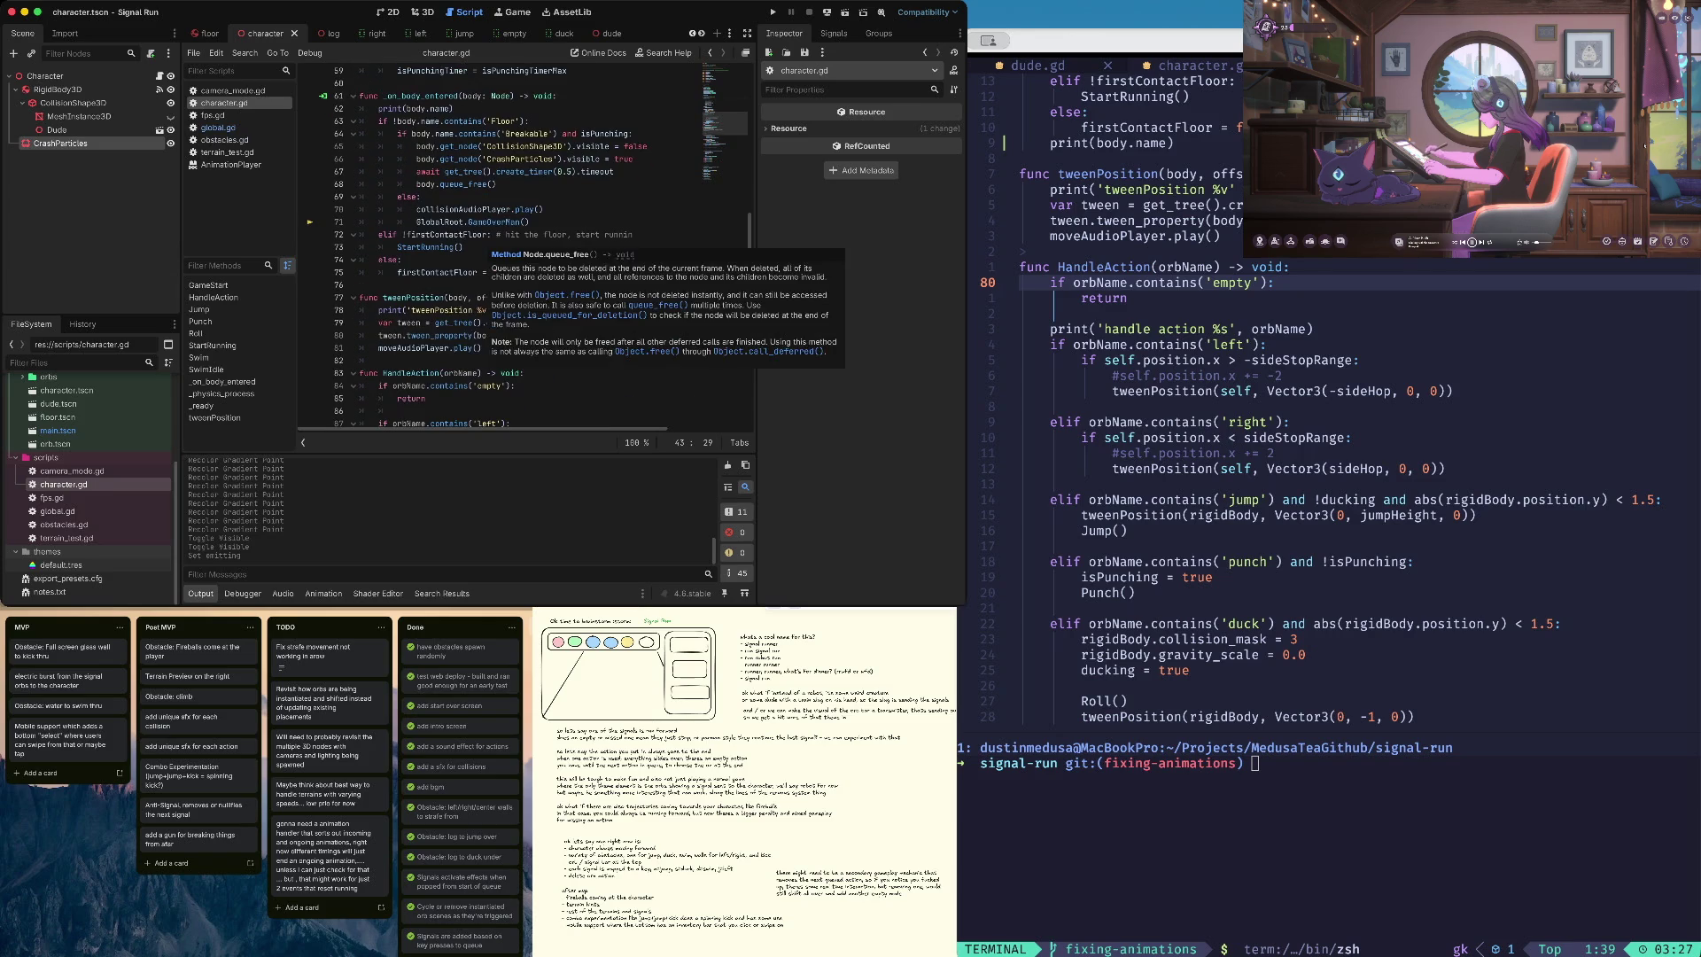
pyautogui.click(461, 213)
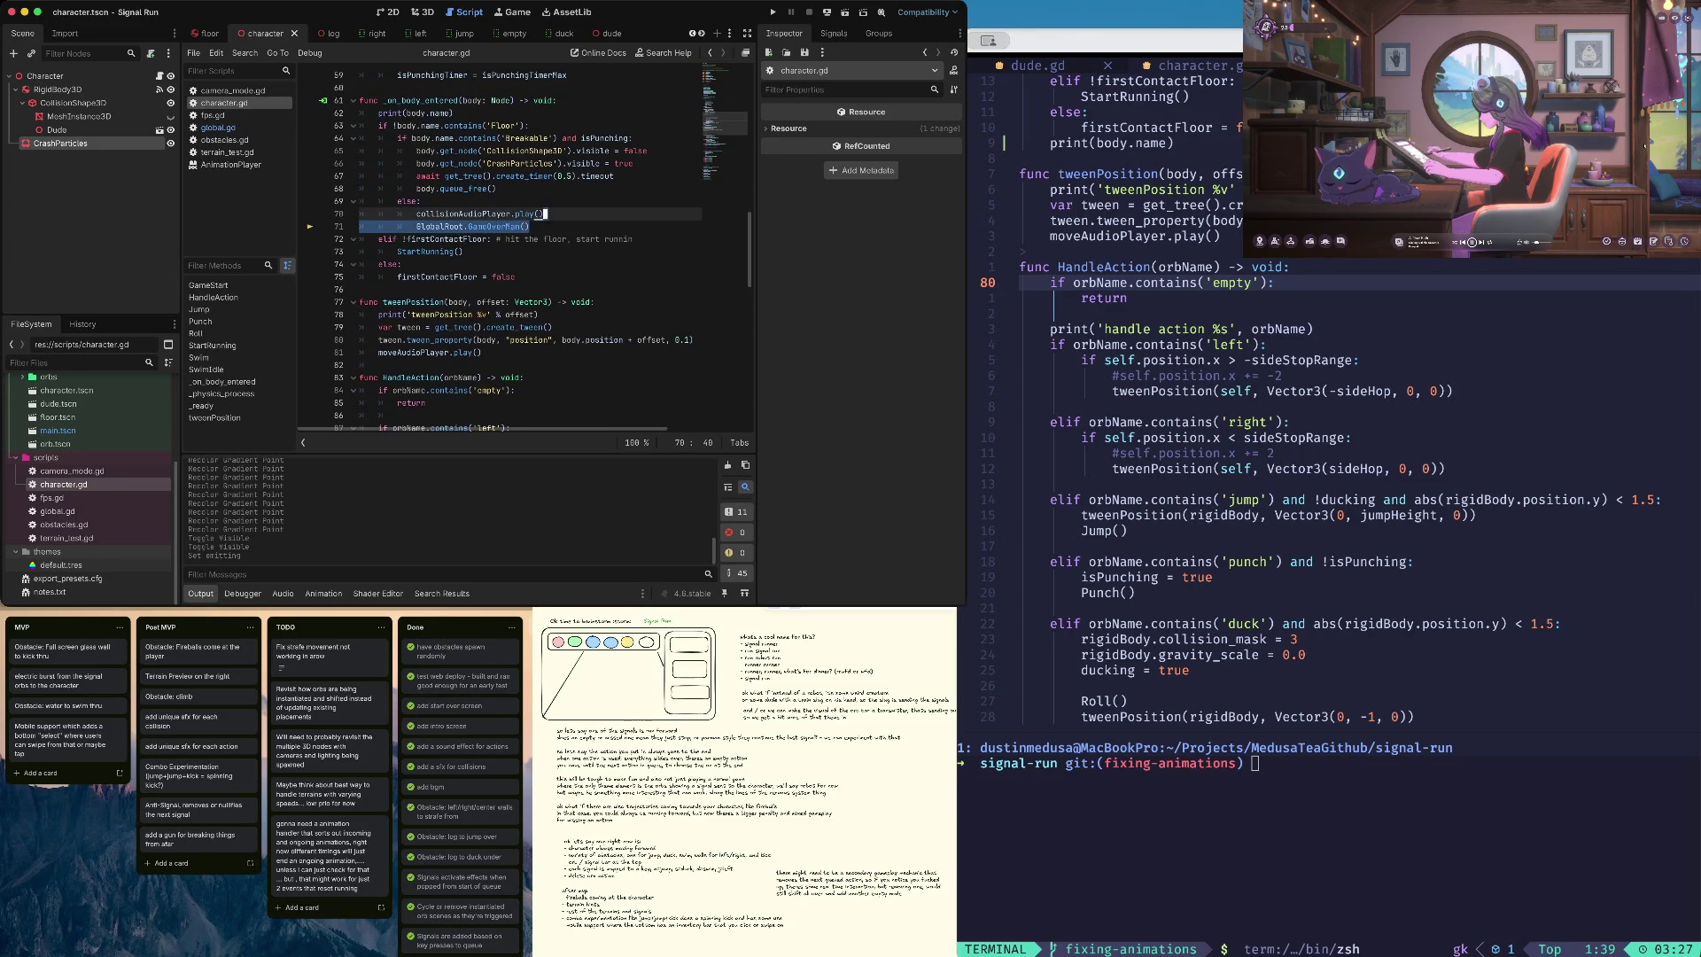
pyautogui.press('Return')
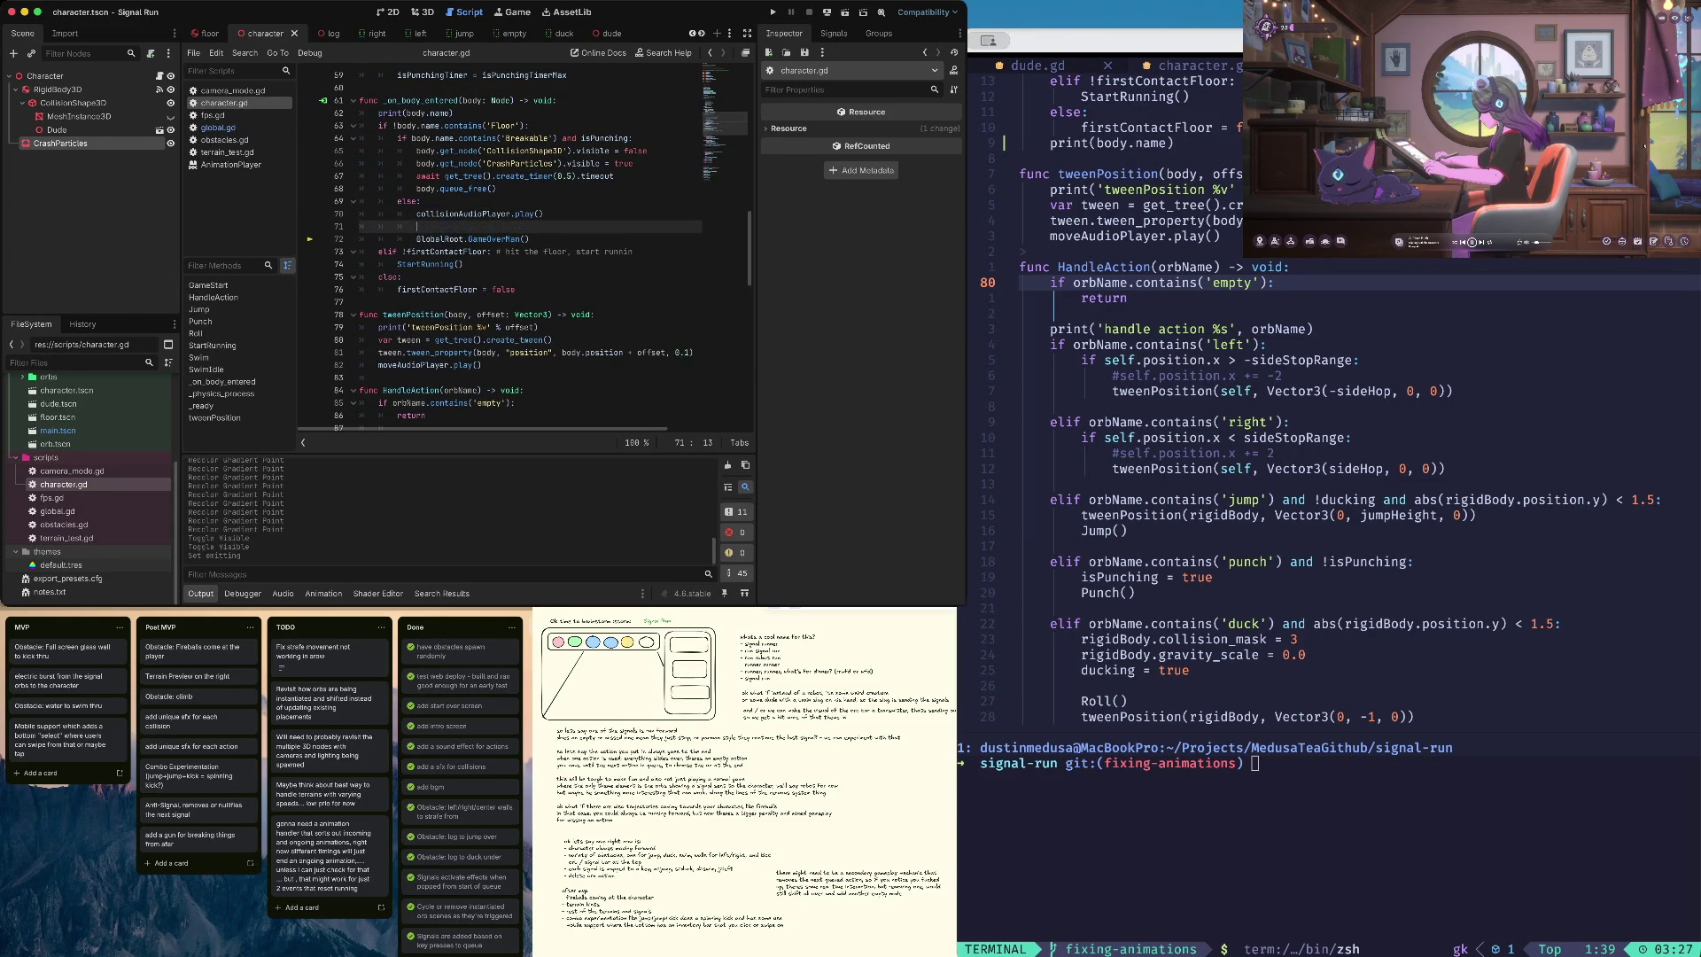
pyautogui.write('$Crash')
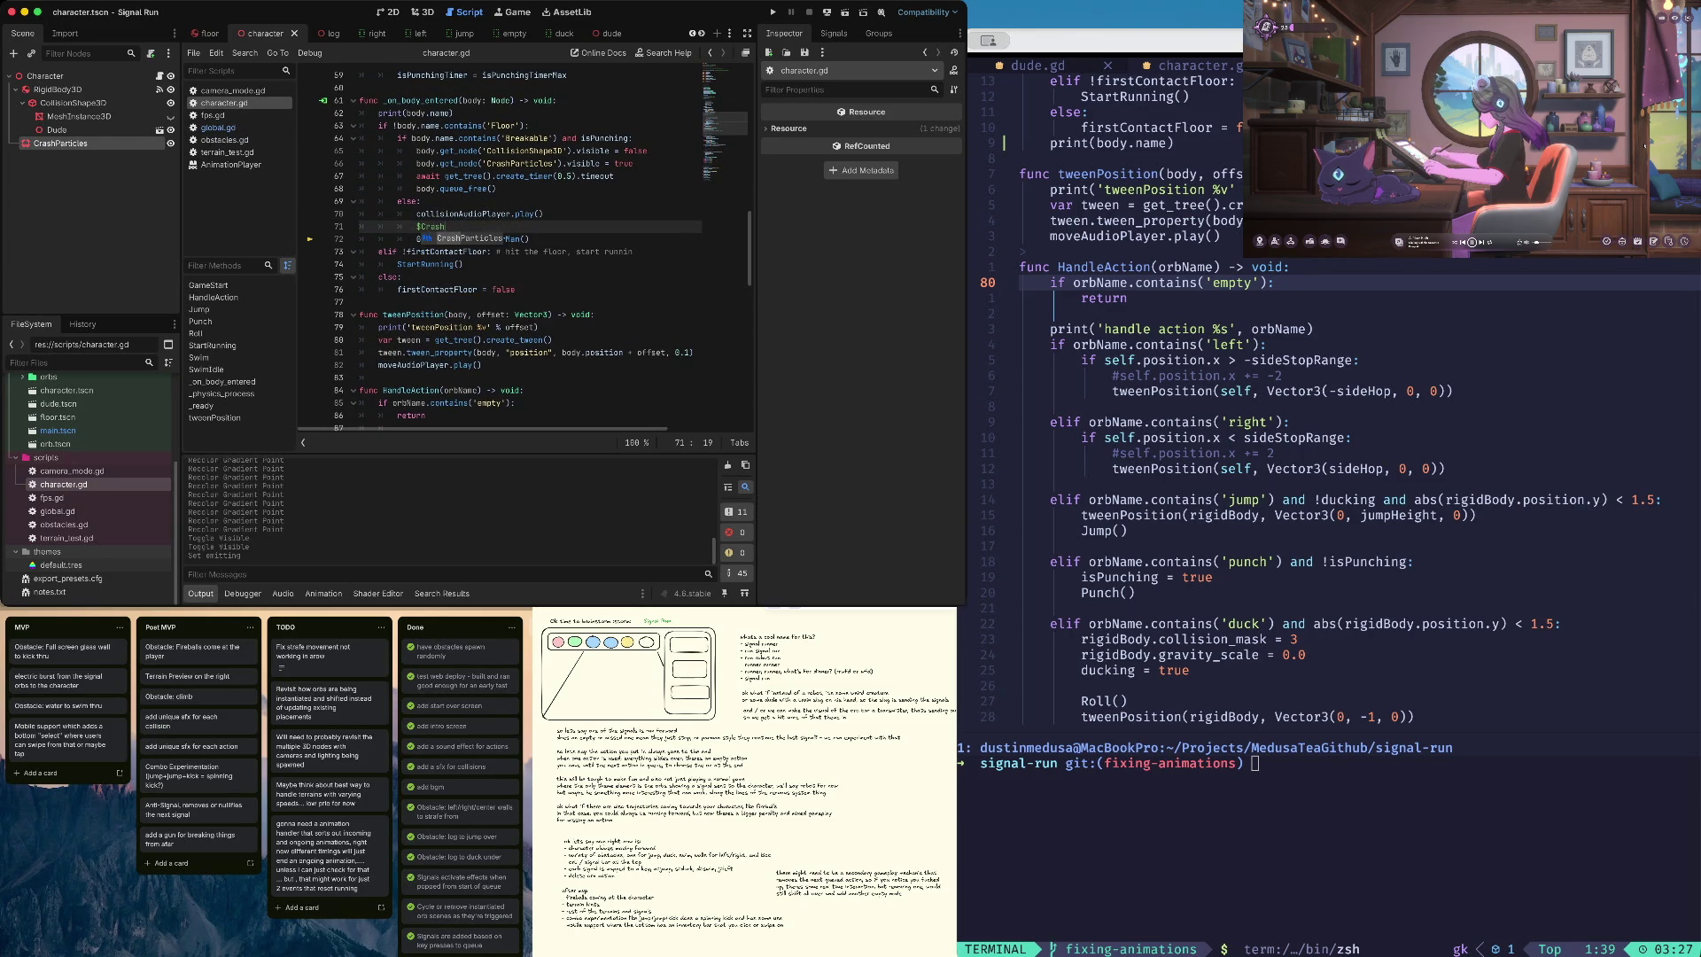
pyautogui.press('Return')
pyautogui.write('.emitting = true')
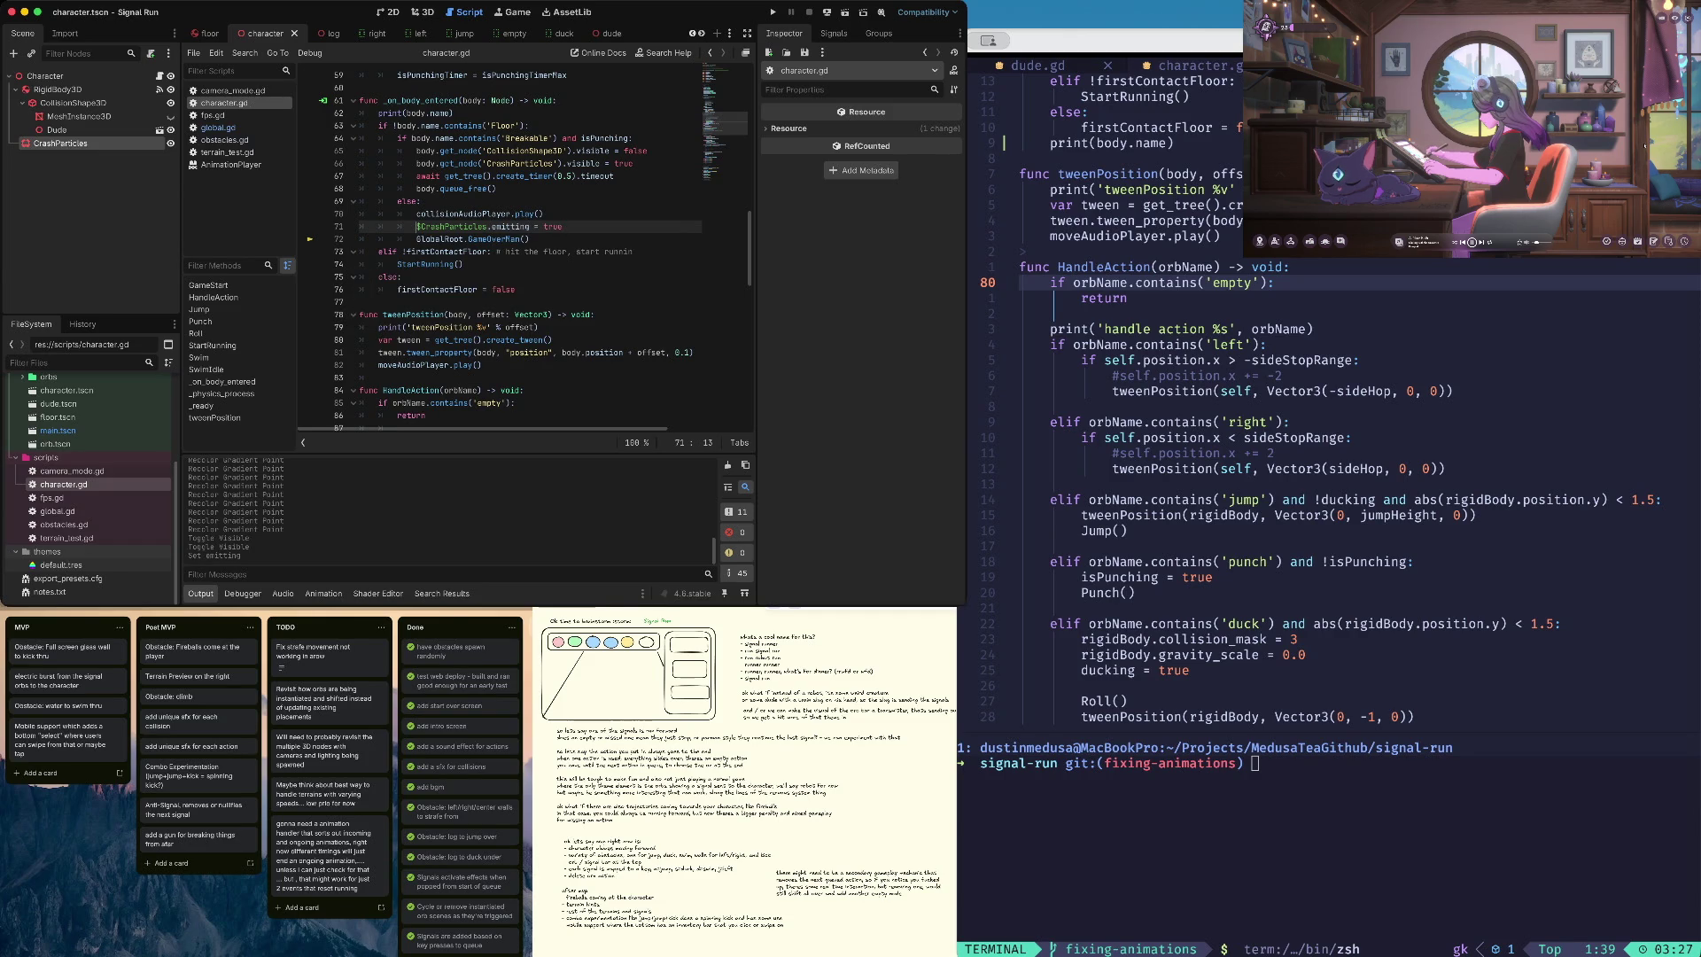
pyautogui.press('Home')
# - Paste the emitting line into the GameStart function, fix its indentation, and run the game
pyautogui.hotkey('ctrl', 'f')
pyautogui.write('GameSt')
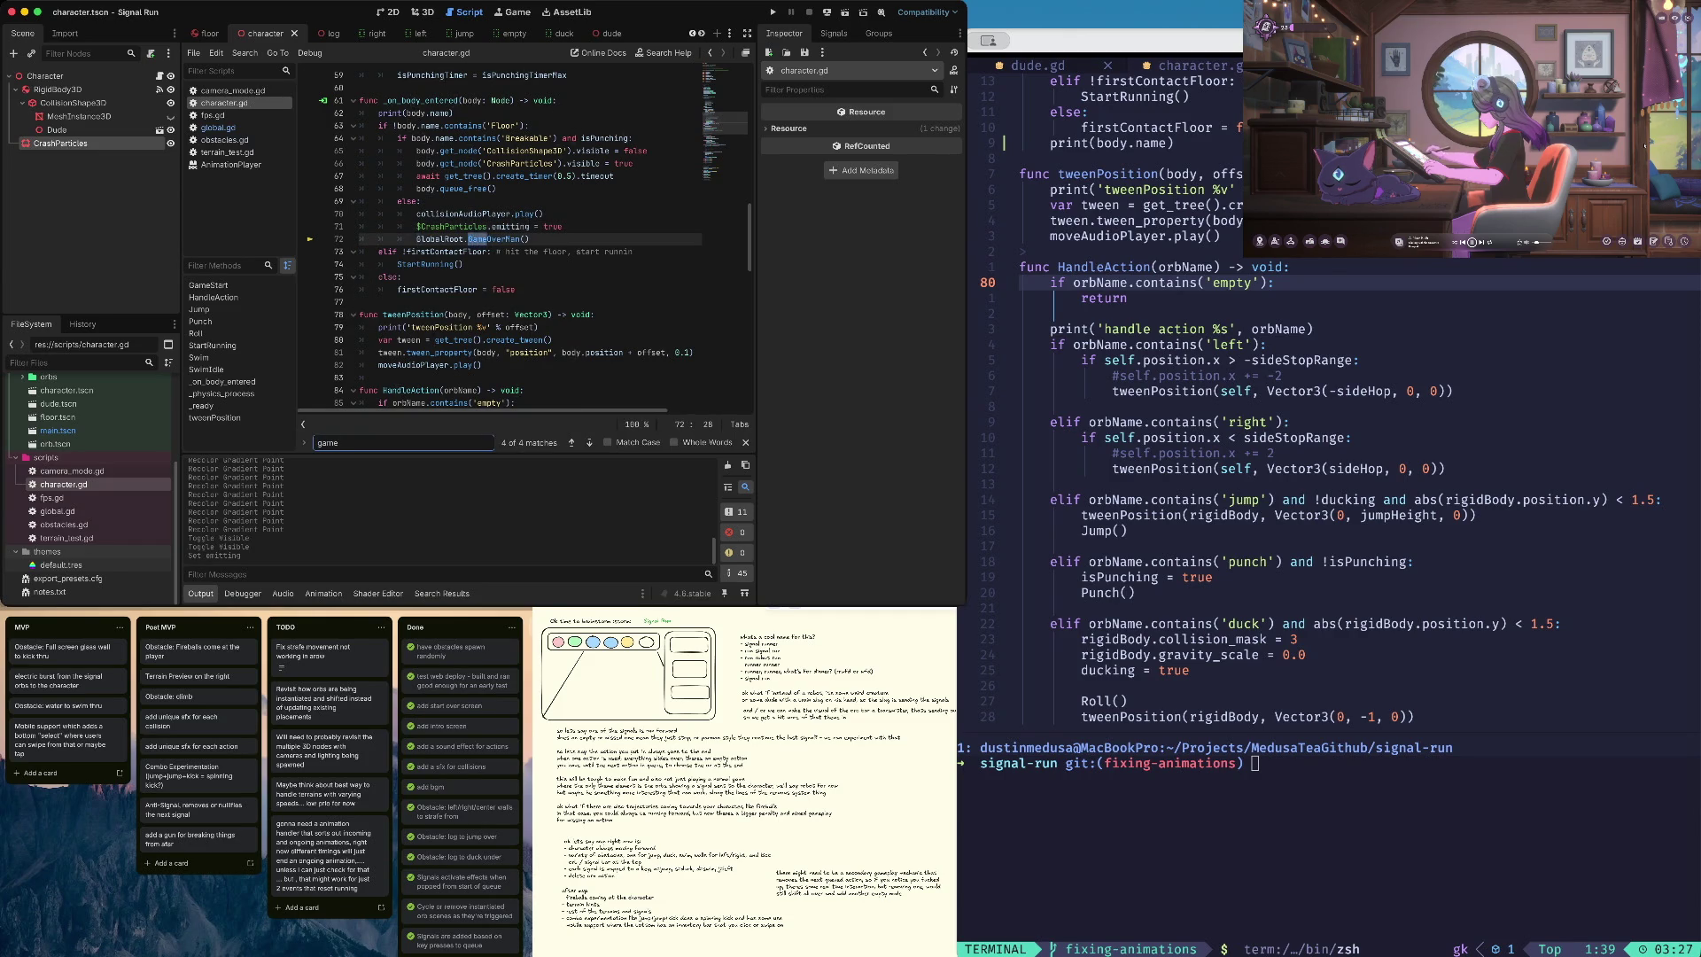
pyautogui.press('Escape')
pyautogui.press('End')
pyautogui.press('Return')
pyautogui.press('BackSpace')
pyautogui.press('Return')
pyautogui.hotkey('ctrl', 'v')
pyautogui.press('Delete')
pyautogui.press('Delete')
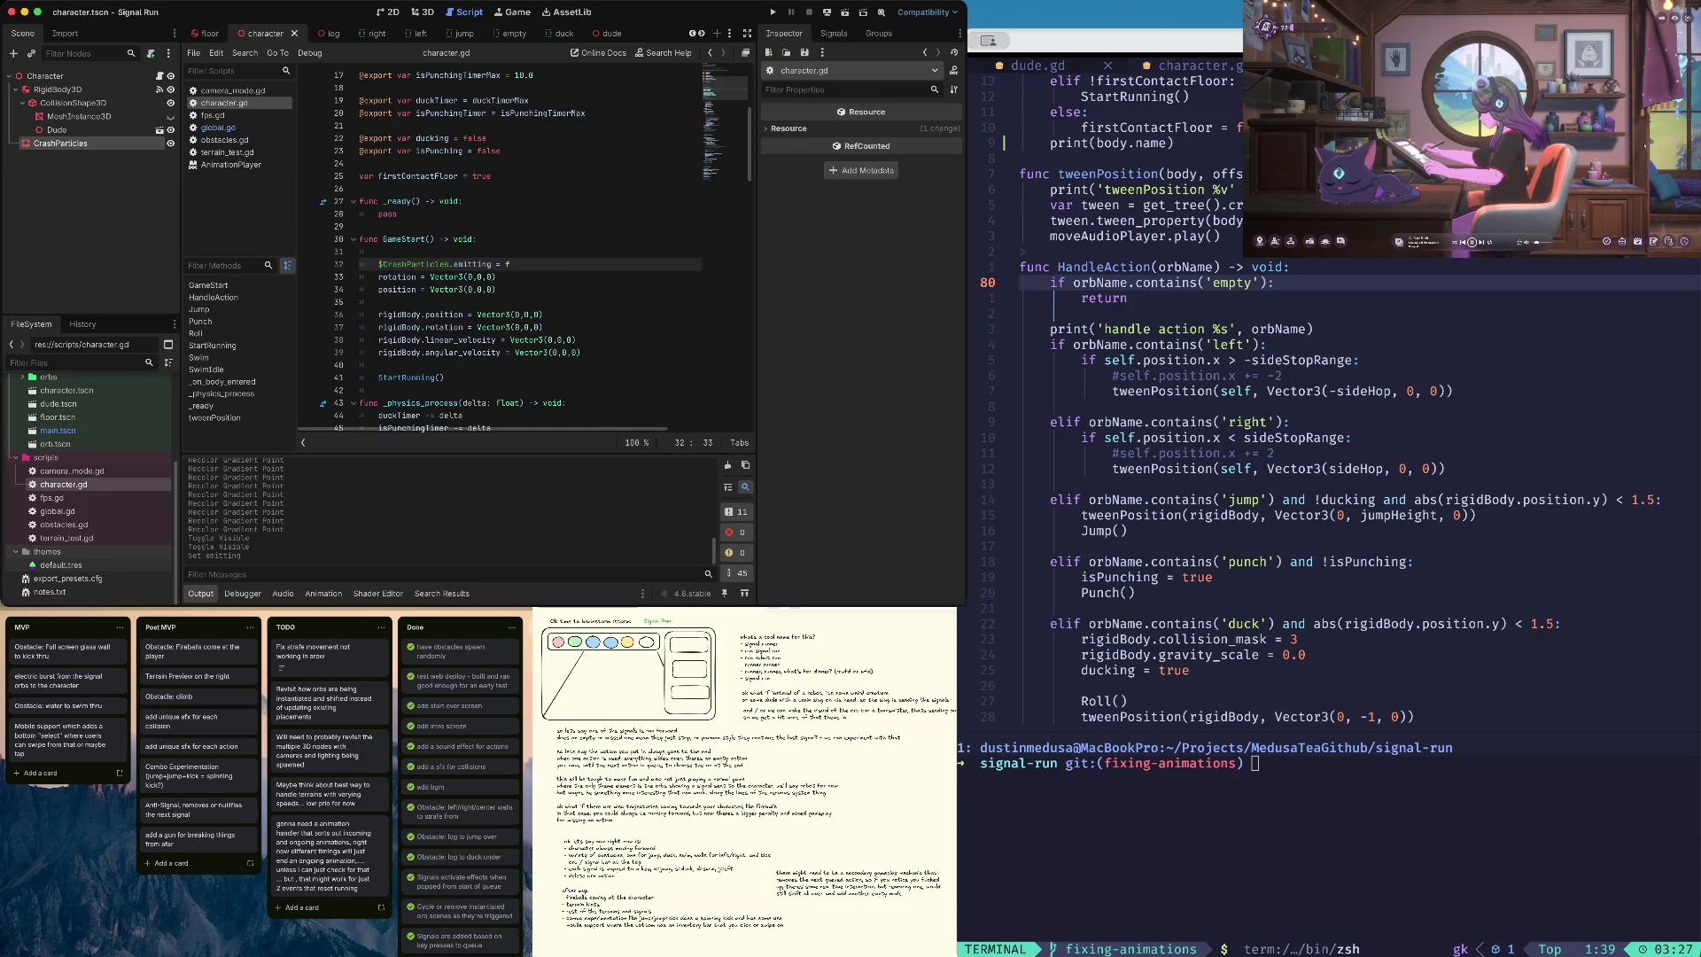
pyautogui.press('super+b')
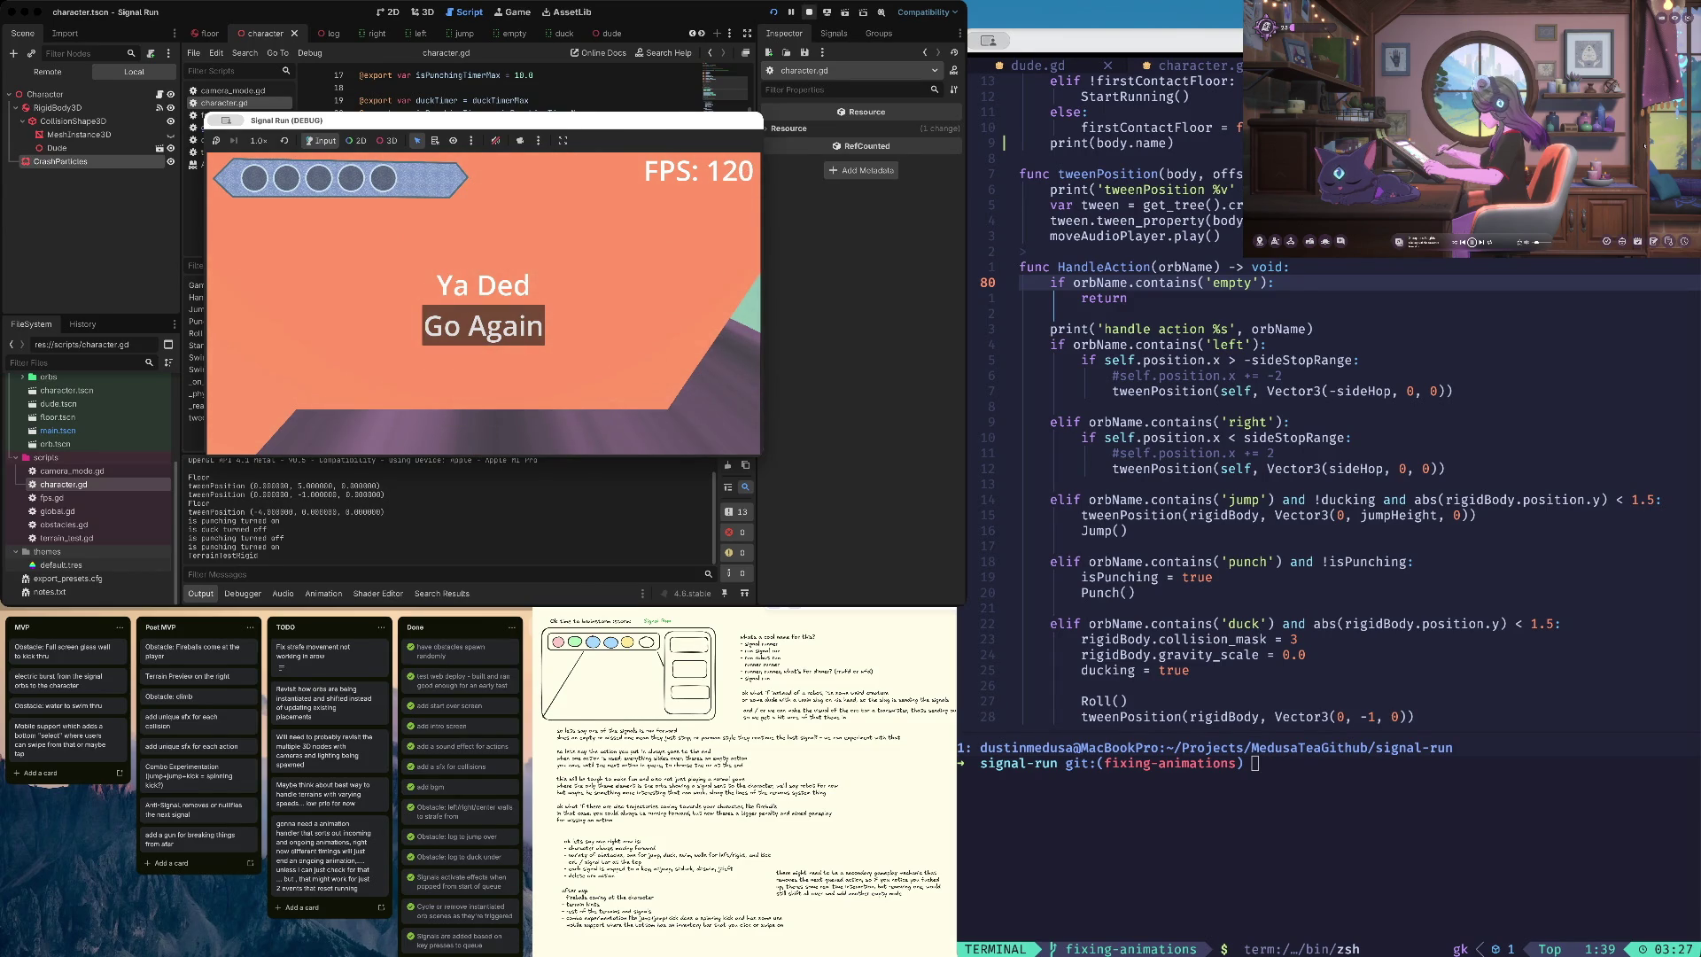
# - Close the running game window and return to the character scene's 3D view
pyautogui.click(809, 12)
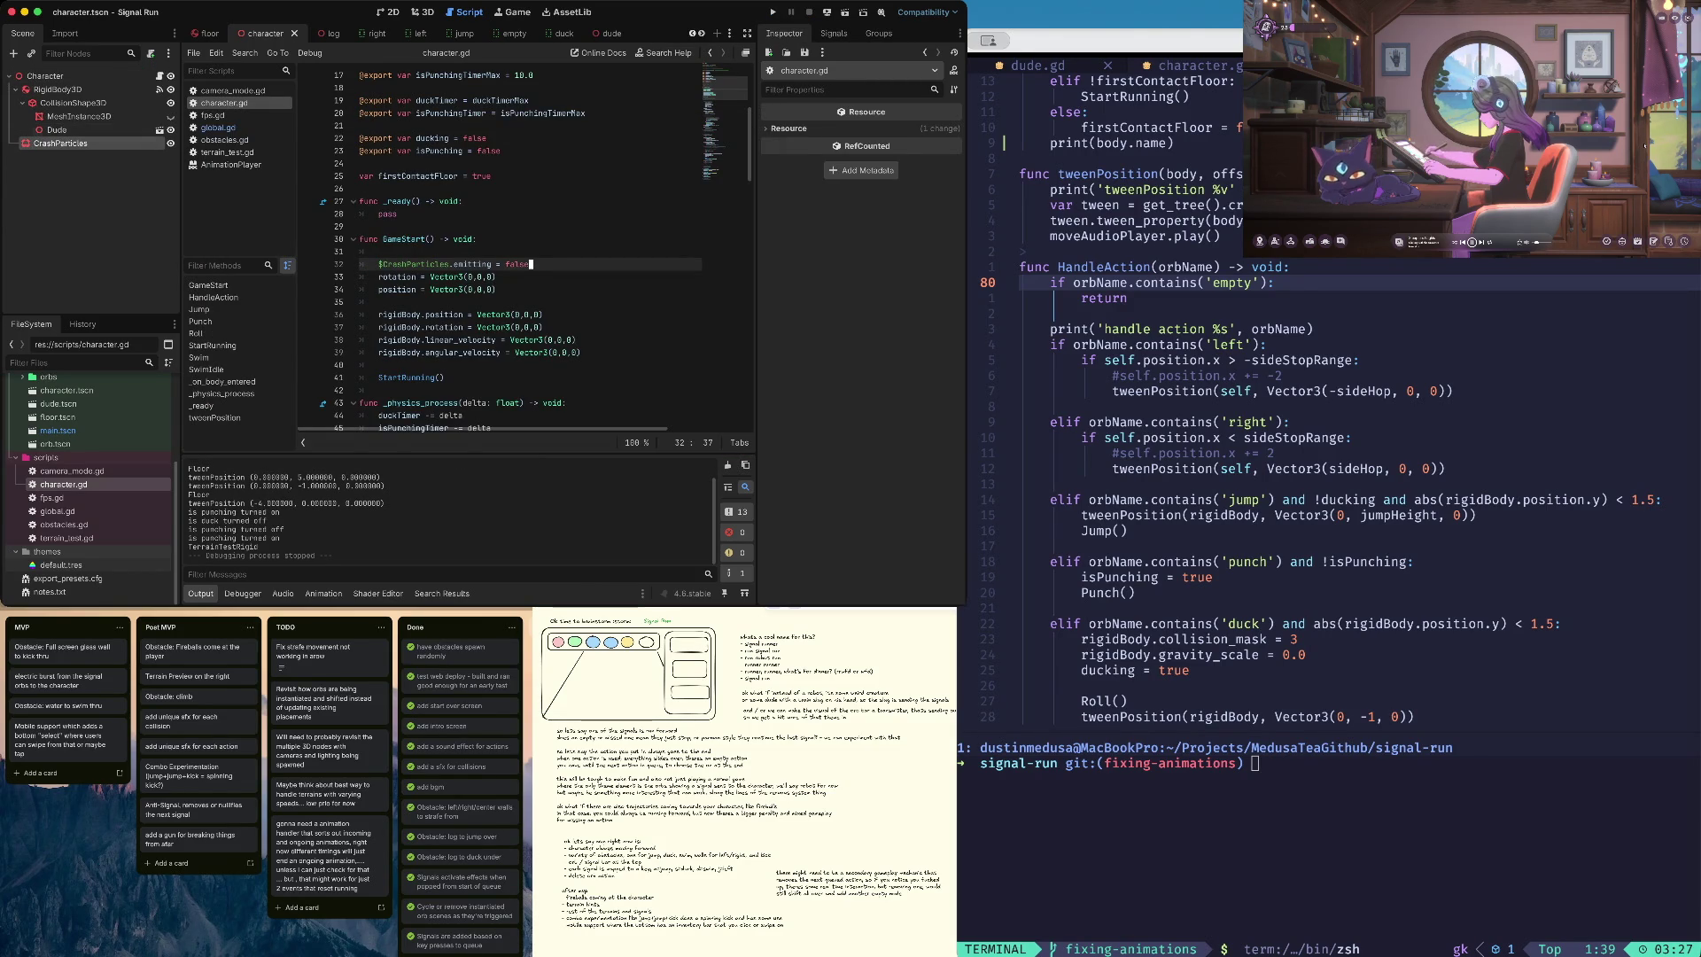
pyautogui.click(416, 12)
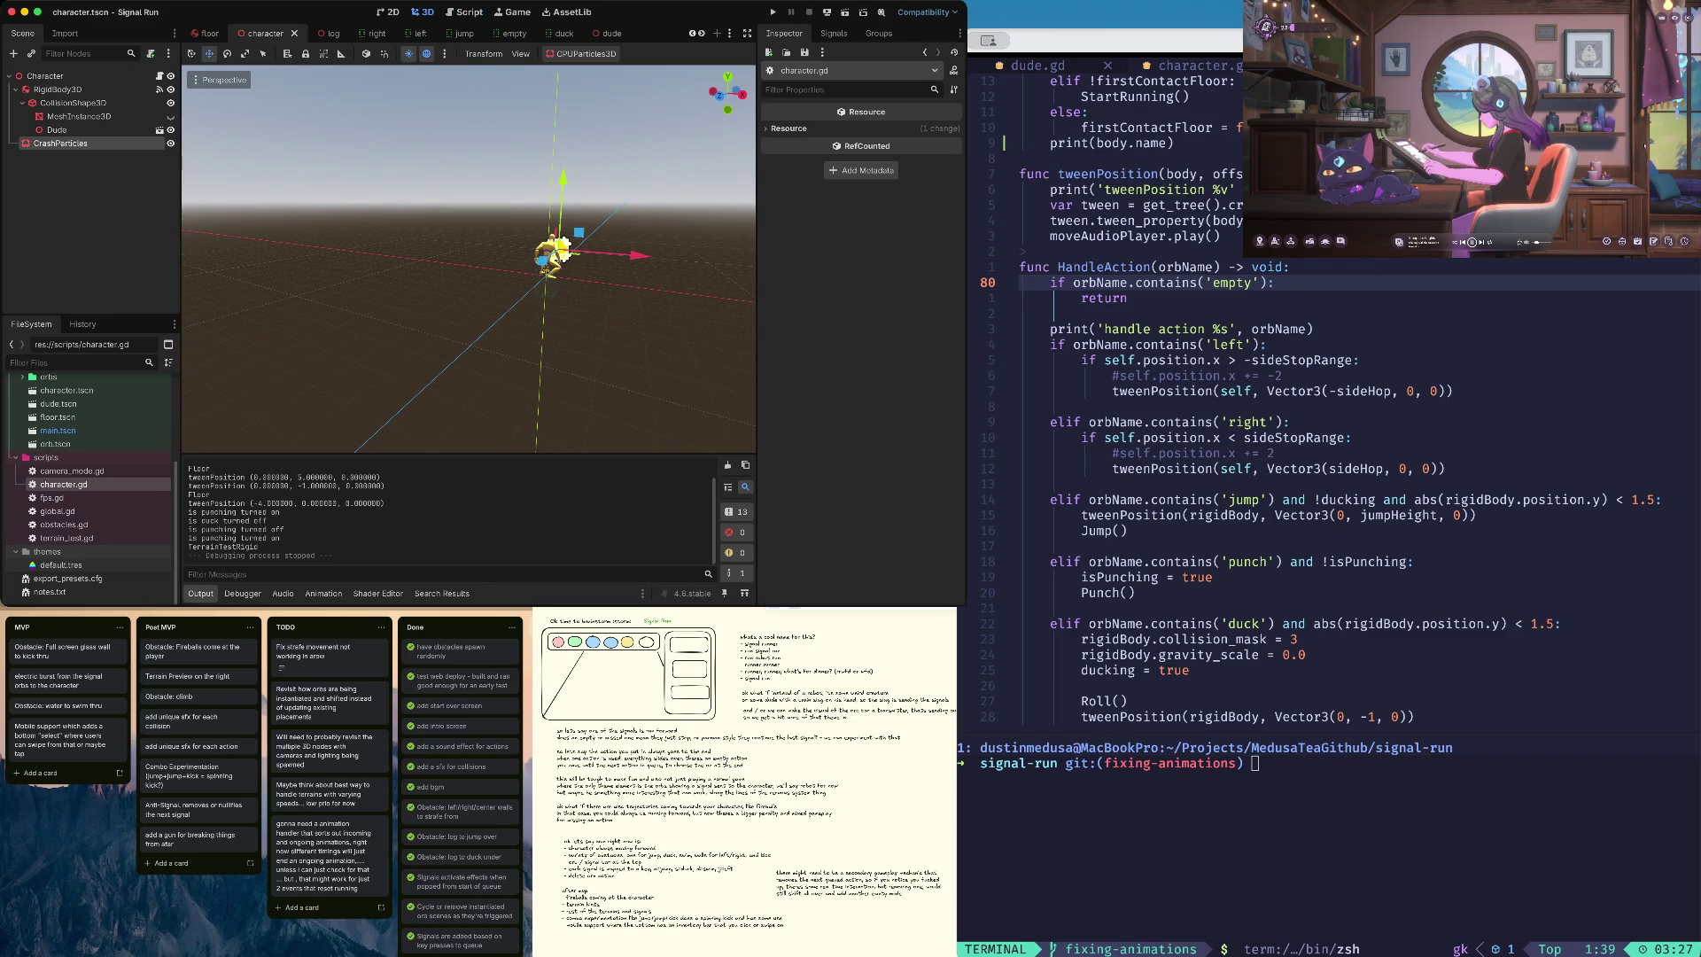
# - Select CrashParticles and preview the burst by toggling Emitting and One Shot, leaving emission on
pyautogui.click(57, 129)
pyautogui.click(60, 143)
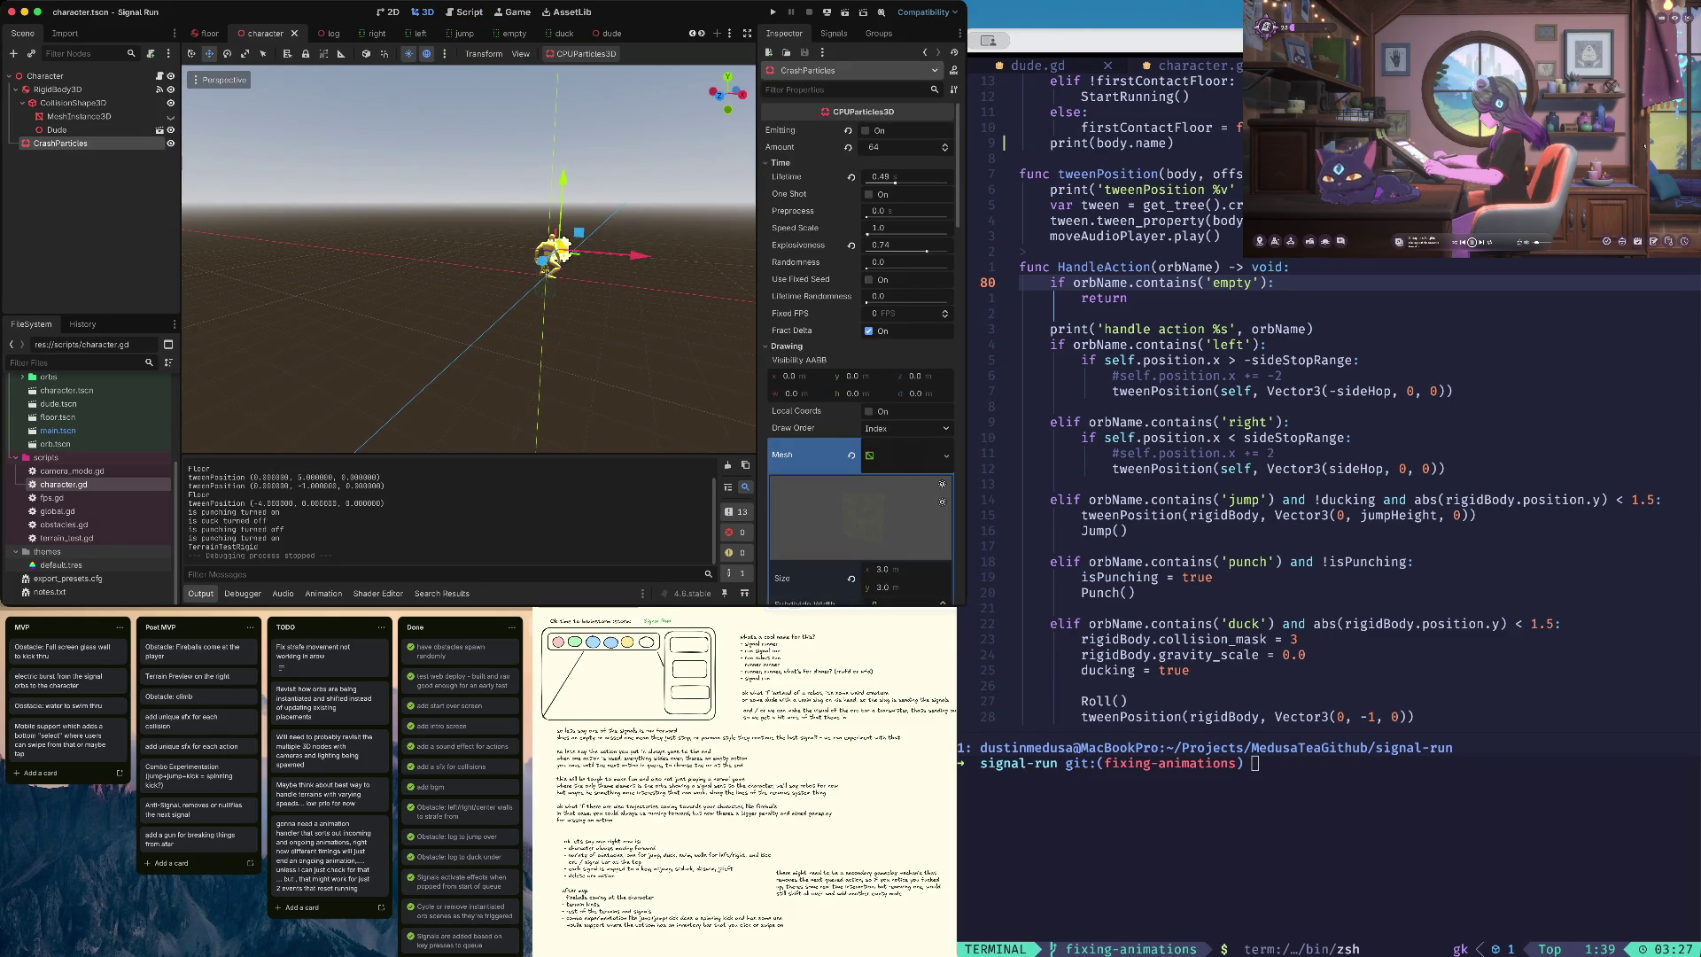
pyautogui.click(865, 131)
pyautogui.click(869, 194)
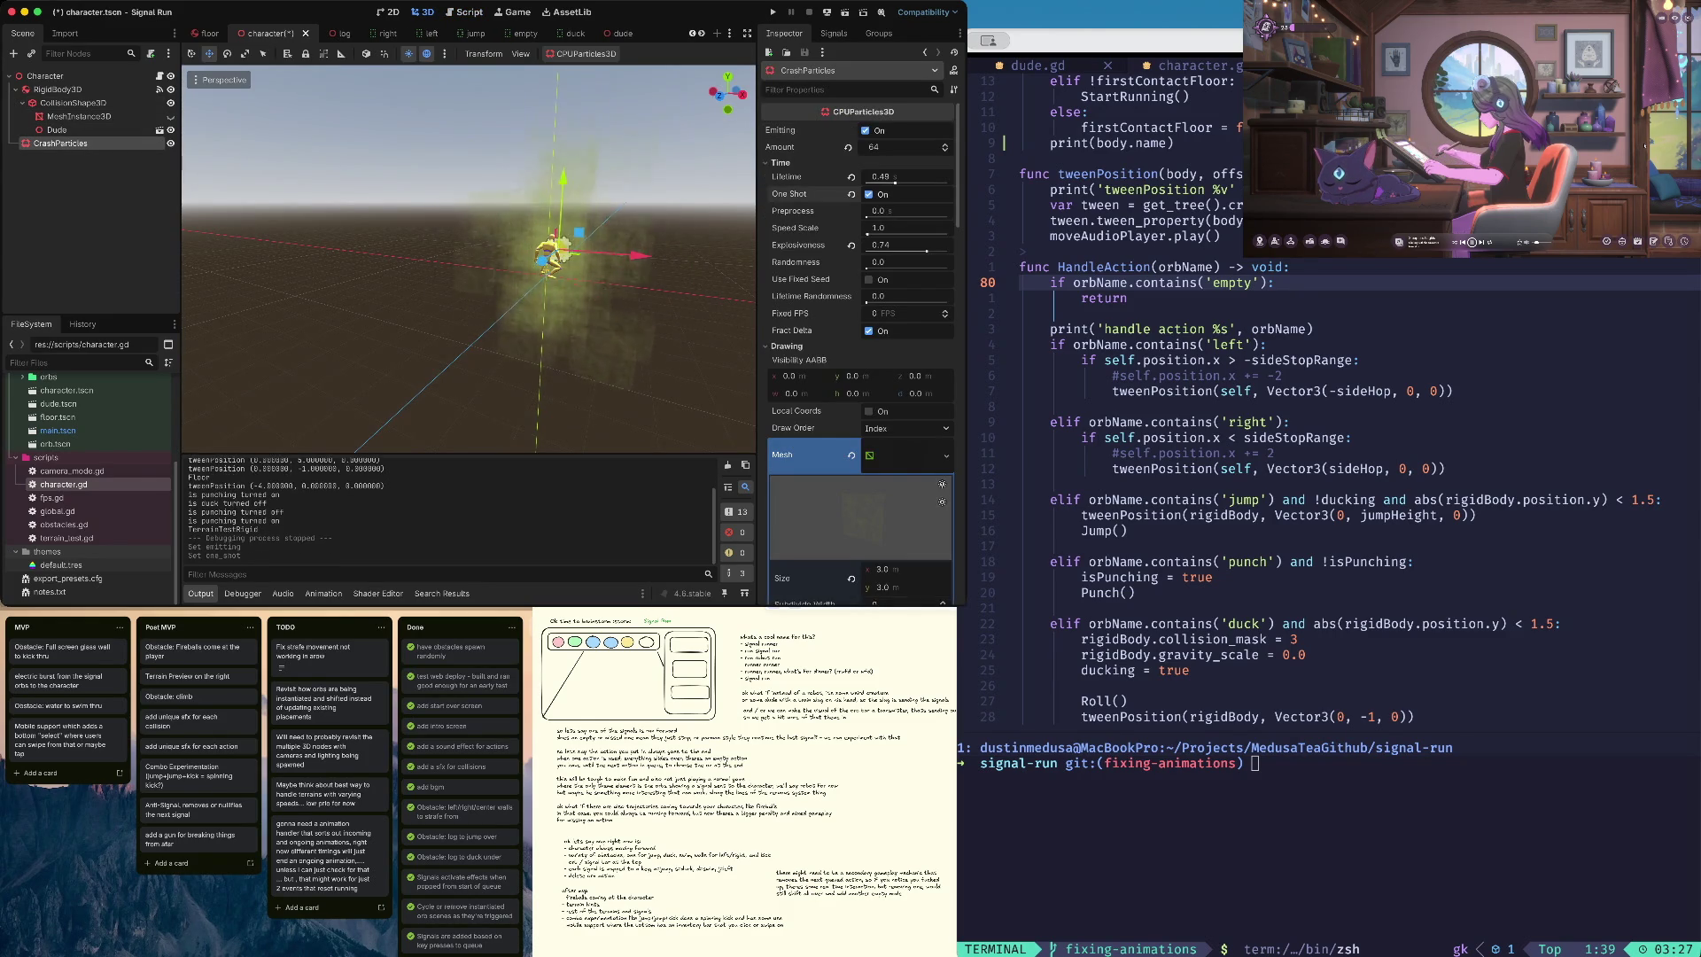
pyautogui.click(866, 131)
pyautogui.click(865, 130)
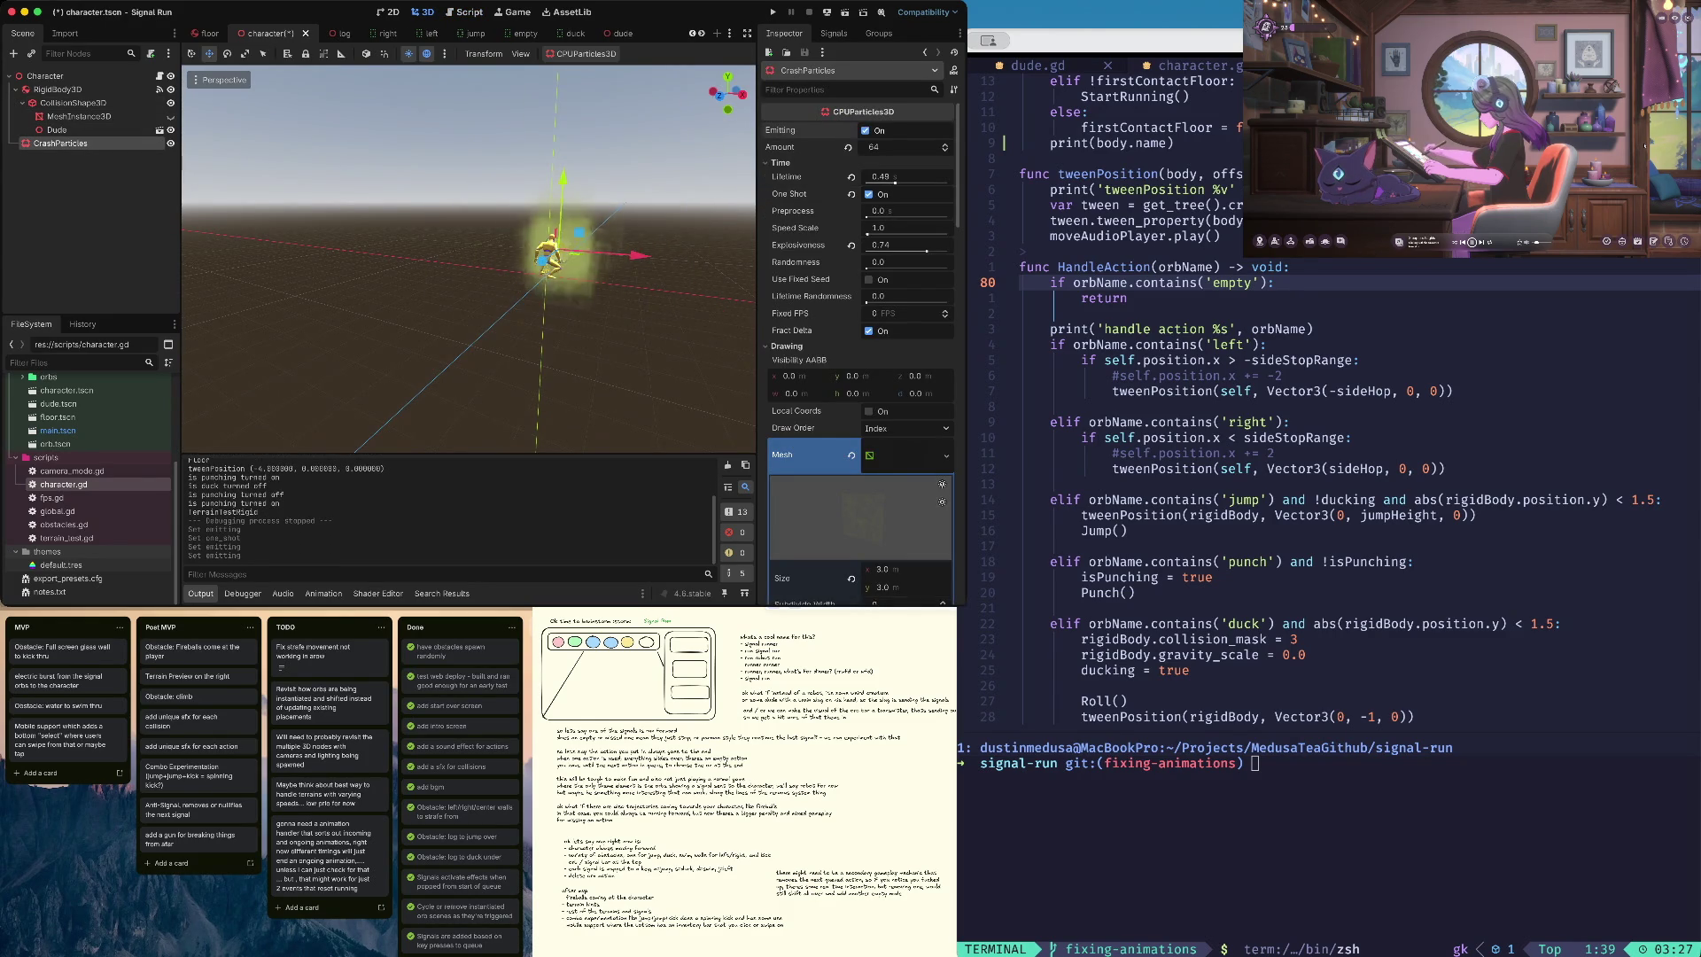
pyautogui.click(869, 194)
pyautogui.click(866, 130)
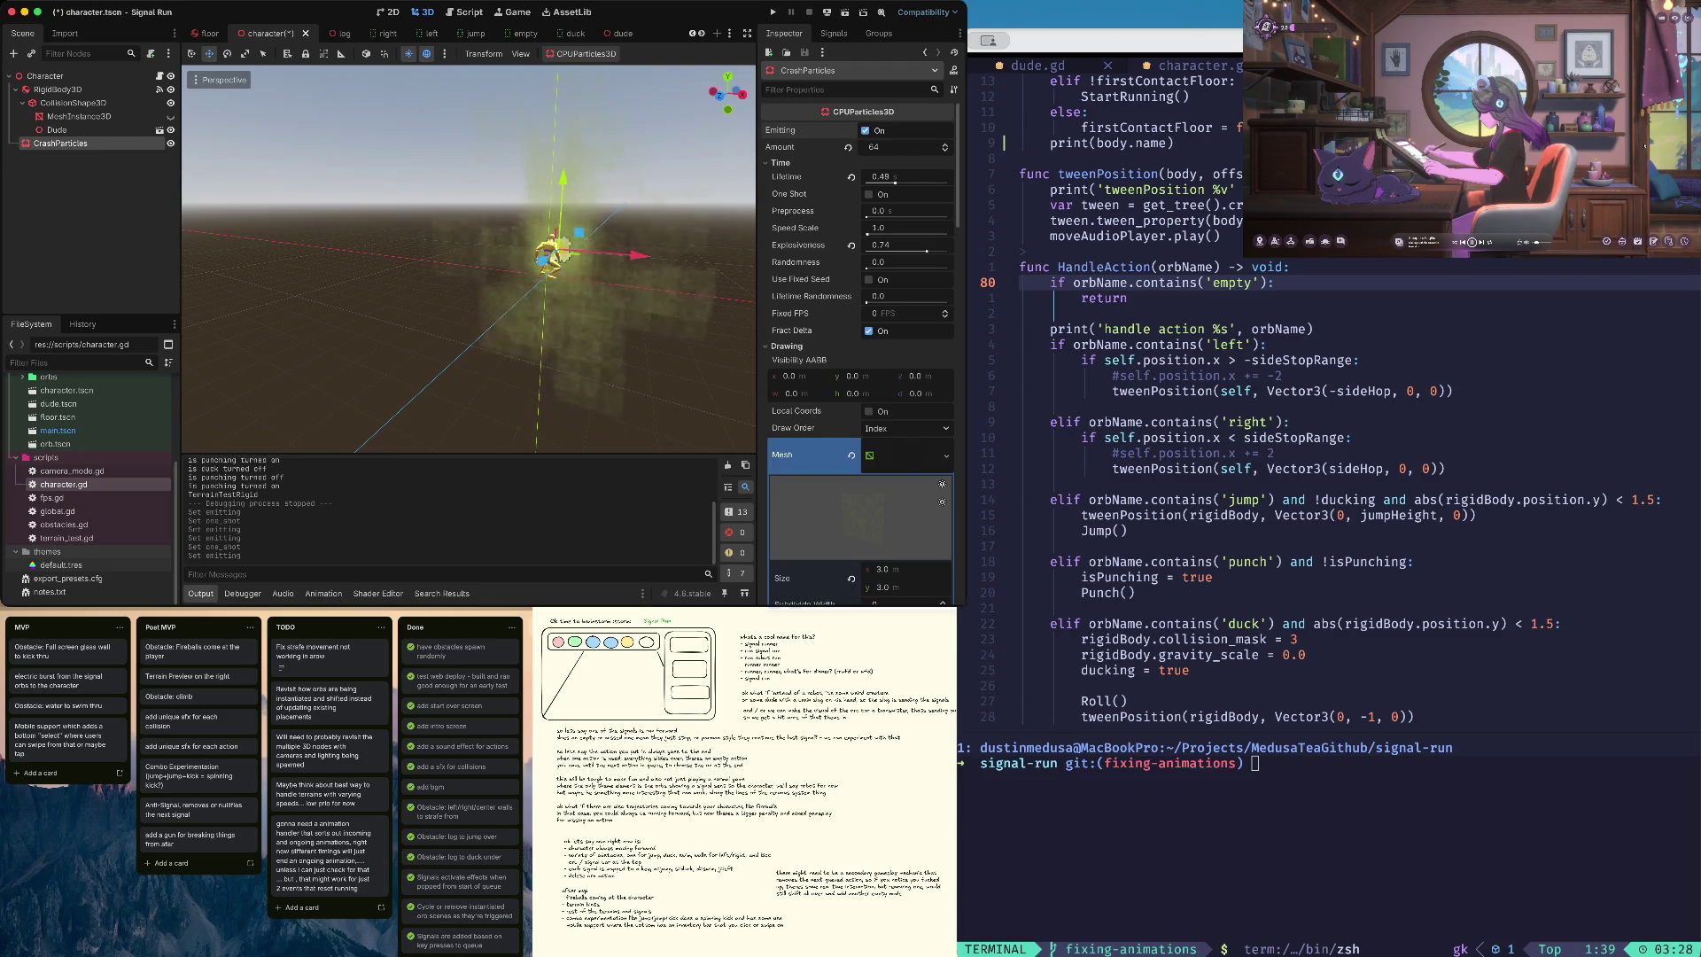
# - Set the noise Color Ramp's end colour alpha to 255 and save the scene
pyautogui.scroll(-4, 860, 354)
pyautogui.scroll(-4, 859, 355)
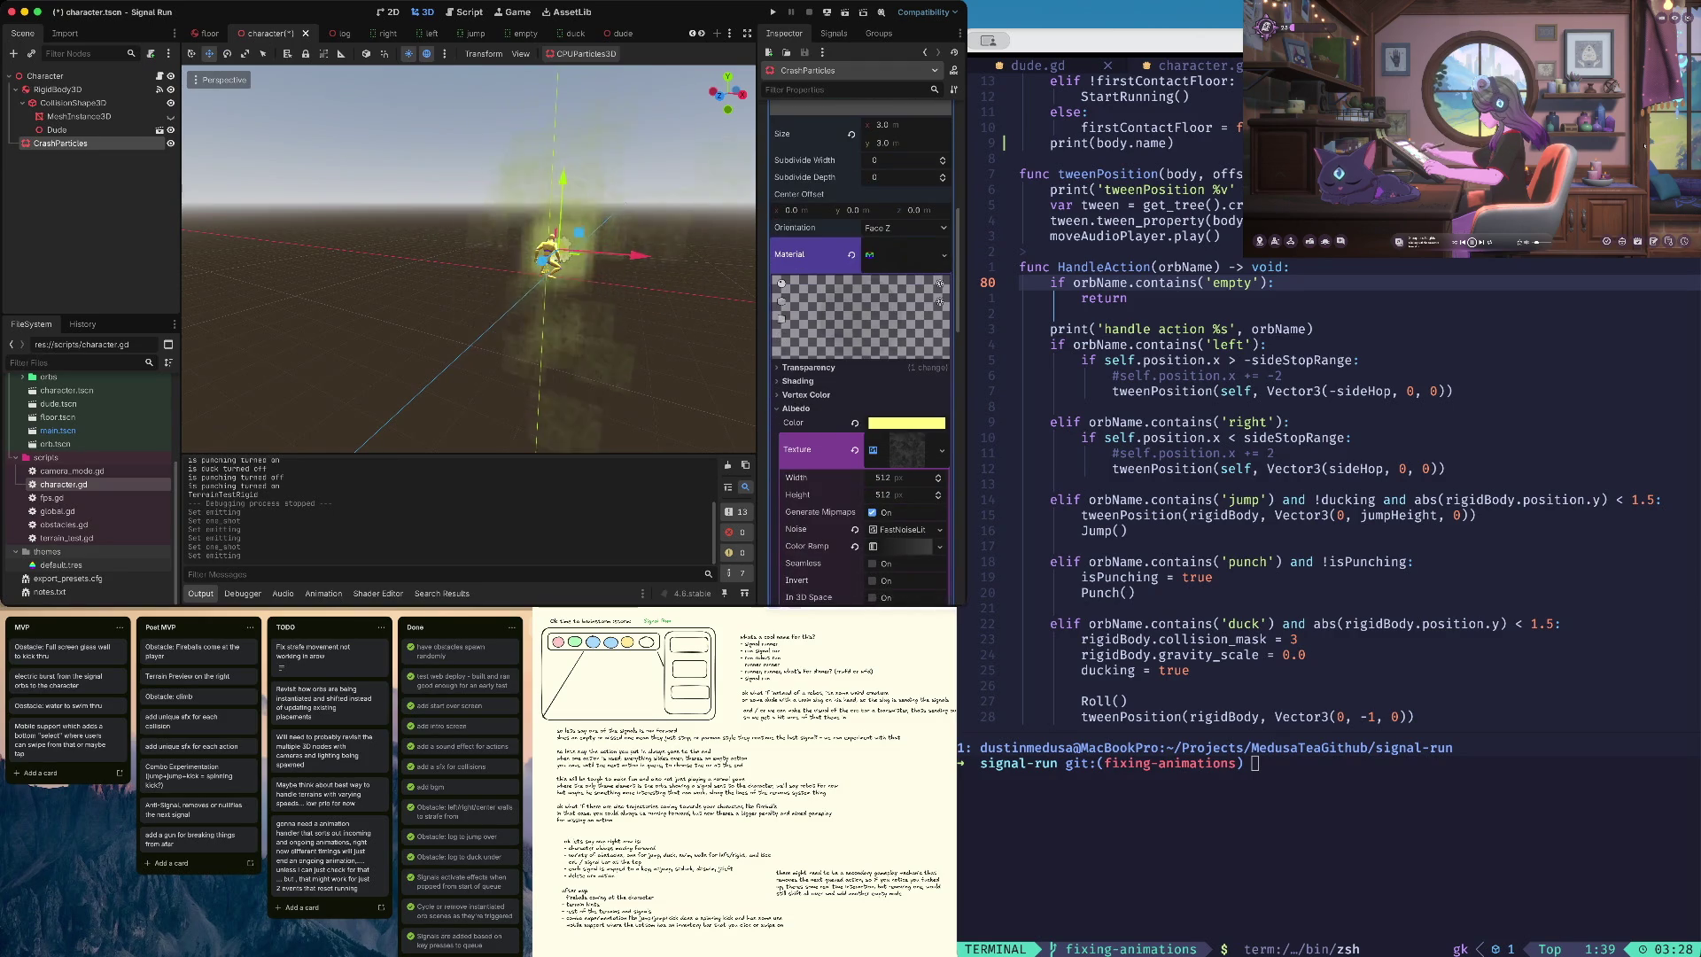
pyautogui.click(907, 423)
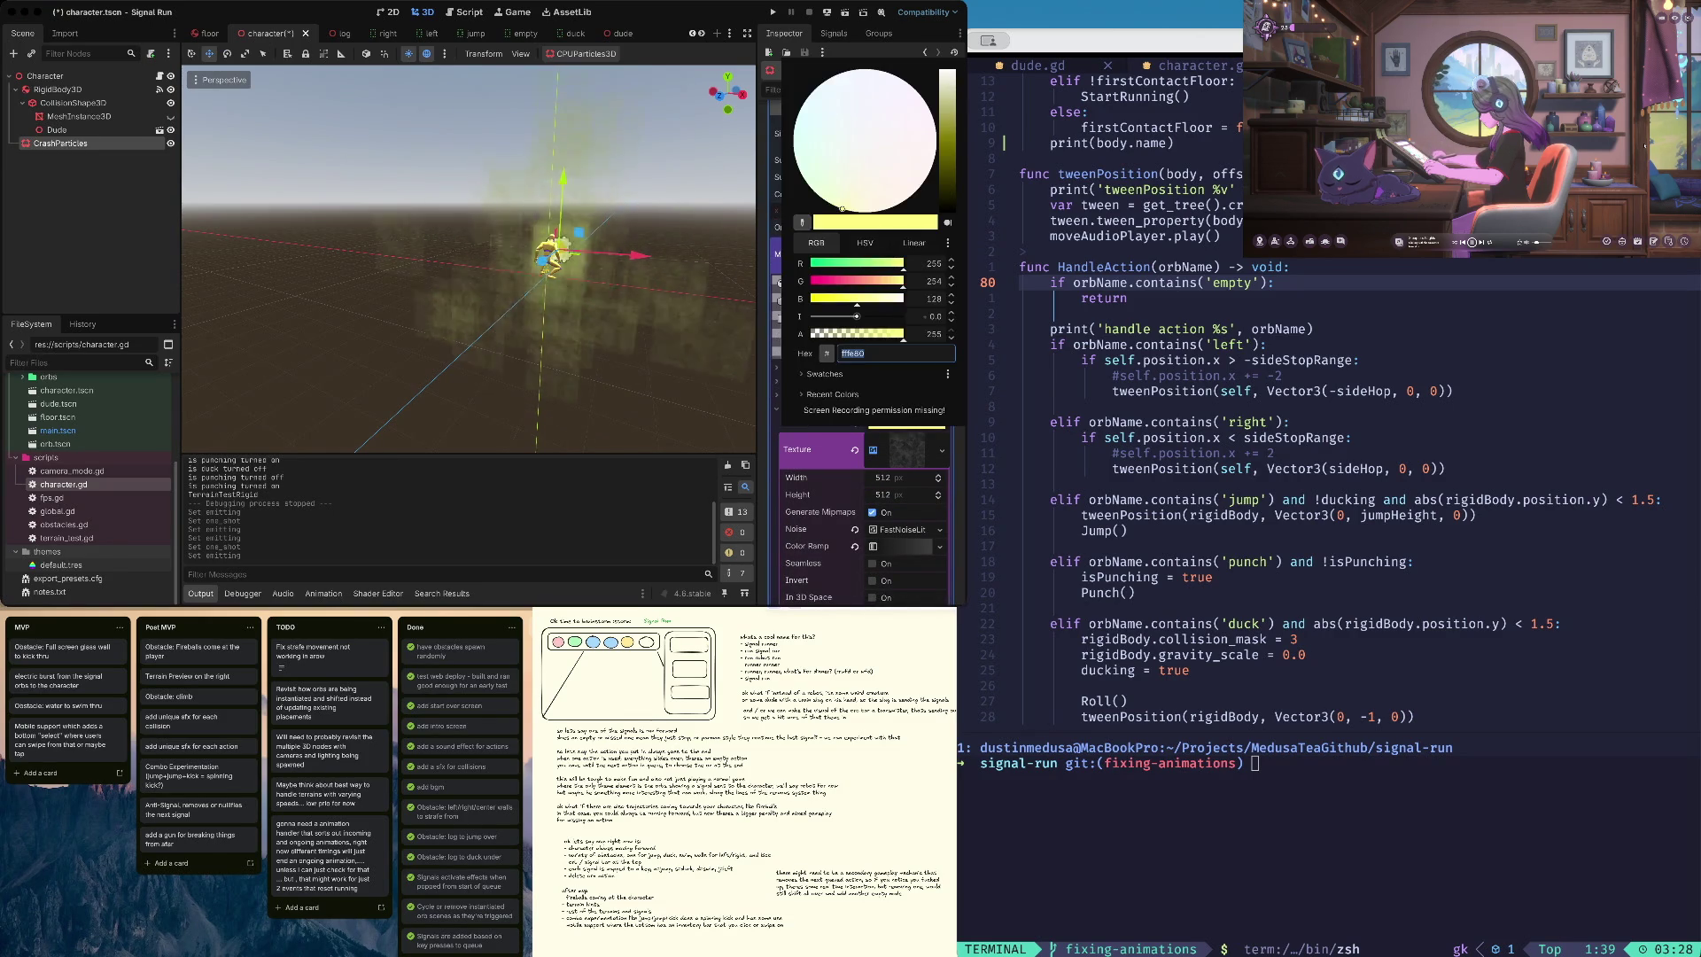
pyautogui.press('Escape')
pyautogui.click(907, 423)
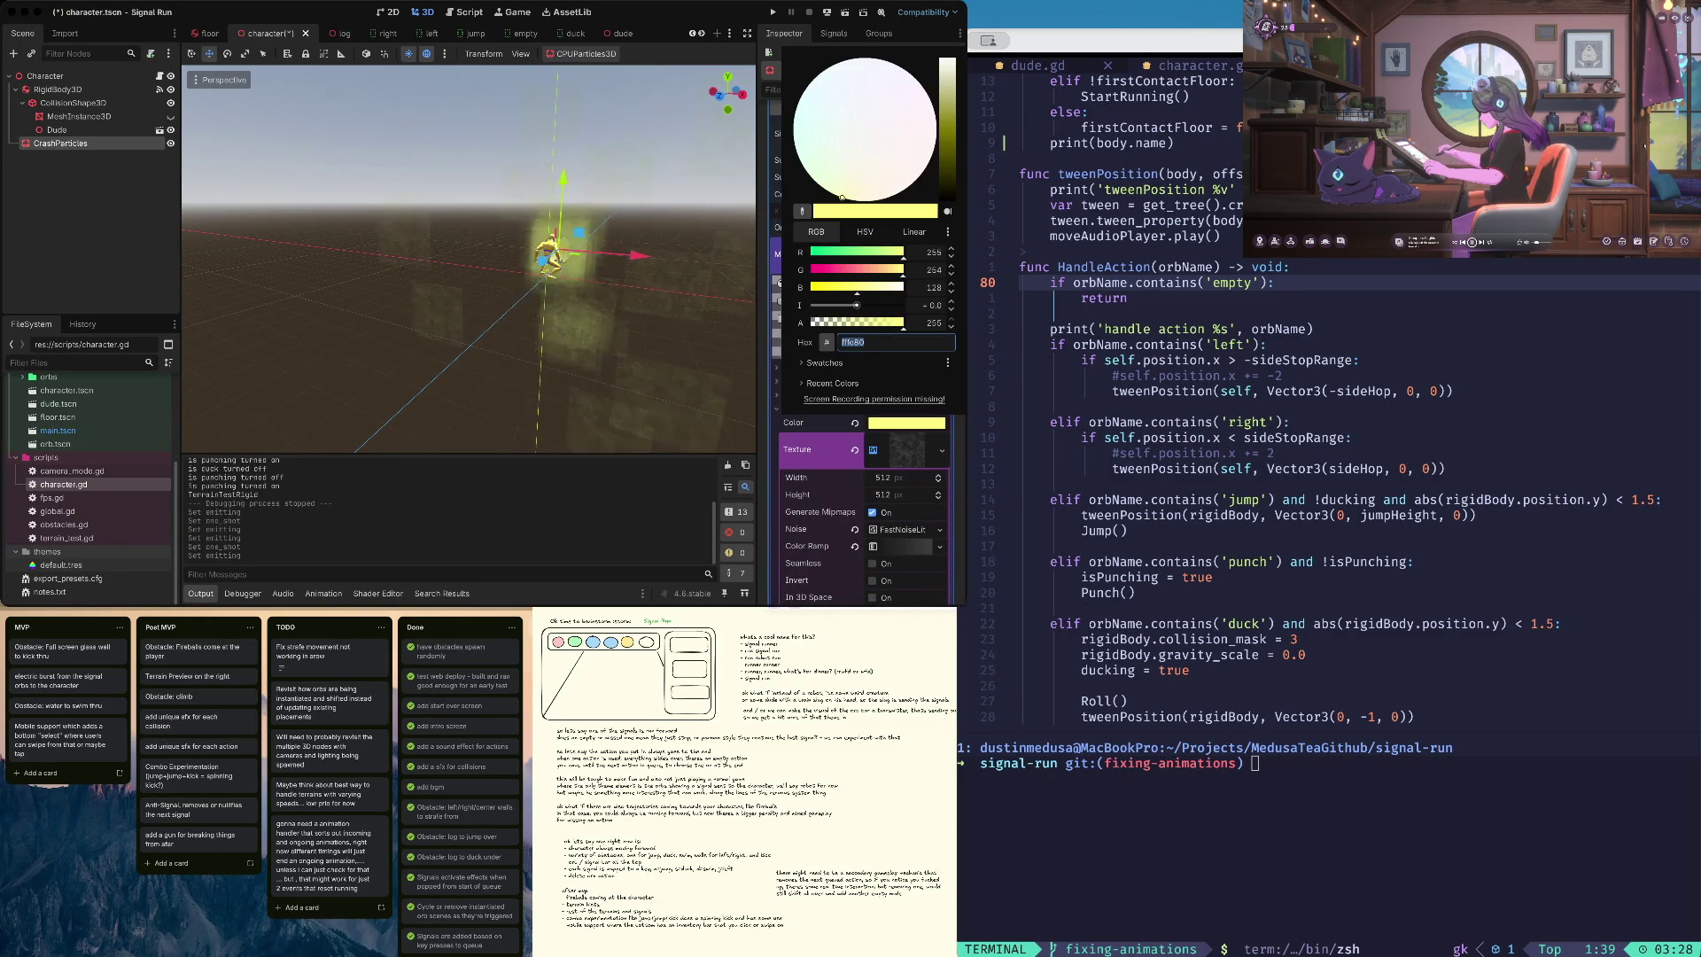
pyautogui.press('Escape')
pyautogui.scroll(-3, 860, 399)
pyautogui.click(904, 345)
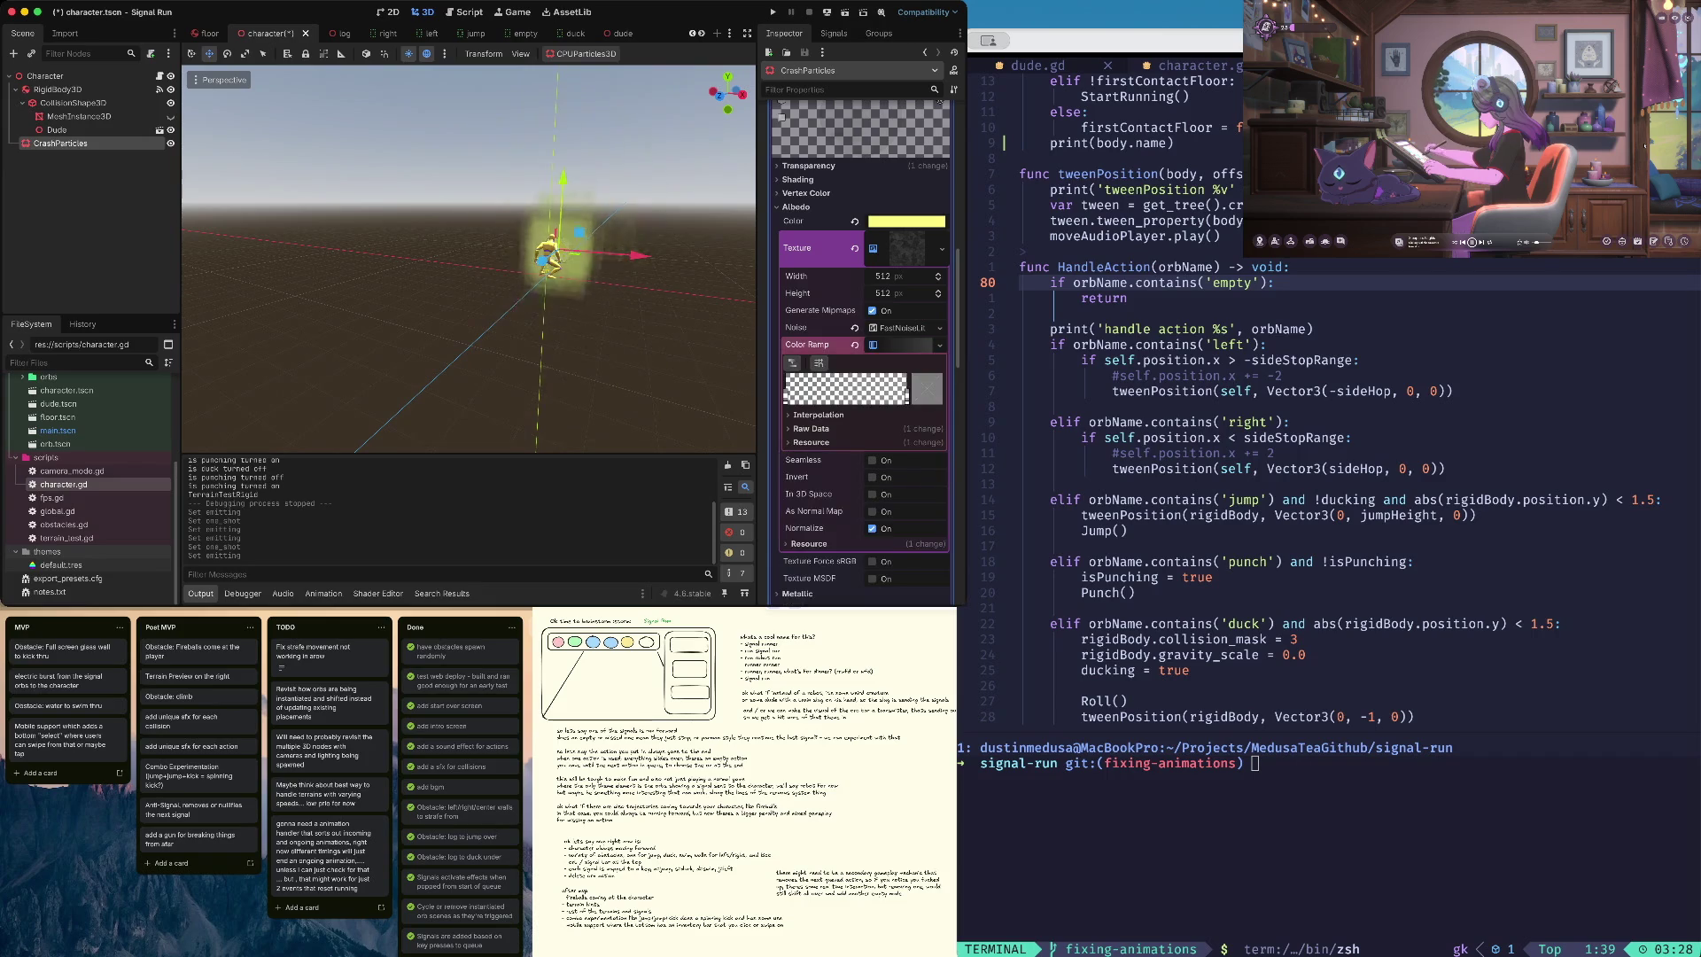
pyautogui.click(926, 388)
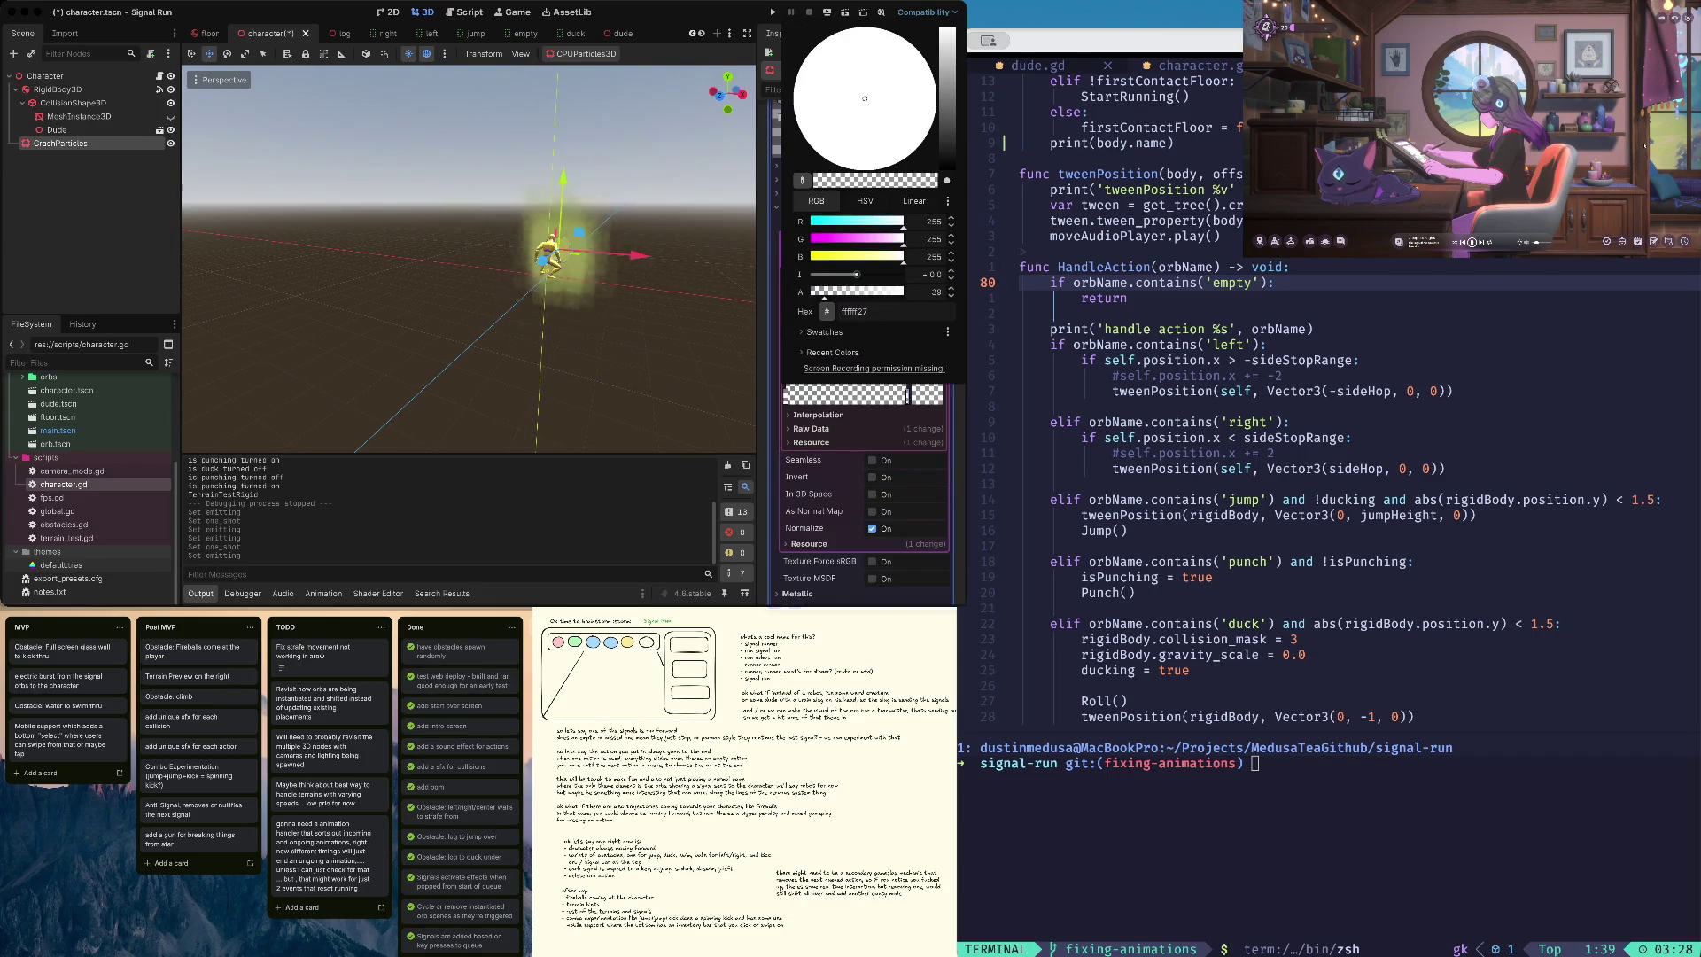
pyautogui.moveTo(825, 291); pyautogui.dragTo(903, 292)
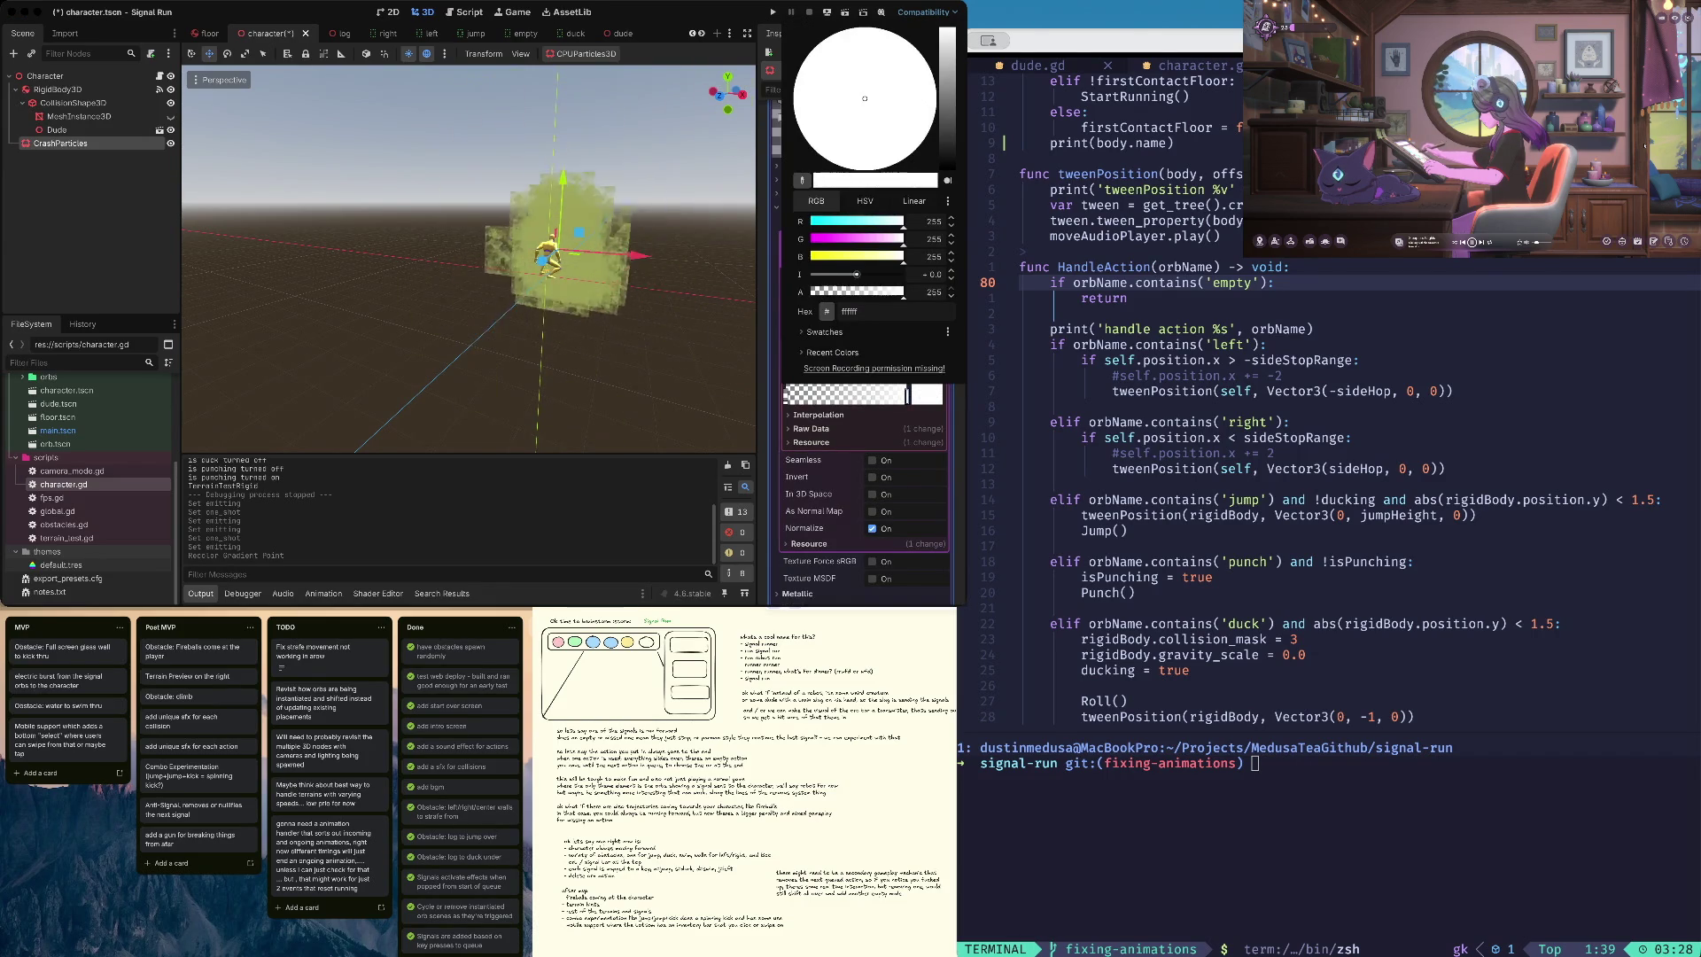
pyautogui.press('Escape')
pyautogui.press('cmd+s')
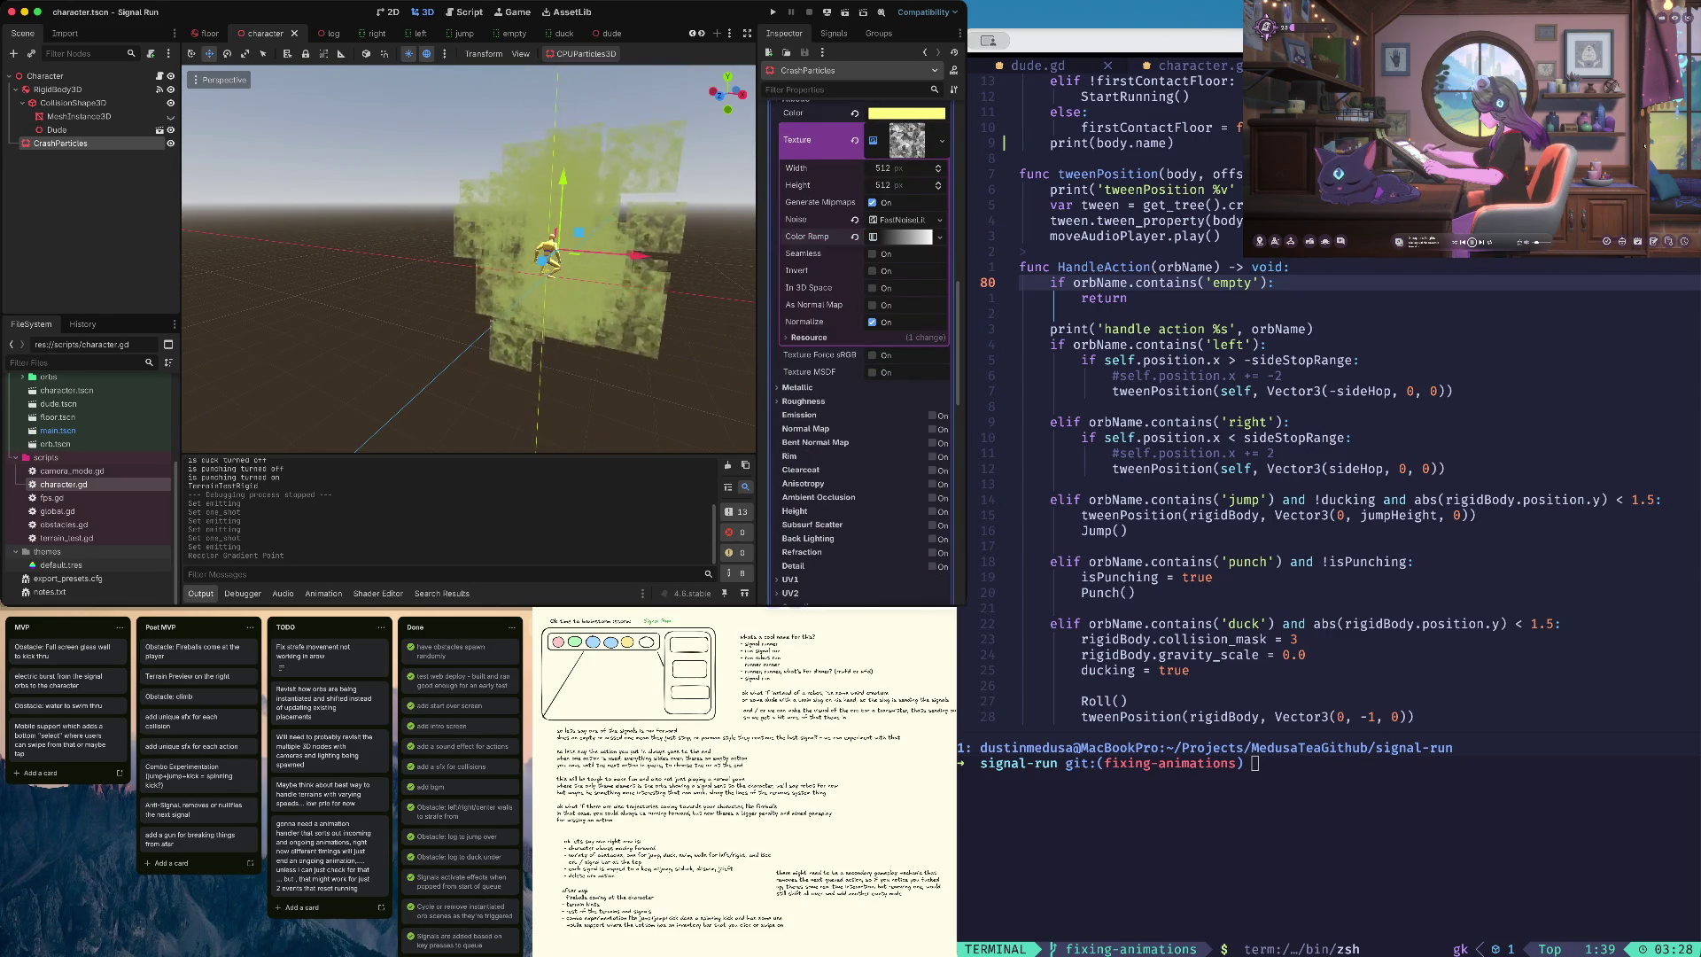
# - Enable In 3D Space on the noise texture and save, trying then undoing Invert and Seamless
pyautogui.click(813, 305)
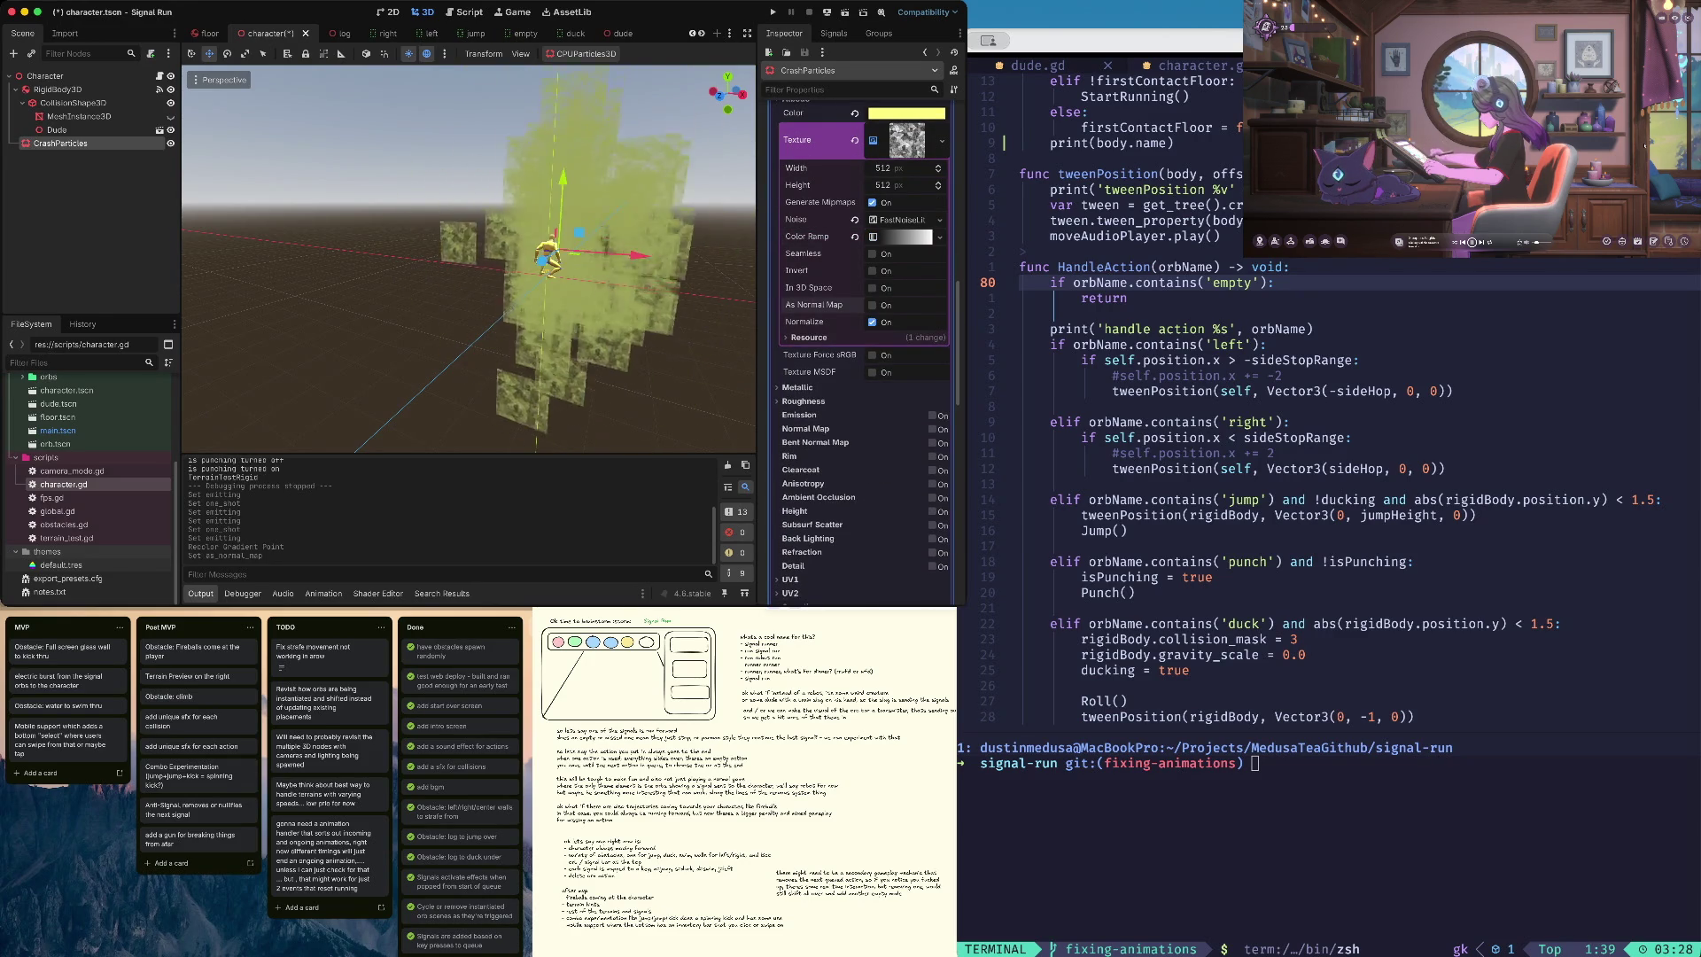
pyautogui.click(873, 288)
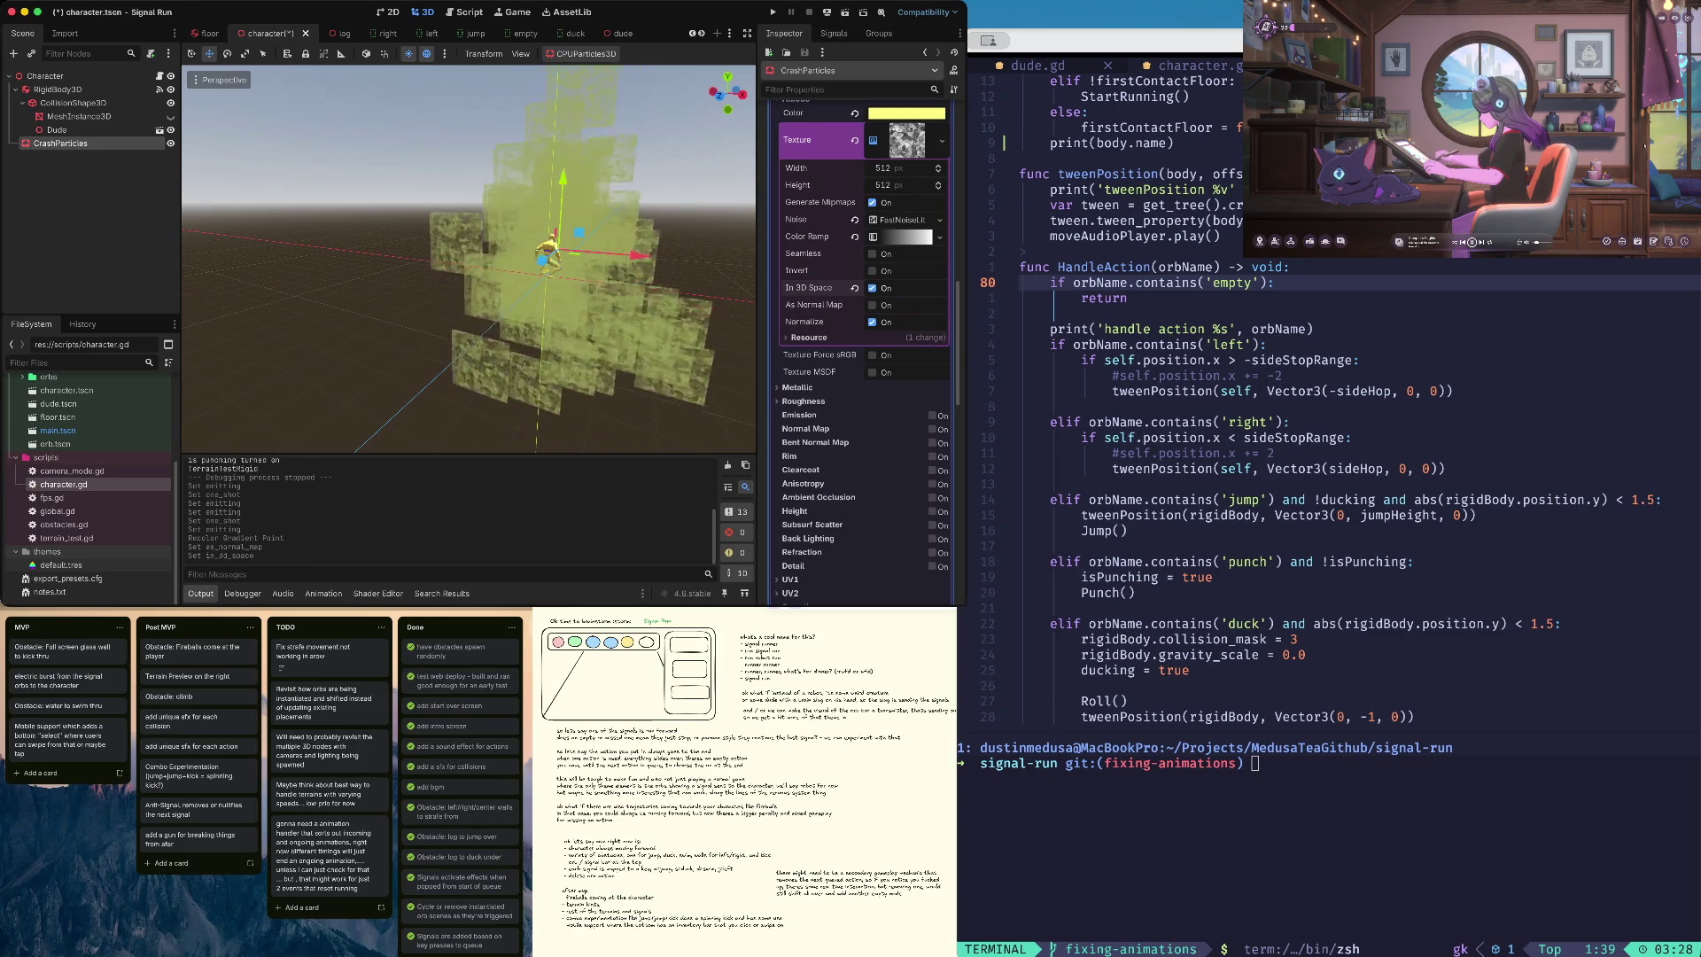
pyautogui.hotkey('ctrl', 's')
pyautogui.click(873, 270)
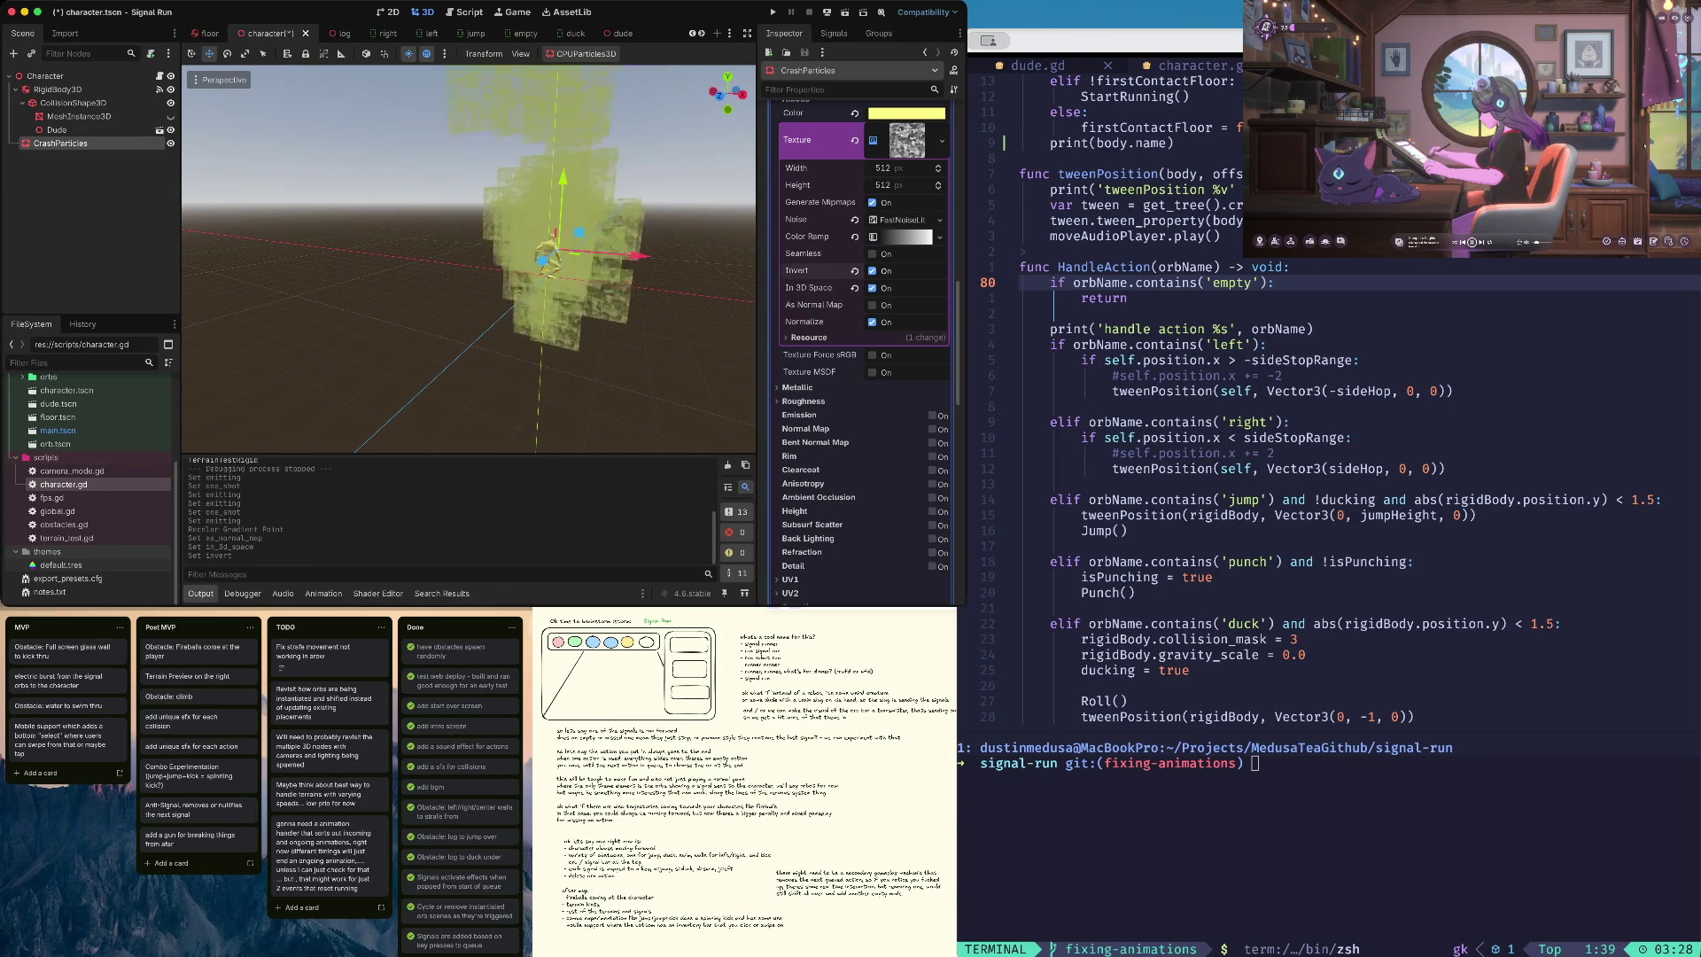
pyautogui.hotkey('ctrl', 'z')
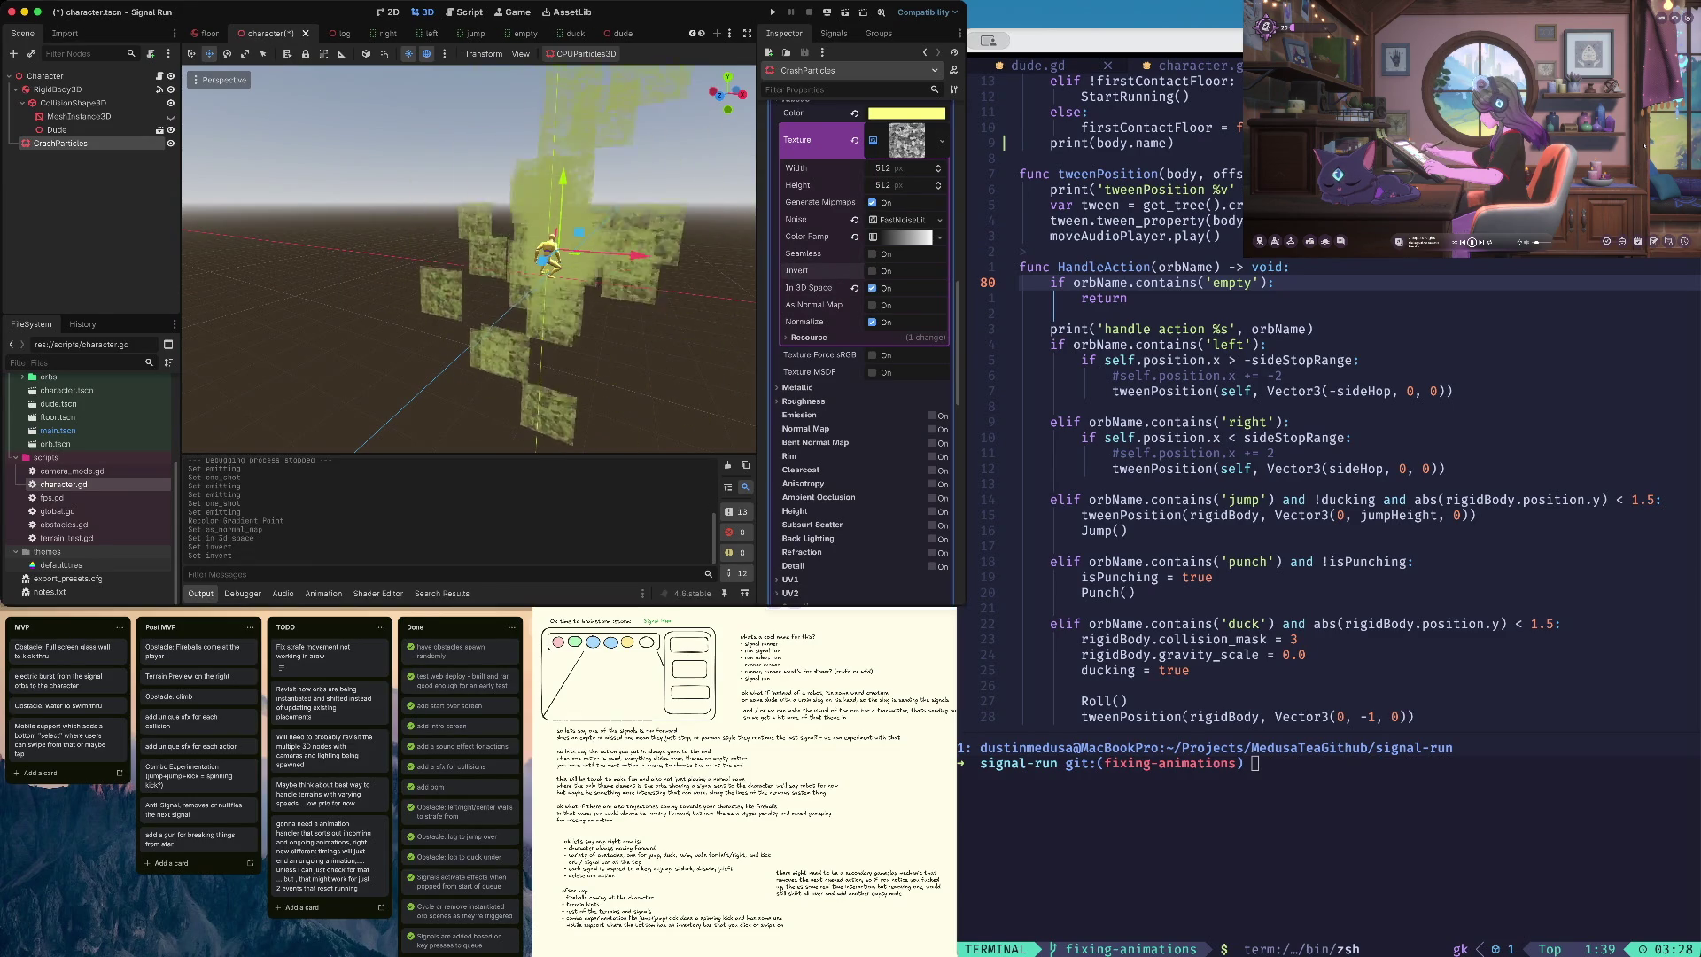
pyautogui.click(873, 254)
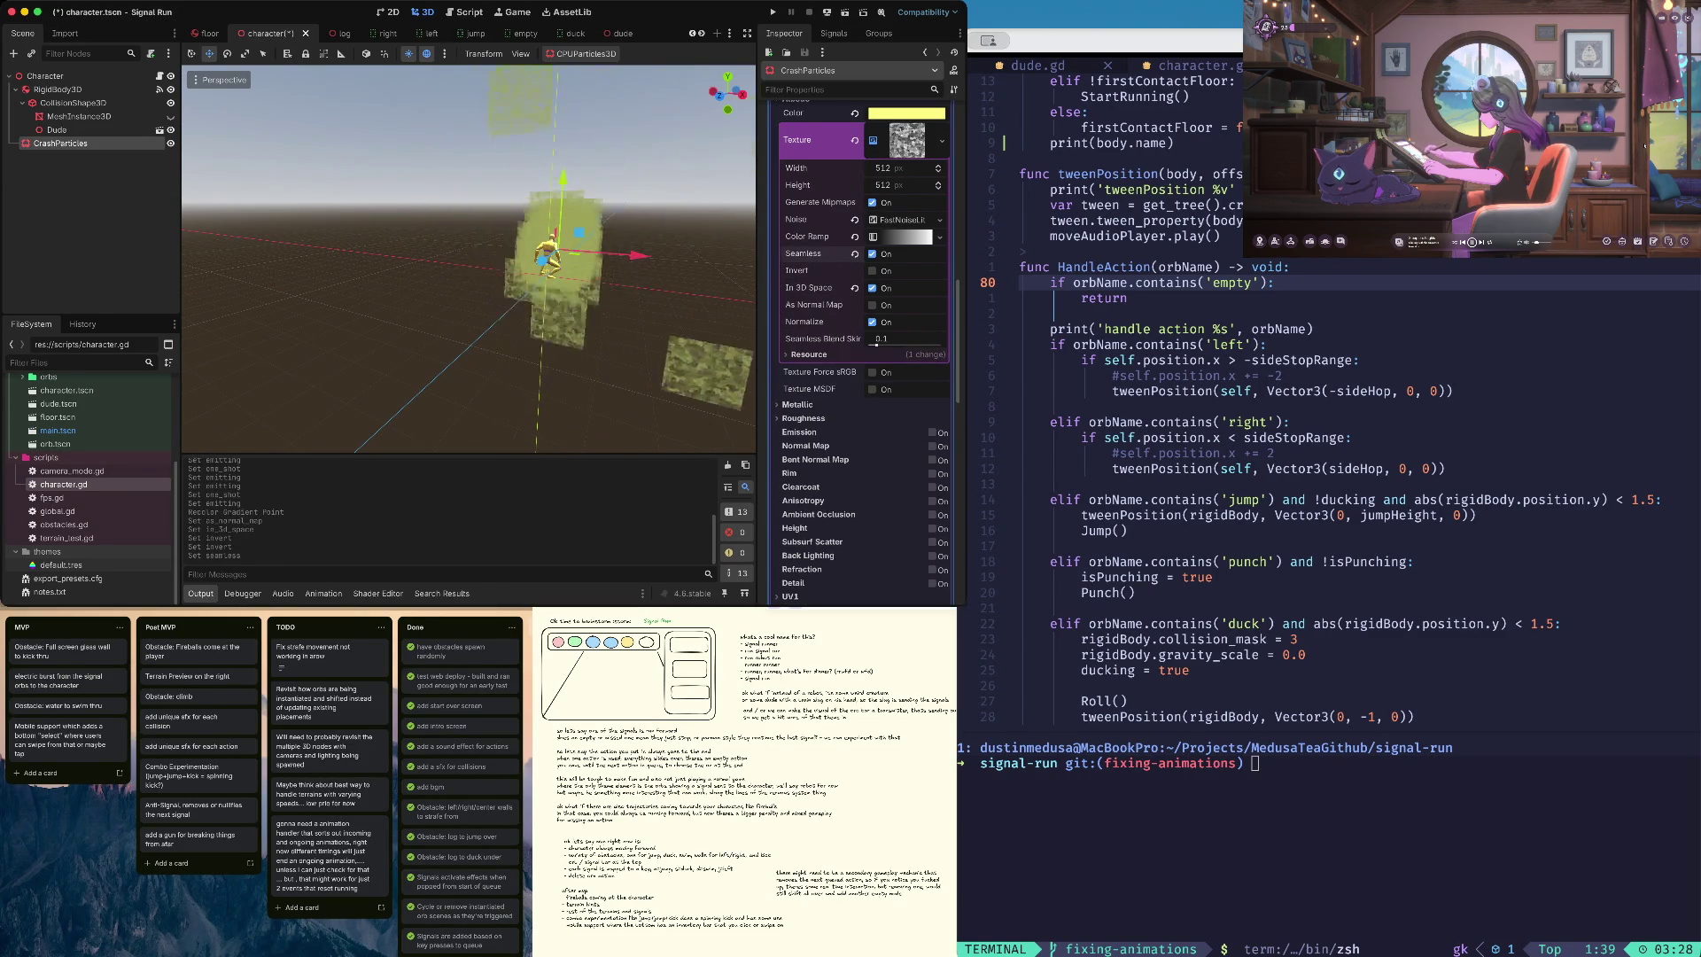
pyautogui.hotkey('ctrl', 'z')
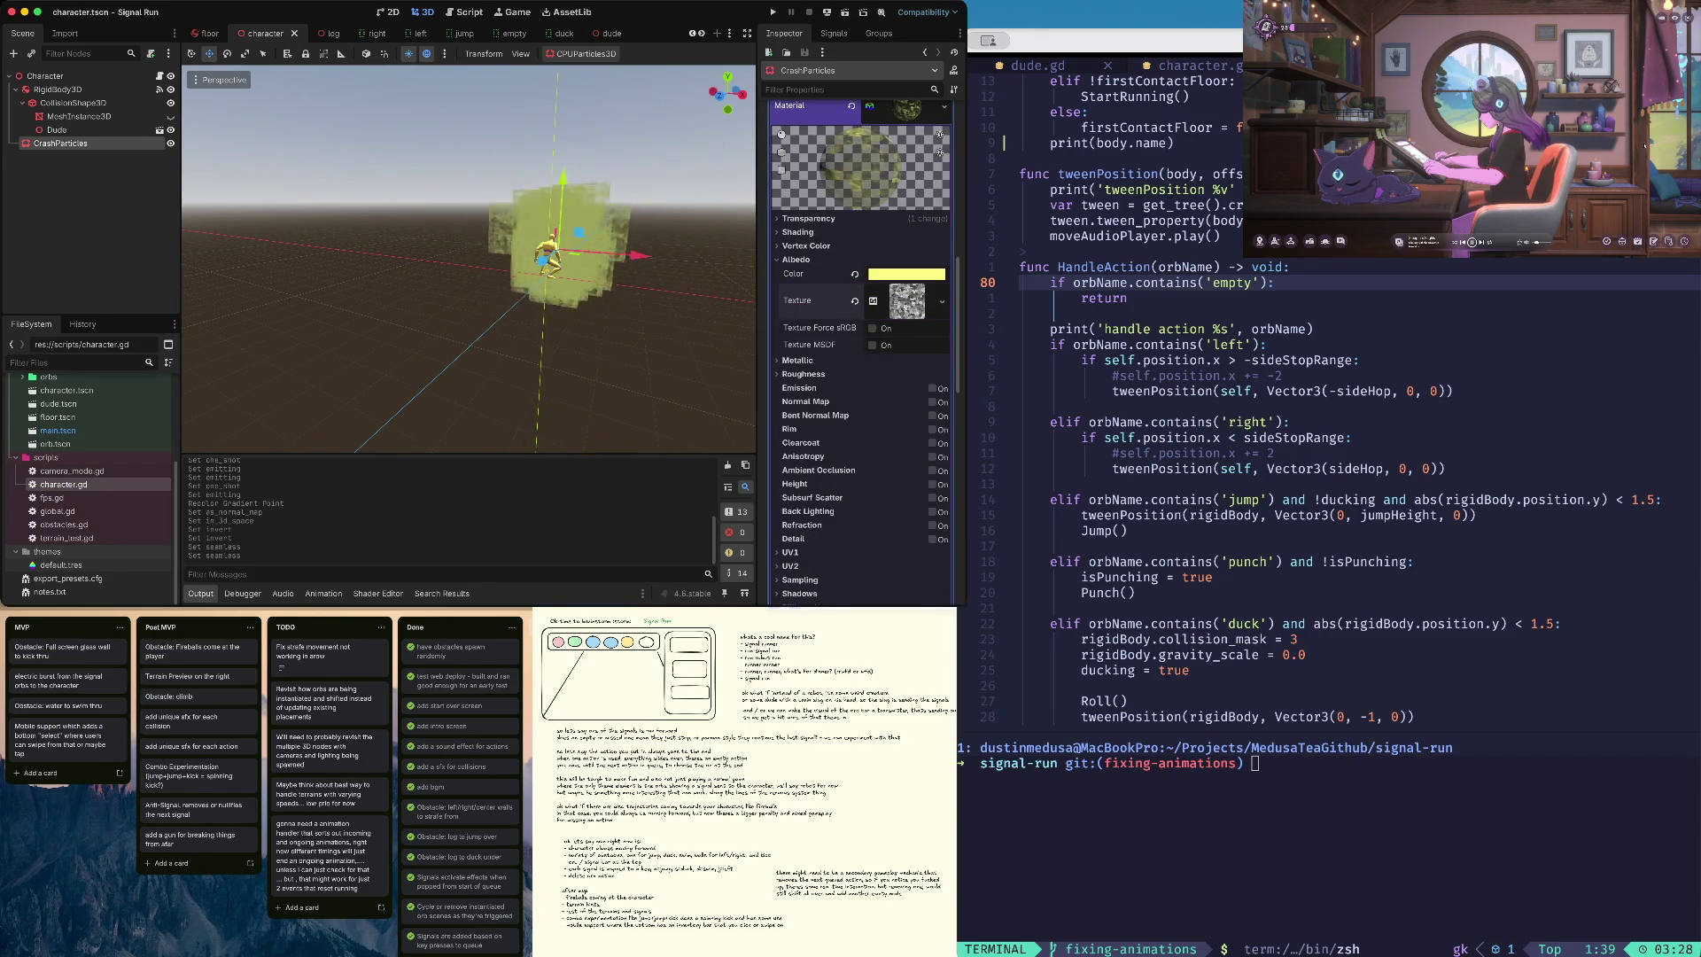
# - Set FastNoiseLite frequency to 0.0192 with Ridged fractal, save, and enable One Shot
pyautogui.scroll(-2, 859, 355)
pyautogui.click(903, 309)
pyautogui.scroll(-2, 864, 354)
pyautogui.moveTo(896, 315); pyautogui.dragTo(908, 315)
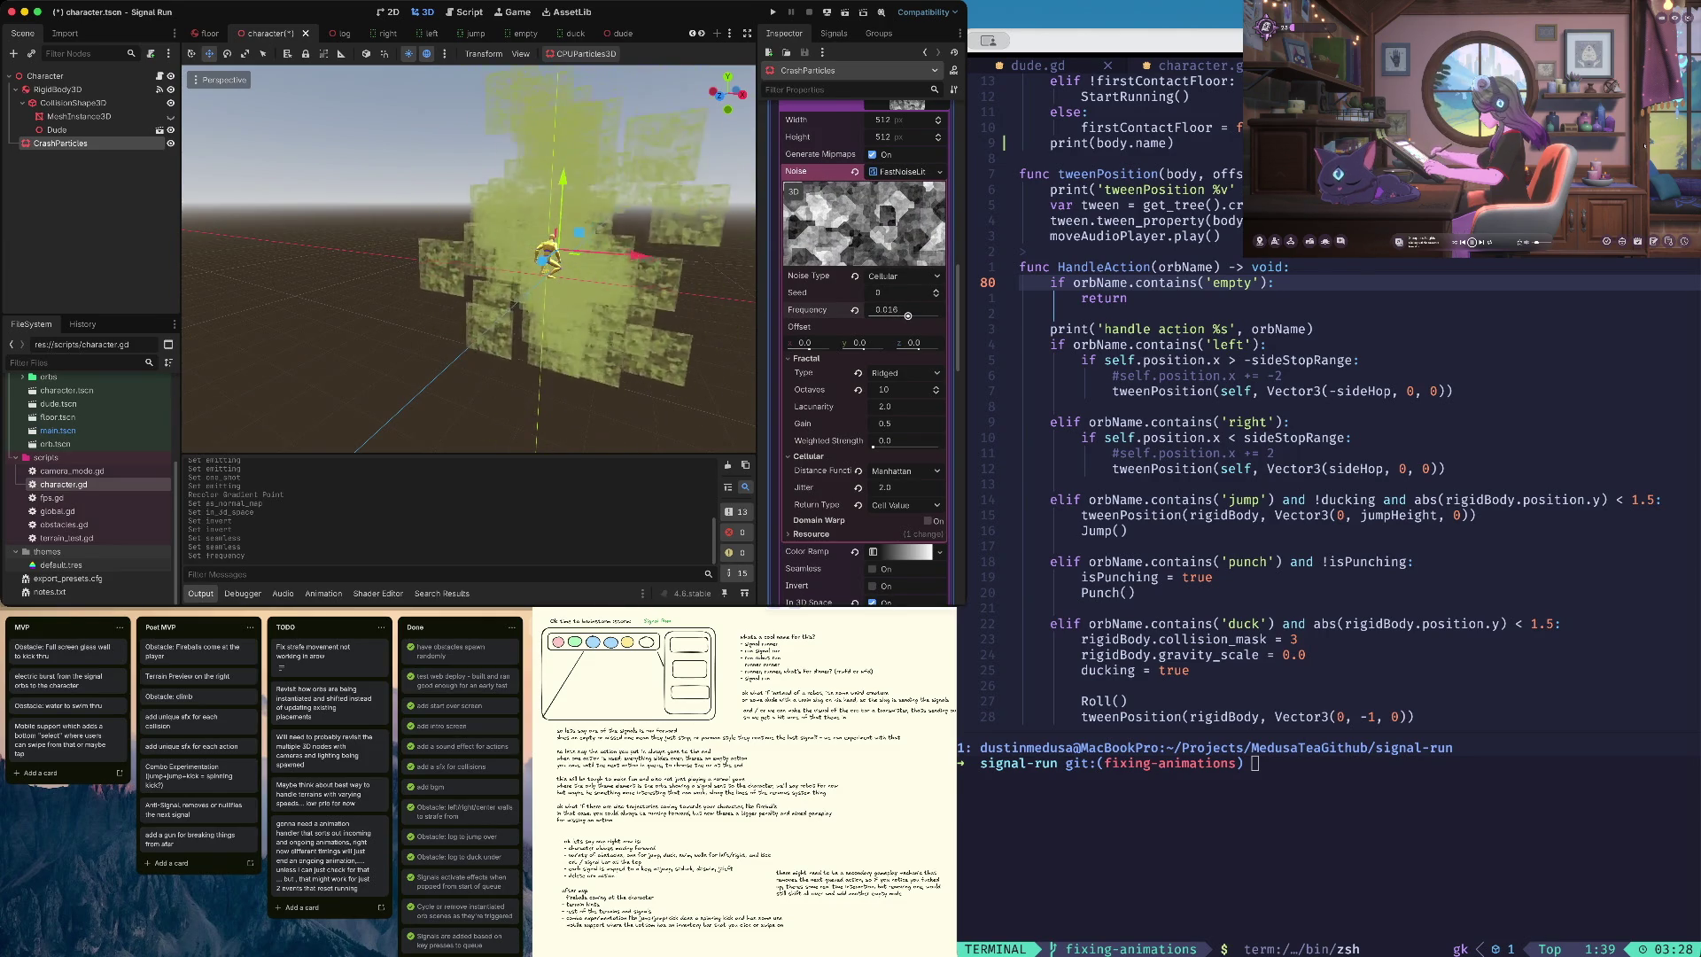
pyautogui.hotkey('ctrl', 's')
pyautogui.click(904, 373)
pyautogui.click(902, 419)
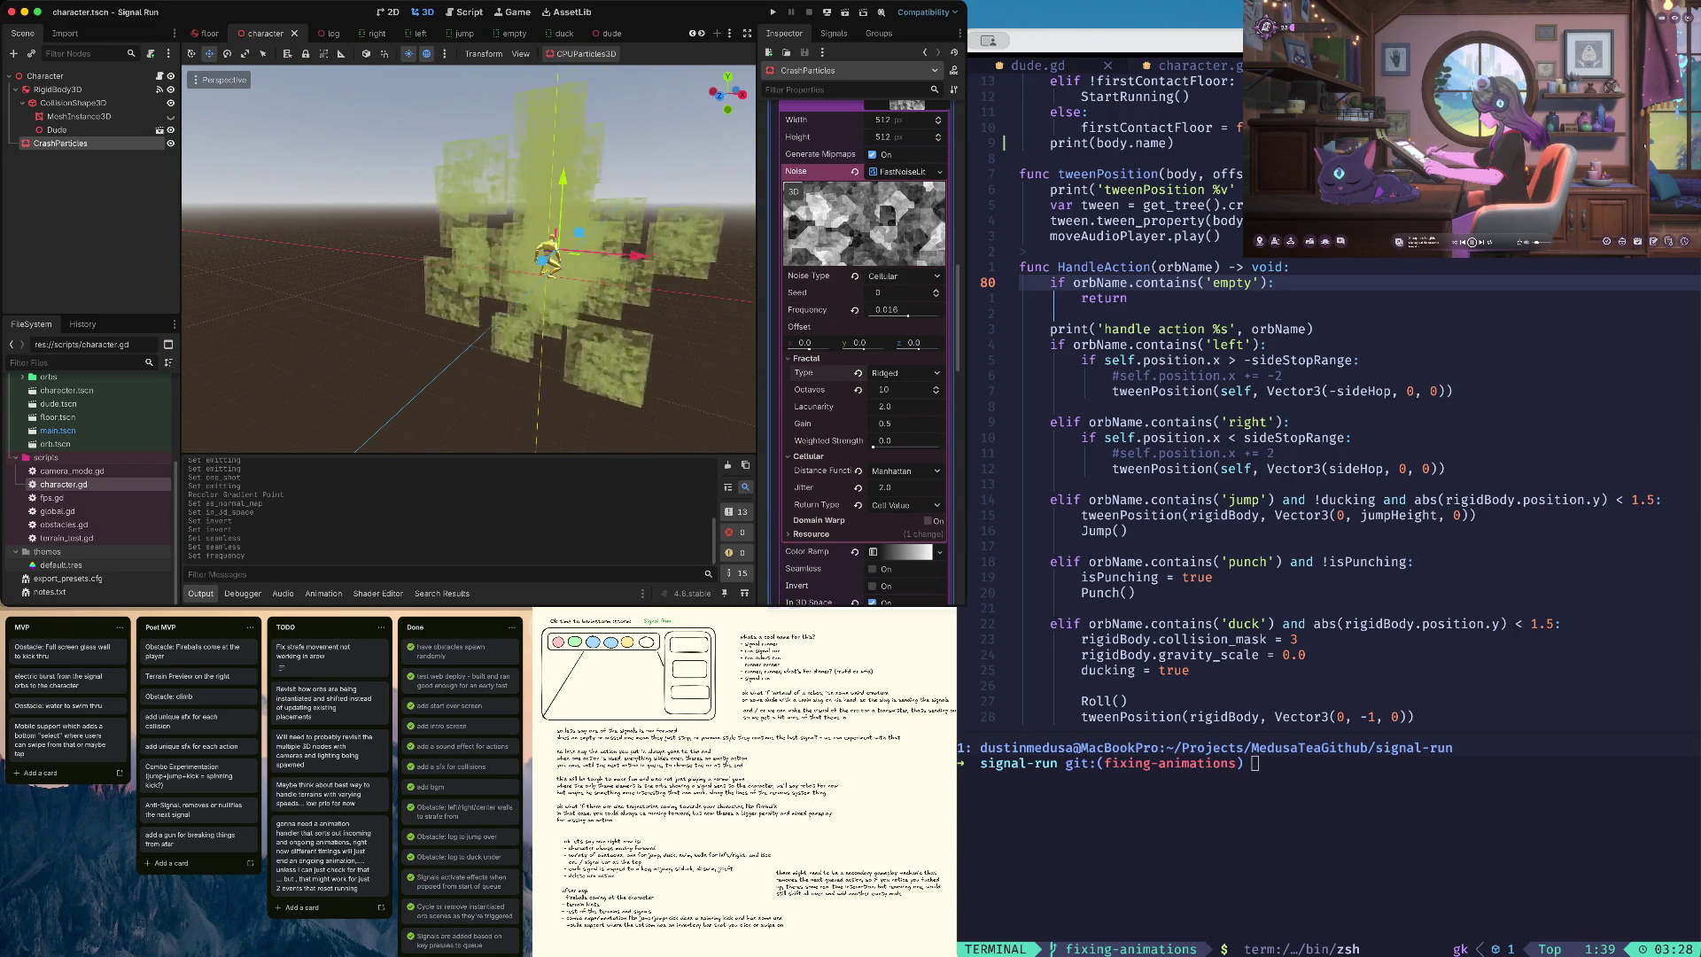
pyautogui.hotkey('ctrl', 'z')
pyautogui.hotkey('ctrl', 's')
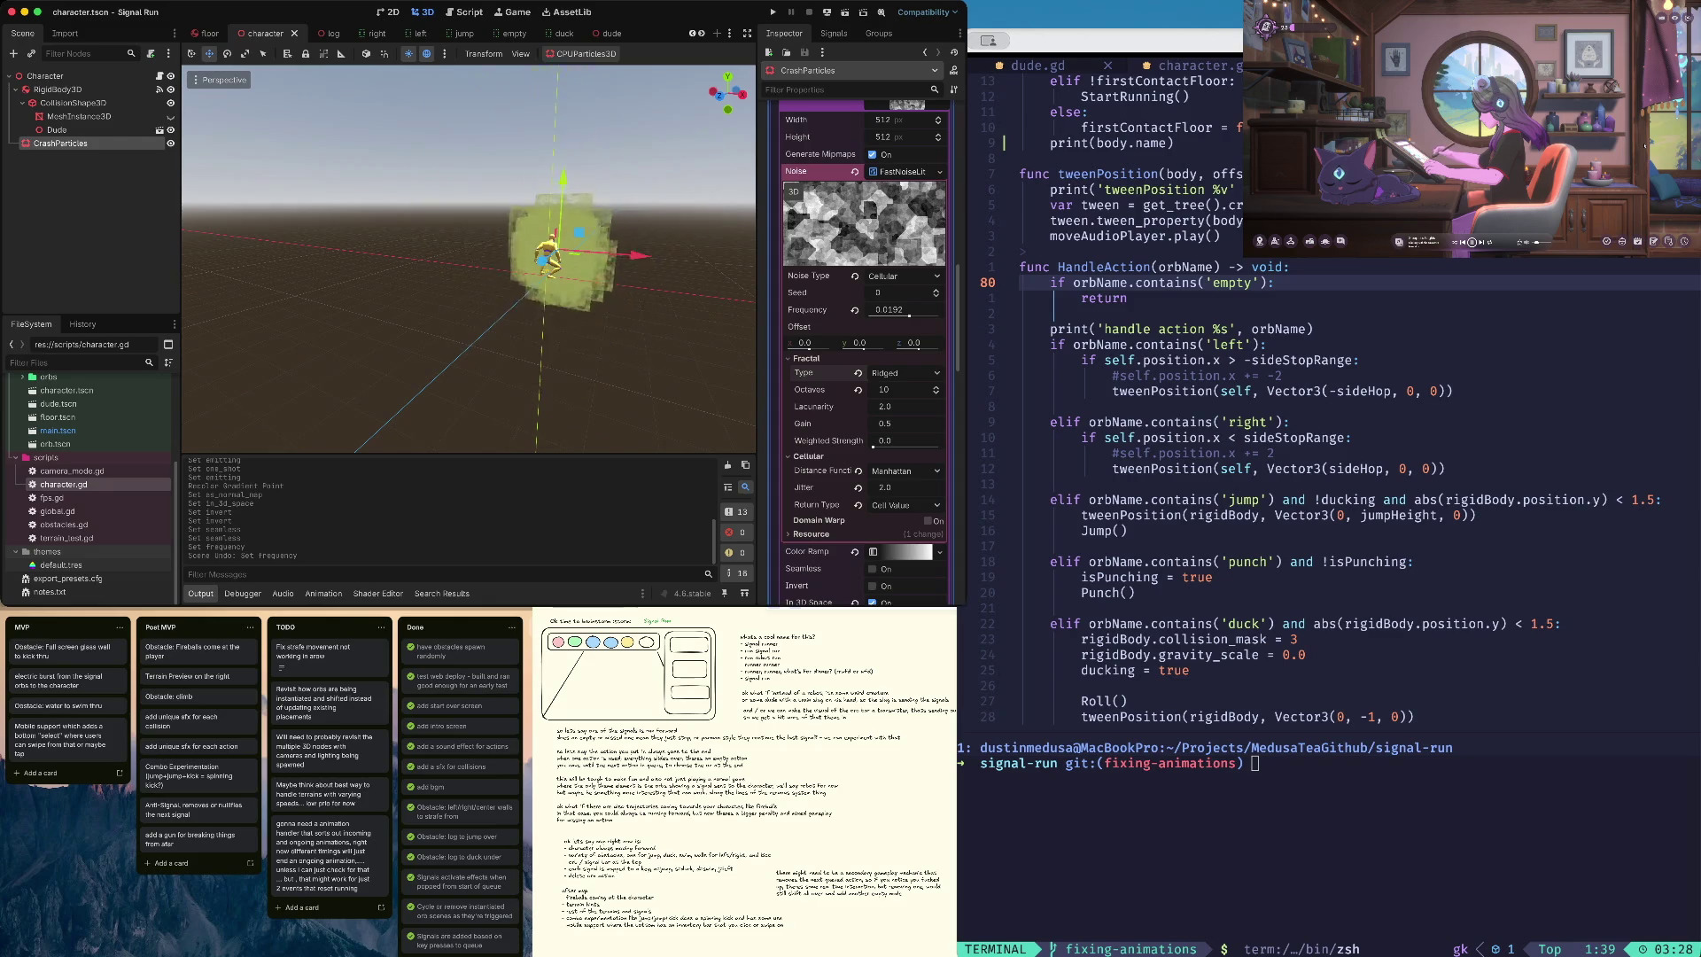
pyautogui.scroll(15, 859, 354)
pyautogui.click(868, 194)
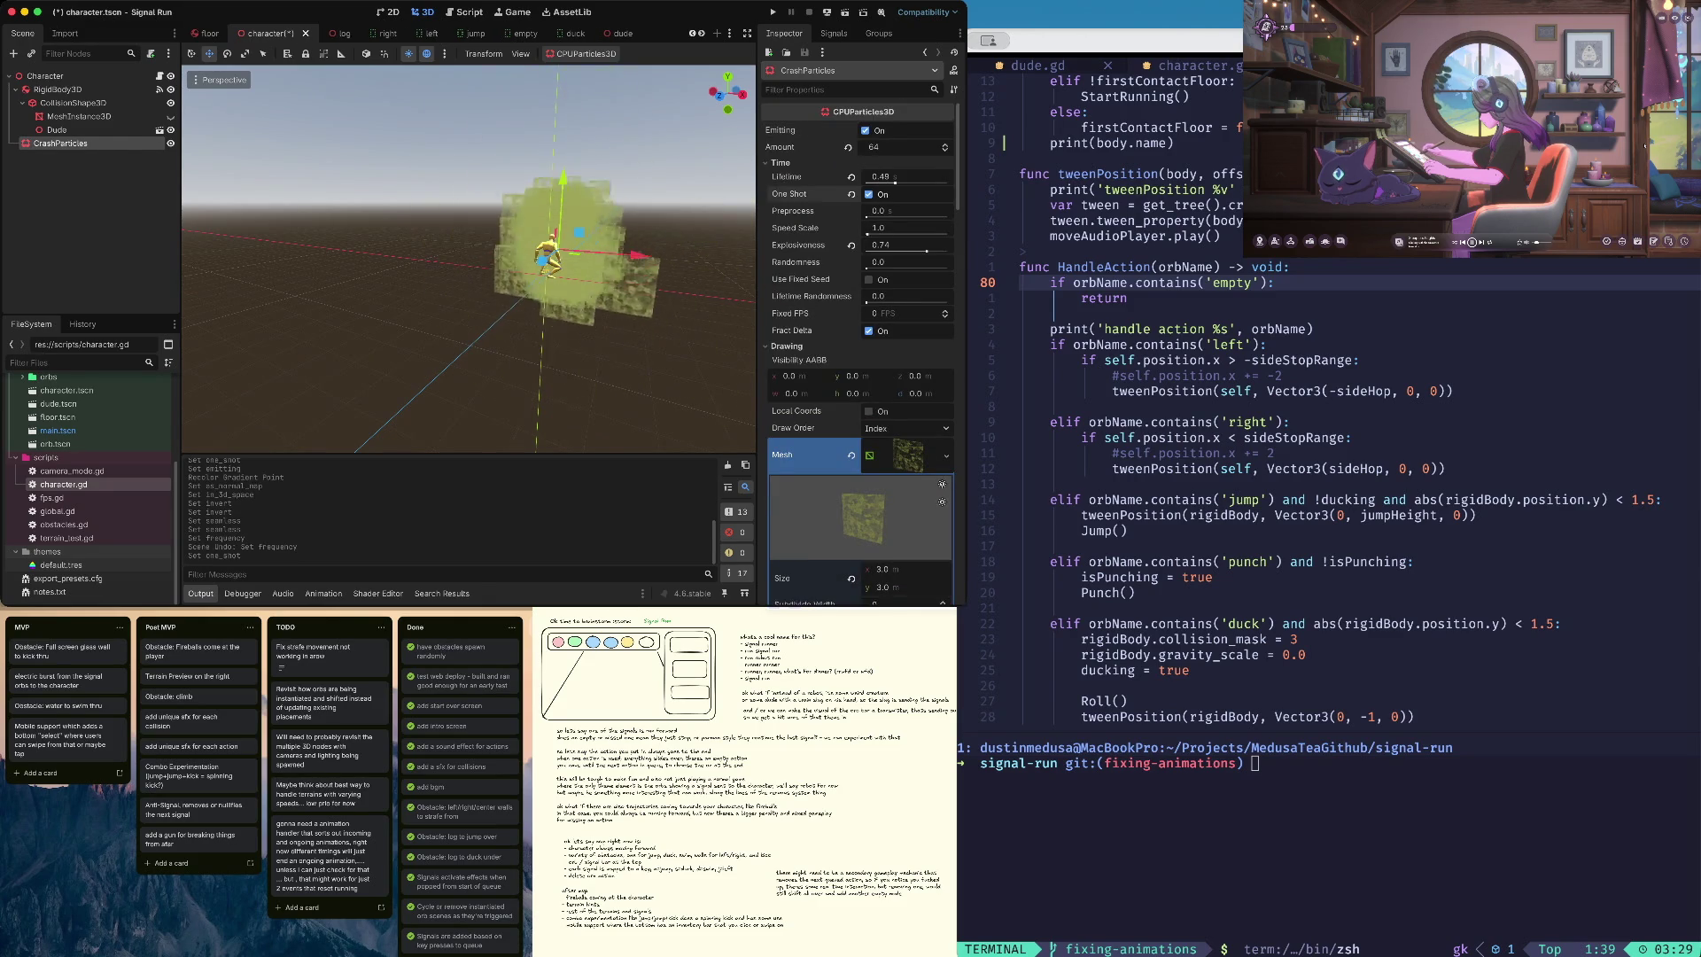
# - Stop the CrashParticles preview, save the scene, and test-run the game until the crash, then stop it
pyautogui.click(865, 130)
pyautogui.press('super+s')
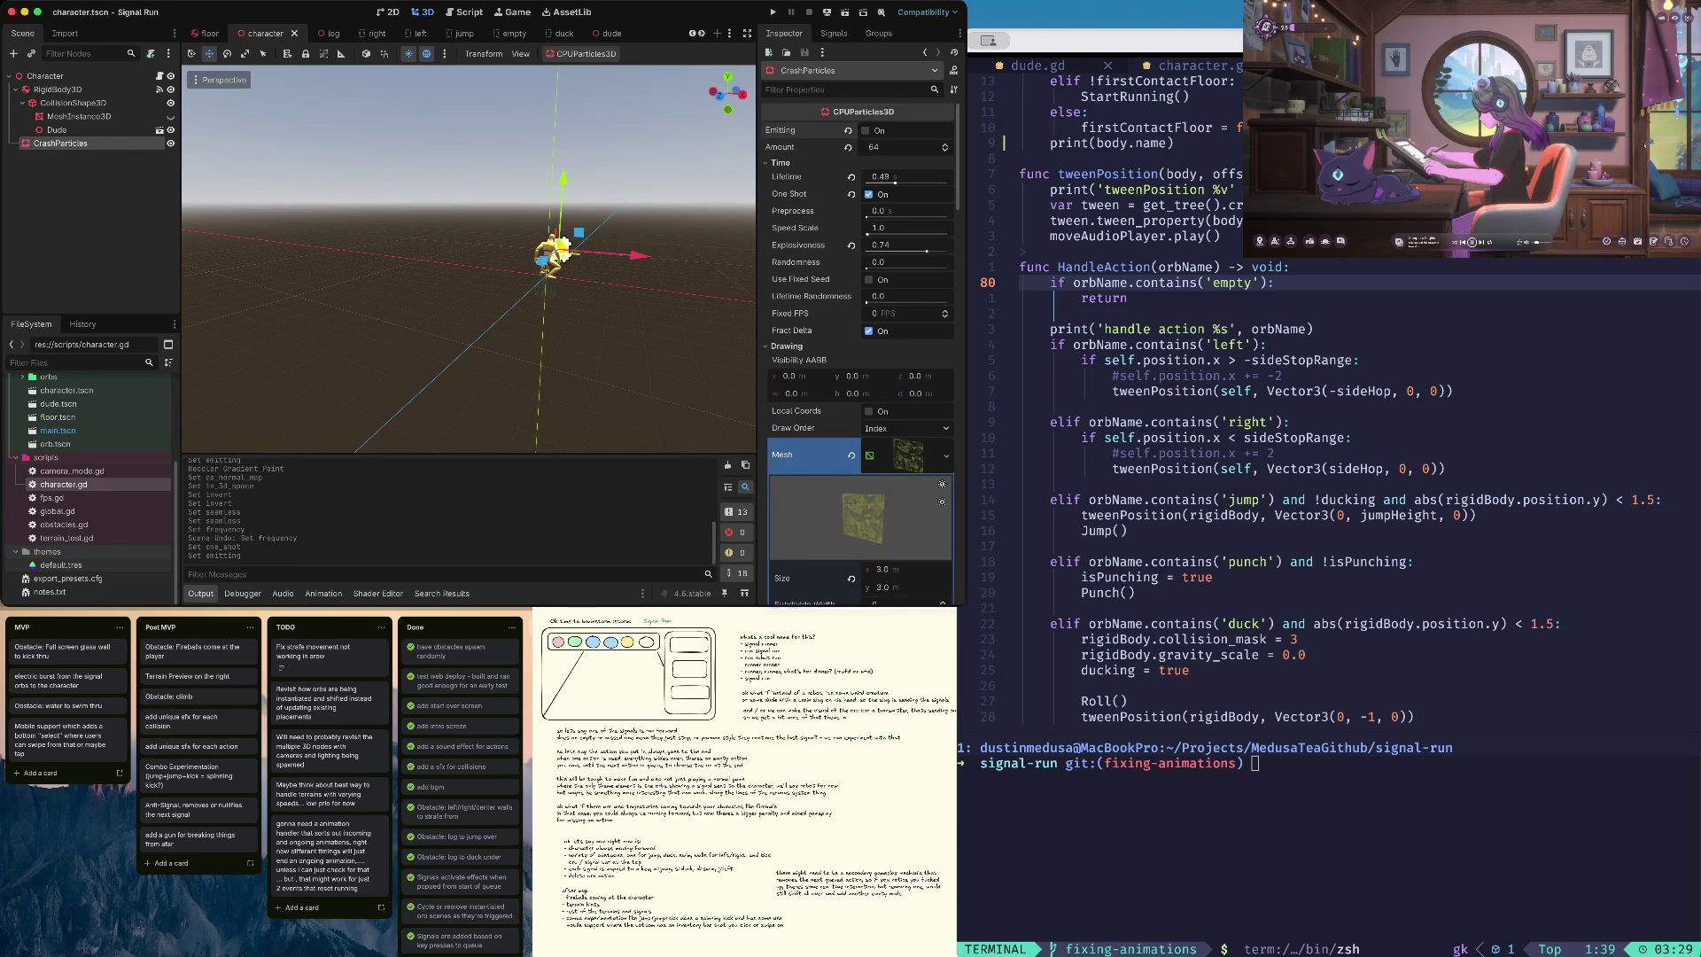
pyautogui.press('super+b')
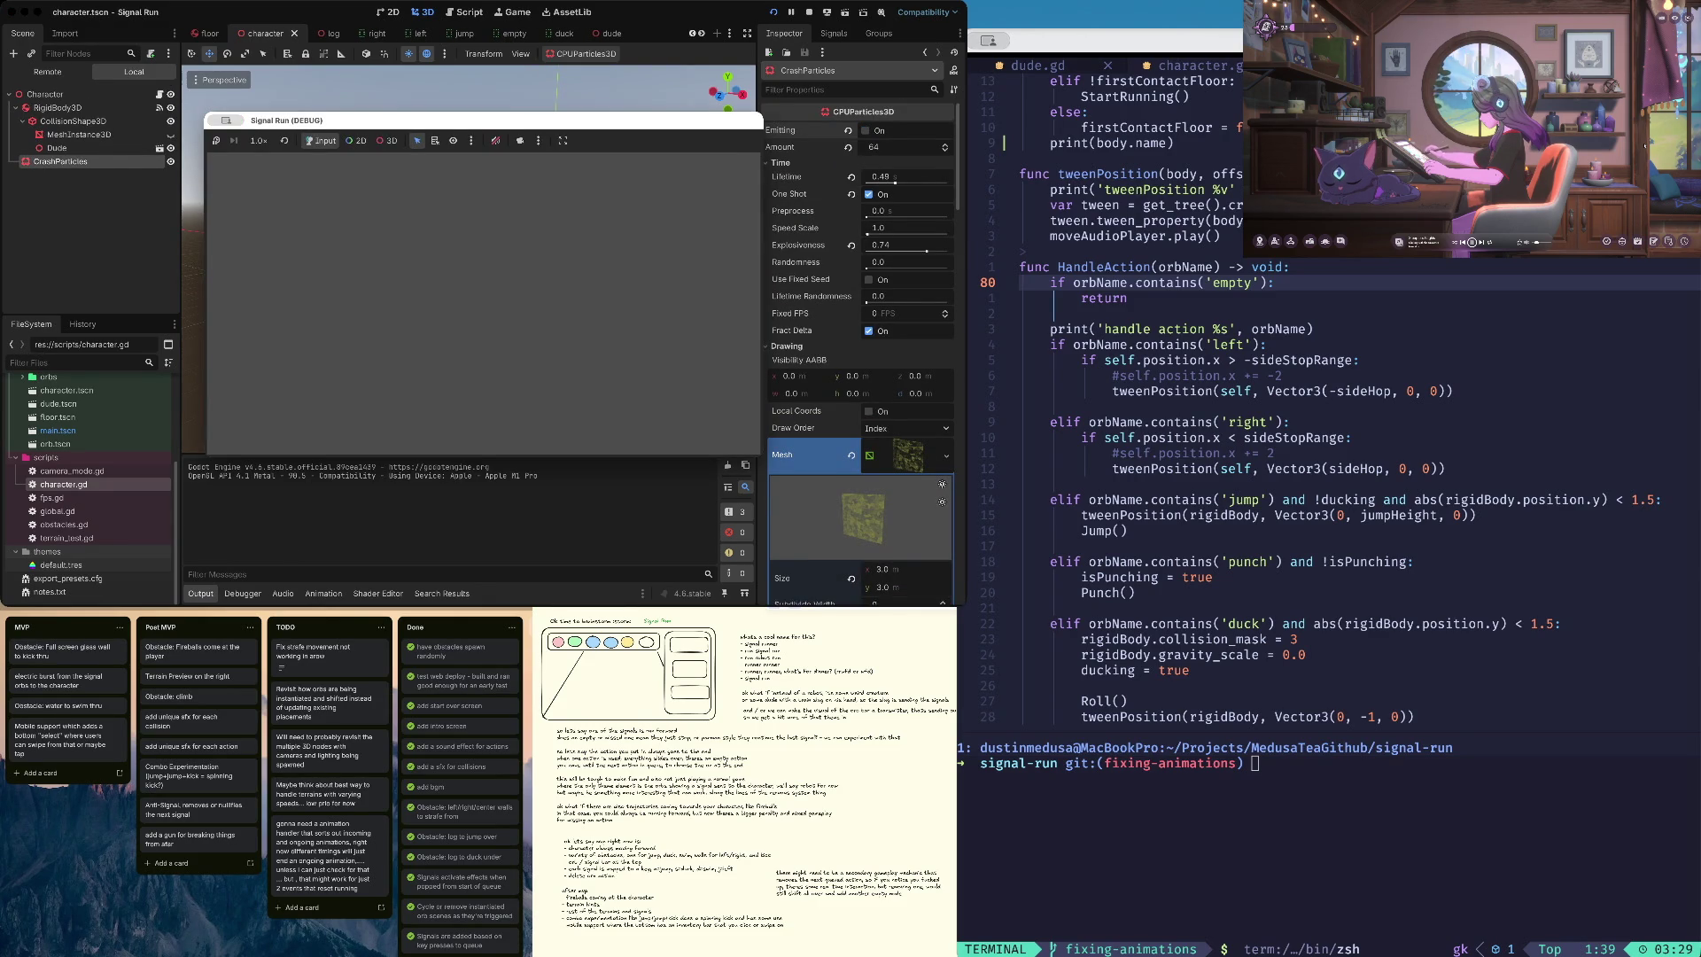
pyautogui.press('p')
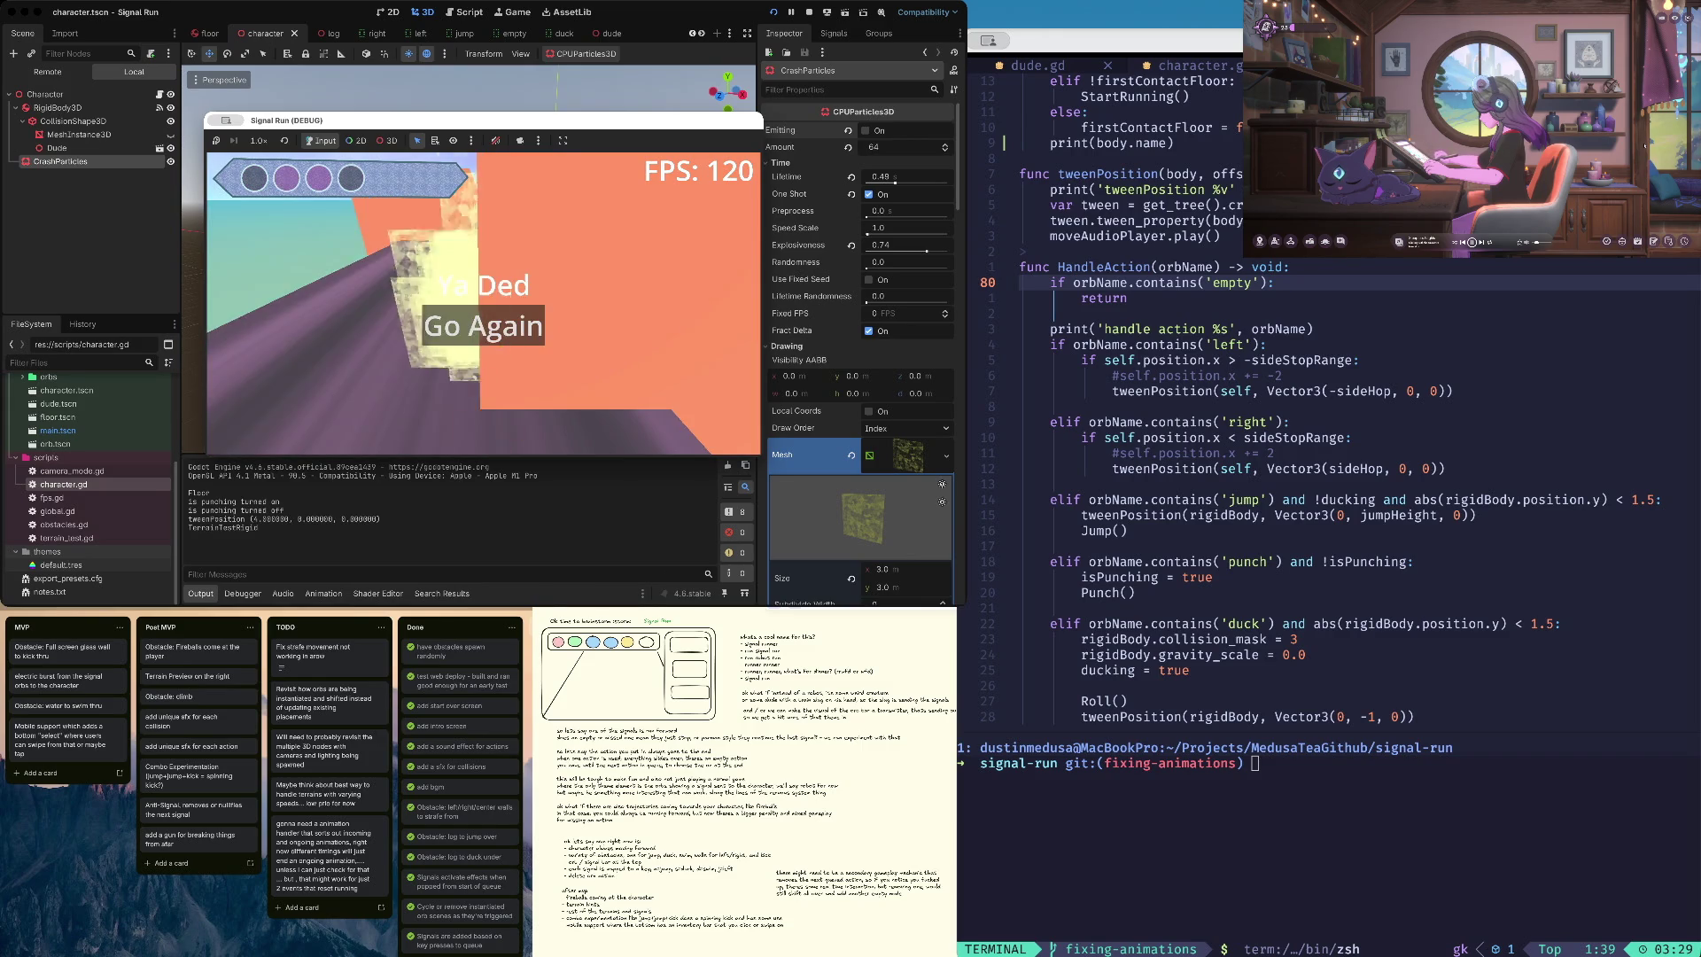
pyautogui.click(808, 11)
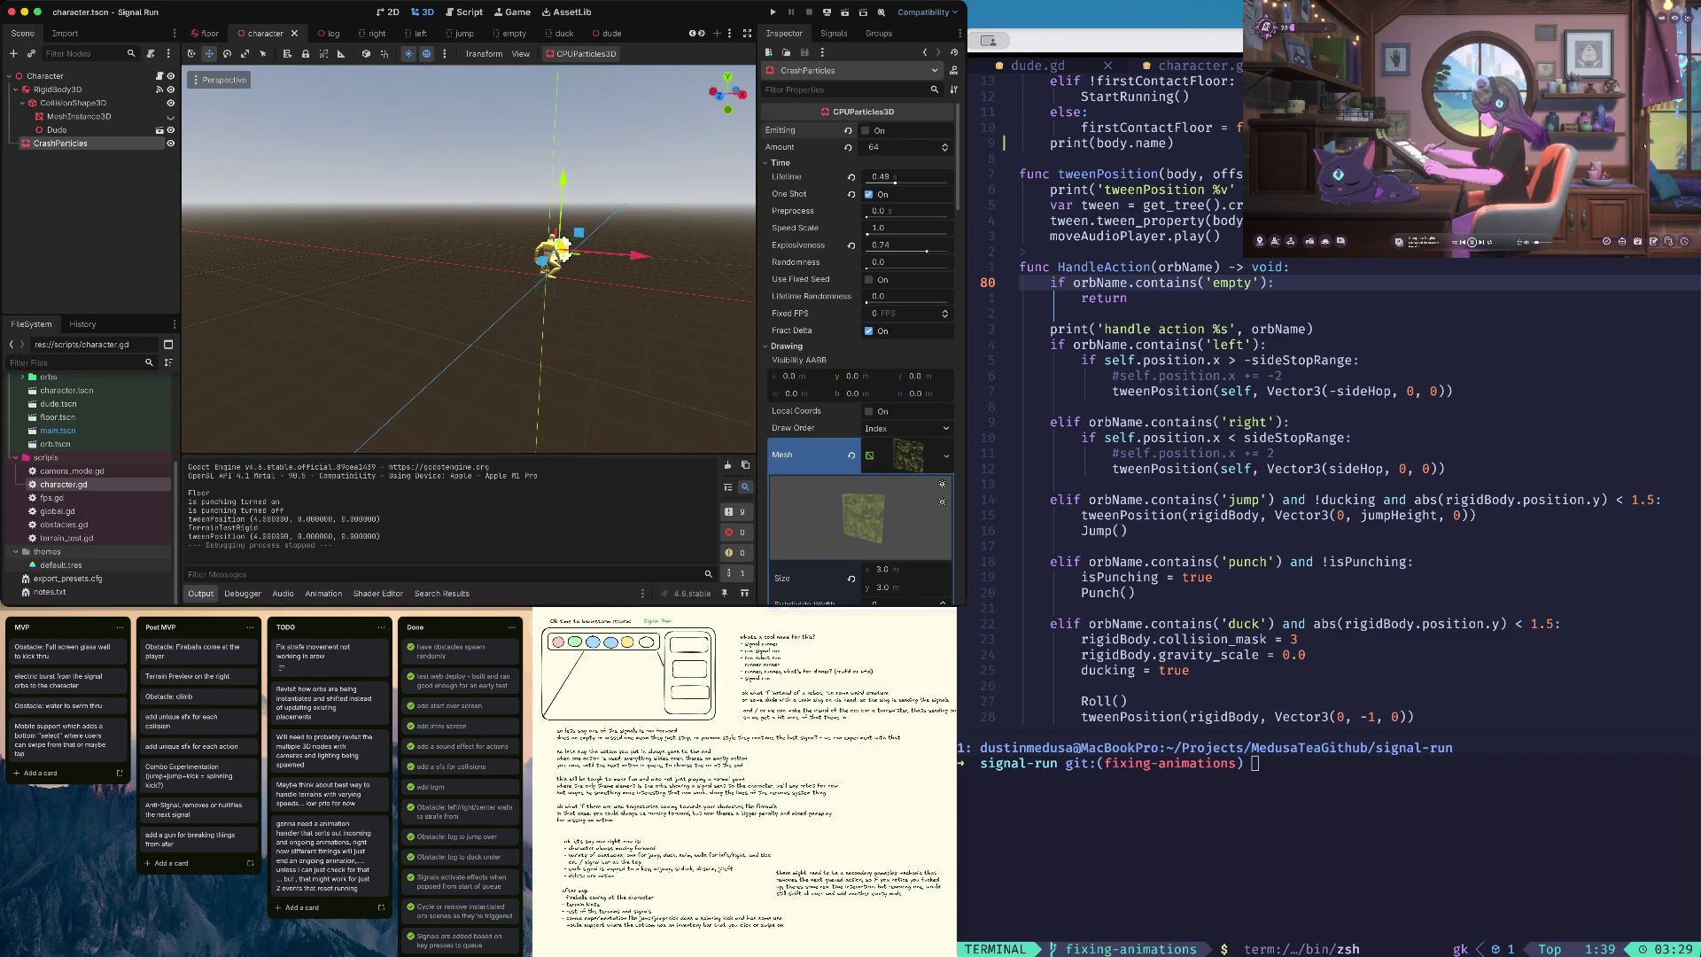
# - Preview the CrashParticles burst with One Shot off and Emitting on, then save the scene
pyautogui.click(869, 194)
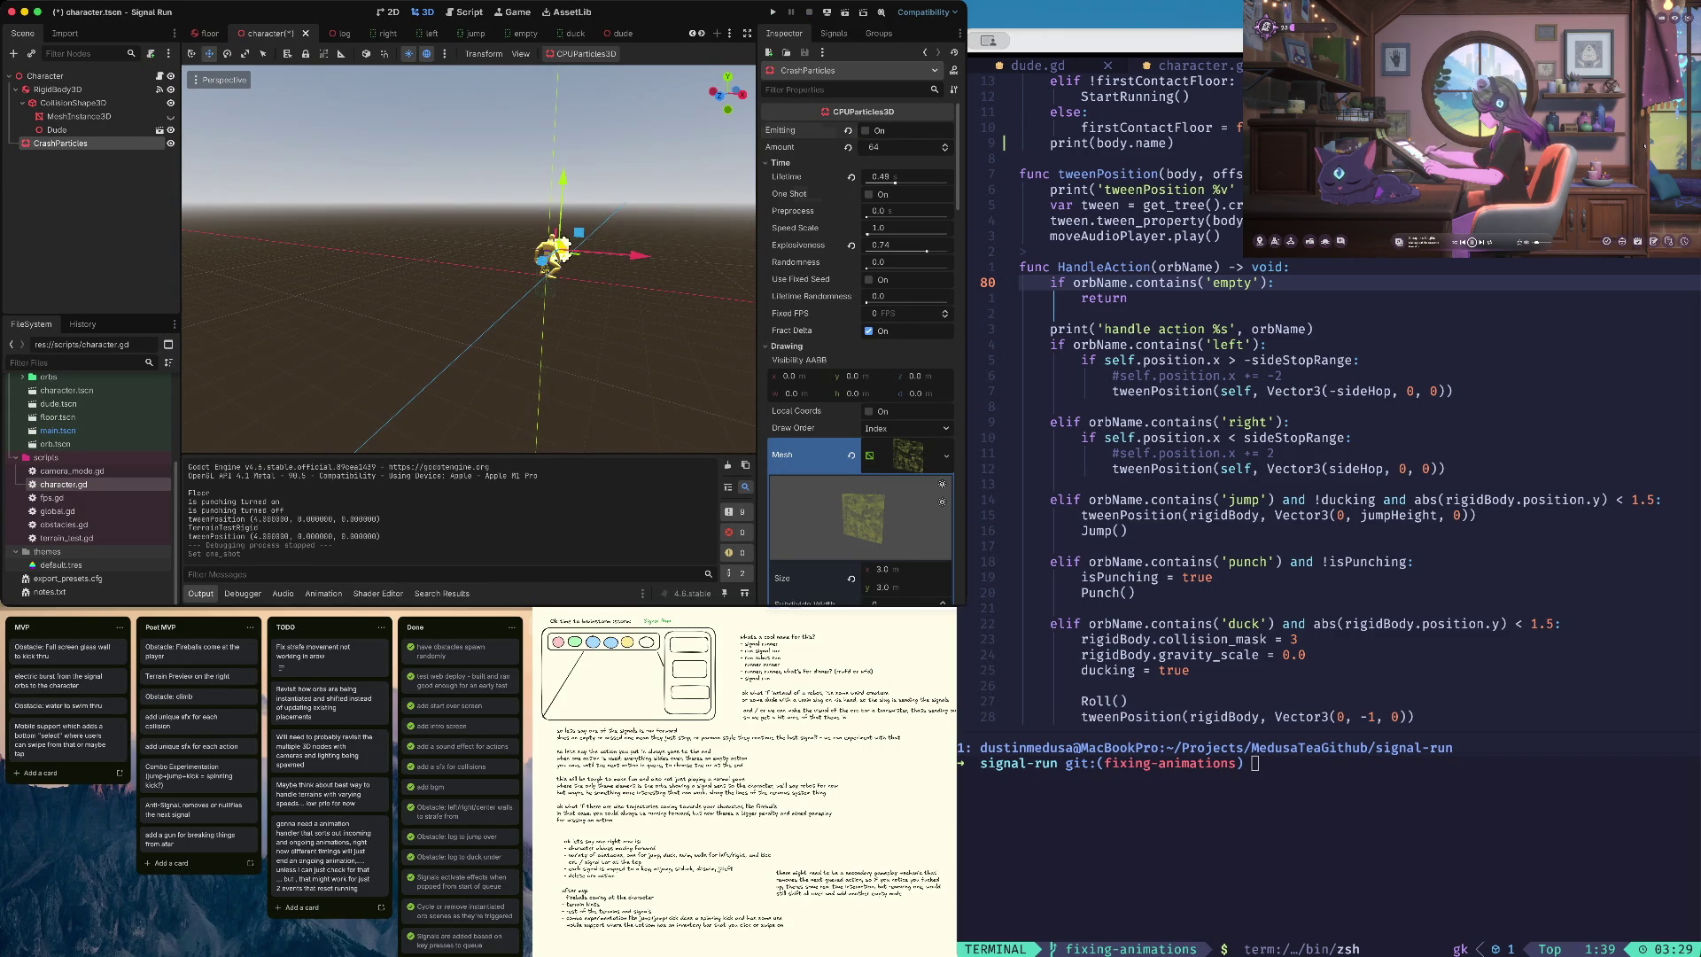
pyautogui.click(867, 130)
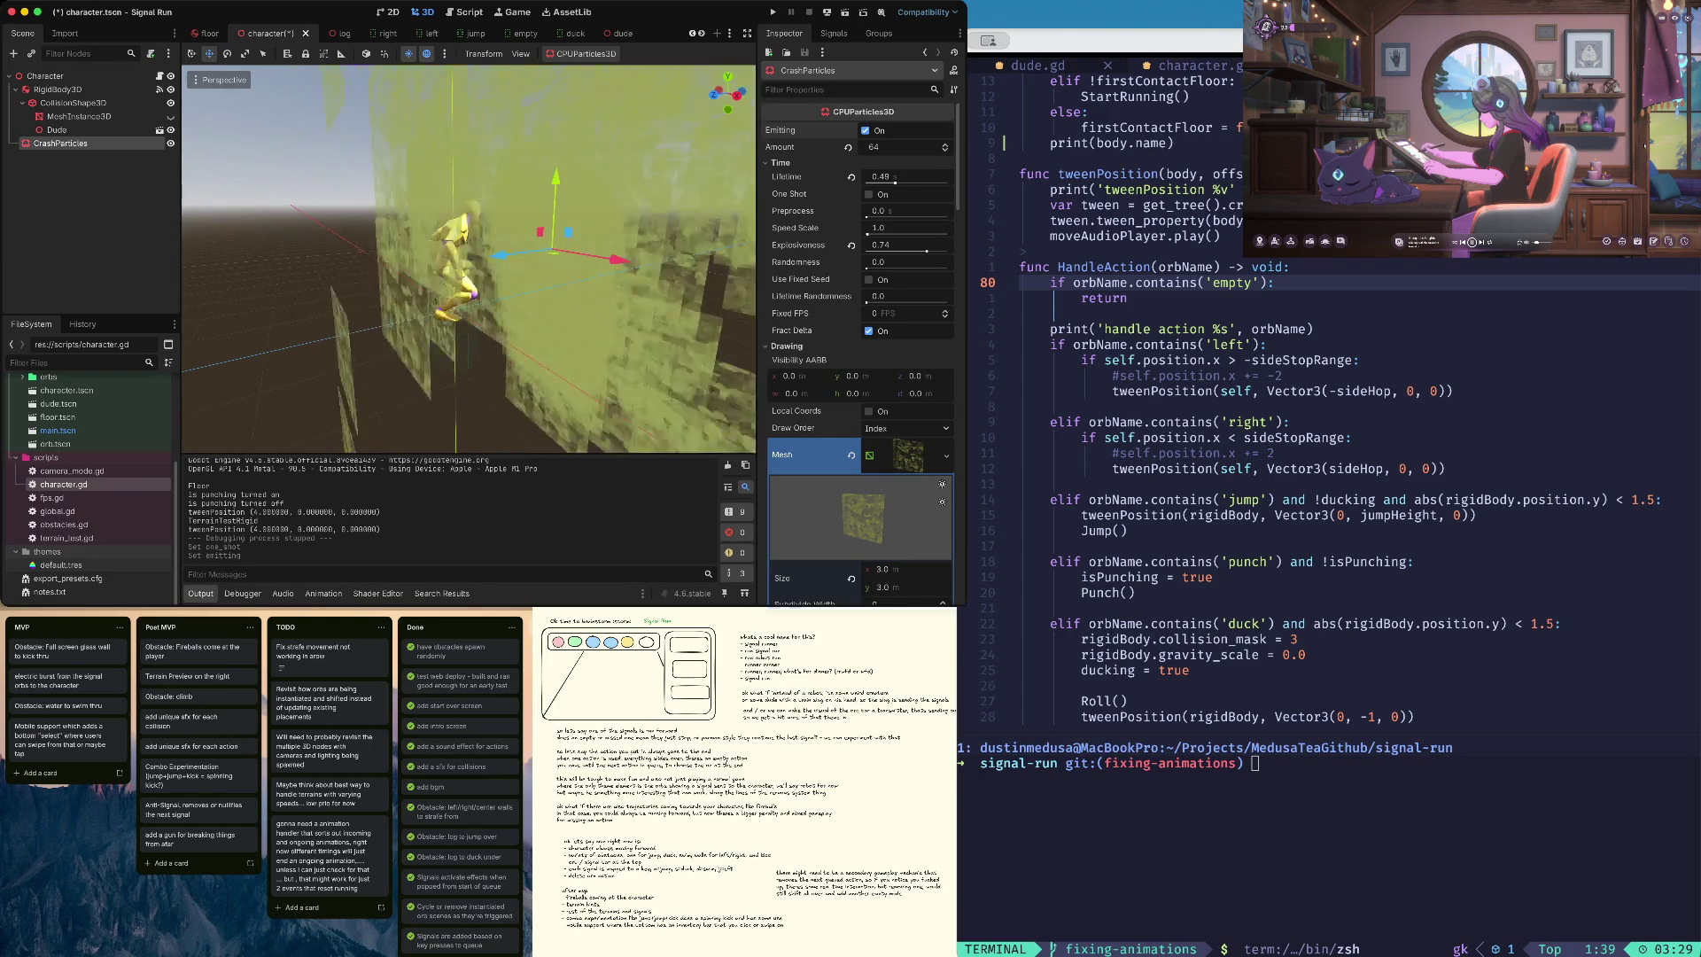
pyautogui.moveTo(500, 252)
pyautogui.mouseDown()
pyautogui.moveTo(418, 265)
pyautogui.moveTo(458, 265)
pyautogui.mouseUp()
pyautogui.hotkey('ctrl', 's')
# - Set the CrashParticles Speed Scale to 2.31, re-enable One Shot, and save the character scene
pyautogui.scroll(-5, 514, 266)
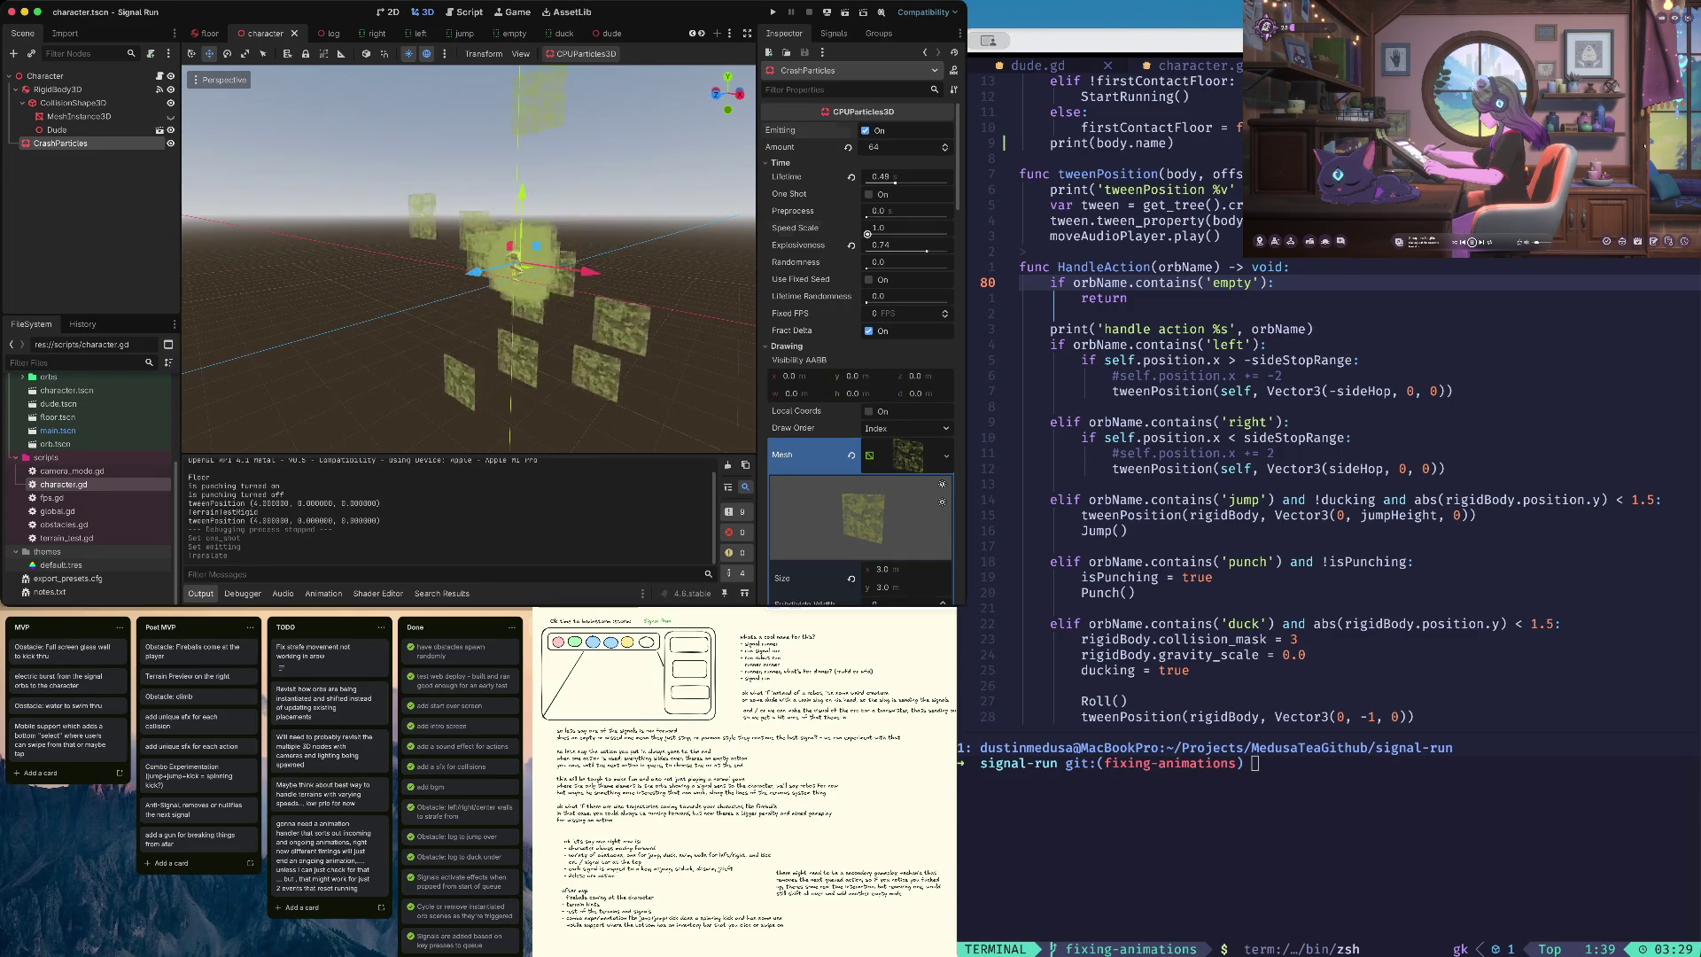
pyautogui.moveTo(867, 234); pyautogui.dragTo(886, 233)
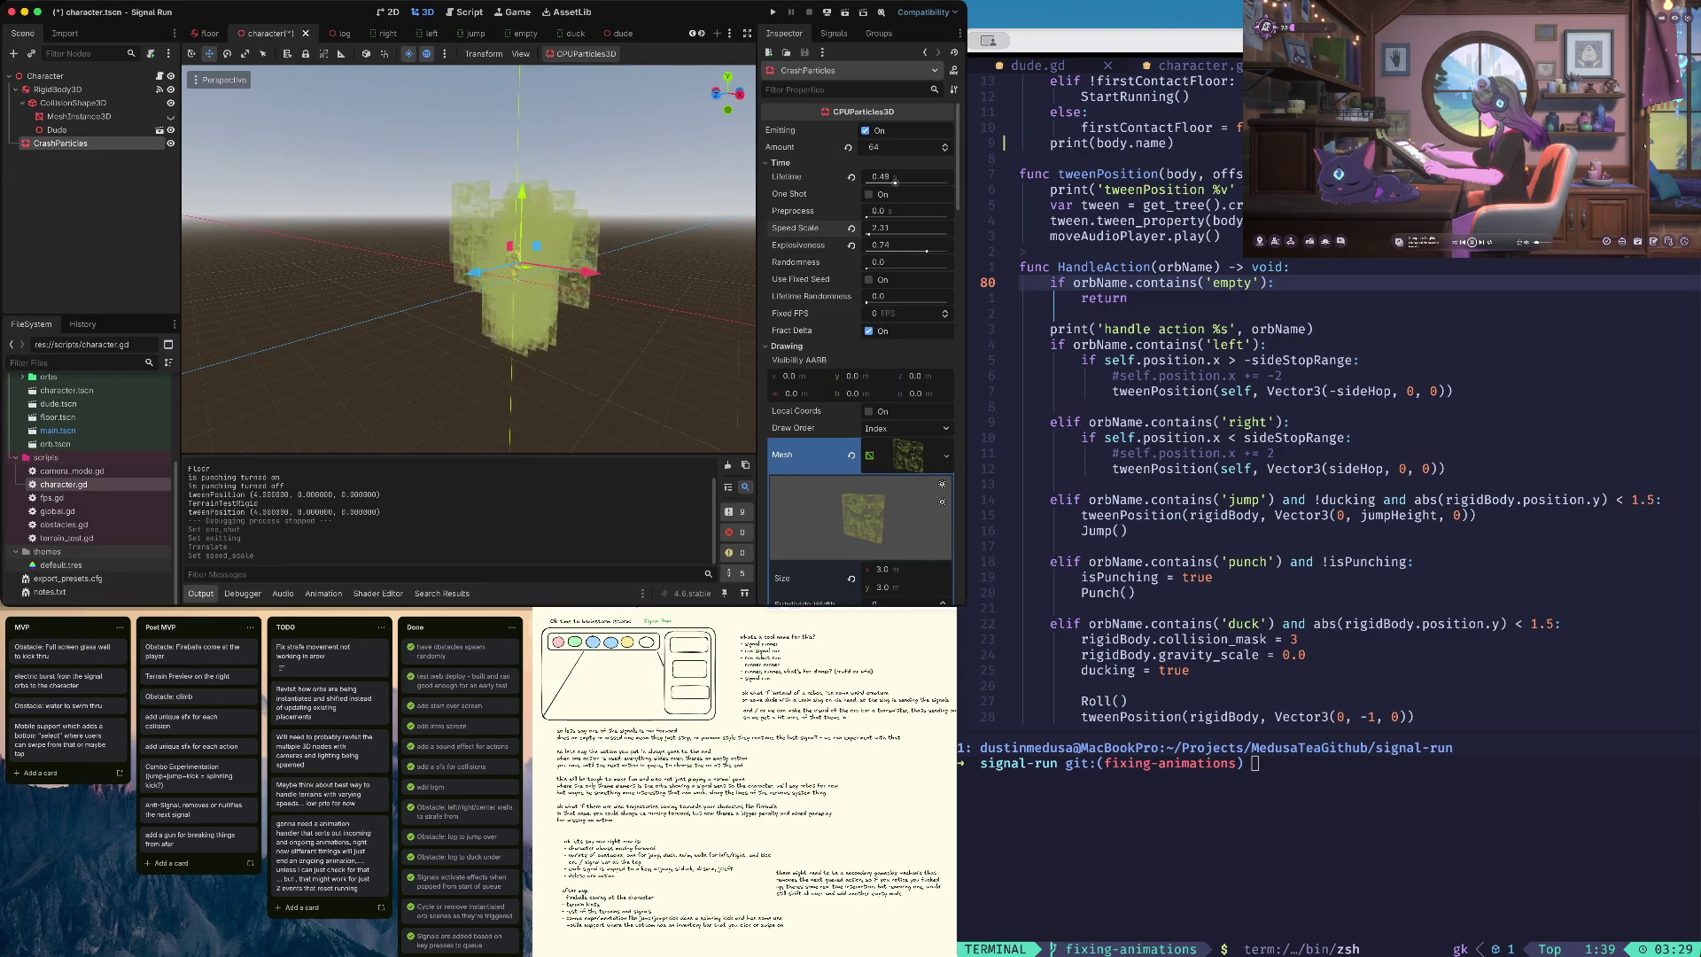
pyautogui.click(869, 194)
pyautogui.press('super+s')
# - Run the game to test the particles, then switch over to the Twitch dashboard
pyautogui.press('super+b')
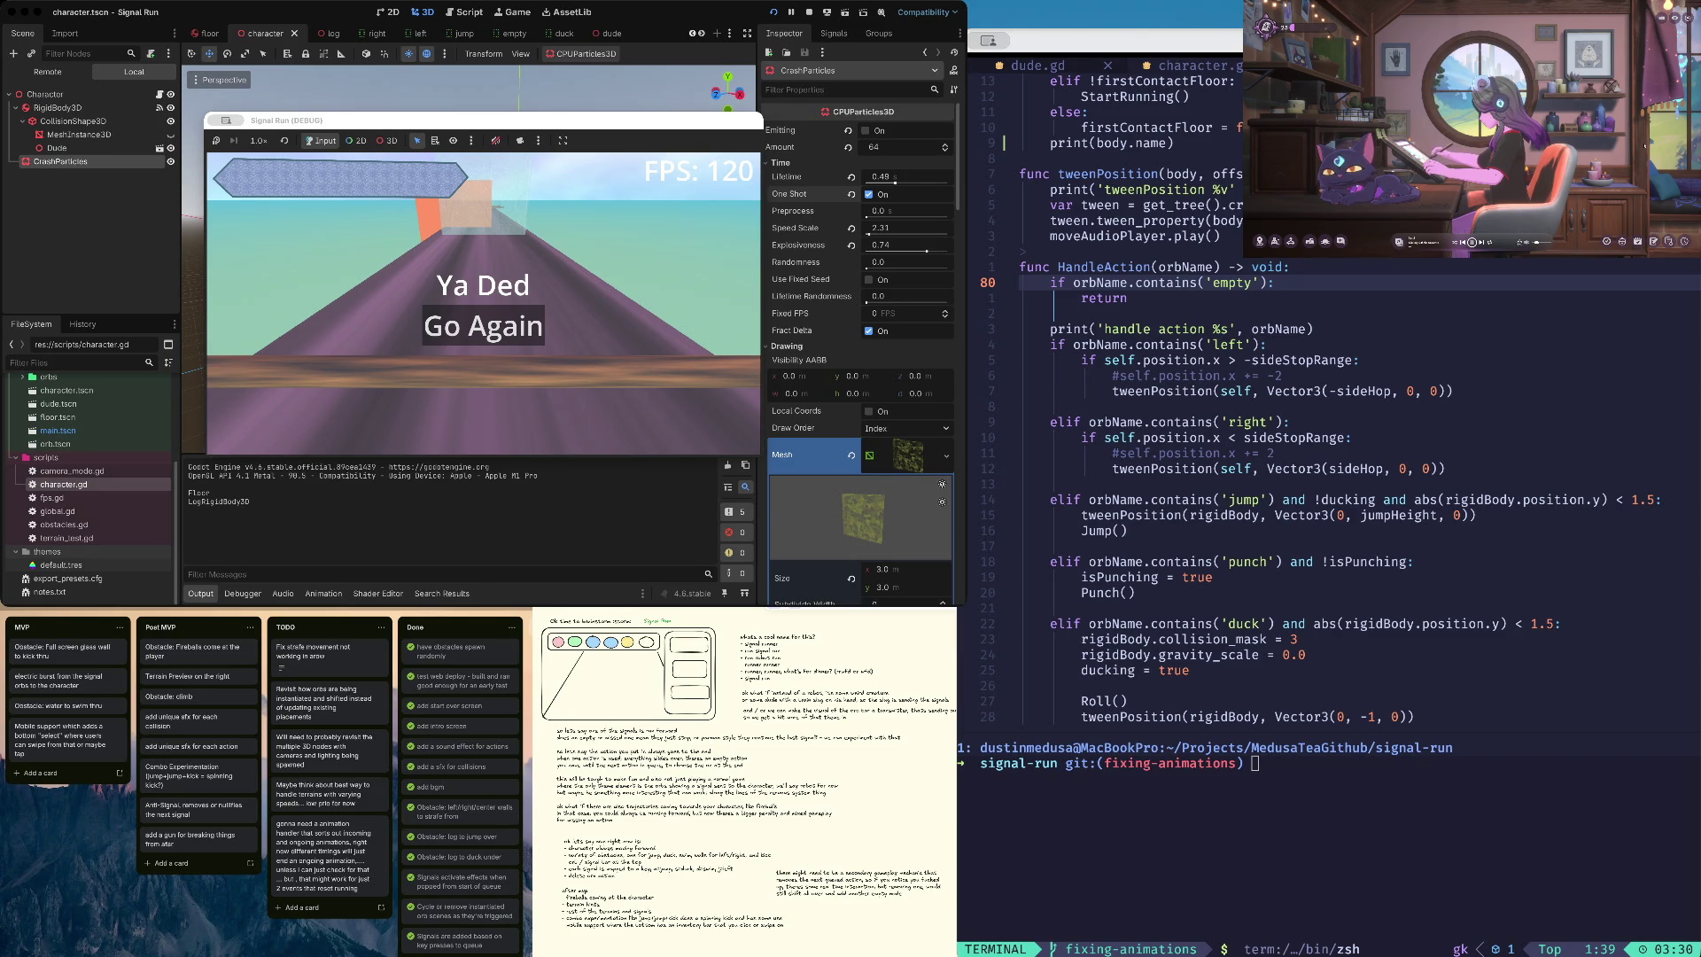
pyautogui.press('super+Tab')
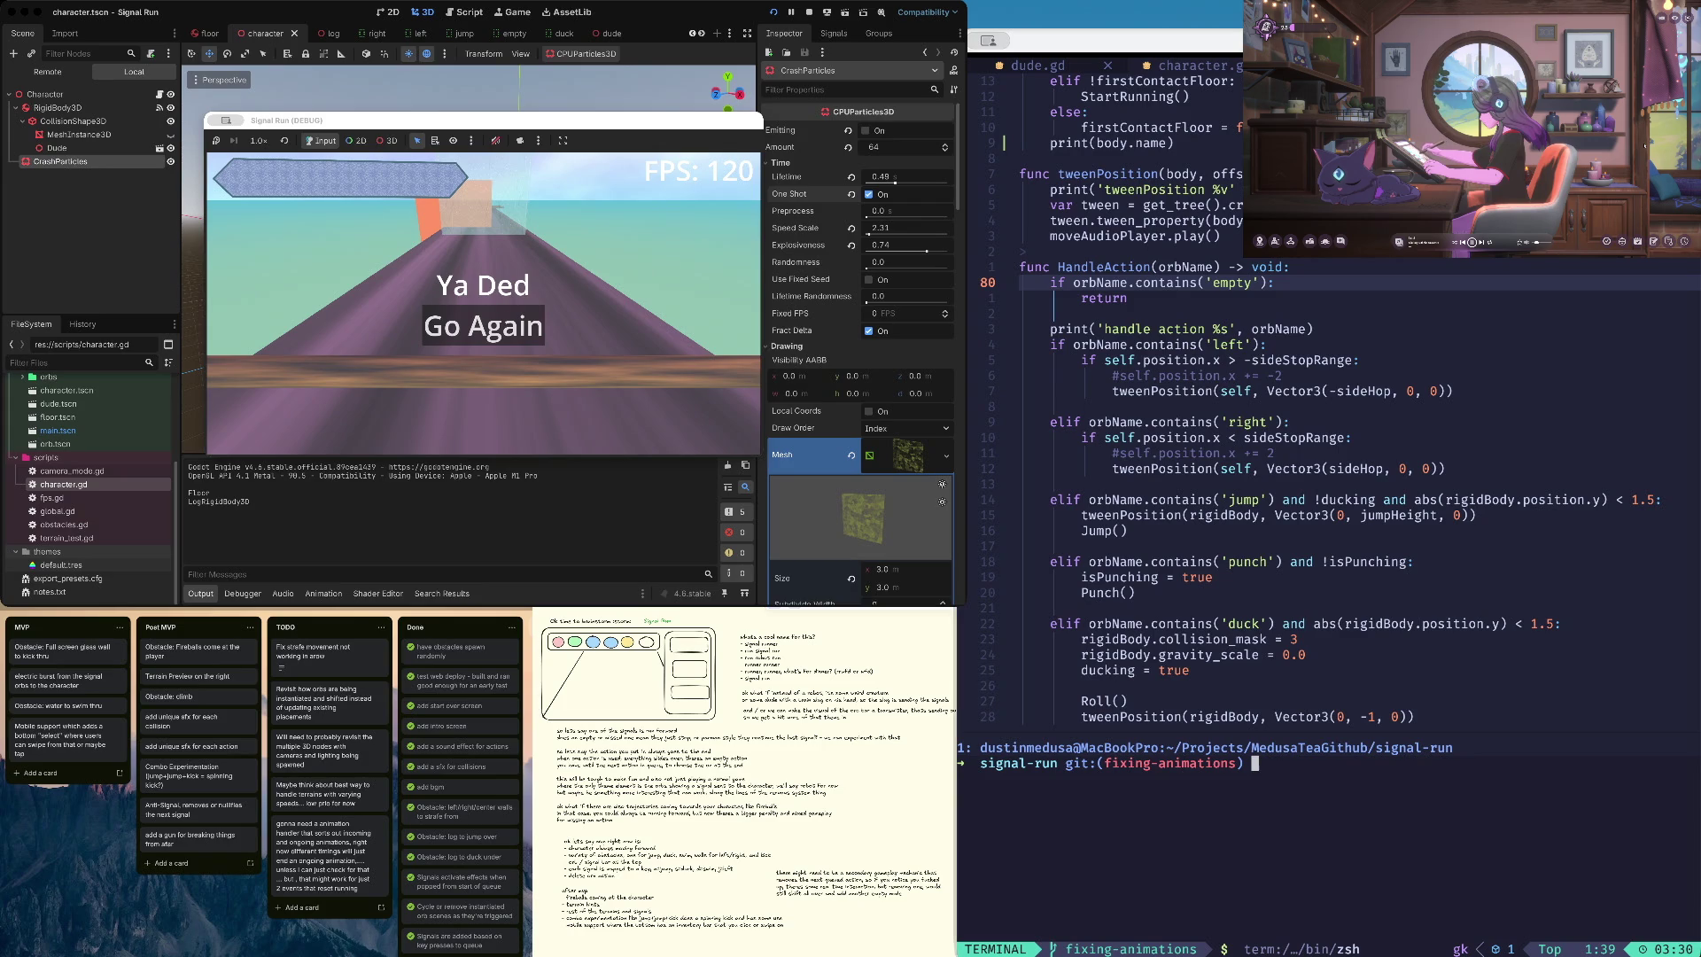
pyautogui.press('super+Tab')
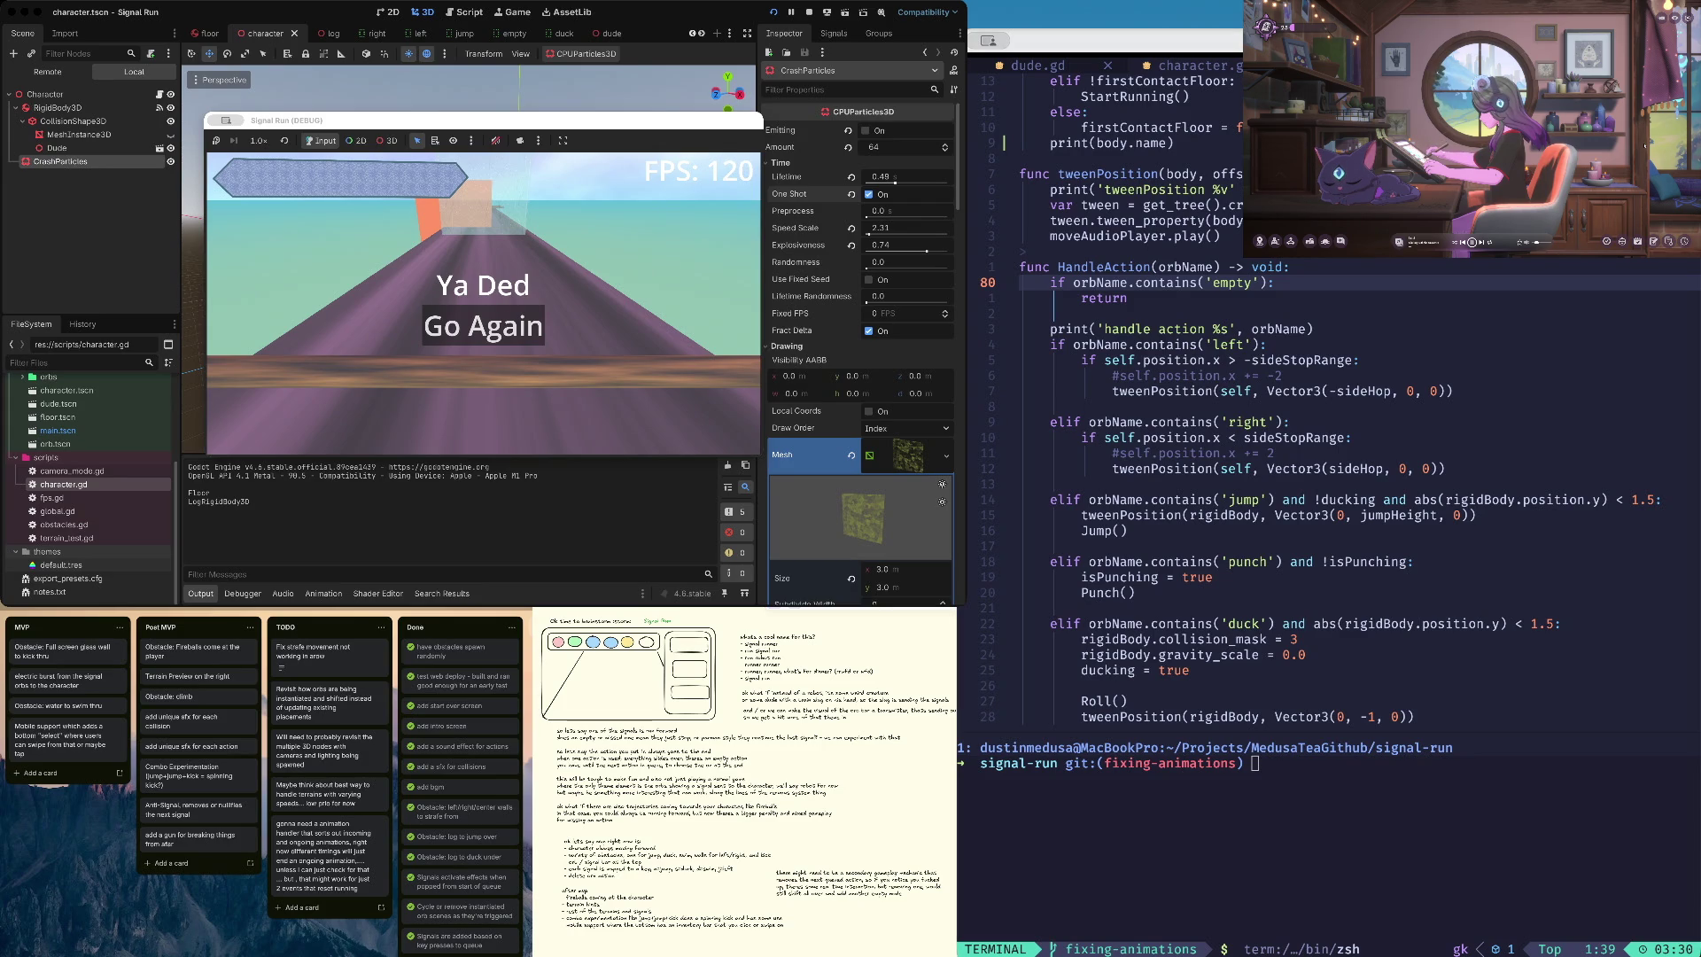
pyautogui.press('super+Tab')
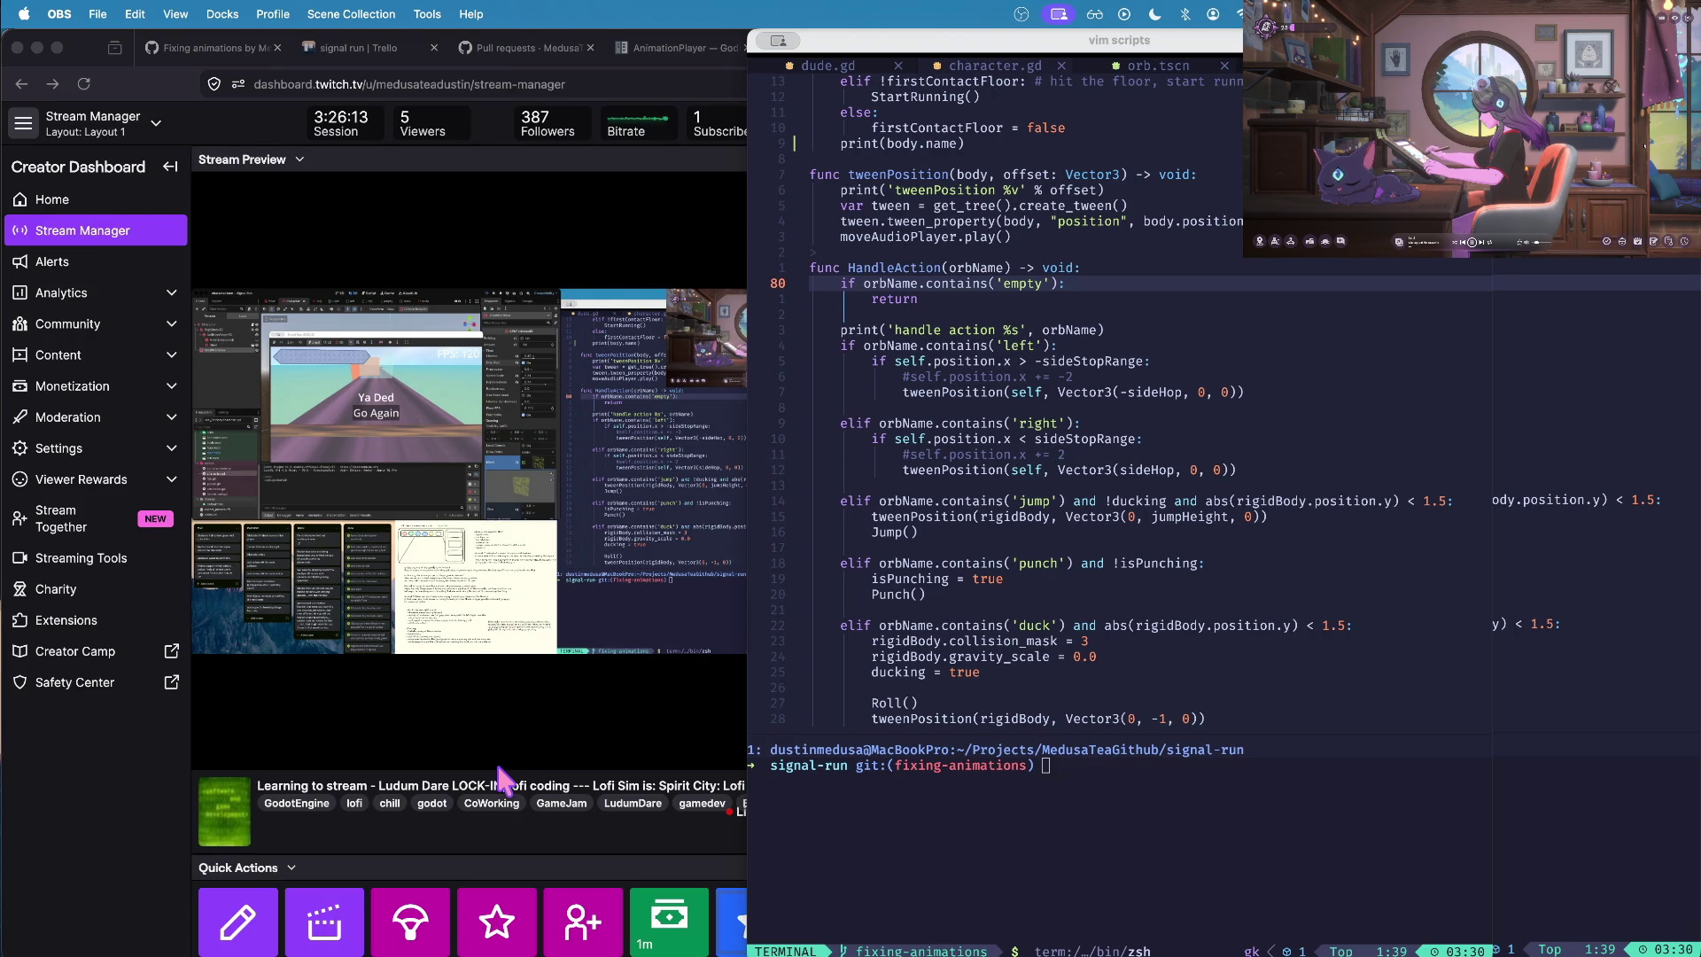
# - Bring the Twitch dashboard window to the front and focus its chat box
pyautogui.press('super+Tab')
pyautogui.press('super+Tab')
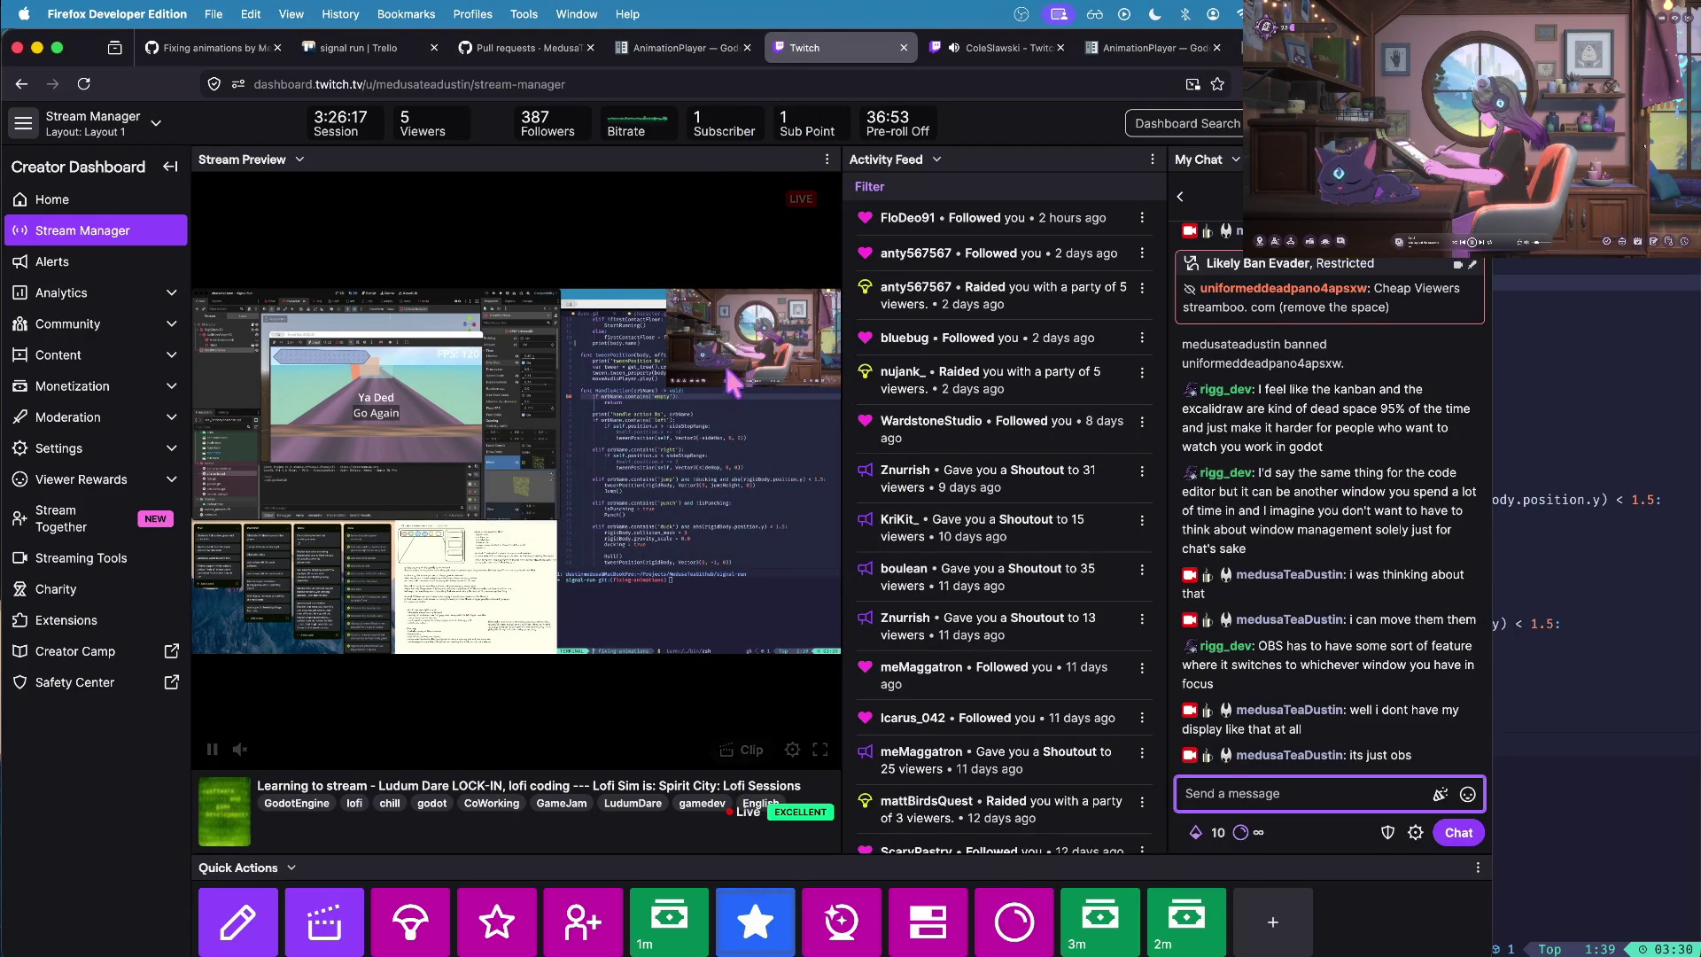
pyautogui.press('super+Tab')
pyautogui.hotkey('ctrl', 'Up')
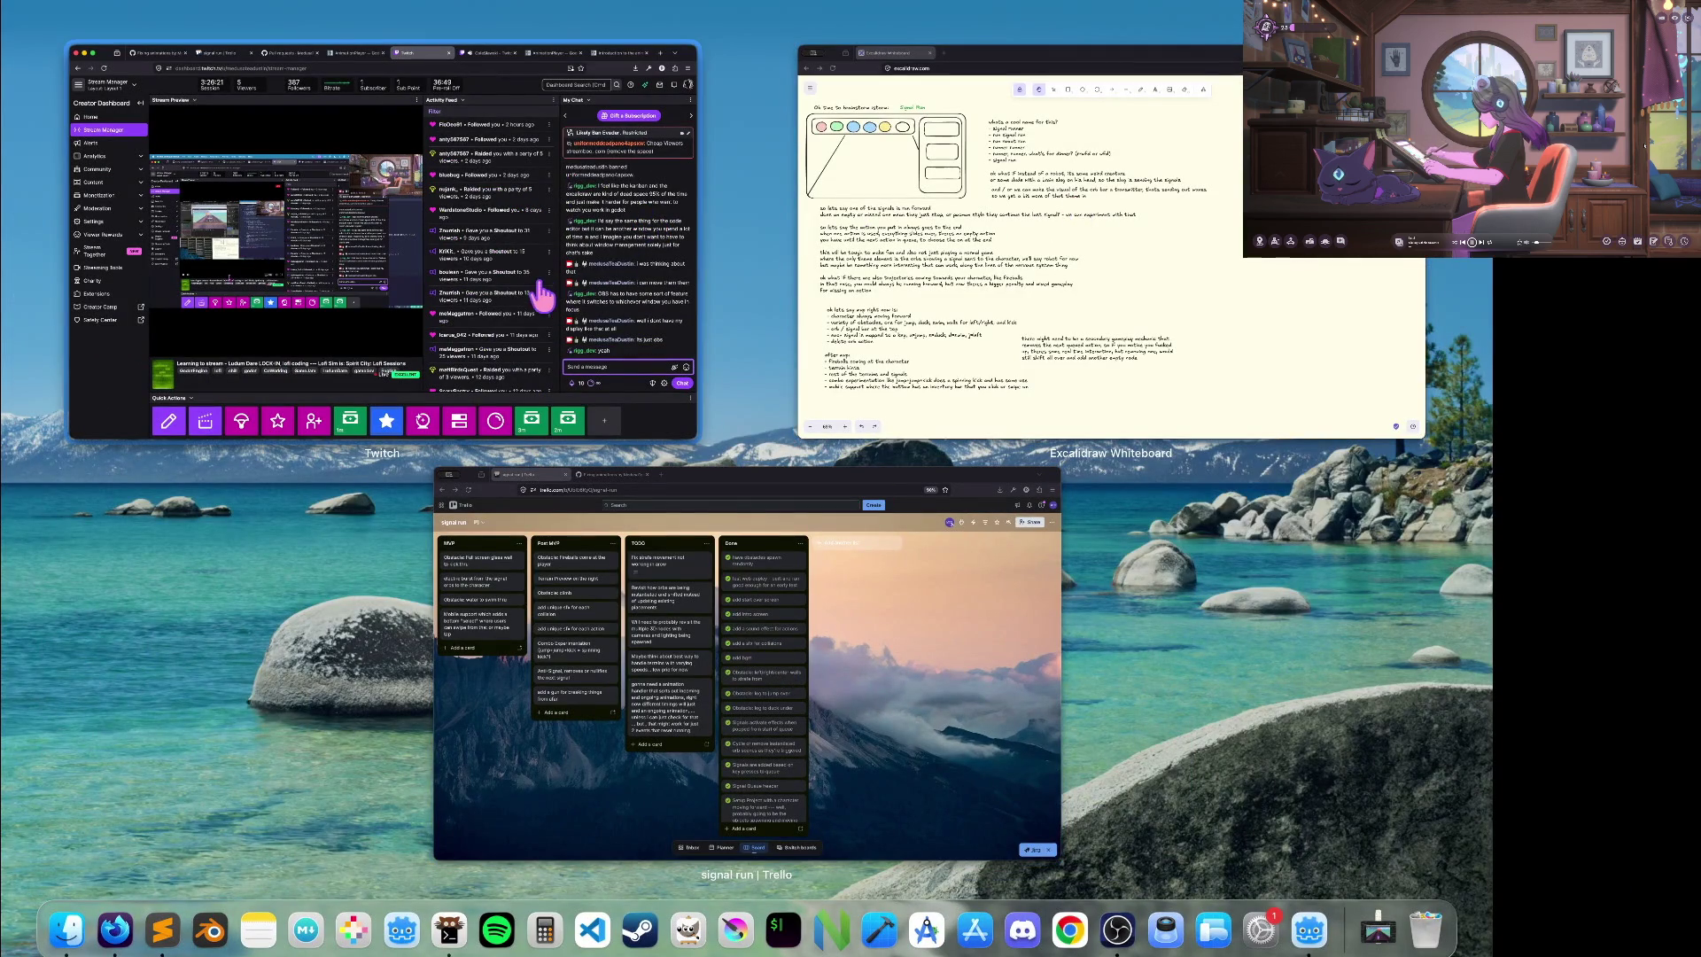
pyautogui.click(543, 292)
pyautogui.press('super+Tab')
pyautogui.press('super+Tab')
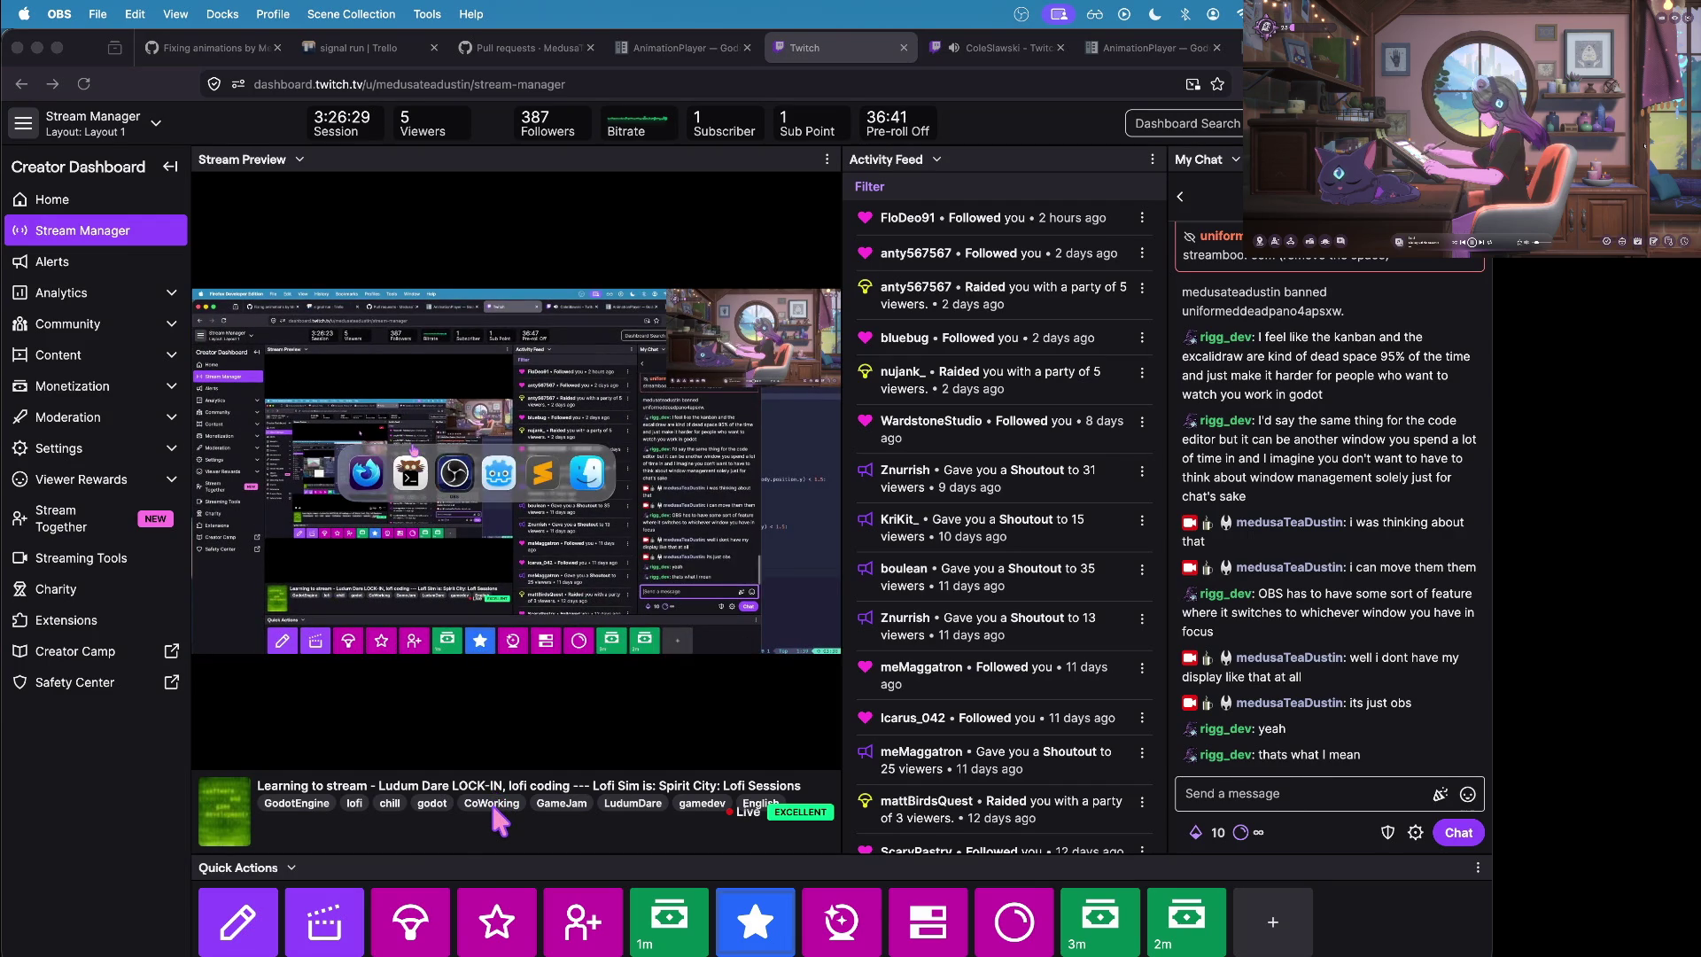
pyautogui.click(493, 809)
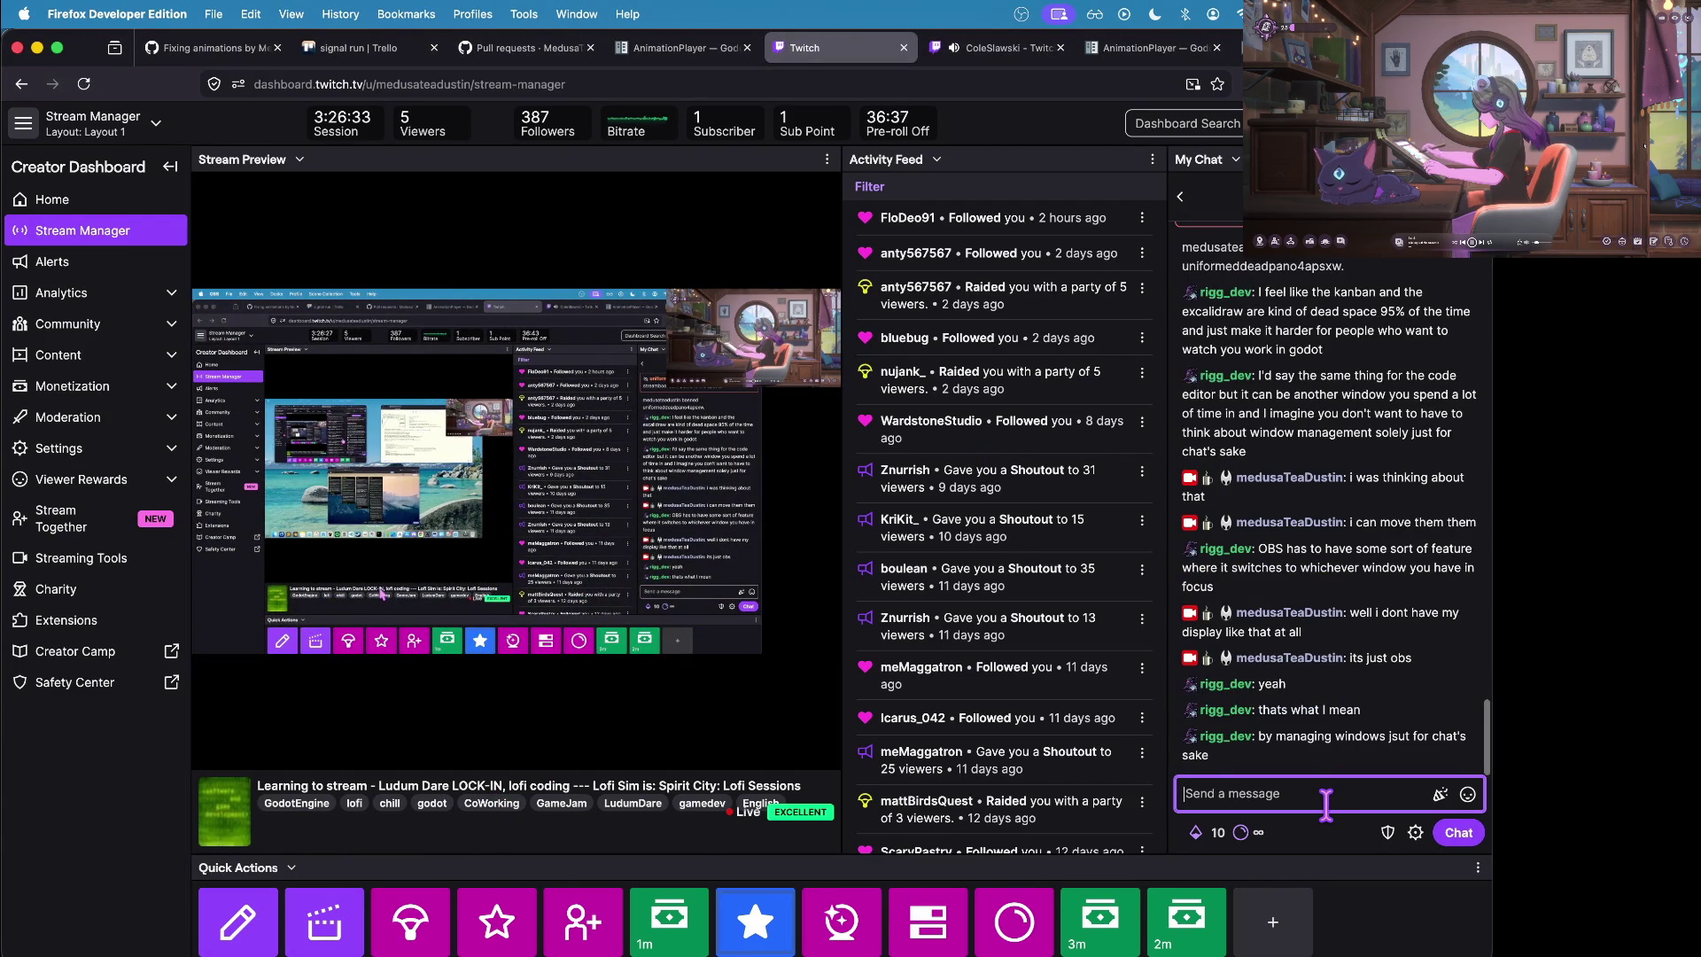
# - Post 'i dont really need to be hiding anything atm' and 'well this happens tho', then hide Firefox
pyautogui.write('i dont')
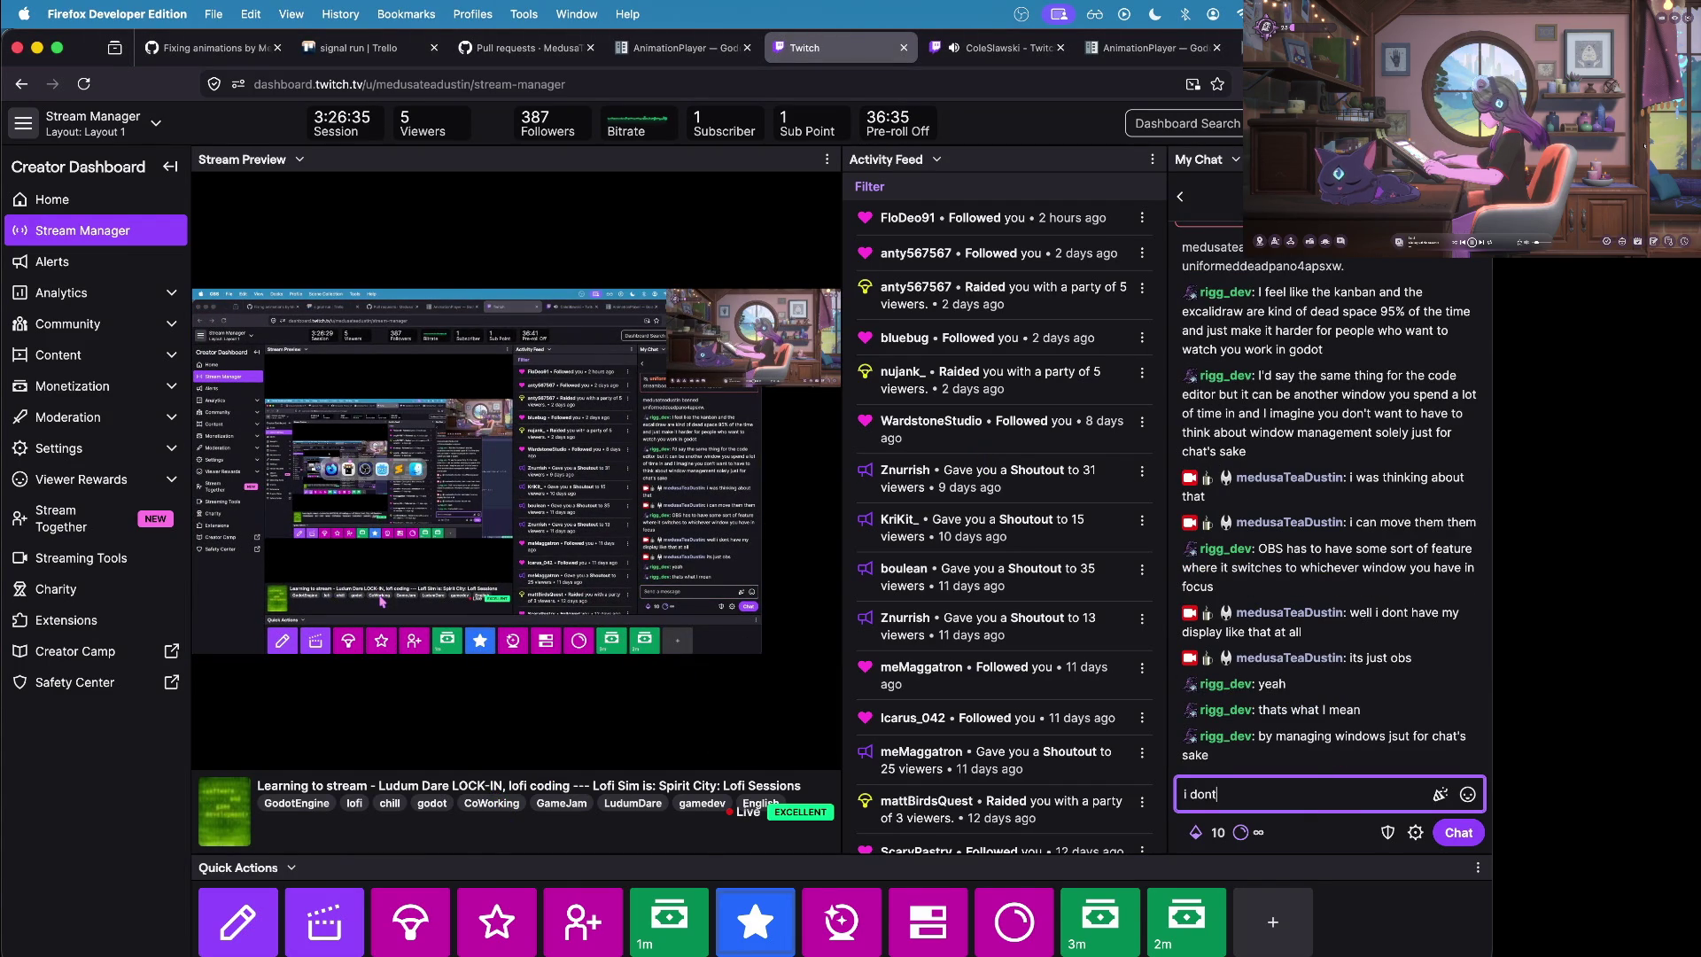
pyautogui.write(' really ')
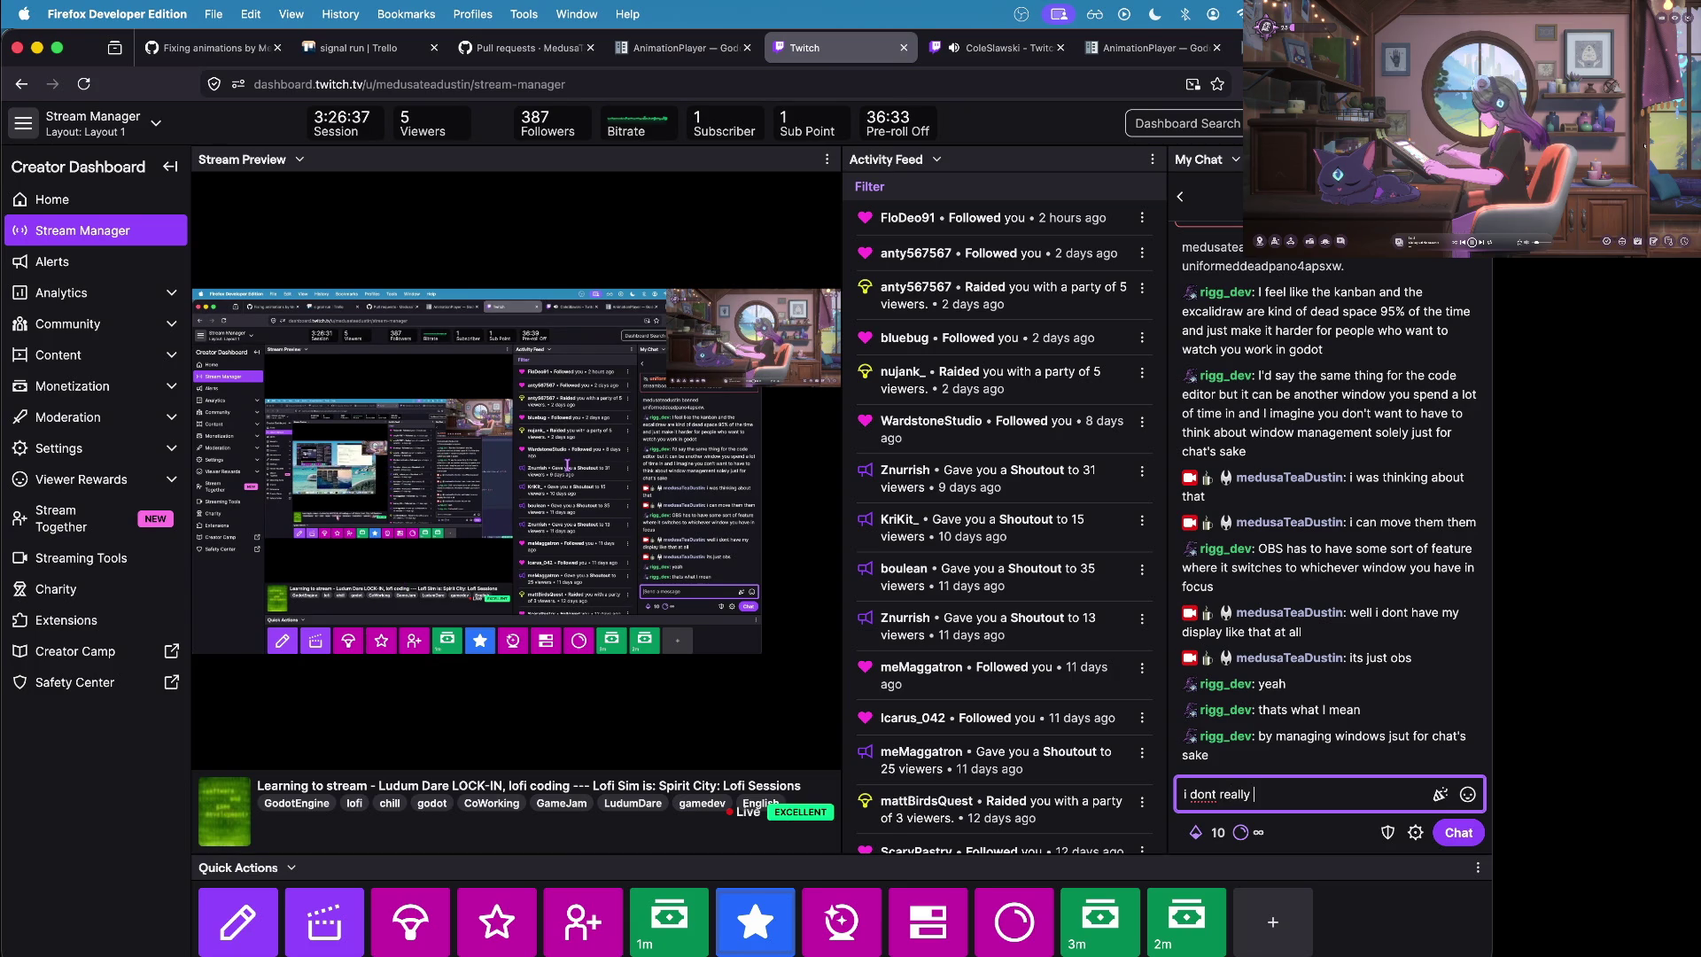
pyautogui.write('need')
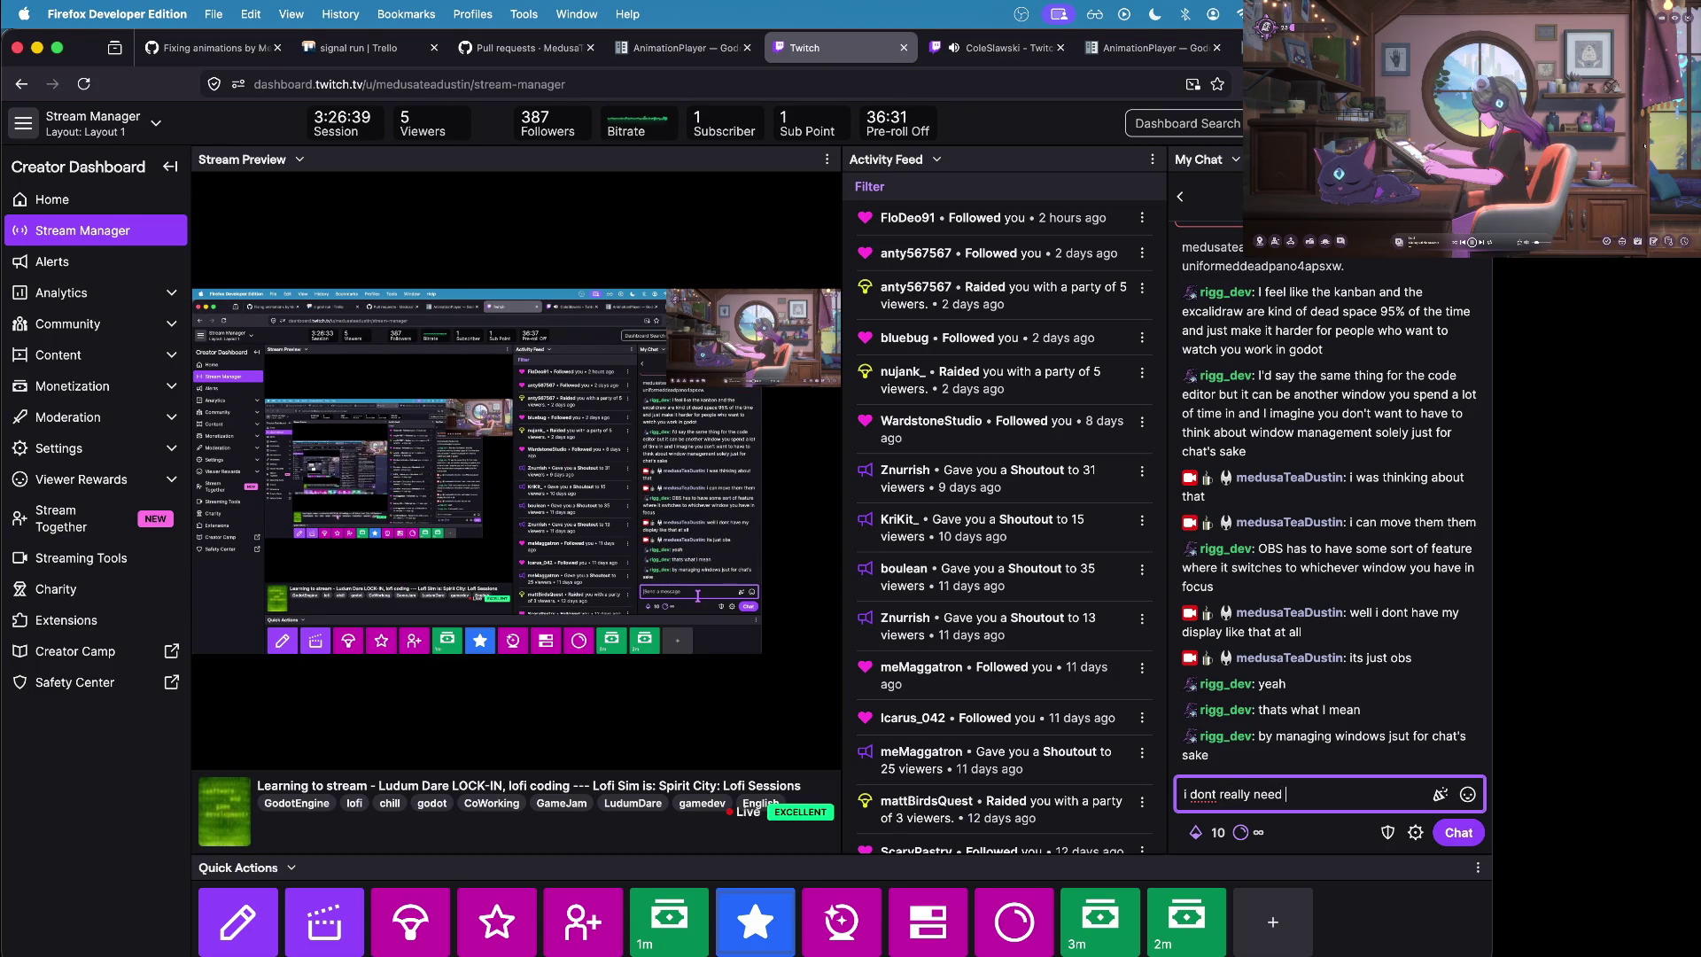
pyautogui.write(' to be hiding an')
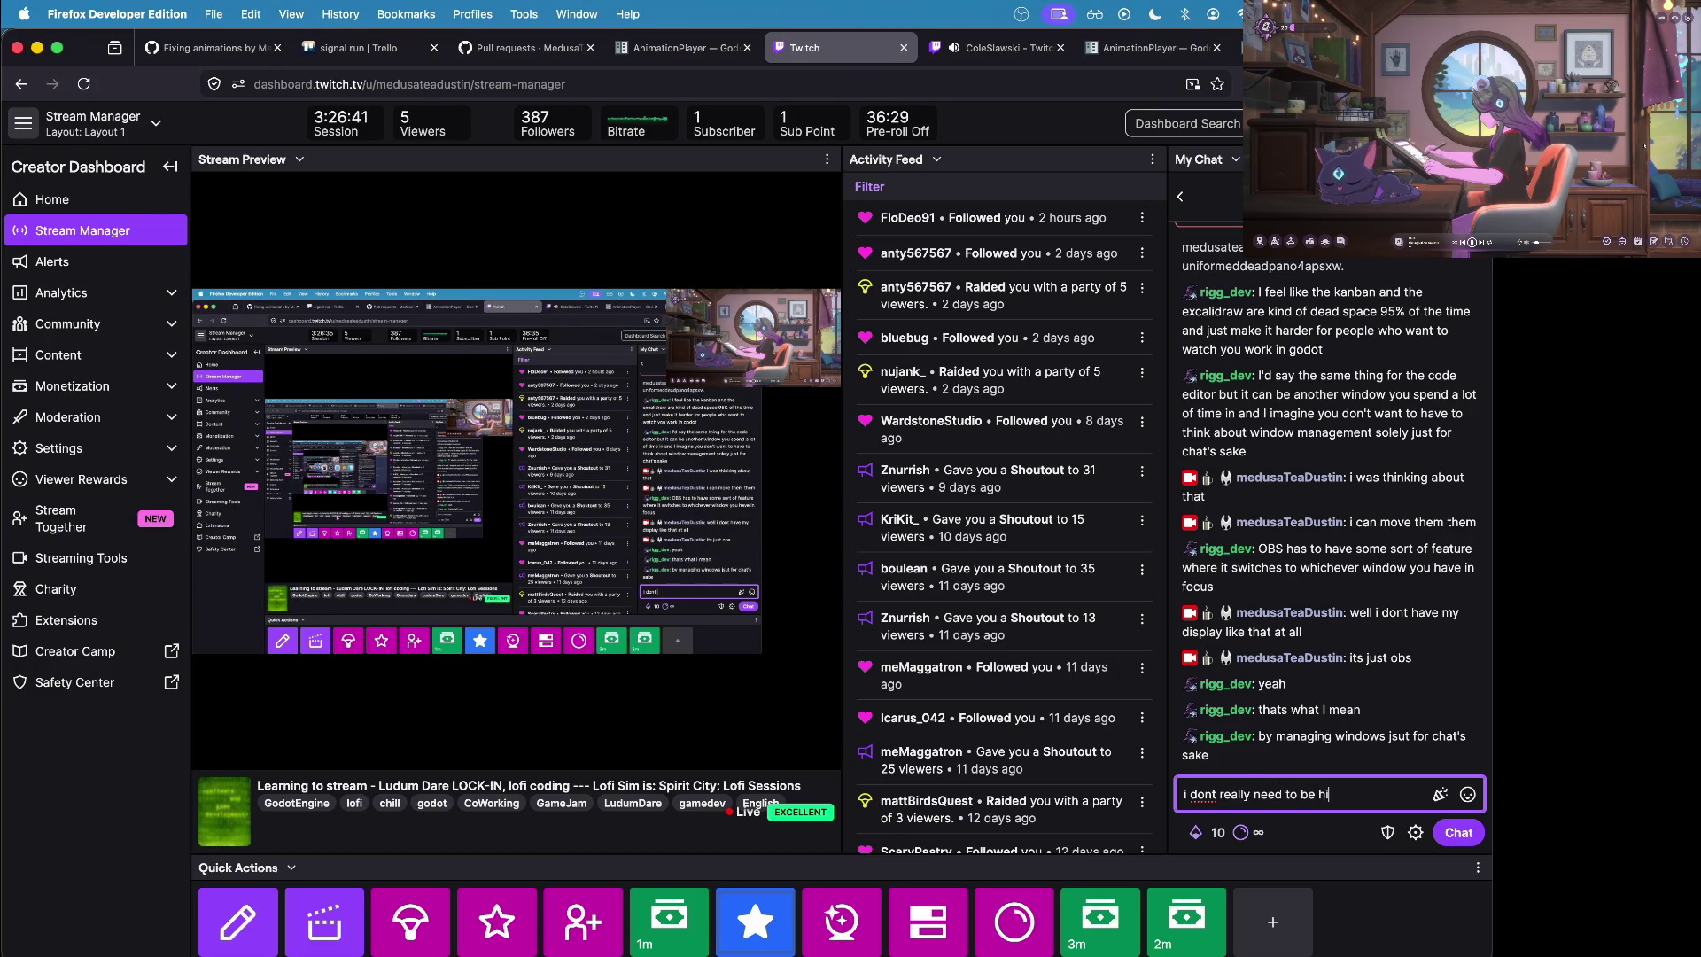
pyautogui.write('ything atm')
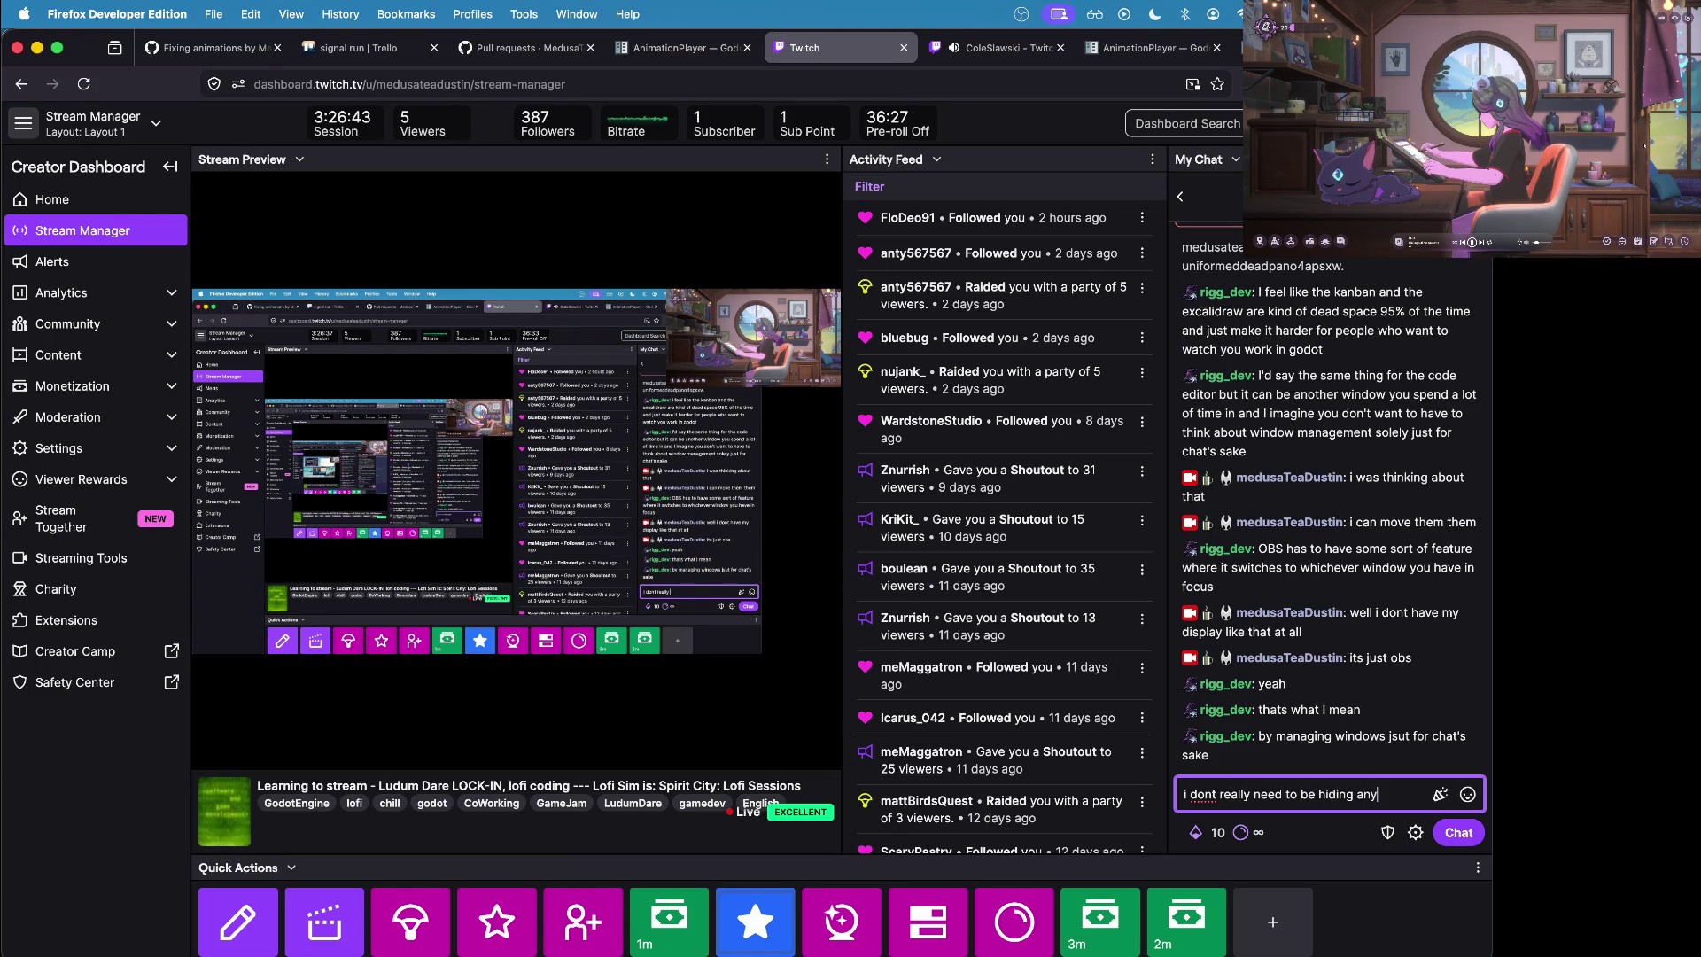
pyautogui.press('Return')
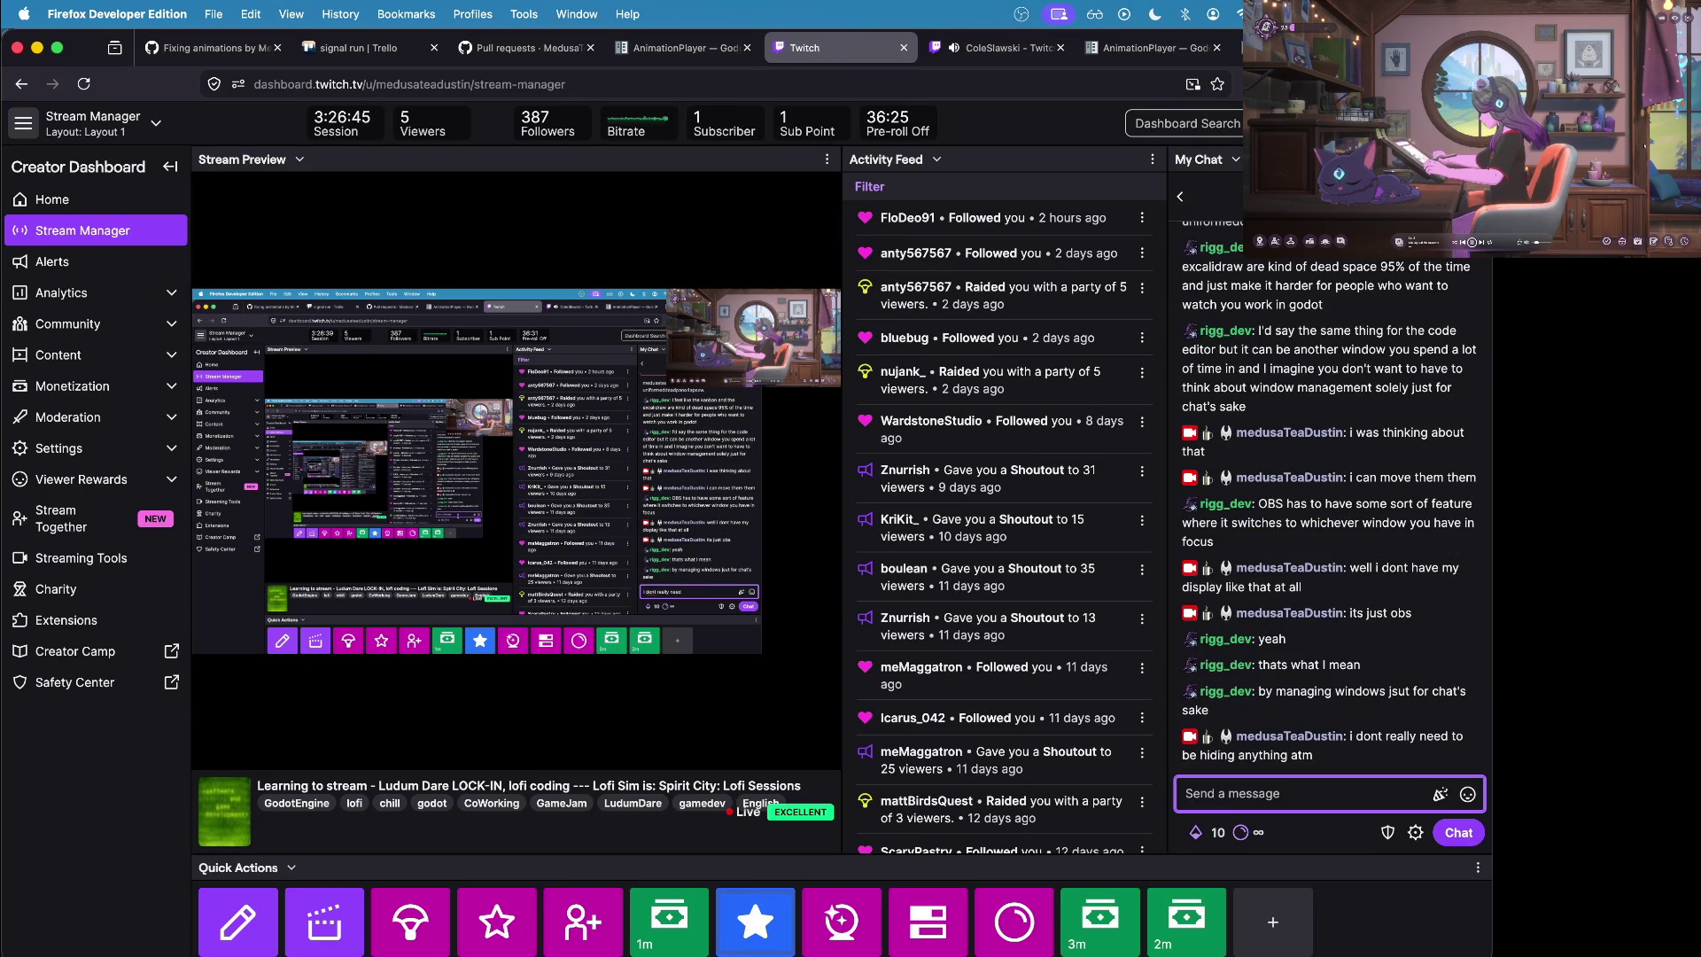
pyautogui.write('well ')
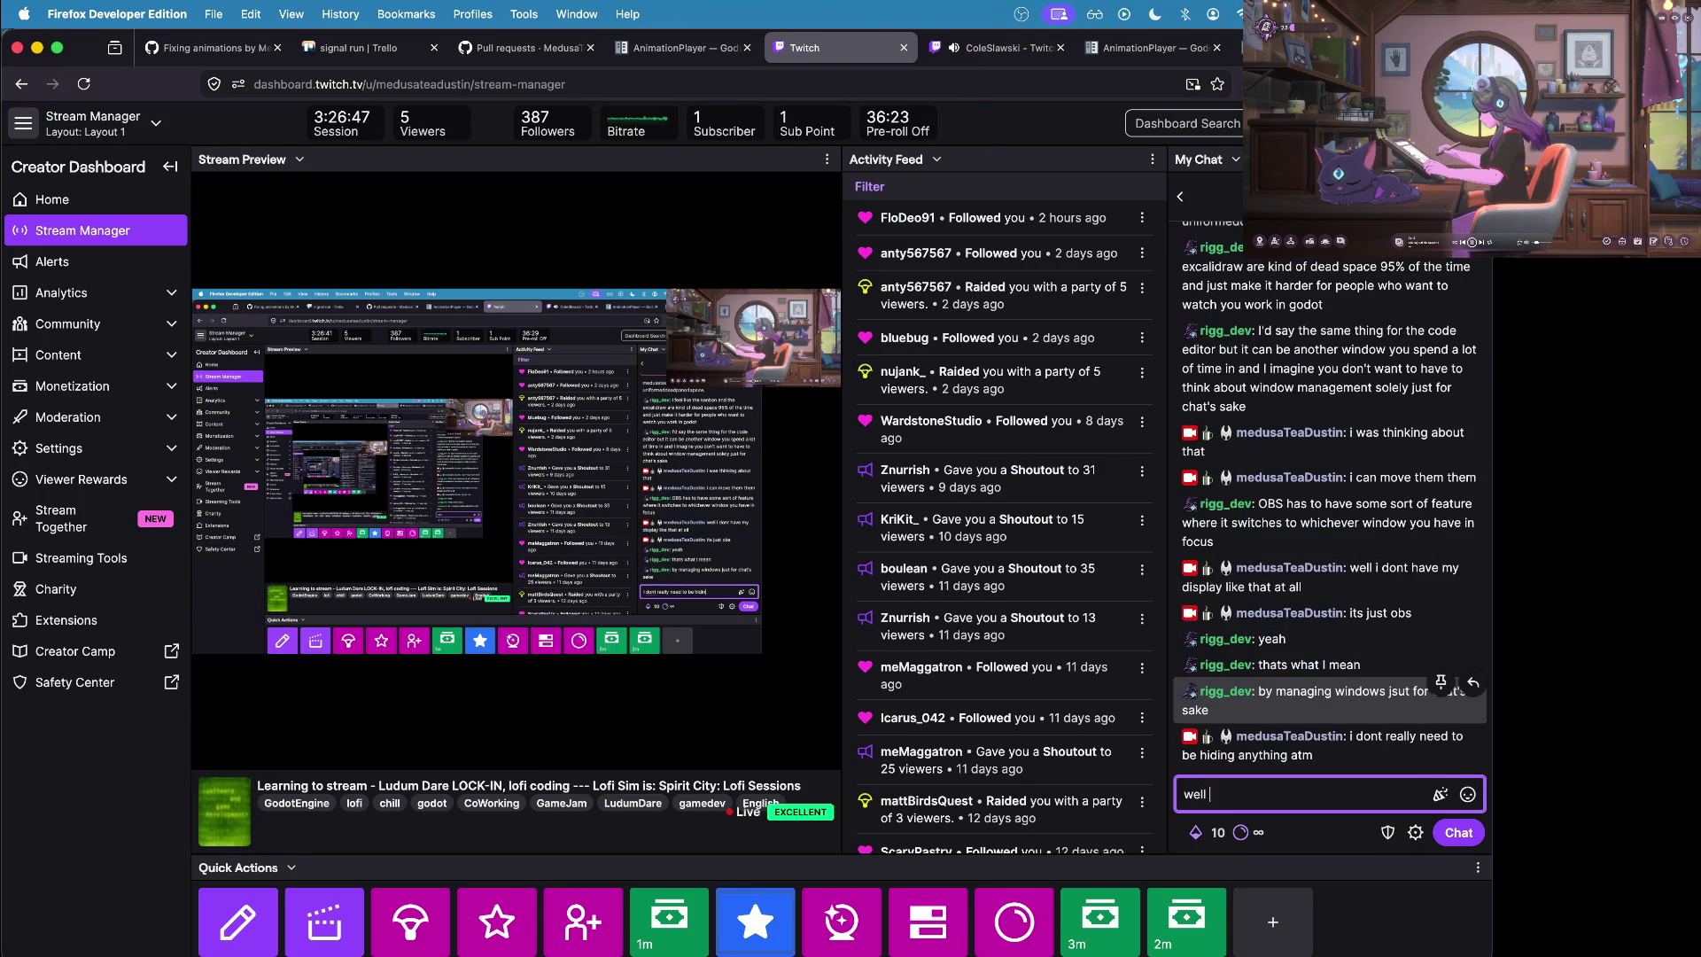
pyautogui.write('this happens tho')
pyautogui.press('Return')
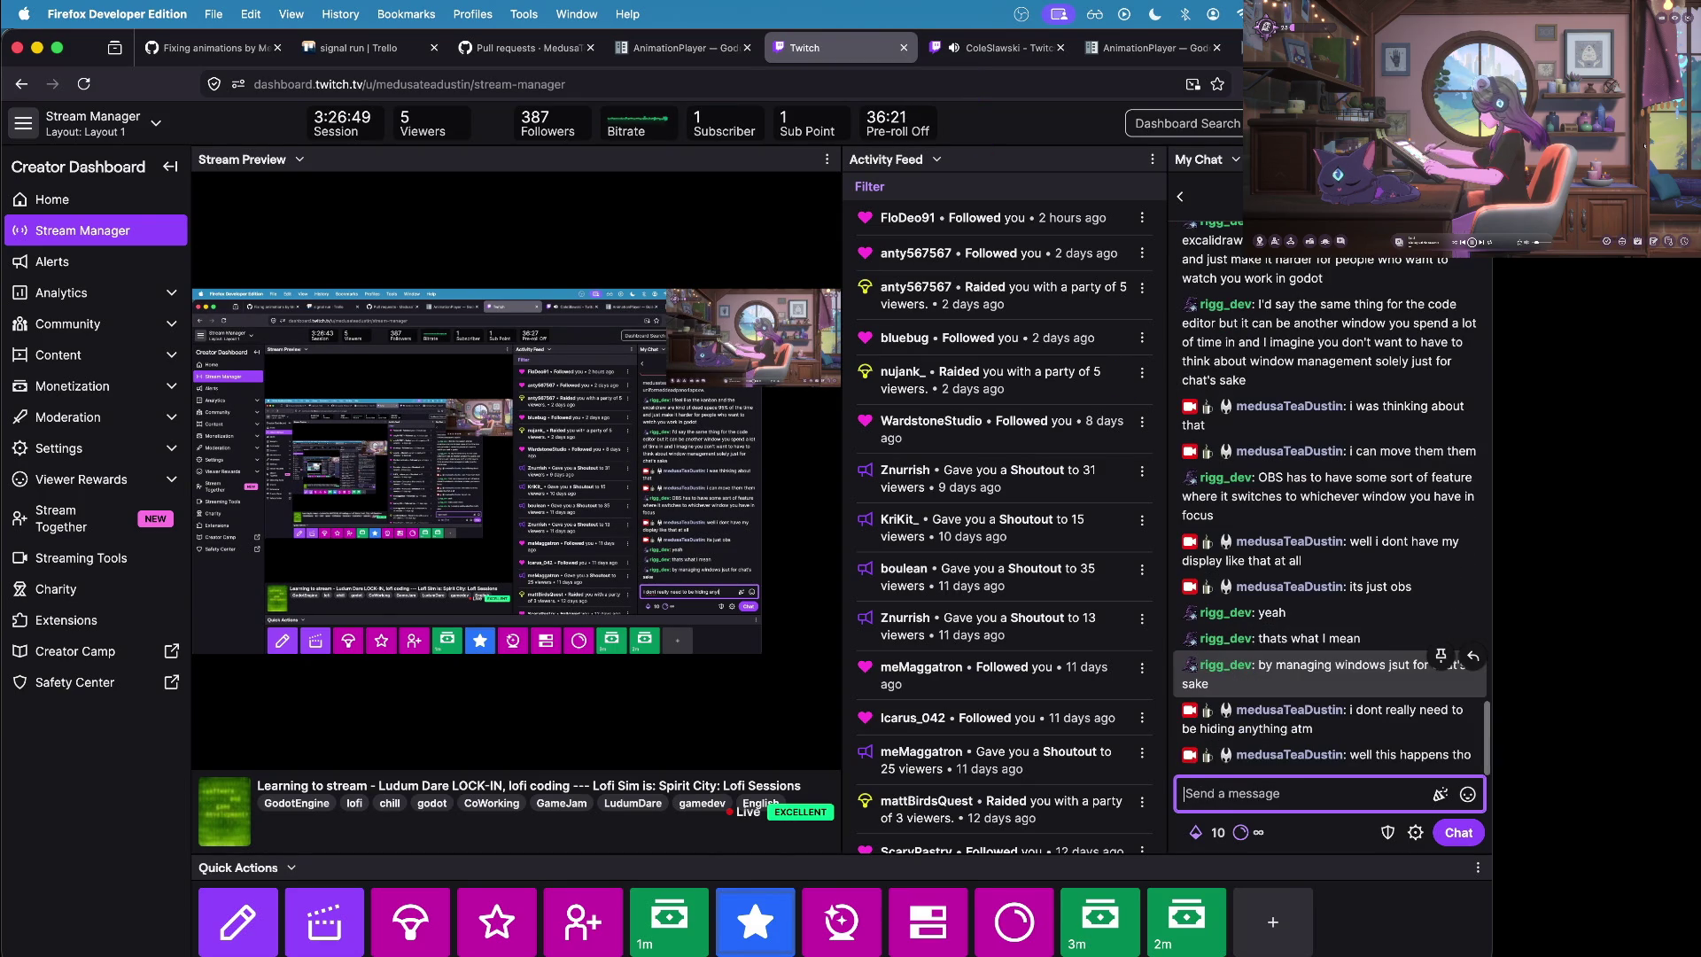
pyautogui.press('super+Tab')
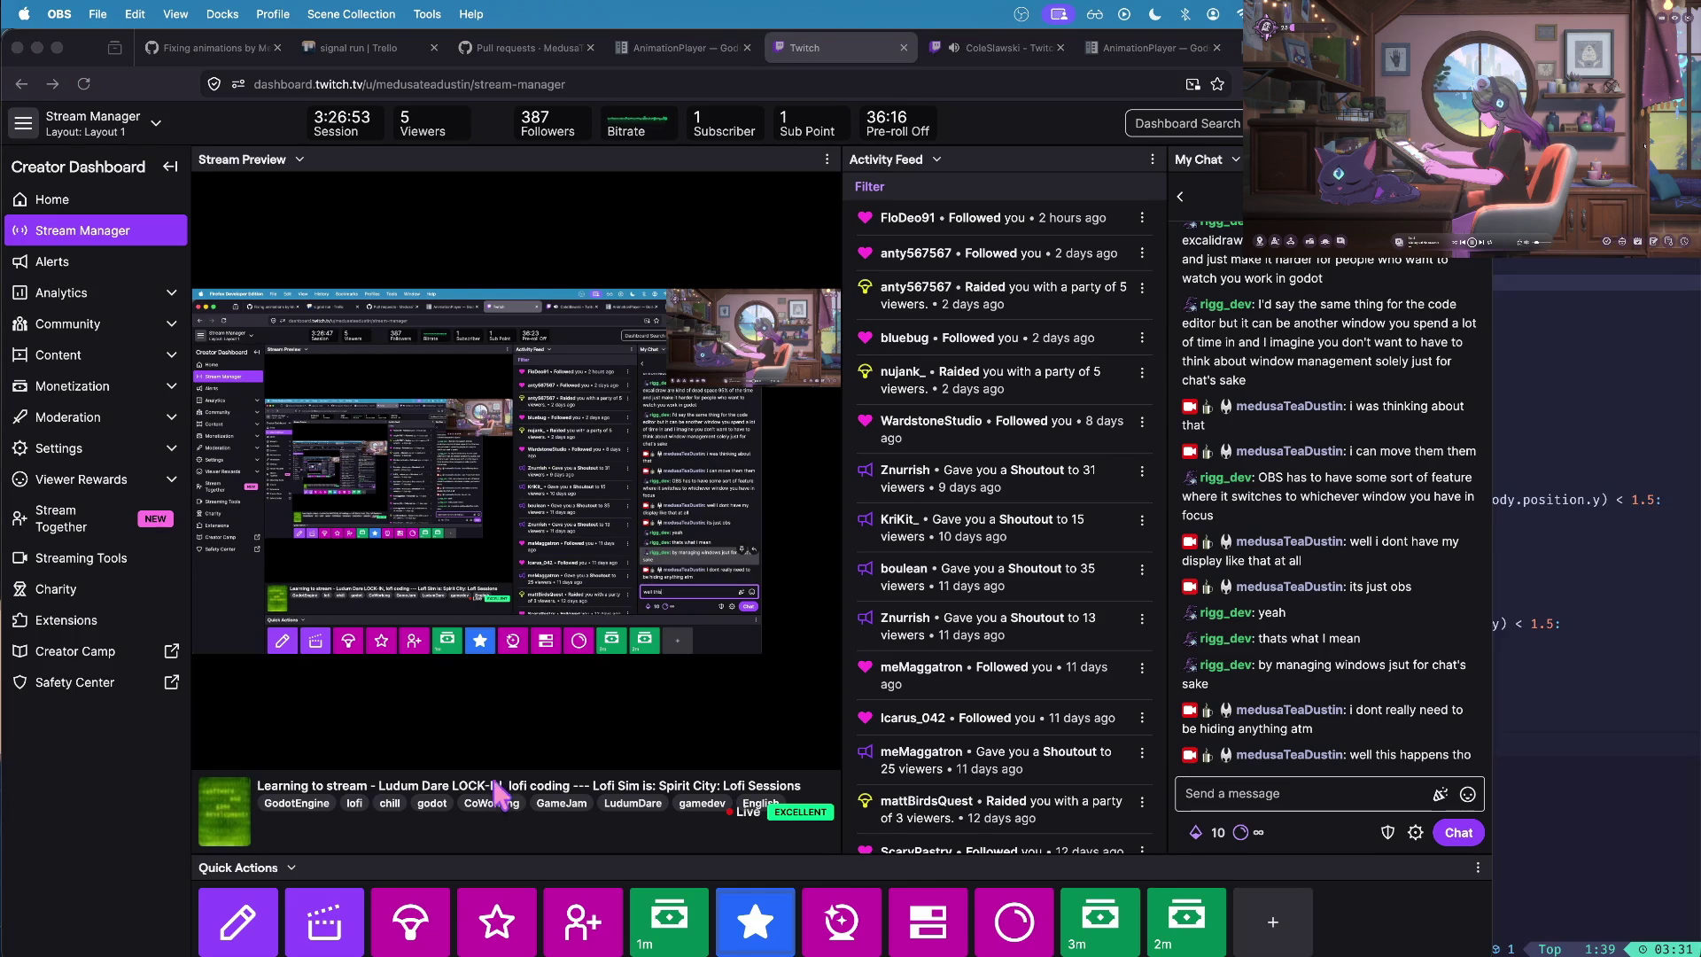
pyautogui.press('super+h')
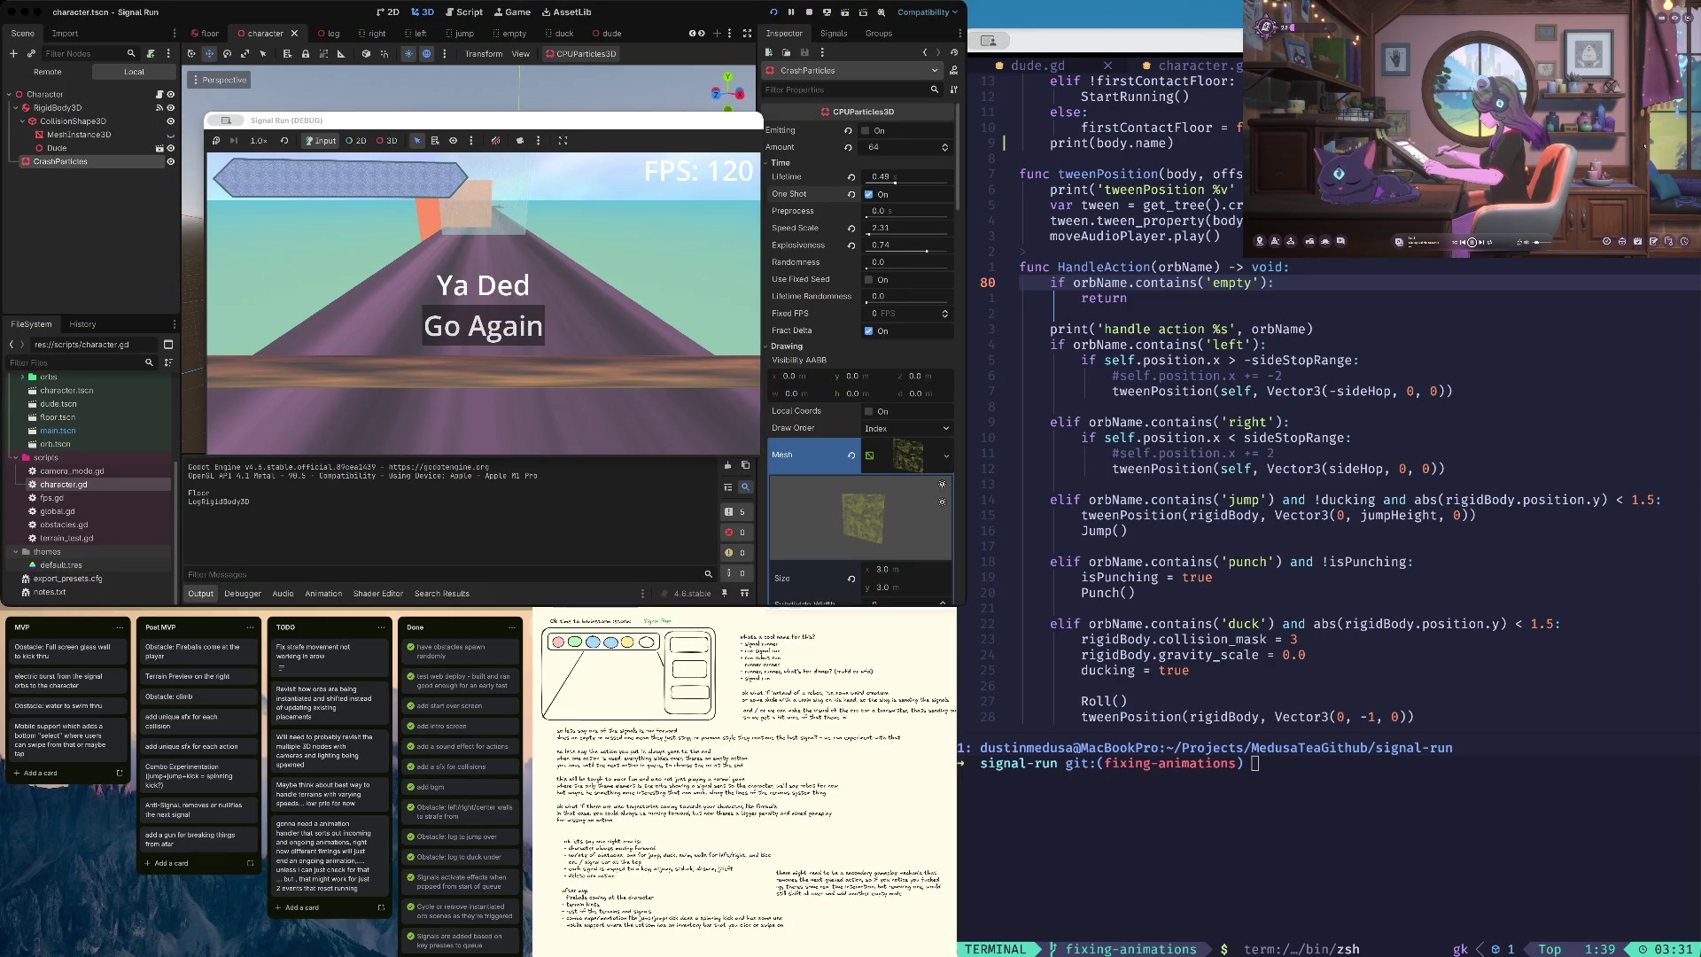
# - Hide the notes window and the Trello task board window
pyautogui.press('super+h')
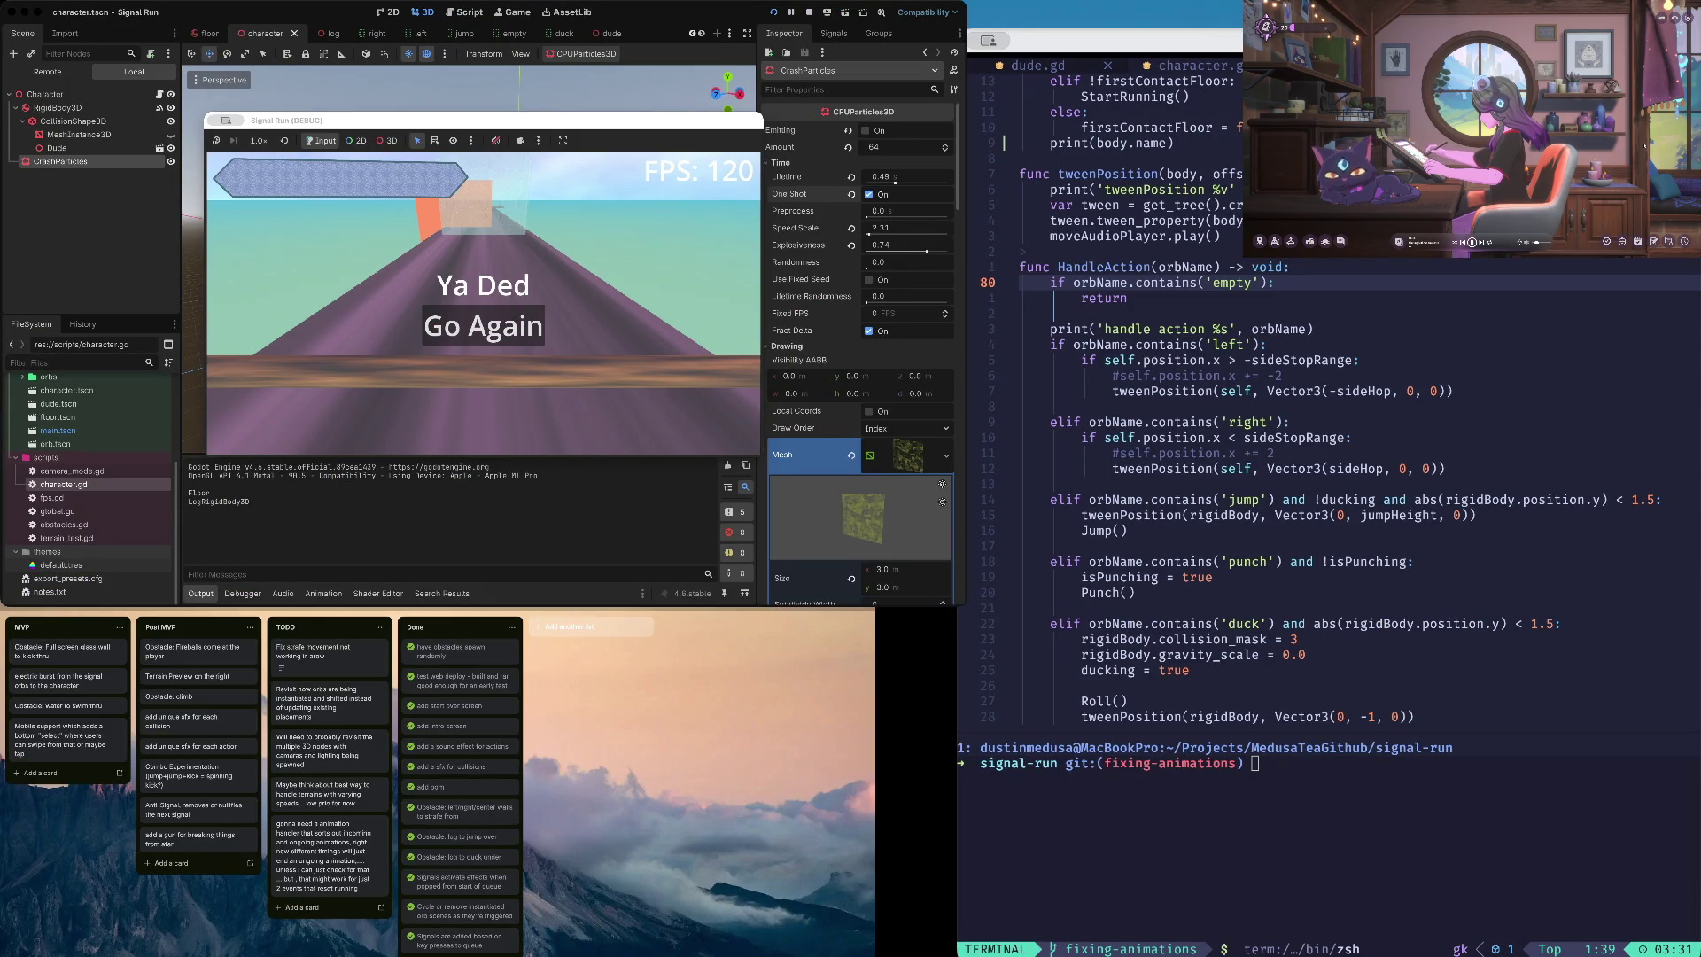
pyautogui.press('super+h')
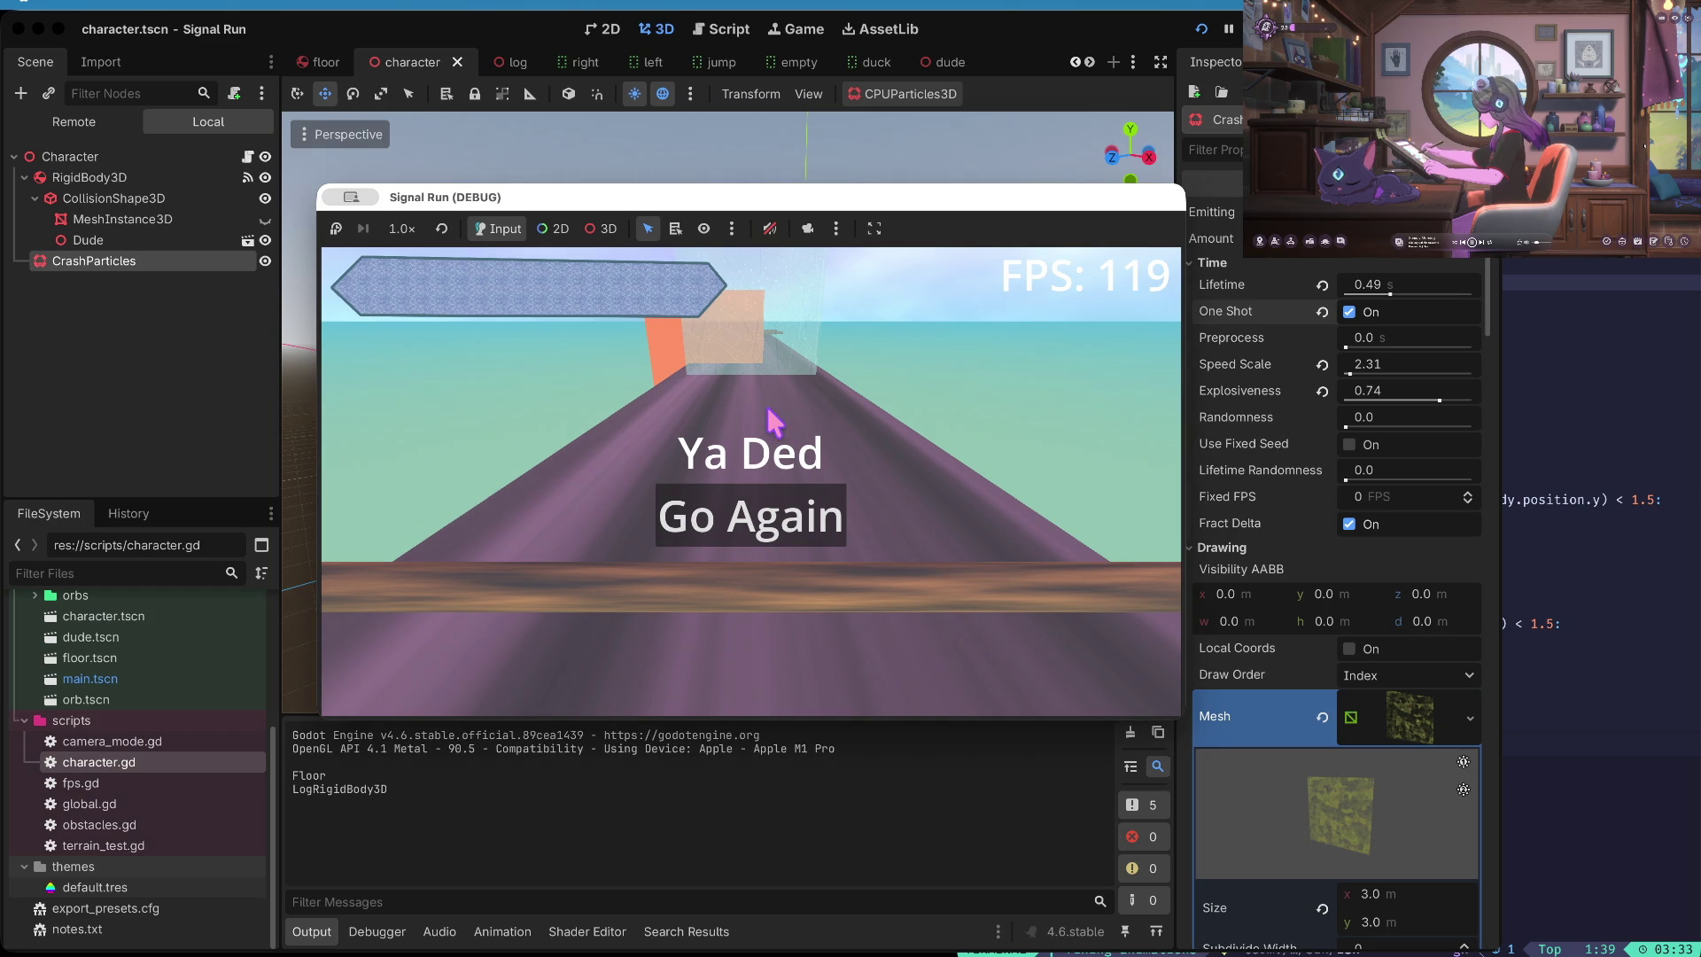
# - Restart the game, jump, move left, punch twice and duck until dying, then stop the game
pyautogui.press('space')
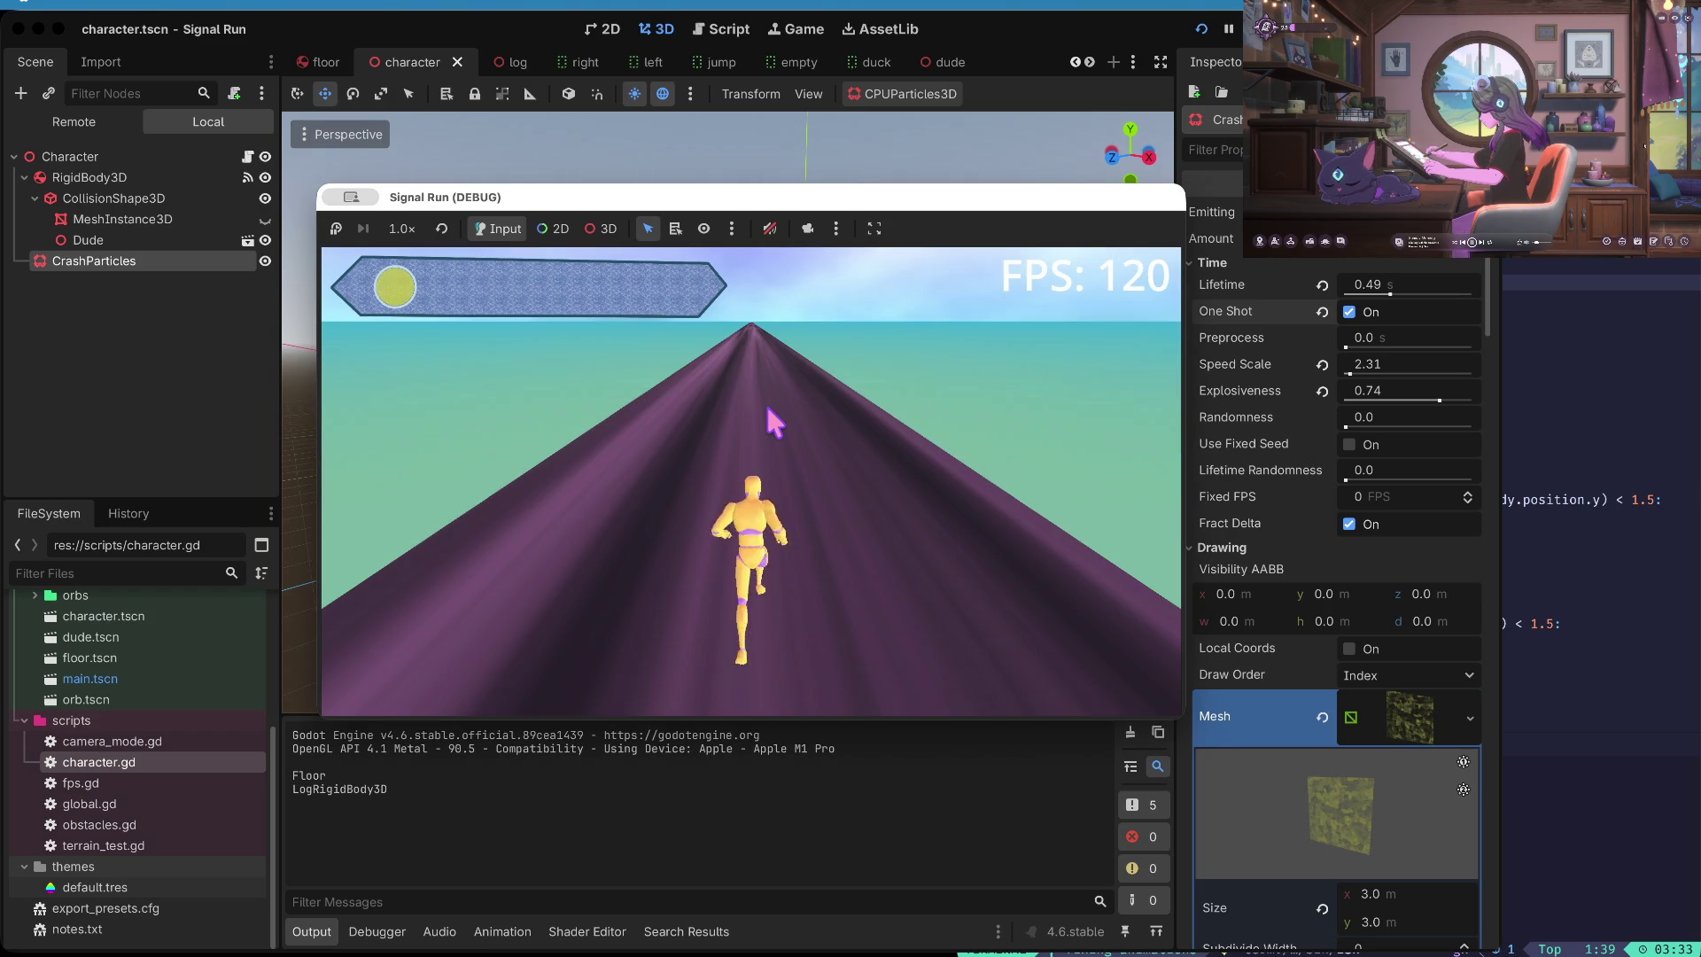
pyautogui.press('space')
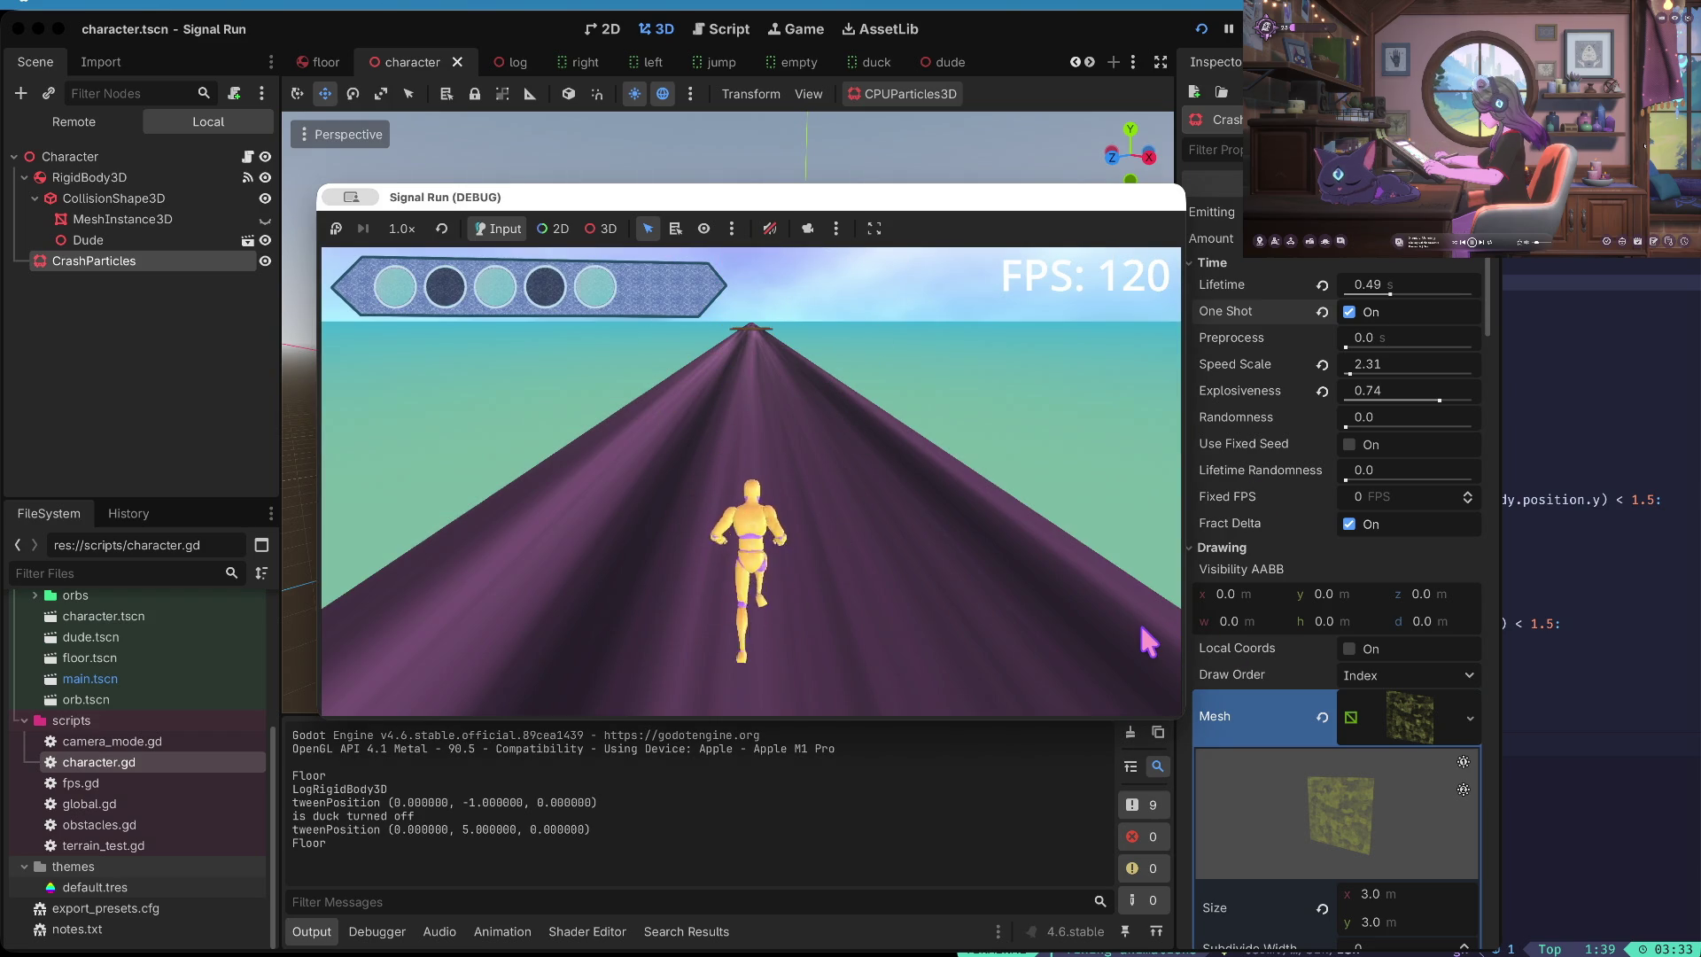
pyautogui.press('Left')
pyautogui.press('Left')
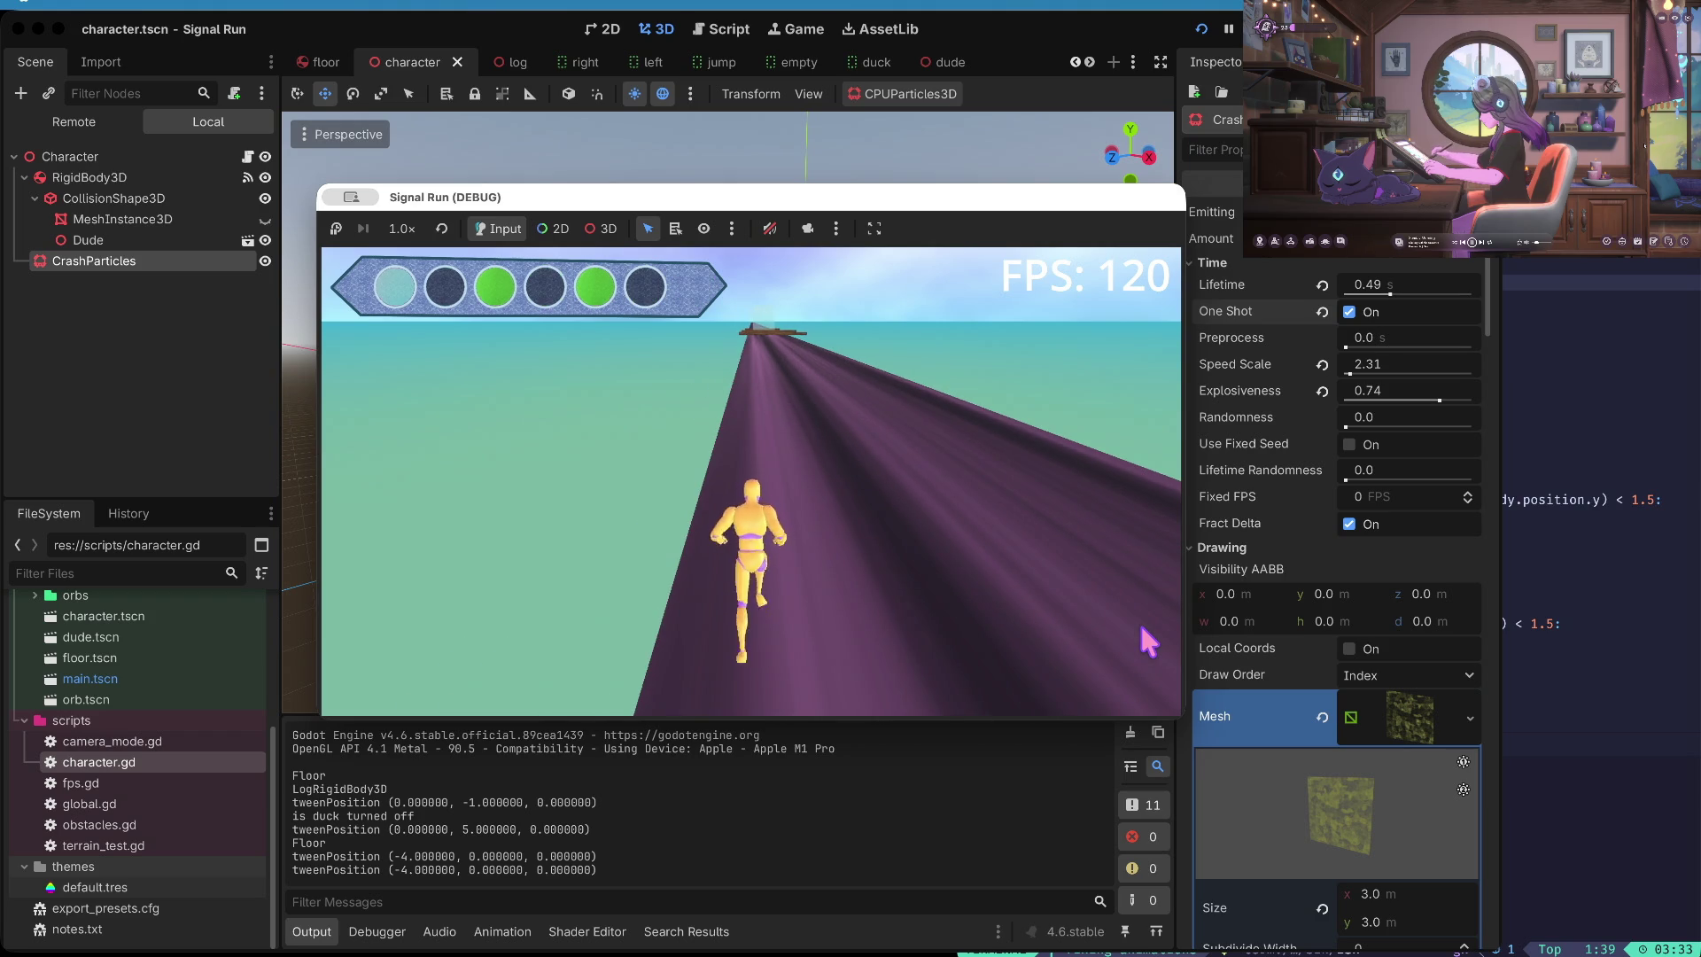
pyautogui.press('space')
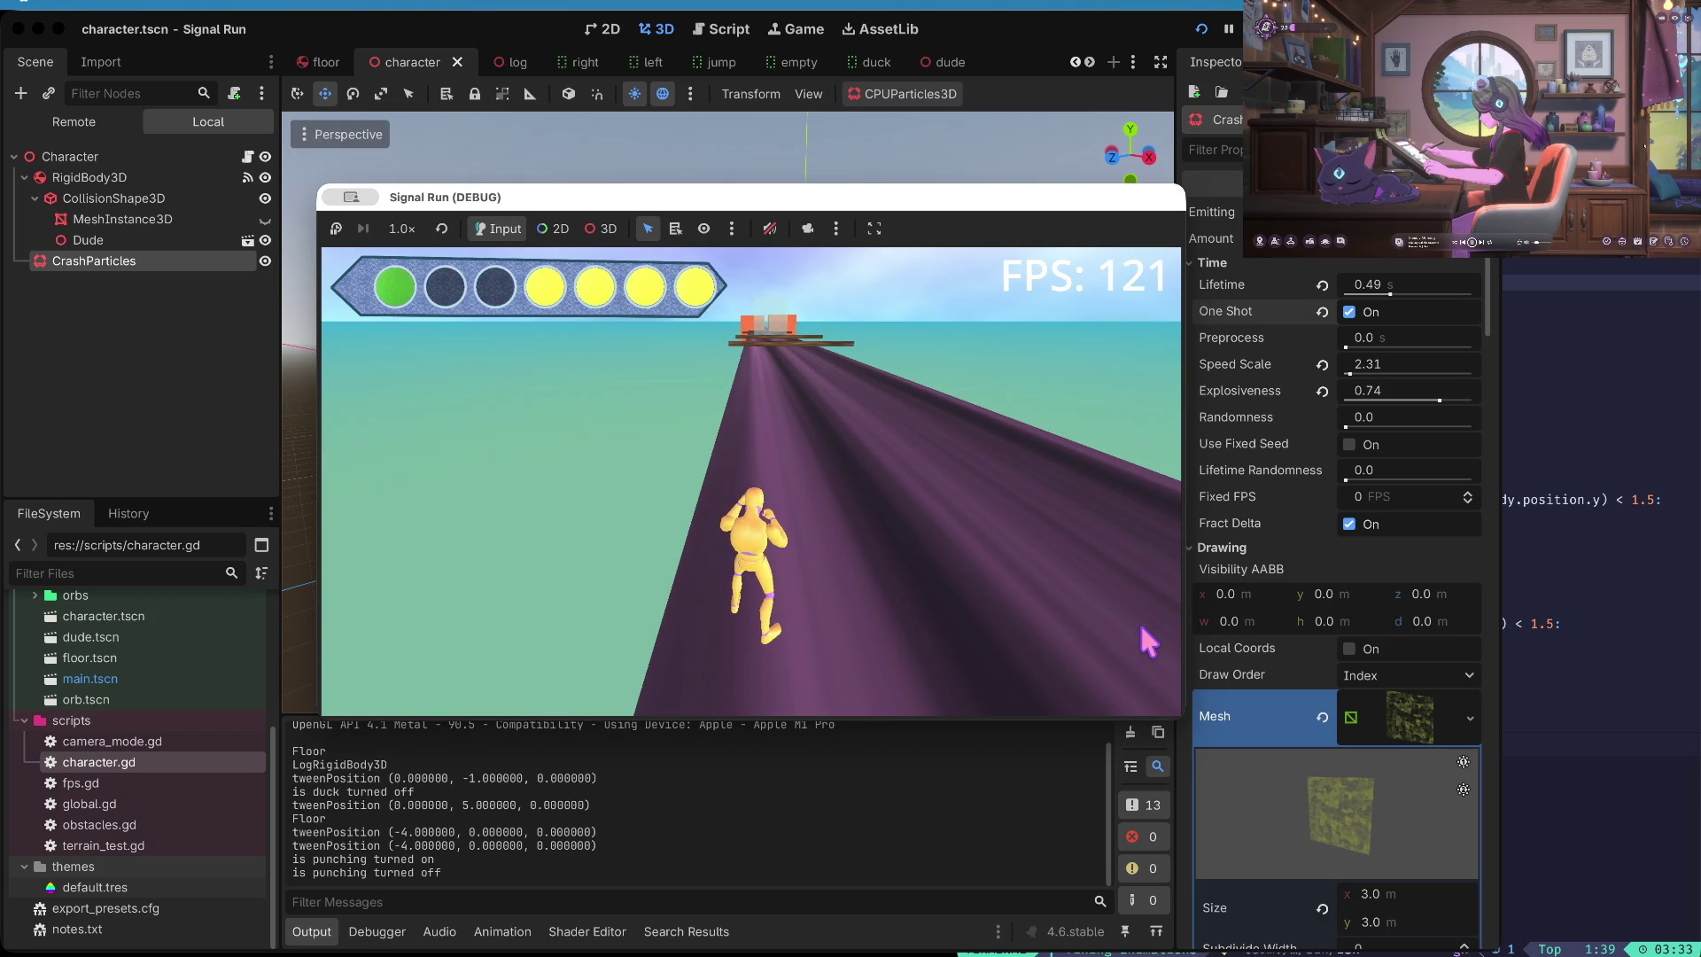
pyautogui.press('space')
pyautogui.press('Down')
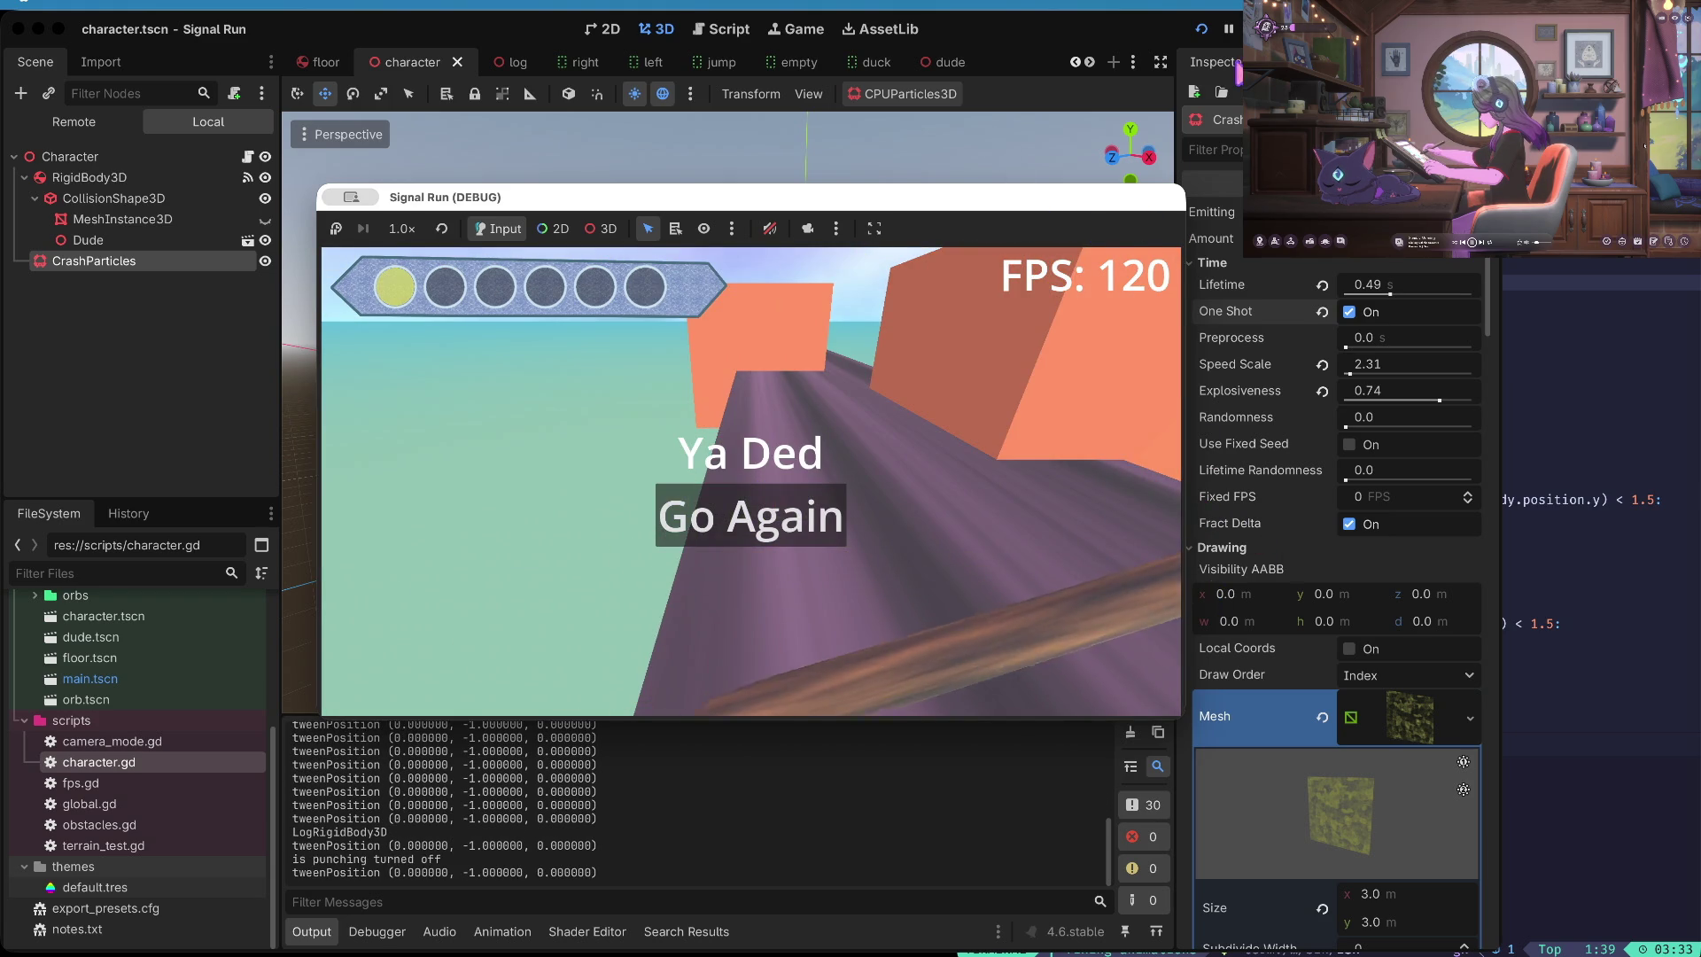
pyautogui.press('super+period')
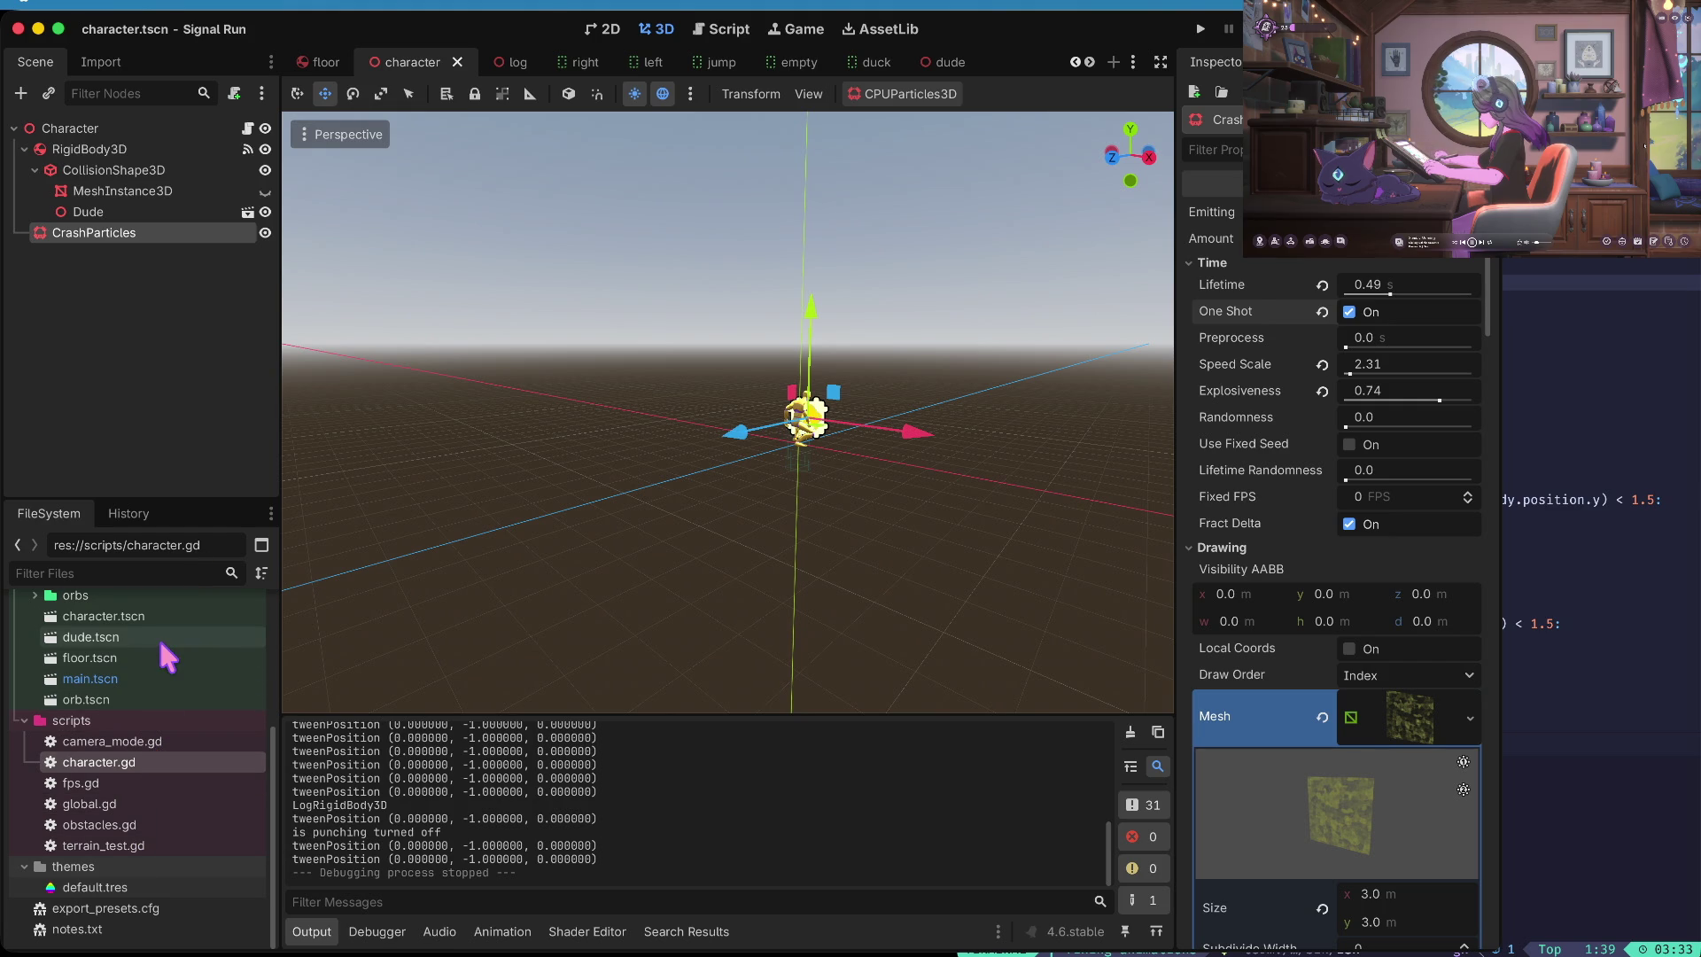
# - Find character.gd in the FileSystem dock's scripts folder and open it in the Script editor
pyautogui.scroll(5, 157, 638)
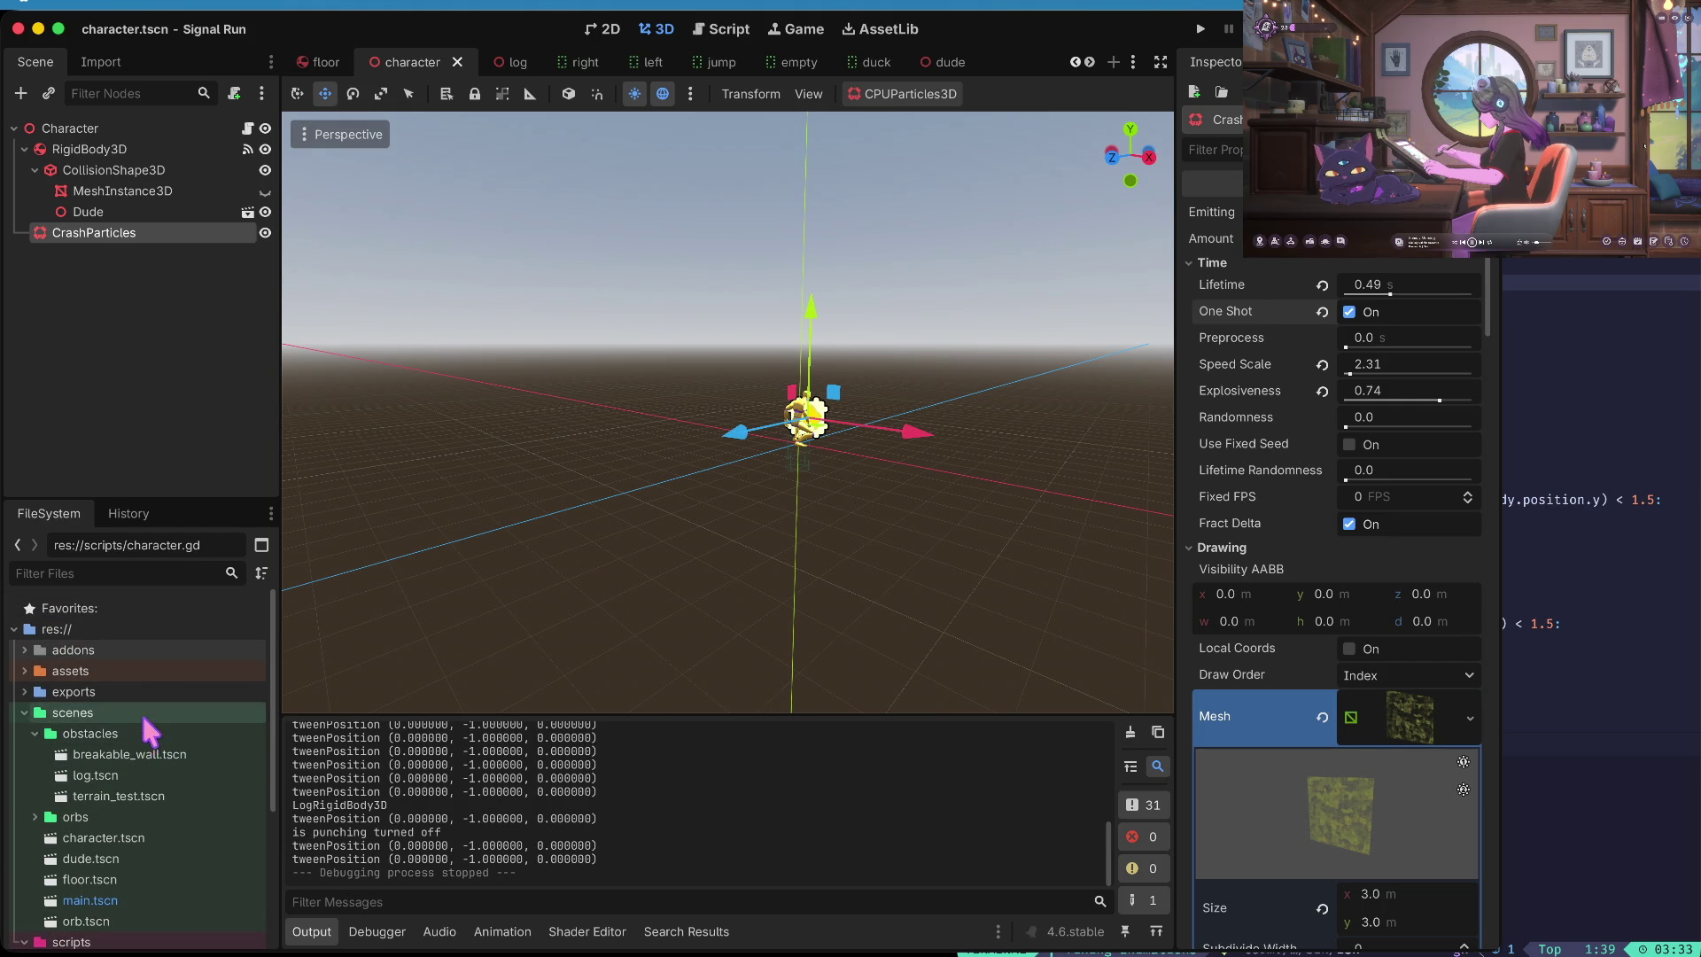
pyautogui.scroll(-5, 145, 753)
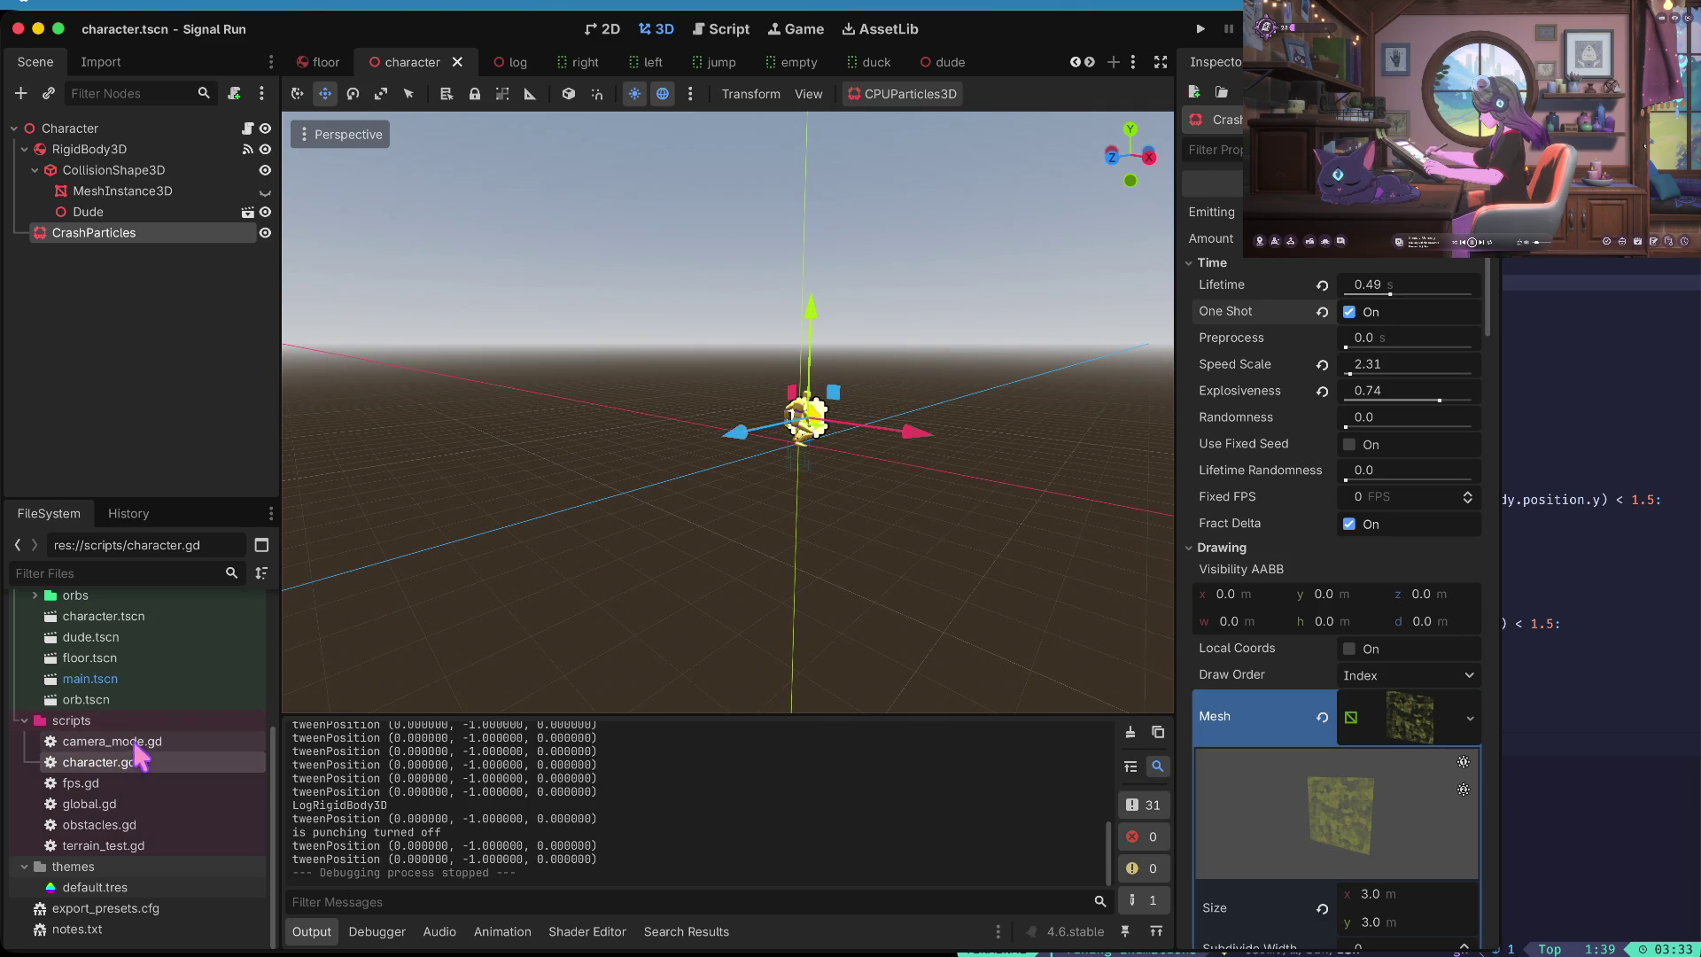
pyautogui.doubleClick(133, 762)
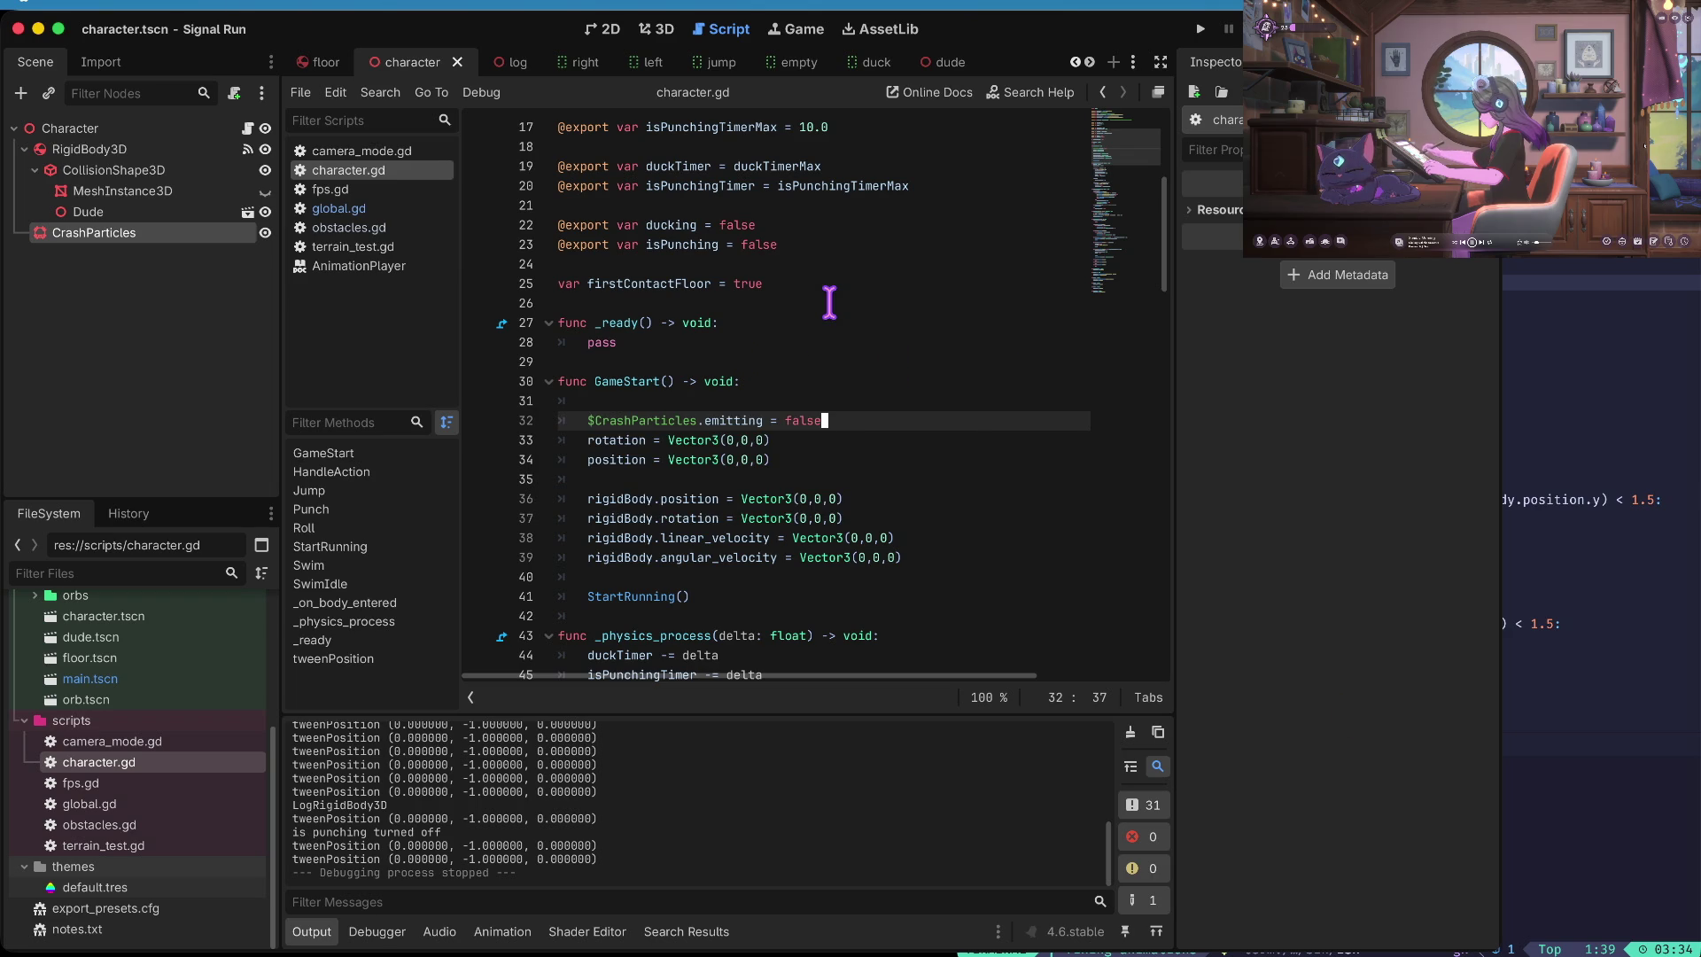
pyautogui.scroll(1, 829, 302)
# - Remove the blank line above $CrashParticles.emitting = false at the start of GameStart
pyautogui.hotkey('shift', 'Home')
pyautogui.press('Home')
pyautogui.press('Up')
pyautogui.hotkey('ctrl', 'shift', 'k')
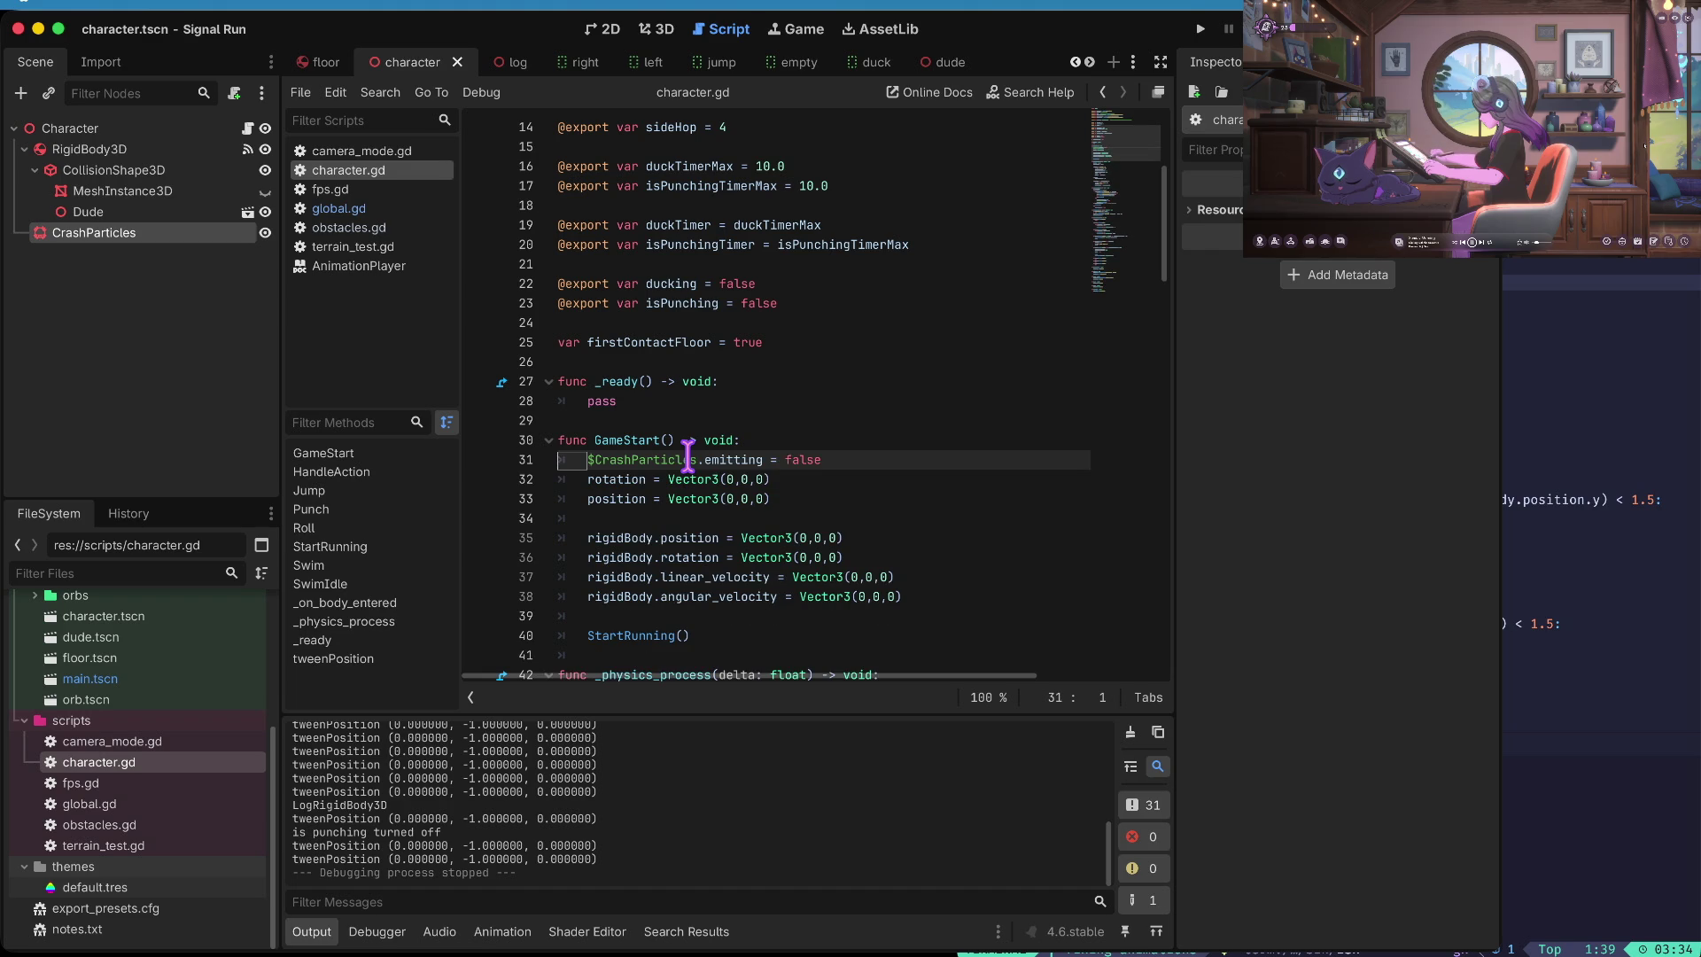
# - Add $RigidBody3D.visible = true below the CrashParticles line in GameStart
pyautogui.press('Down')
pyautogui.press('Down')
pyautogui.press('Down')
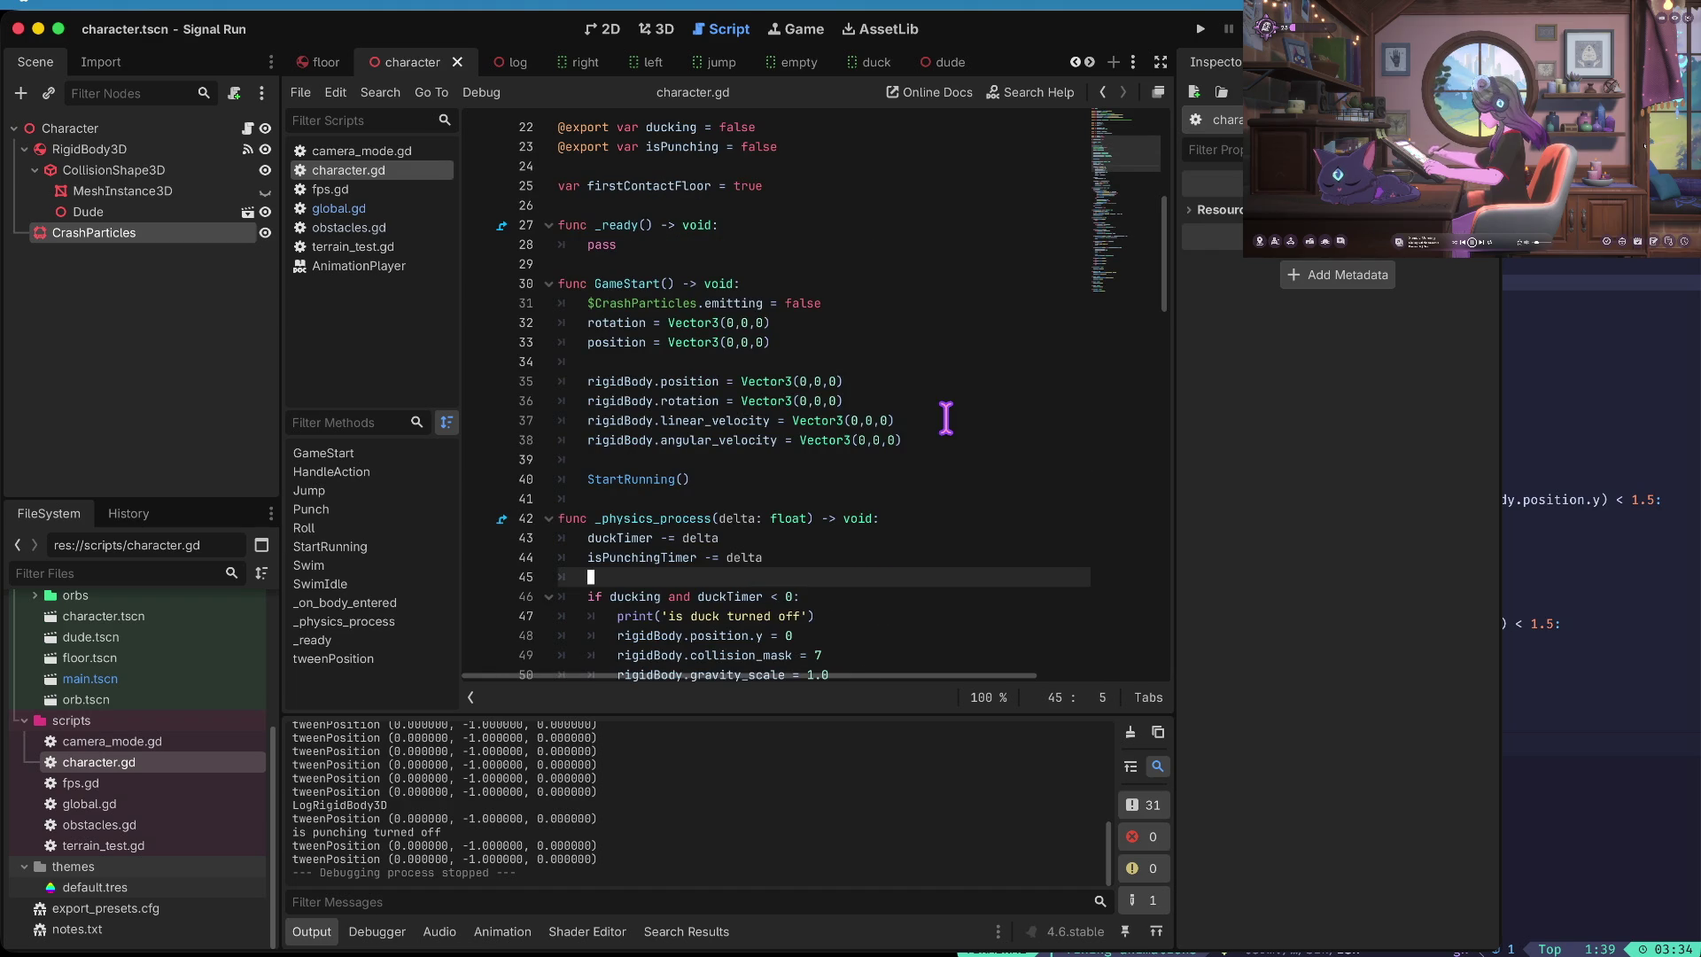
pyautogui.press('Up')
pyautogui.press('Up')
pyautogui.press('Up')
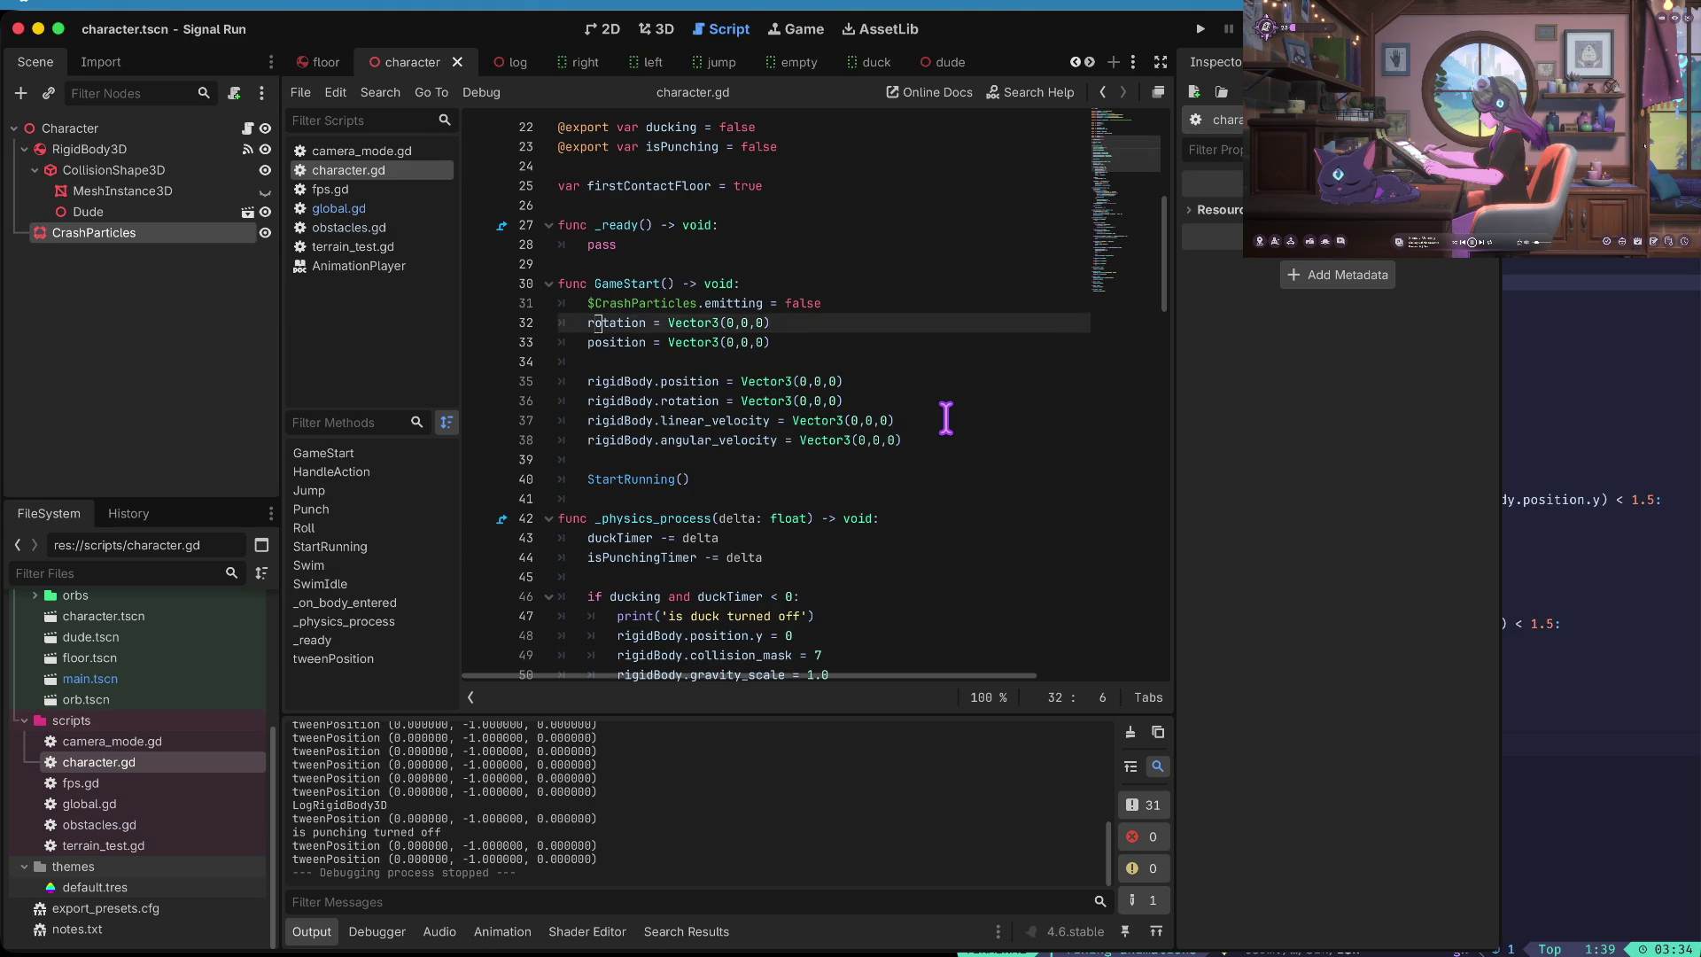
pyautogui.press('Up')
pyautogui.press('End')
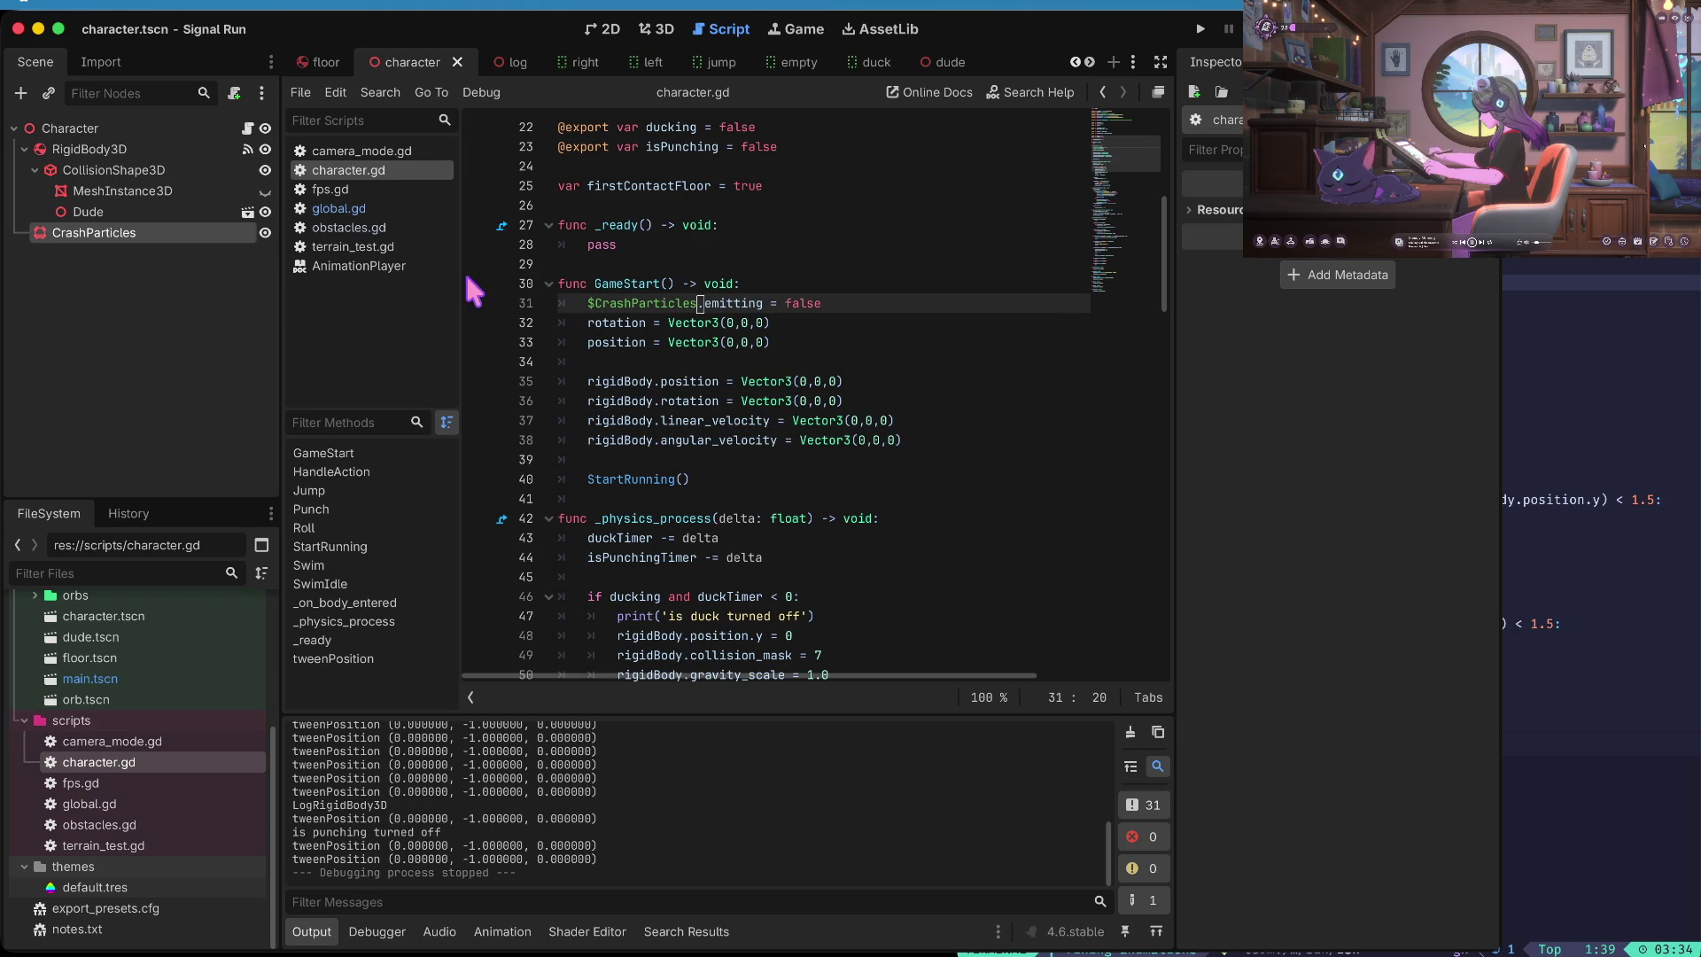
pyautogui.press('Return')
pyautogui.write('$Rig')
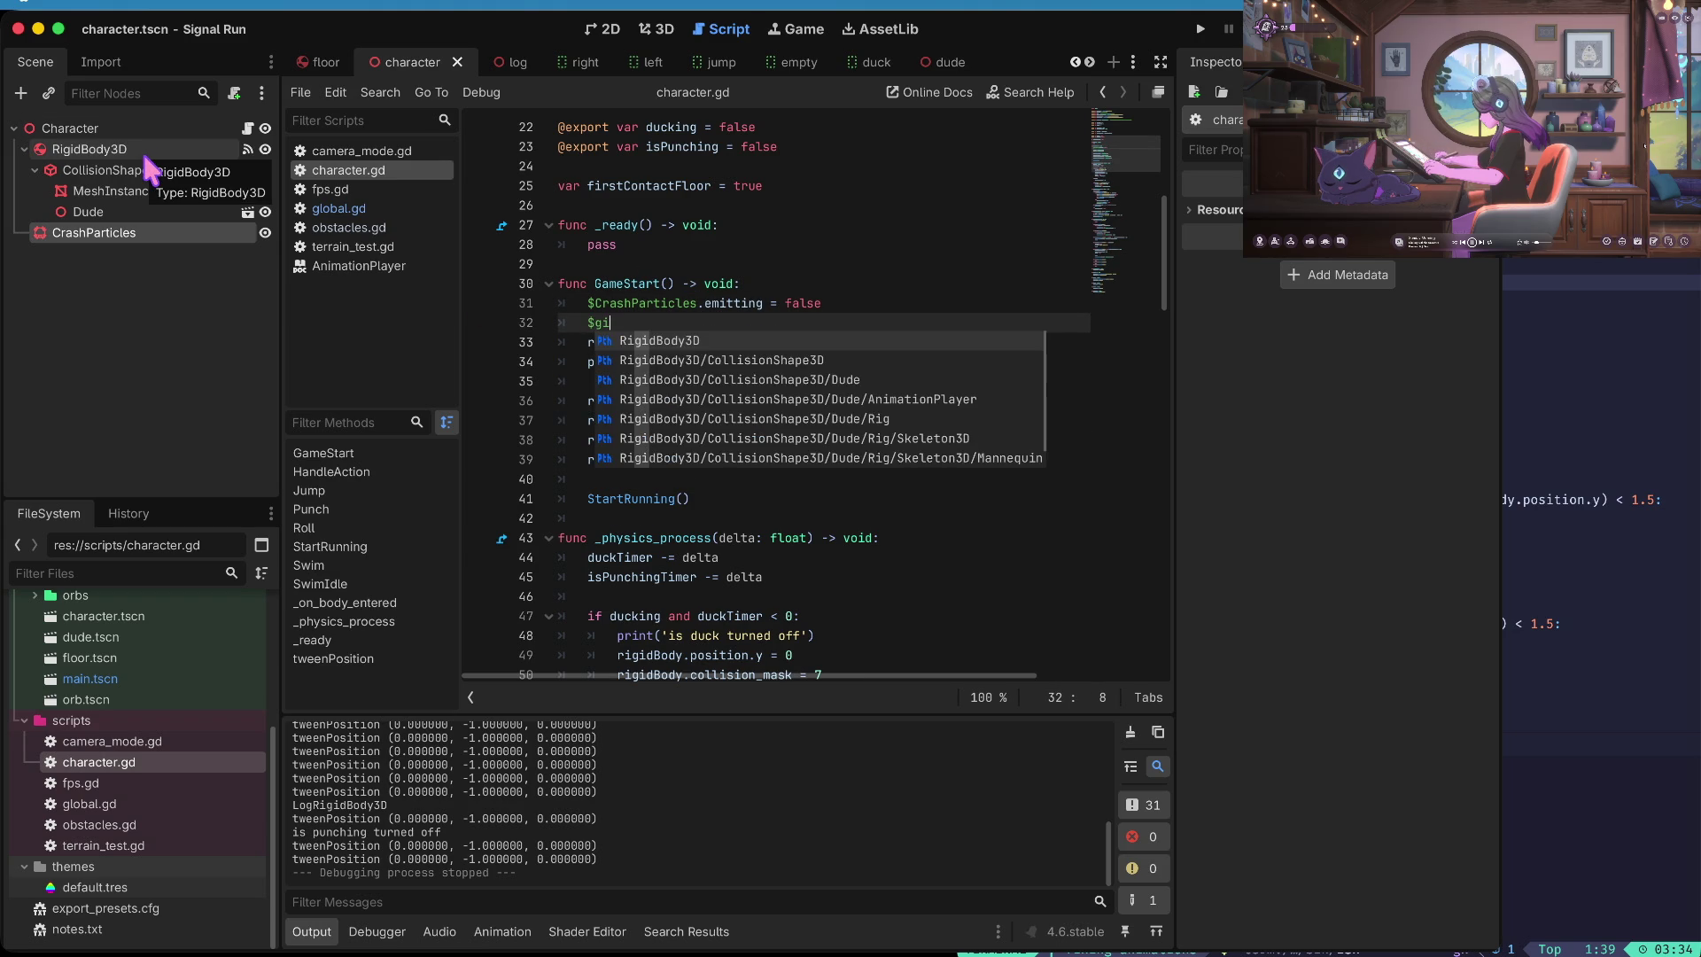
pyautogui.press('Return')
pyautogui.write('.visi')
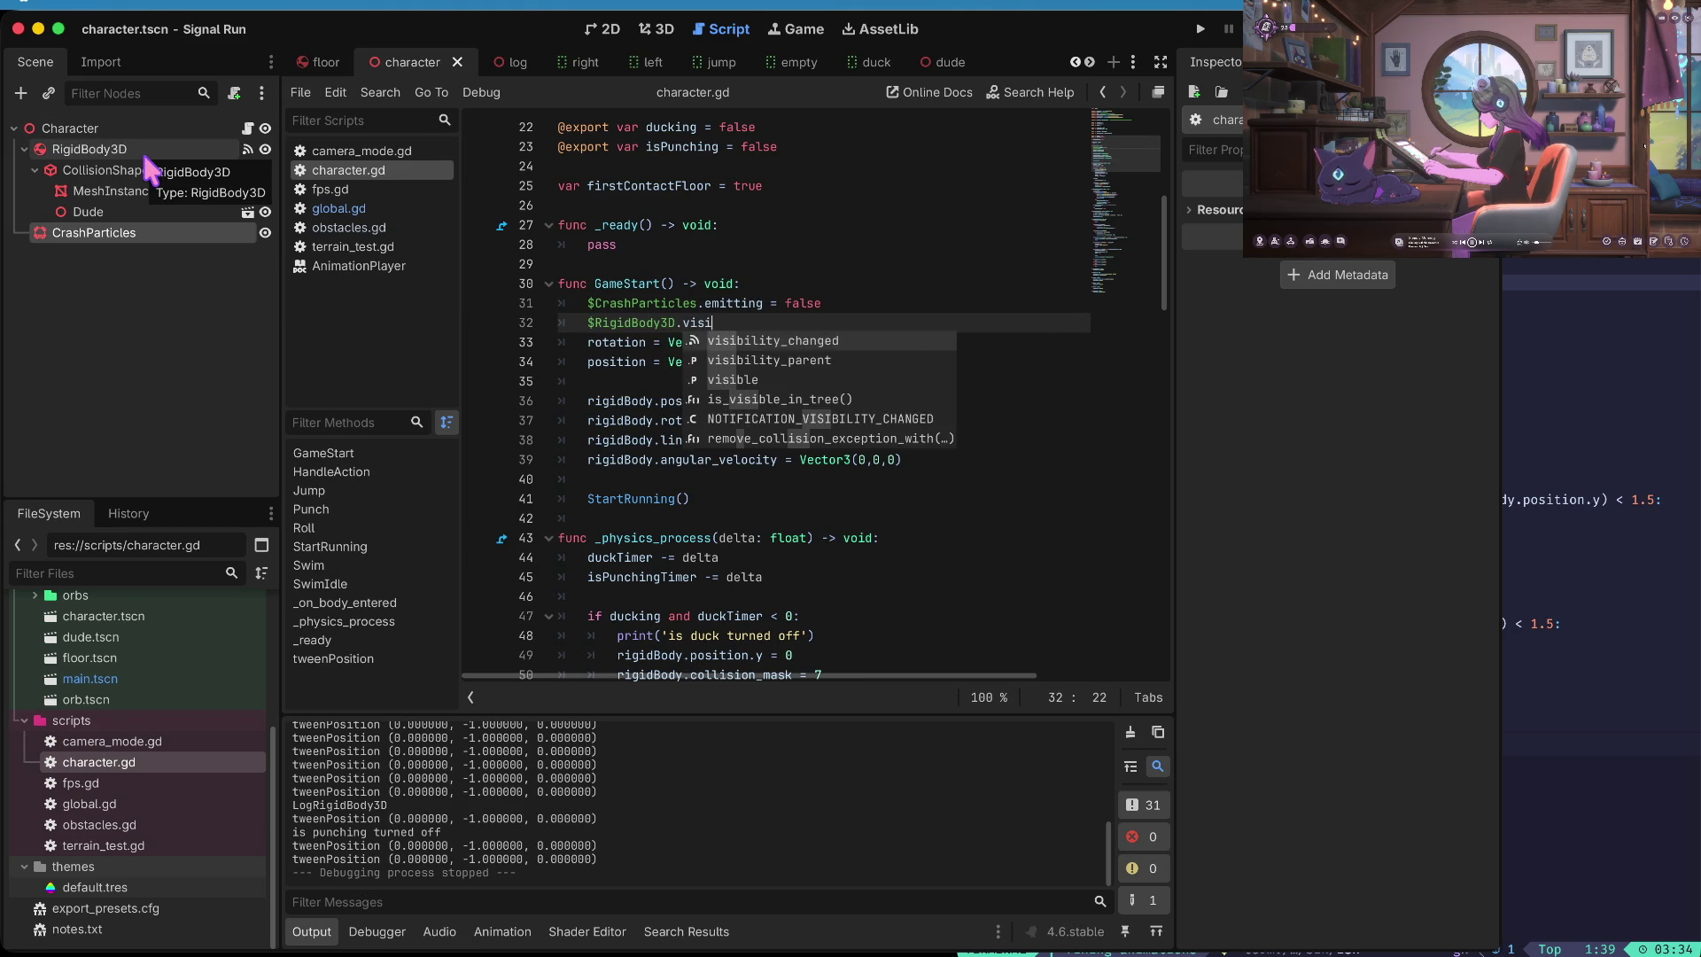
pyautogui.write('ble = ')
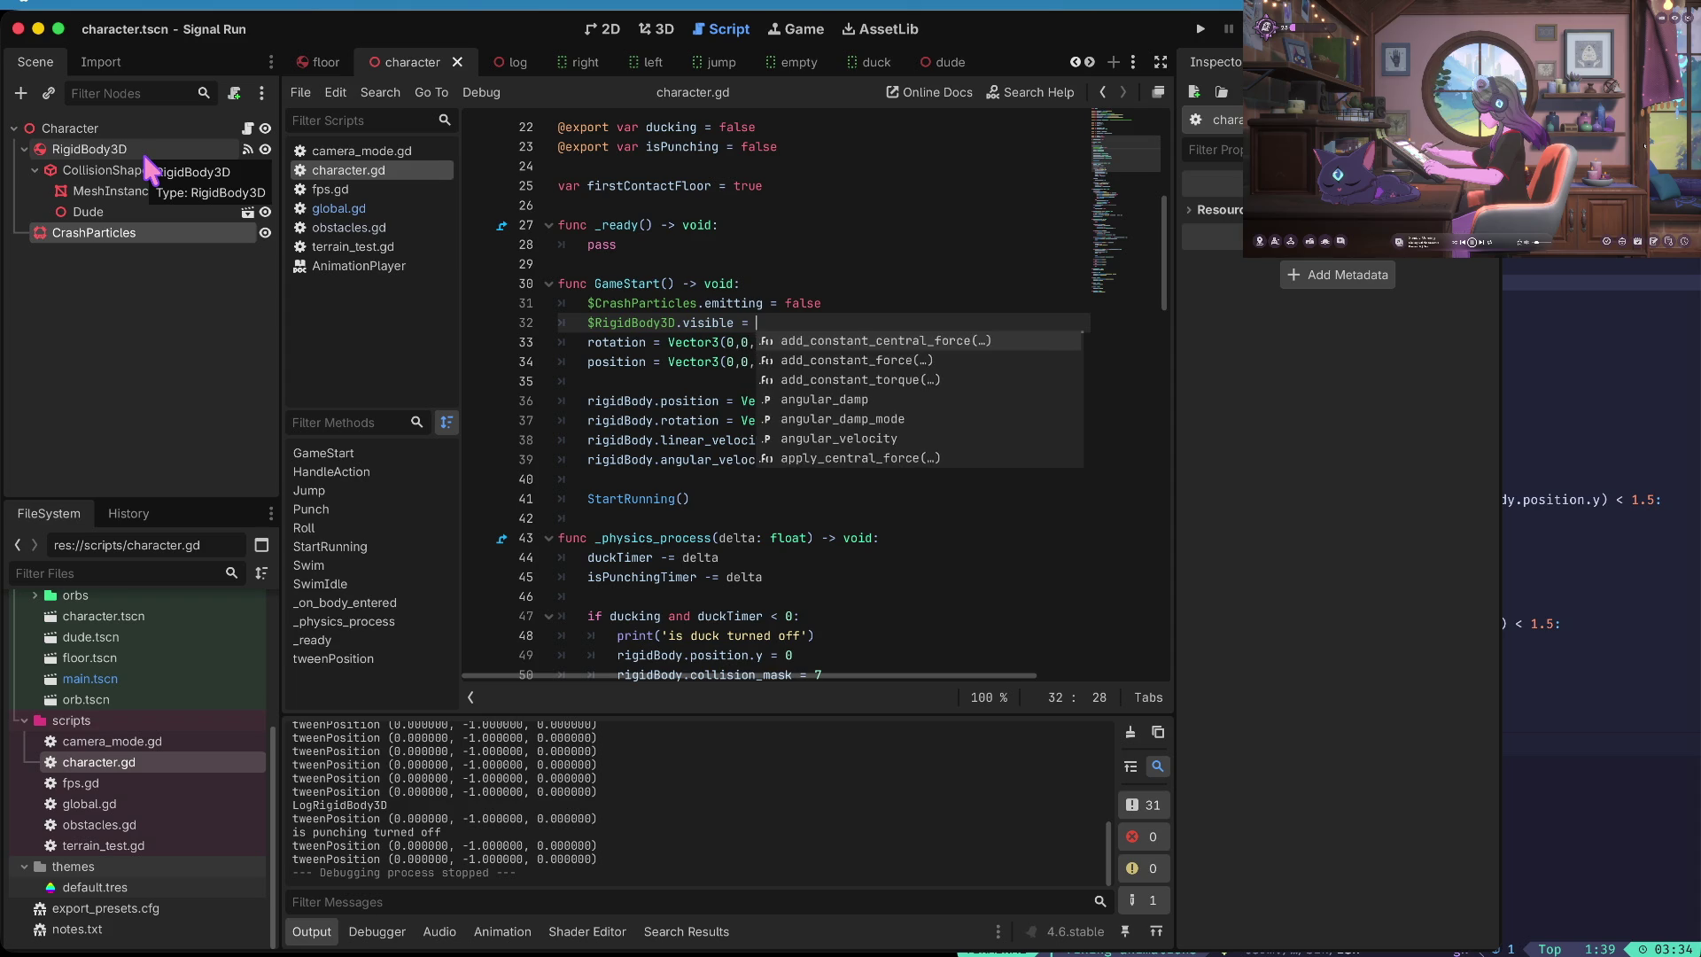
pyautogui.write('true')
pyautogui.press('Home')
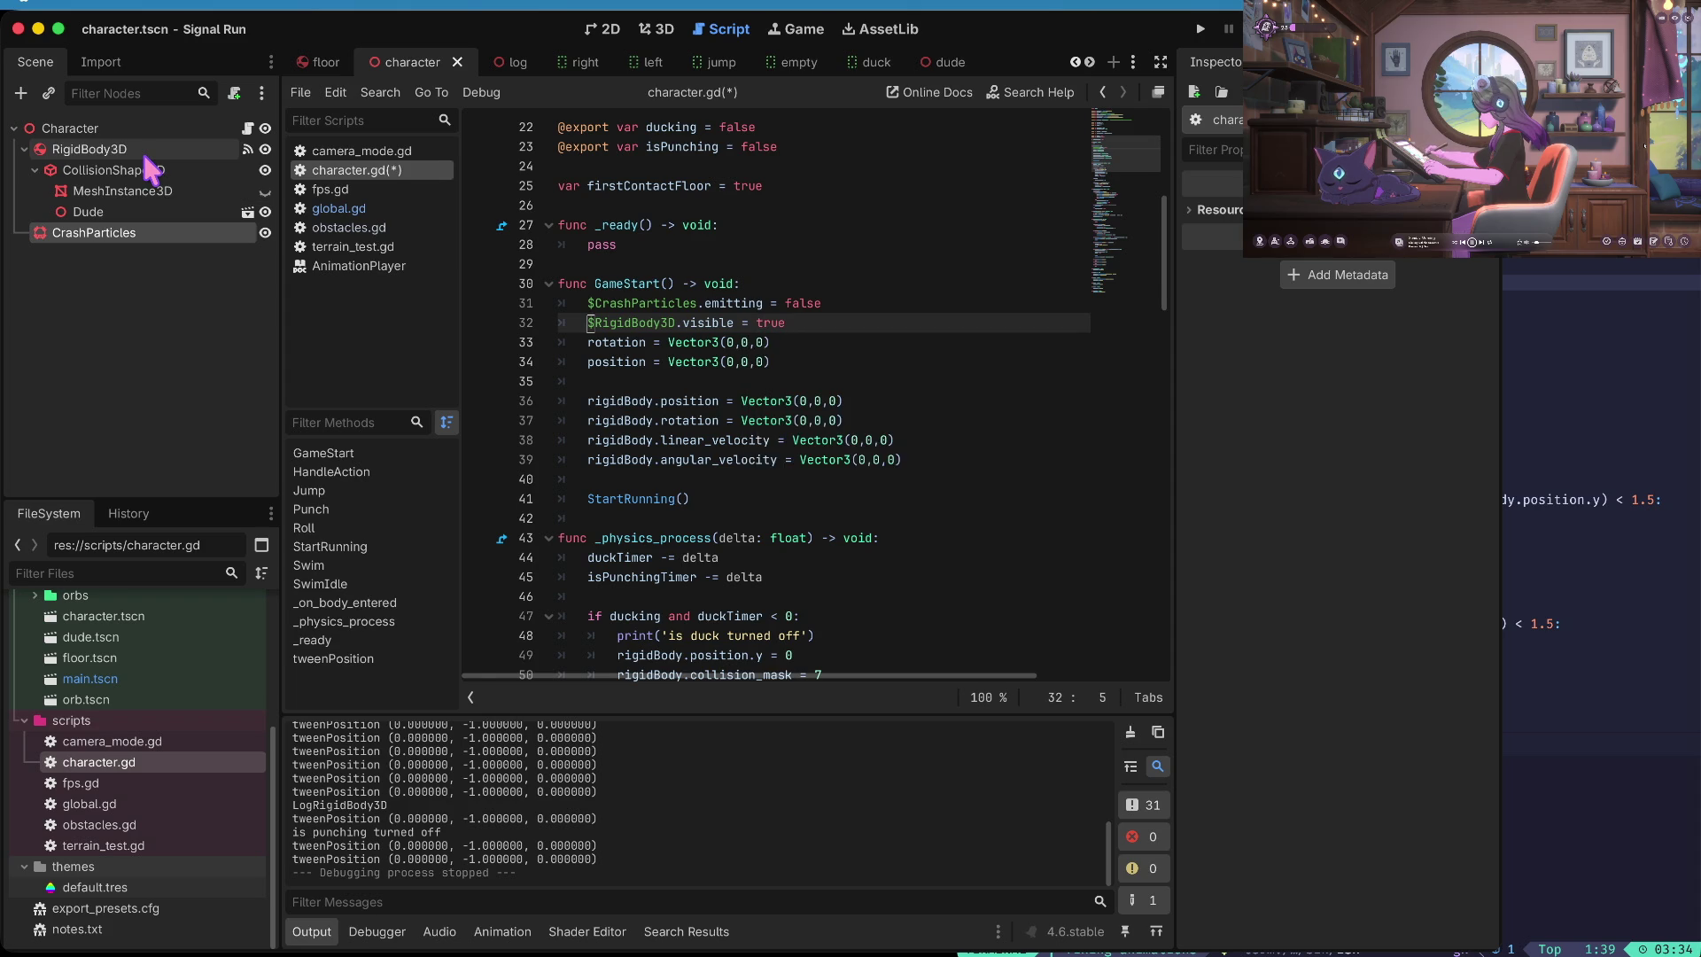
# - Paste the visibility line into the crash else branch and indent it under else
pyautogui.press('Up')
pyautogui.press('Right')
pyautogui.press('F3')
pyautogui.press('Down')
pyautogui.press('Down')
pyautogui.press('Down')
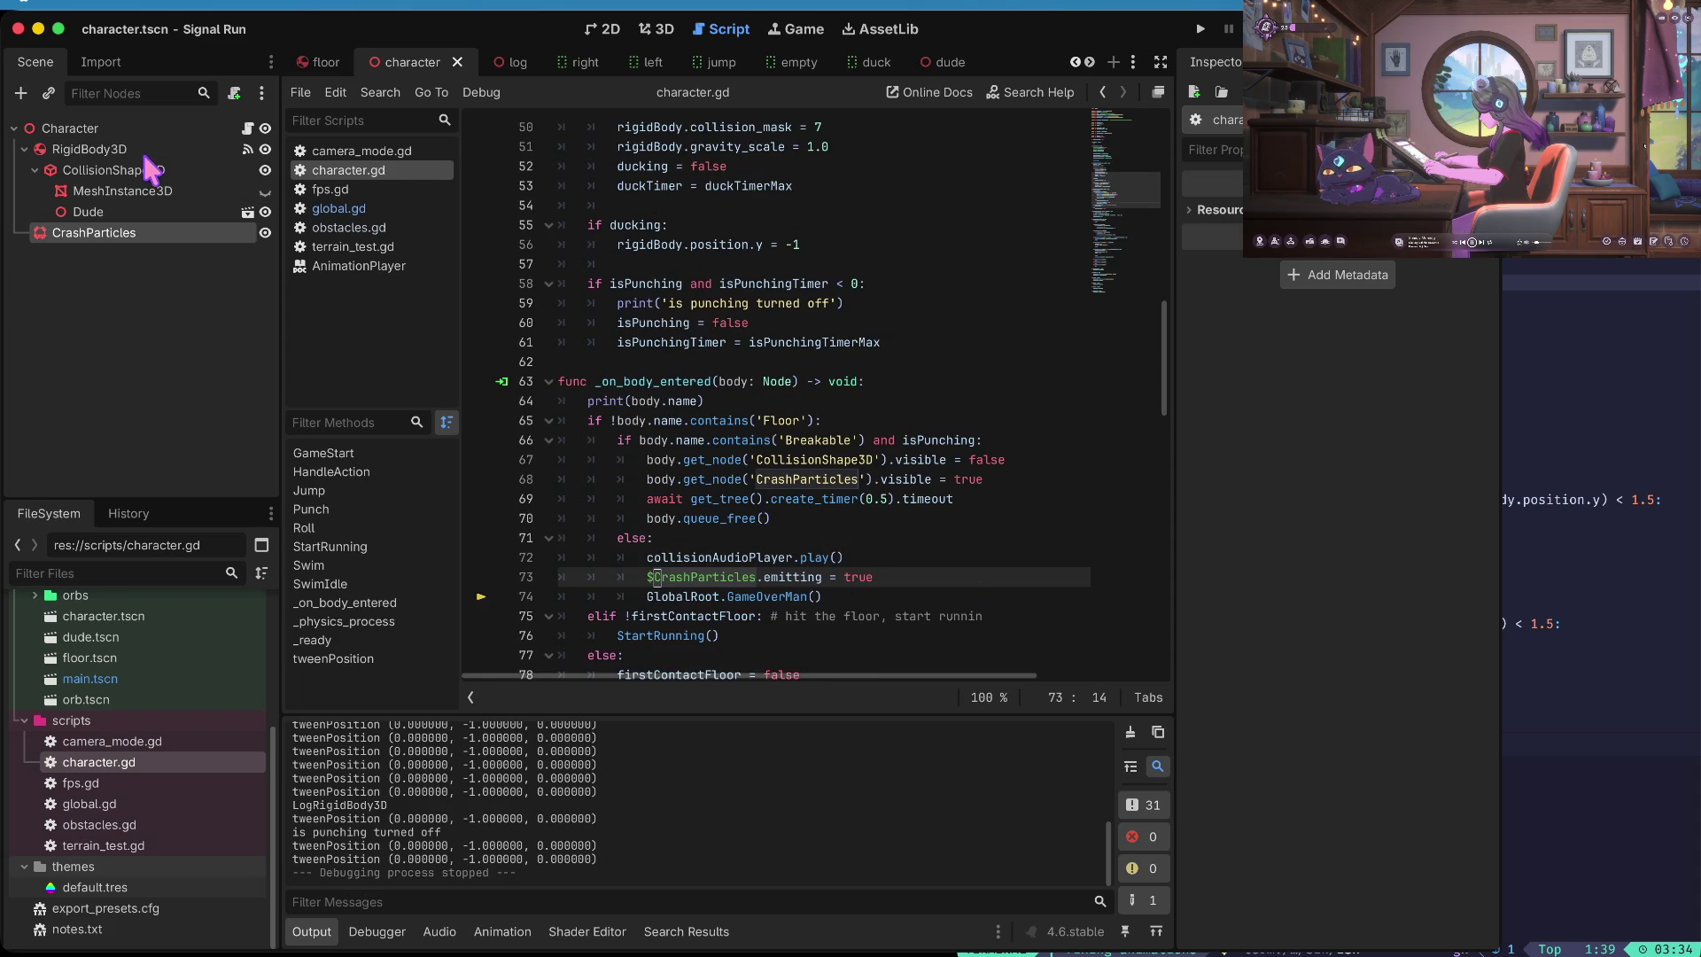
pyautogui.write('$RigidBody3D.visible = true')
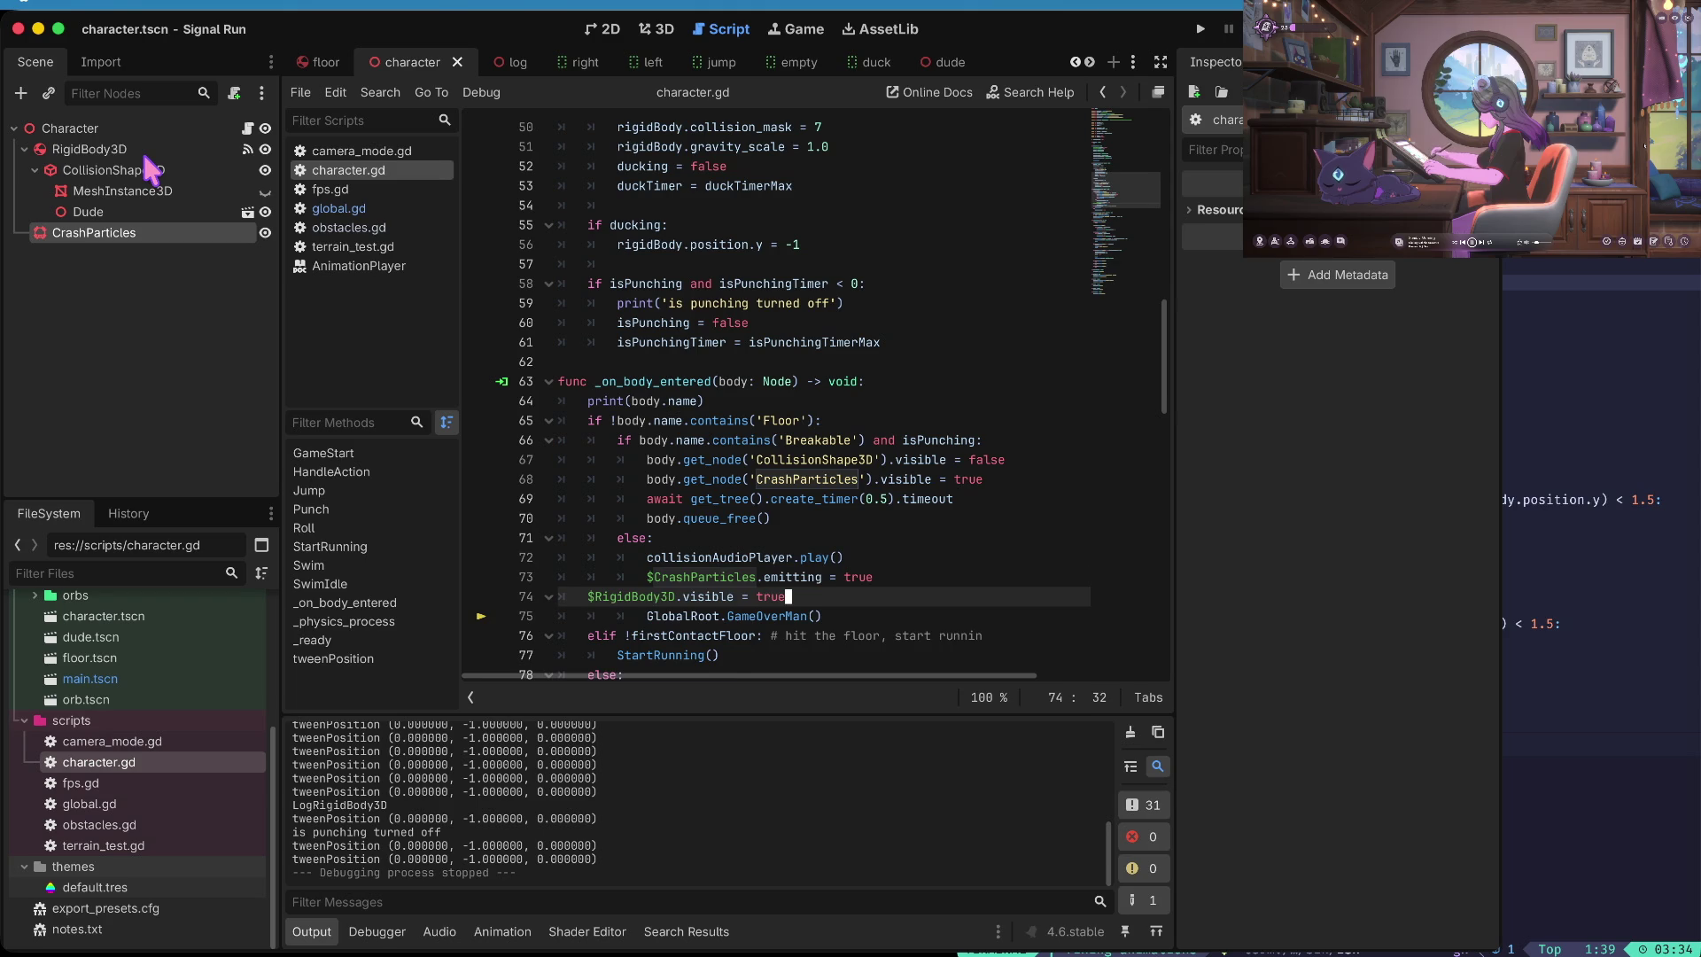
pyautogui.press('Up')
pyautogui.press('Return')
pyautogui.press('Down')
pyautogui.press('Up')
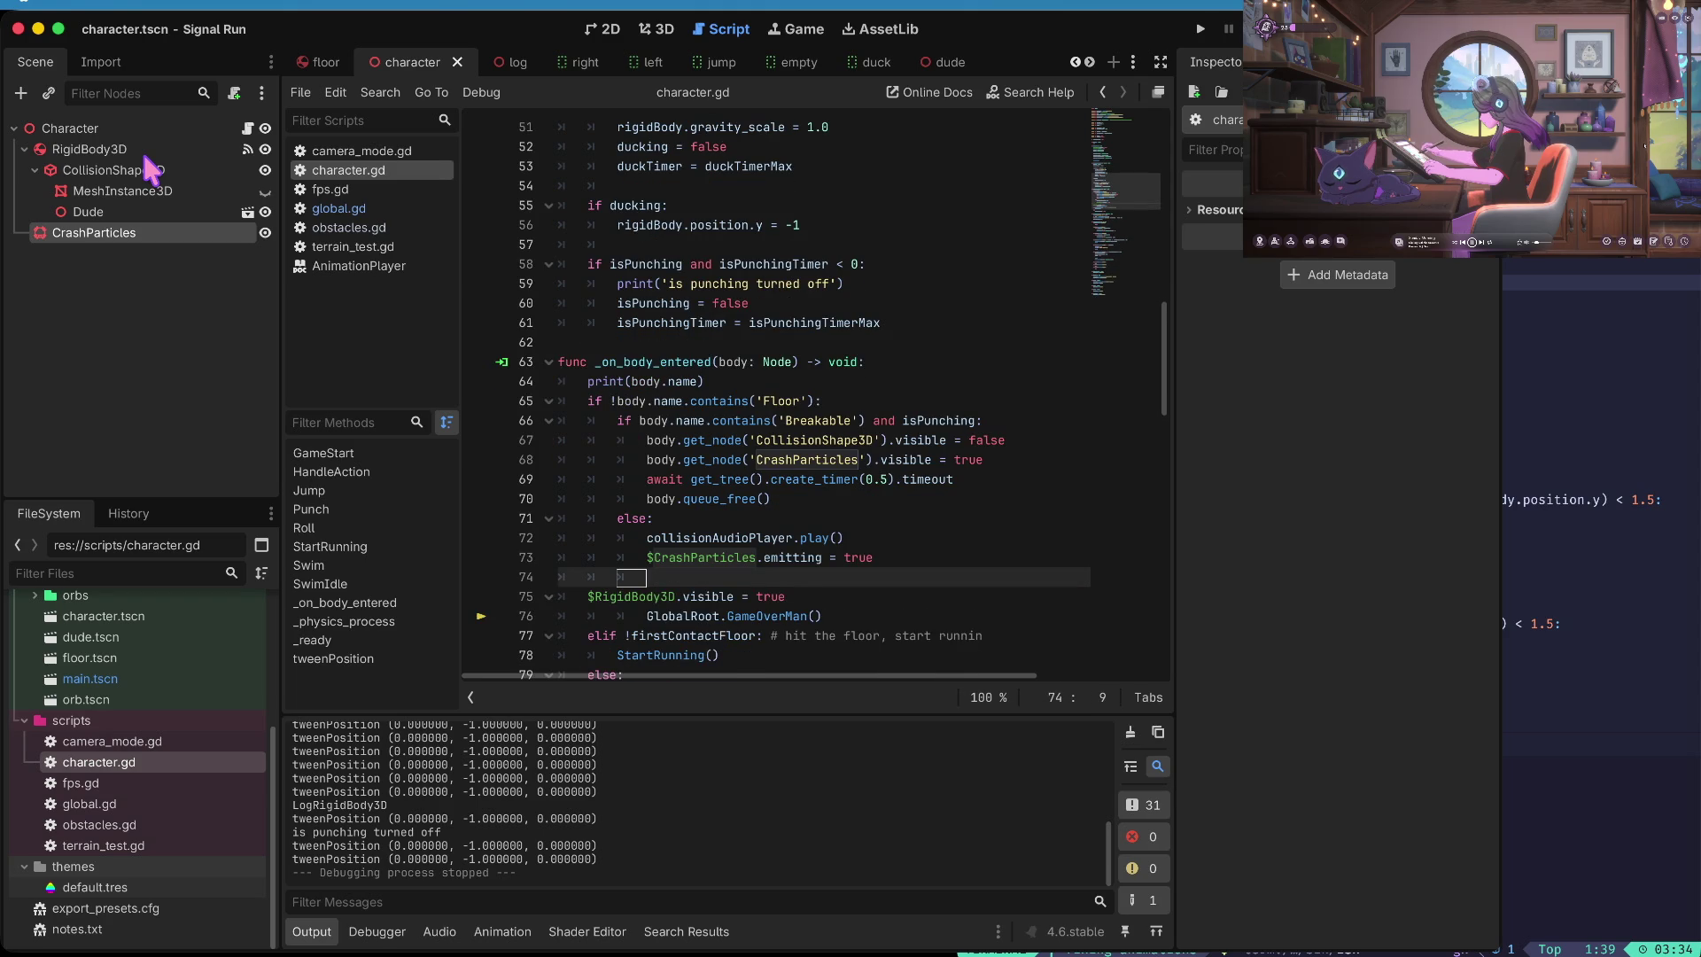
pyautogui.hotkey('ctrl', 'shift', 'k')
pyautogui.press('Tab')
pyautogui.press('Tab')
pyautogui.press('Up')
pyautogui.press('Up')
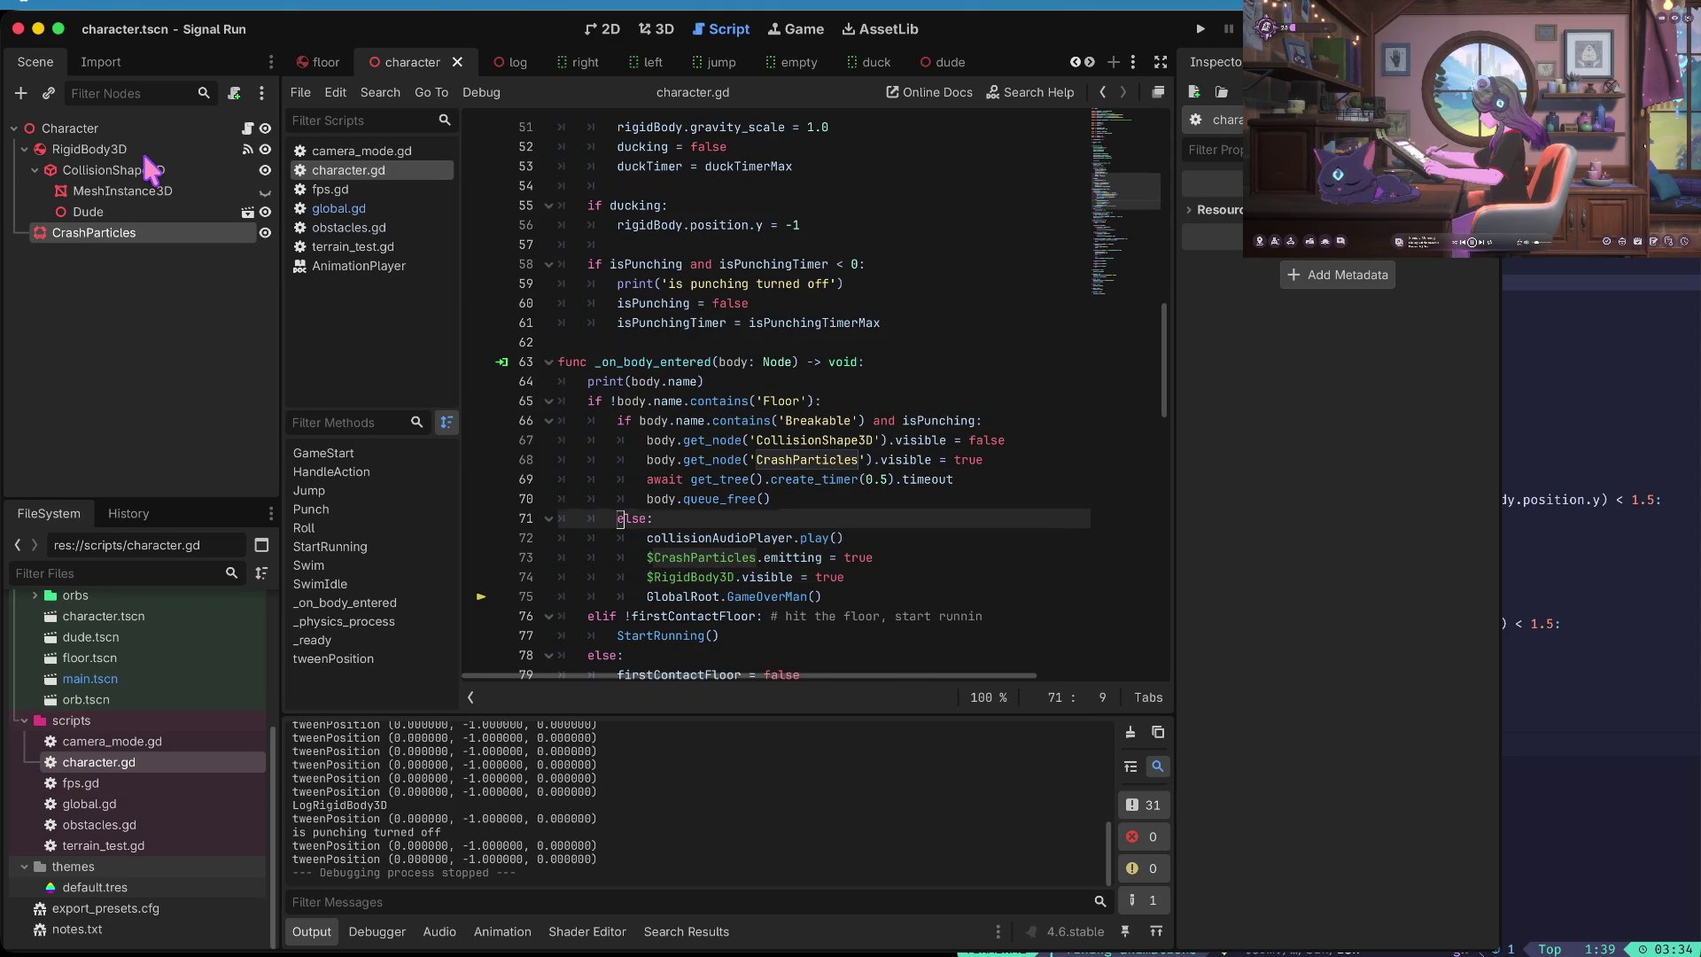
pyautogui.press('Up')
pyautogui.press('Up')
pyautogui.press('Up')
pyautogui.hotkey('ctrl', 'Right')
pyautogui.hotkey('ctrl', 'Right')
pyautogui.hotkey('ctrl', 'Right')
pyautogui.press('Right')
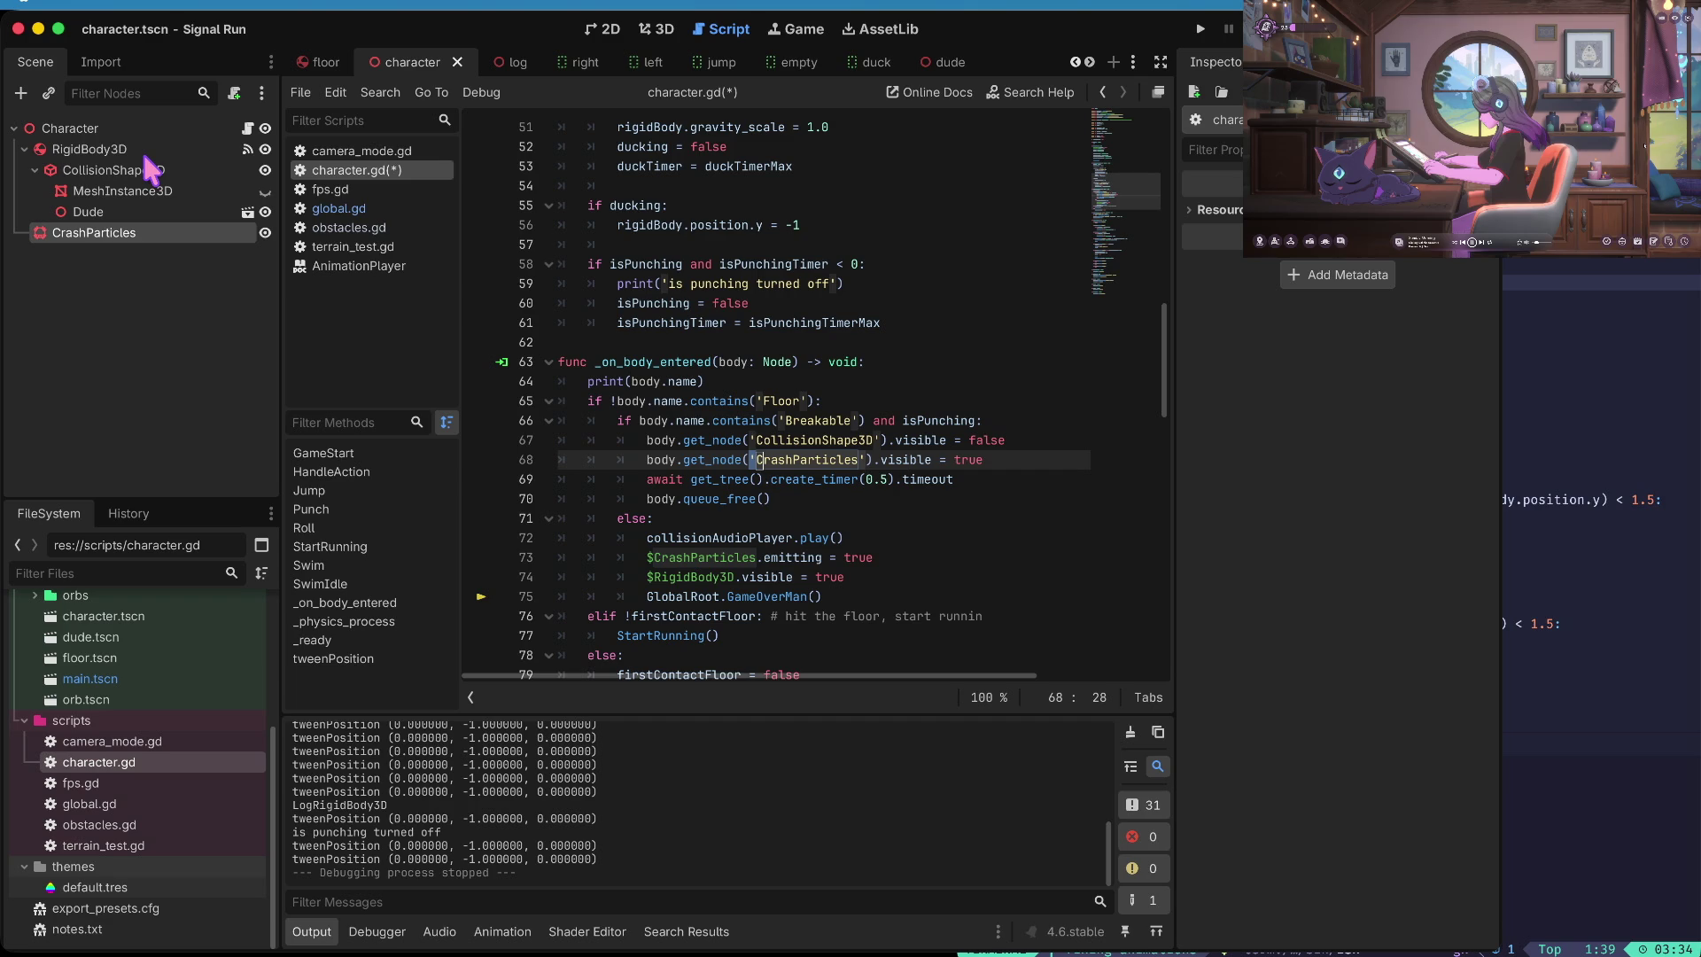
# - Change the pasted line to visible = false, move it above the particles line, save, and run
pyautogui.press('Up')
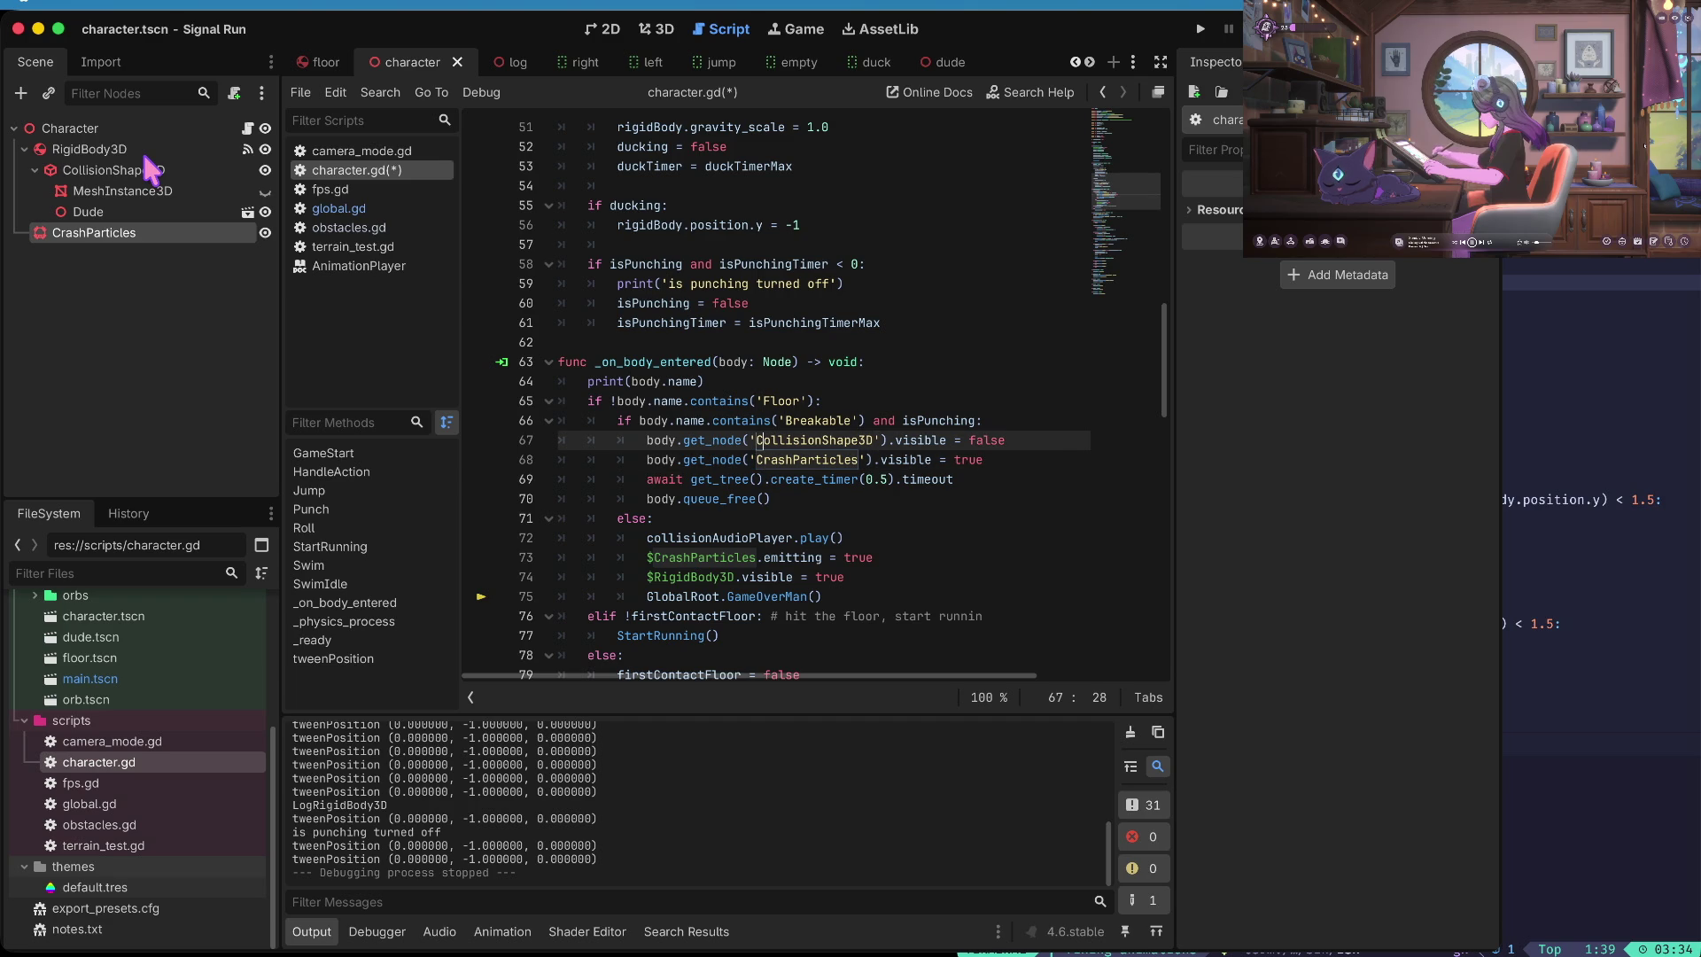
pyautogui.press('Home')
pyautogui.press('Down')
pyautogui.press('Down')
pyautogui.press('Down')
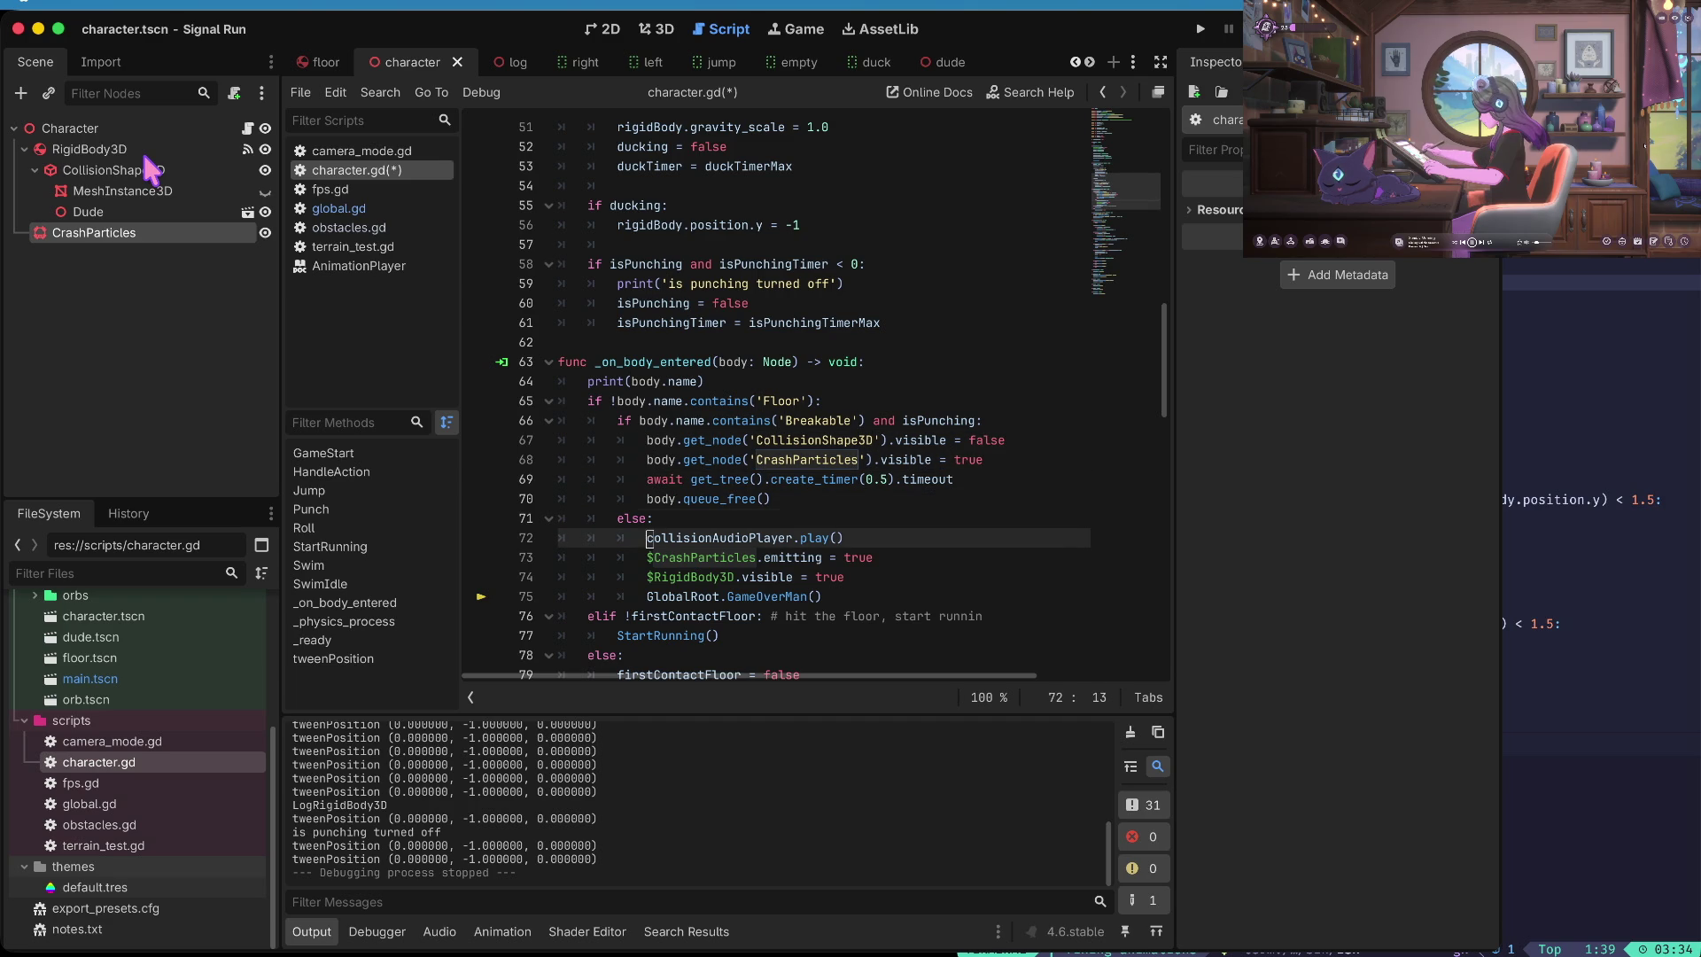
pyautogui.hotkey('ctrl', 'Right')
pyautogui.hotkey('ctrl', 'Right')
pyautogui.hotkey('ctrl', 'Right')
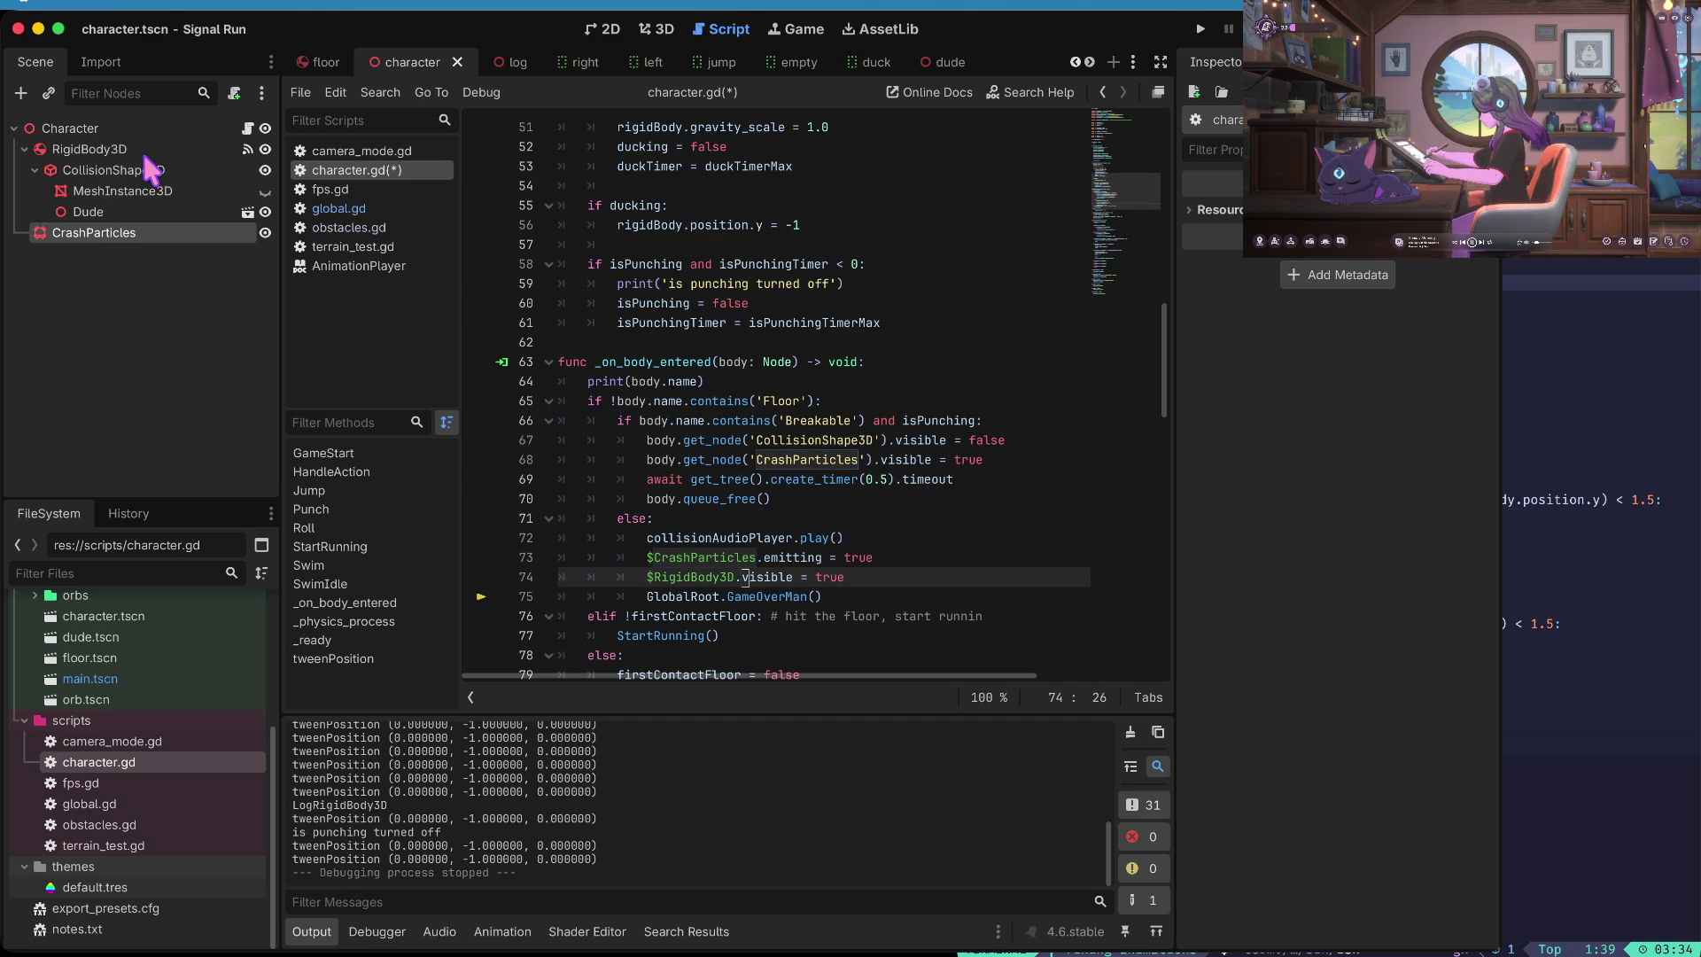
pyautogui.press('BackSpace')
pyautogui.press('BackSpace')
pyautogui.press('BackSpace')
pyautogui.press('BackSpace')
pyautogui.write('false')
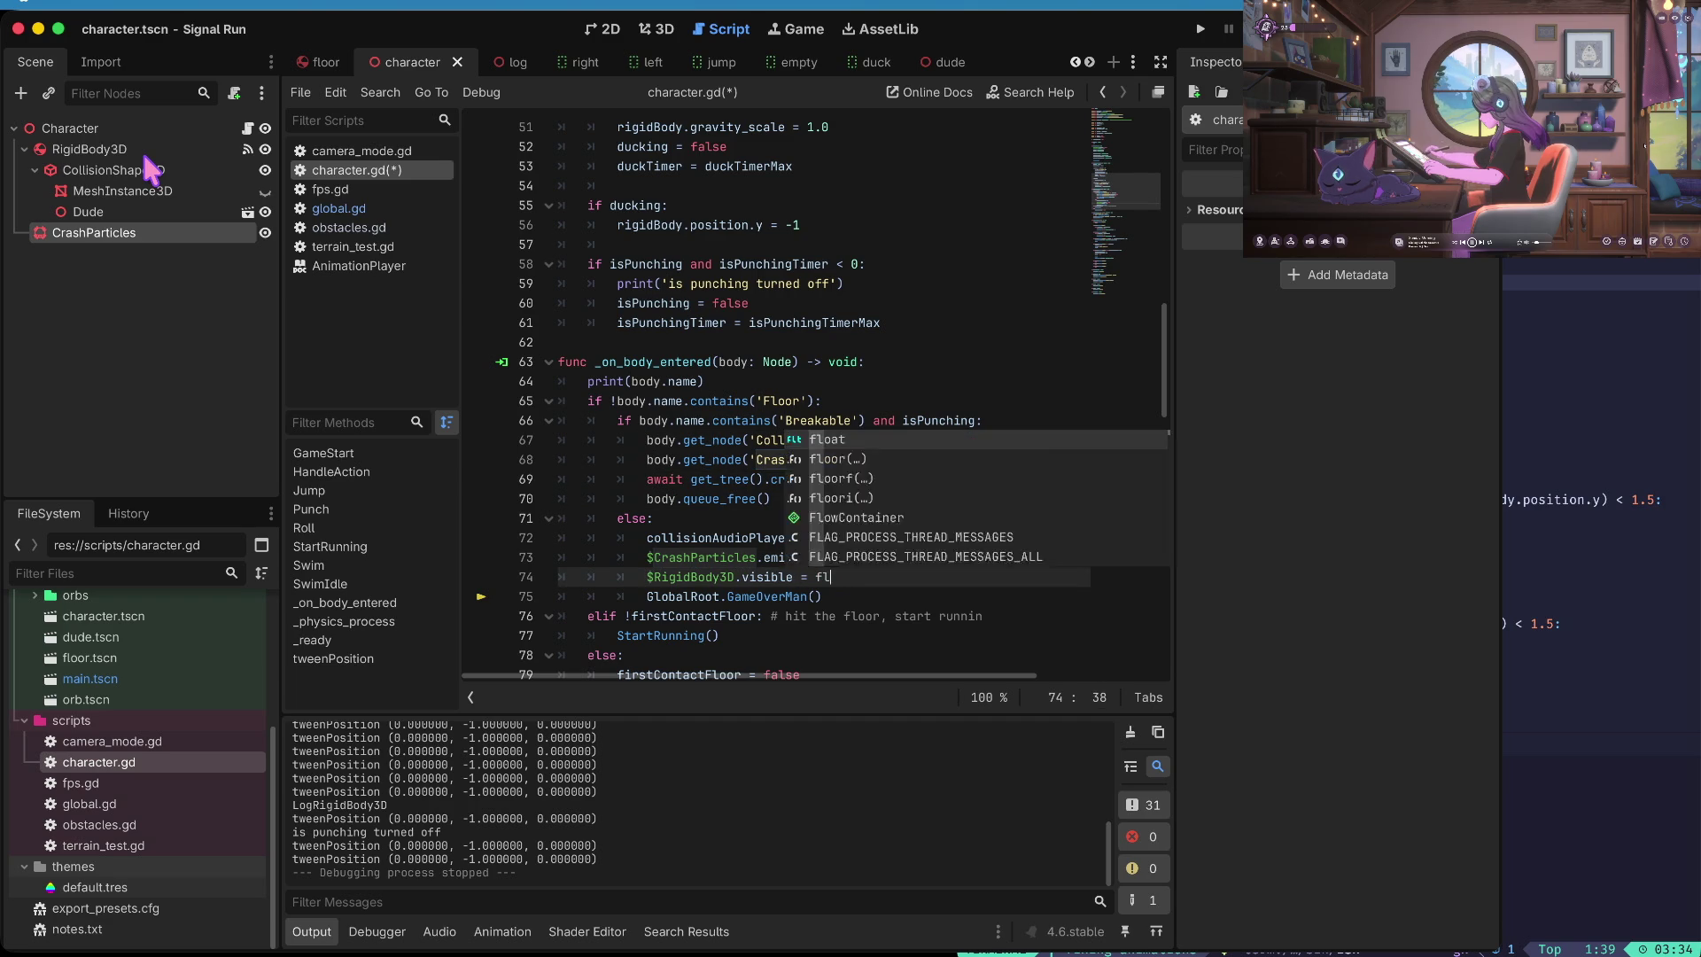
pyautogui.hotkey('alt', 'Up')
pyautogui.press('Down')
pyautogui.hotkey('ctrl', 's')
pyautogui.hotkey('ctrl', 'b')
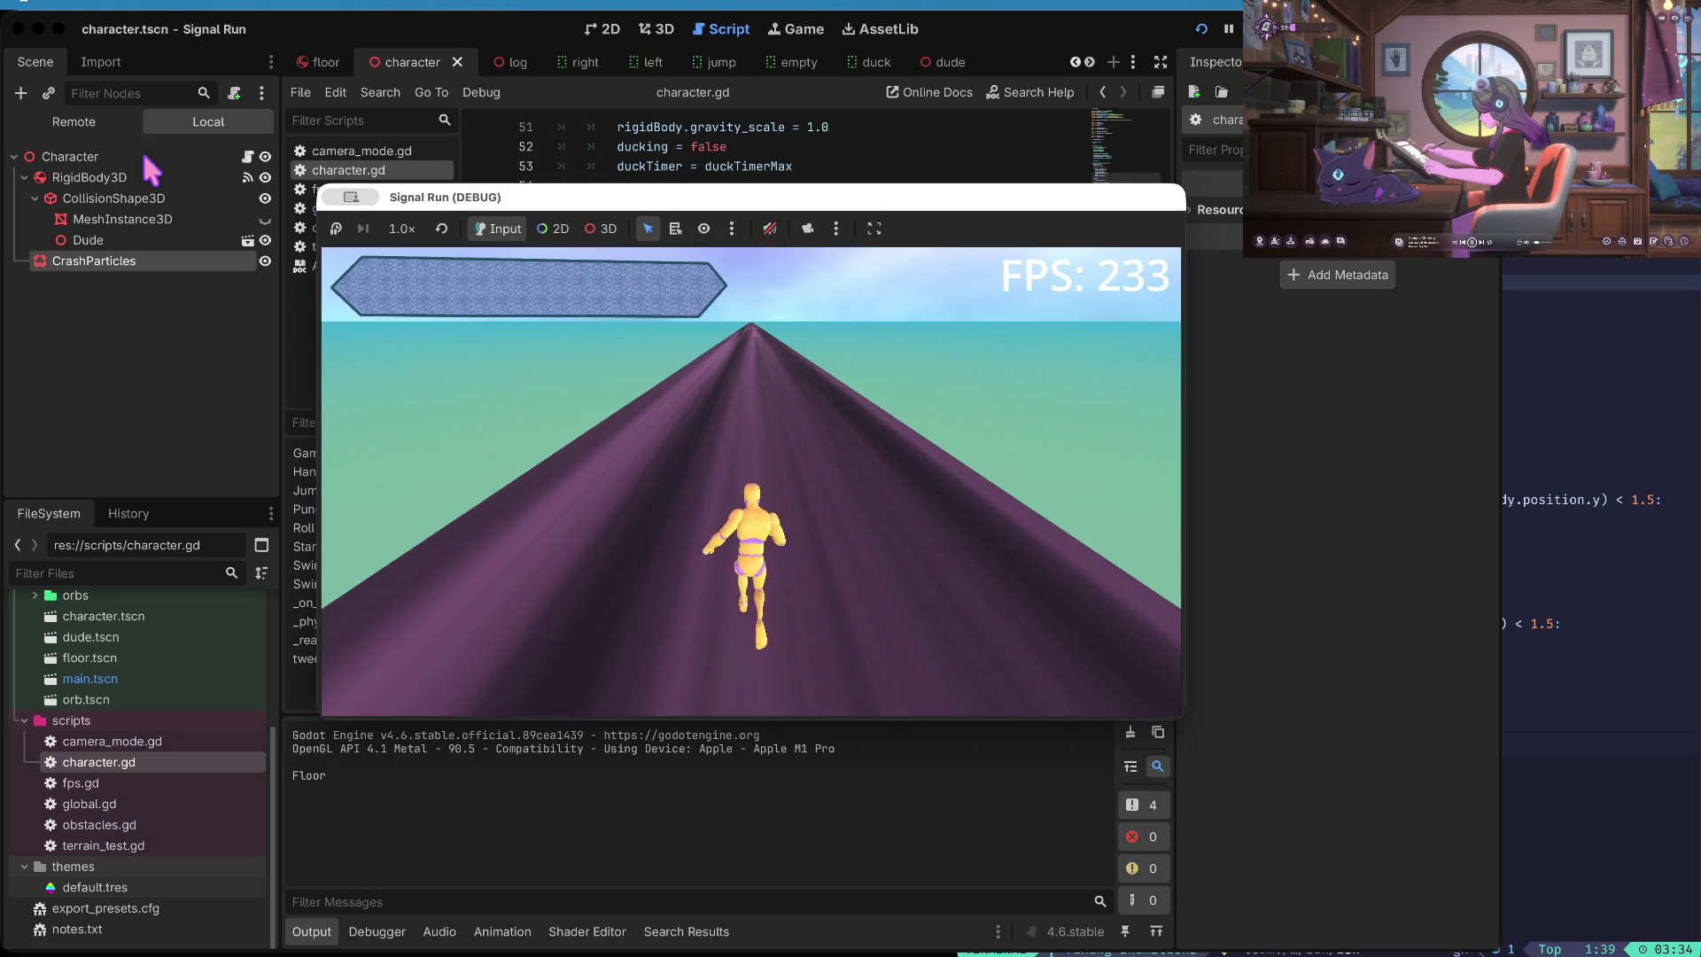
# - Playtest by punching, ducking and switching lanes, restarting after each death, then stop the game
pyautogui.press('p')
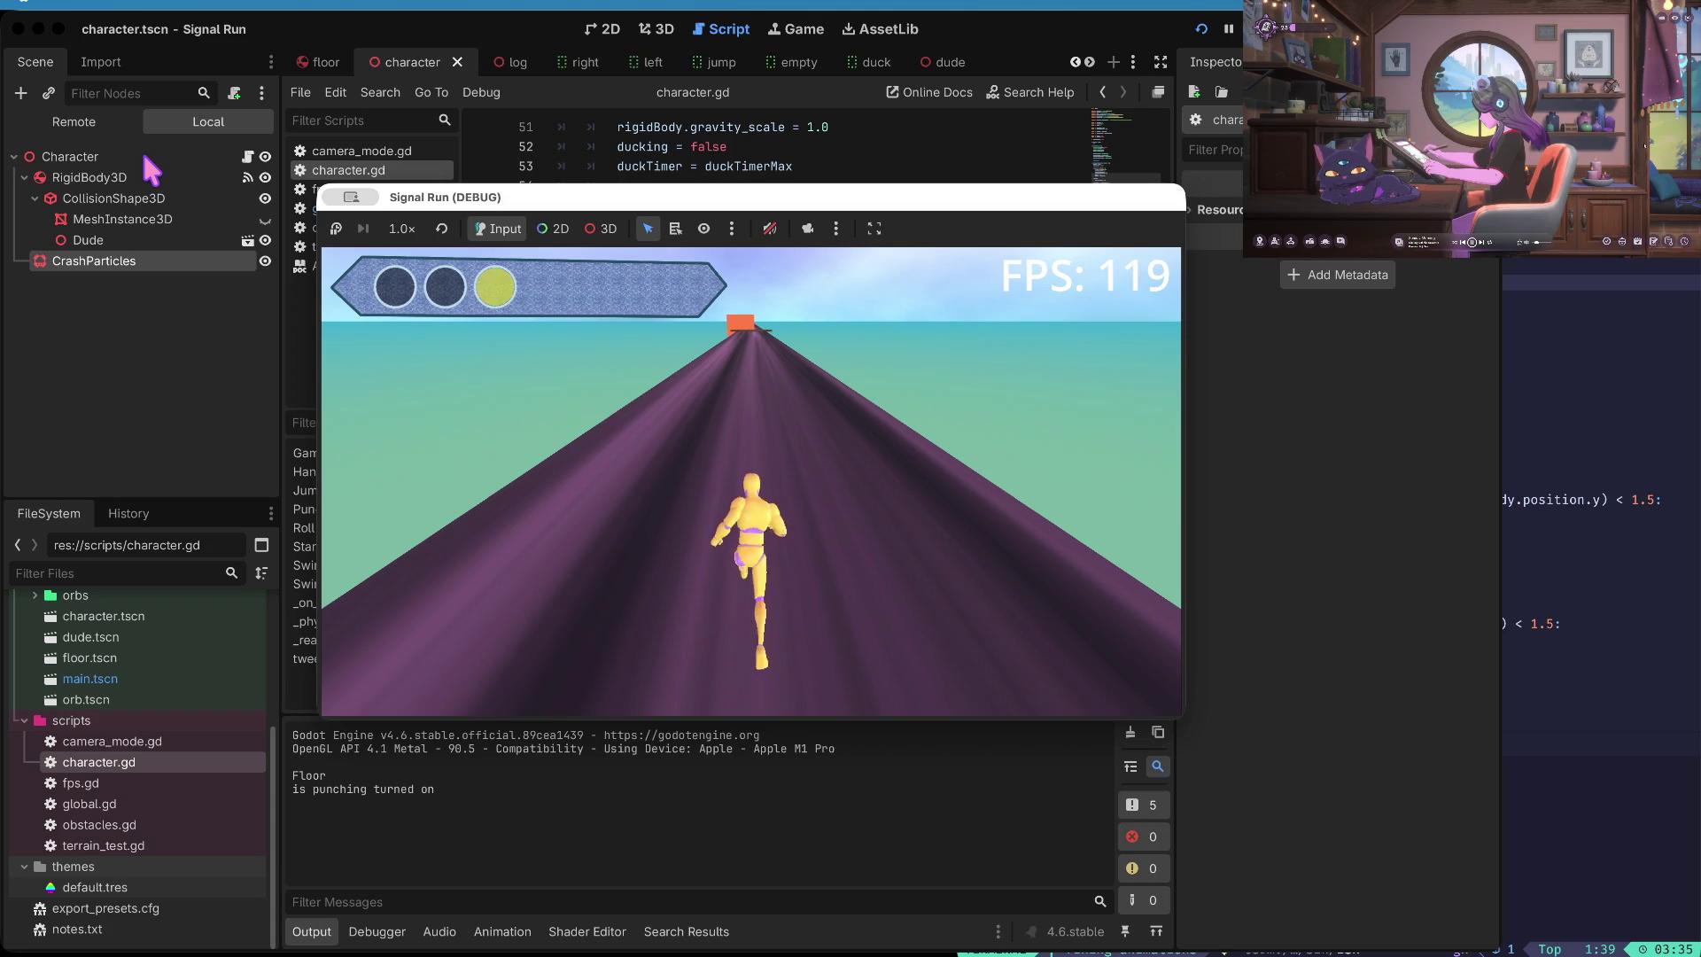
pyautogui.press('Down')
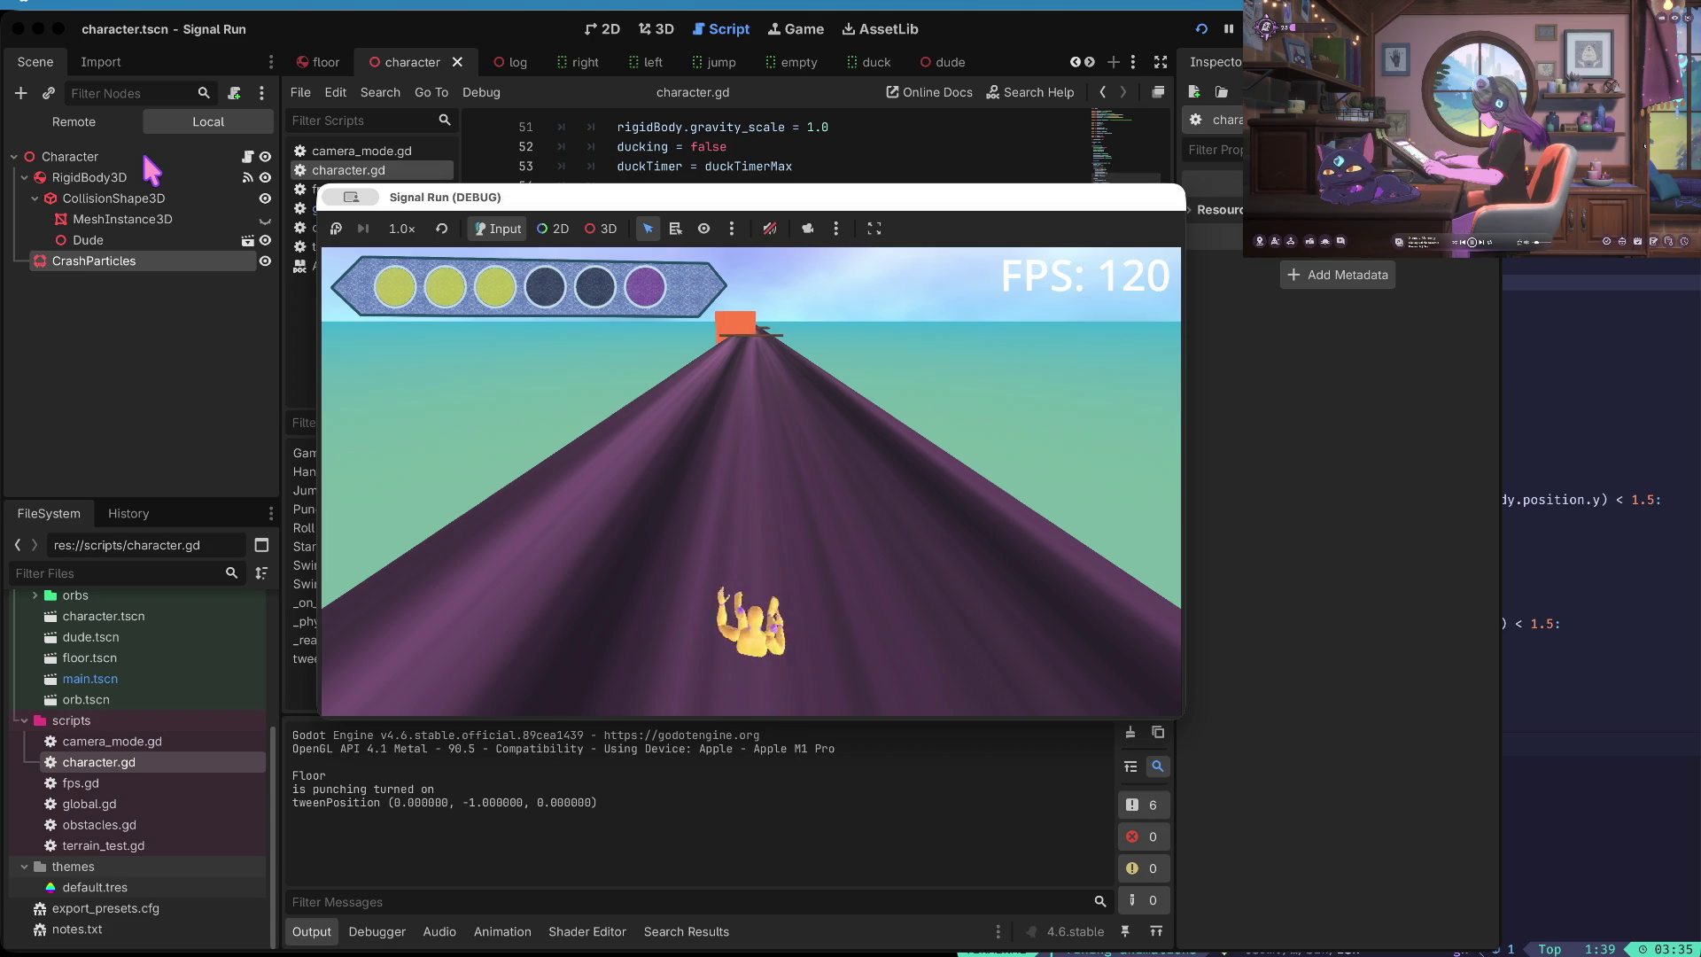
pyautogui.press('Down')
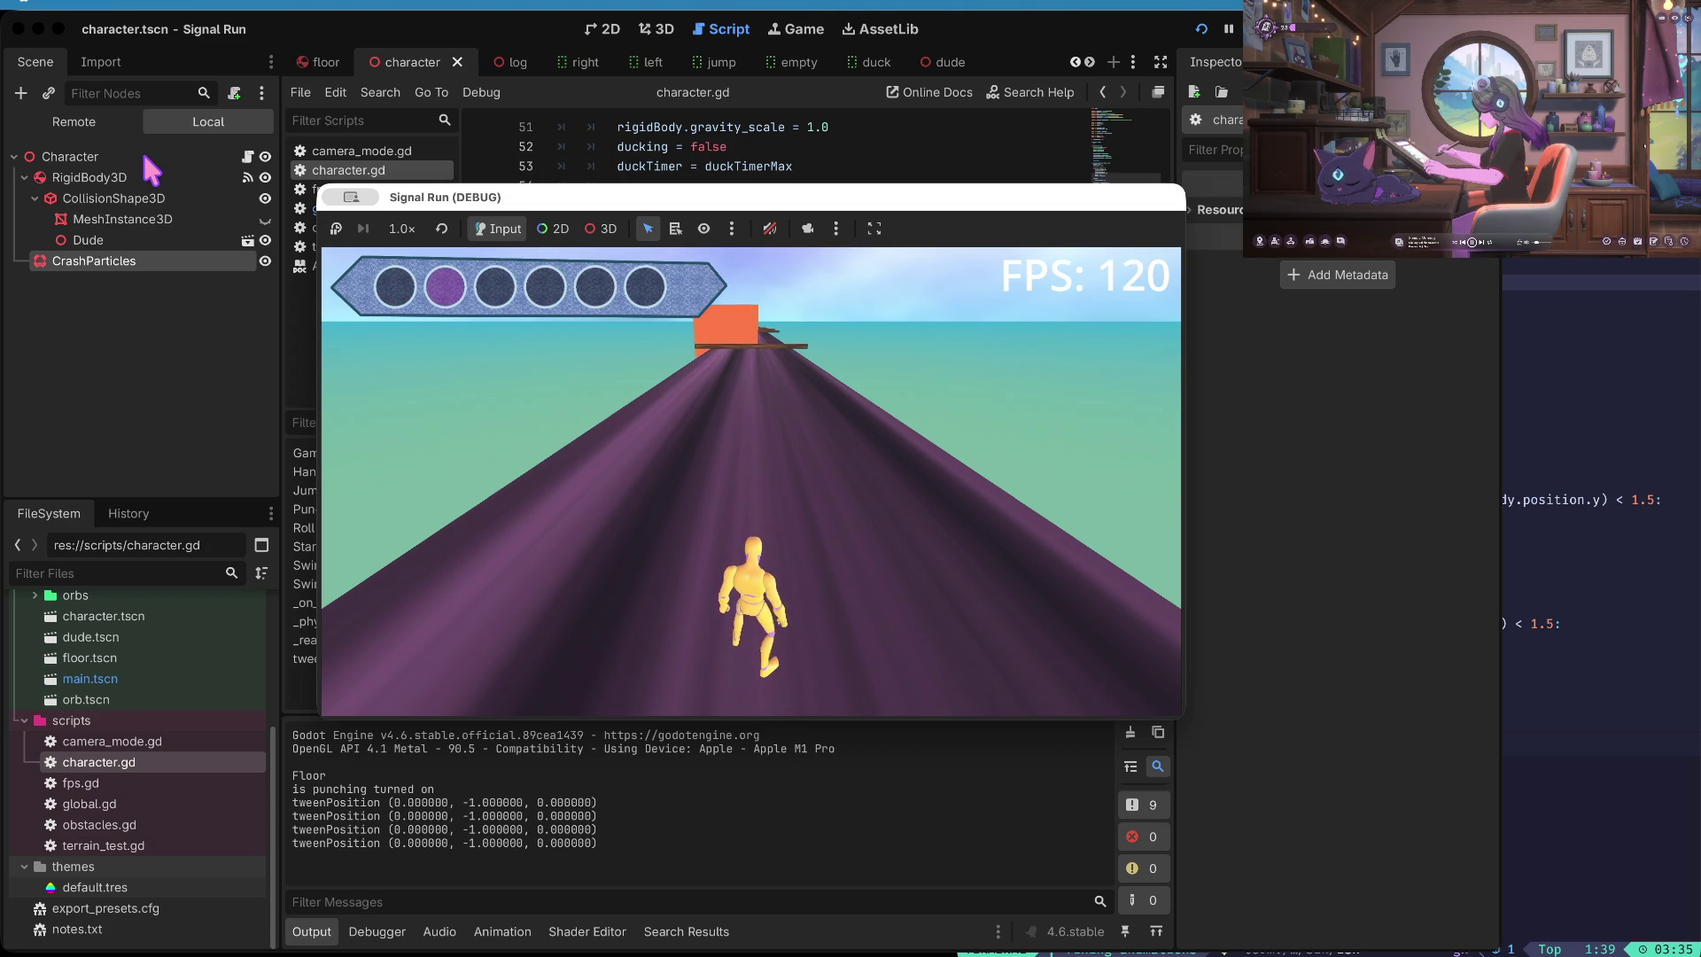
pyautogui.press('Right')
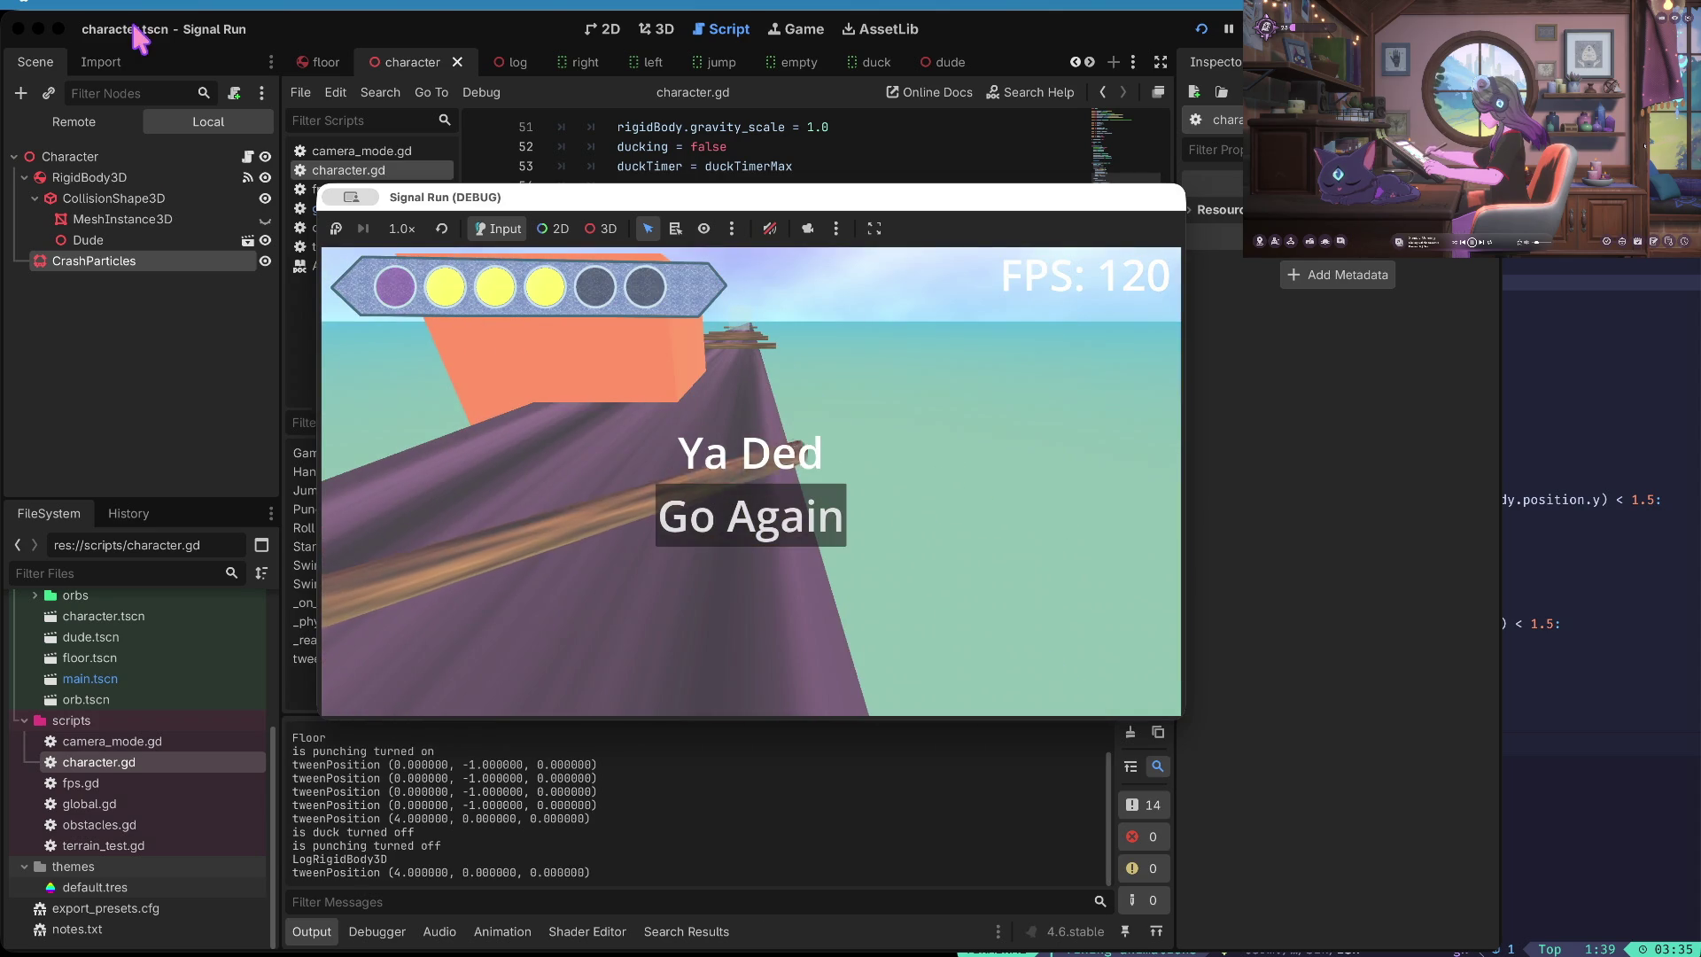
pyautogui.click(788, 518)
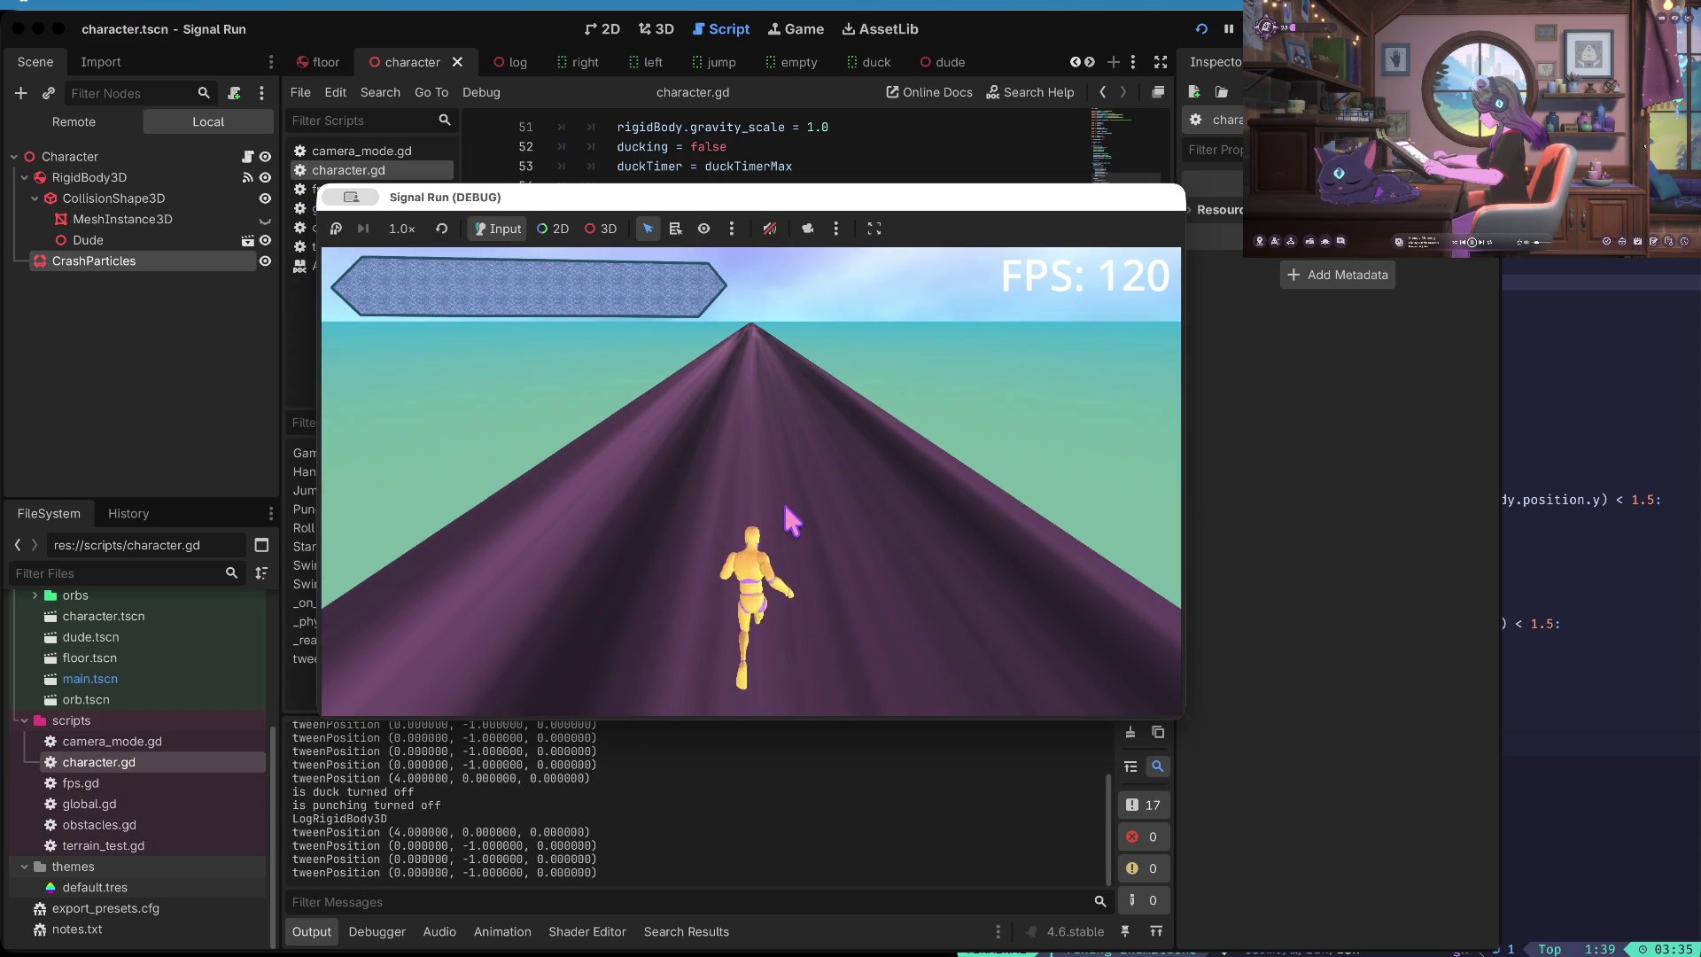
pyautogui.click(785, 507)
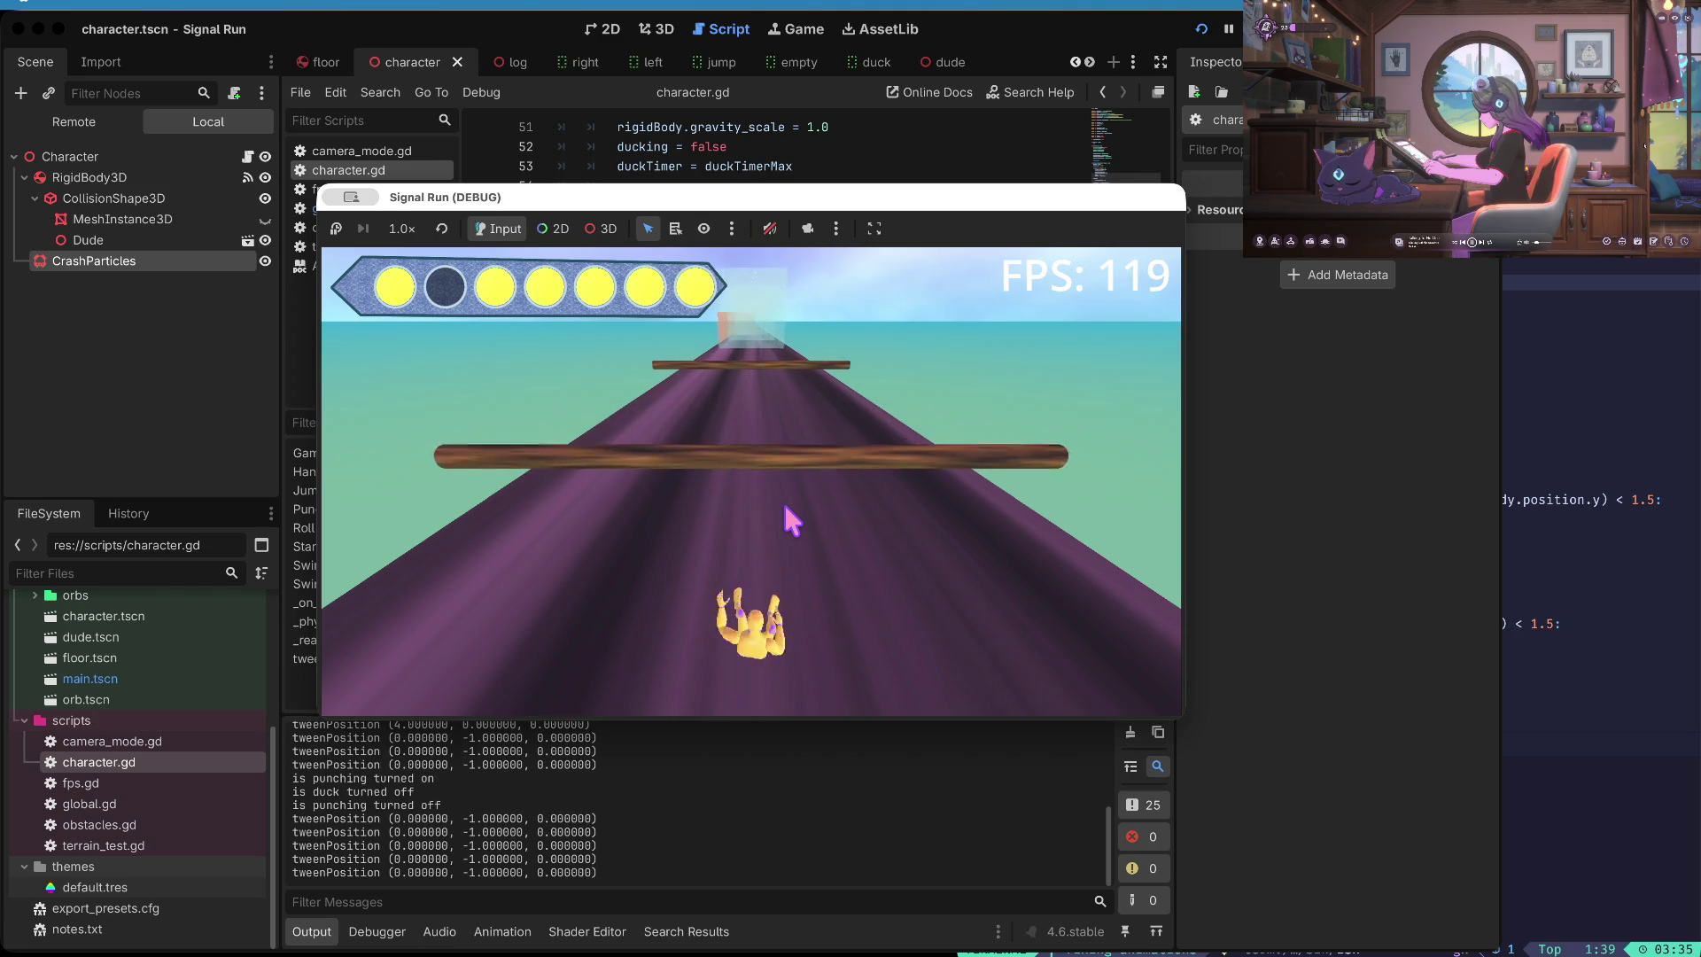
pyautogui.click(785, 508)
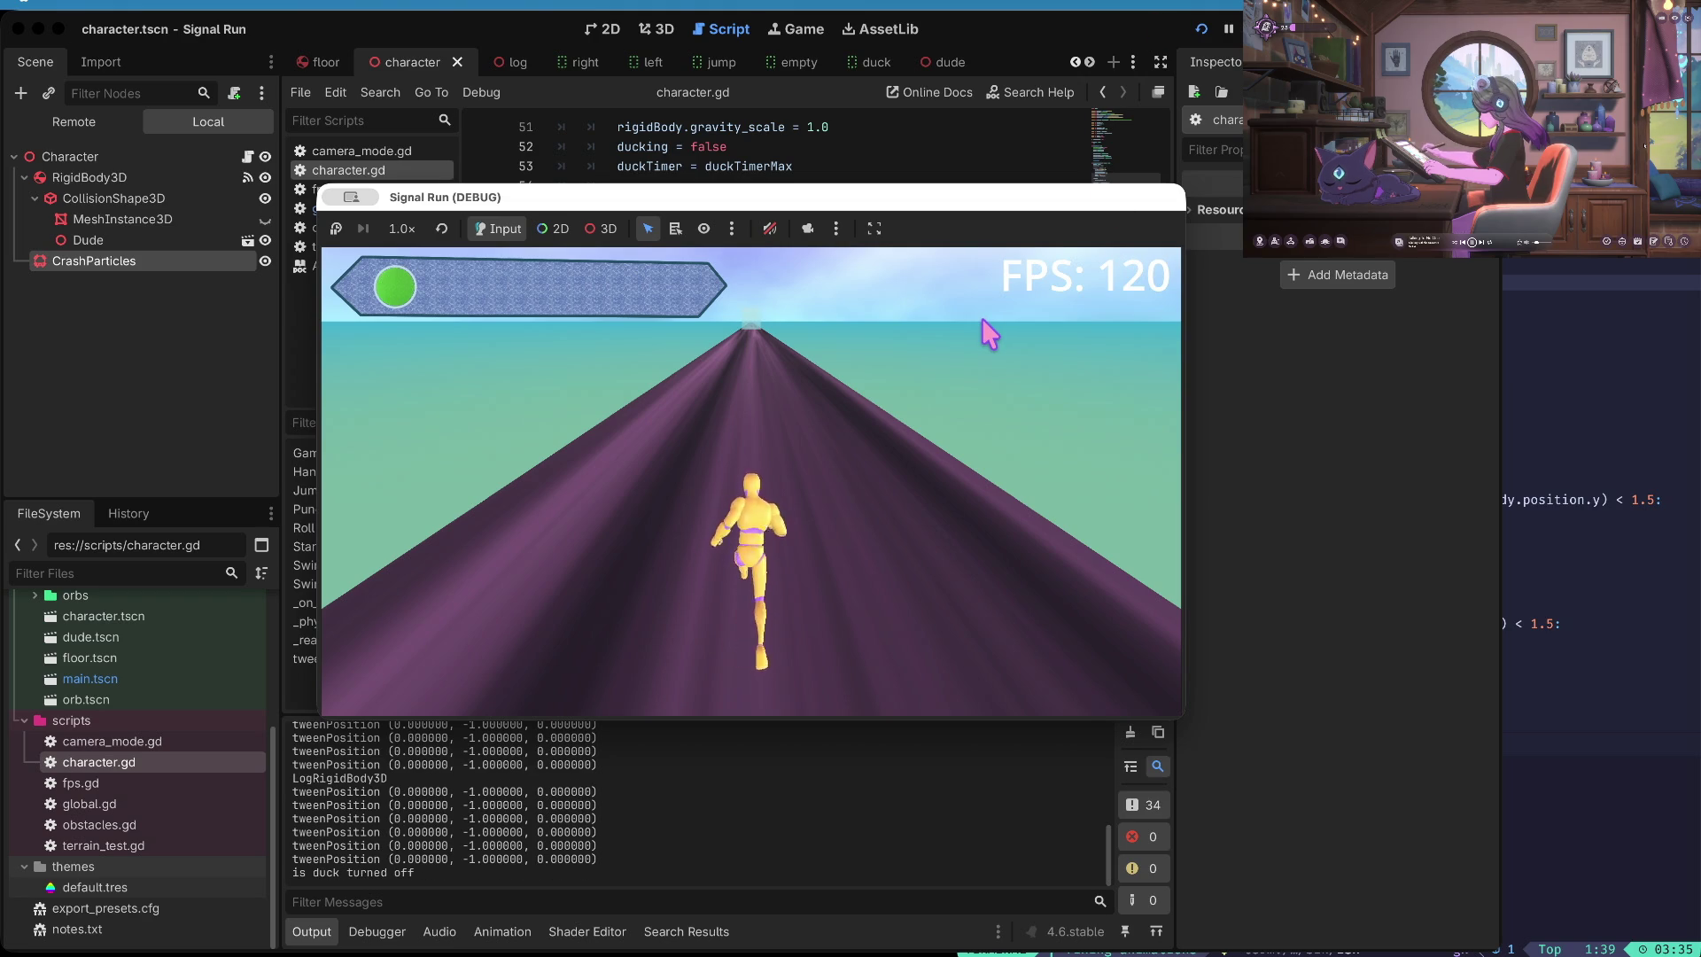
pyautogui.press('space')
pyautogui.press('space')
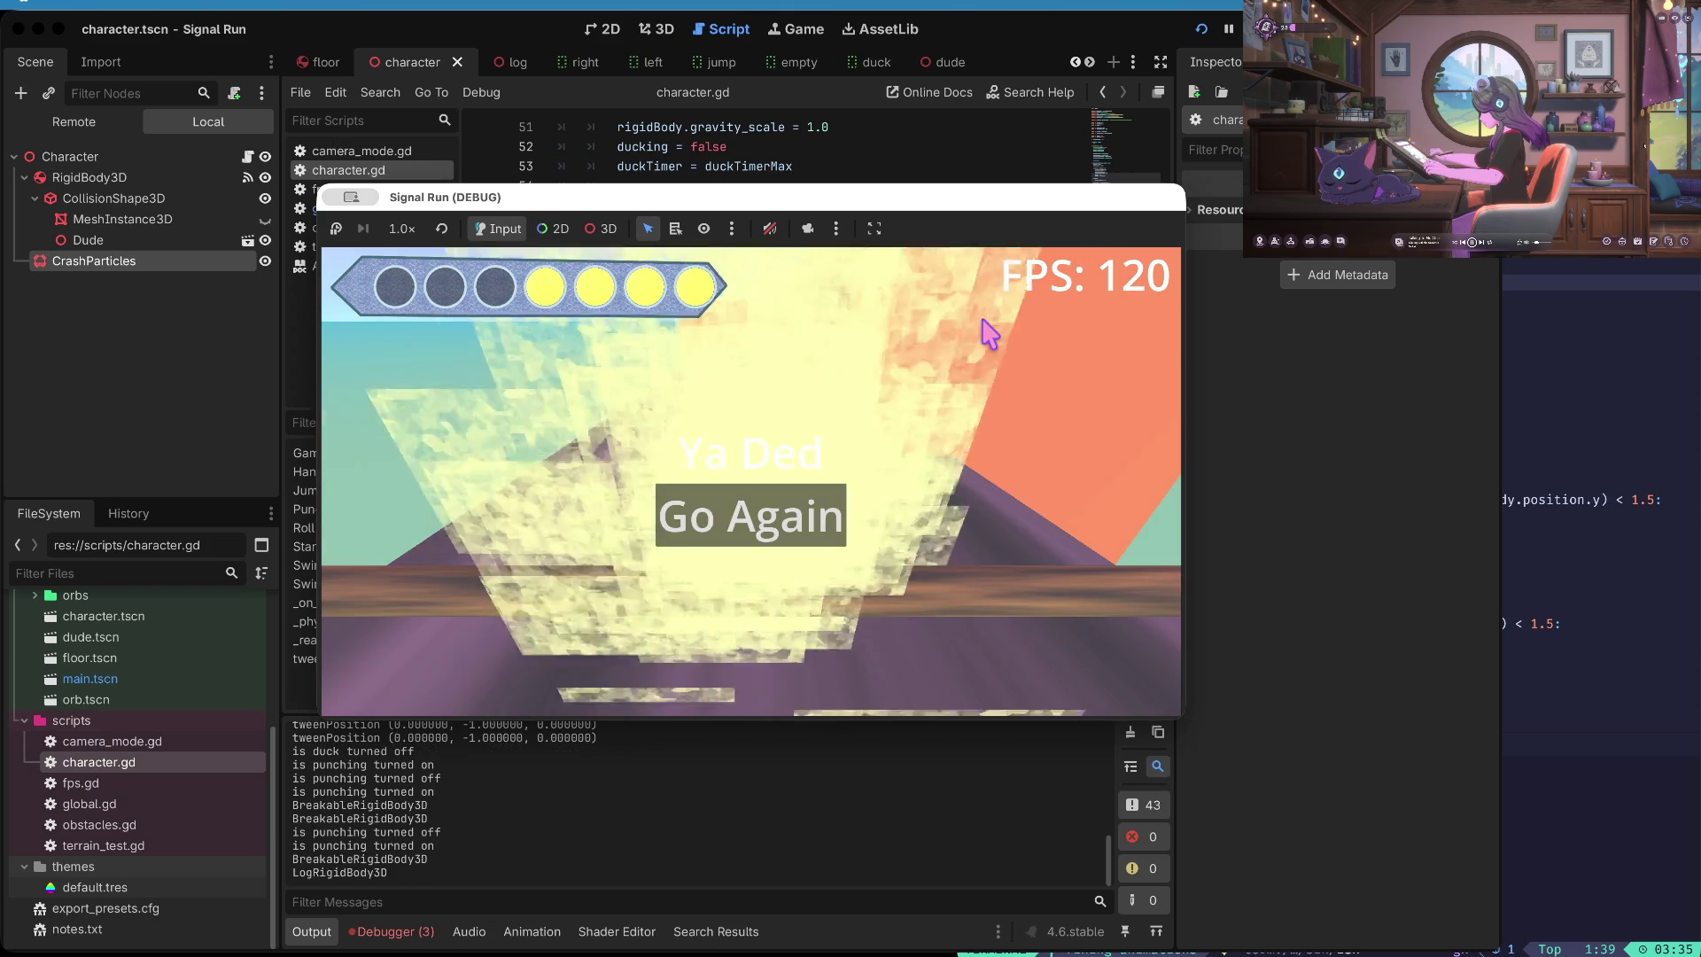
pyautogui.press('super+period')
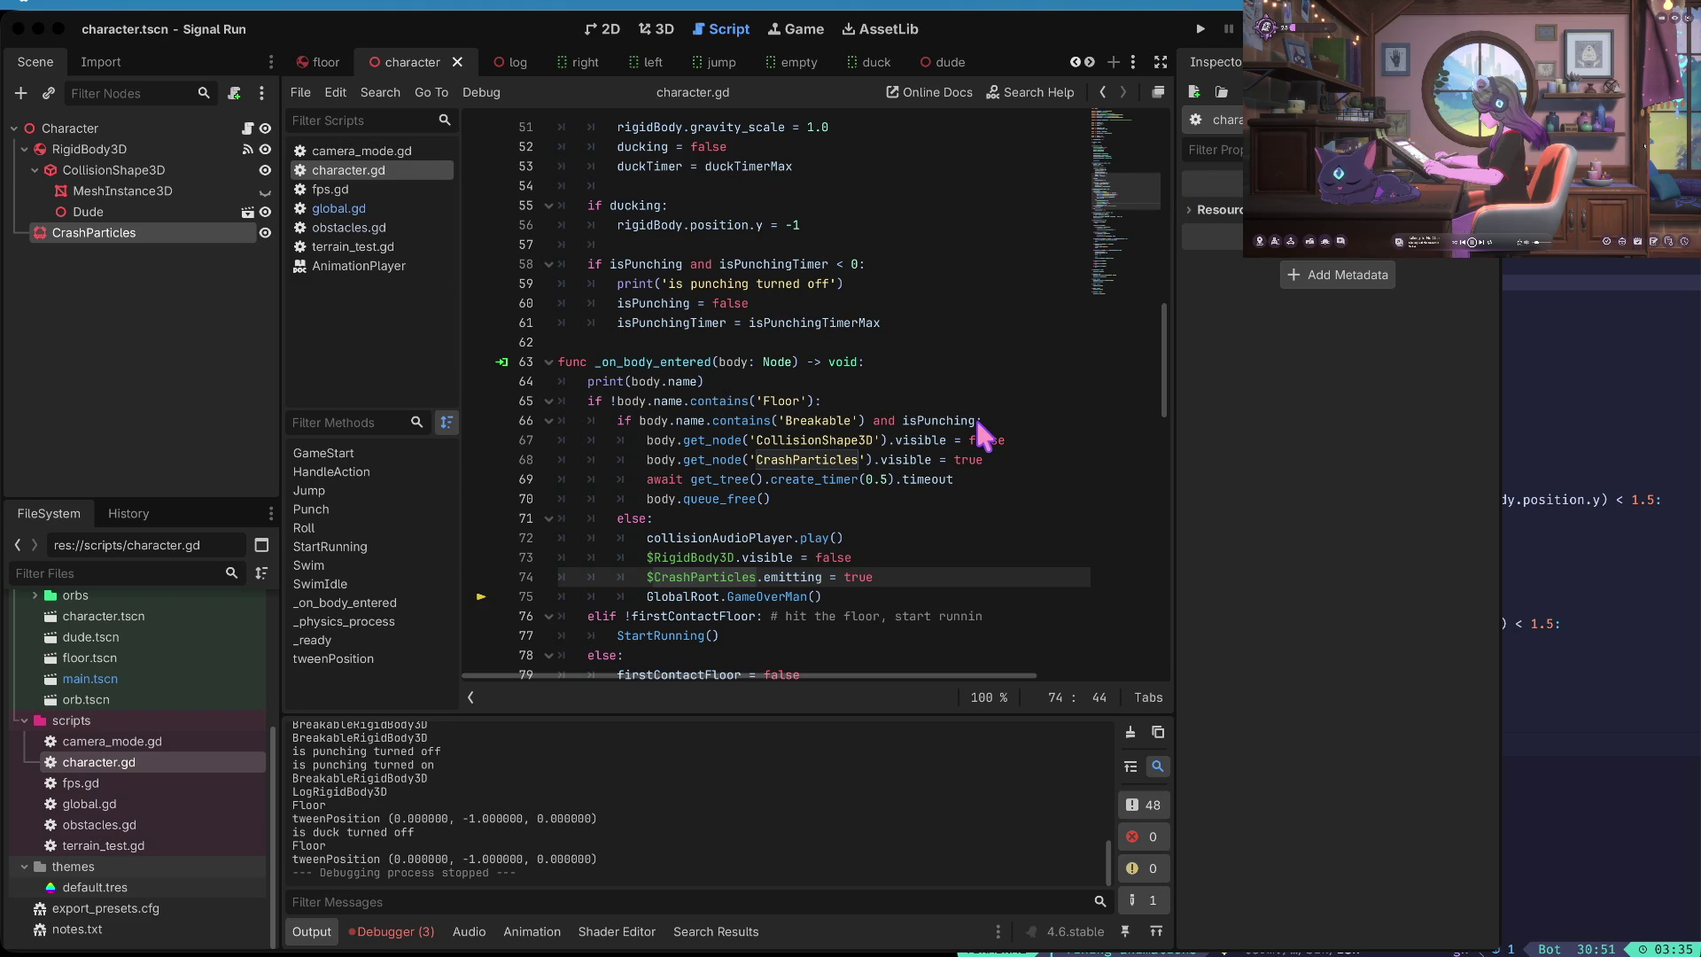
pyautogui.write('git commit -m "')
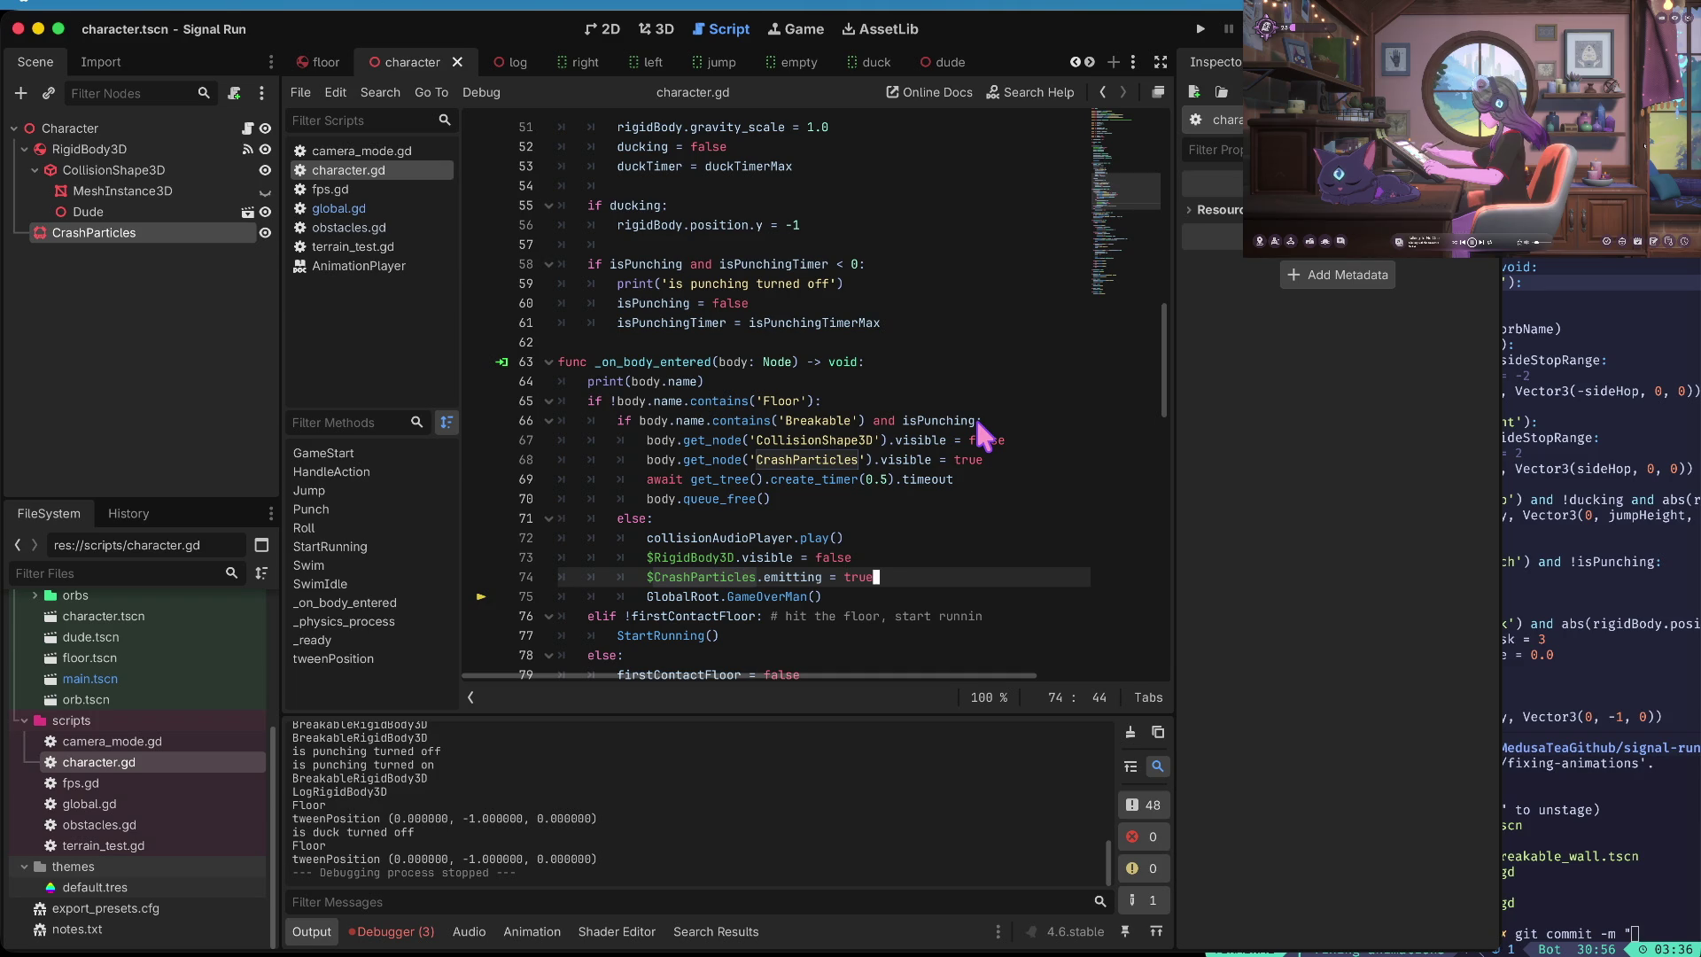
pyautogui.press('super+Tab')
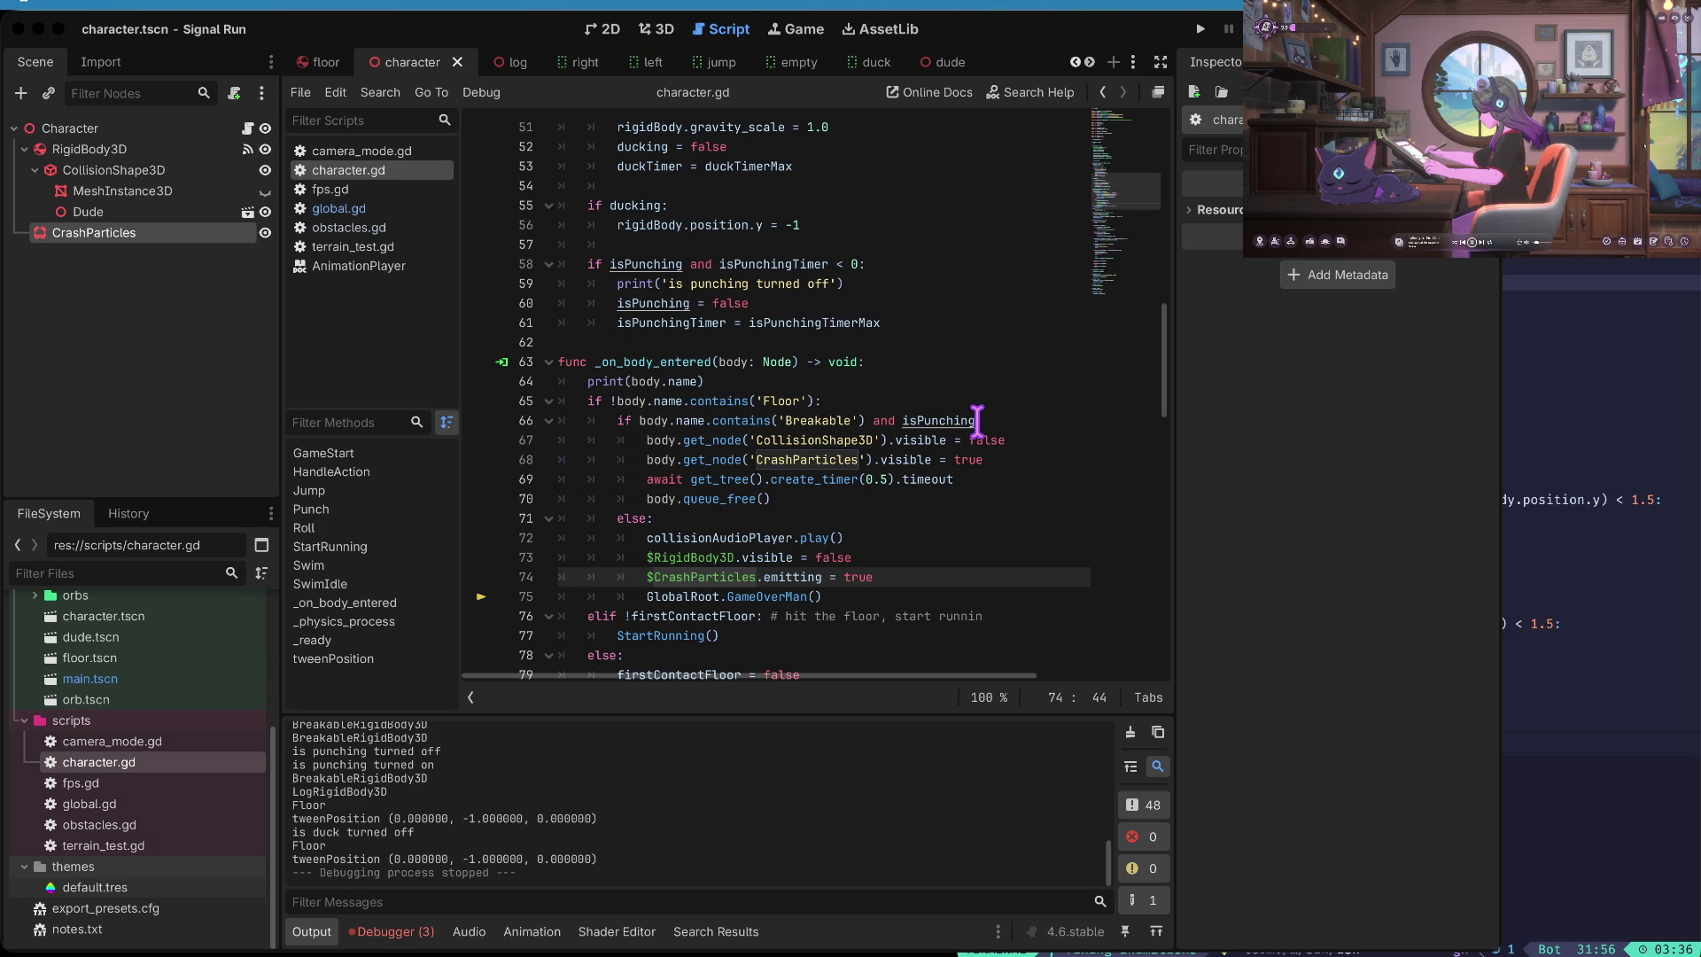
pyautogui.write('with stuff"')
pyautogui.press('Up')
pyautogui.press('Up')
pyautogui.press('Up')
pyautogui.press('g')
pyautogui.press('g')
pyautogui.moveTo(1126, 616); pyautogui.dragTo(891, 485)
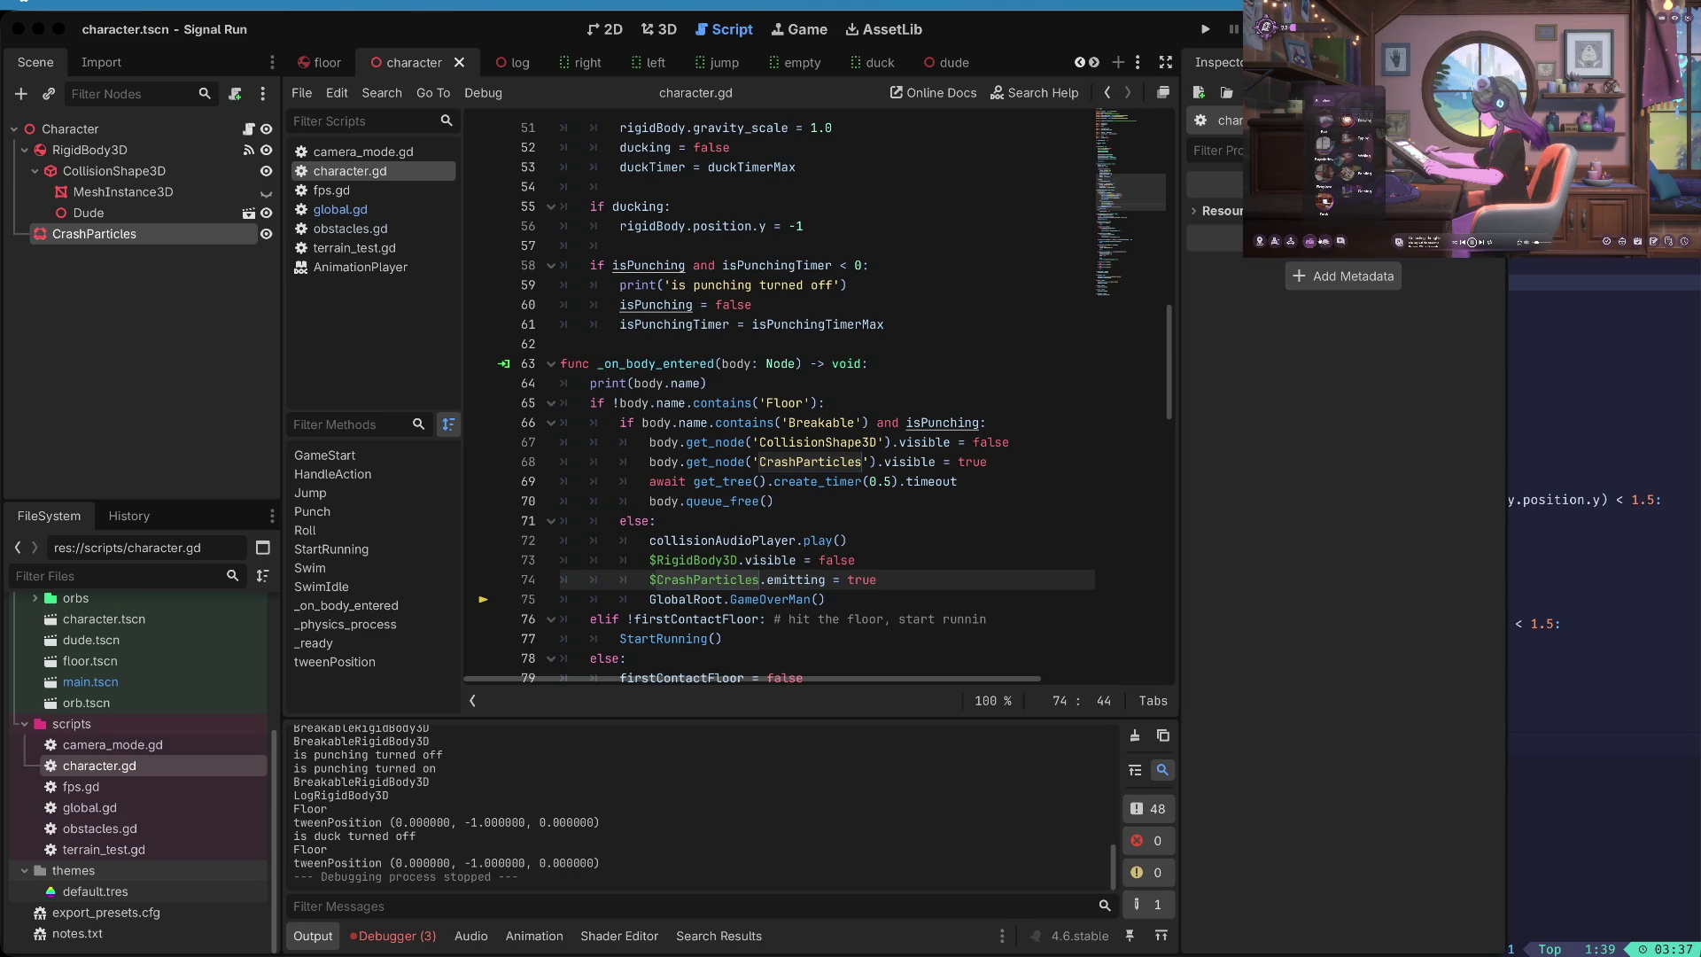
pyautogui.click(1349, 170)
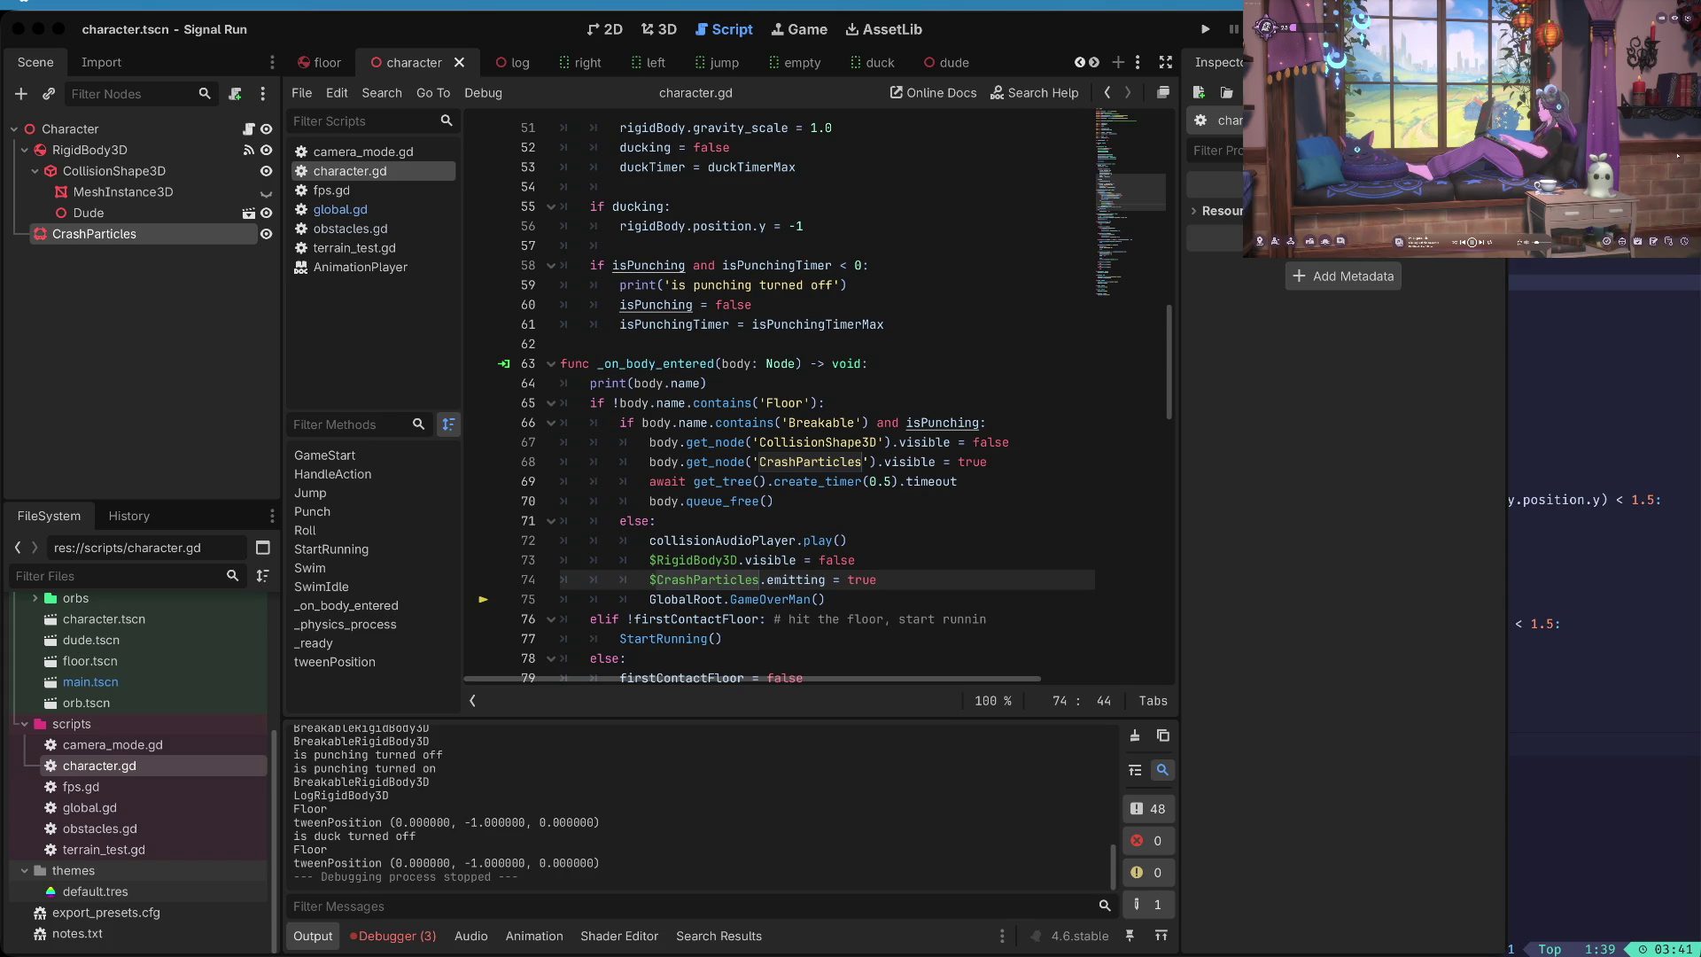
pyautogui.click(1290, 793)
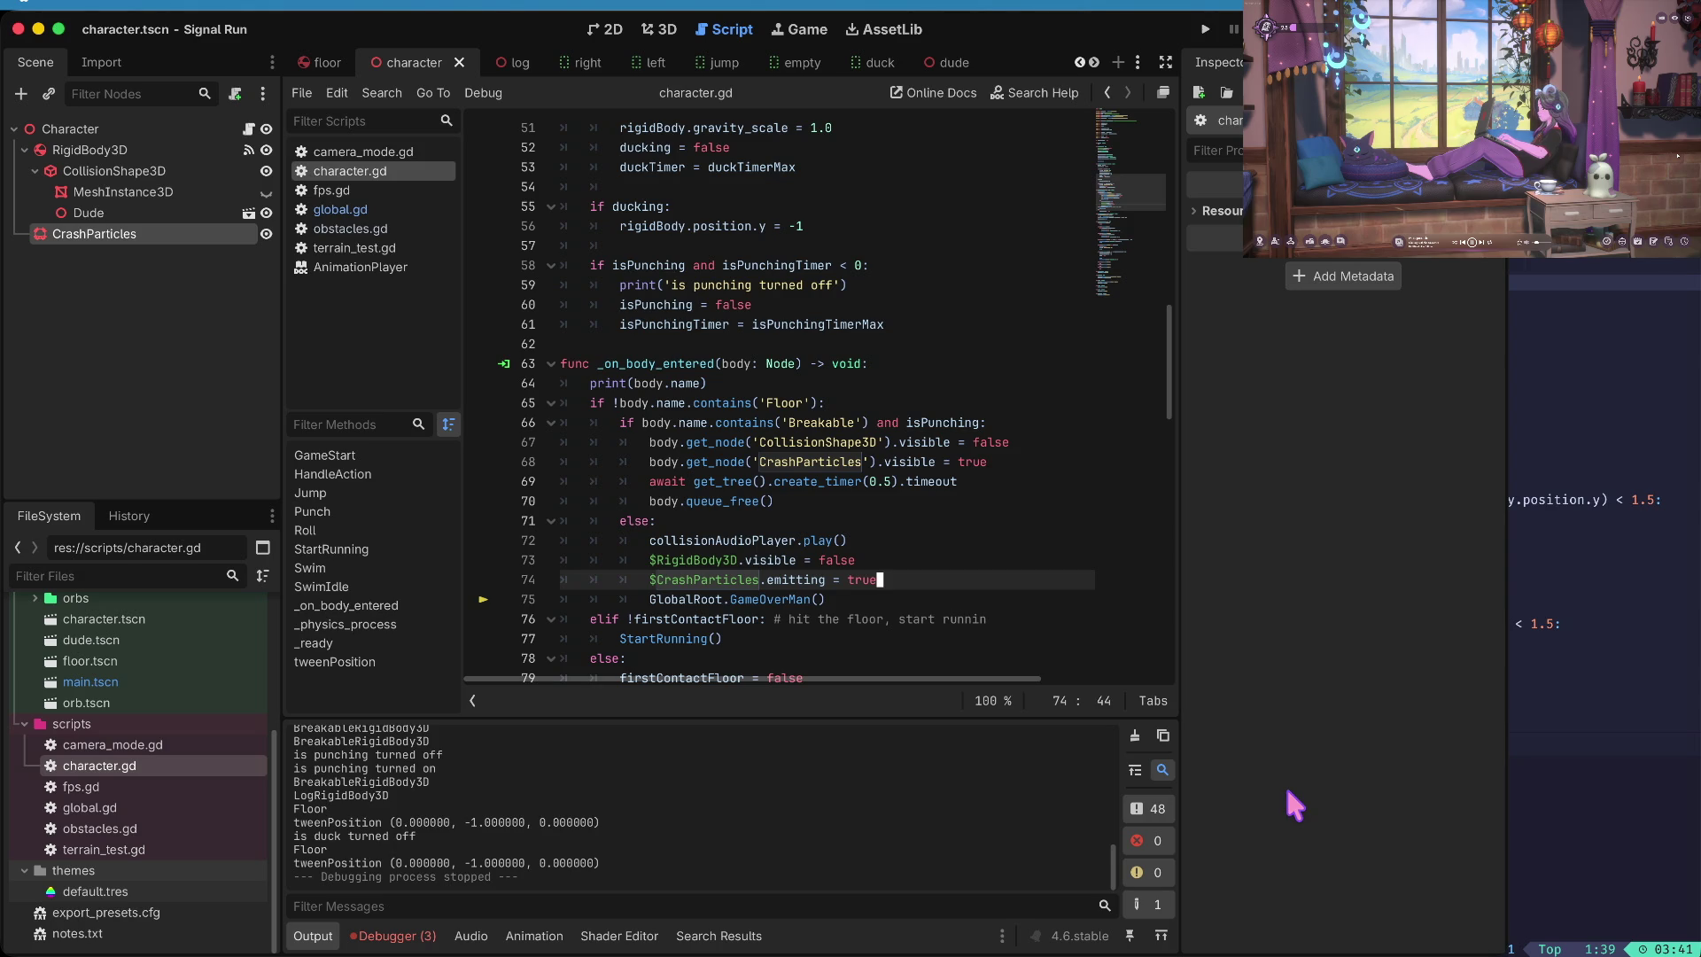
# - Run Signal Run, steer right into the orange wall, then stop the game
pyautogui.press('super+b')
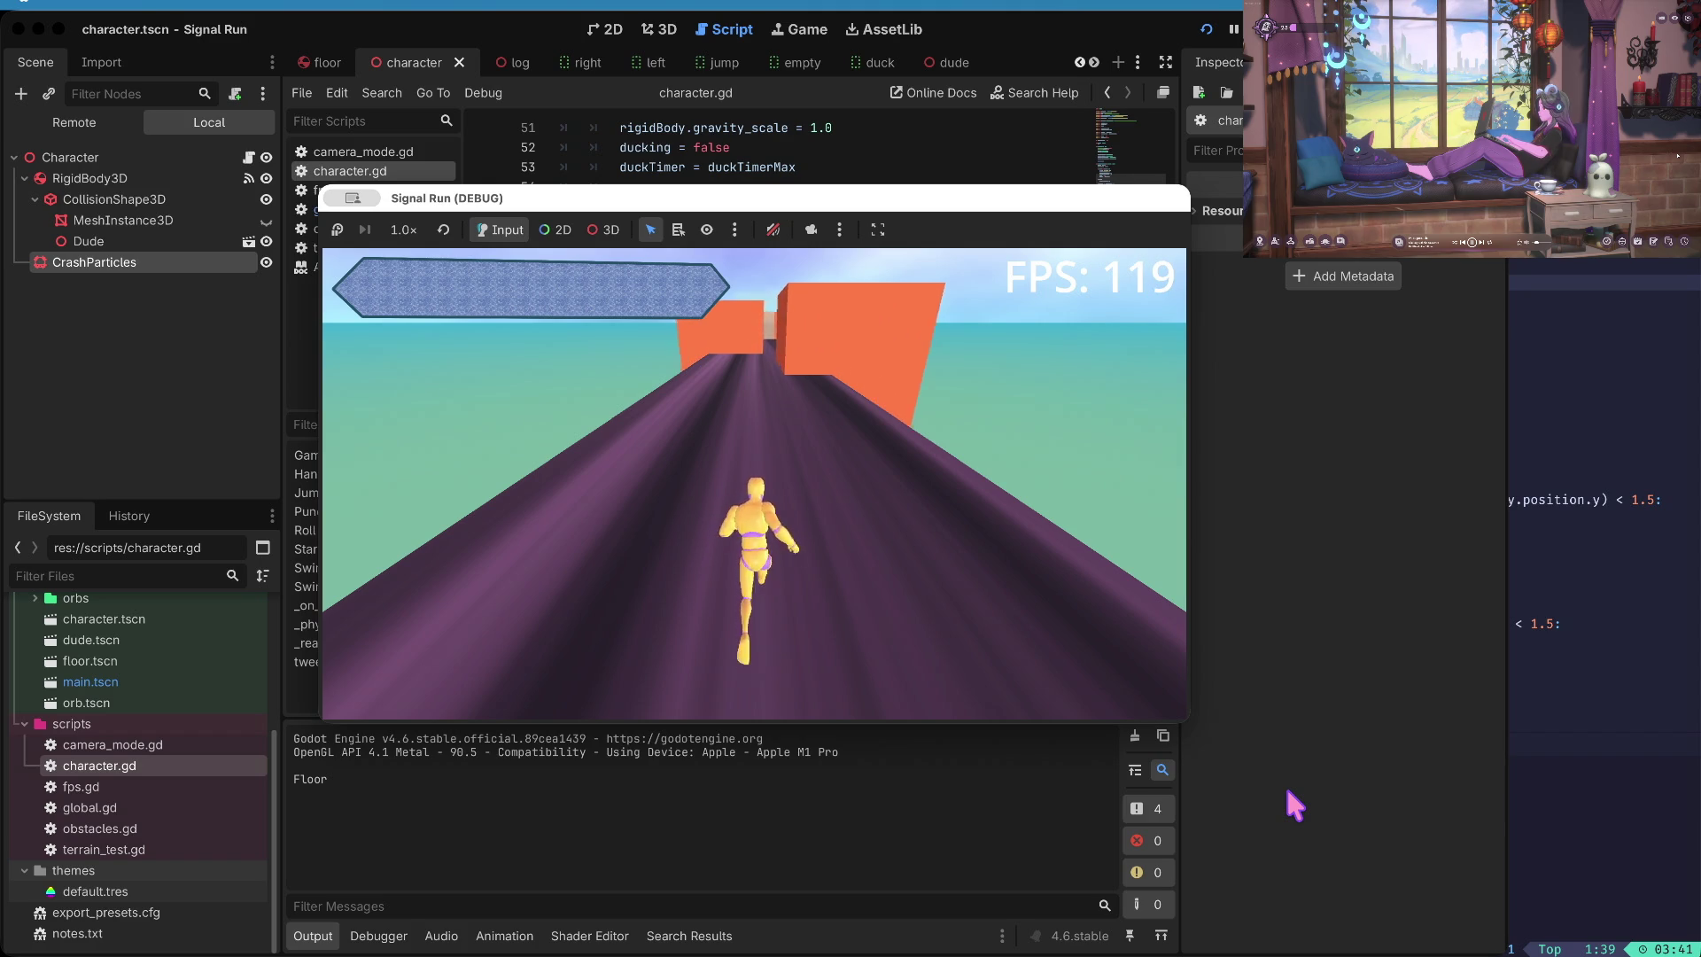
pyautogui.press('Right')
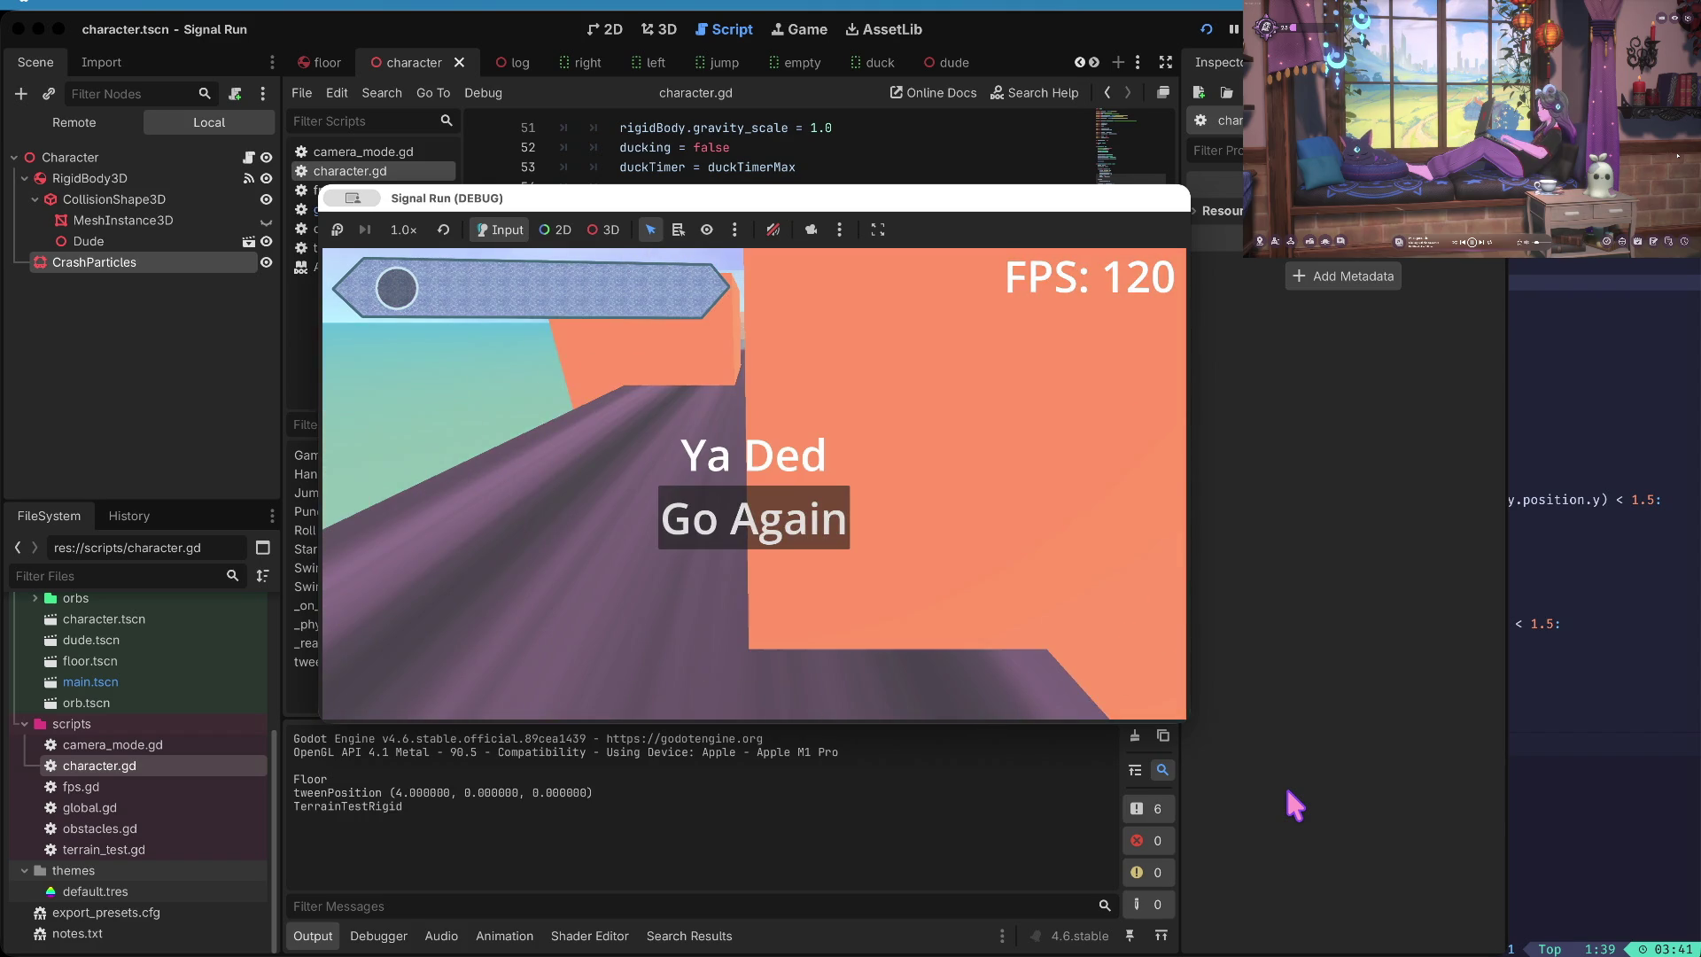
pyautogui.press('super+q')
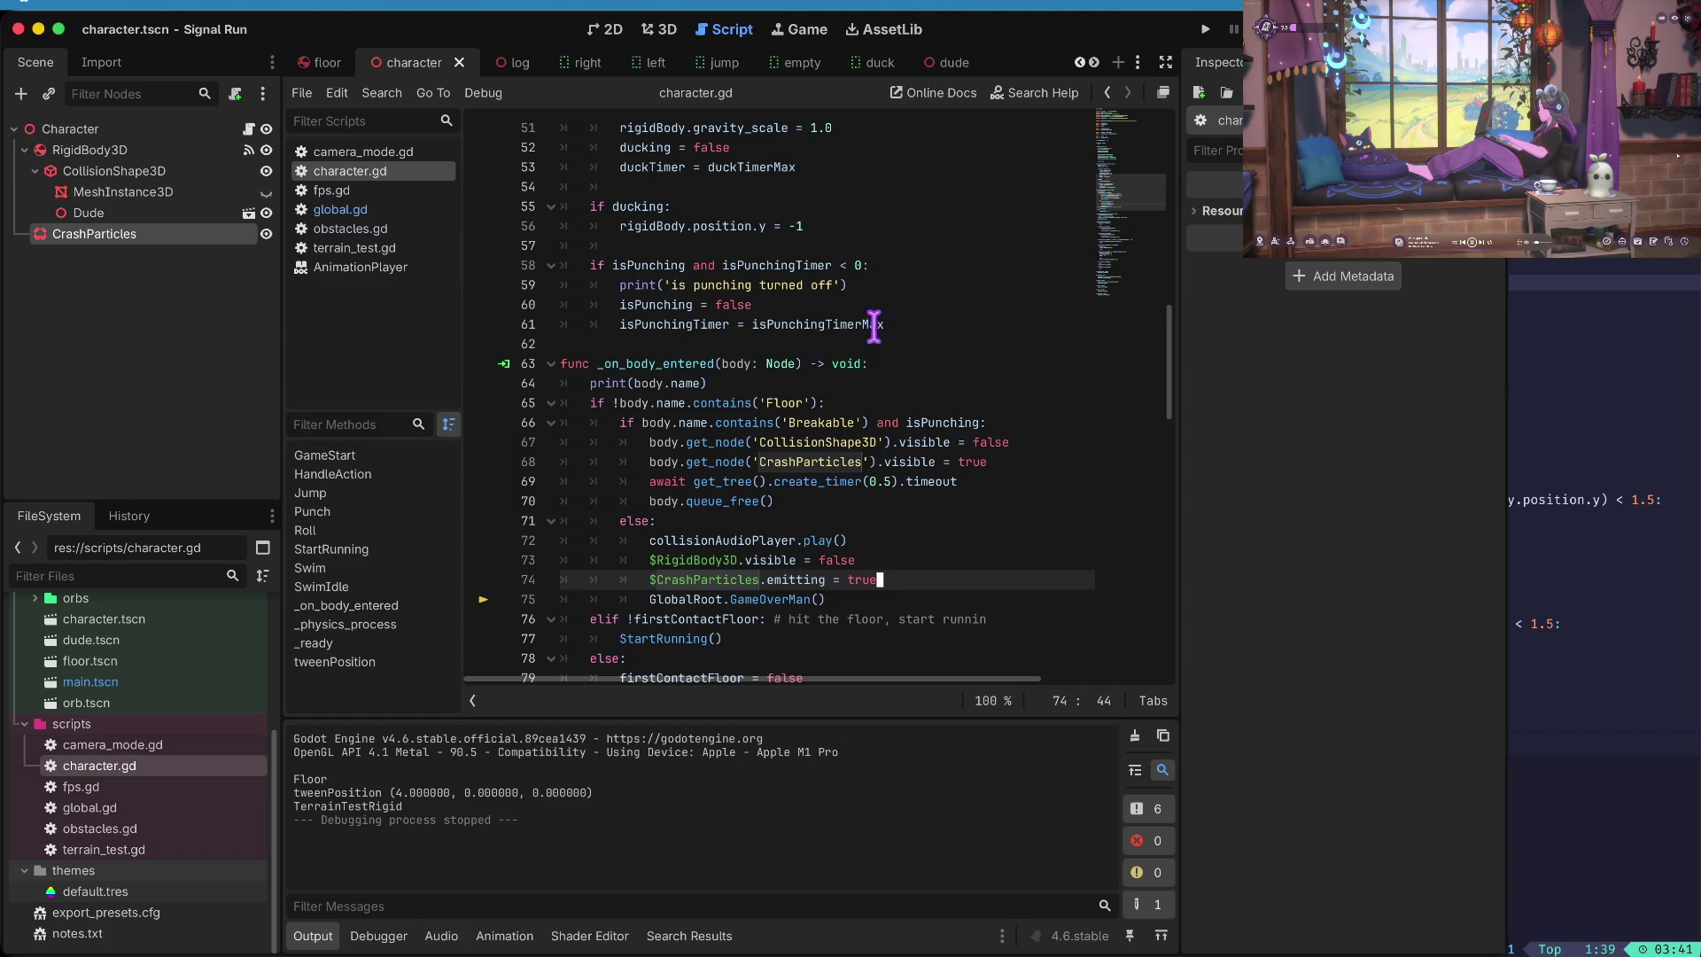
# - Scroll through the script and place the cursor at the end of line 64
pyautogui.scroll(-2, 865, 349)
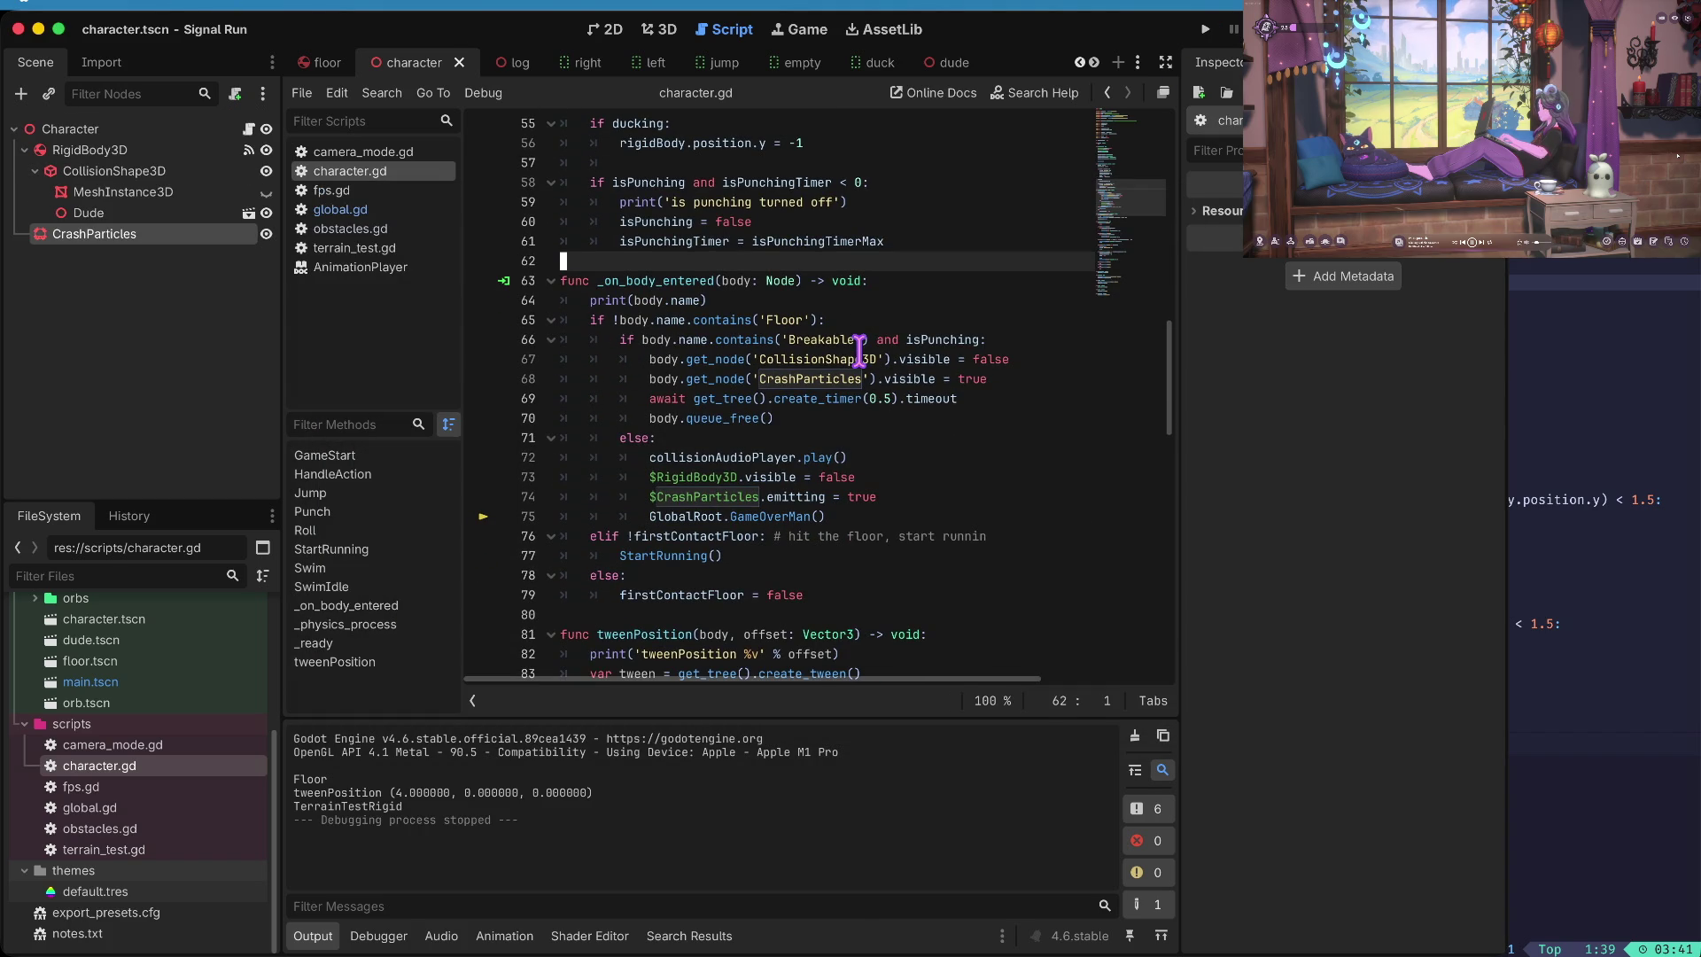
pyautogui.scroll(-4, 860, 351)
pyautogui.scroll(4, 859, 351)
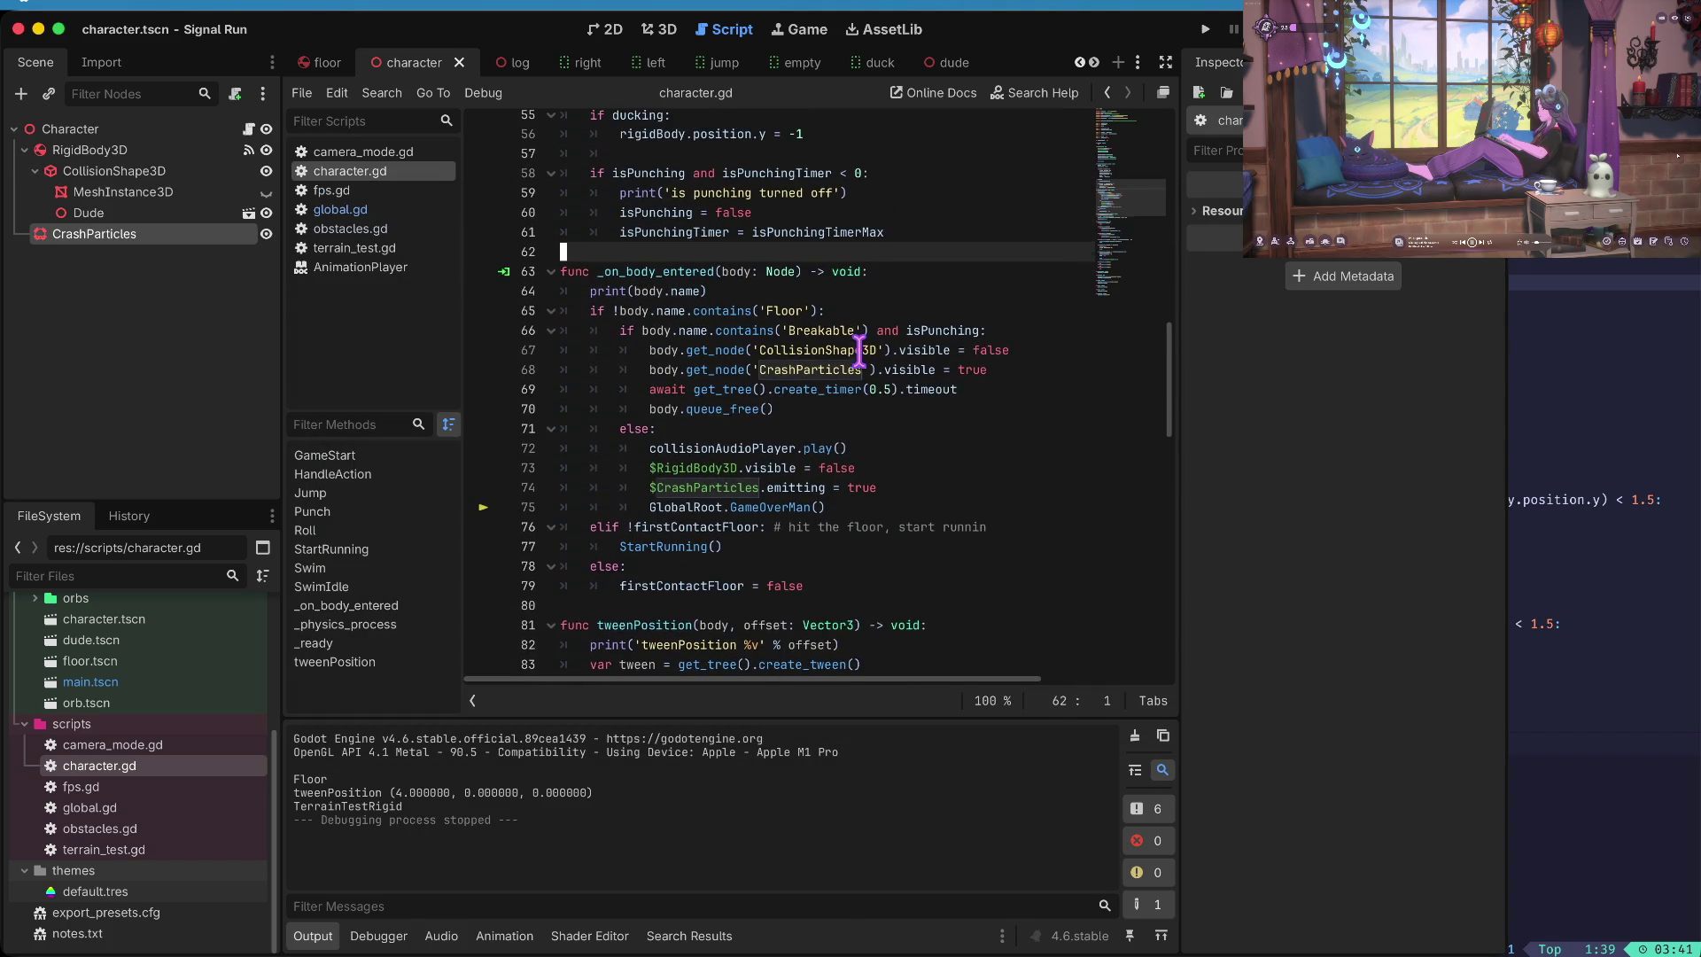
pyautogui.click(702, 291)
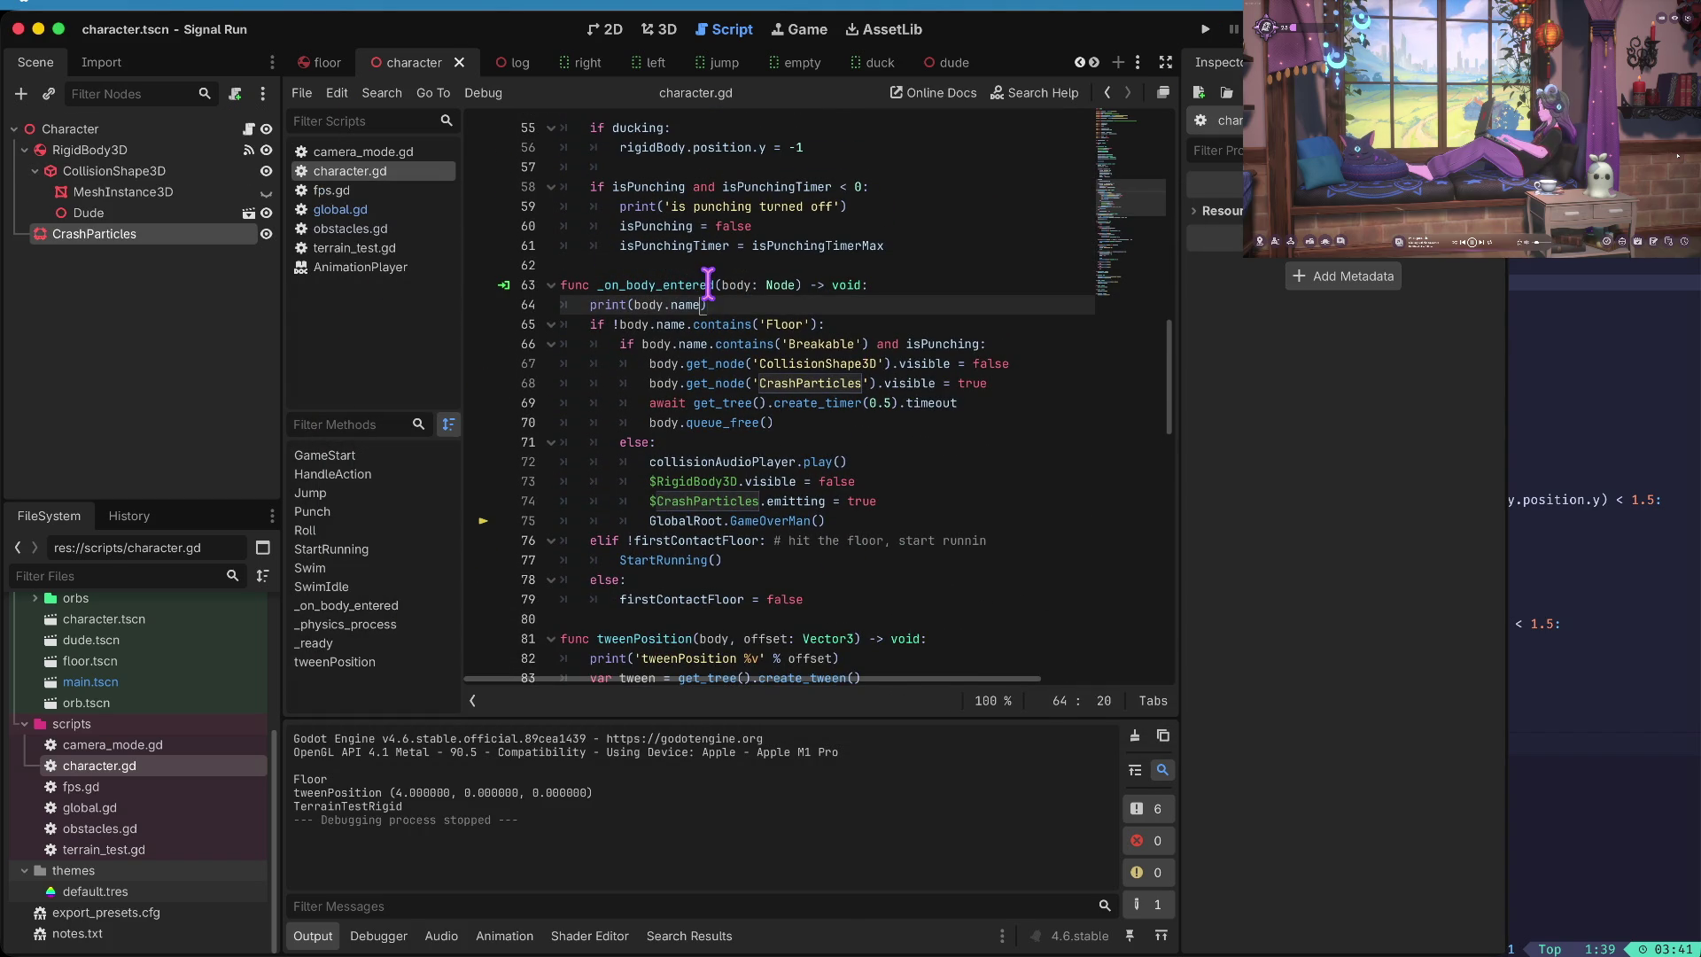
pyautogui.scroll(15, 709, 283)
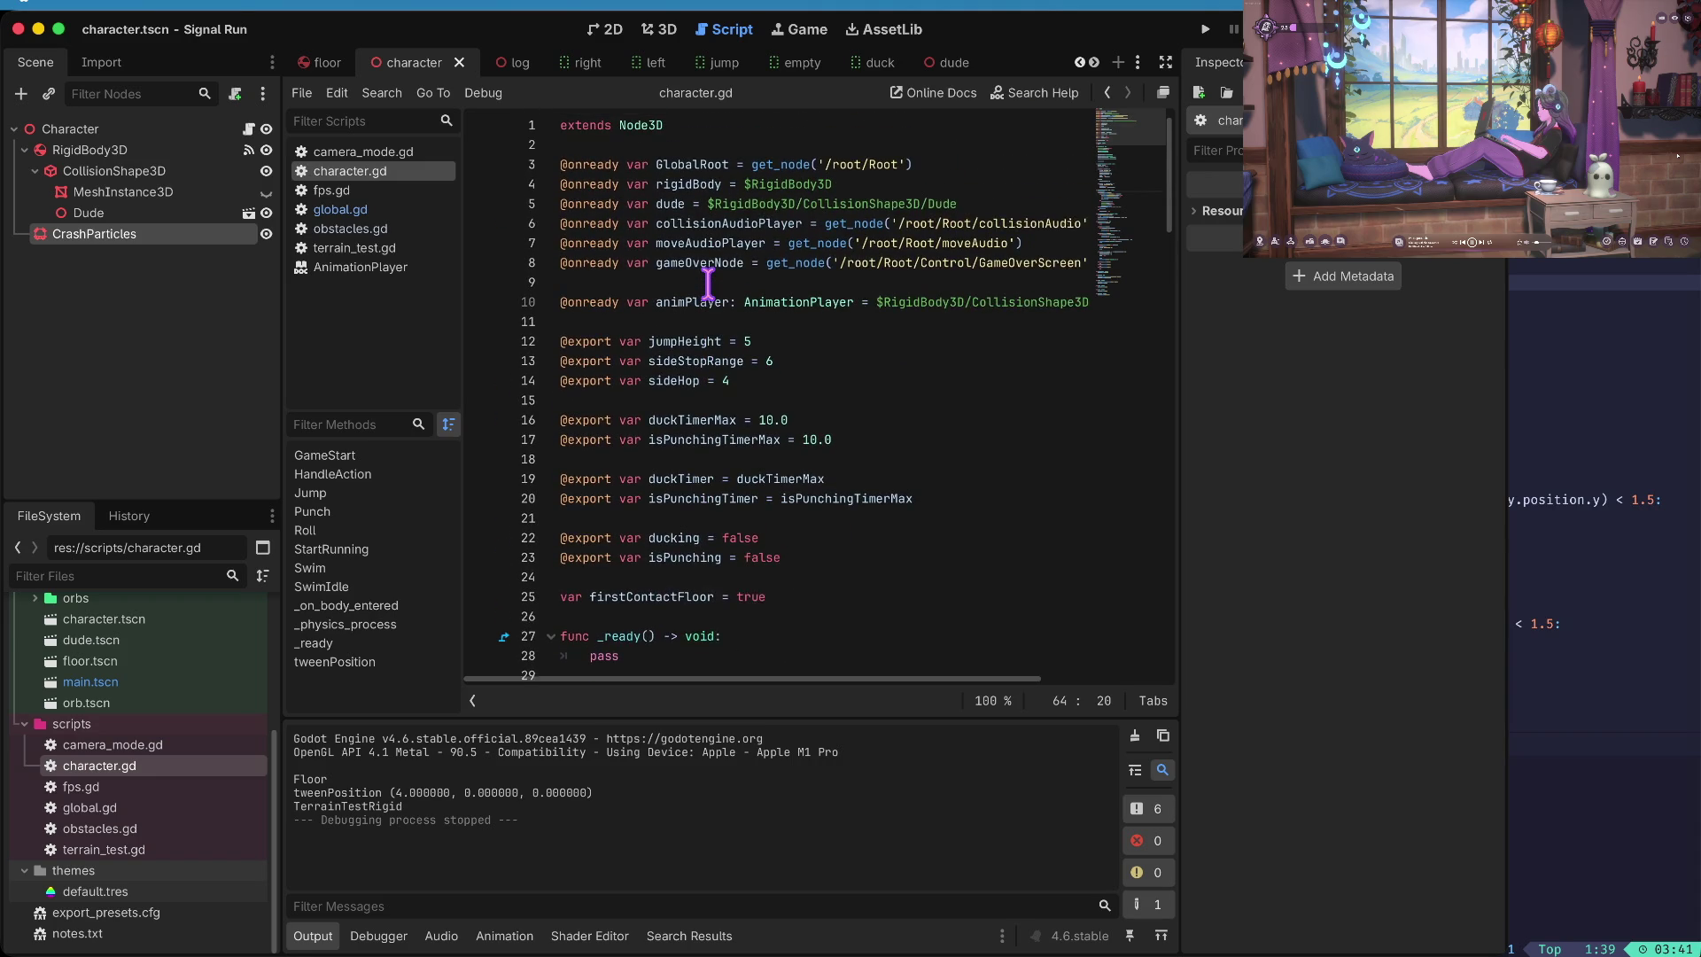
pyautogui.scroll(-5, 658, 561)
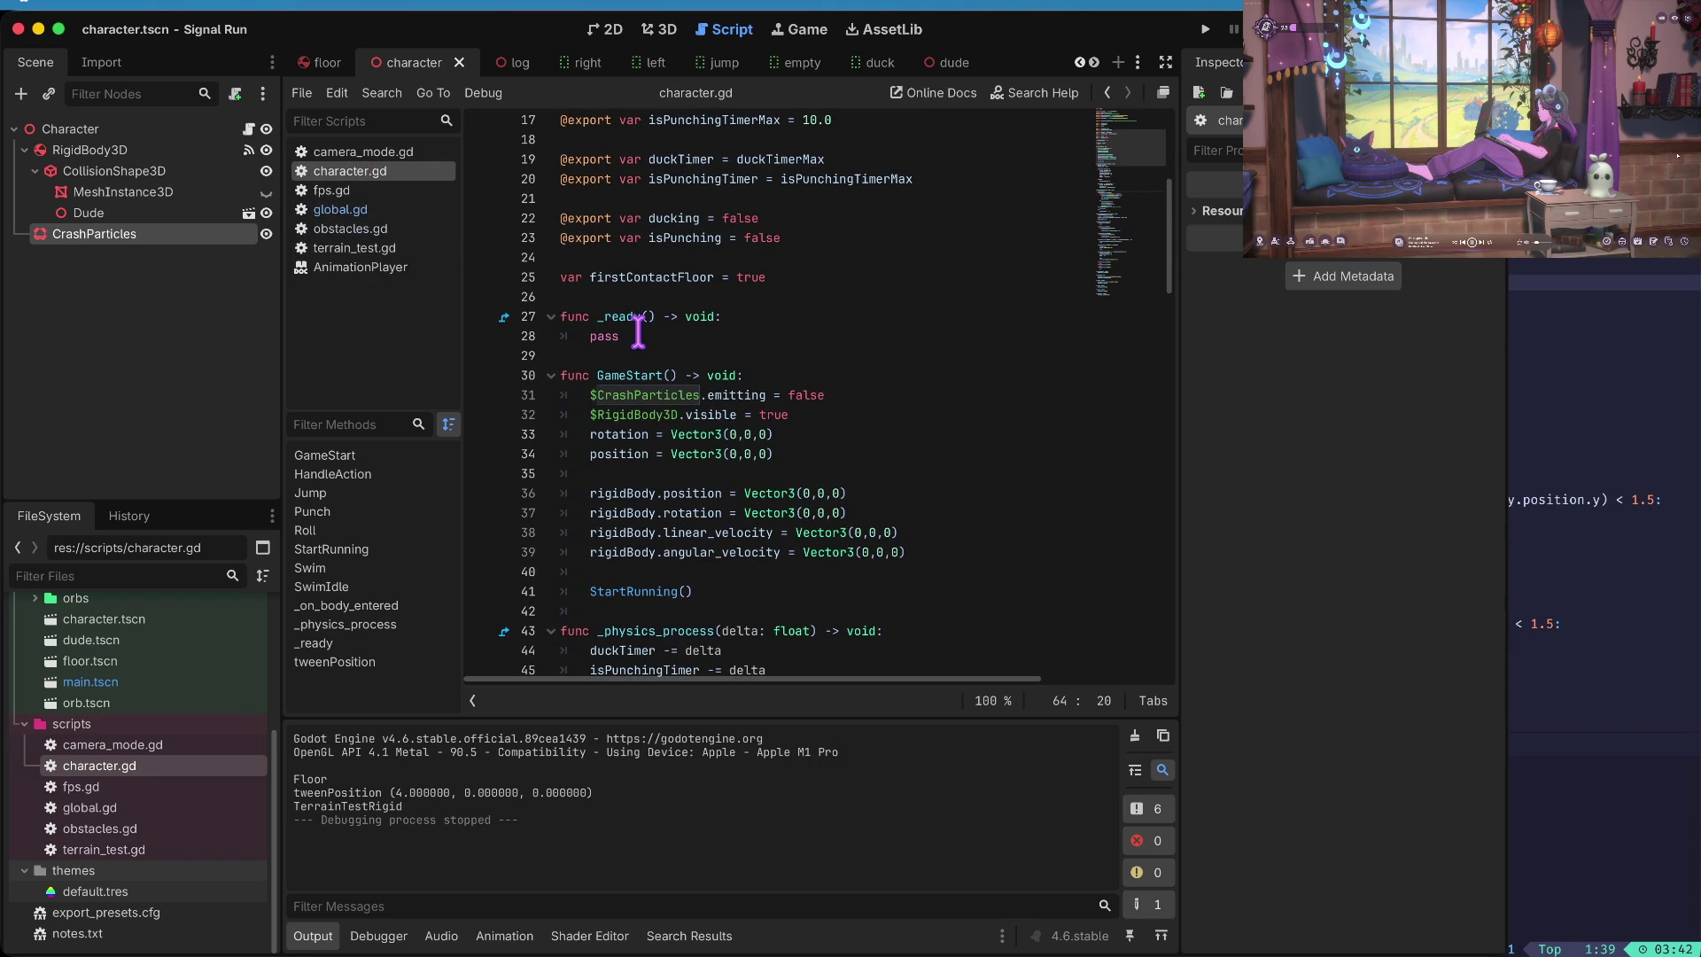
# - Search all project files for 'addorb' and jump to addOrb('empty') on line 115 of global.gd
pyautogui.press('super+shift+f')
pyautogui.write('addorb')
pyautogui.press('Return')
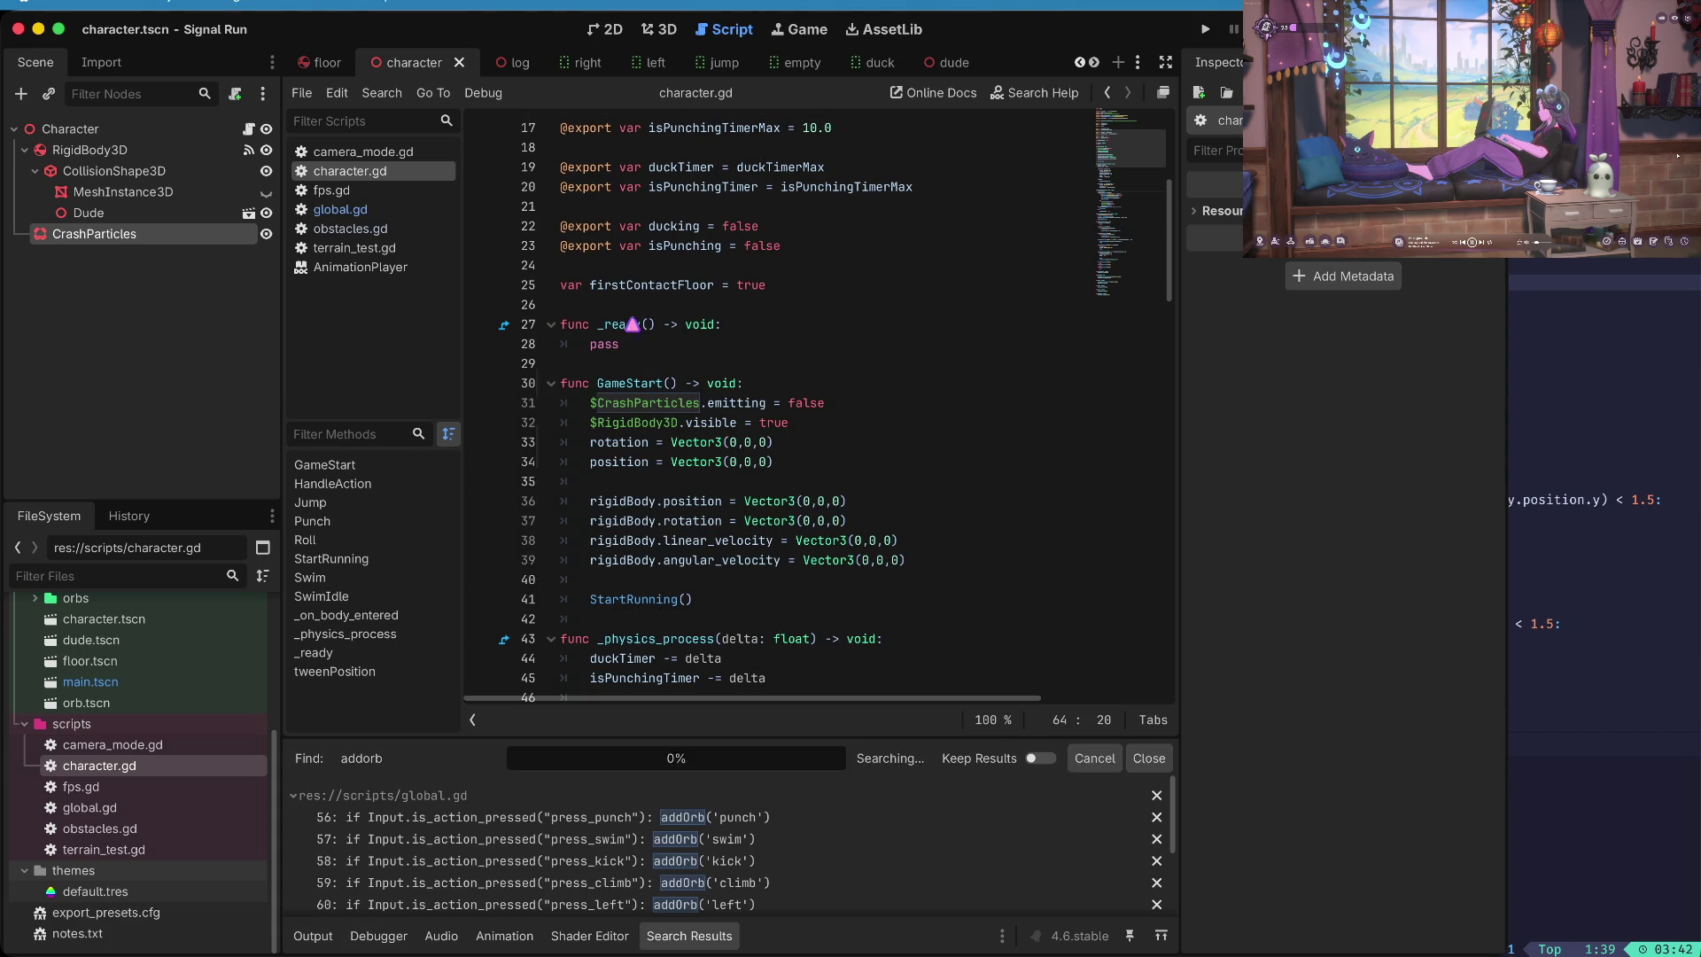
pyautogui.scroll(-3, 500, 855)
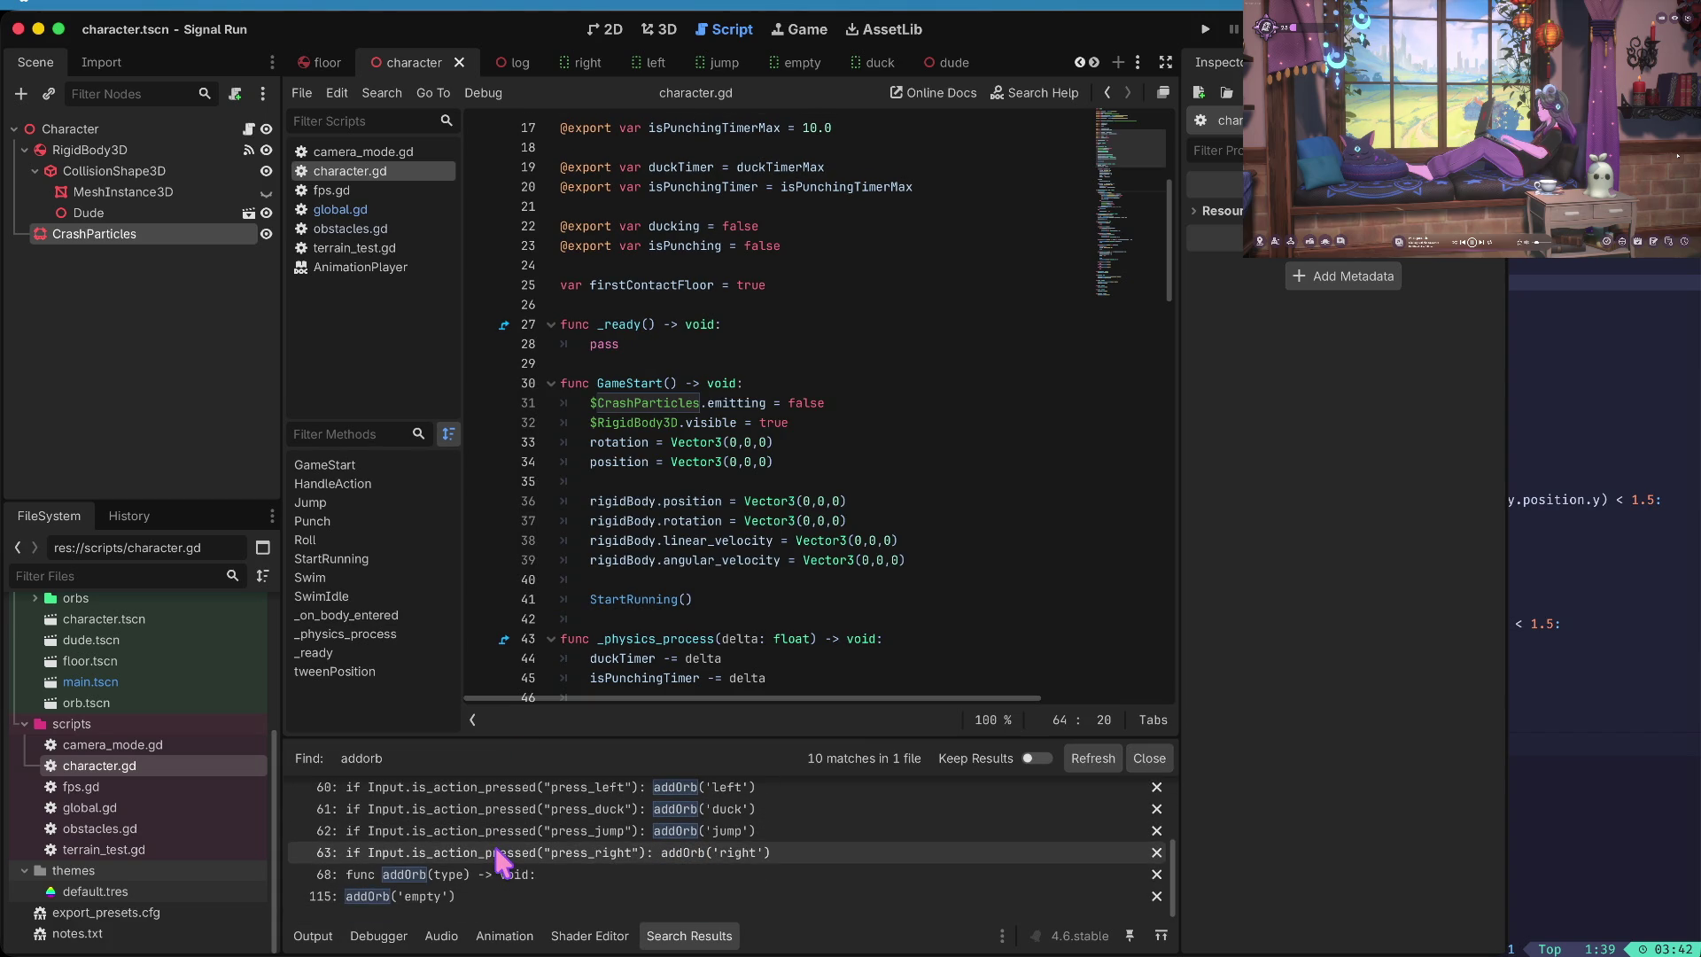
pyautogui.click(454, 896)
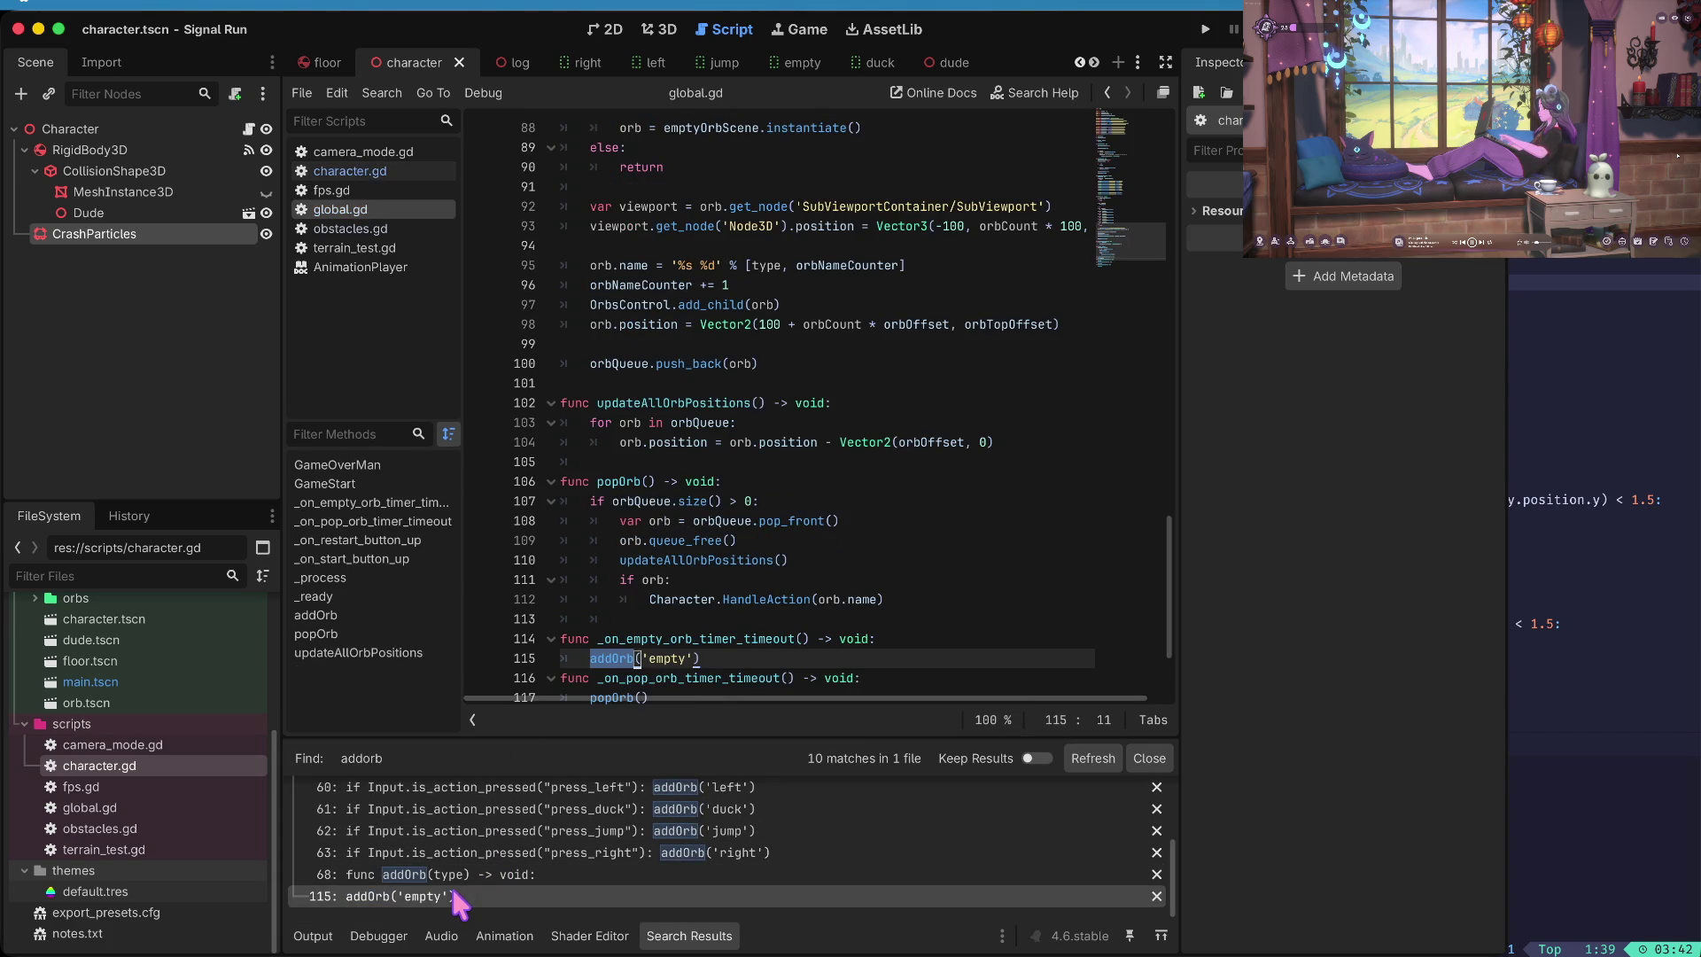
# - Browse global.gd from the top down through the GameStart and GameOverMan code
pyautogui.scroll(-2, 680, 511)
pyautogui.press('Home')
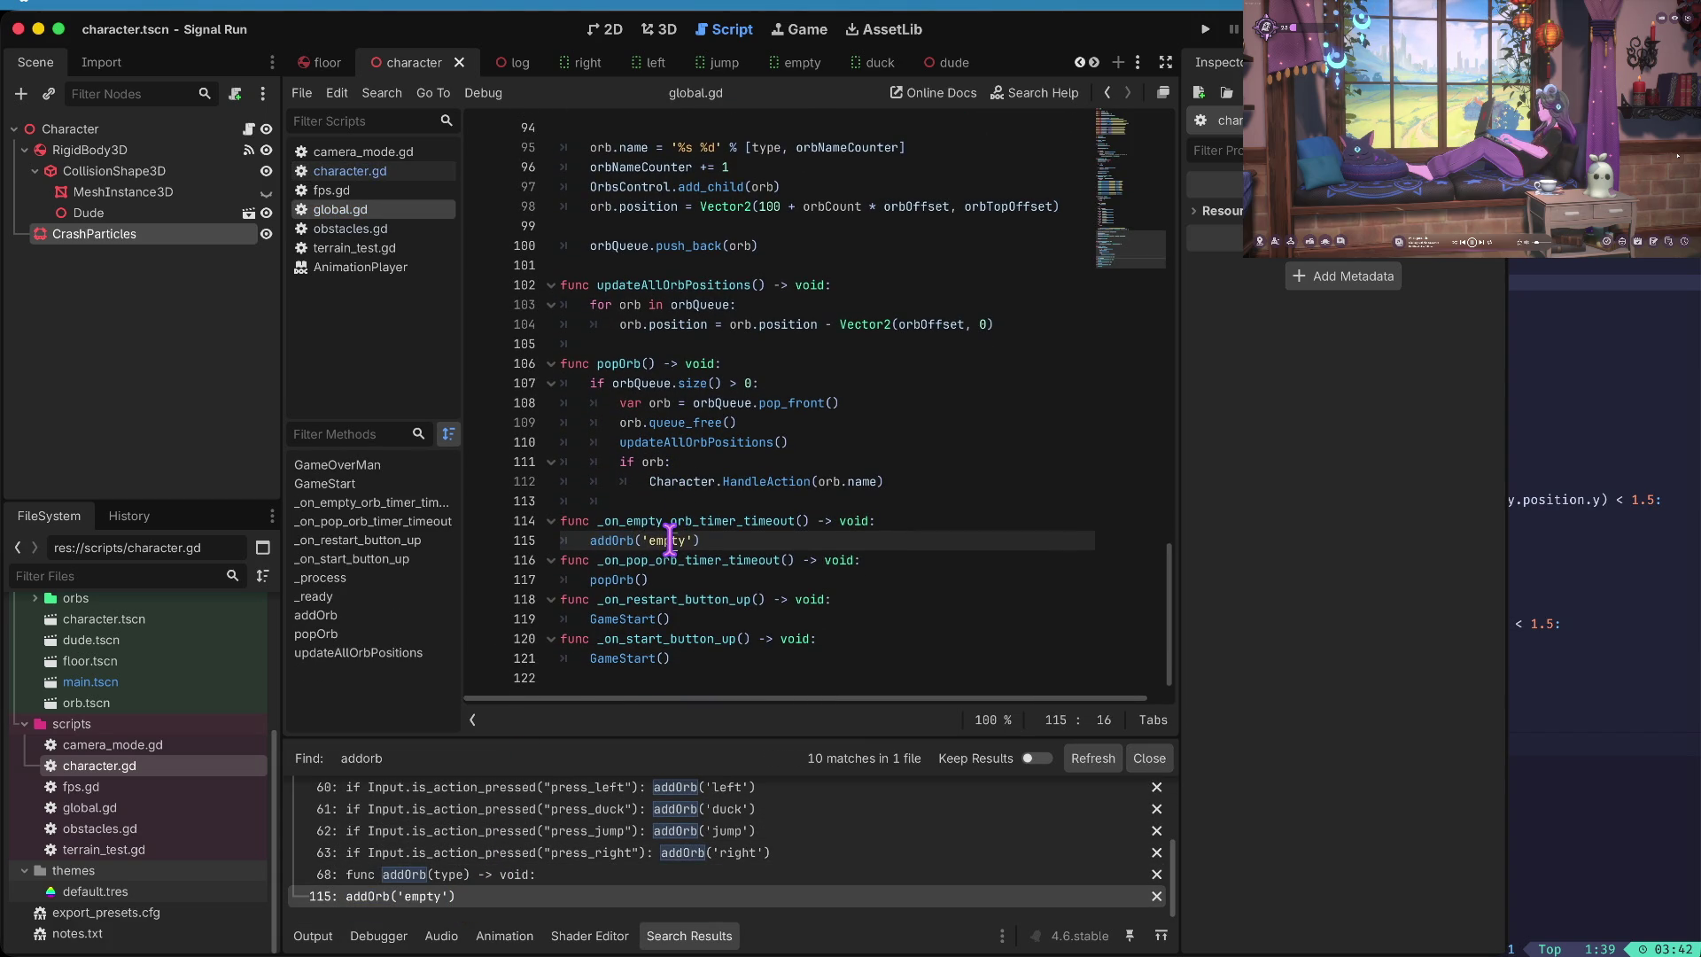
pyautogui.hotkey('ctrl', 'Home')
pyautogui.press('Down')
pyautogui.press('Down')
pyautogui.press('Down')
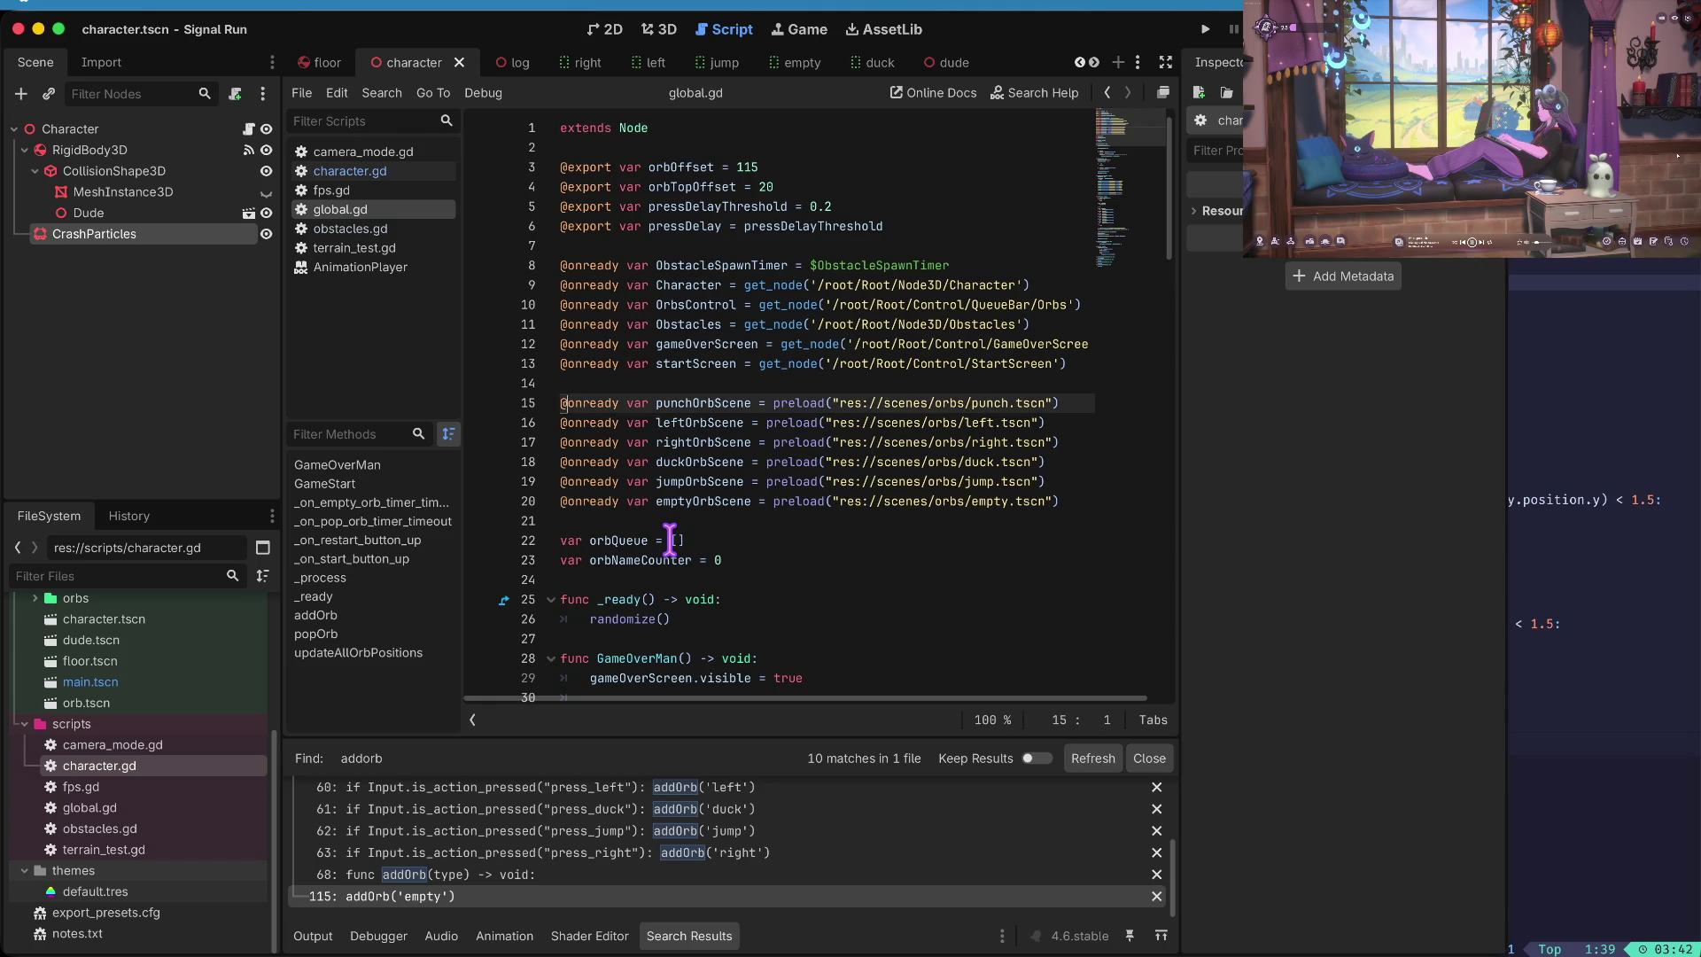
pyautogui.press('Up')
pyautogui.press('Up')
pyautogui.press('Up')
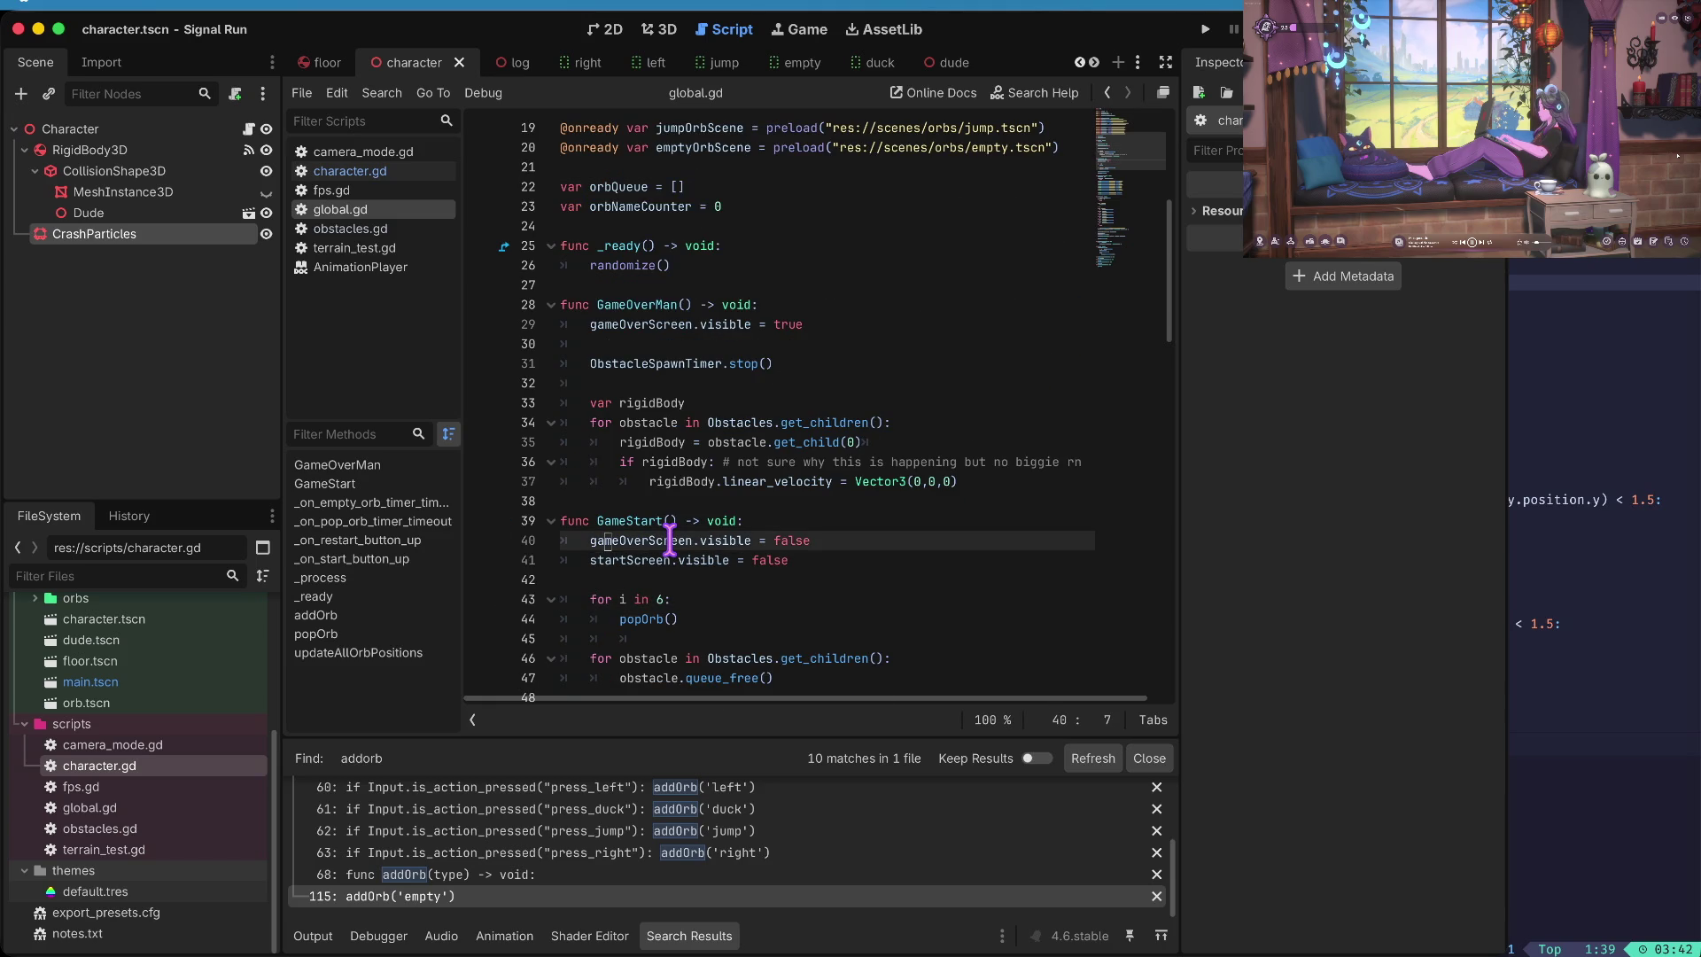
pyautogui.press('Home')
pyautogui.hotkey('ctrl', 'Right')
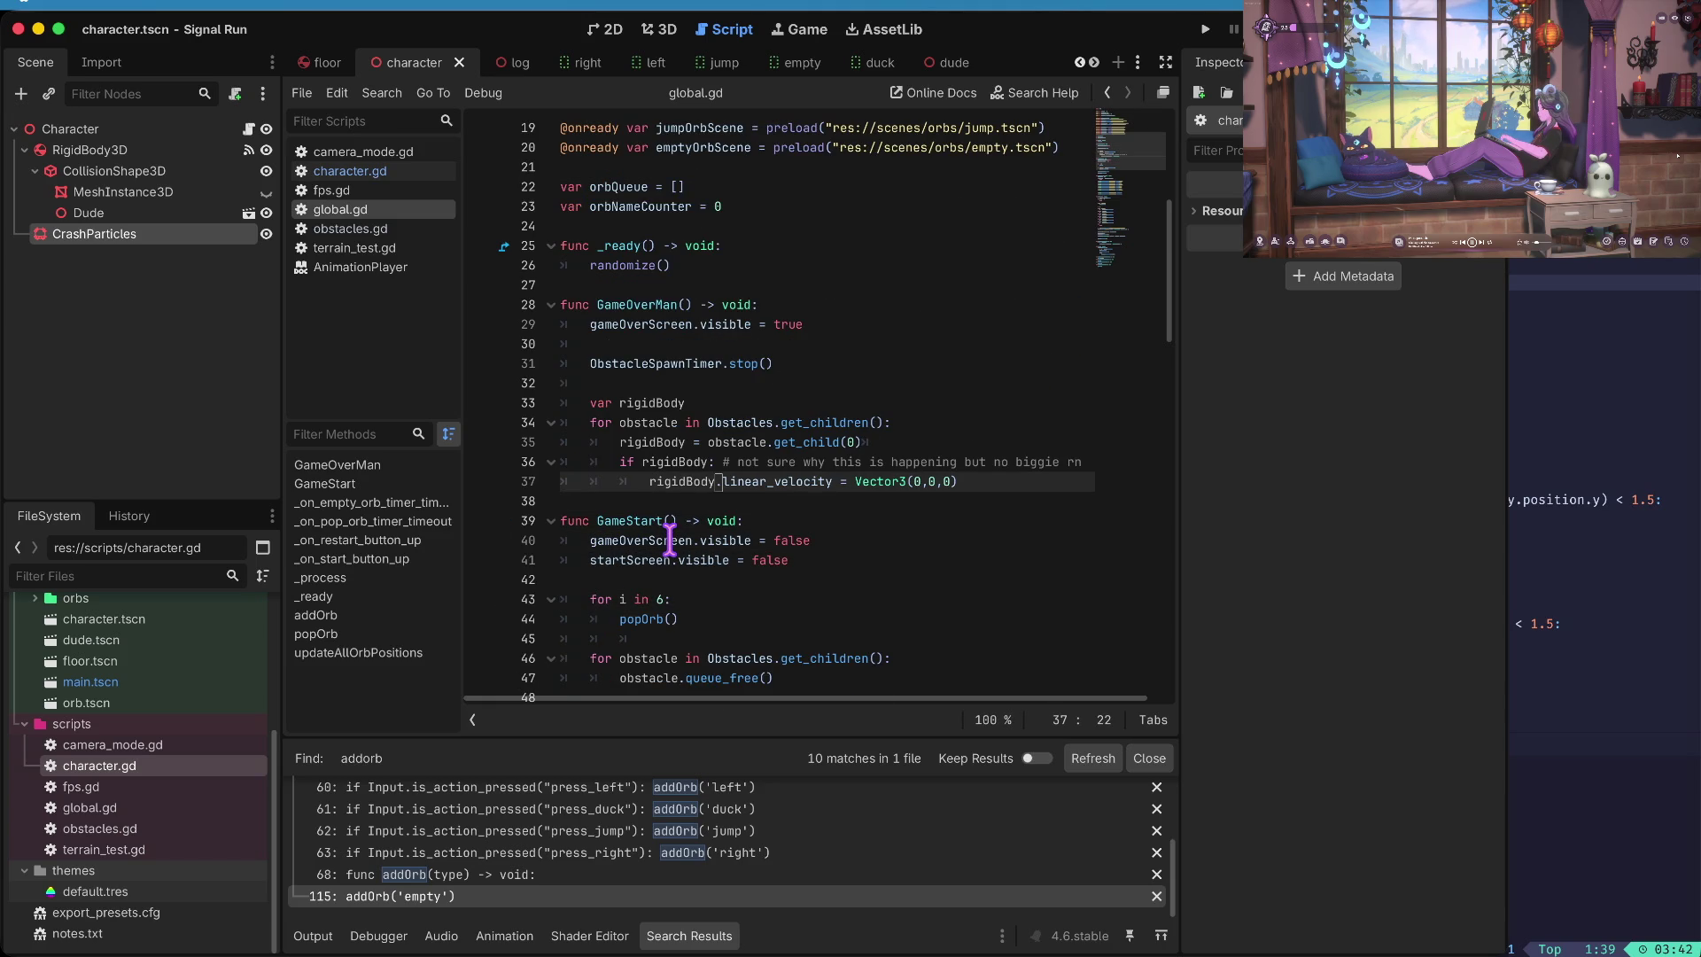
pyautogui.press('Down')
pyautogui.press('Down')
pyautogui.press('Down')
pyautogui.press('Return')
pyautogui.hotkey('ctrl', 'z')
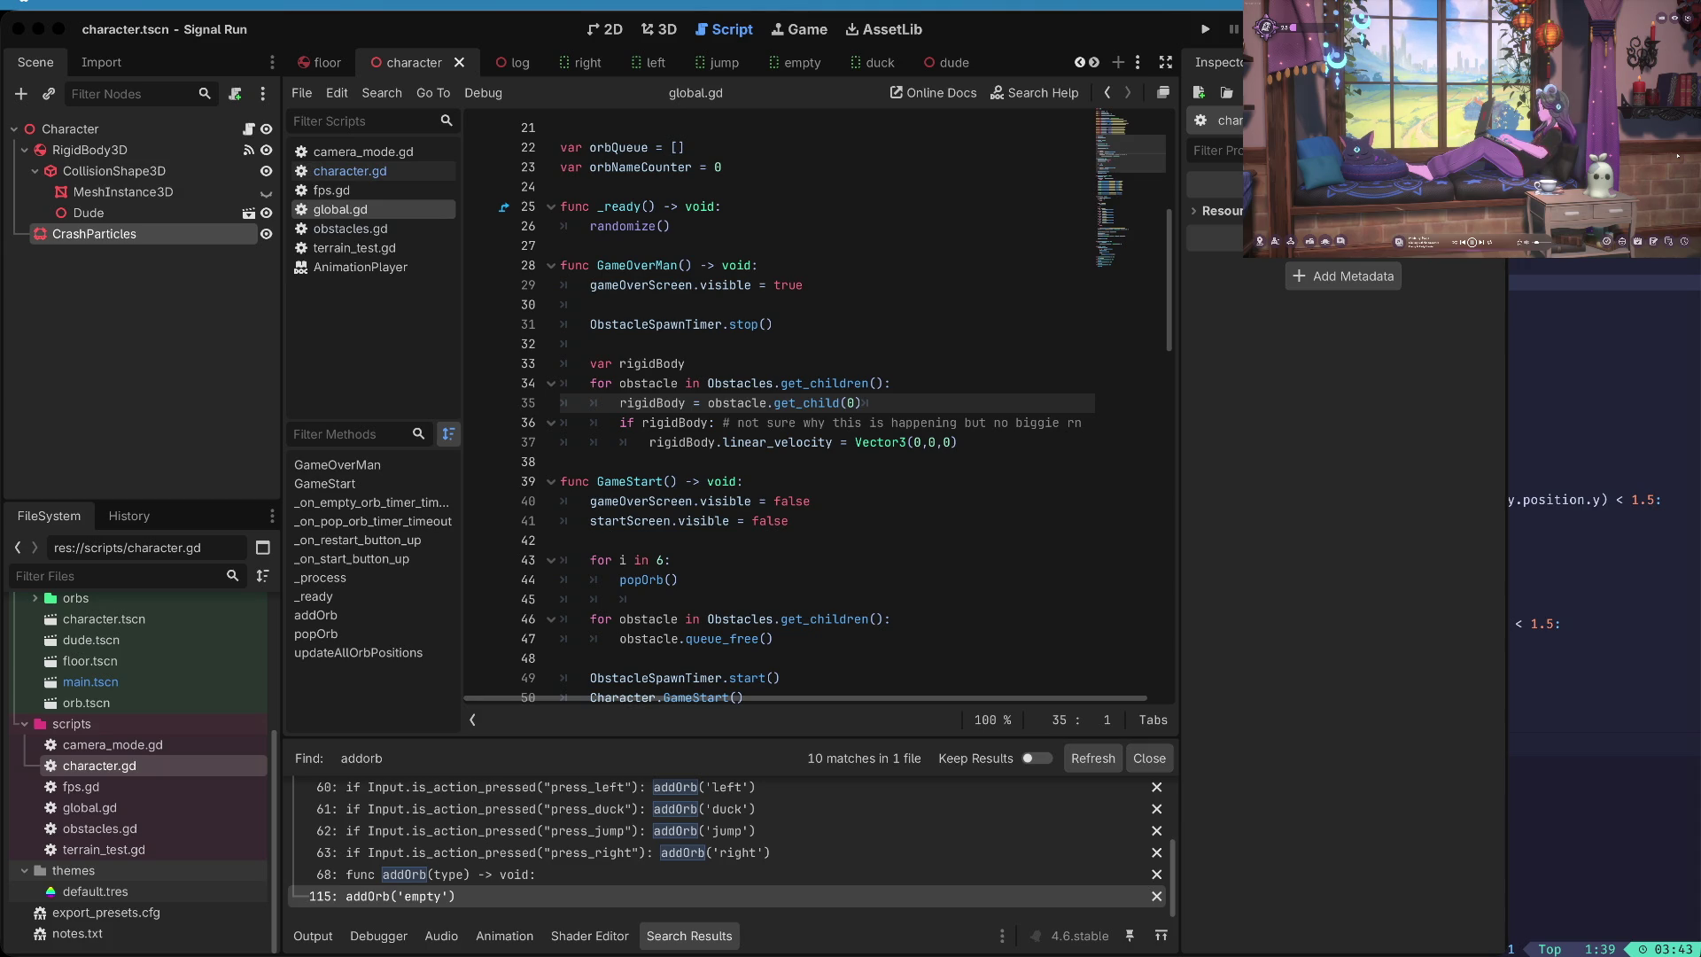
# - Return focus to Godot and run the game in a debug window
pyautogui.press('super+Tab')
pyautogui.press('End')
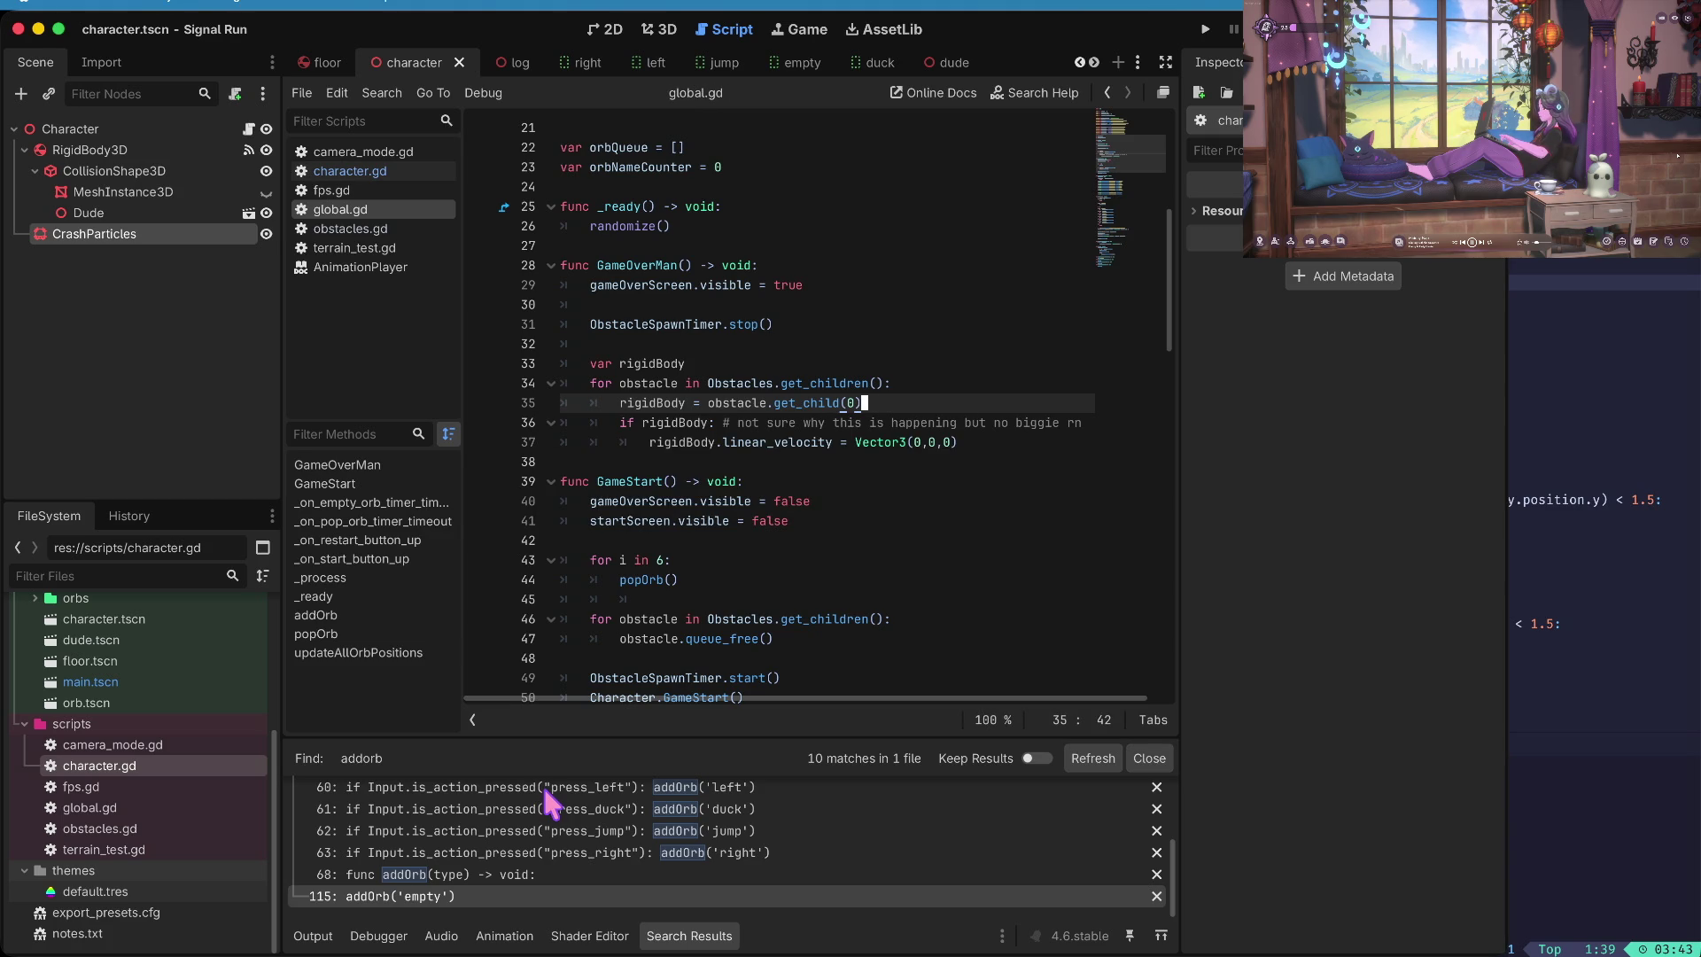
pyautogui.press('super+b')
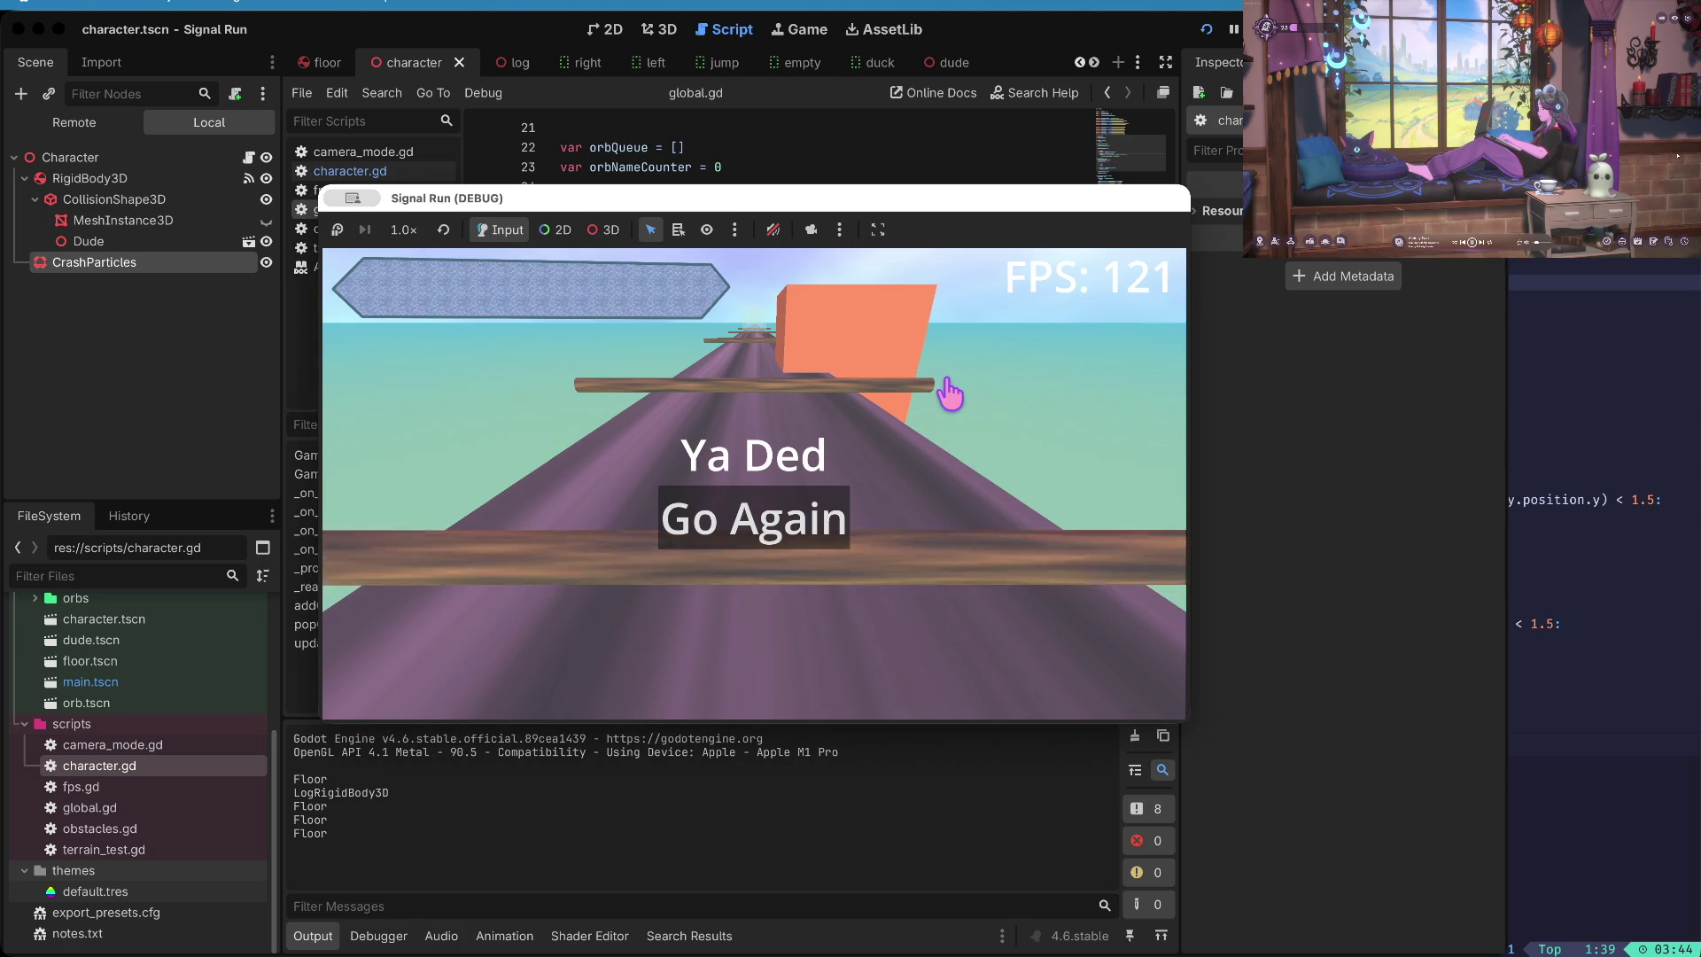
# - Stop the running game and save the current scene
pyautogui.press('super+period')
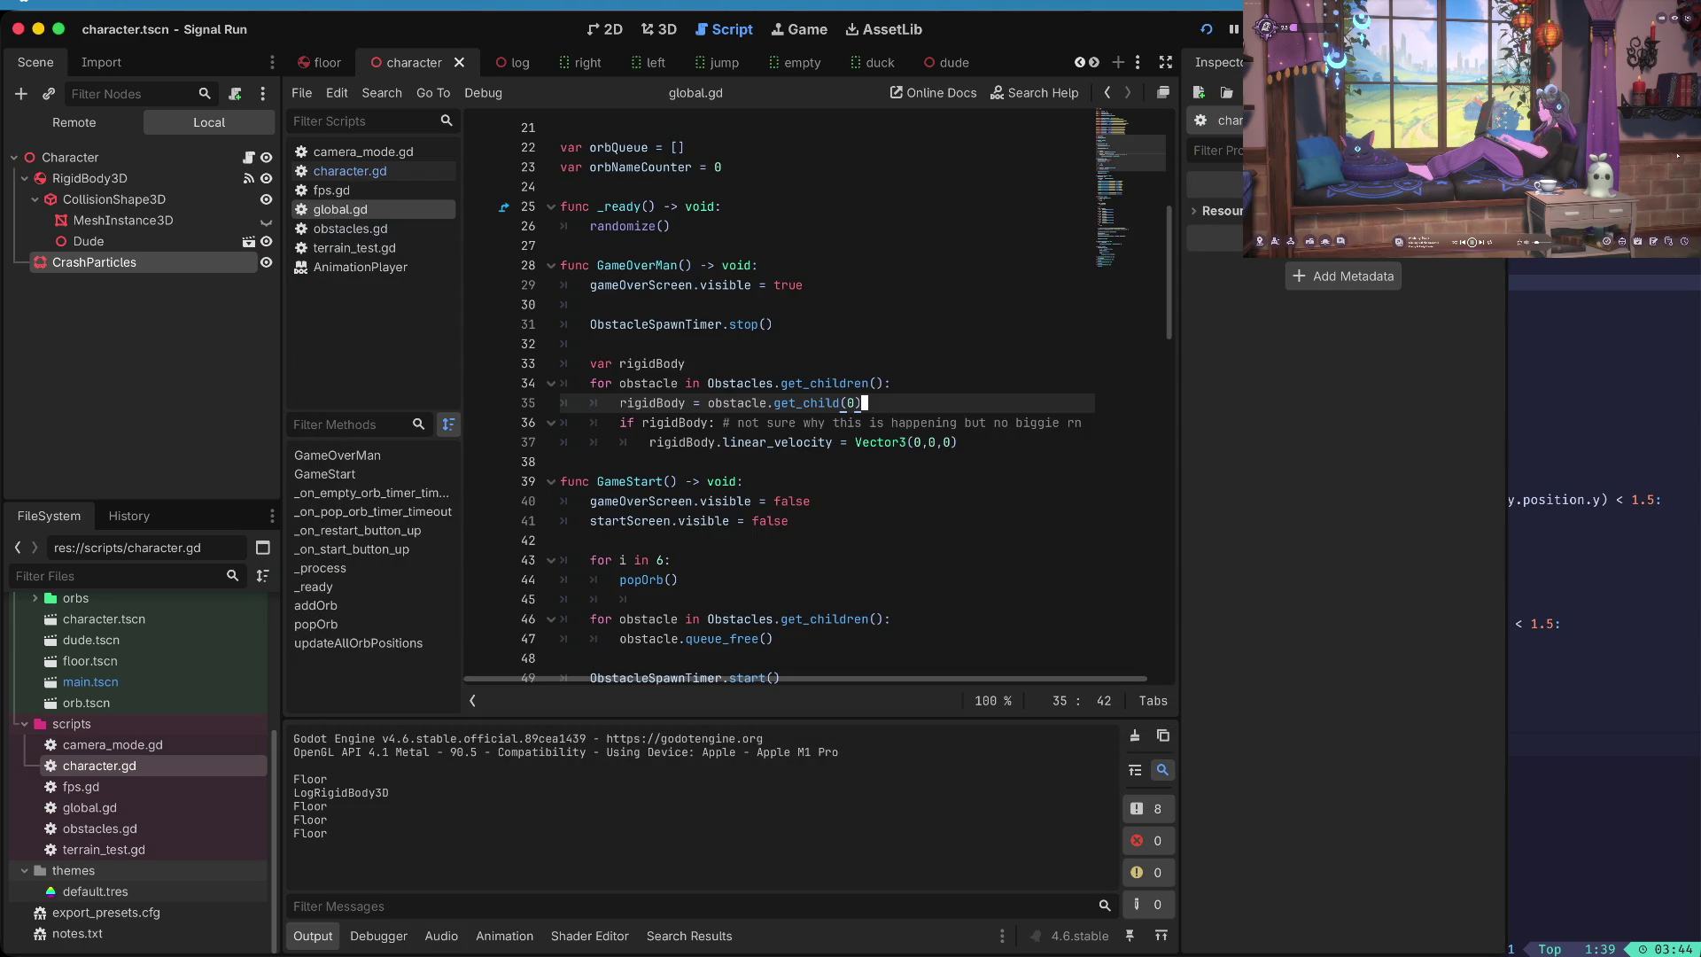
pyautogui.press('super+s')
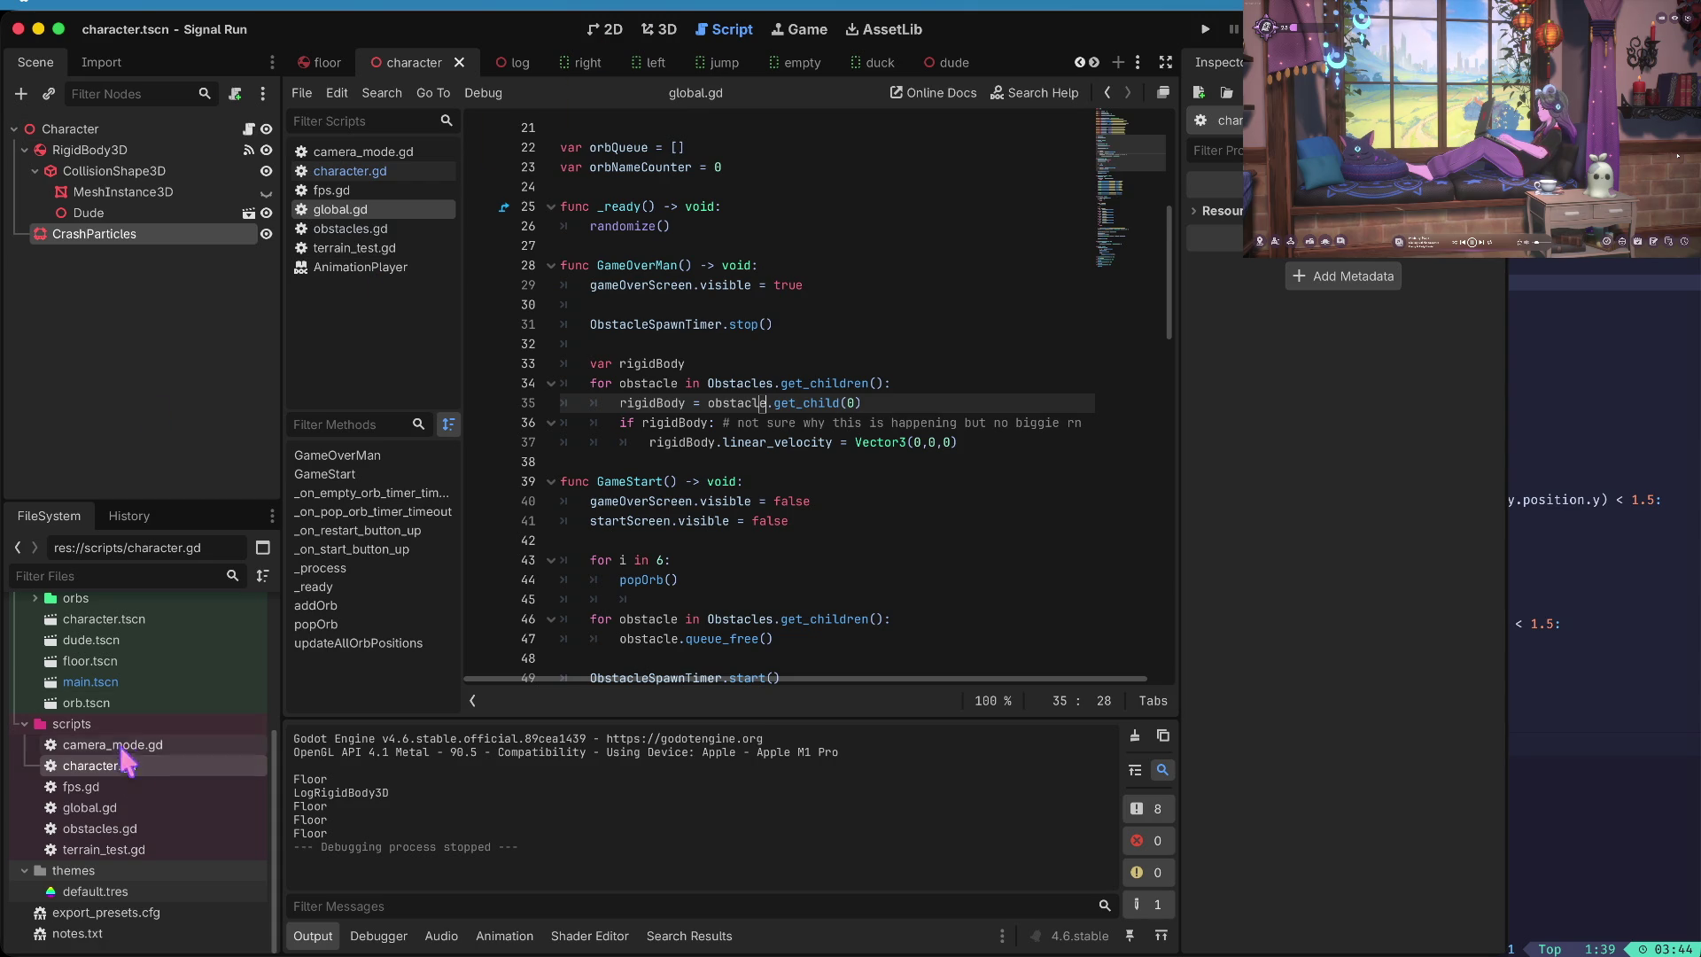
pyautogui.scroll(3, 111, 704)
# - Collapse the obstacles folder, open dude.tscn, and select its AnimationPlayer node
pyautogui.click(35, 703)
pyautogui.scroll(-3, 40, 717)
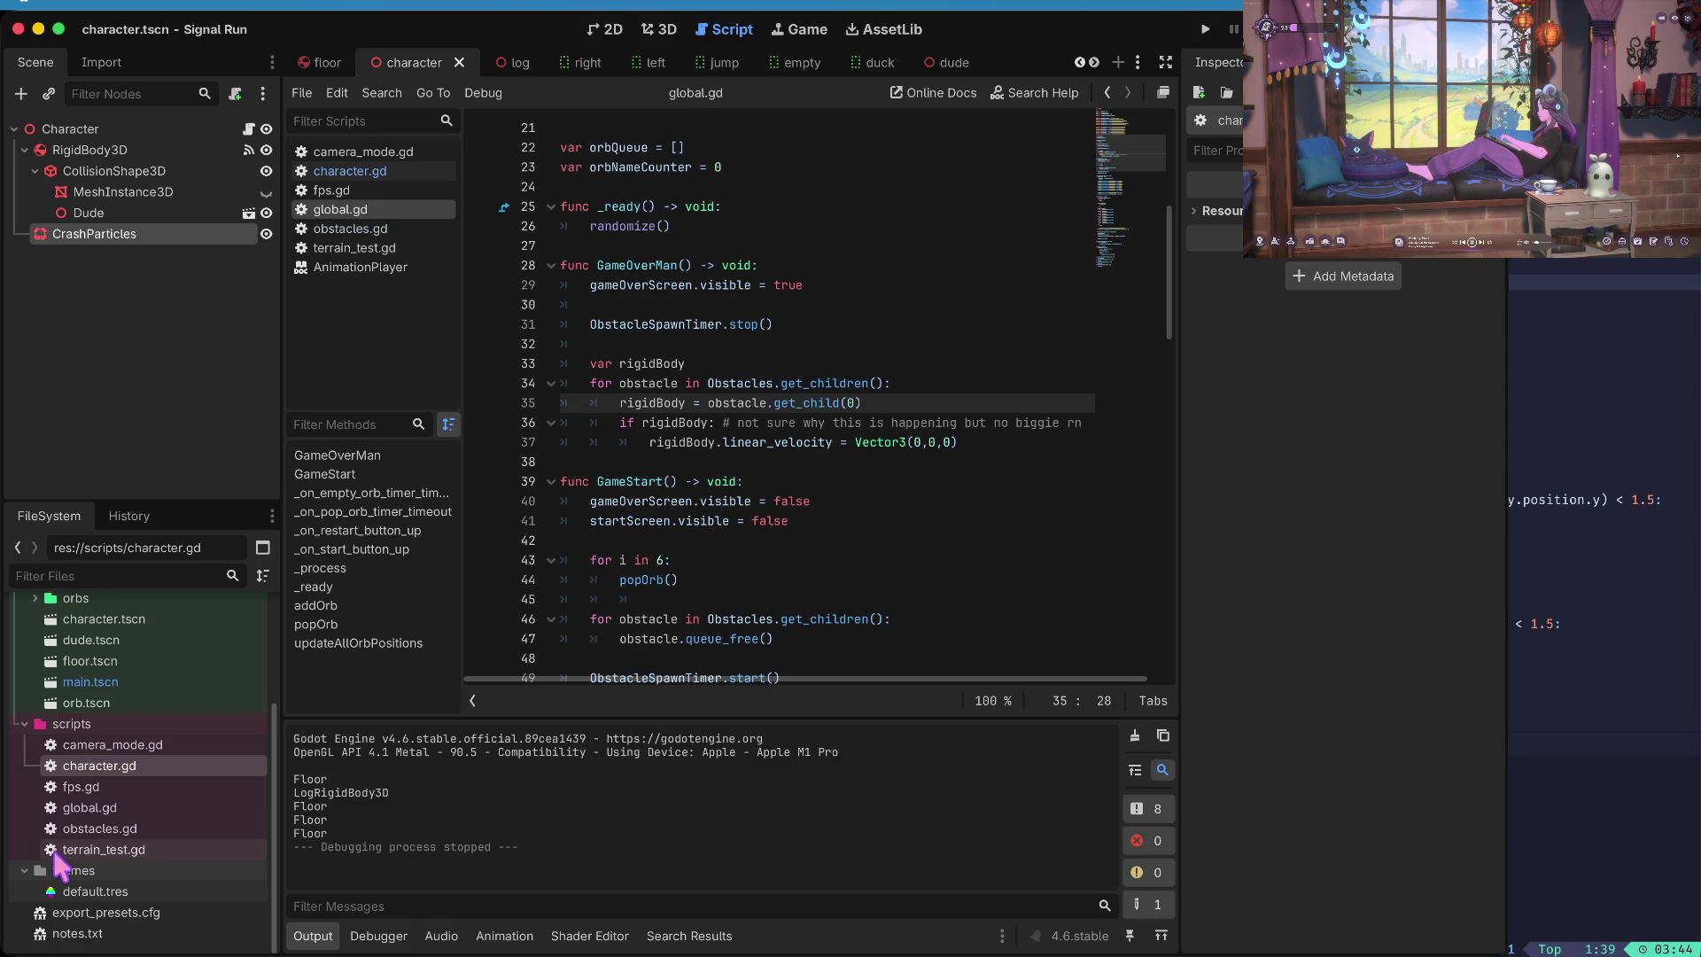
pyautogui.scroll(2, 86, 769)
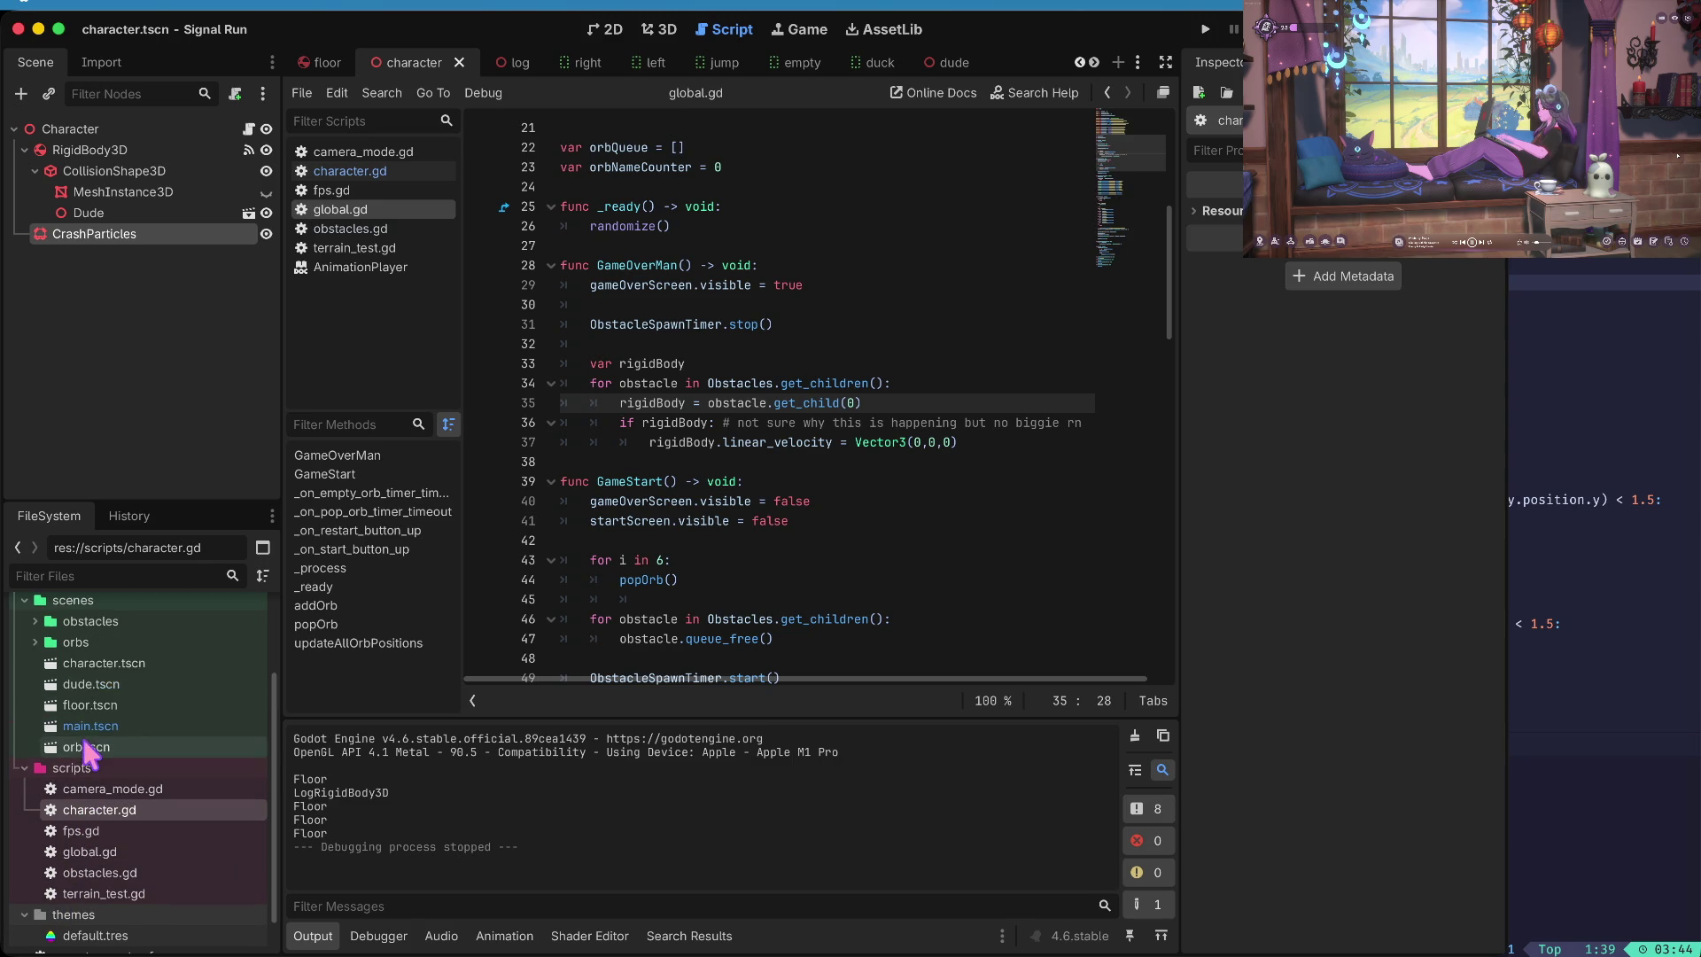
pyautogui.doubleClick(89, 684)
pyautogui.click(99, 213)
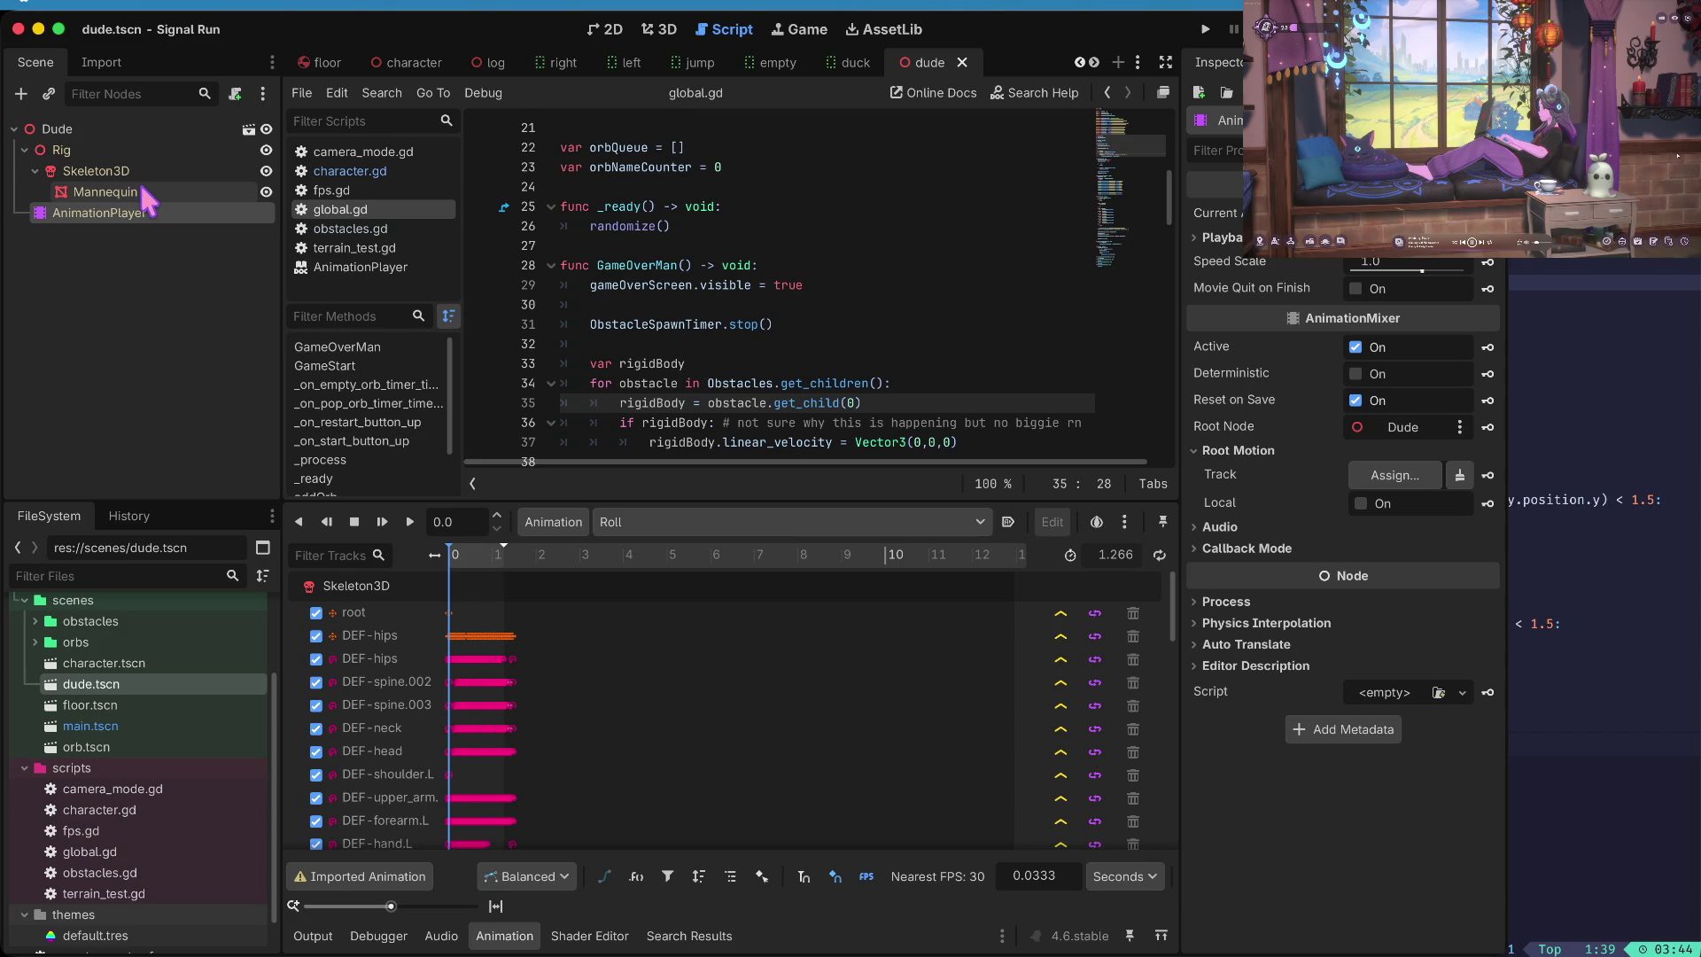
pyautogui.click(355, 172)
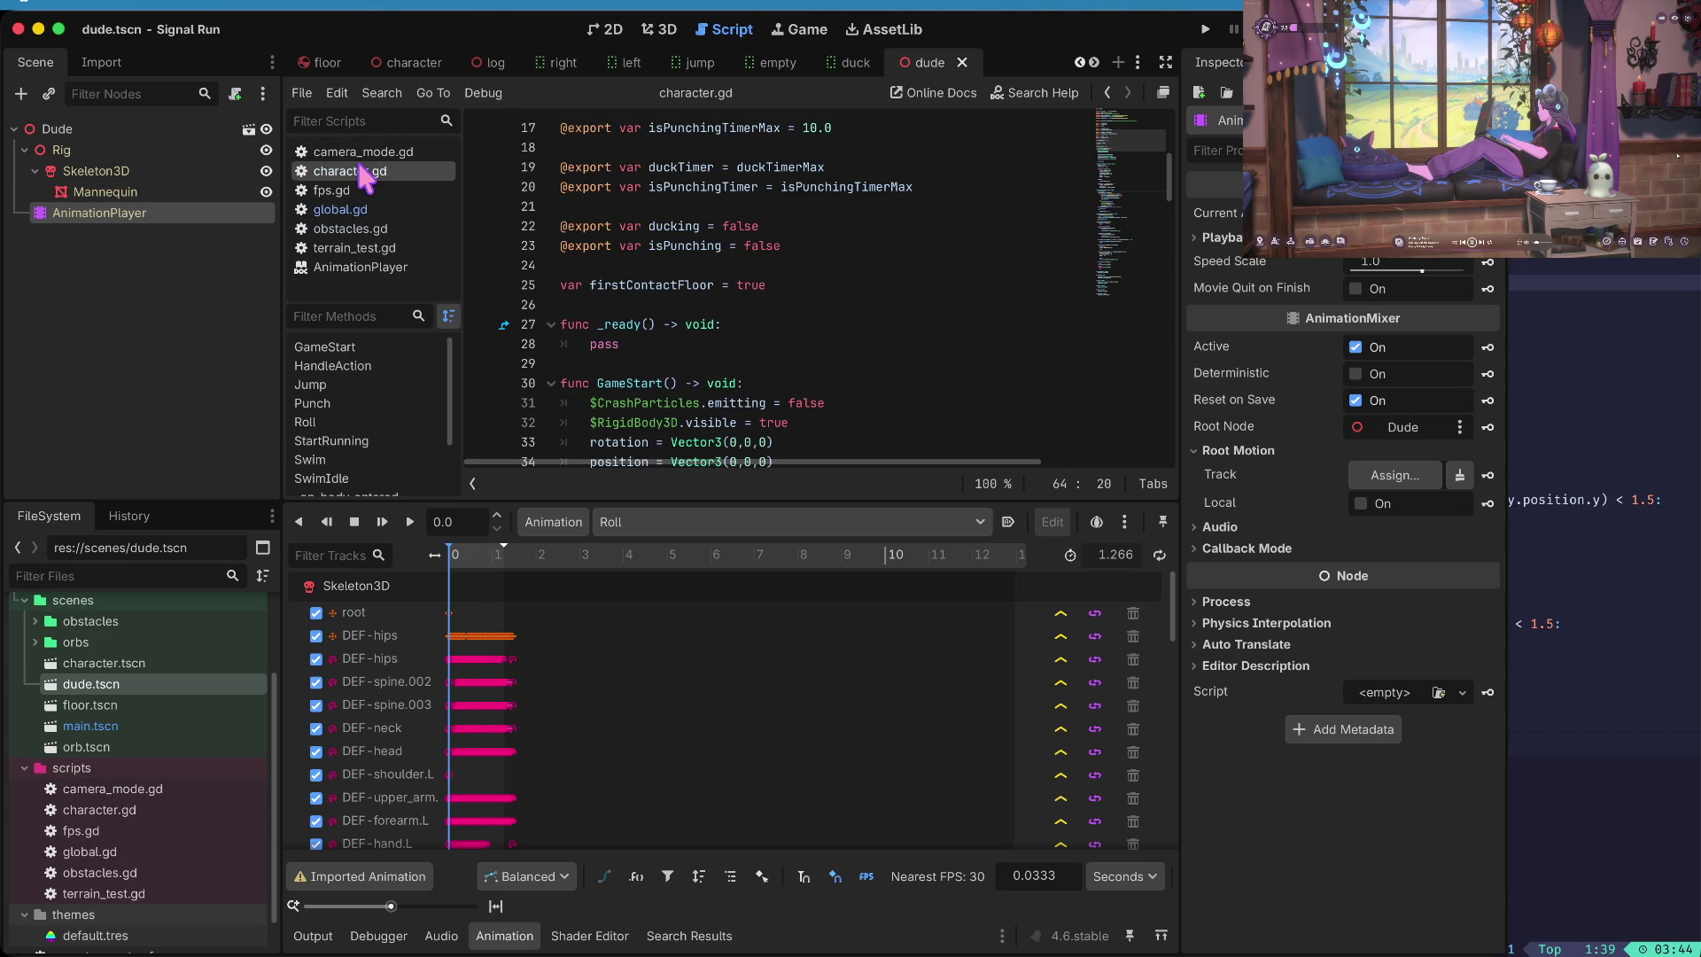
pyautogui.moveTo(642, 498); pyautogui.dragTo(639, 671)
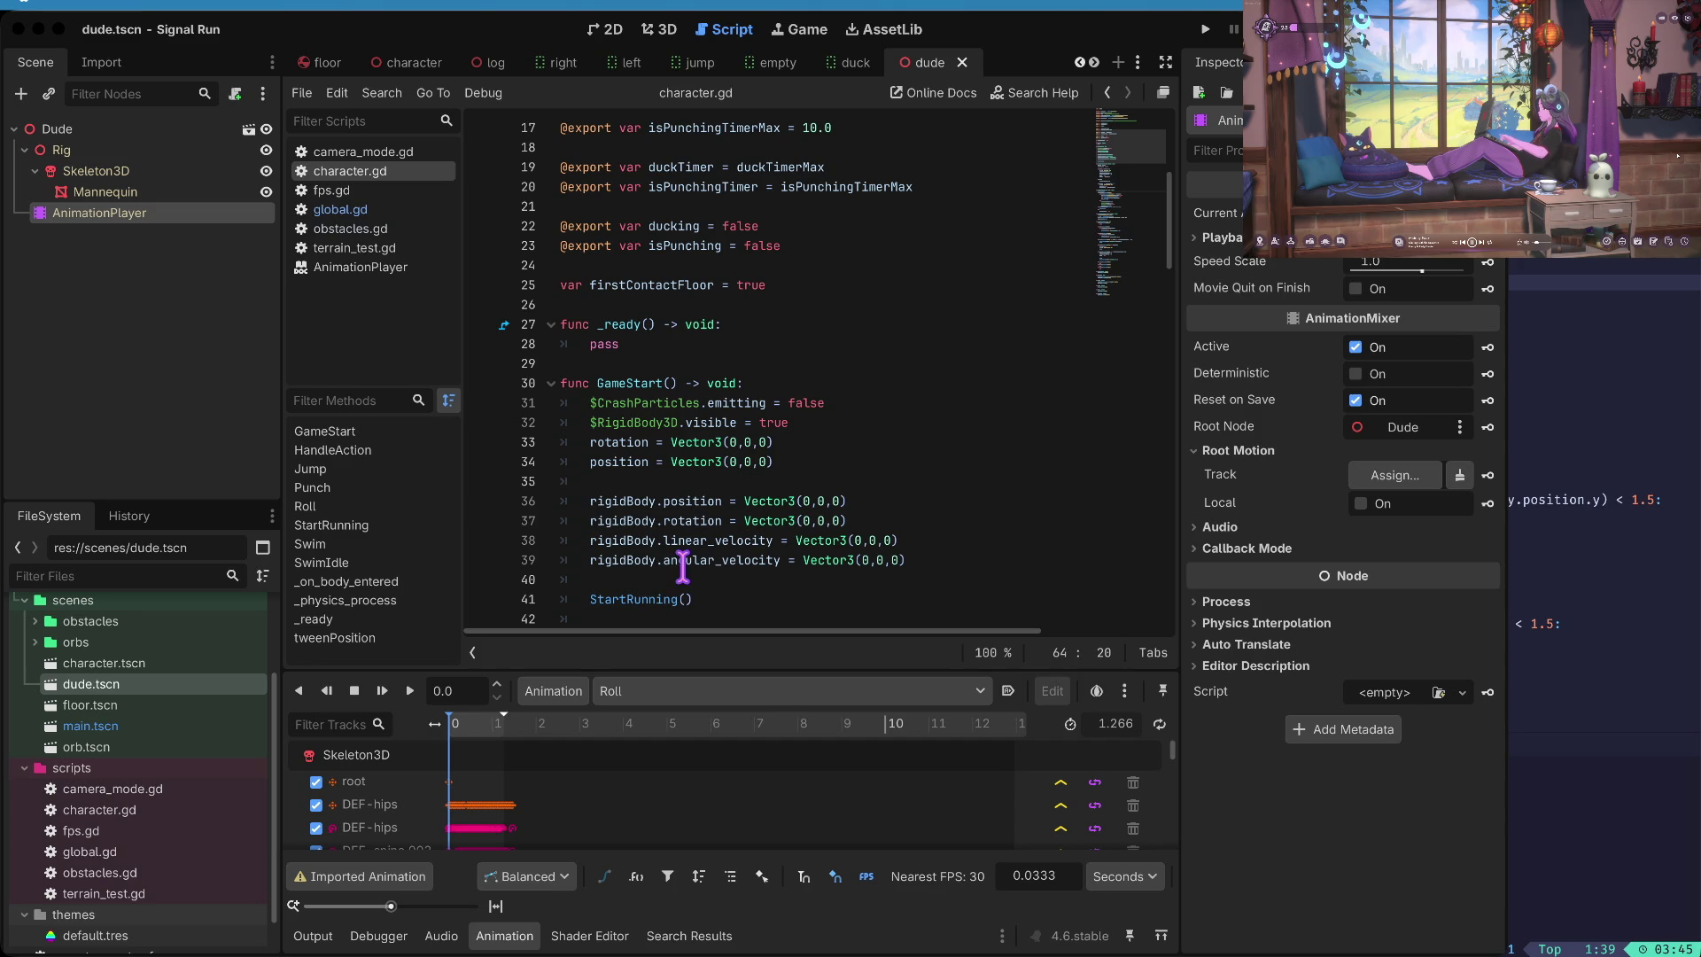
pyautogui.click(801, 396)
pyautogui.press('Up')
pyautogui.press('Up')
pyautogui.press('Up')
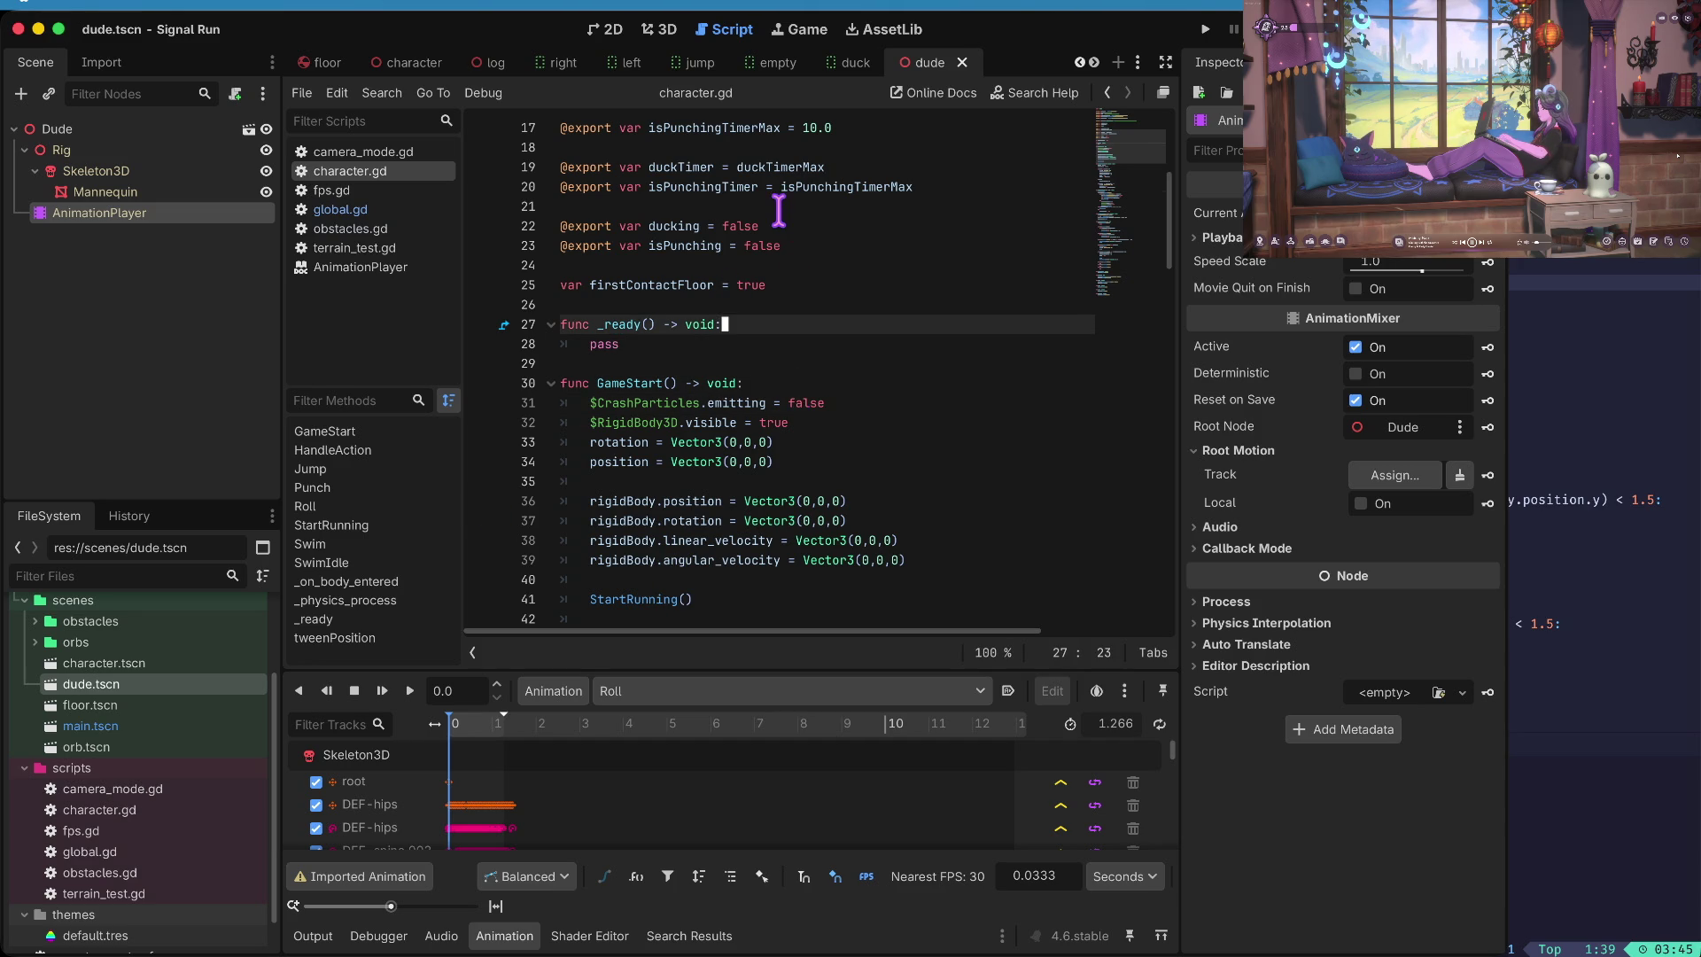
pyautogui.scroll(3, 779, 210)
pyautogui.scroll(-10, 779, 210)
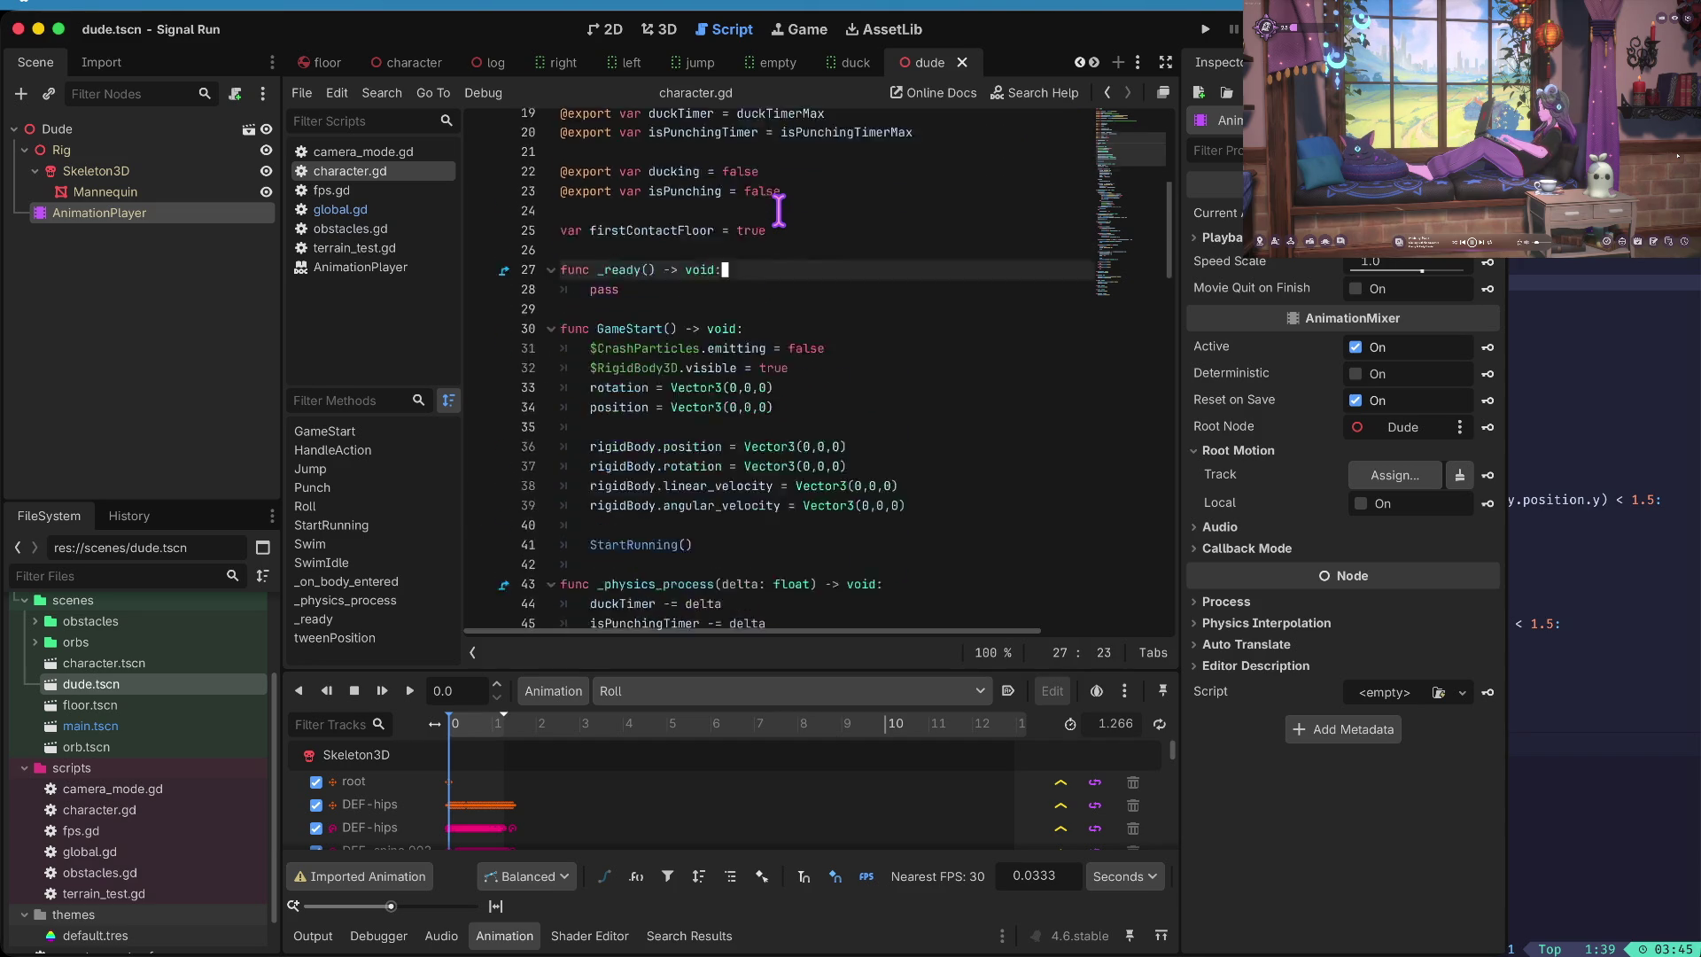
pyautogui.scroll(-4, 778, 210)
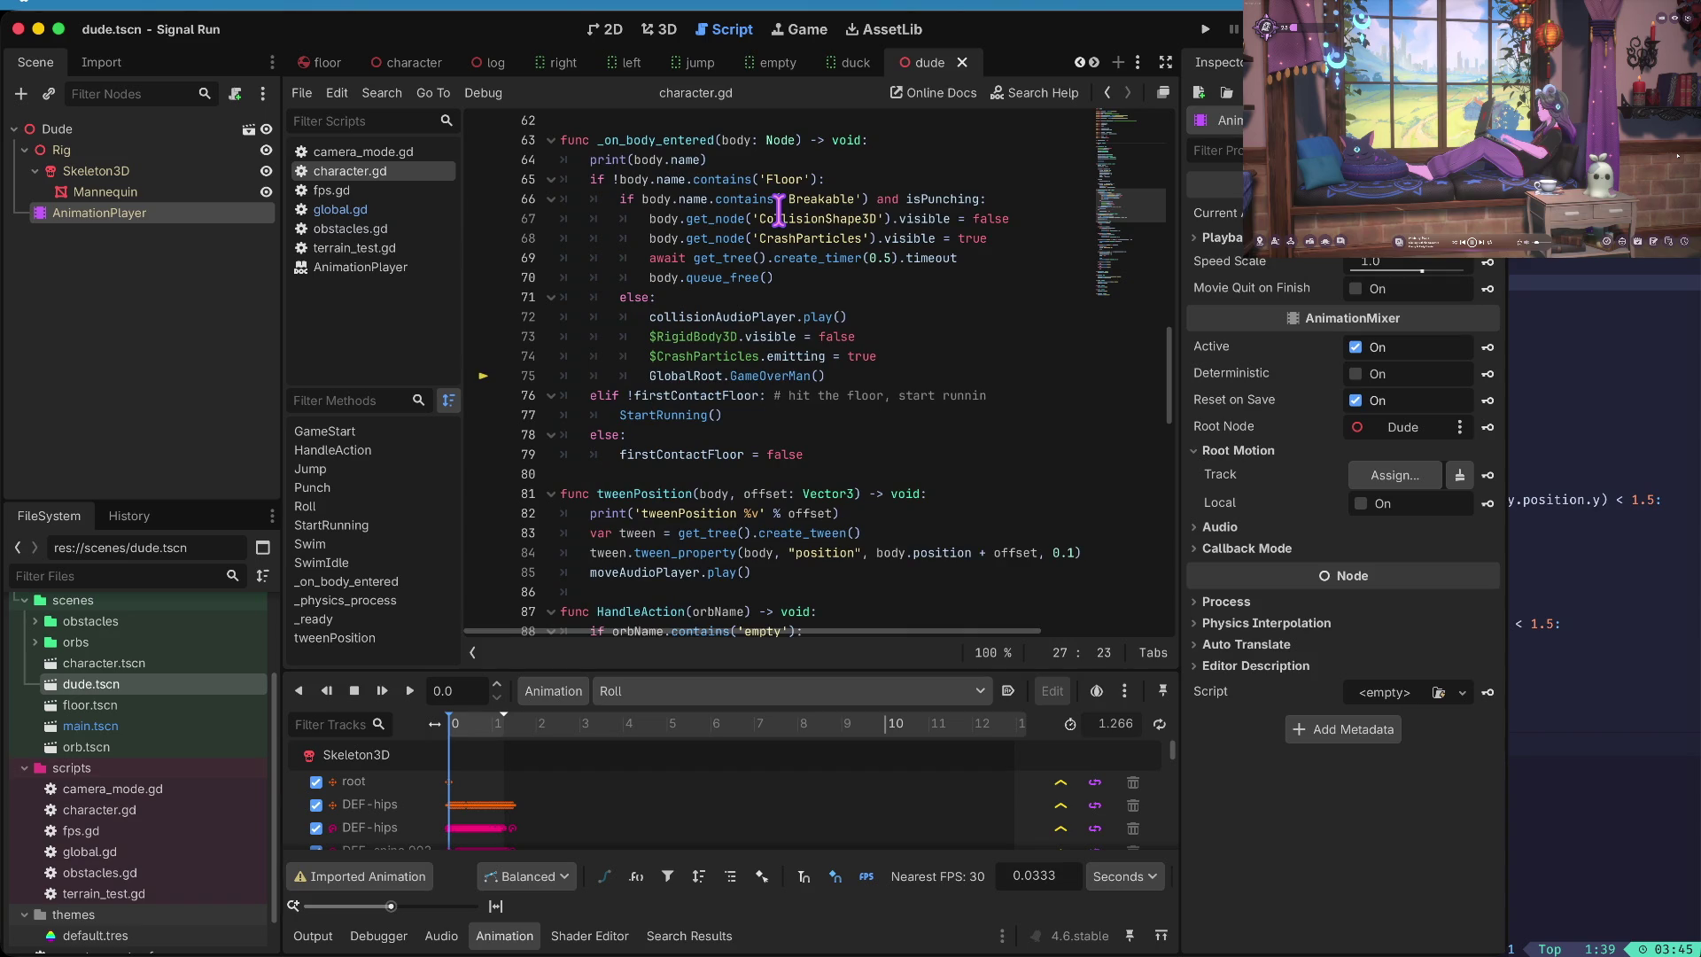
pyautogui.click(850, 258)
pyautogui.scroll(1, 779, 207)
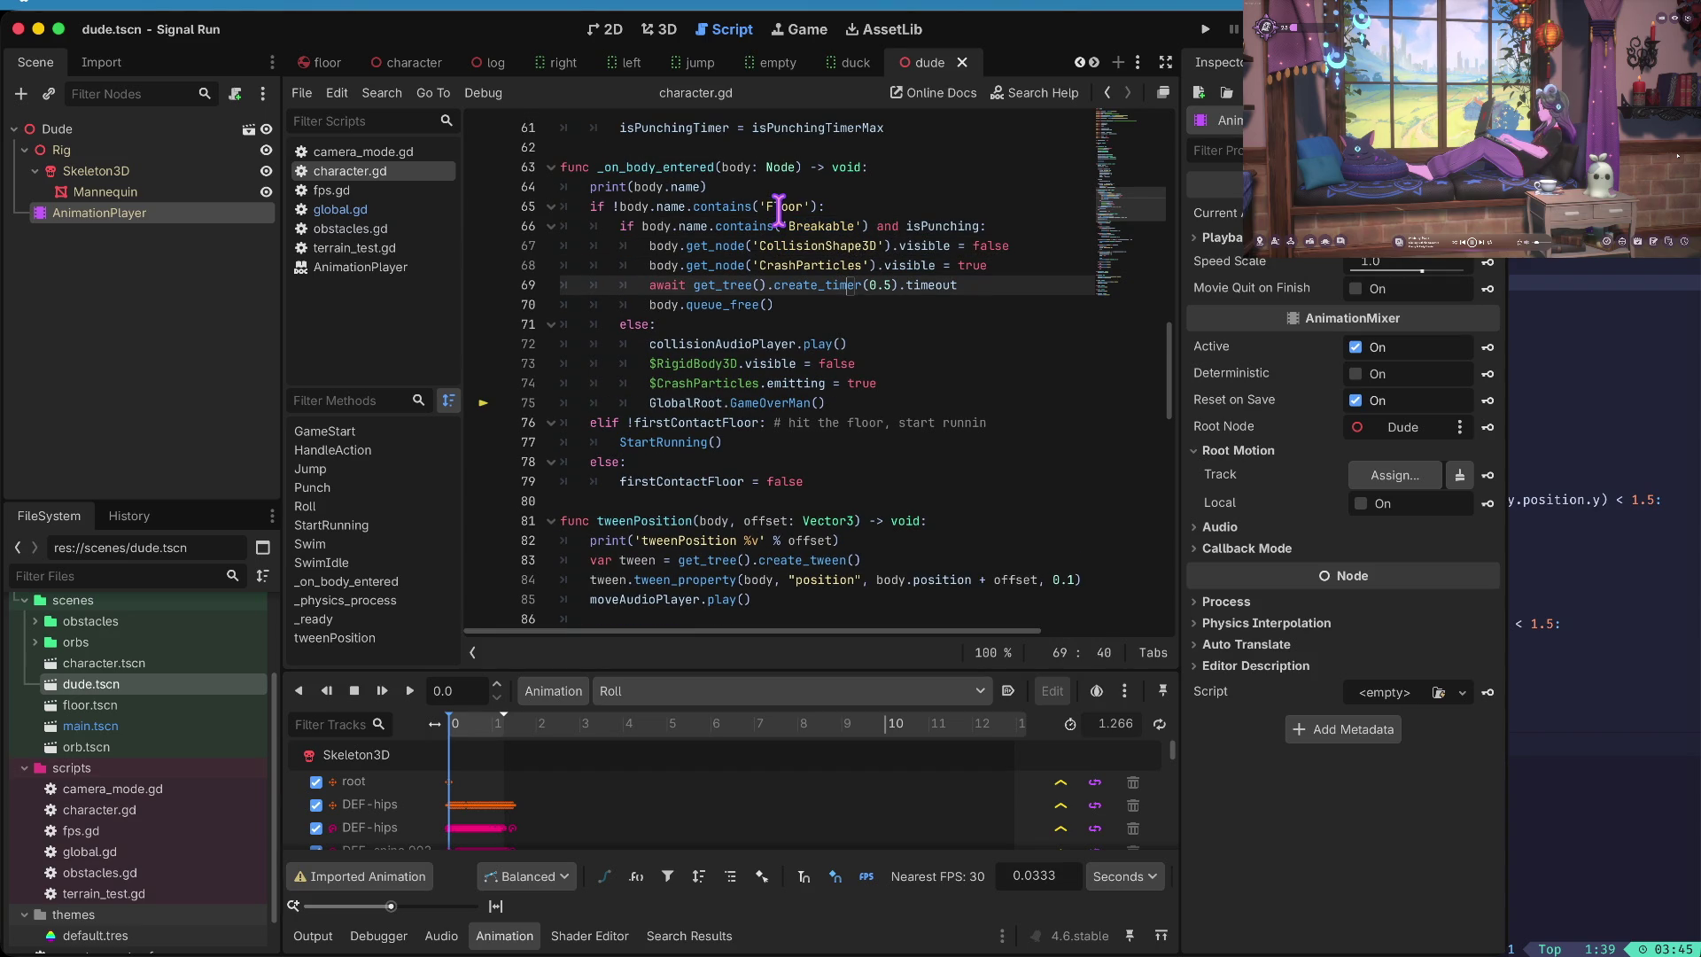
pyautogui.hotkey('ctrl', 'f')
pyautogui.write('startr')
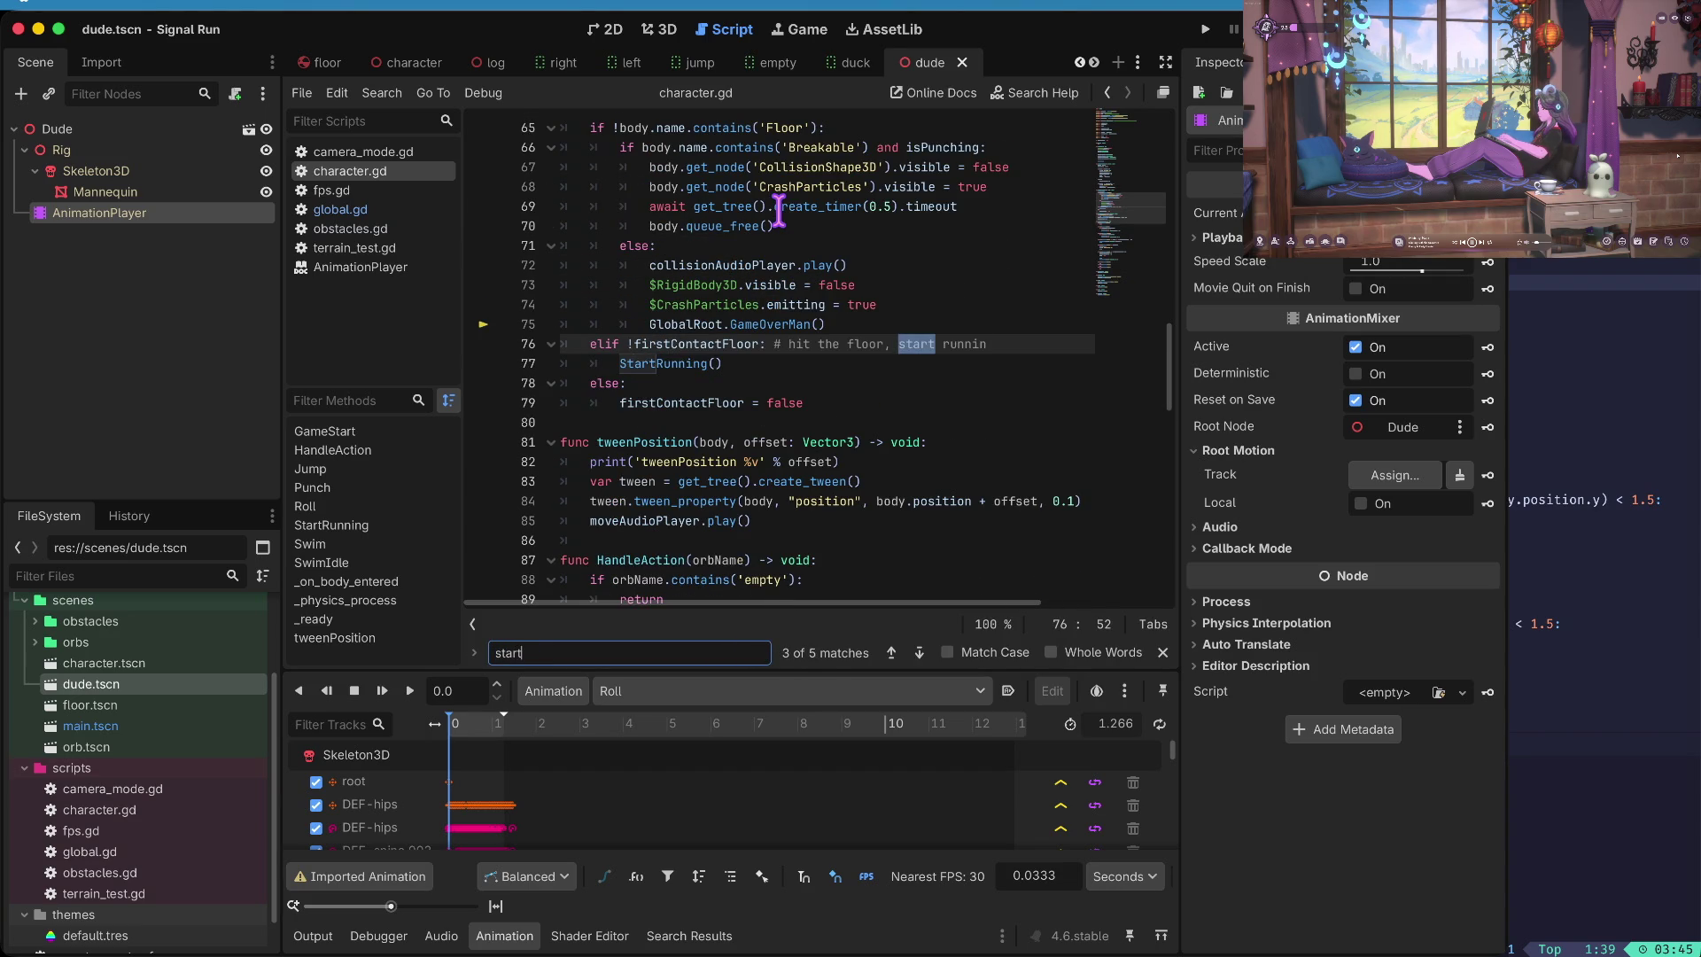
# - Add the line animation_player.speed_scale += 0.5 inside StartRunning
pyautogui.press('Escape')
pyautogui.press('End')
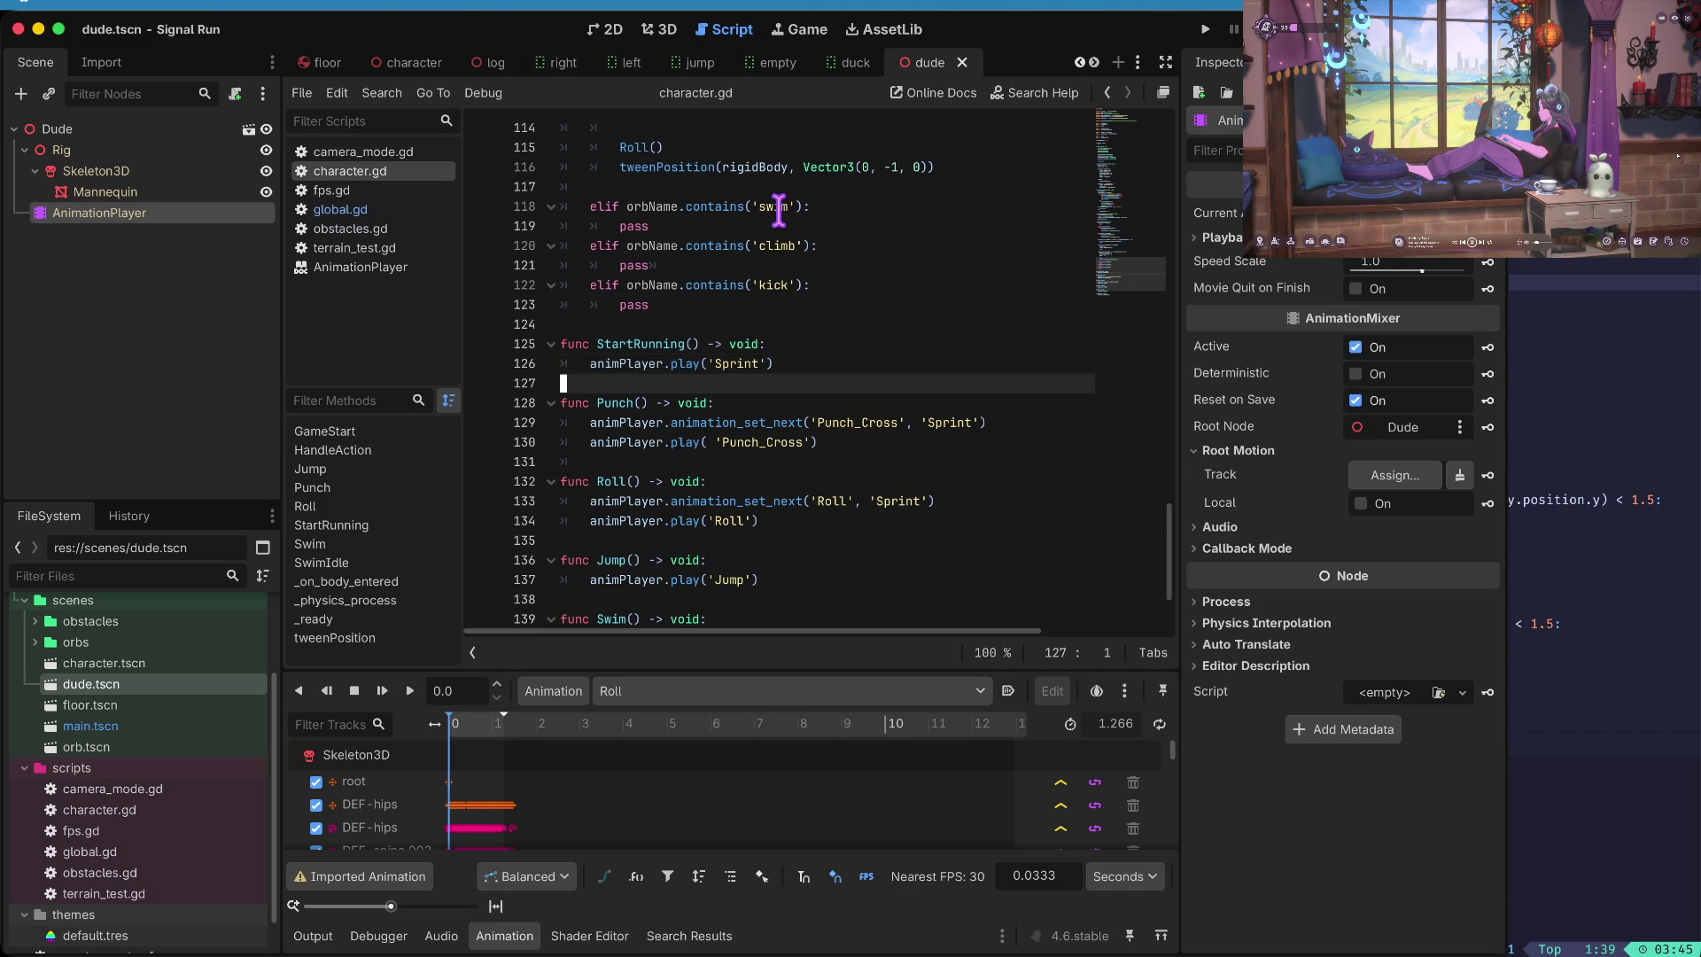
pyautogui.press('Down')
pyautogui.press('Down')
pyautogui.press('Down')
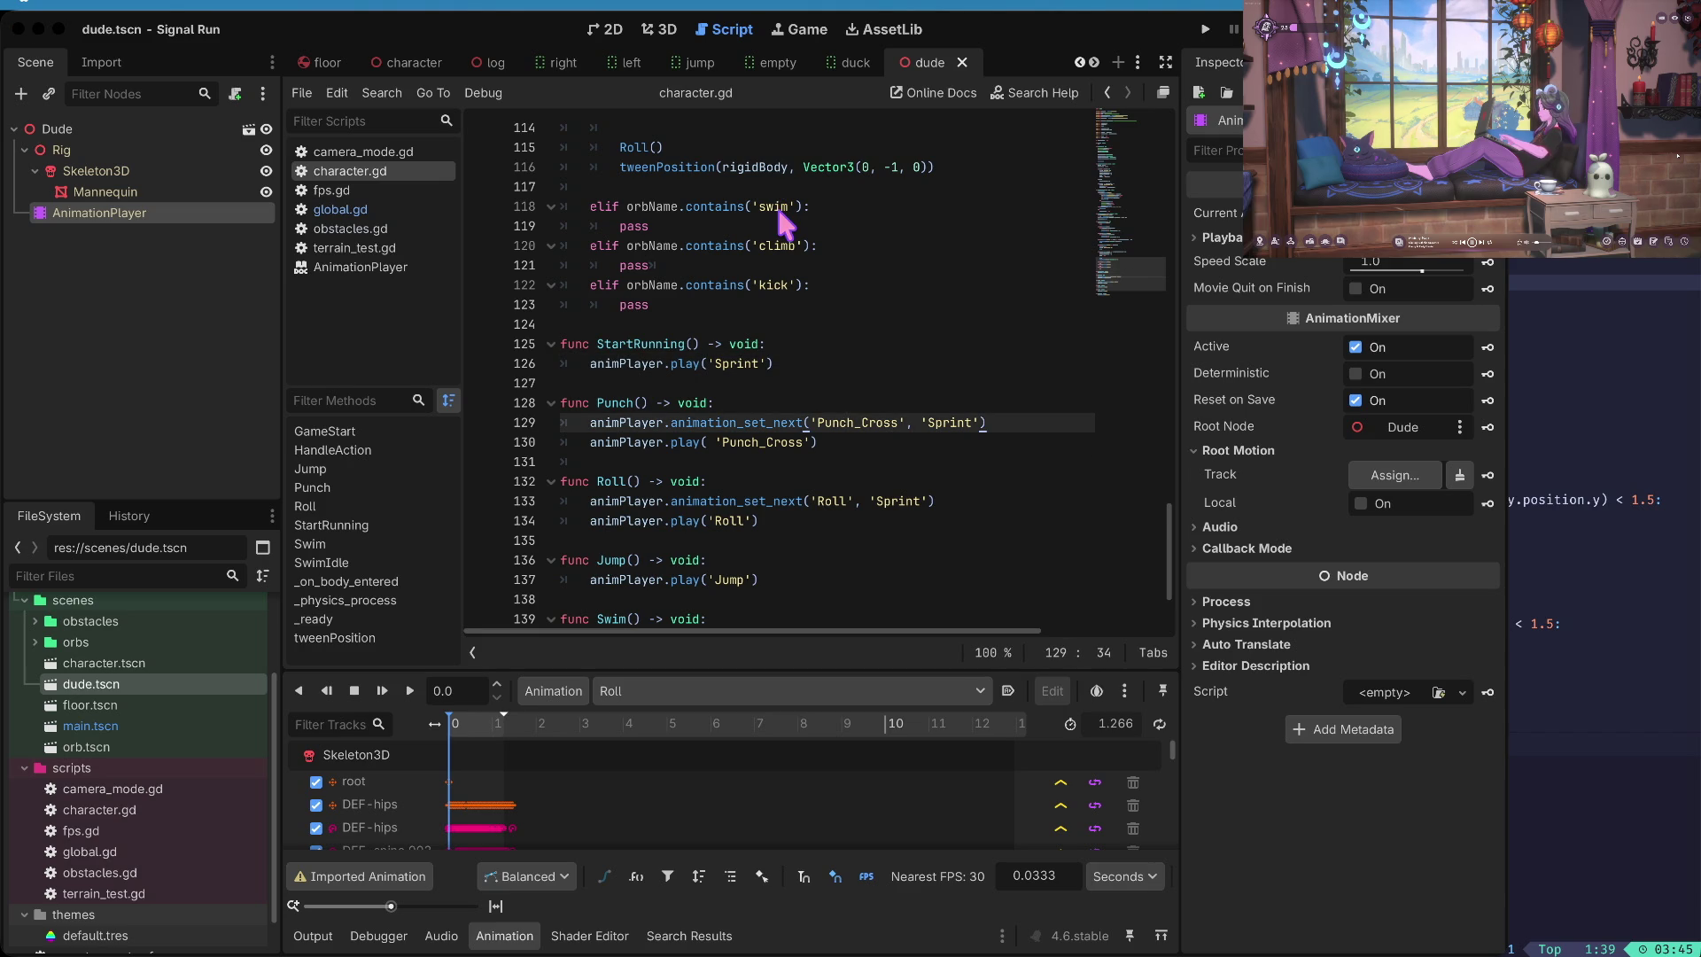
pyautogui.press('Up')
pyautogui.press('Up')
pyautogui.press('Tab')
pyautogui.write('animation_player.speed_scale += 0.5')
pyautogui.press('Home')
pyautogui.press('BackSpace')
pyautogui.press('BackSpace')
pyautogui.press('Tab')
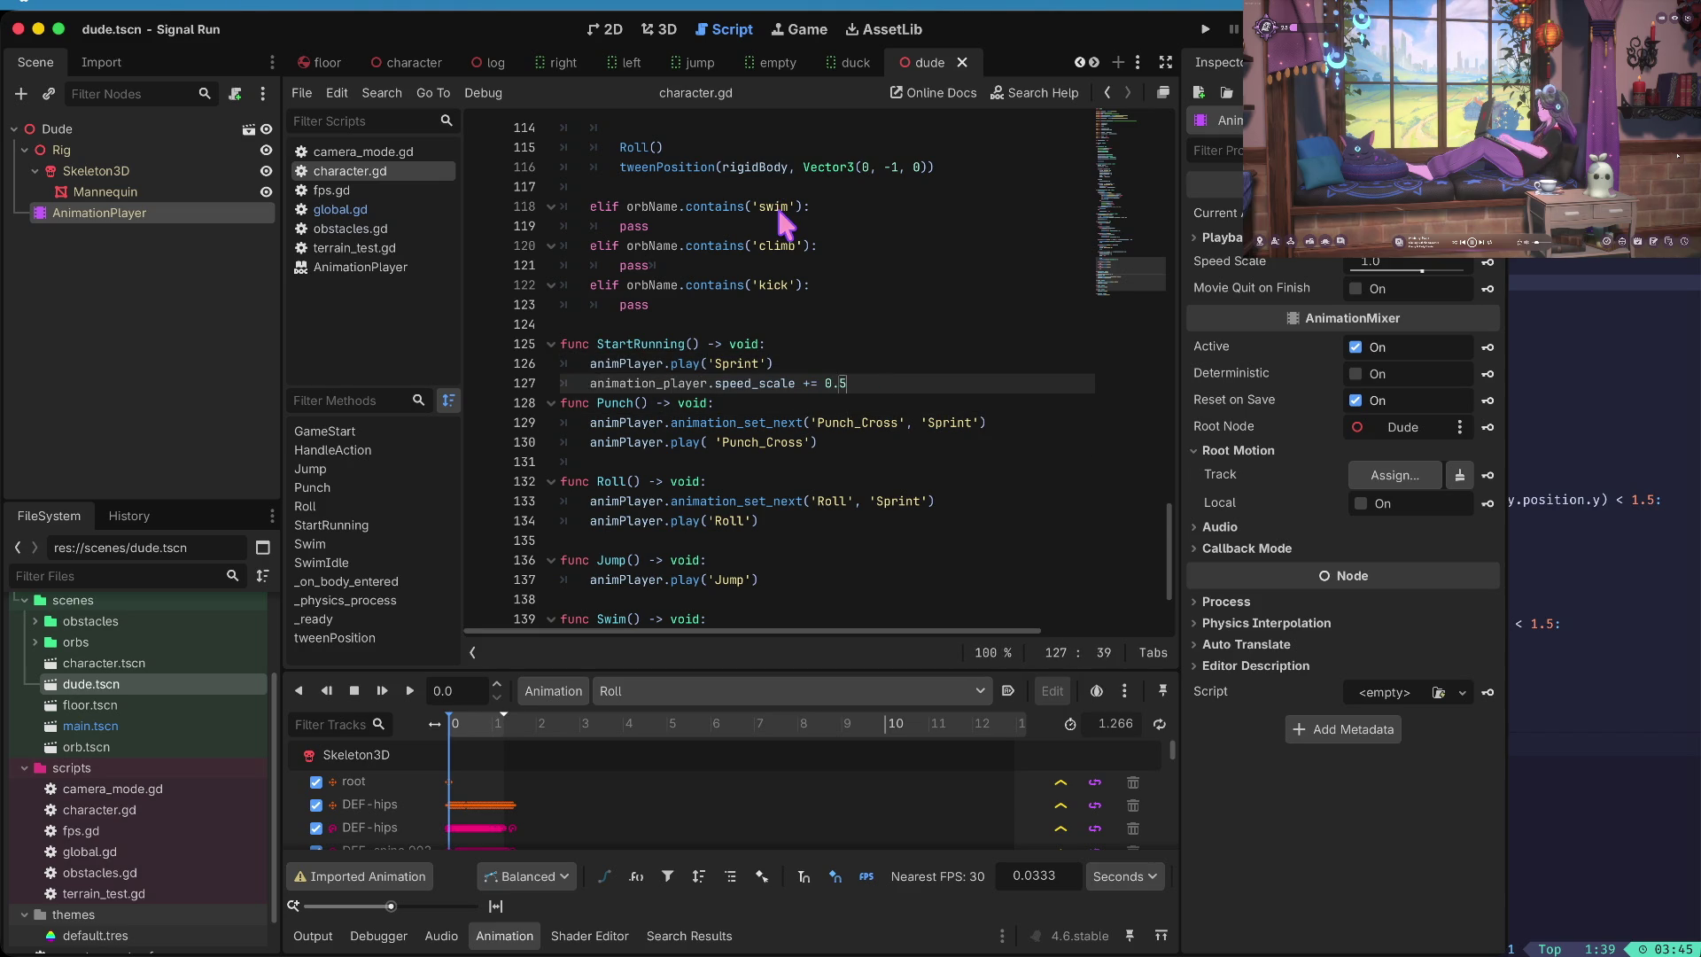
pyautogui.press('Return')
pyautogui.press('Up')
# - Change the line to assign speed_scale = 1.5 directly instead of adding 0.5
pyautogui.press('Left')
pyautogui.press('Left')
pyautogui.press('Left')
pyautogui.press('Left')
pyautogui.press('BackSpace')
pyautogui.press('Right')
pyautogui.press('End')
pyautogui.press('BackSpace')
pyautogui.press('BackSpace')
pyautogui.press('BackSpace')
pyautogui.write('1.5')
# - Rename animation_player to animPlayer on the speed line and save the script
pyautogui.press('Home')
pyautogui.hotkey('ctrl', 'Right')
pyautogui.hotkey('ctrl', 'BackSpace')
pyautogui.write('animP')
pyautogui.press('Return')
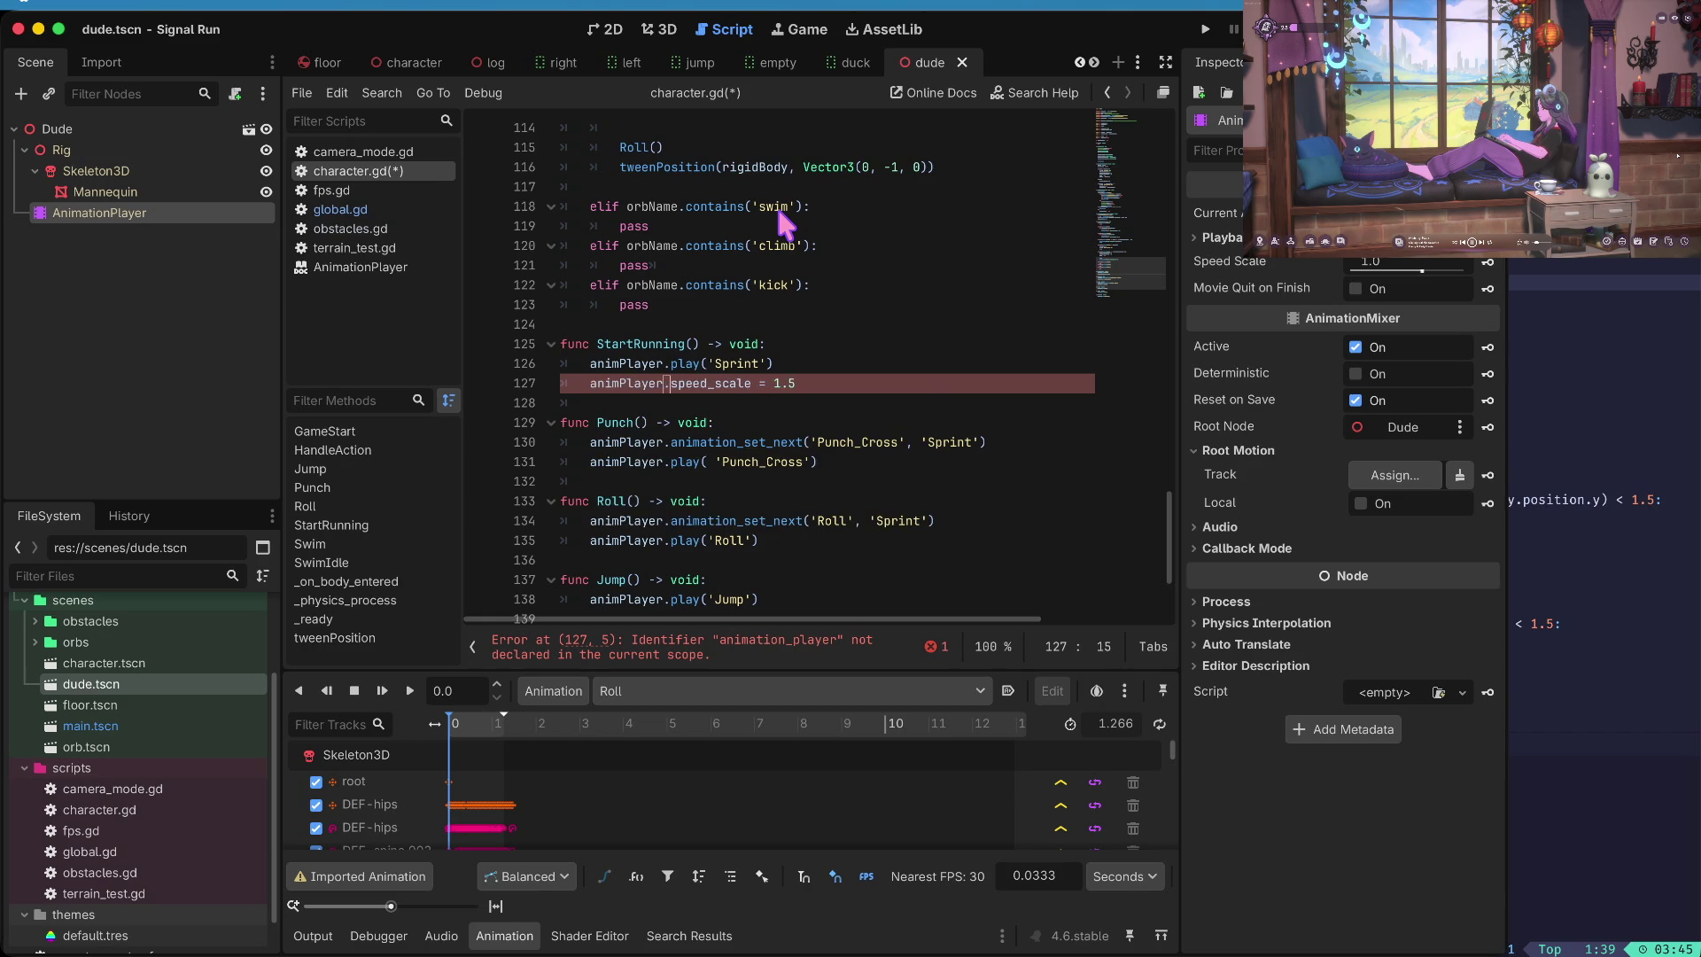
pyautogui.press('Home')
pyautogui.hotkey('ctrl', 's')
# - Cut the speed_scale line out of StartRunning and move to the _ready function
pyautogui.hotkey('ctrl', 'x')
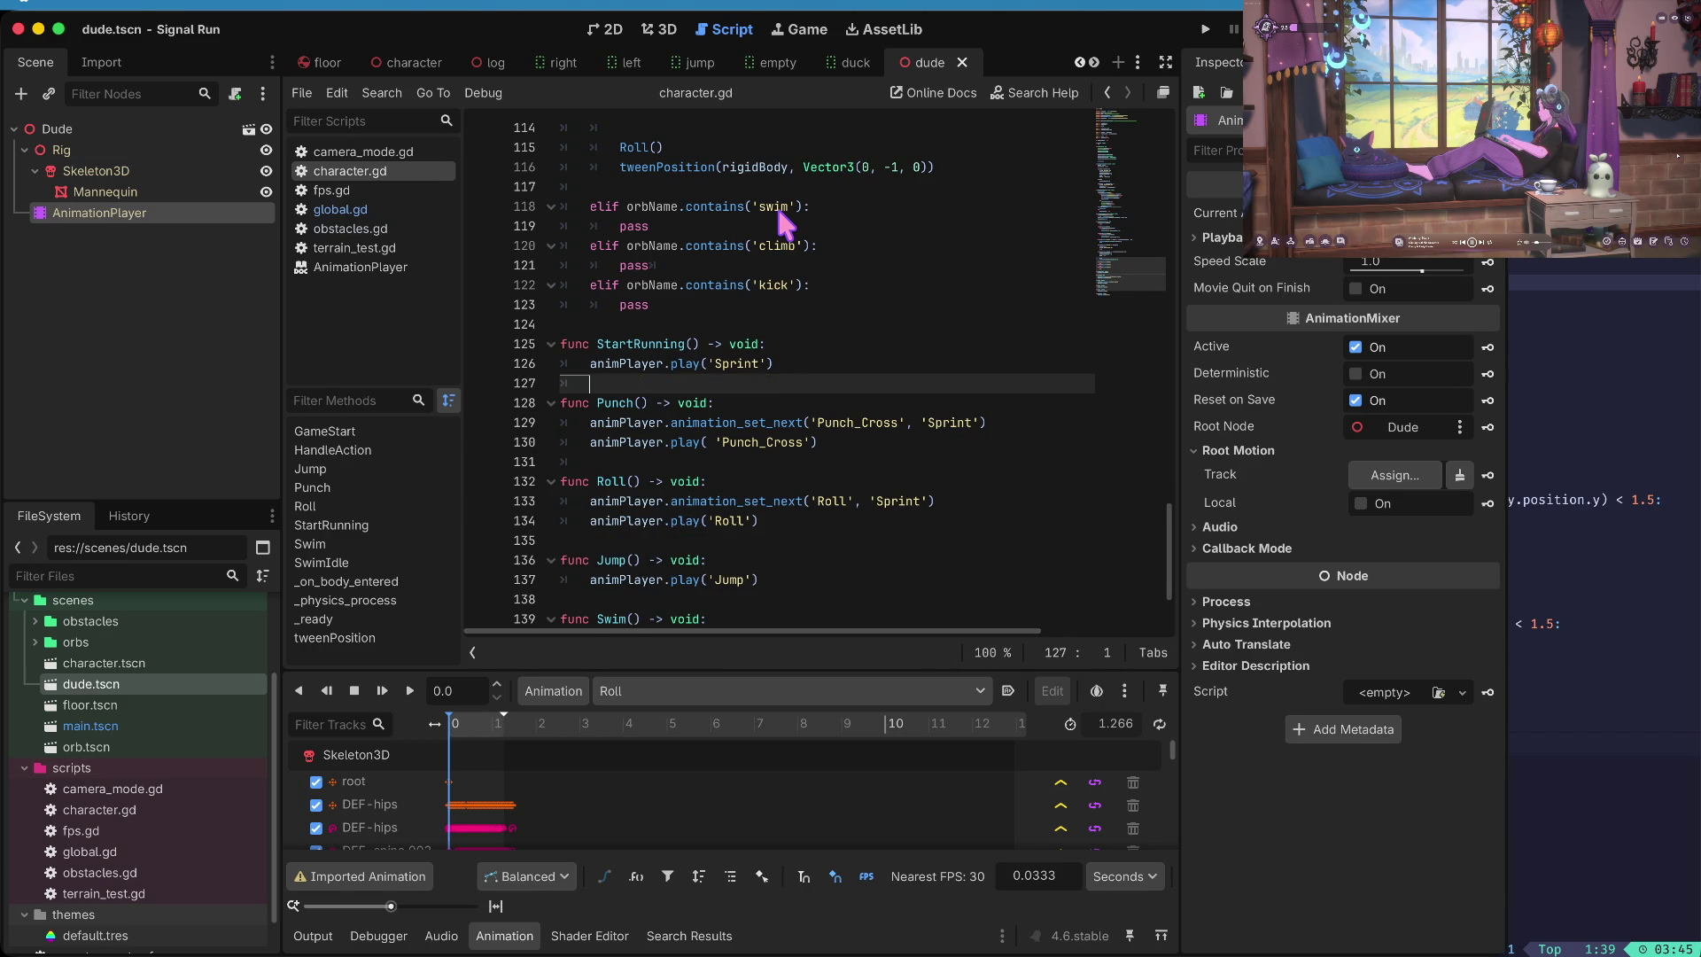
pyautogui.hotkey('ctrl', 'Home')
pyautogui.press('Down')
pyautogui.press('Down')
pyautogui.press('Down')
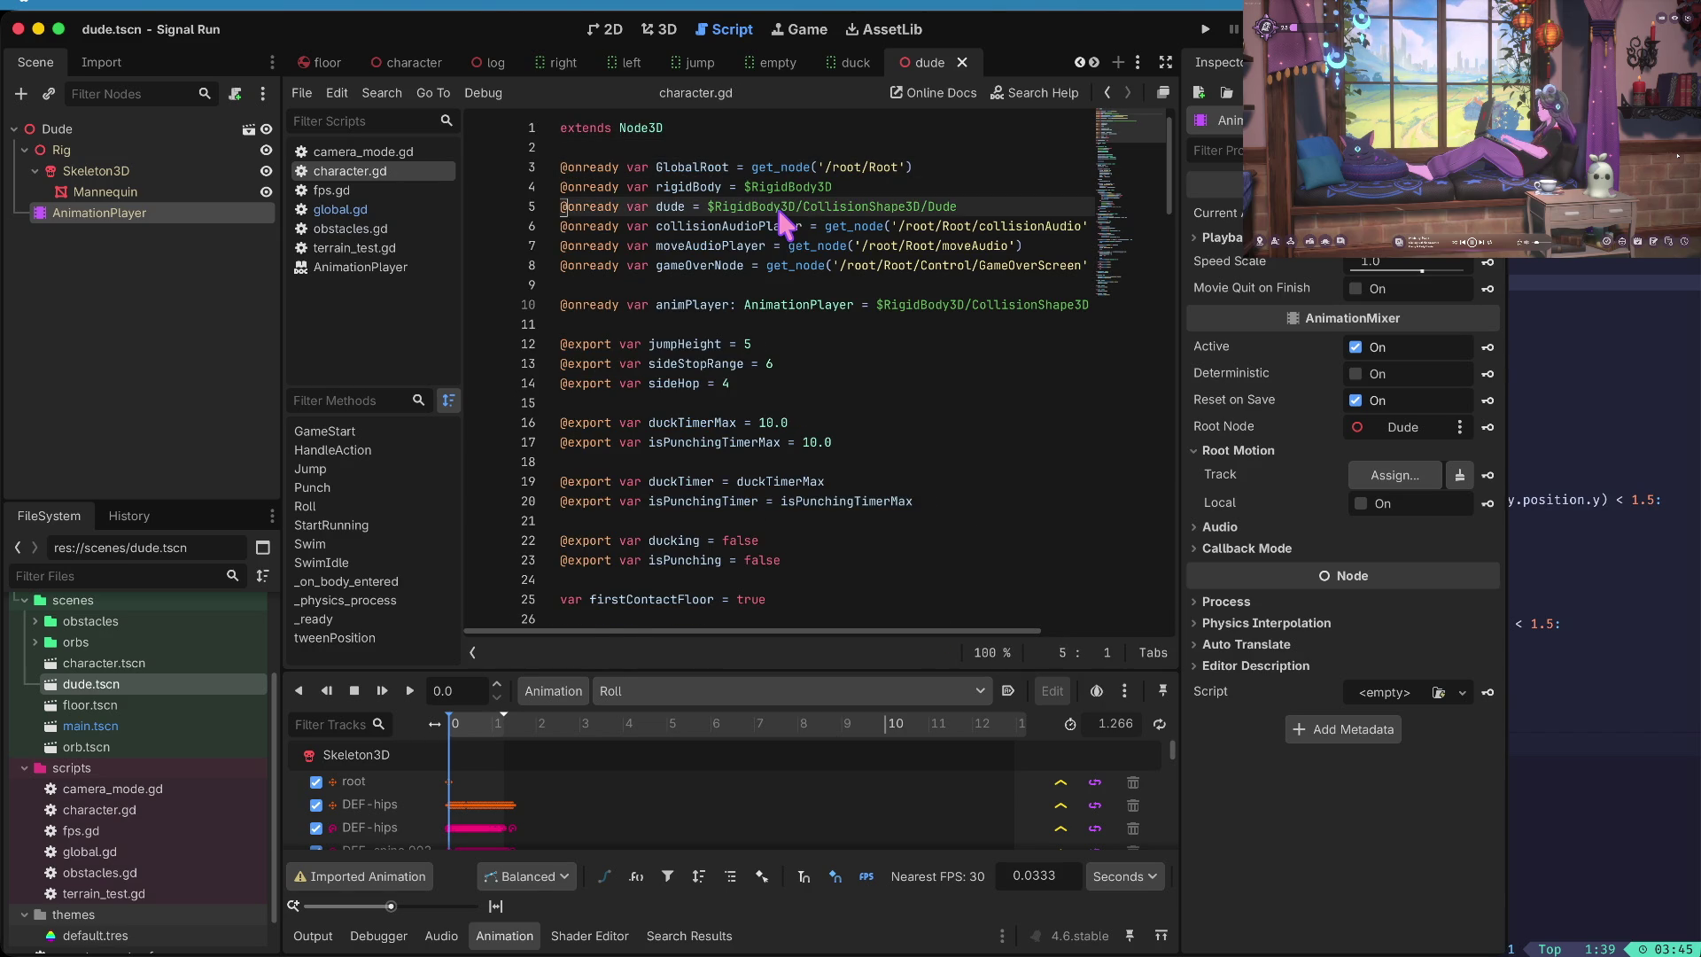
pyautogui.hotkey('ctrl', 'v')
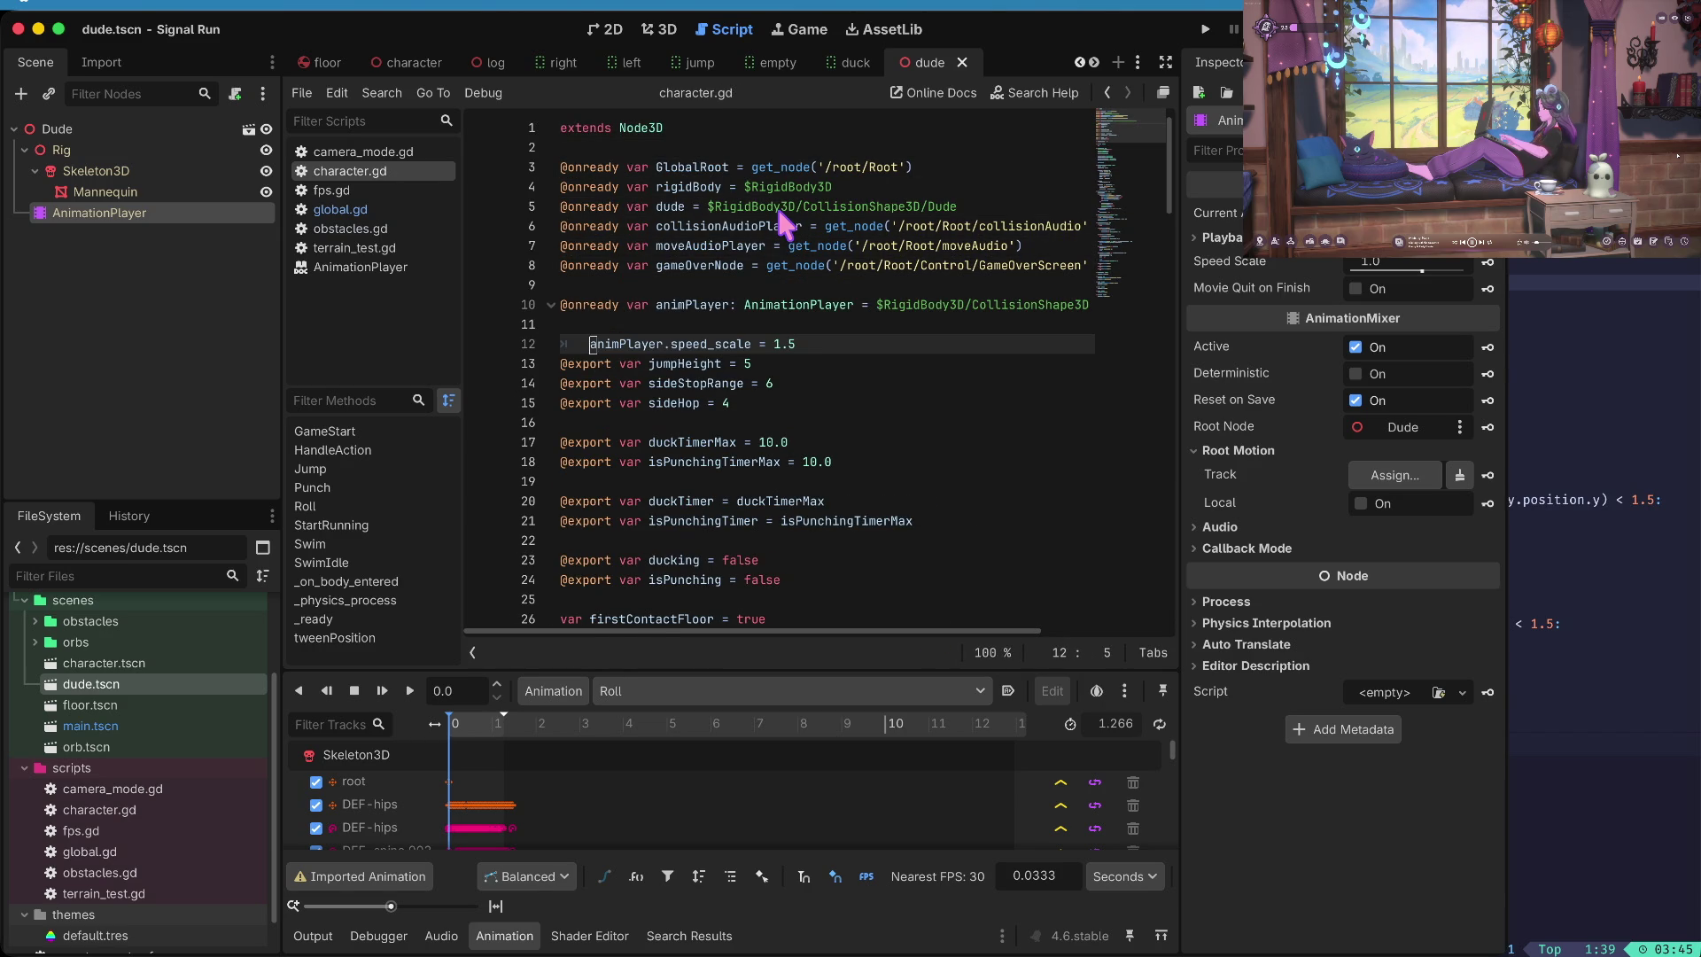
pyautogui.hotkey('ctrl', 'z')
pyautogui.press('Down')
pyautogui.press('Down')
pyautogui.press('Down')
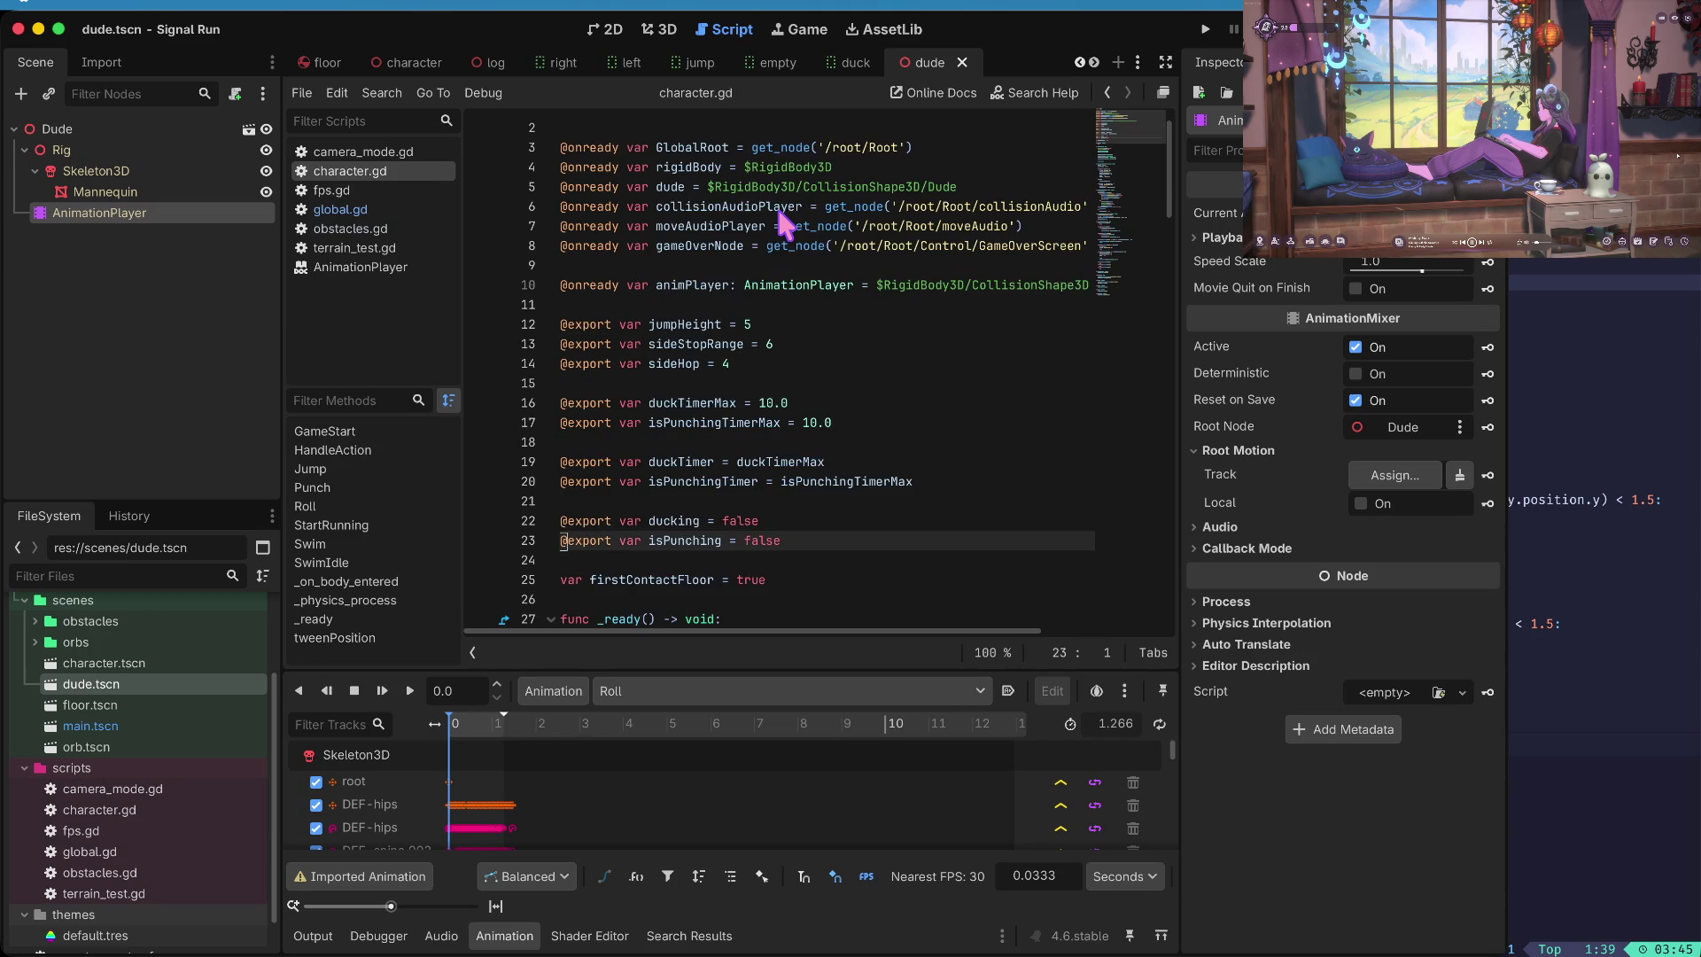
pyautogui.press('Down')
pyautogui.press('Down')
pyautogui.press('Down')
pyautogui.press('Up')
pyautogui.press('Up')
pyautogui.press('Up')
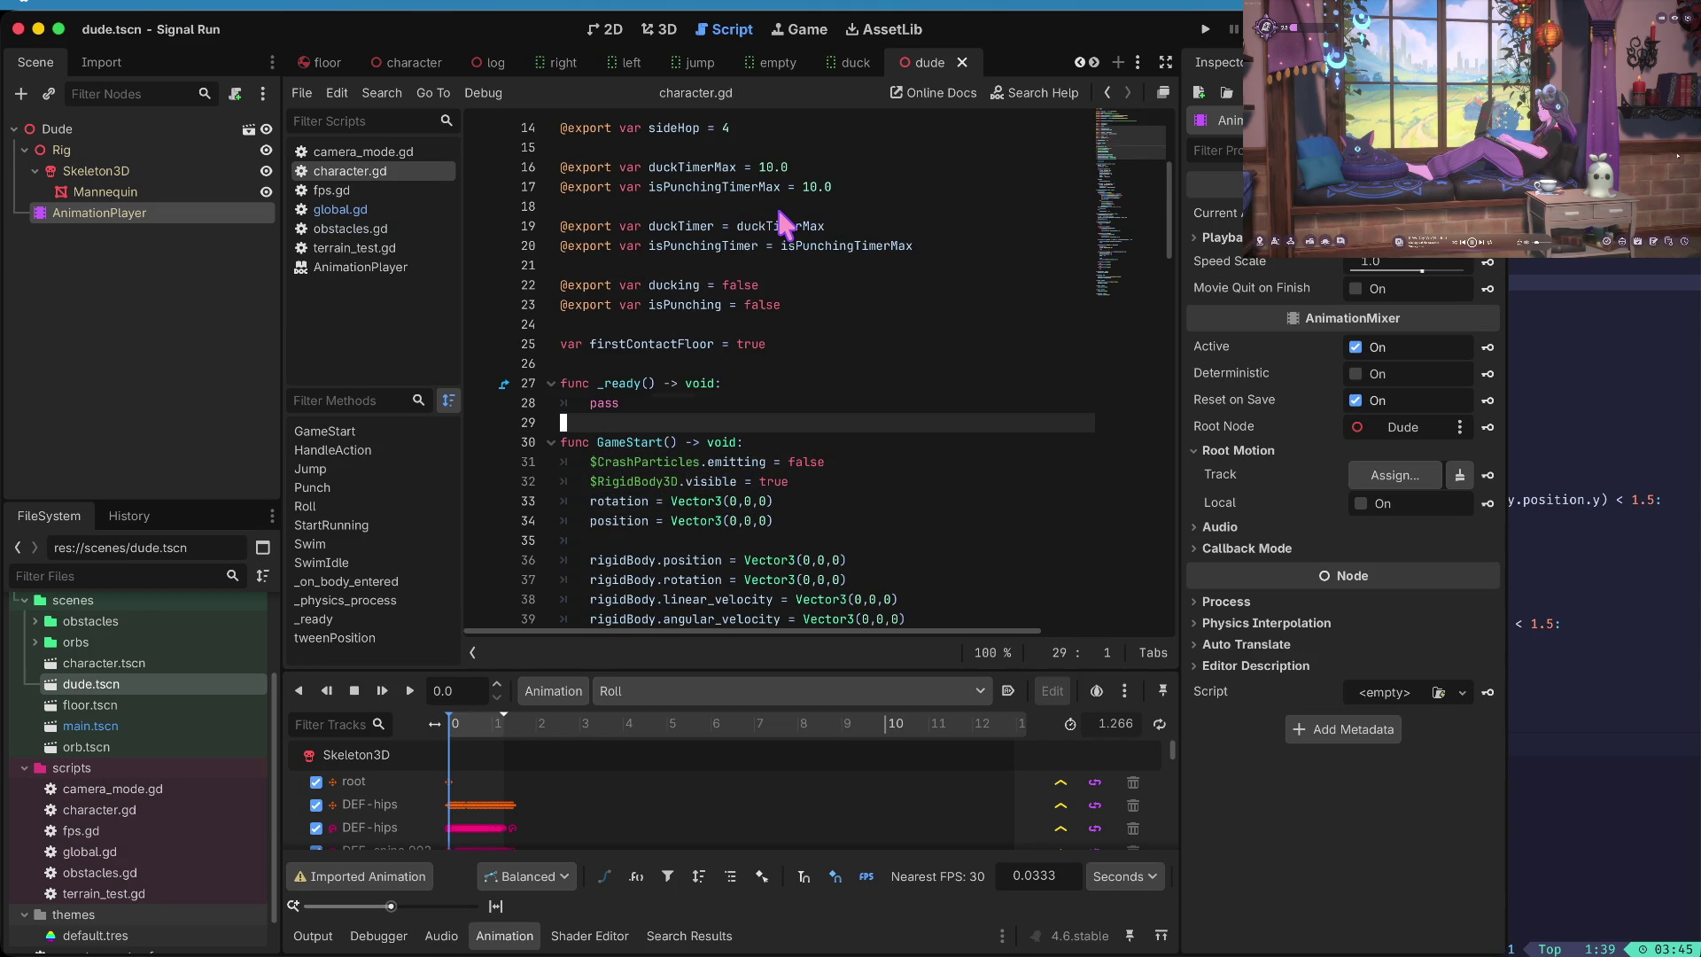
# - Paste the speed_scale line into _ready in place of pass, then run the game
pyautogui.press('Down')
pyautogui.press('End')
pyautogui.press('Return')
pyautogui.hotkey('ctrl', 'v')
pyautogui.press('Up')
pyautogui.hotkey('ctrl', 'shift', 'k')
pyautogui.hotkey('ctrl', 'b')
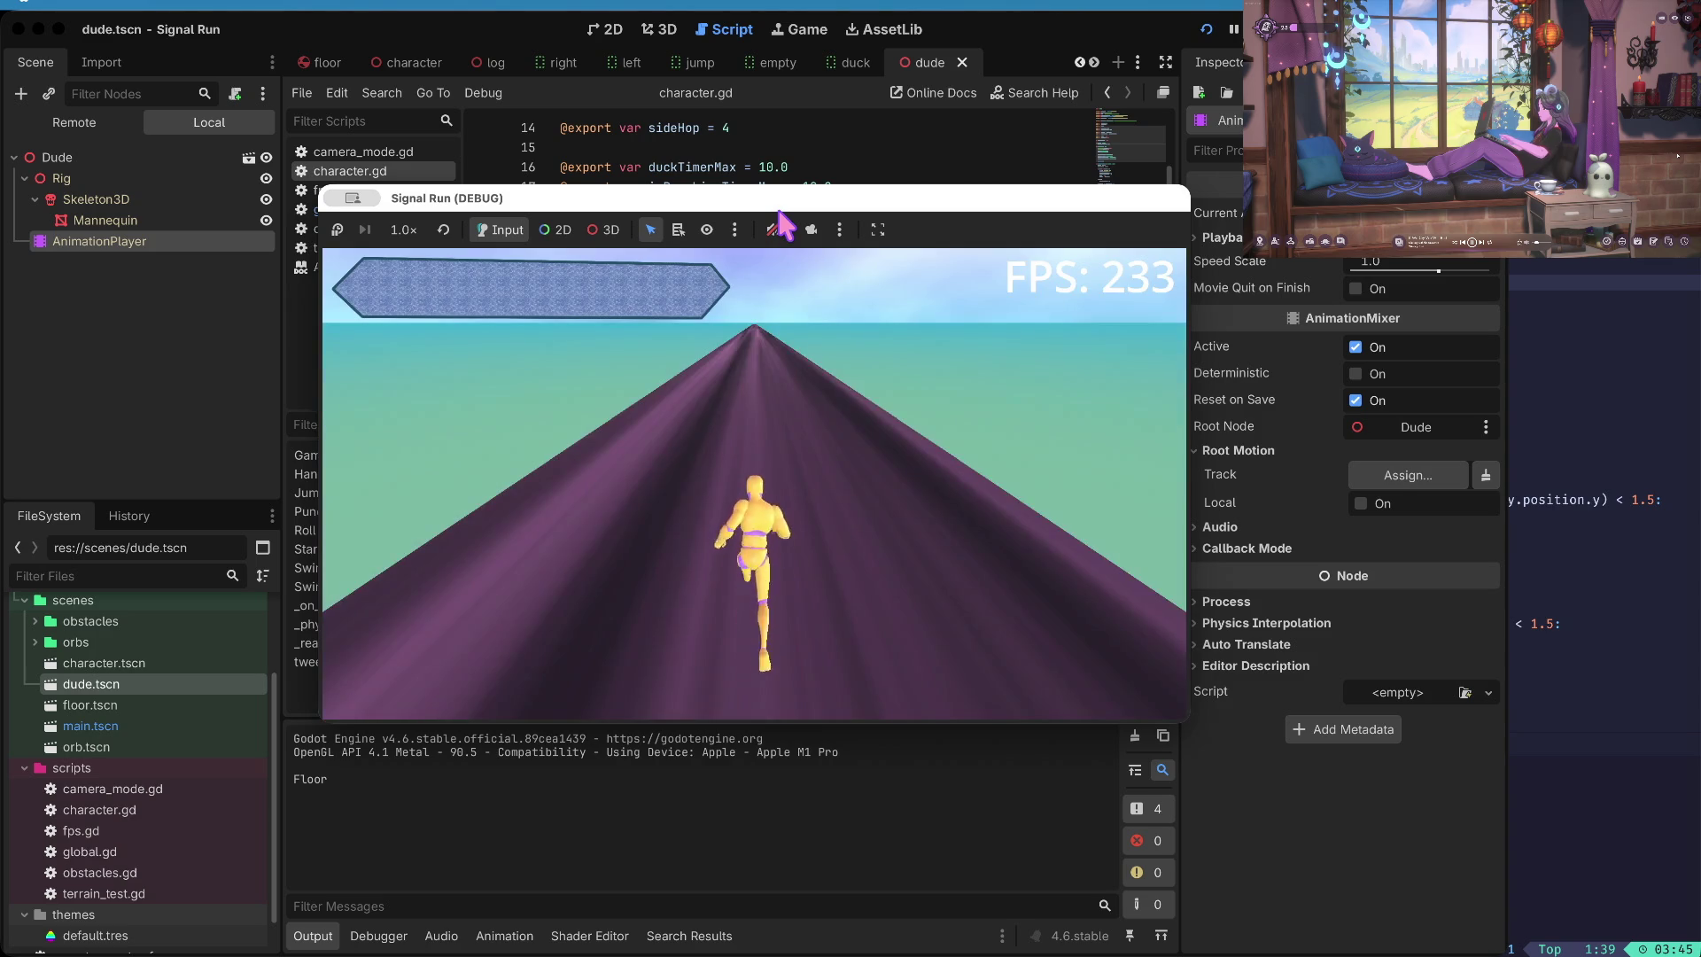
# - Playtest the runner by steering left and right, ducking, jumping and restarting, then stop
pyautogui.press('Left')
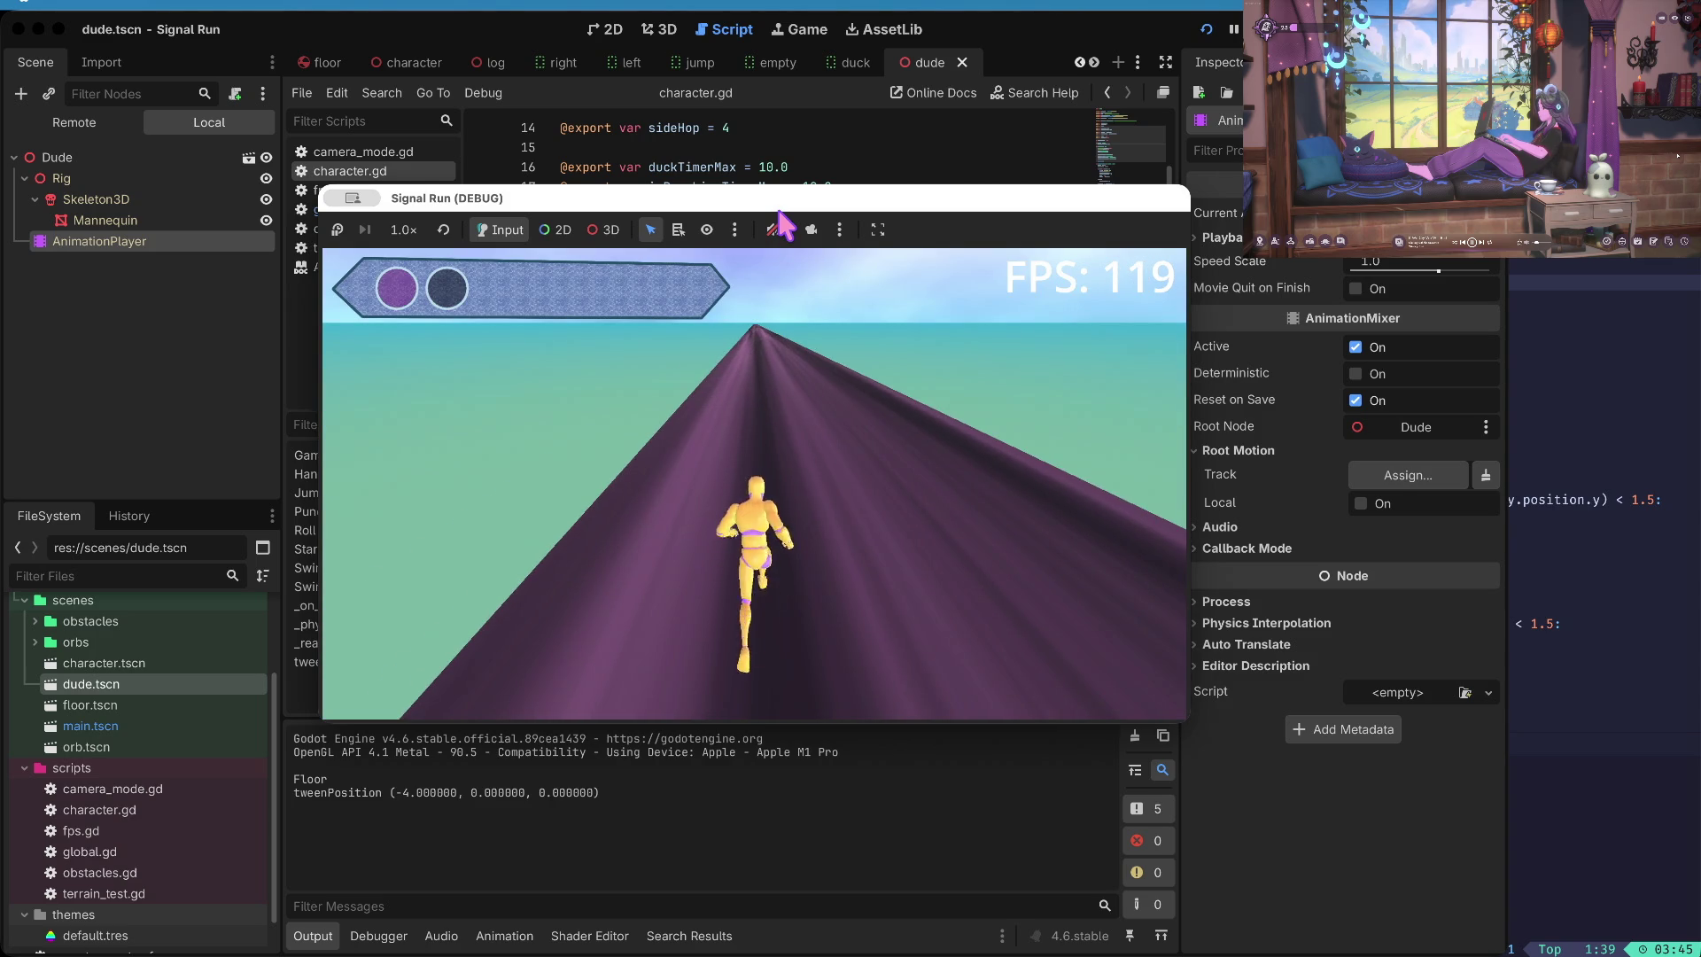
pyautogui.press('Right')
pyautogui.press('Right')
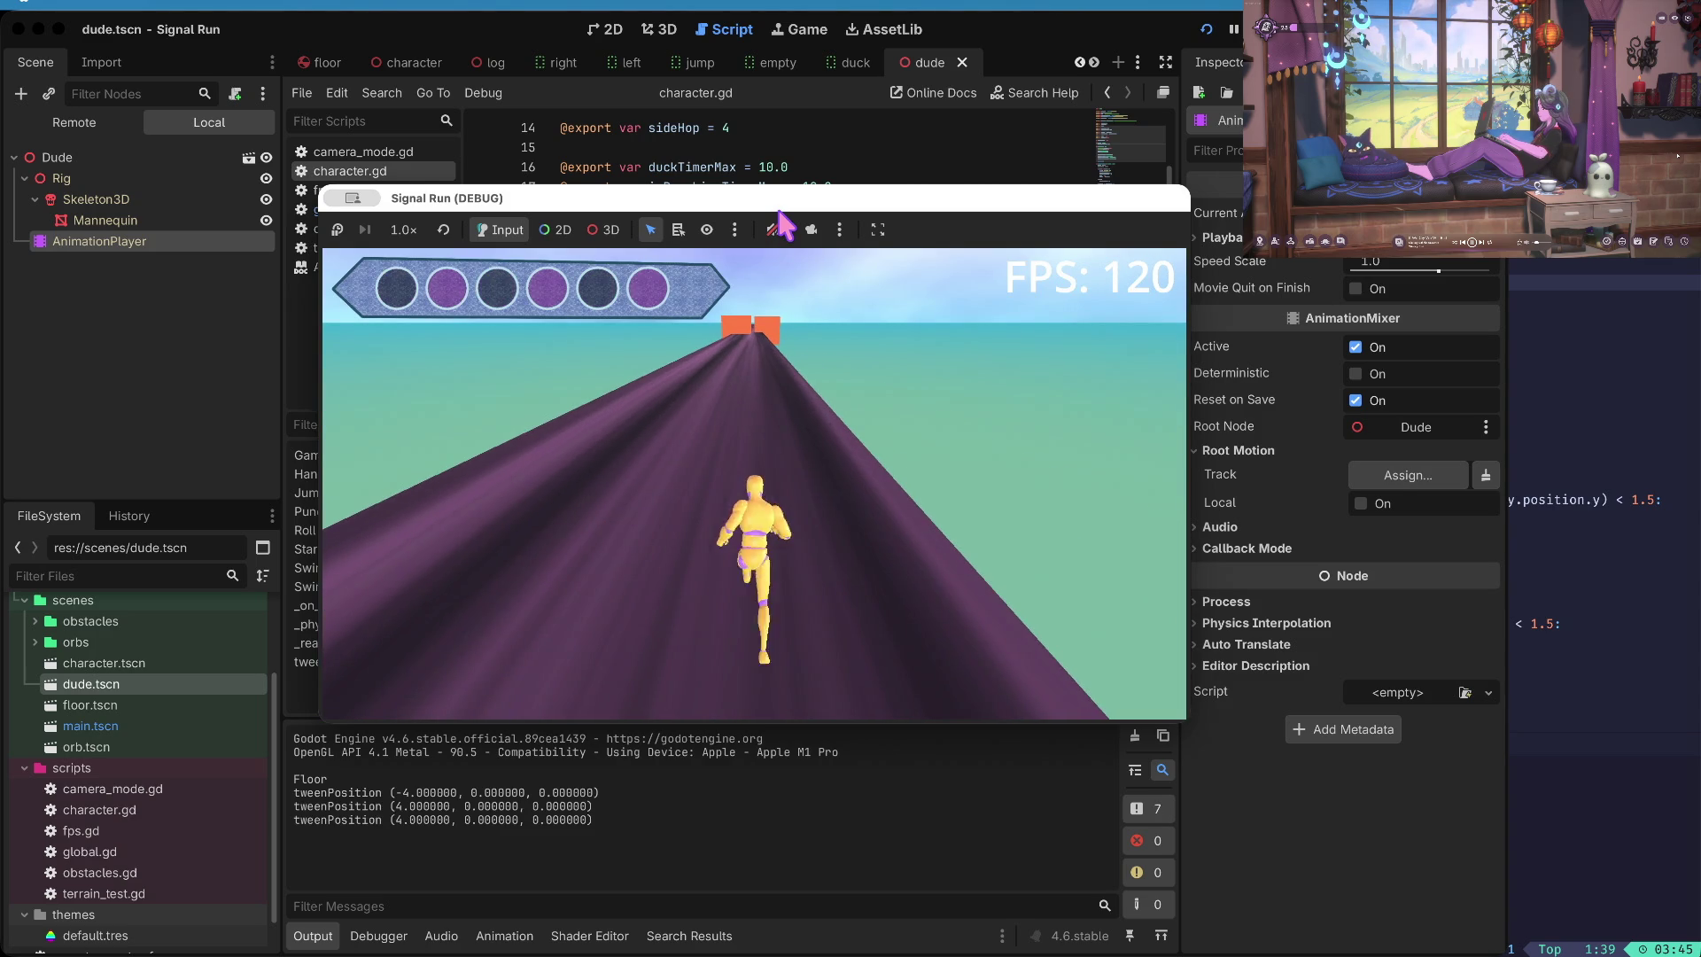
pyautogui.press('Right')
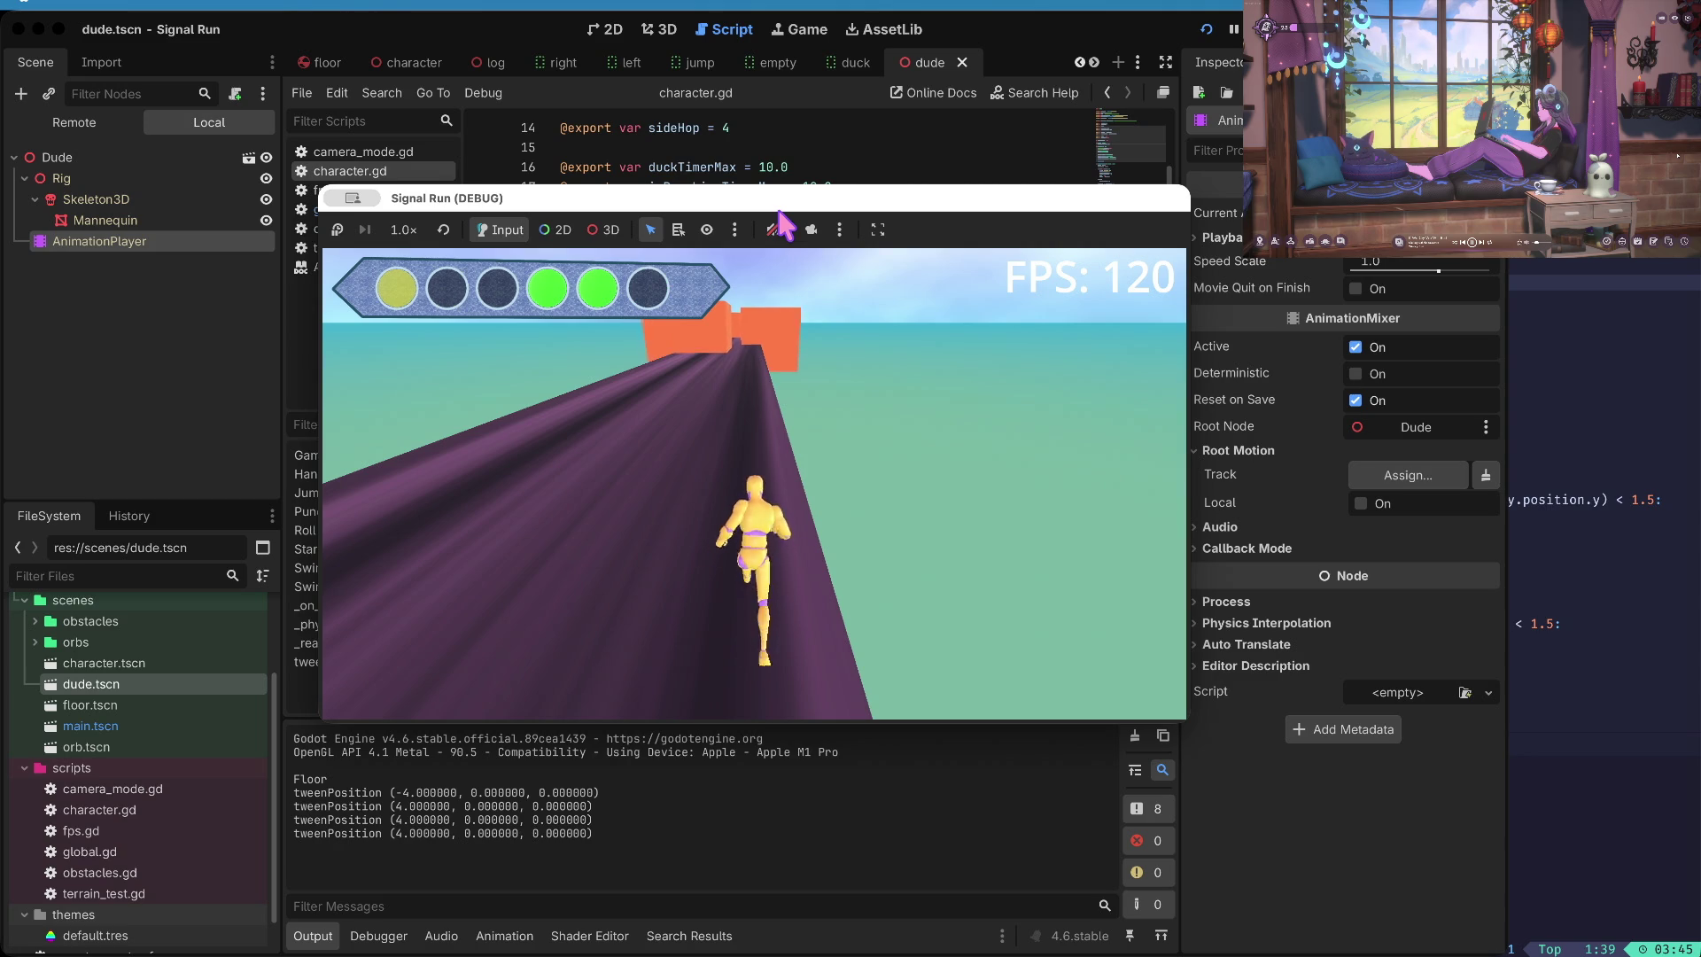
pyautogui.press('Down')
pyautogui.press('Up')
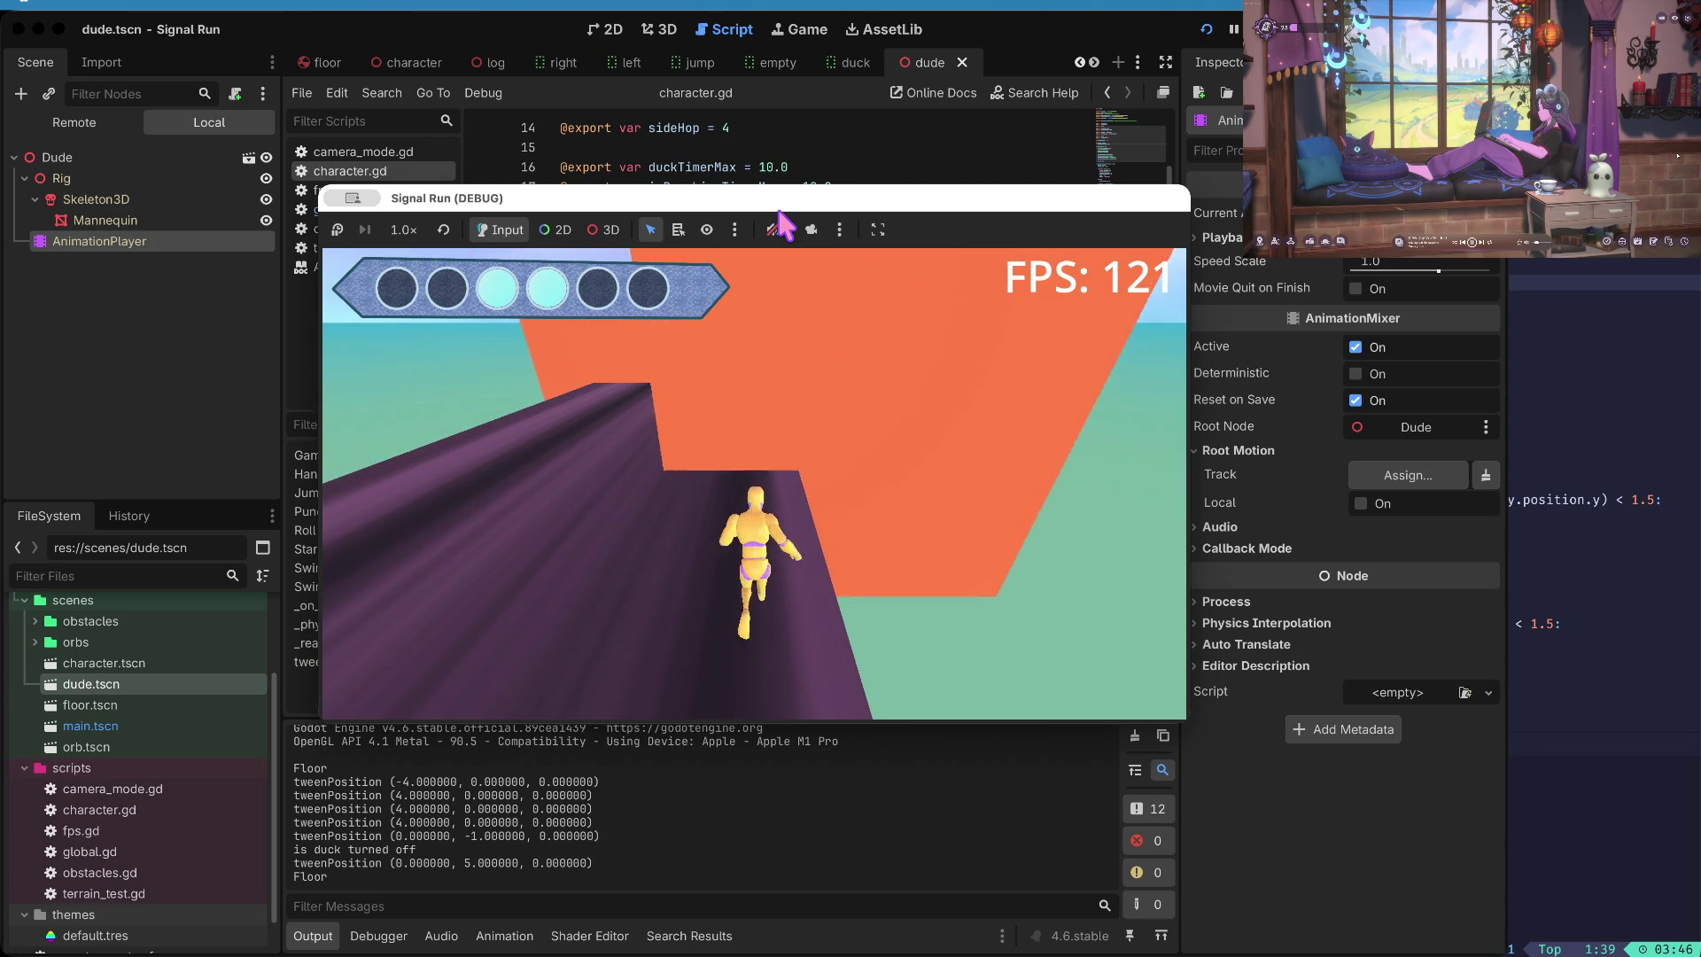
pyautogui.press('Return')
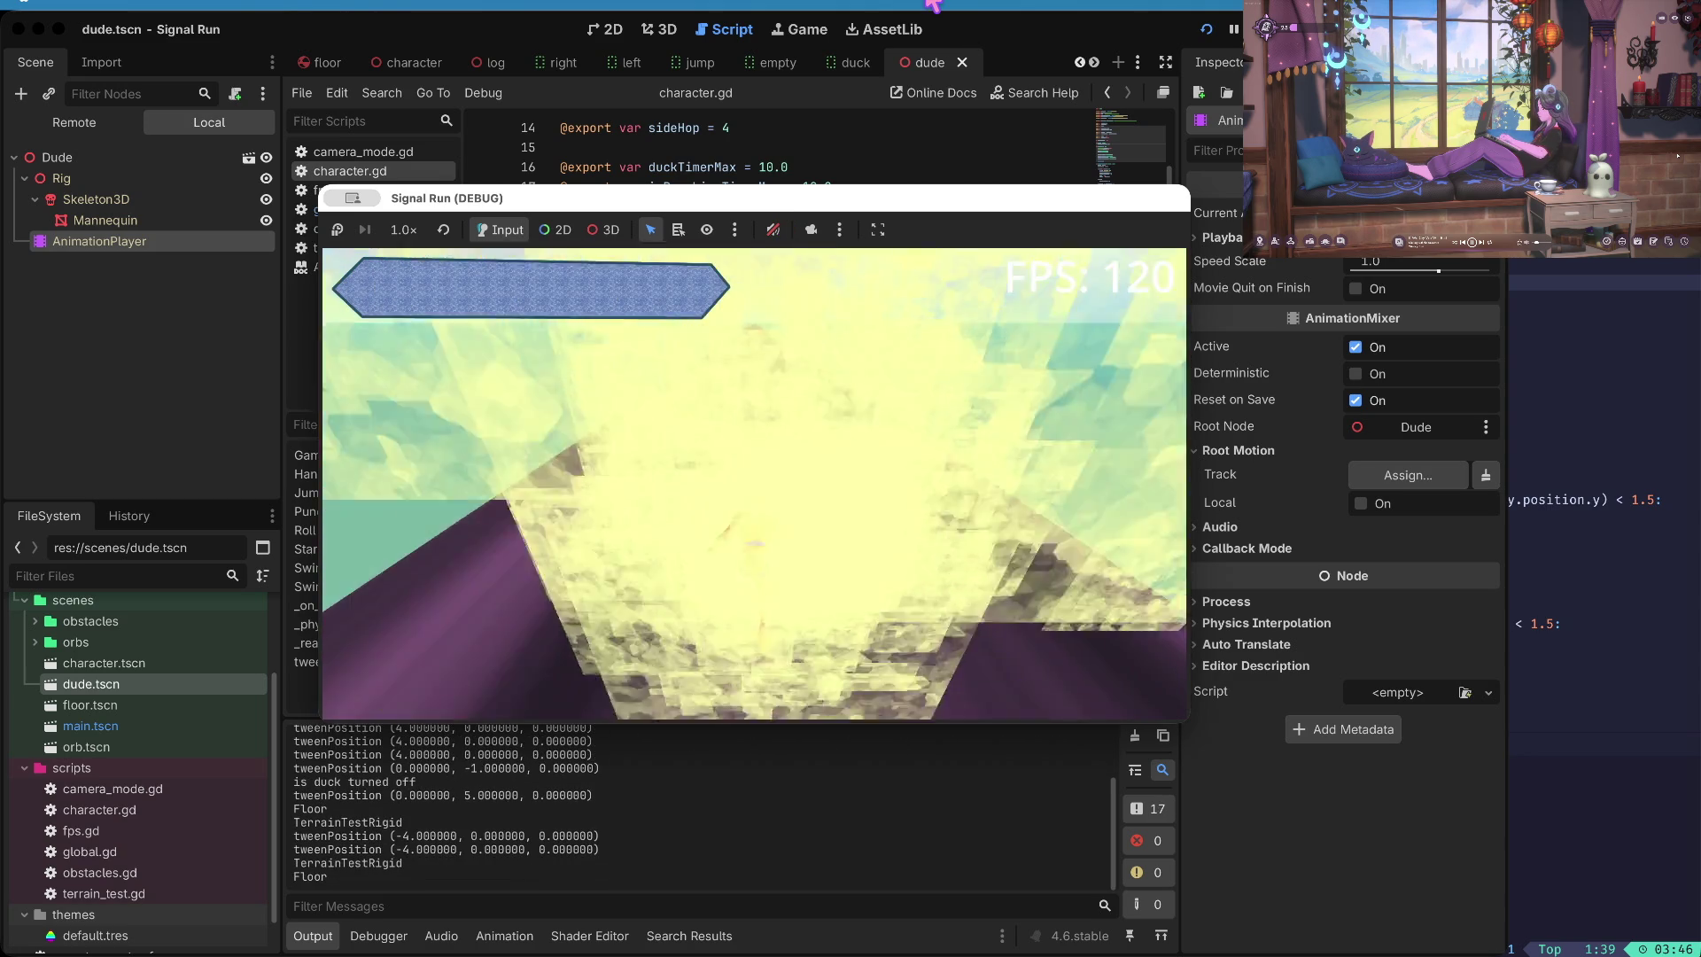
pyautogui.click(1258, 29)
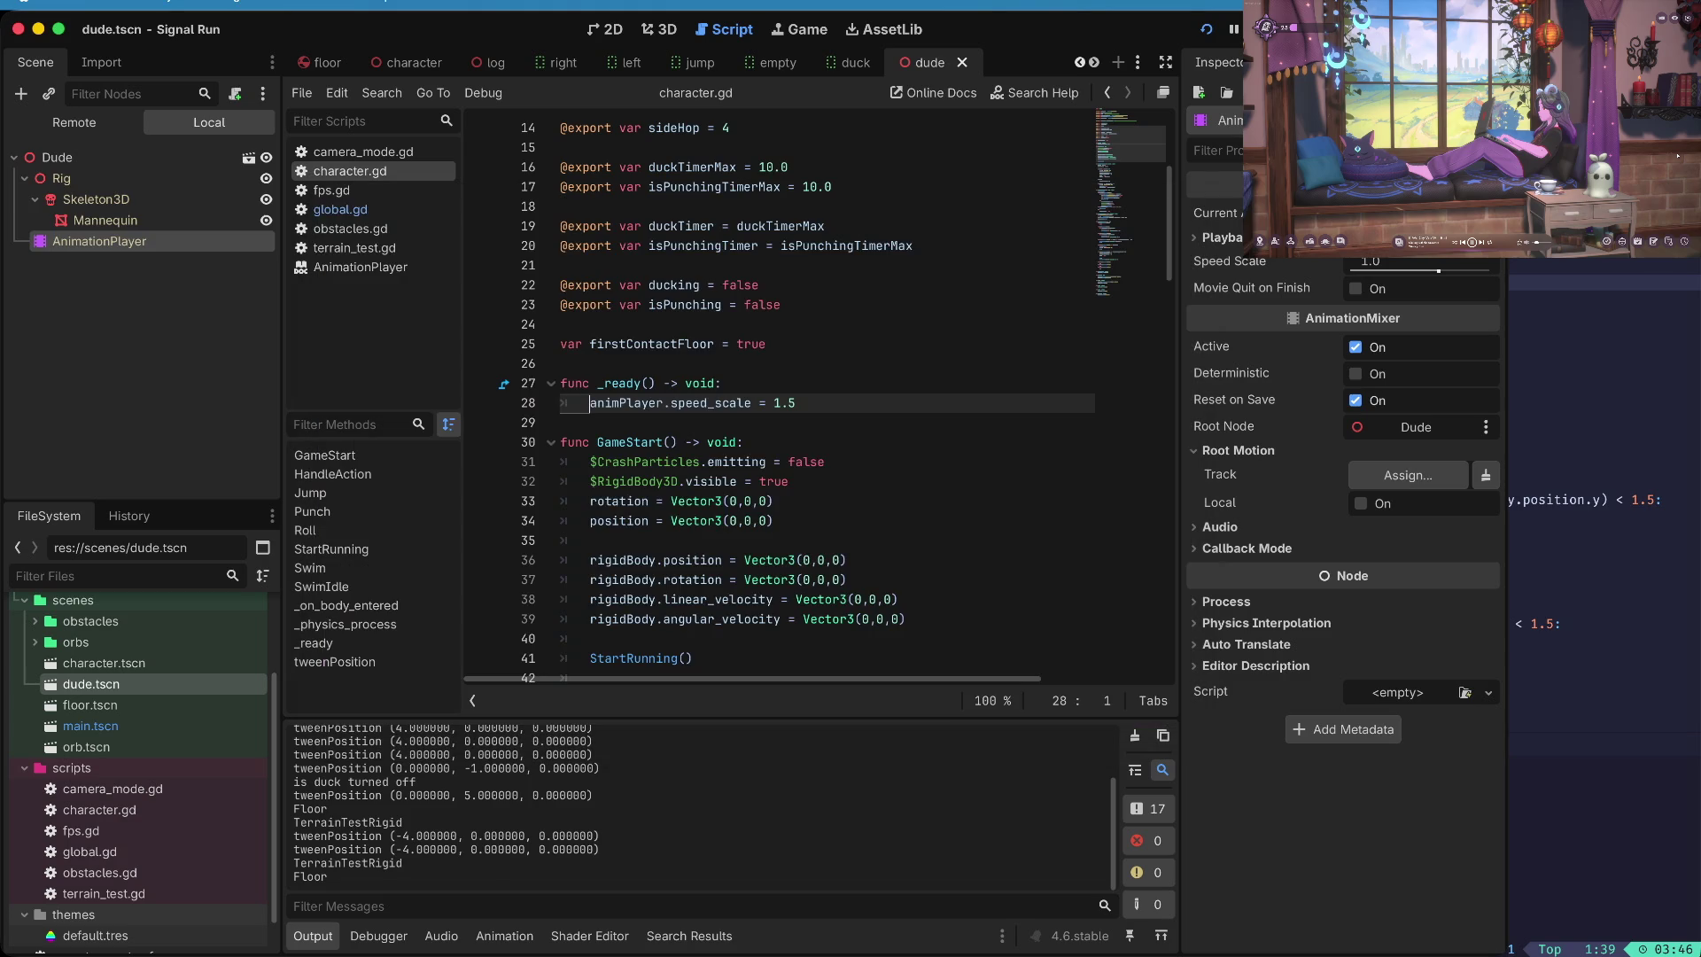
# - Change animPlayer.speed_scale in _ready to 1.25 and save character.gd
pyautogui.press('End')
pyautogui.press('BackSpace')
pyautogui.write('2')
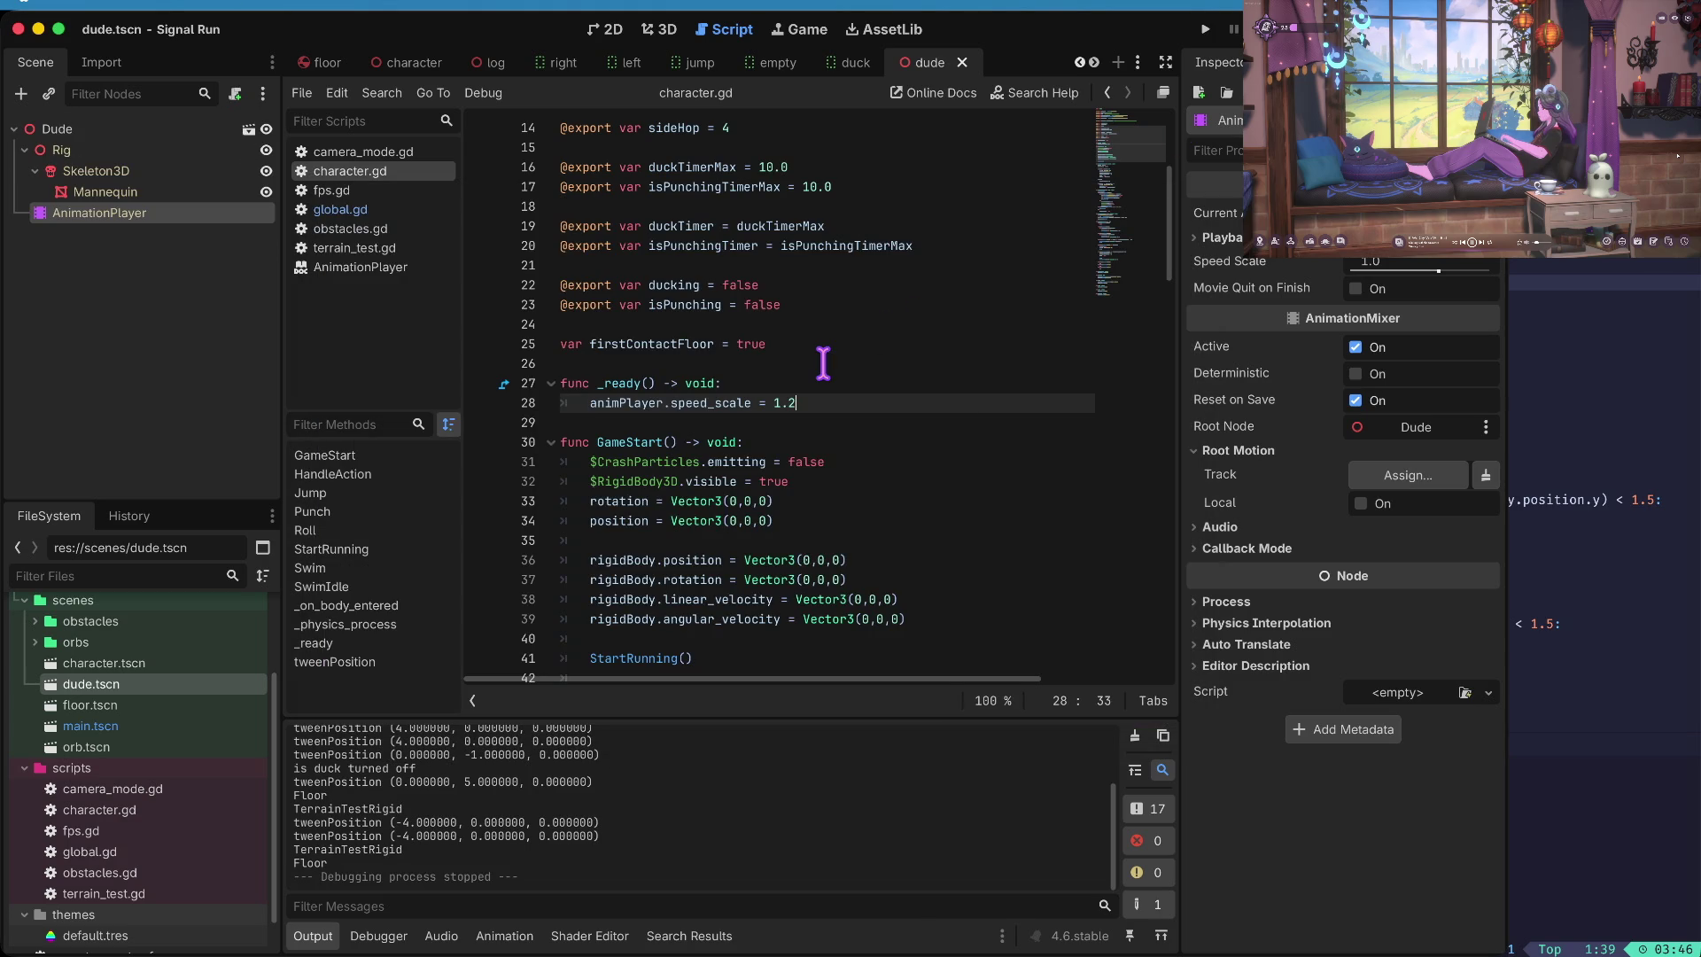
pyautogui.write('5')
pyautogui.hotkey('ctrl', 's')
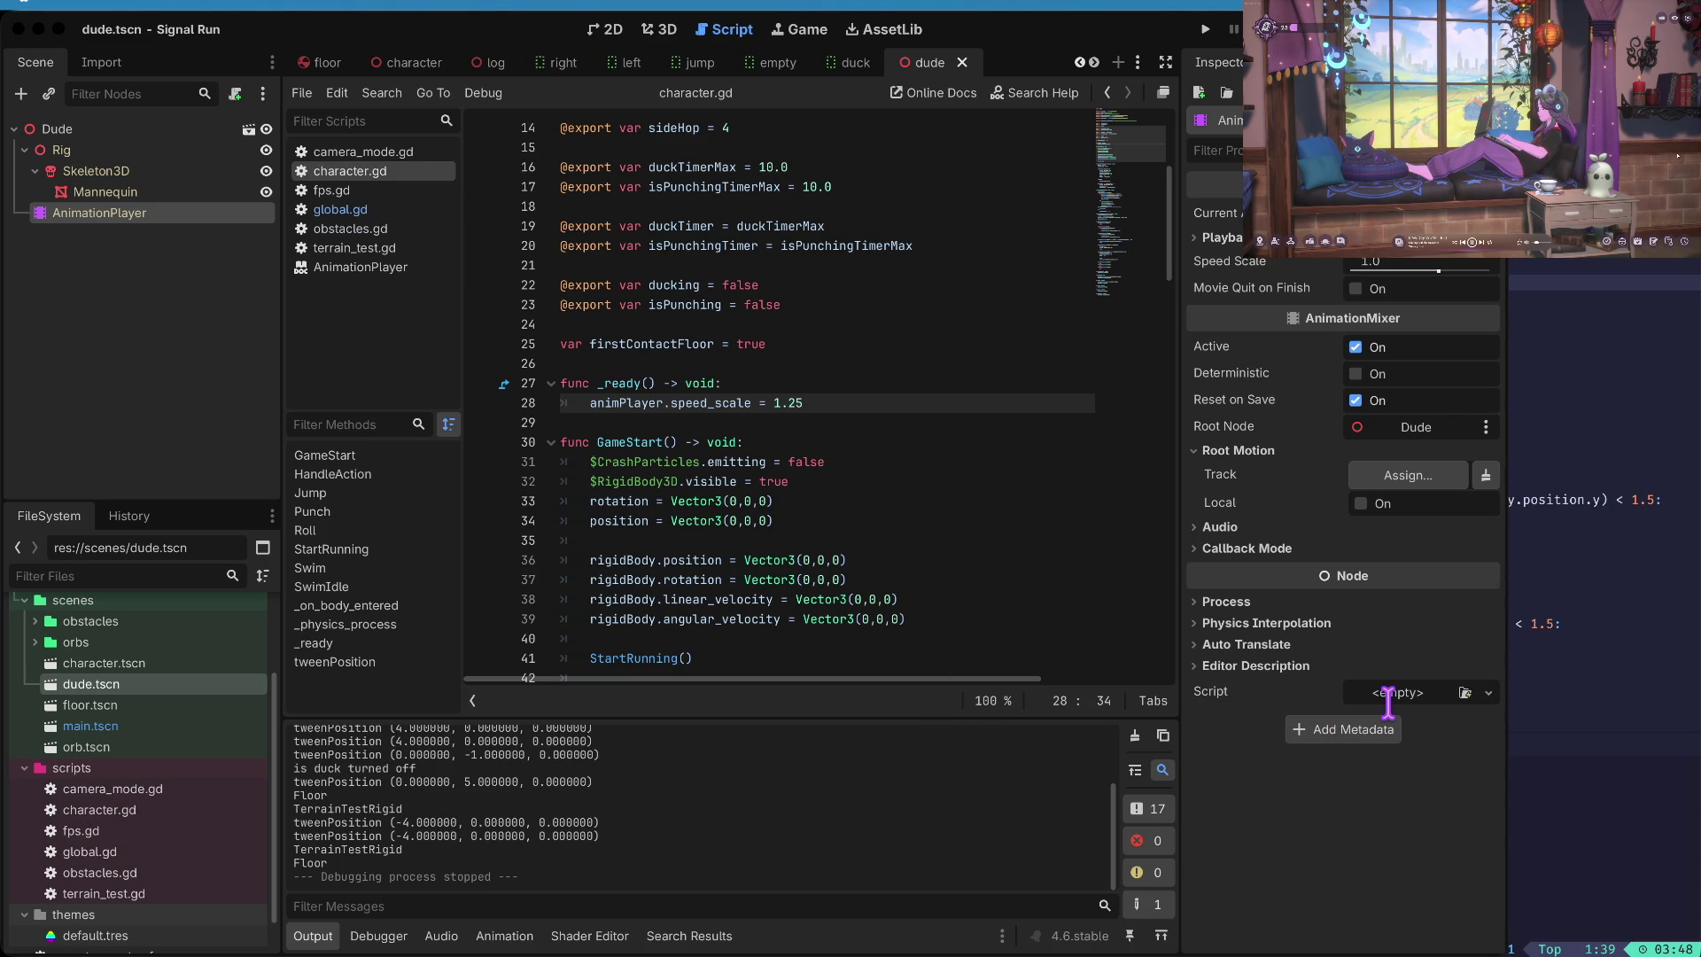
pyautogui.click(1197, 563)
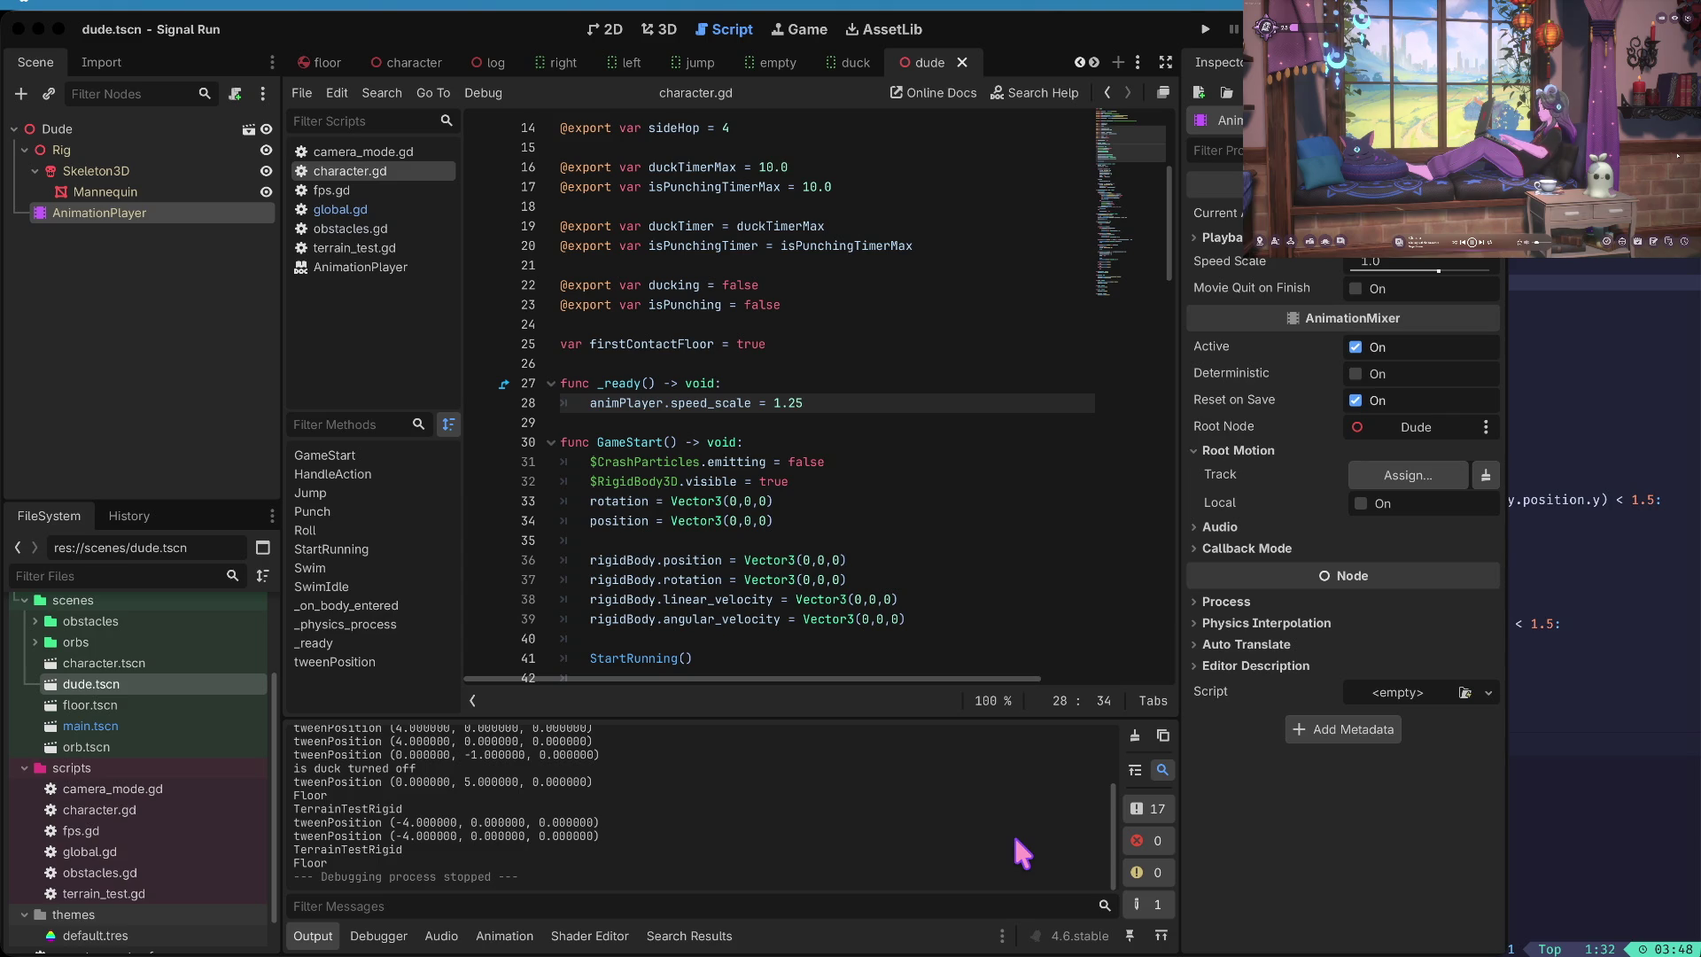
pyautogui.hotkey('alt', 'Tab')
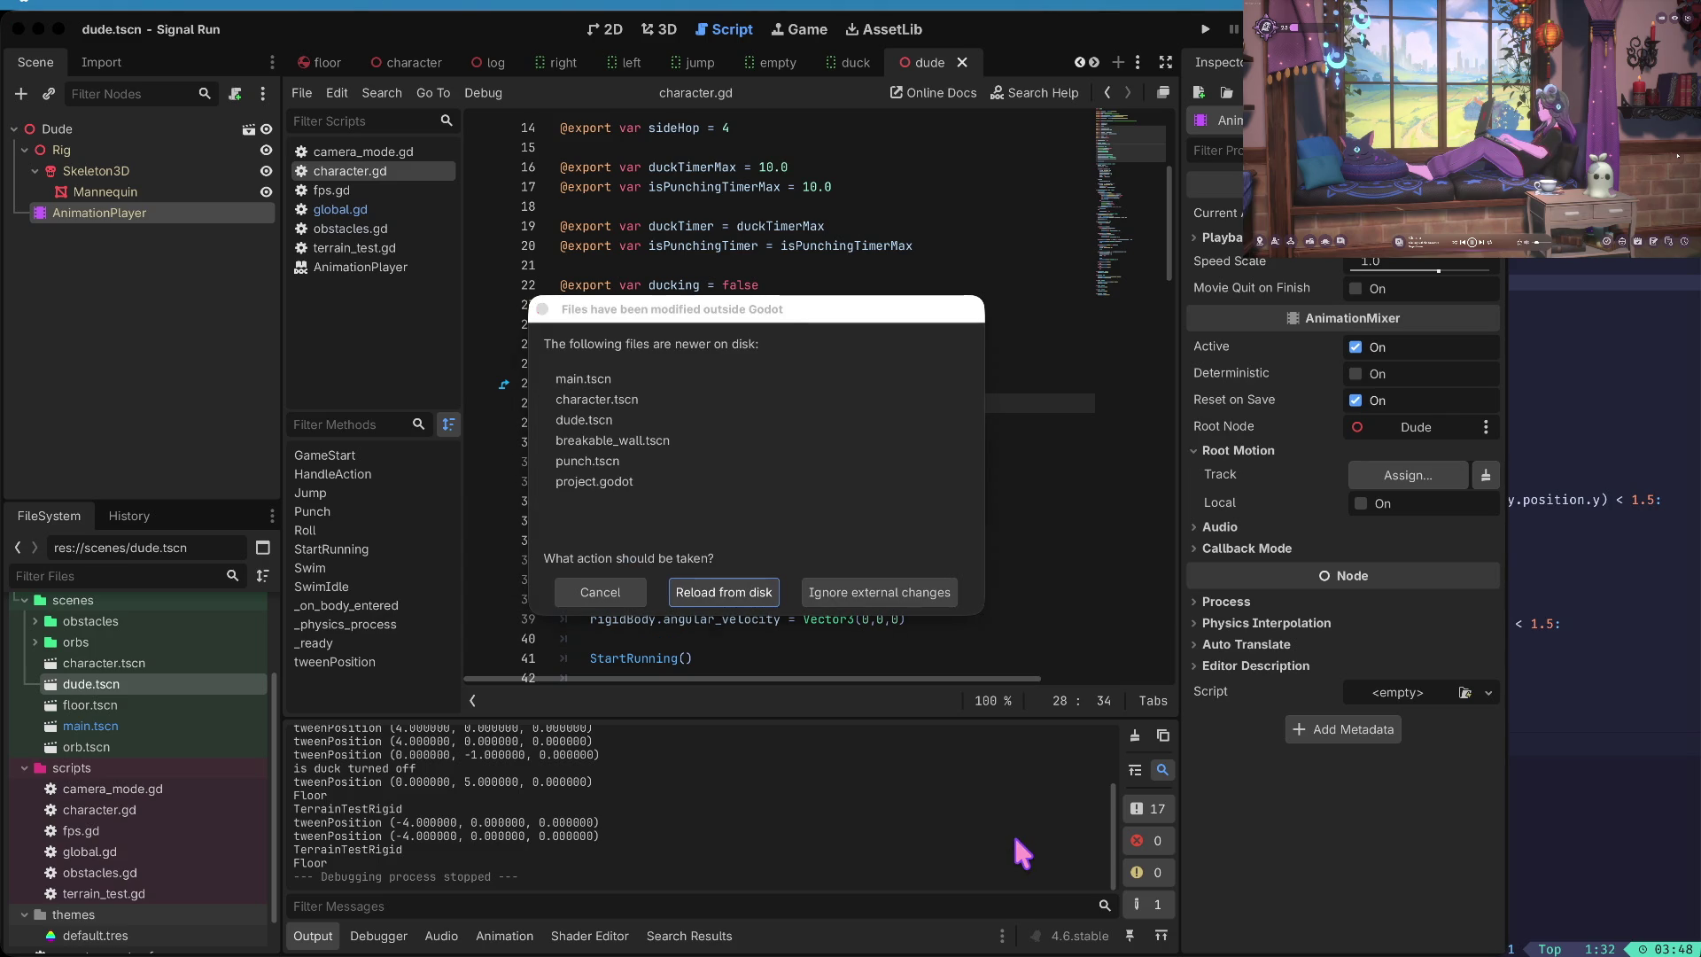
# - Reload the changed scenes, play a run with jumps, ducks, rolls and punches, then stop with F8
pyautogui.click(721, 592)
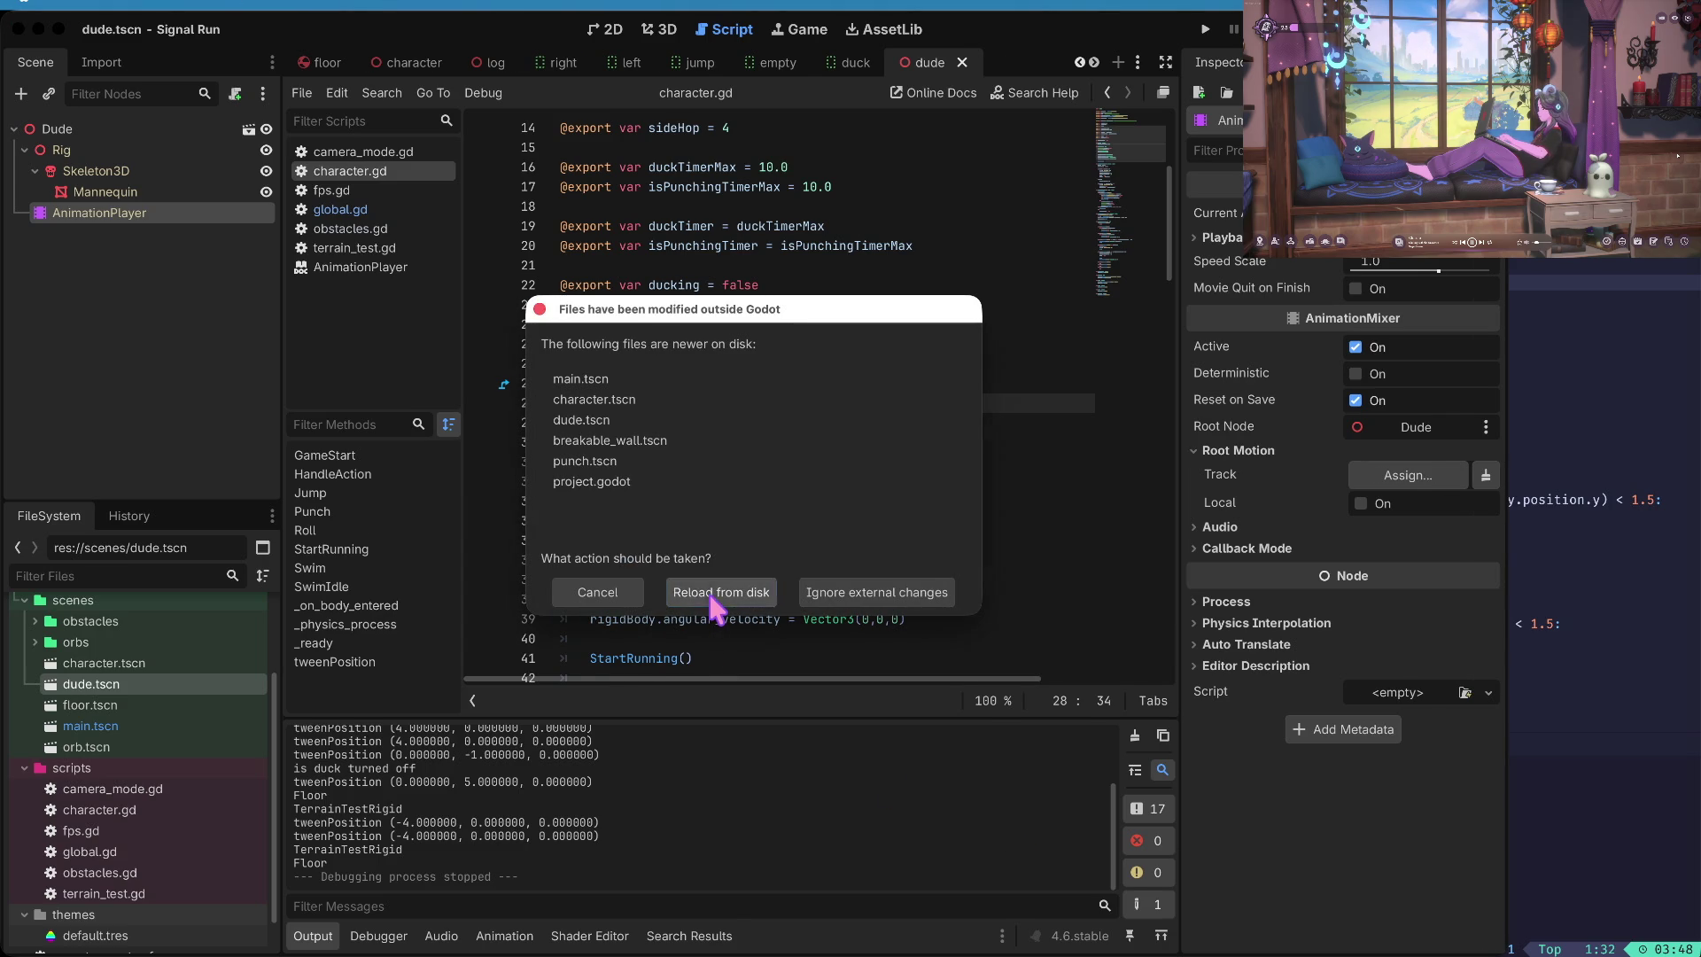
pyautogui.press('super+b')
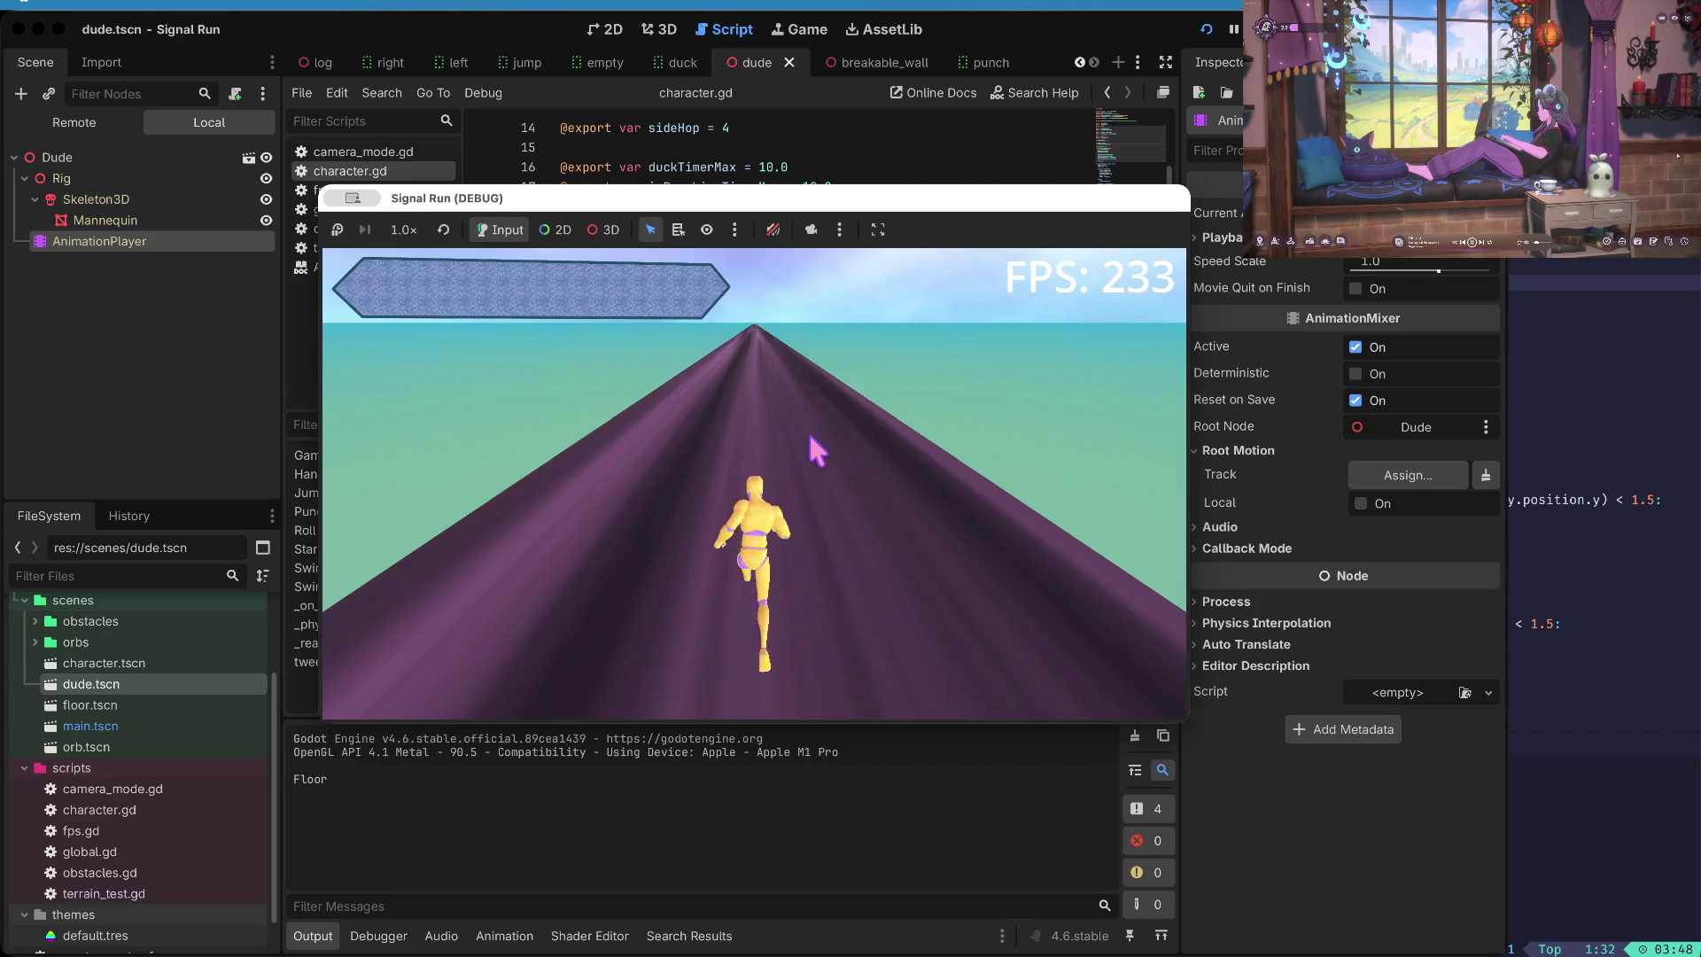
pyautogui.press('space')
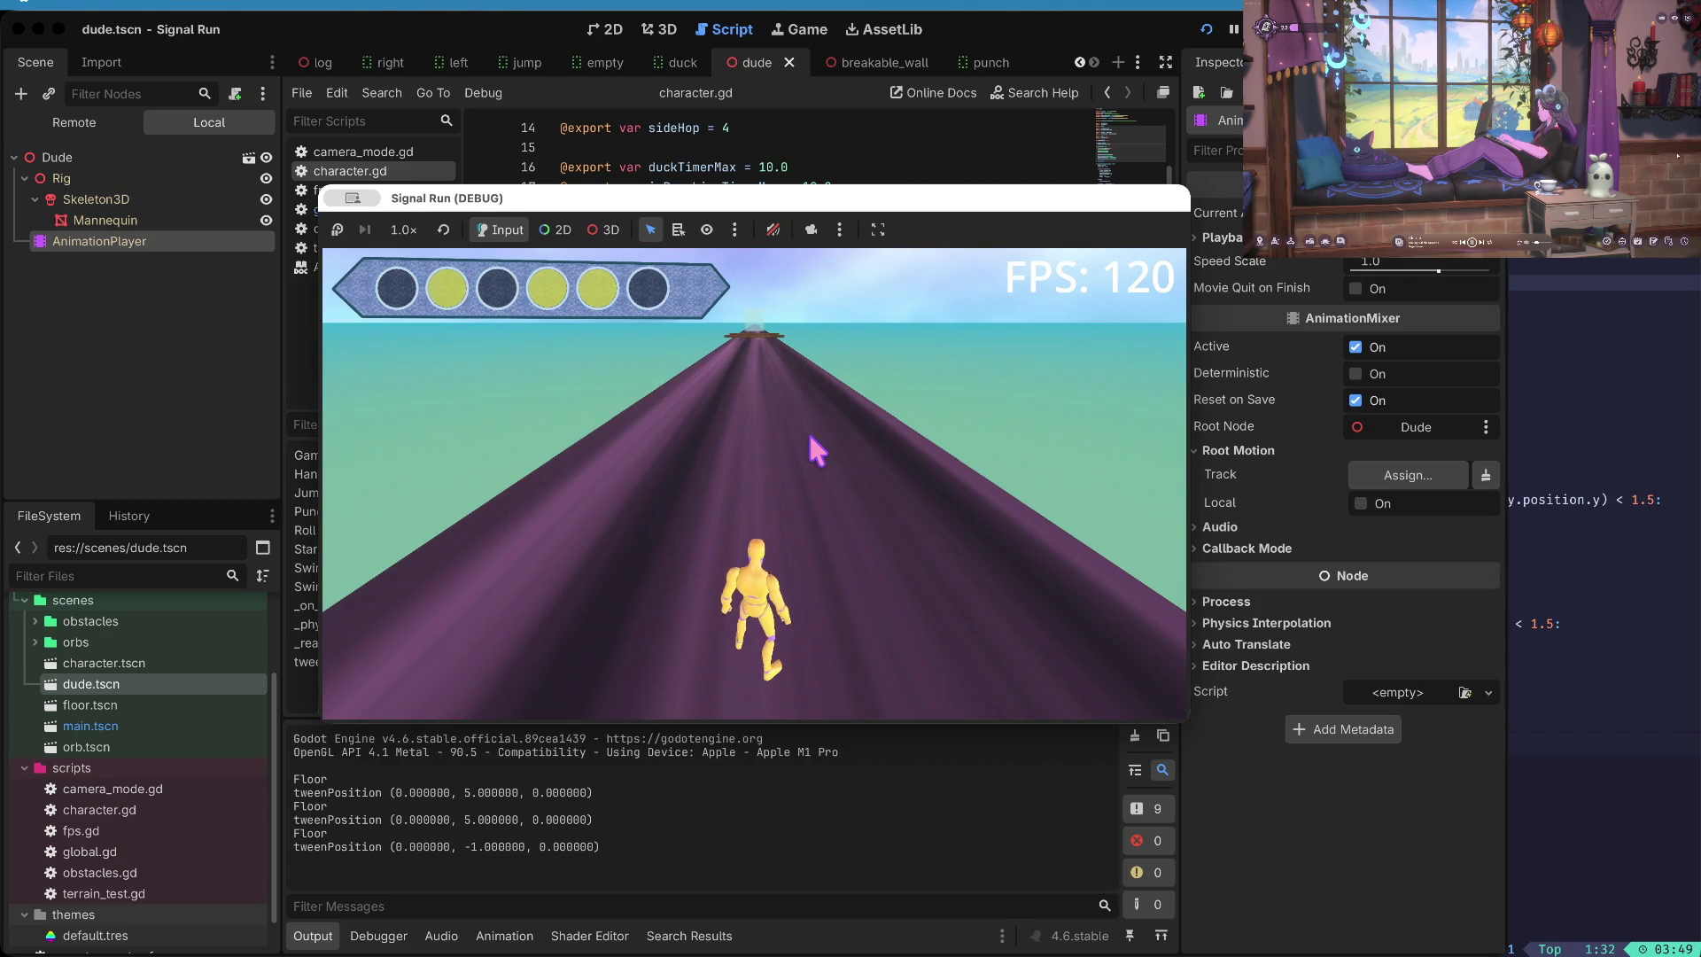
pyautogui.press('Down')
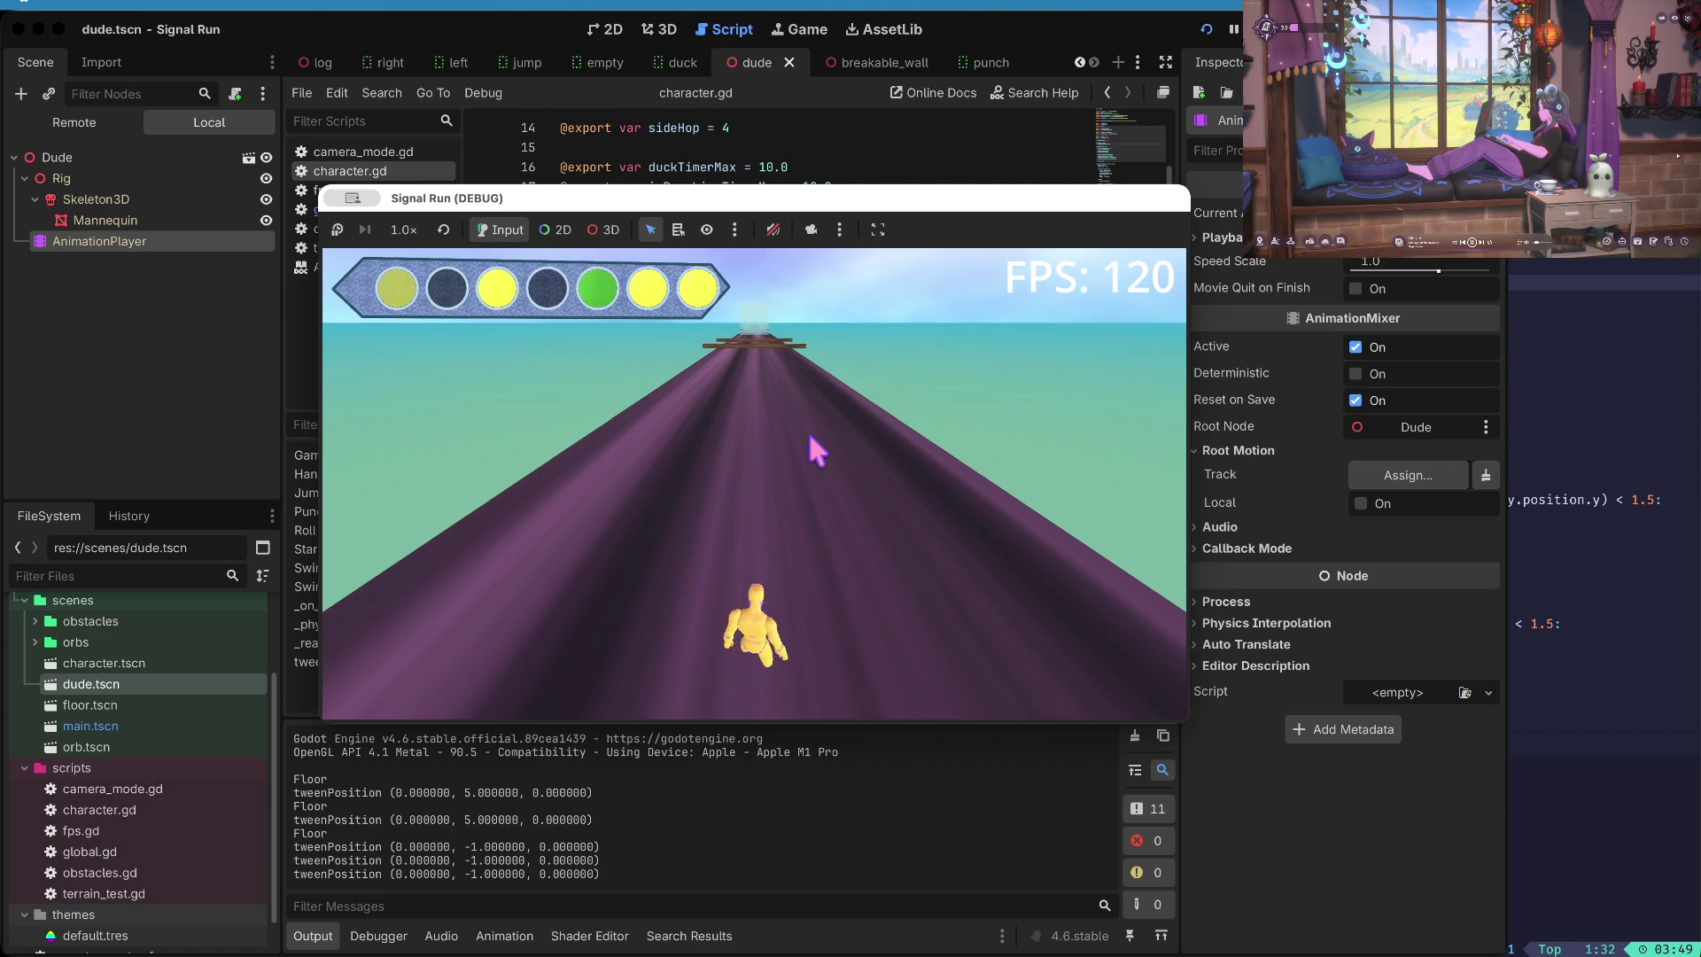
pyautogui.press('Down')
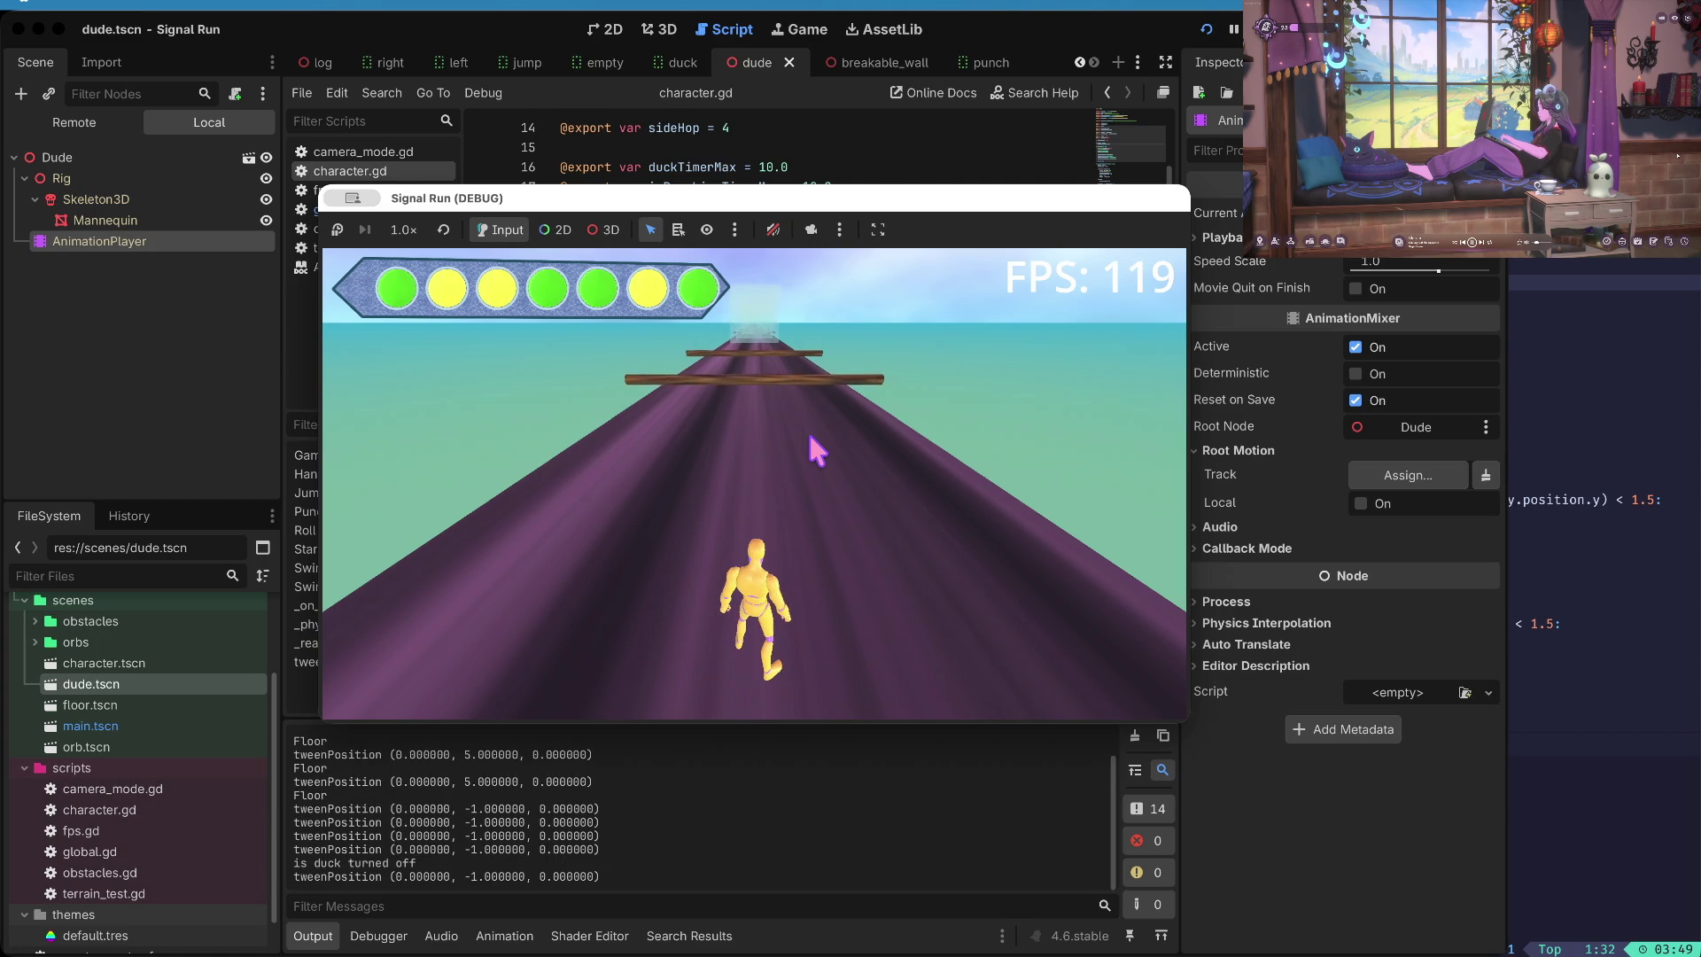
pyautogui.press('space')
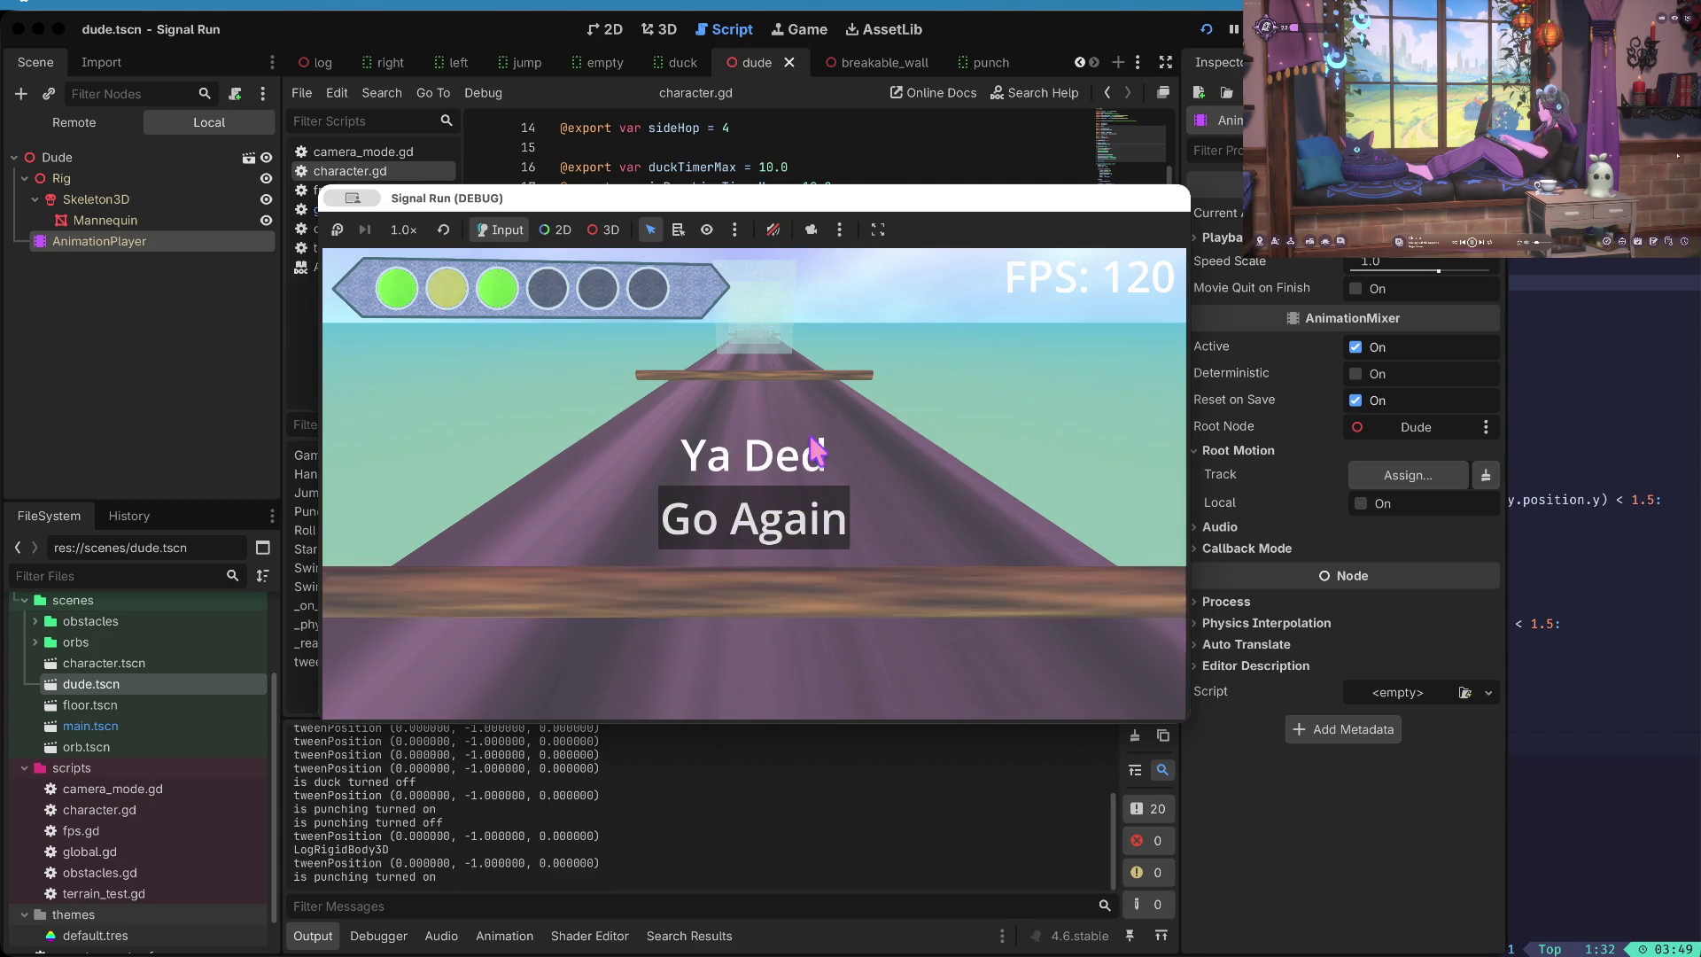
pyautogui.press('space')
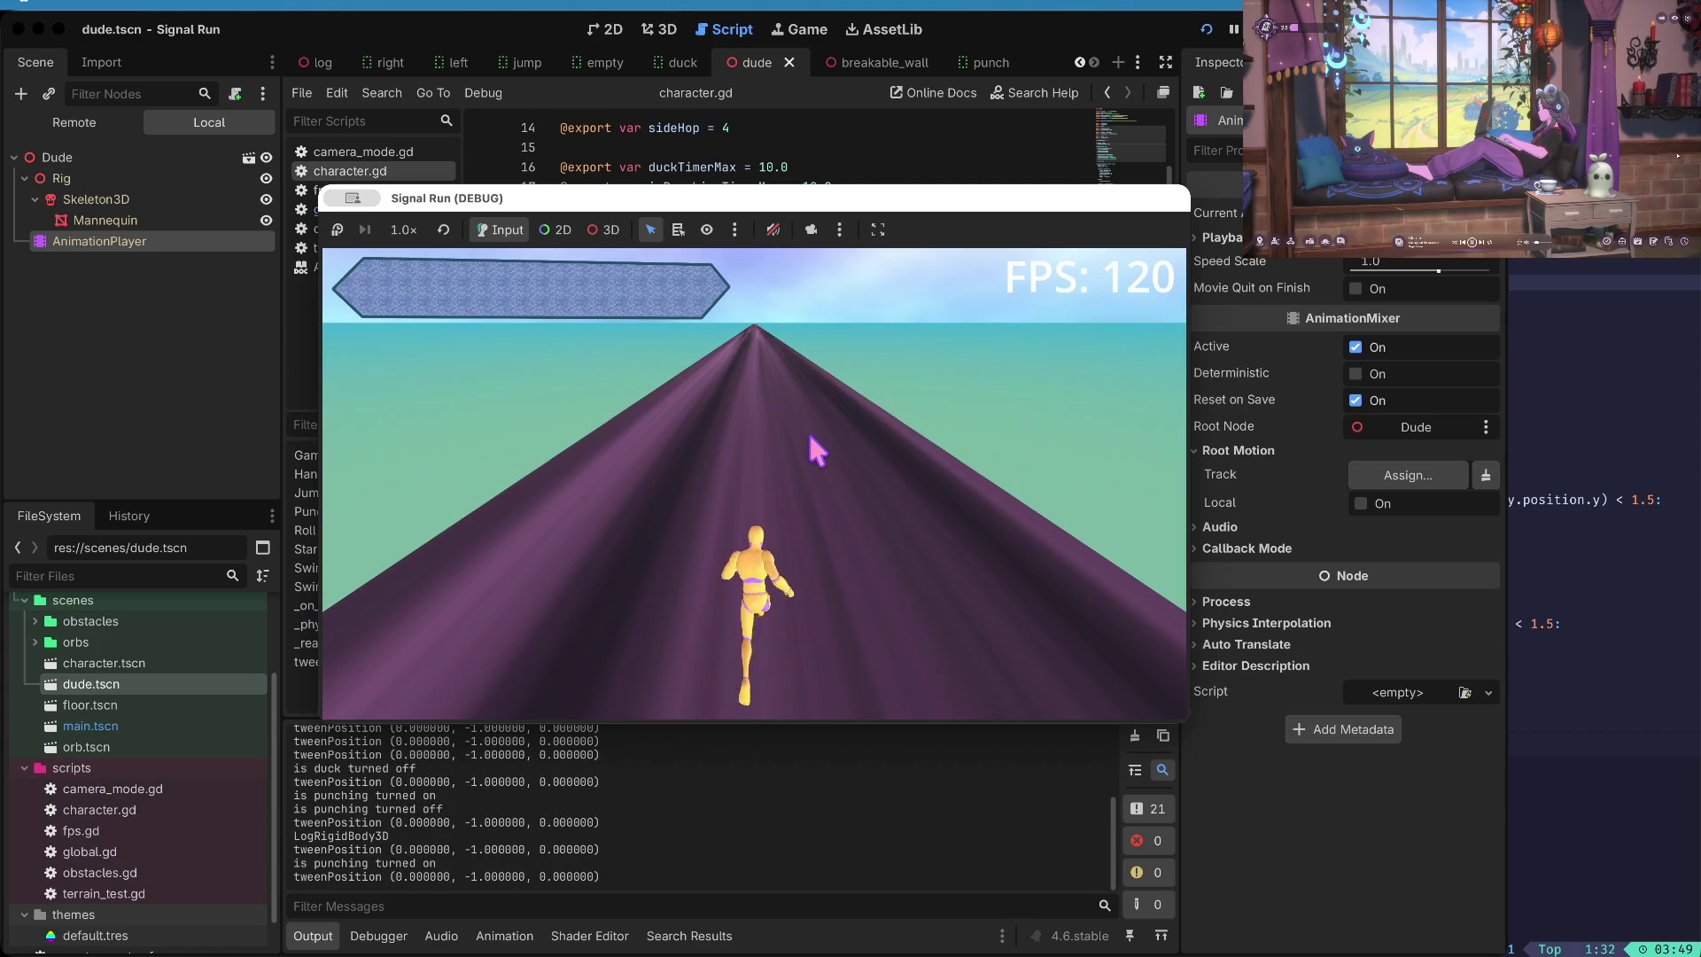
pyautogui.press('F8')
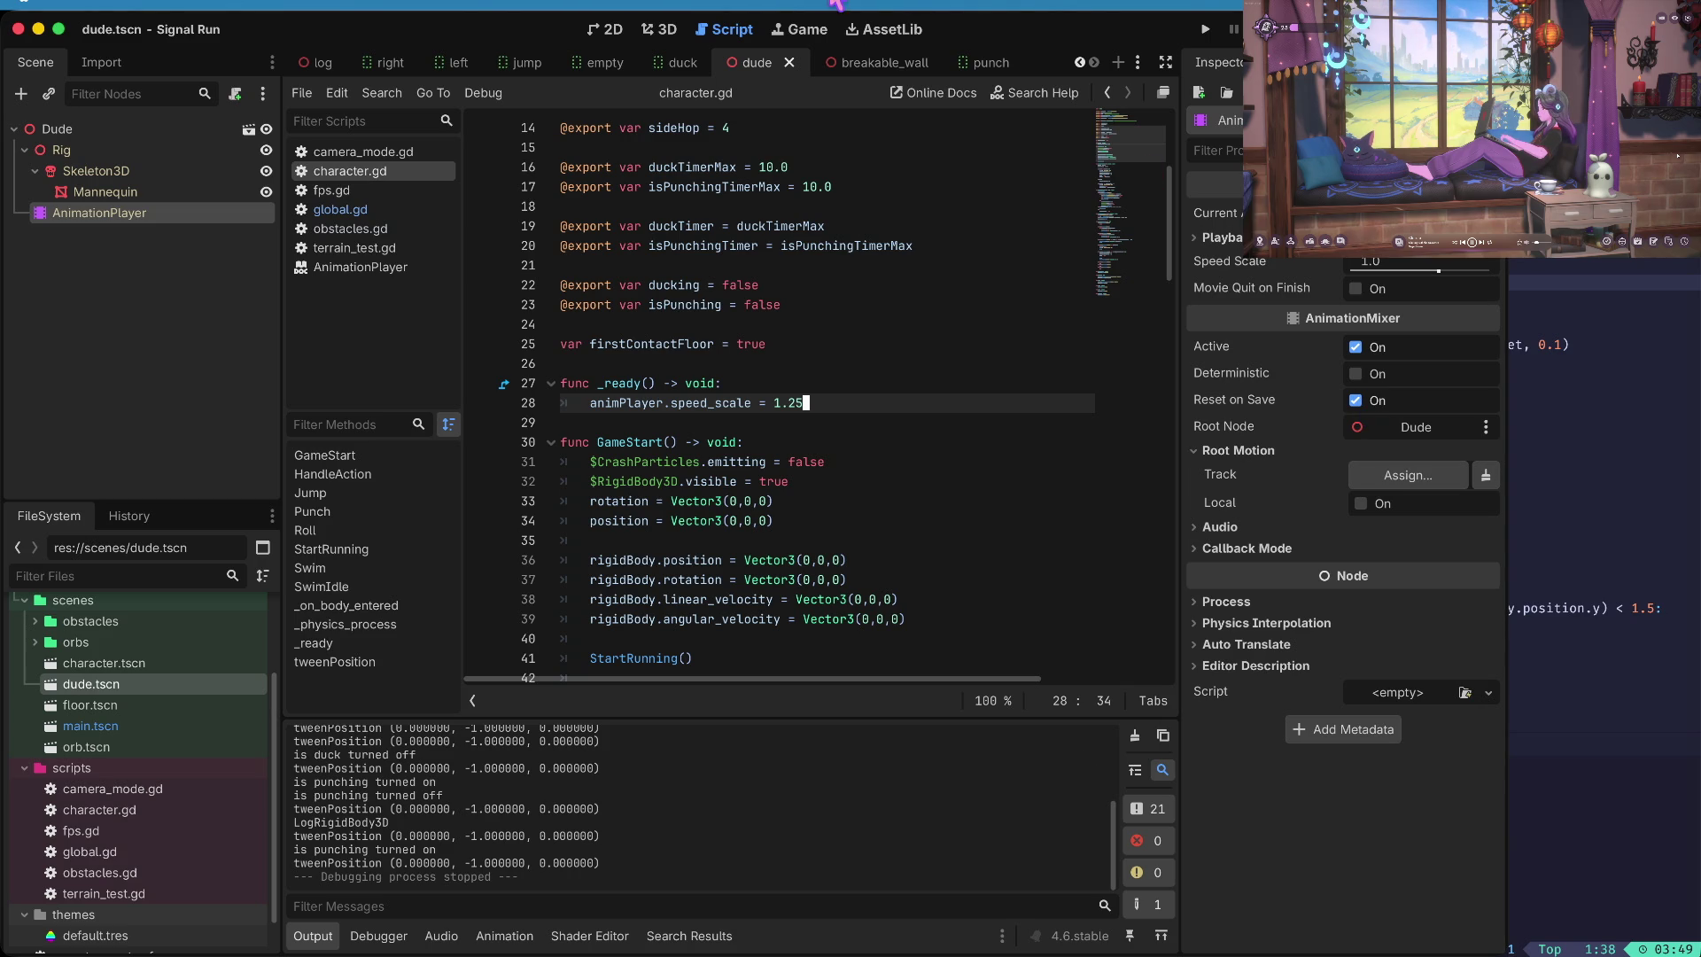
# - Switch to the 3D view of the dude scene, then quit the Godot editor
pyautogui.click(662, 31)
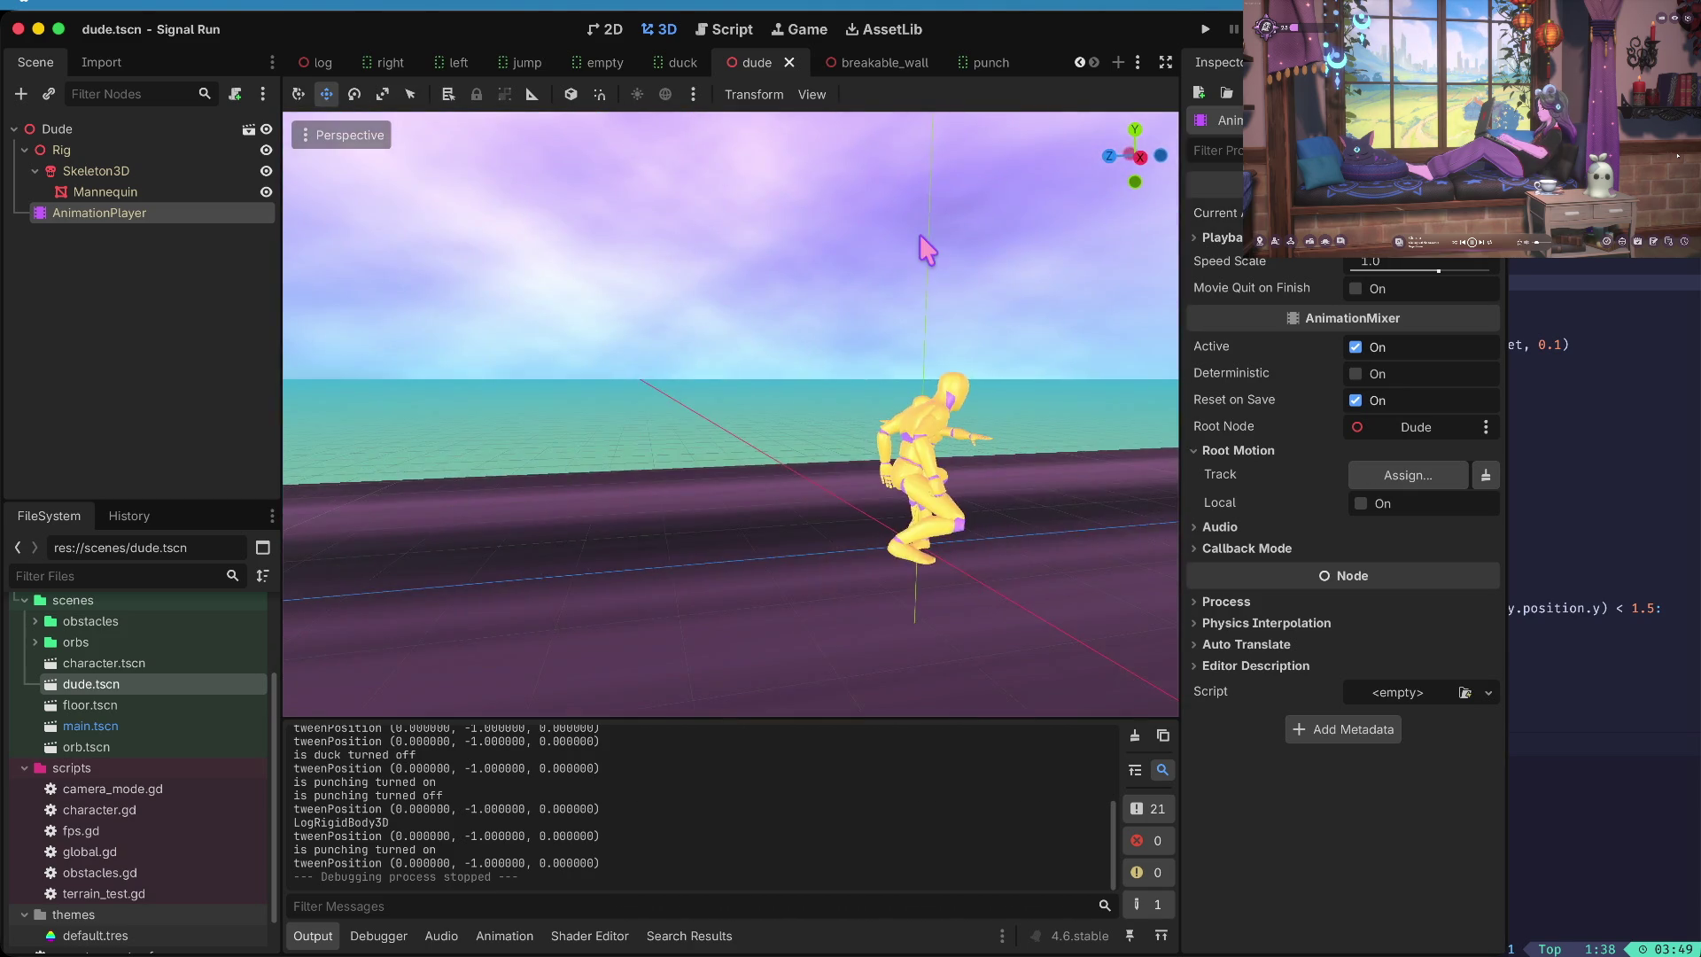
pyautogui.press('super+q')
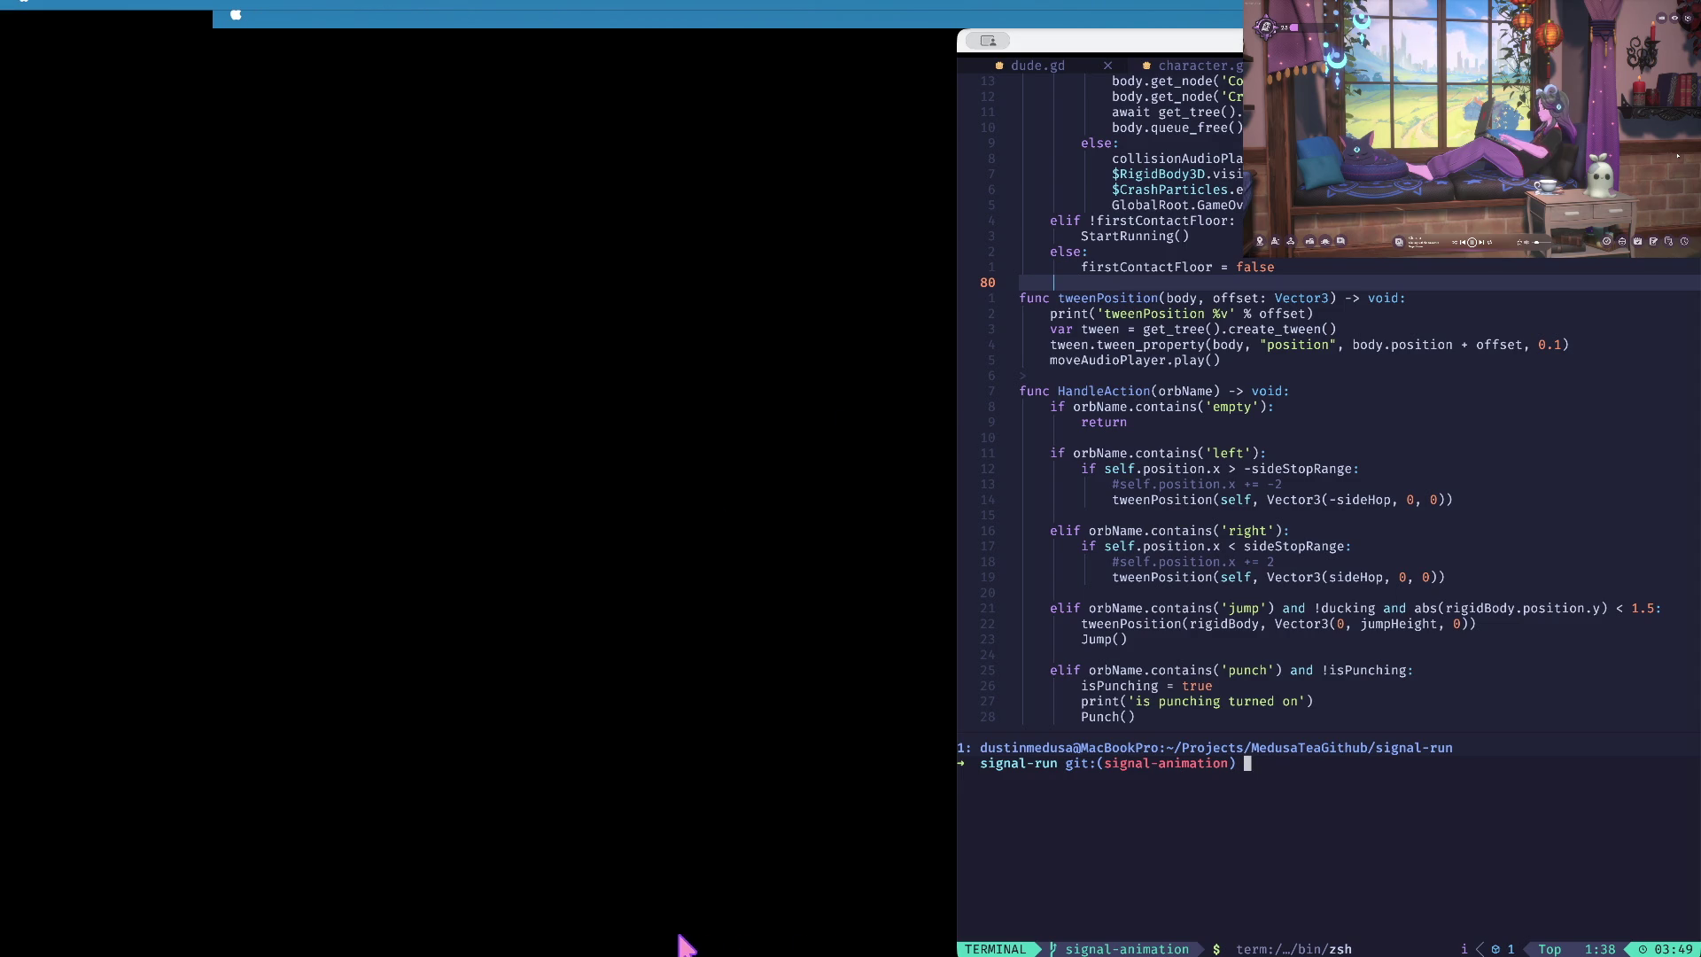
# - Launch Godot and open the Signal Run project from the Project Manager
pyautogui.click(411, 942)
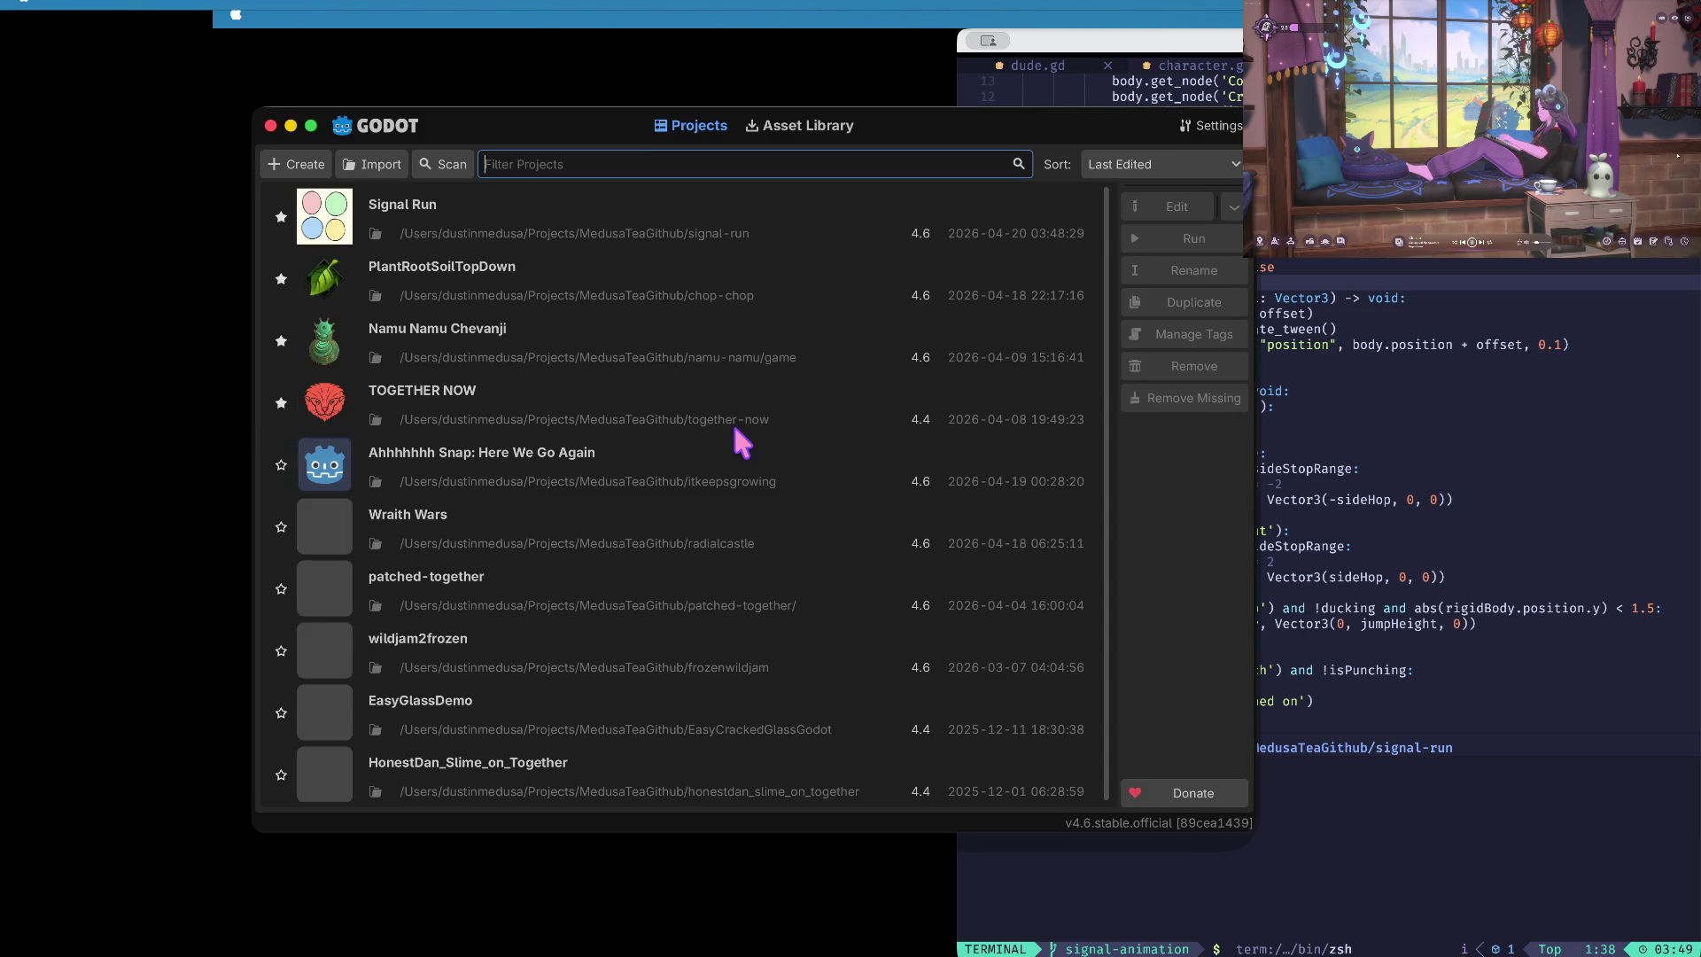
pyautogui.doubleClick(658, 212)
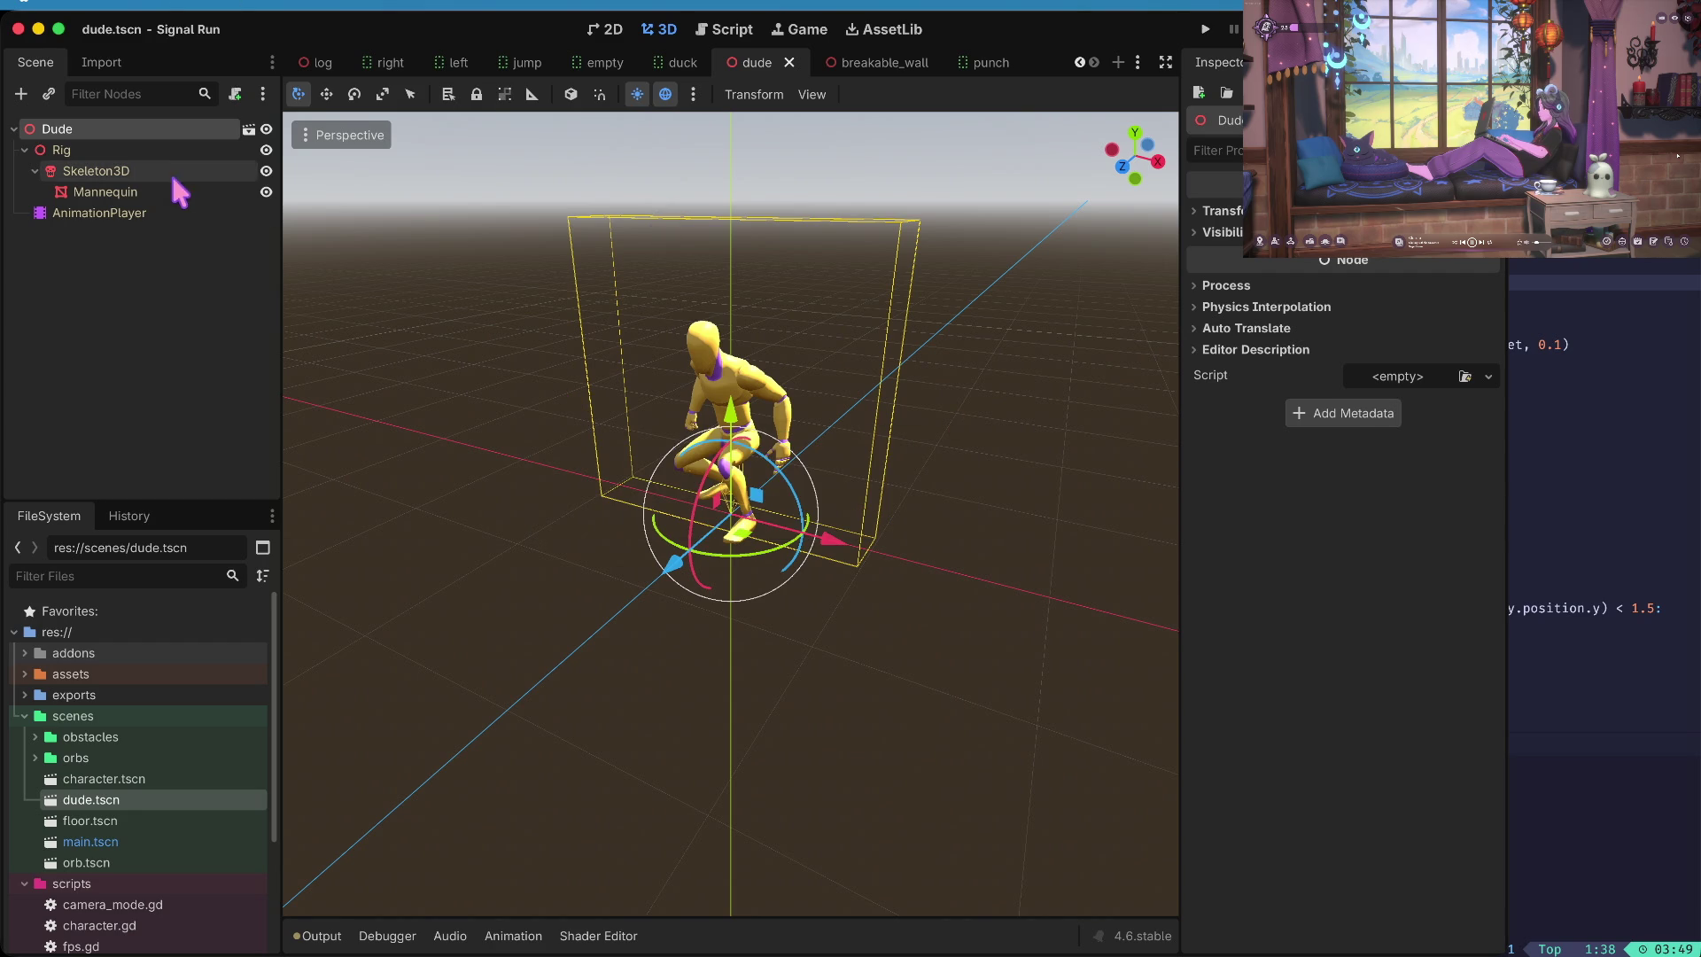
# - Click through the Dude, Skeleton3D and Rig nodes, ending on the AnimationPlayer
pyautogui.click(167, 213)
pyautogui.click(141, 127)
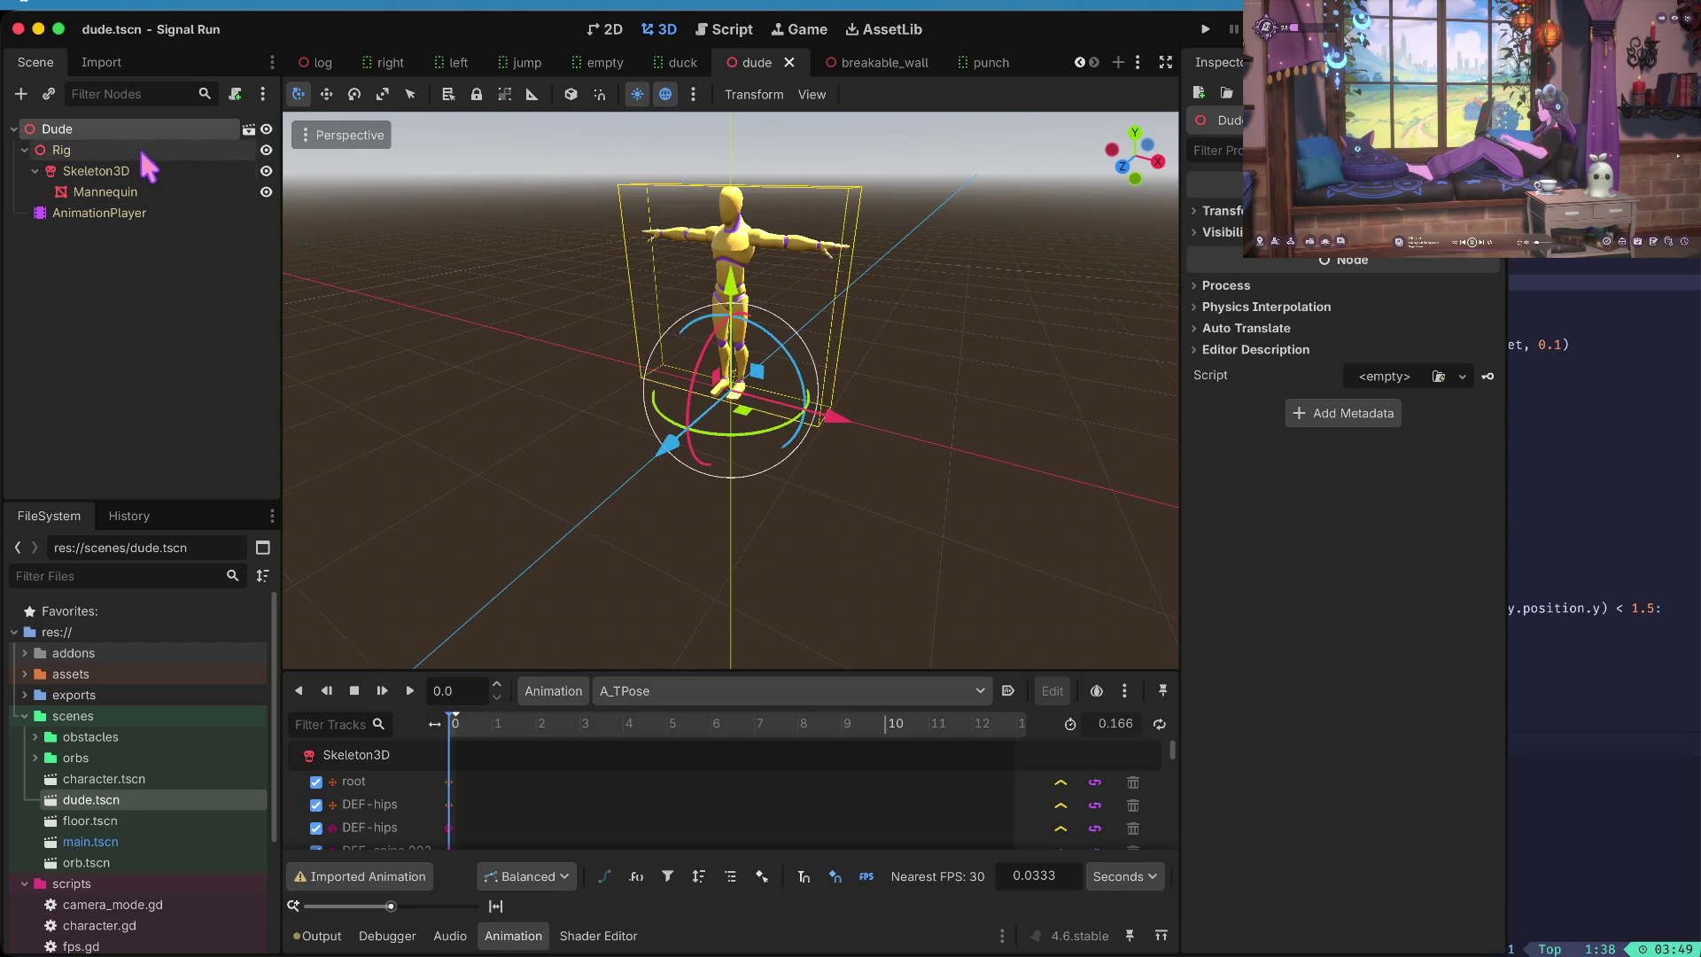
pyautogui.click(139, 171)
pyautogui.click(114, 149)
pyautogui.click(118, 214)
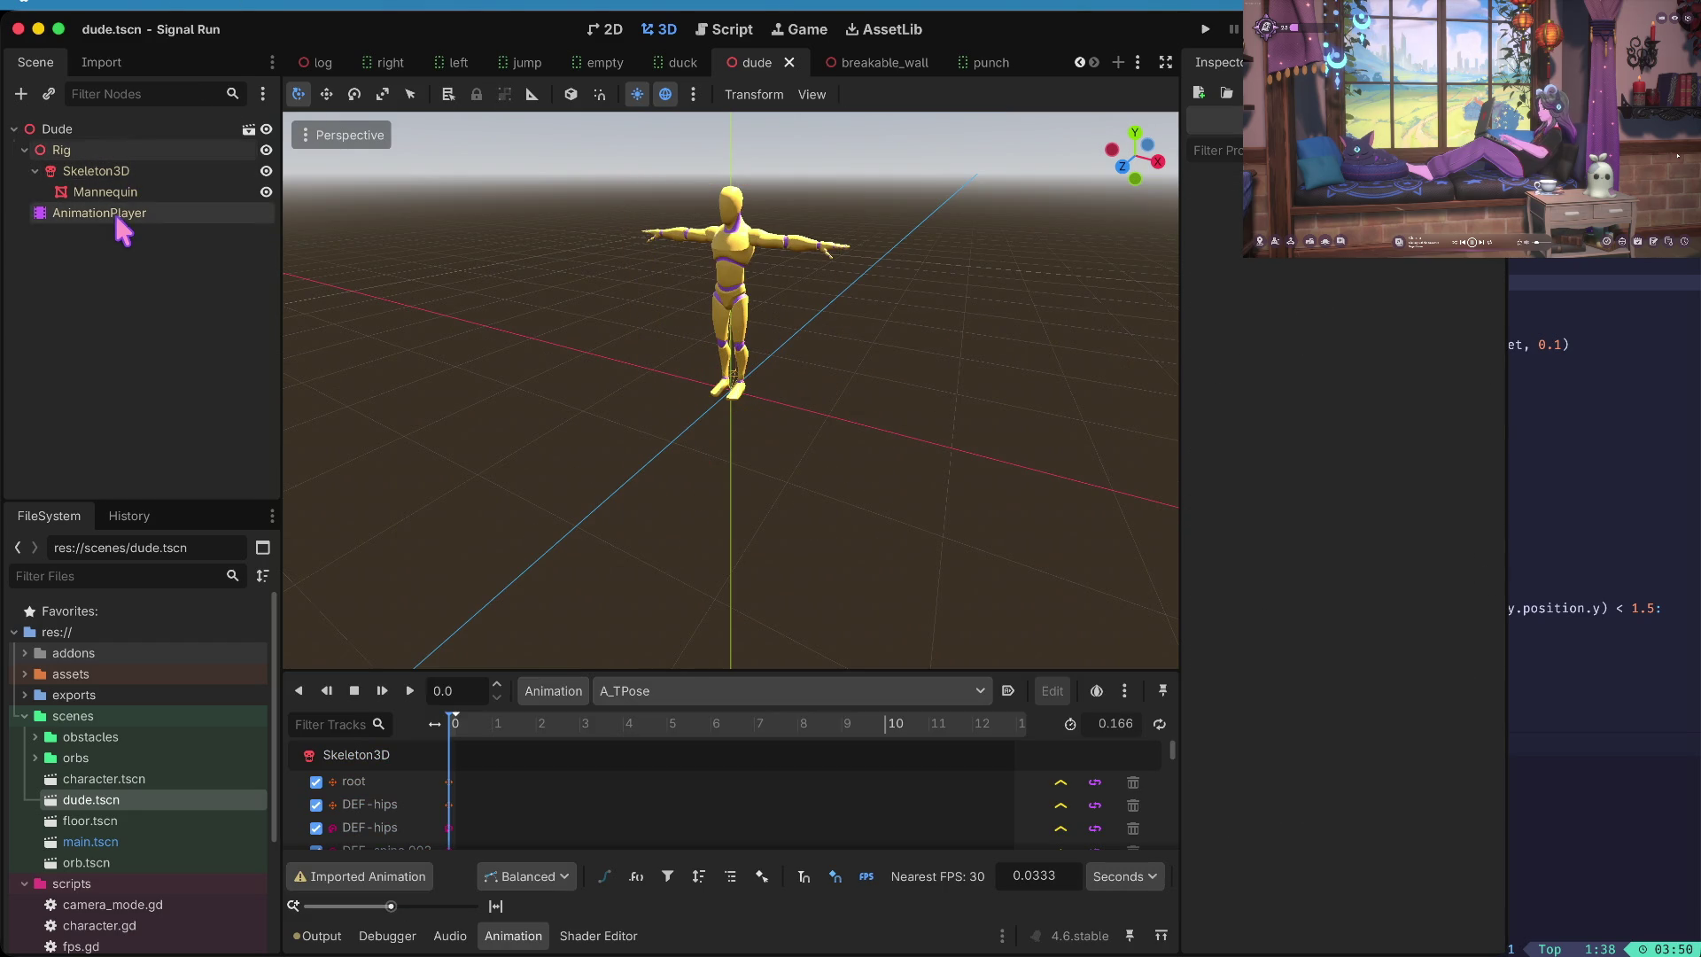
# - Preview the Jump_Land, Jump_Start and PickUp_Table animations on the character
pyautogui.click(745, 691)
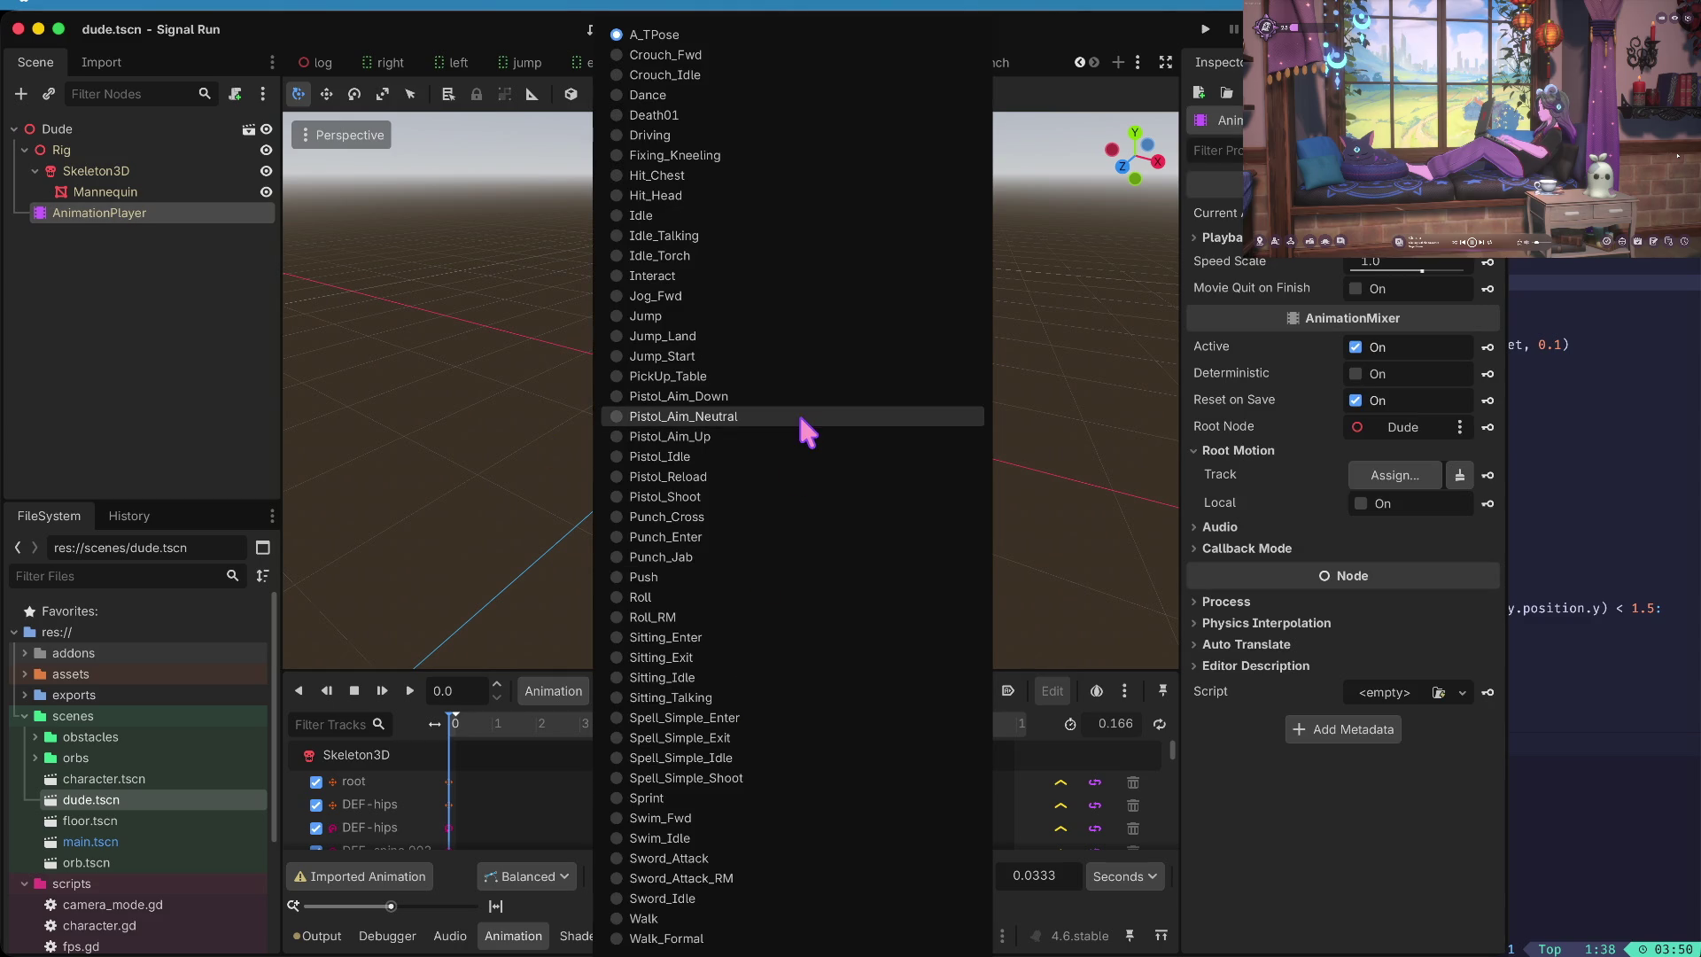
pyautogui.click(792, 335)
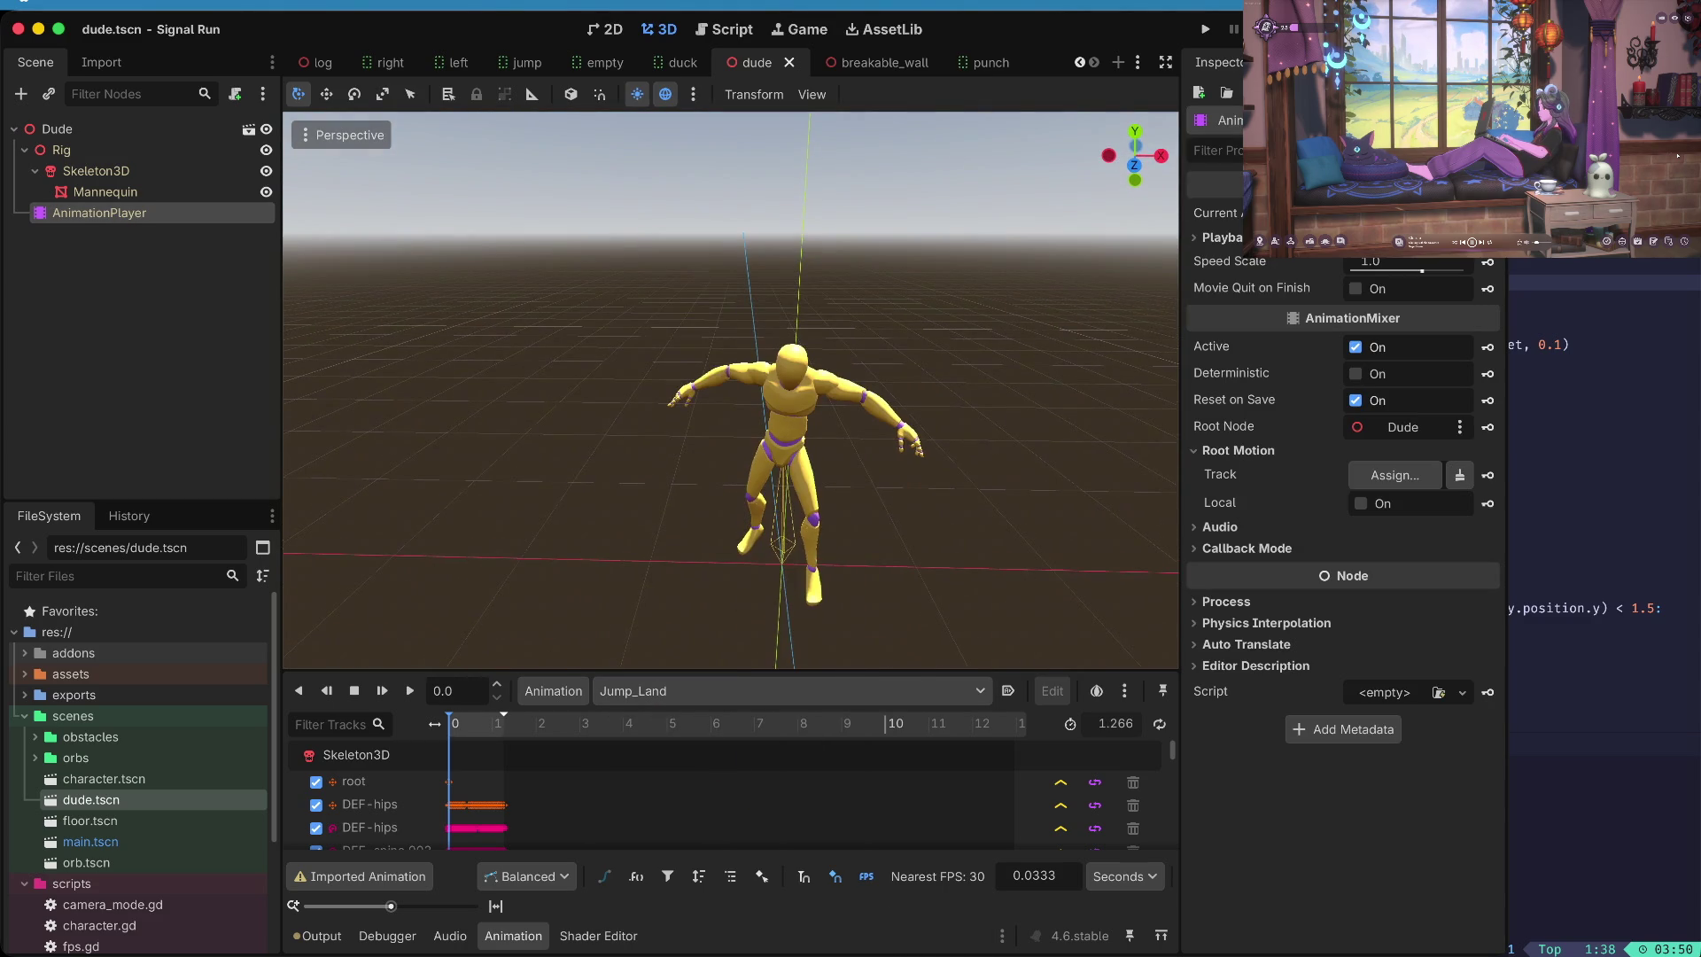
pyautogui.click(699, 692)
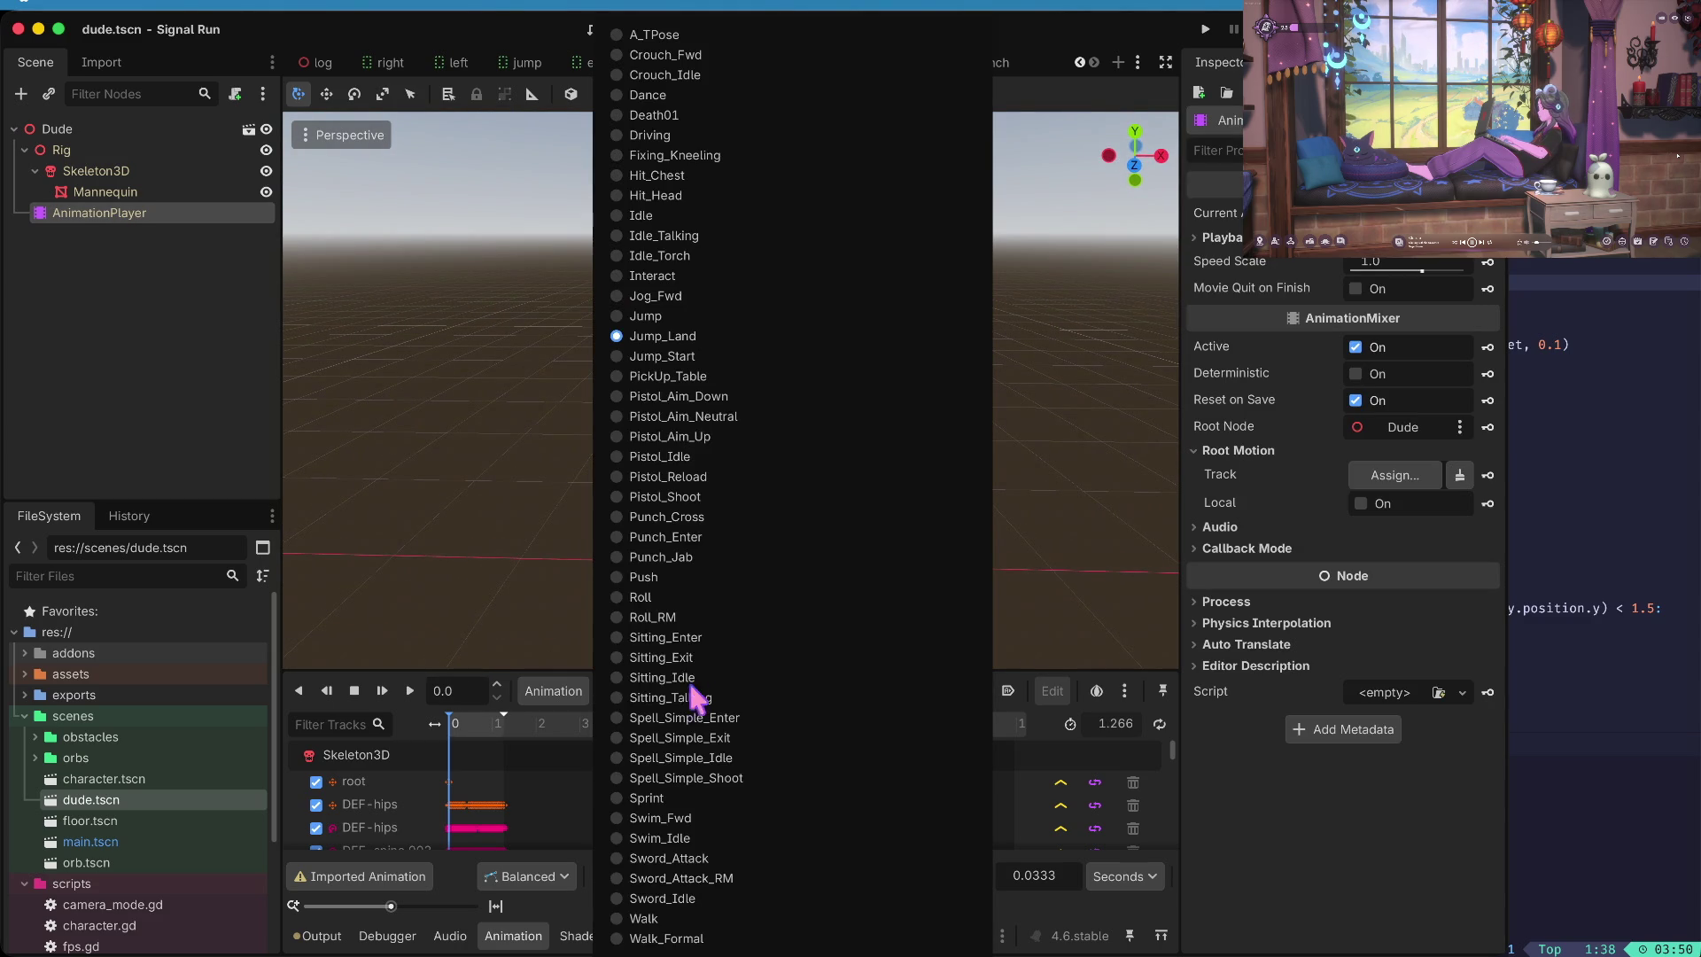
pyautogui.click(699, 356)
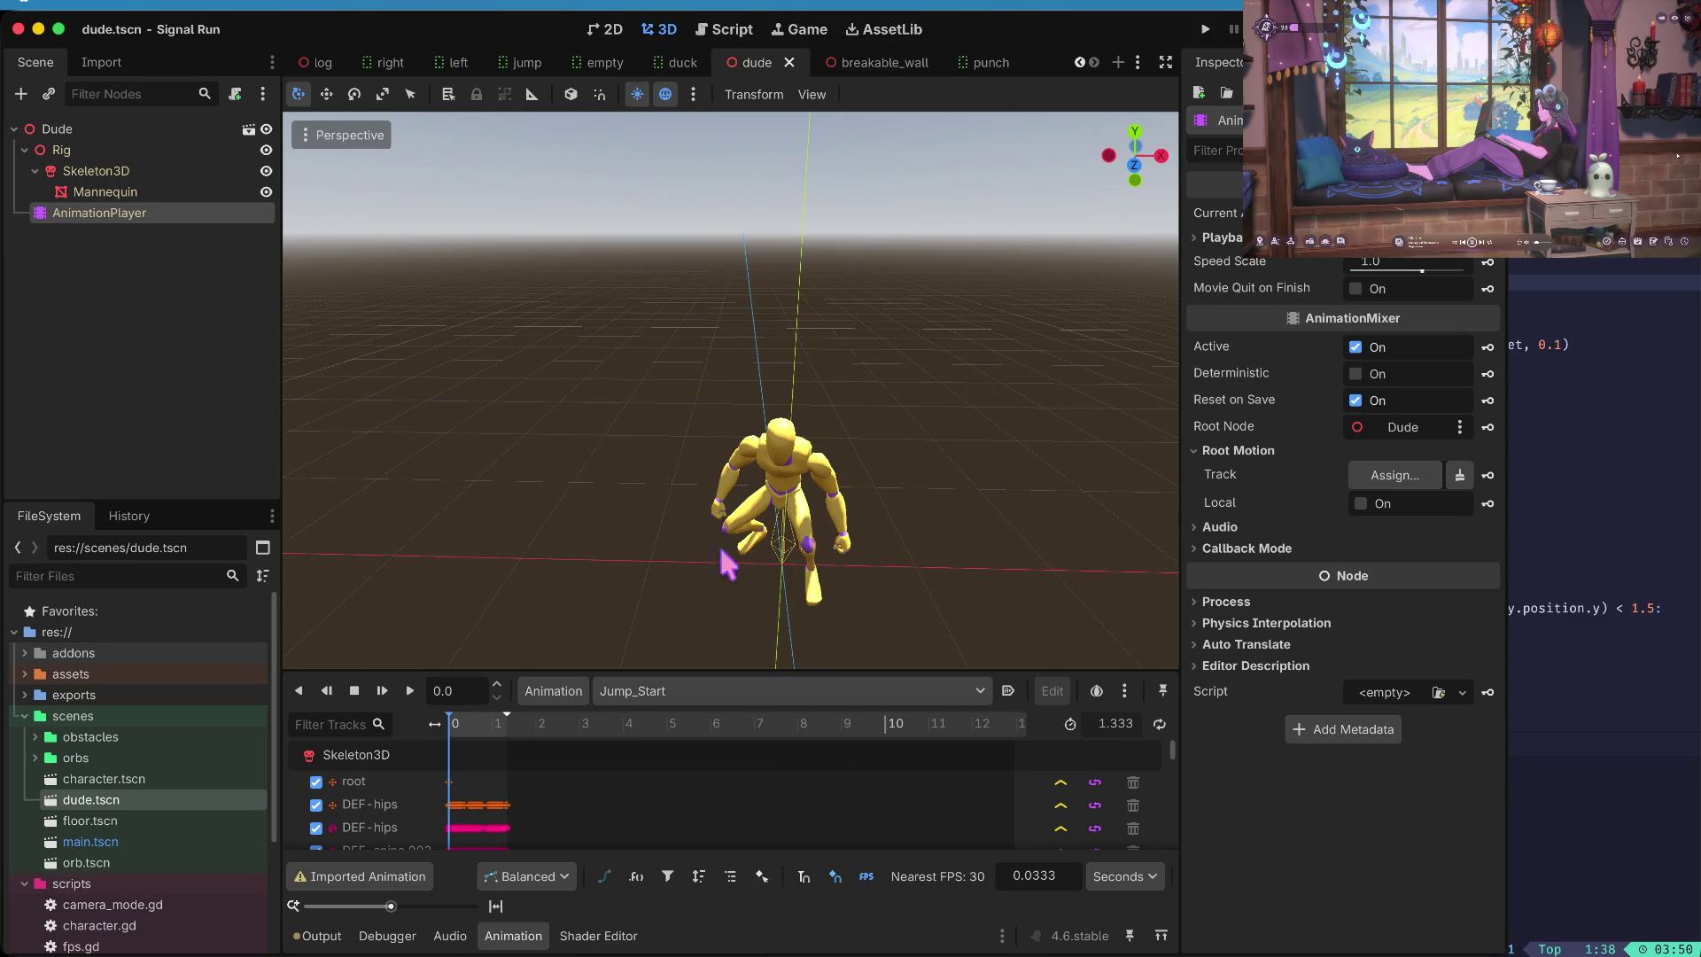
pyautogui.click(703, 691)
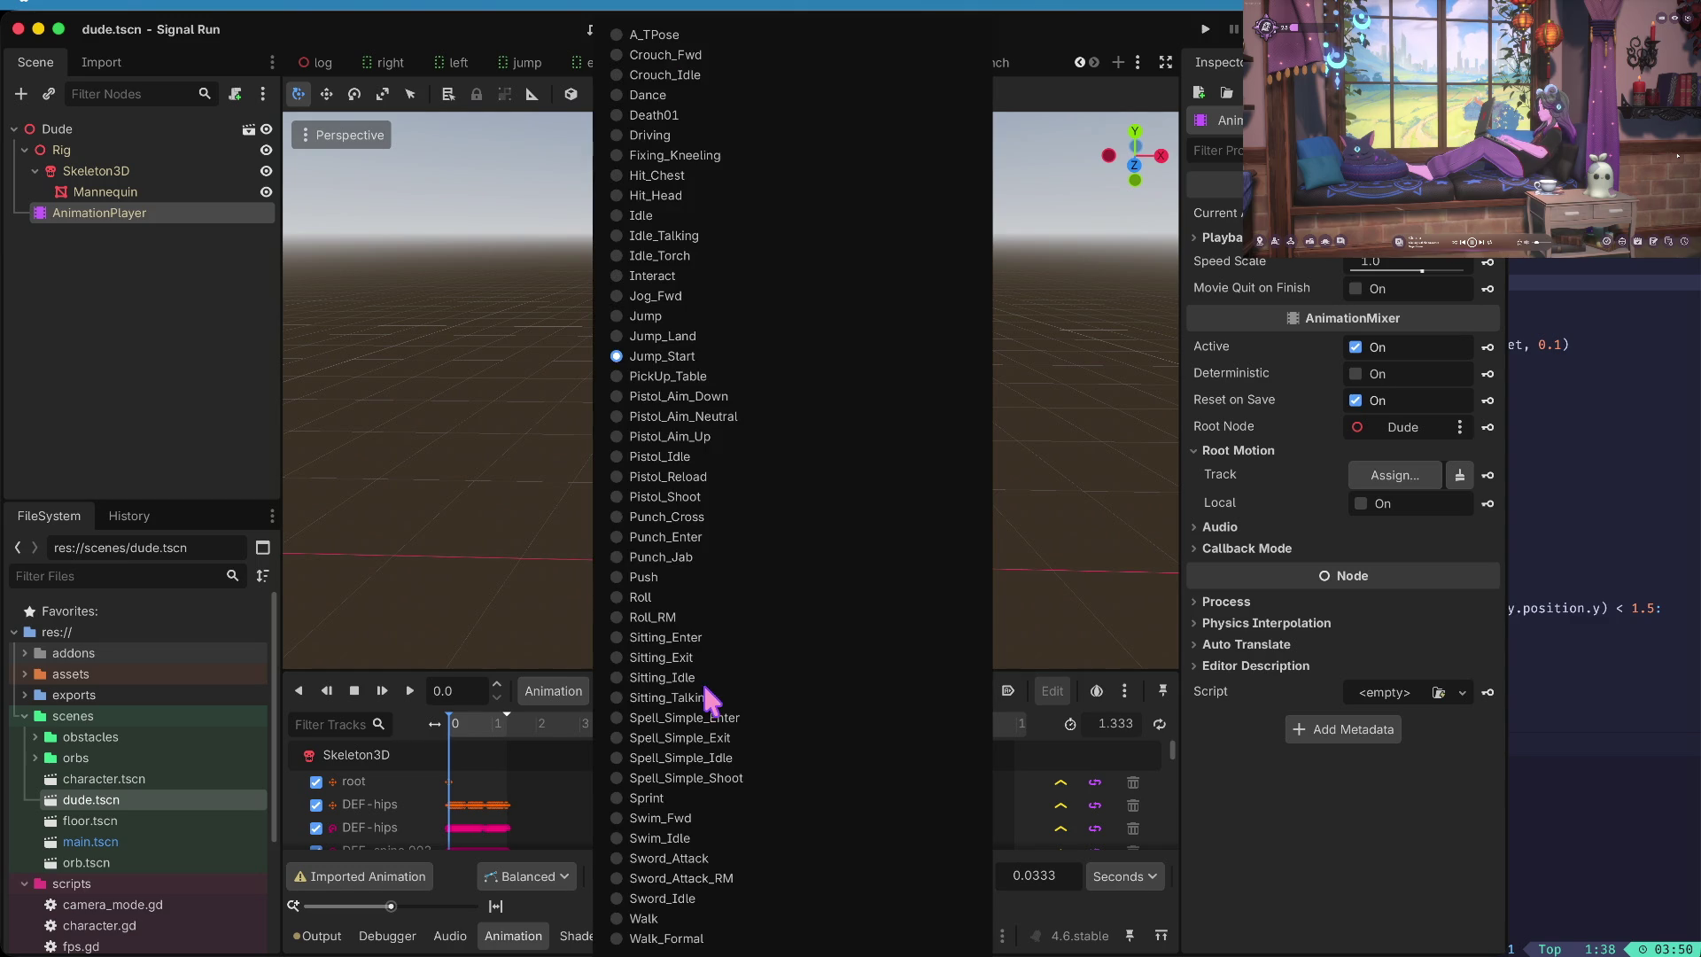
pyautogui.click(741, 377)
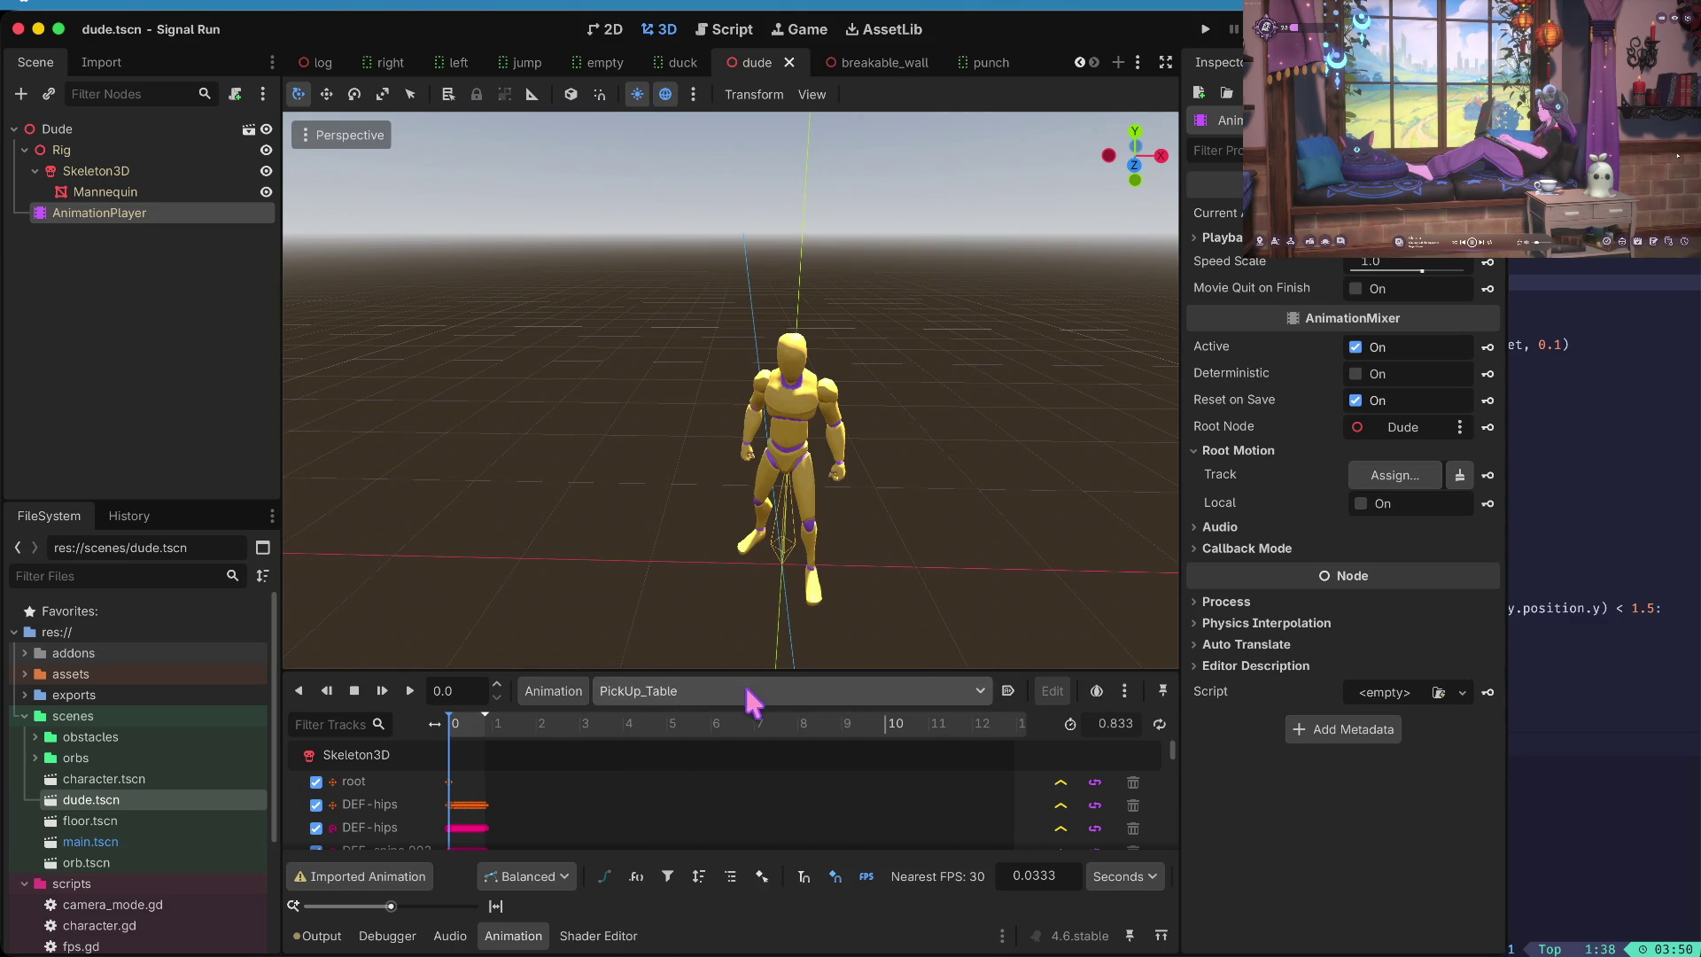
pyautogui.click(748, 692)
pyautogui.click(410, 696)
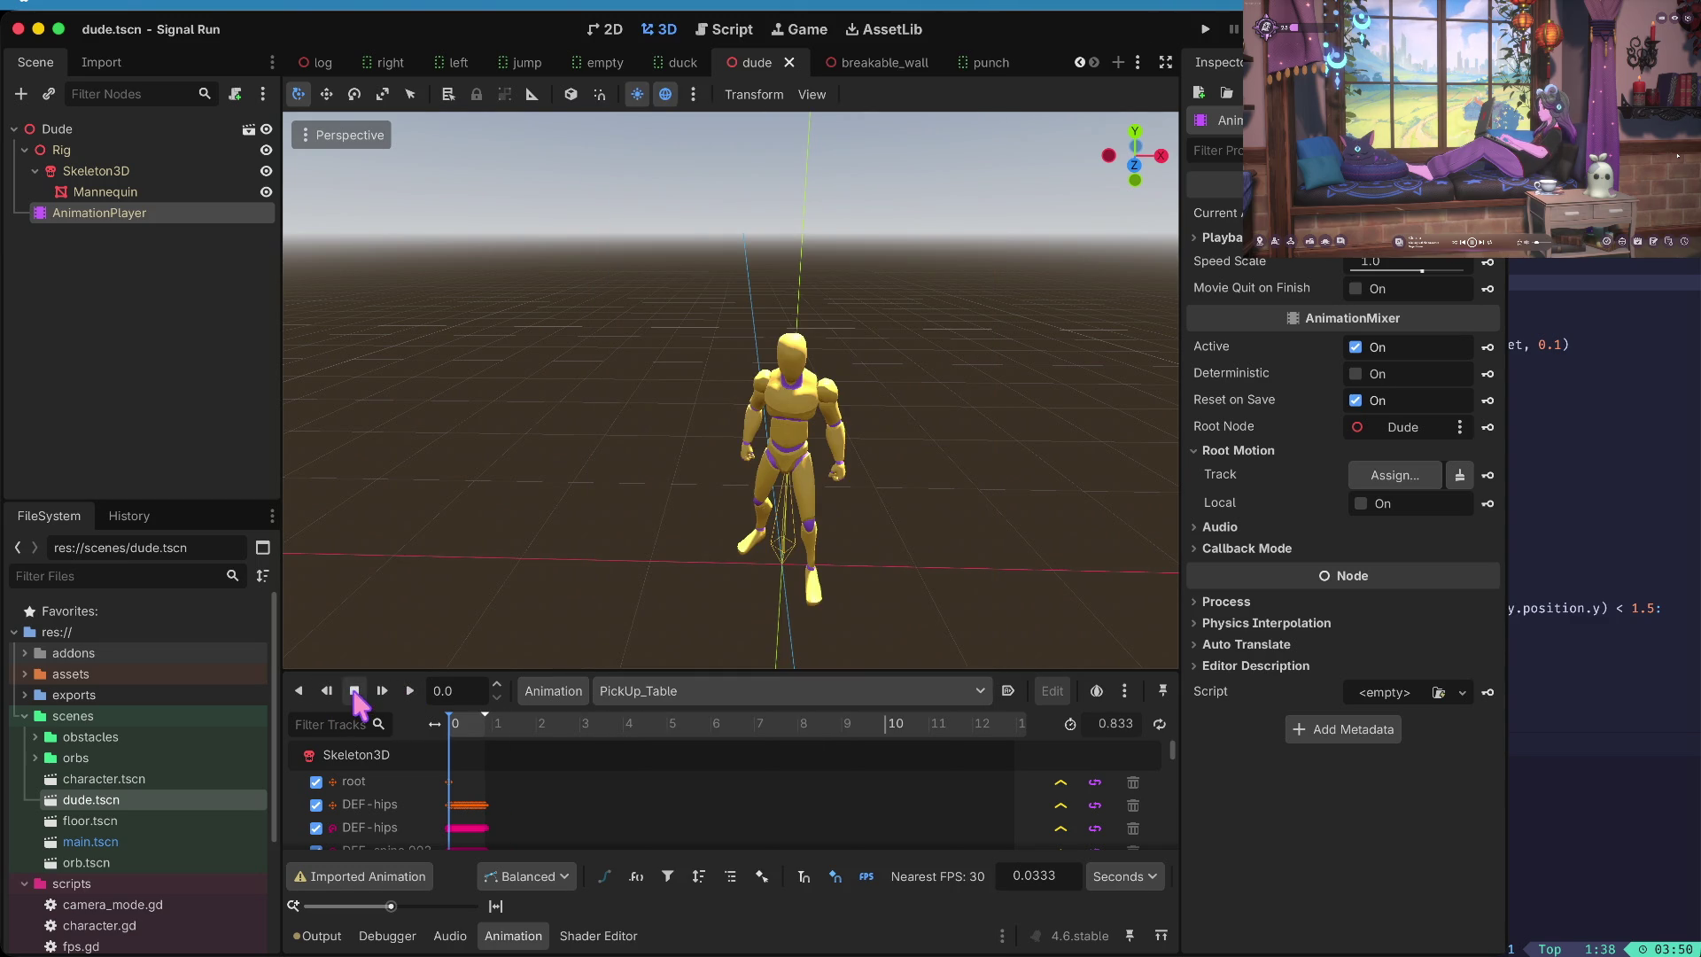
# - Play the Jog_Fwd and Sprint animations, then stop playback
pyautogui.click(684, 695)
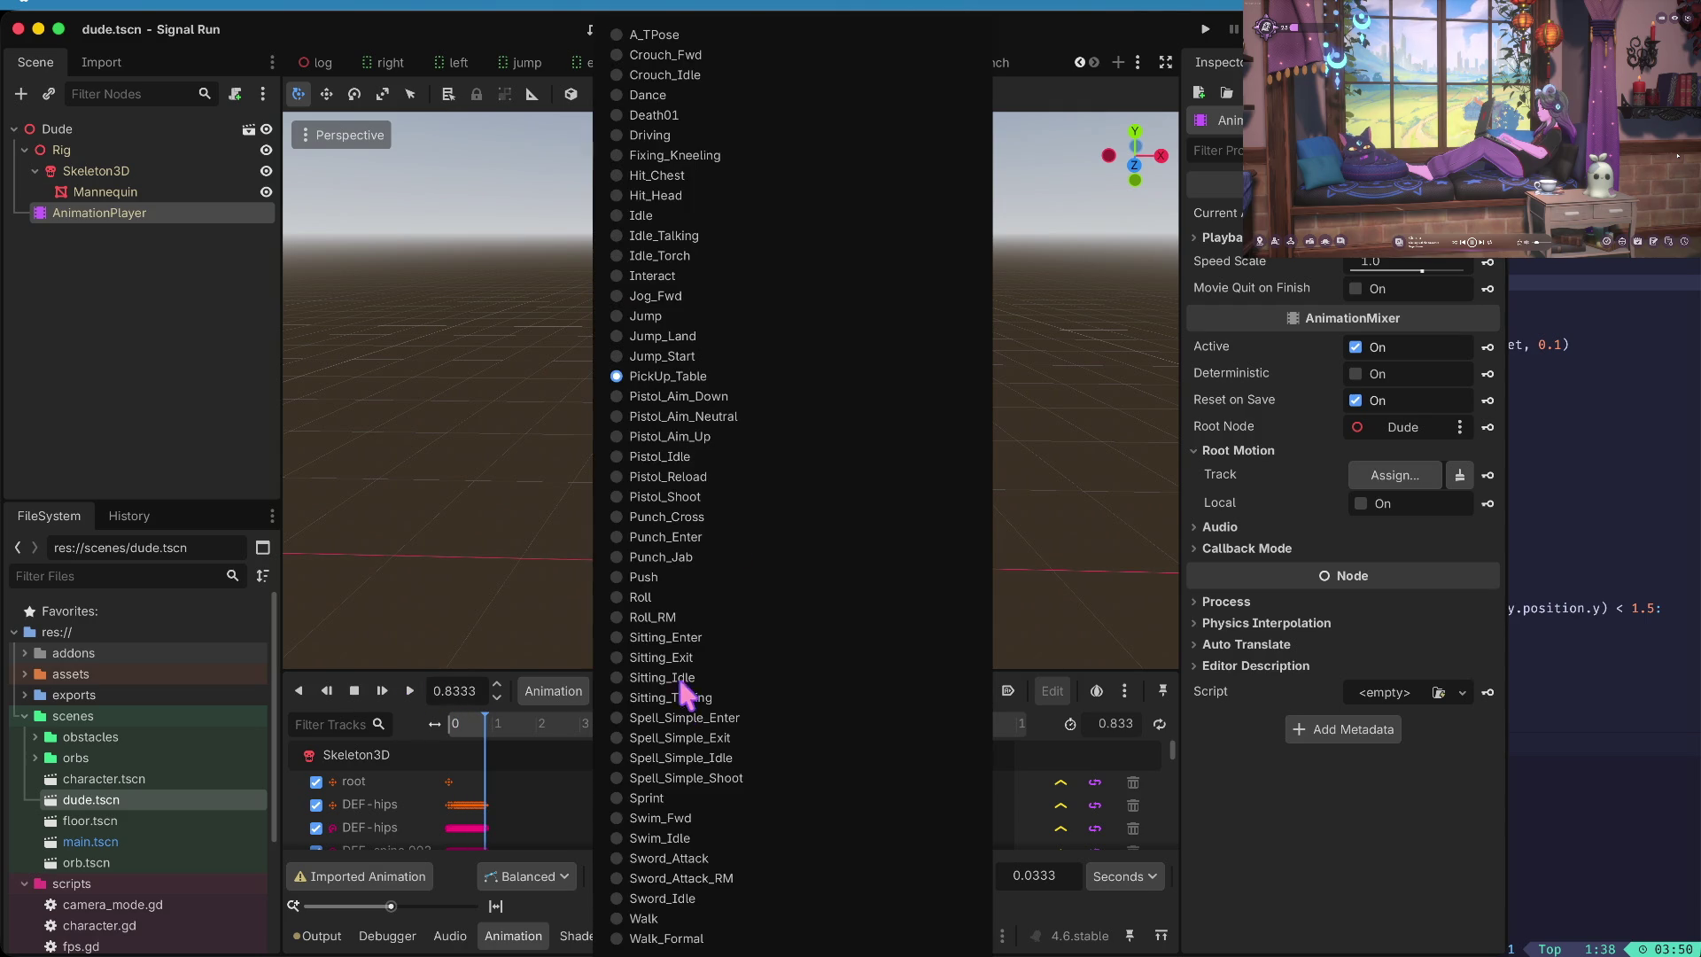
pyautogui.click(719, 294)
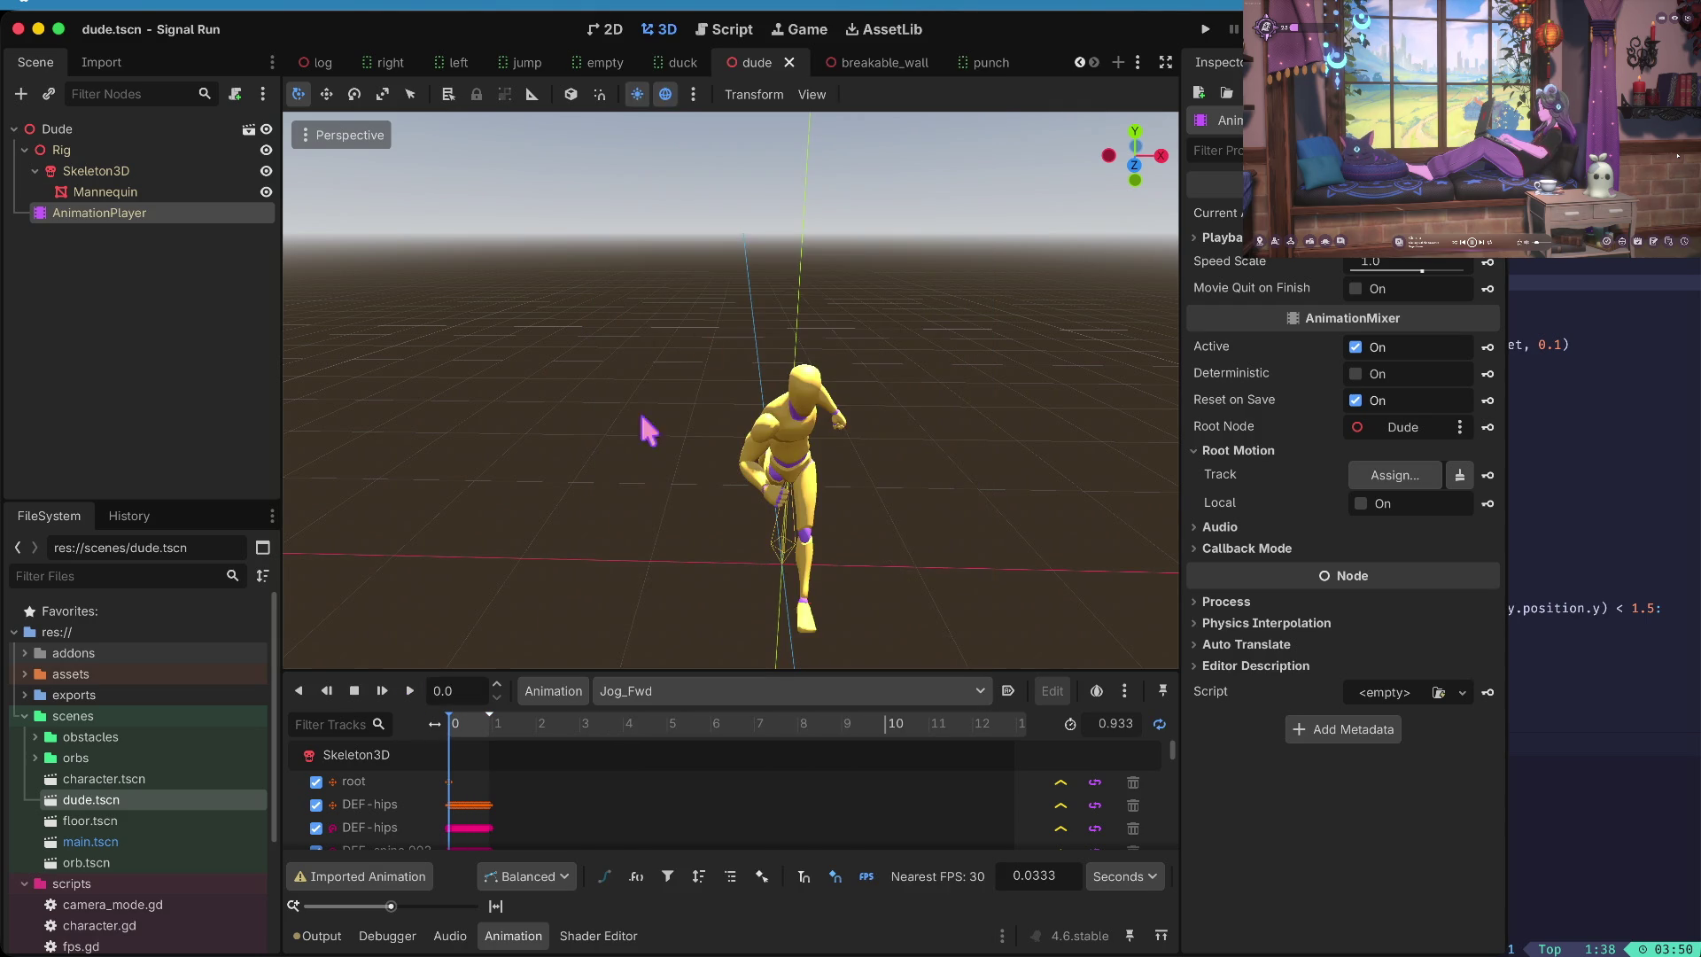
pyautogui.click(406, 691)
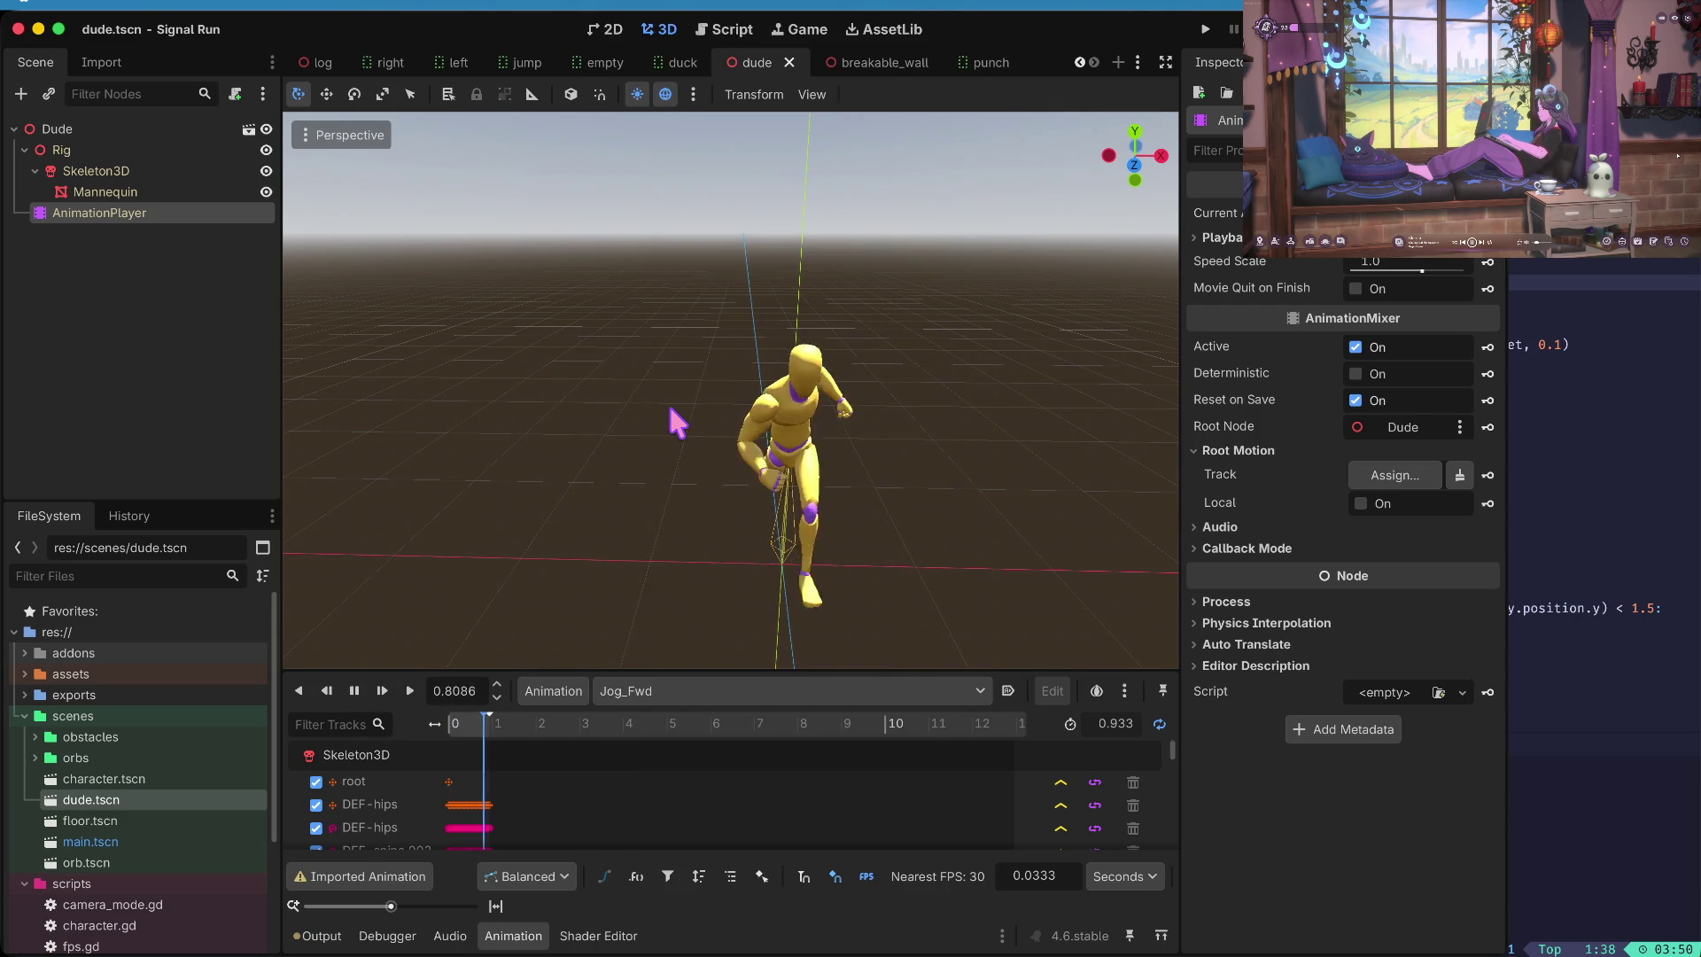
pyautogui.click(647, 690)
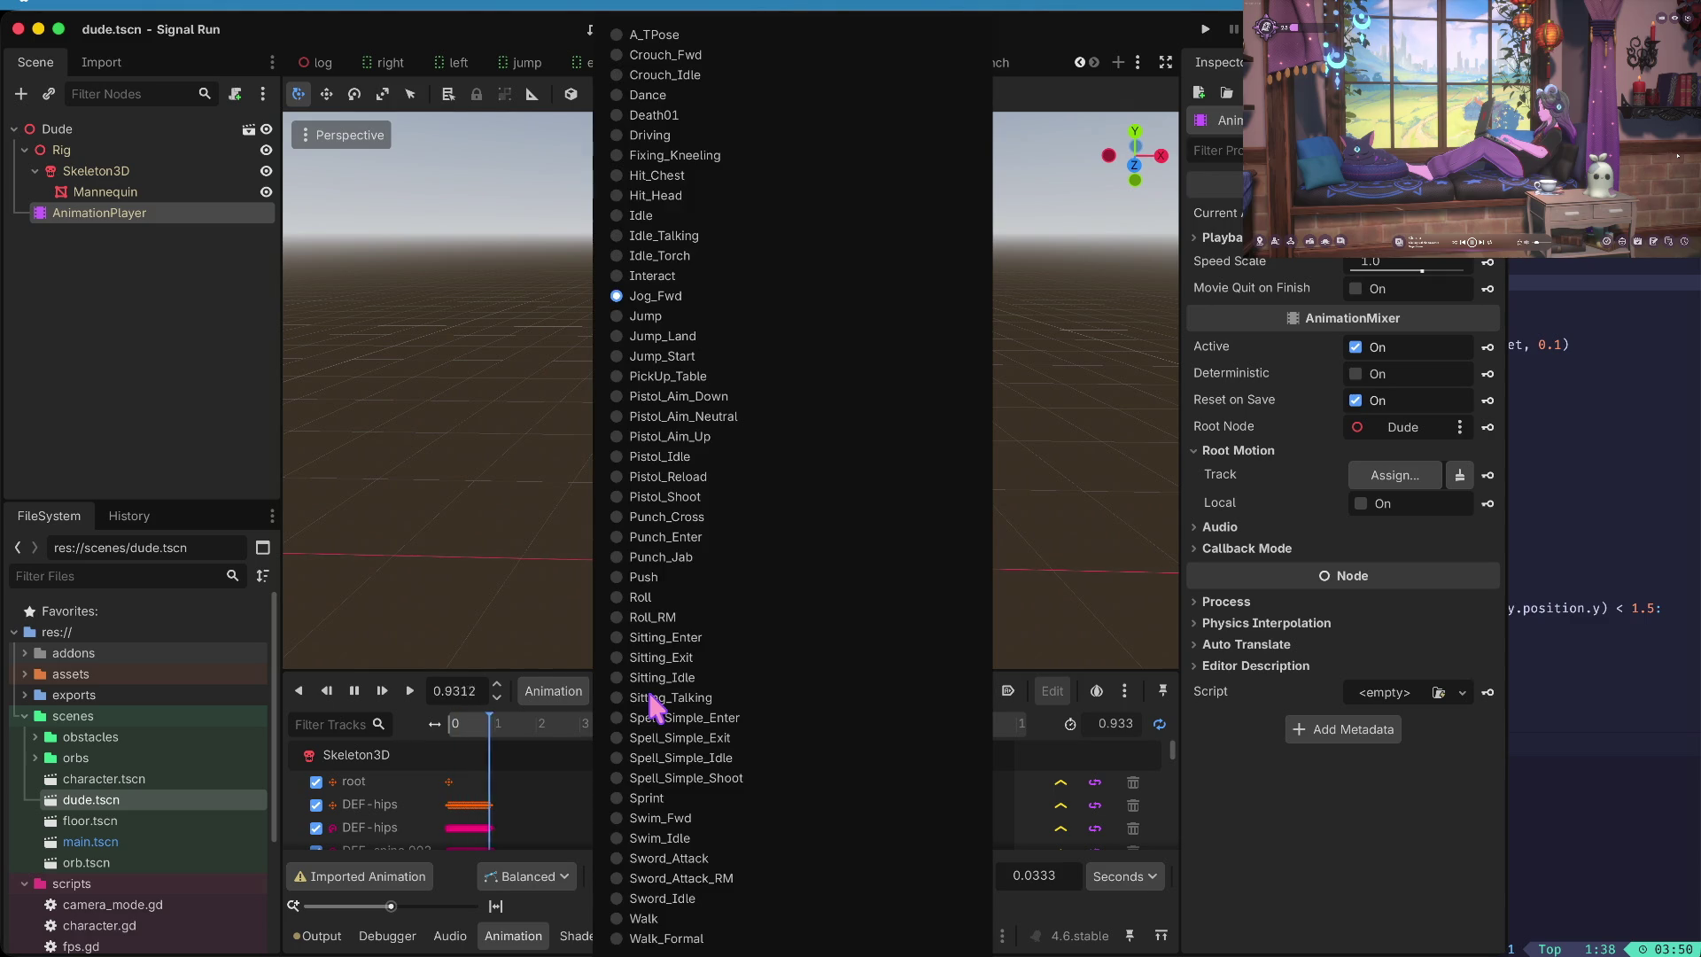
pyautogui.click(660, 798)
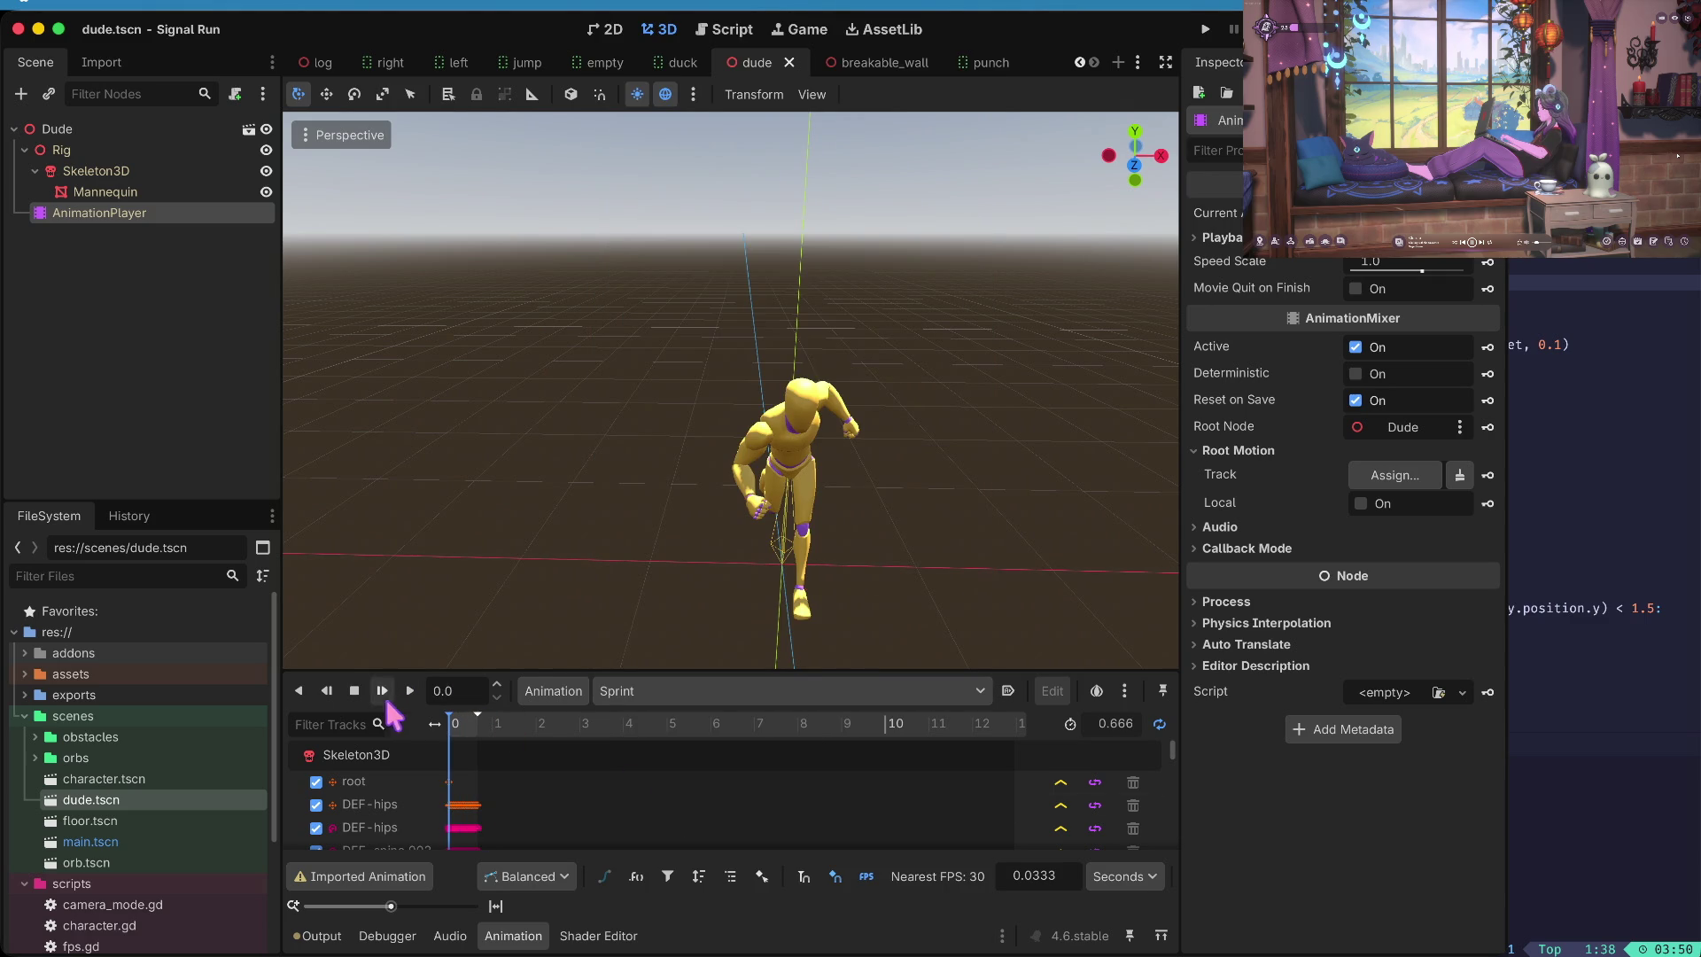
pyautogui.click(409, 691)
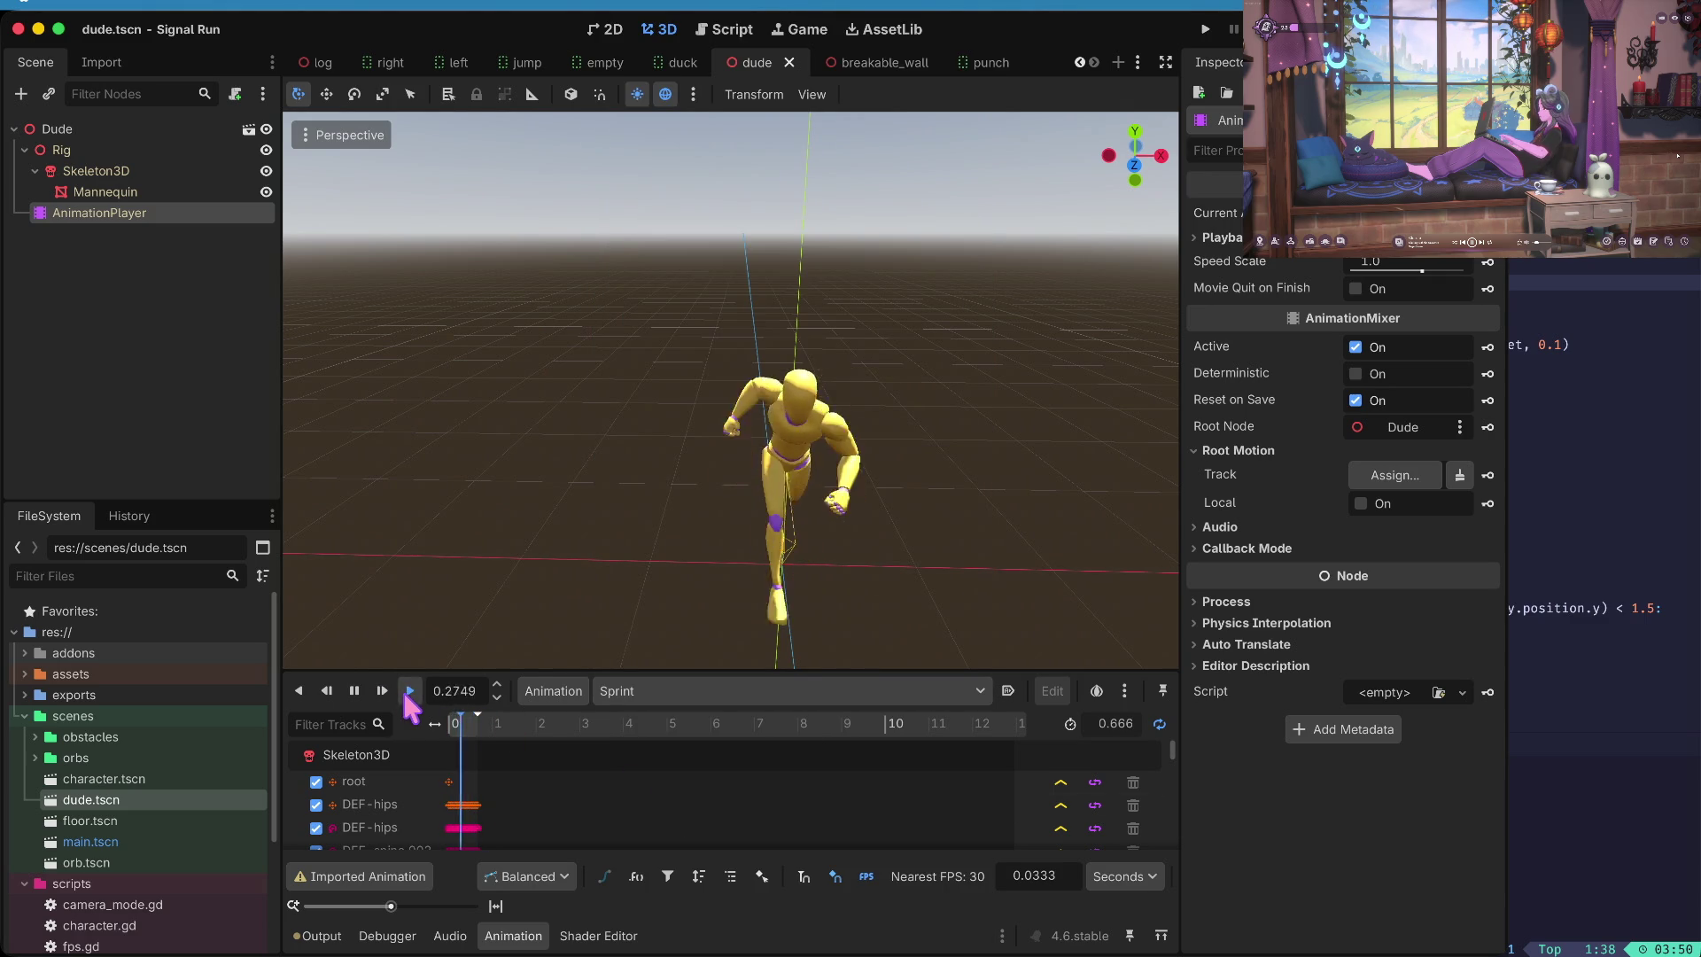
pyautogui.click(354, 690)
# - Play the Swim_Fwd animation, then Sword_Attack twice from the start
pyautogui.click(611, 690)
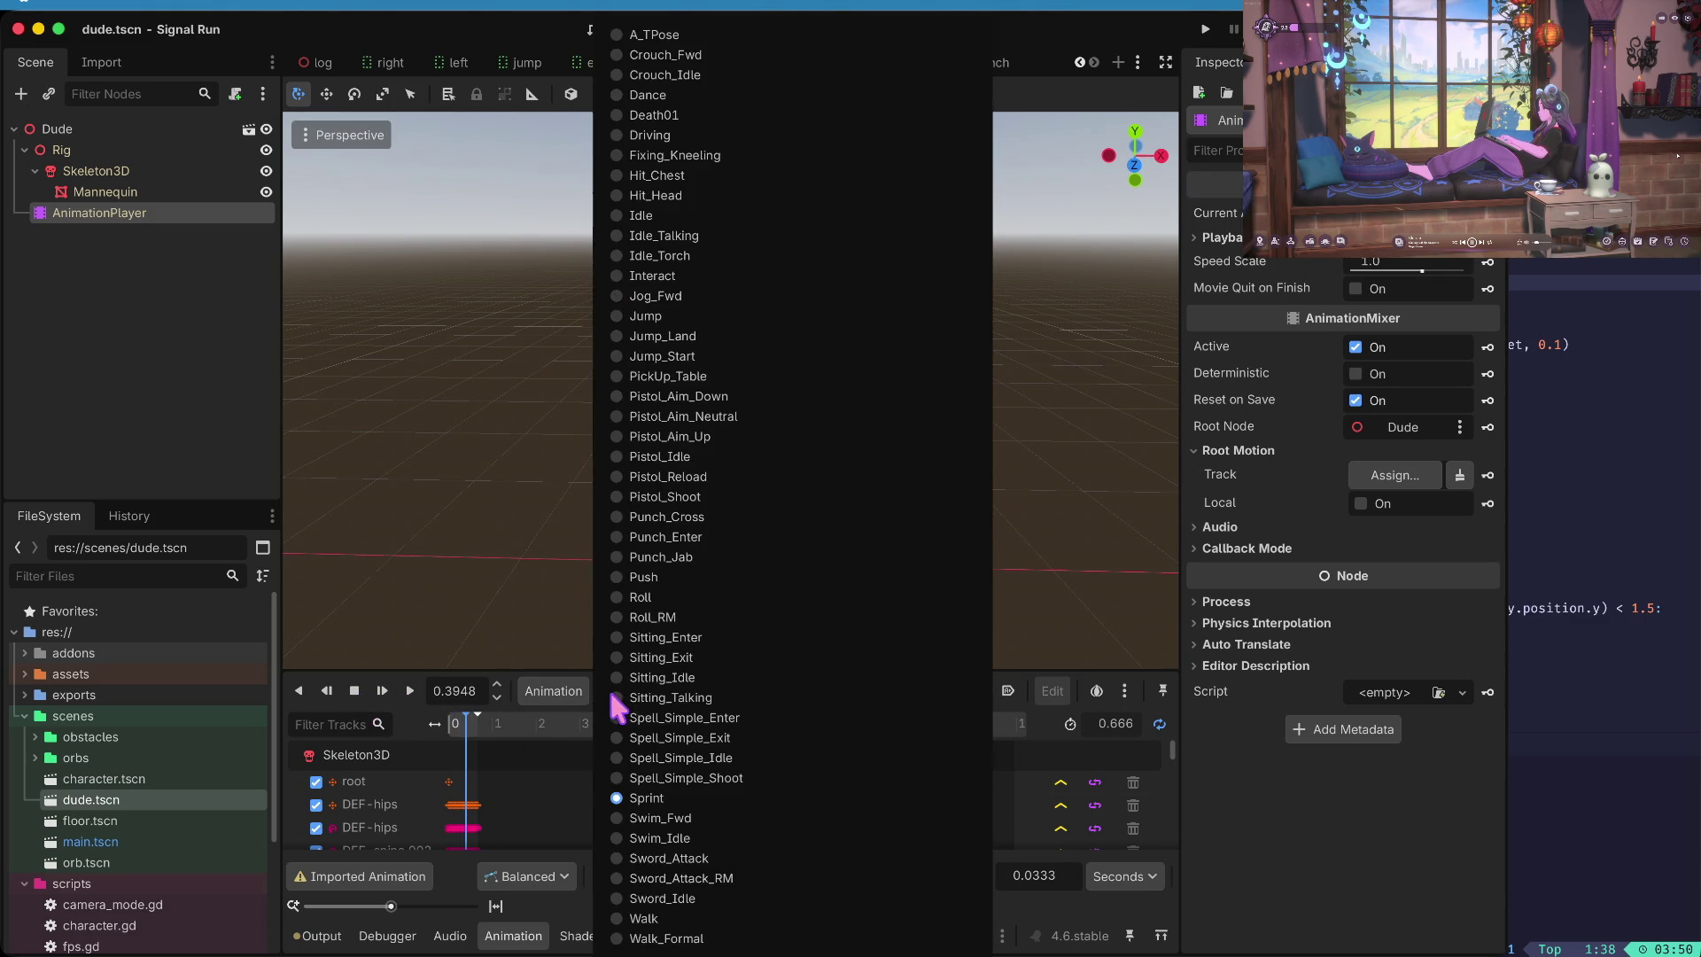
pyautogui.click(684, 822)
pyautogui.click(409, 691)
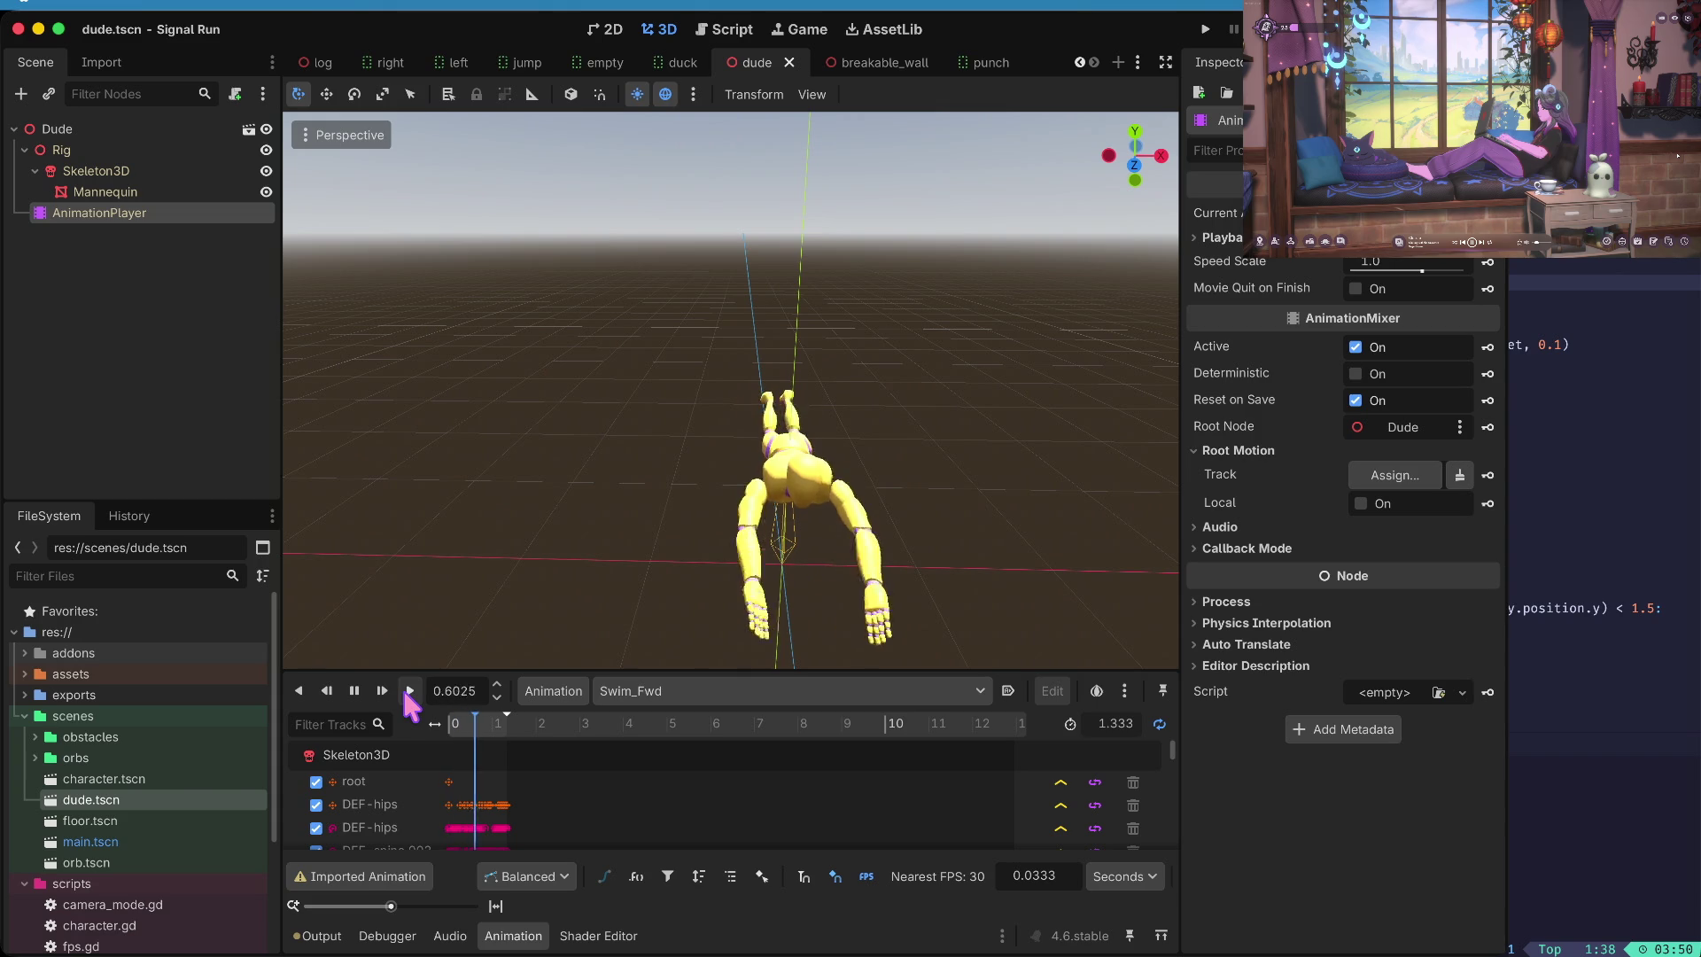
pyautogui.click(681, 692)
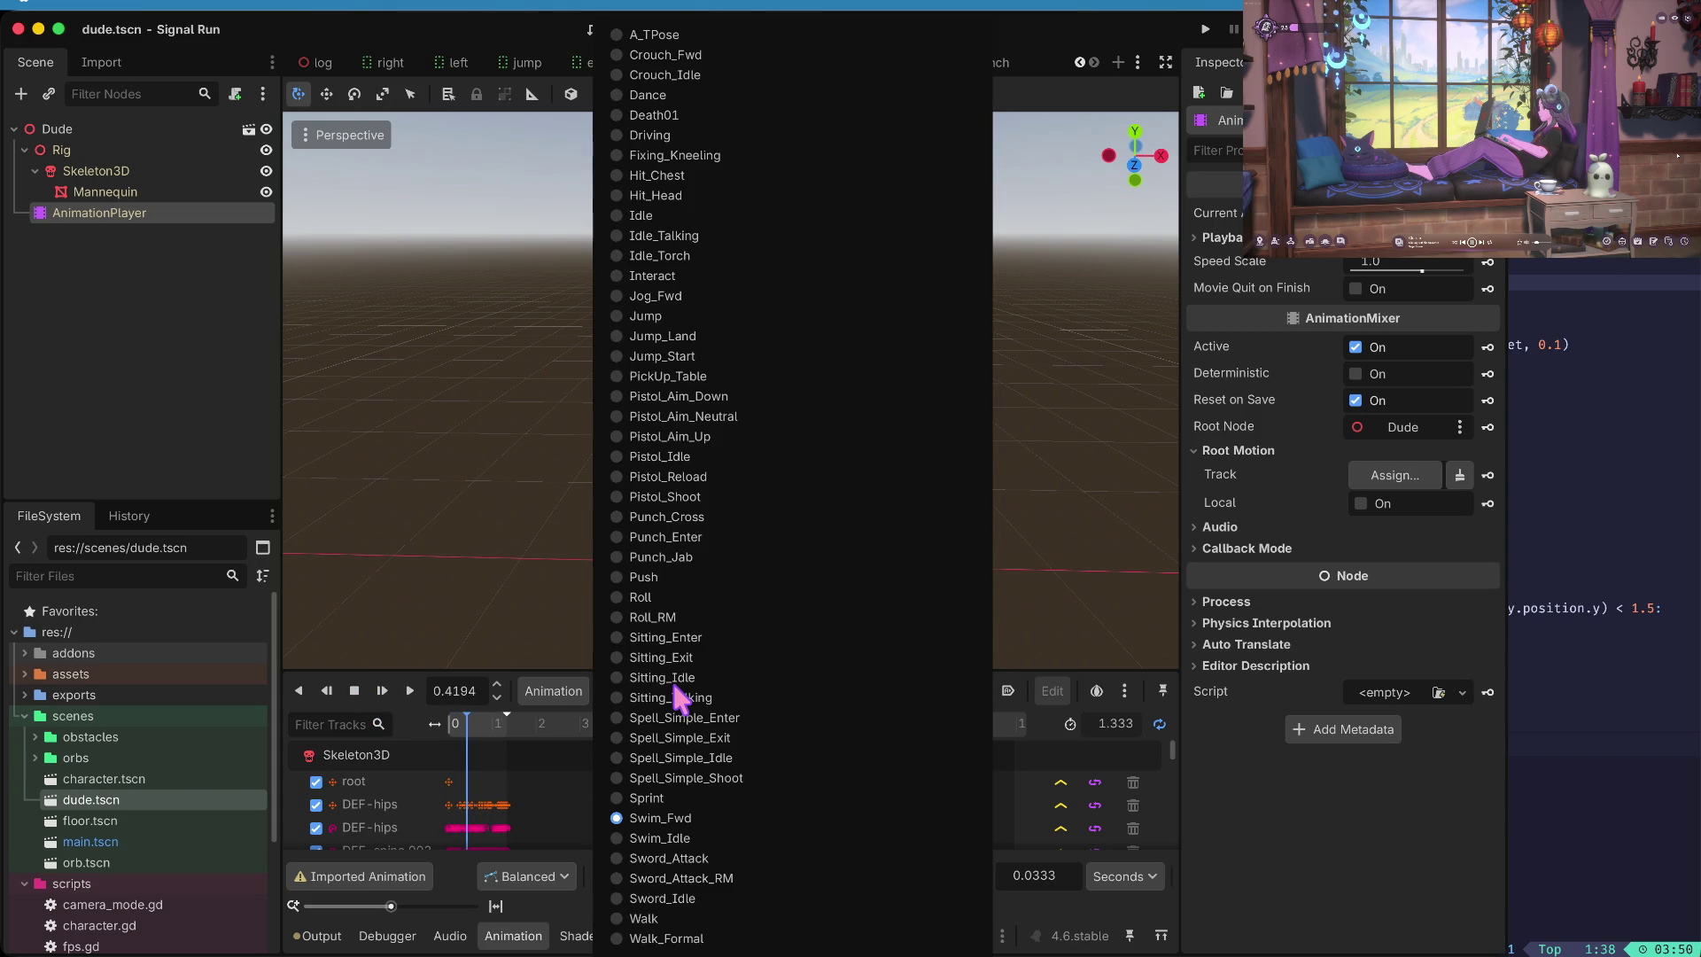
pyautogui.click(673, 859)
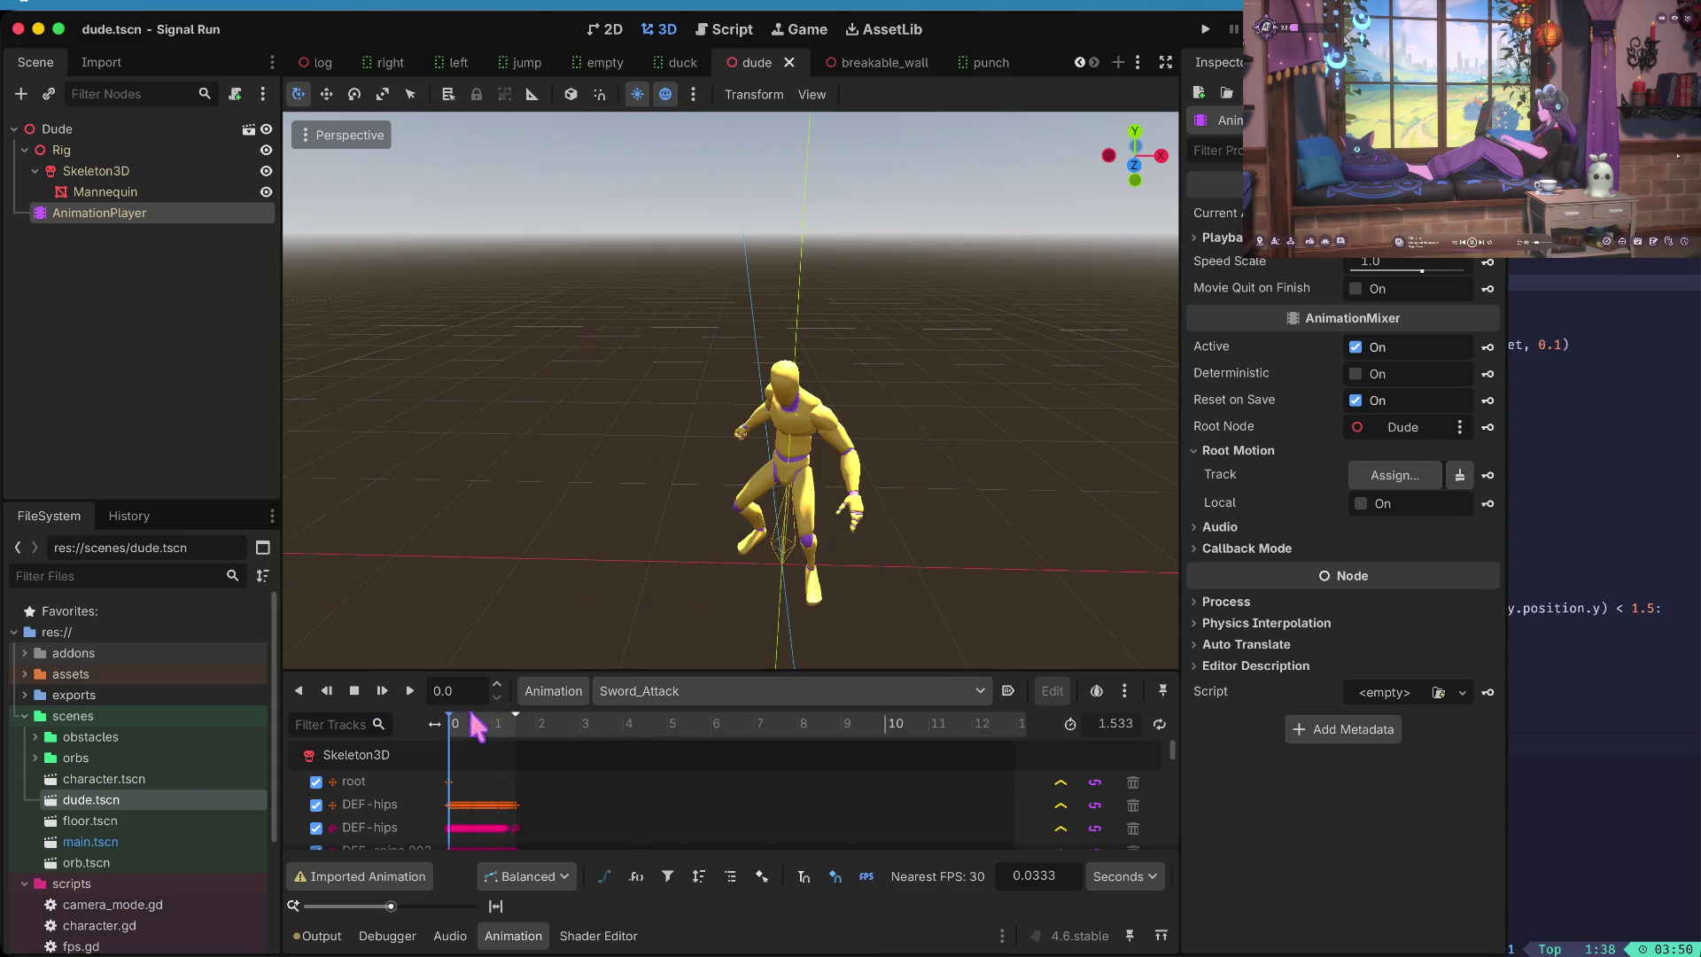
pyautogui.click(410, 695)
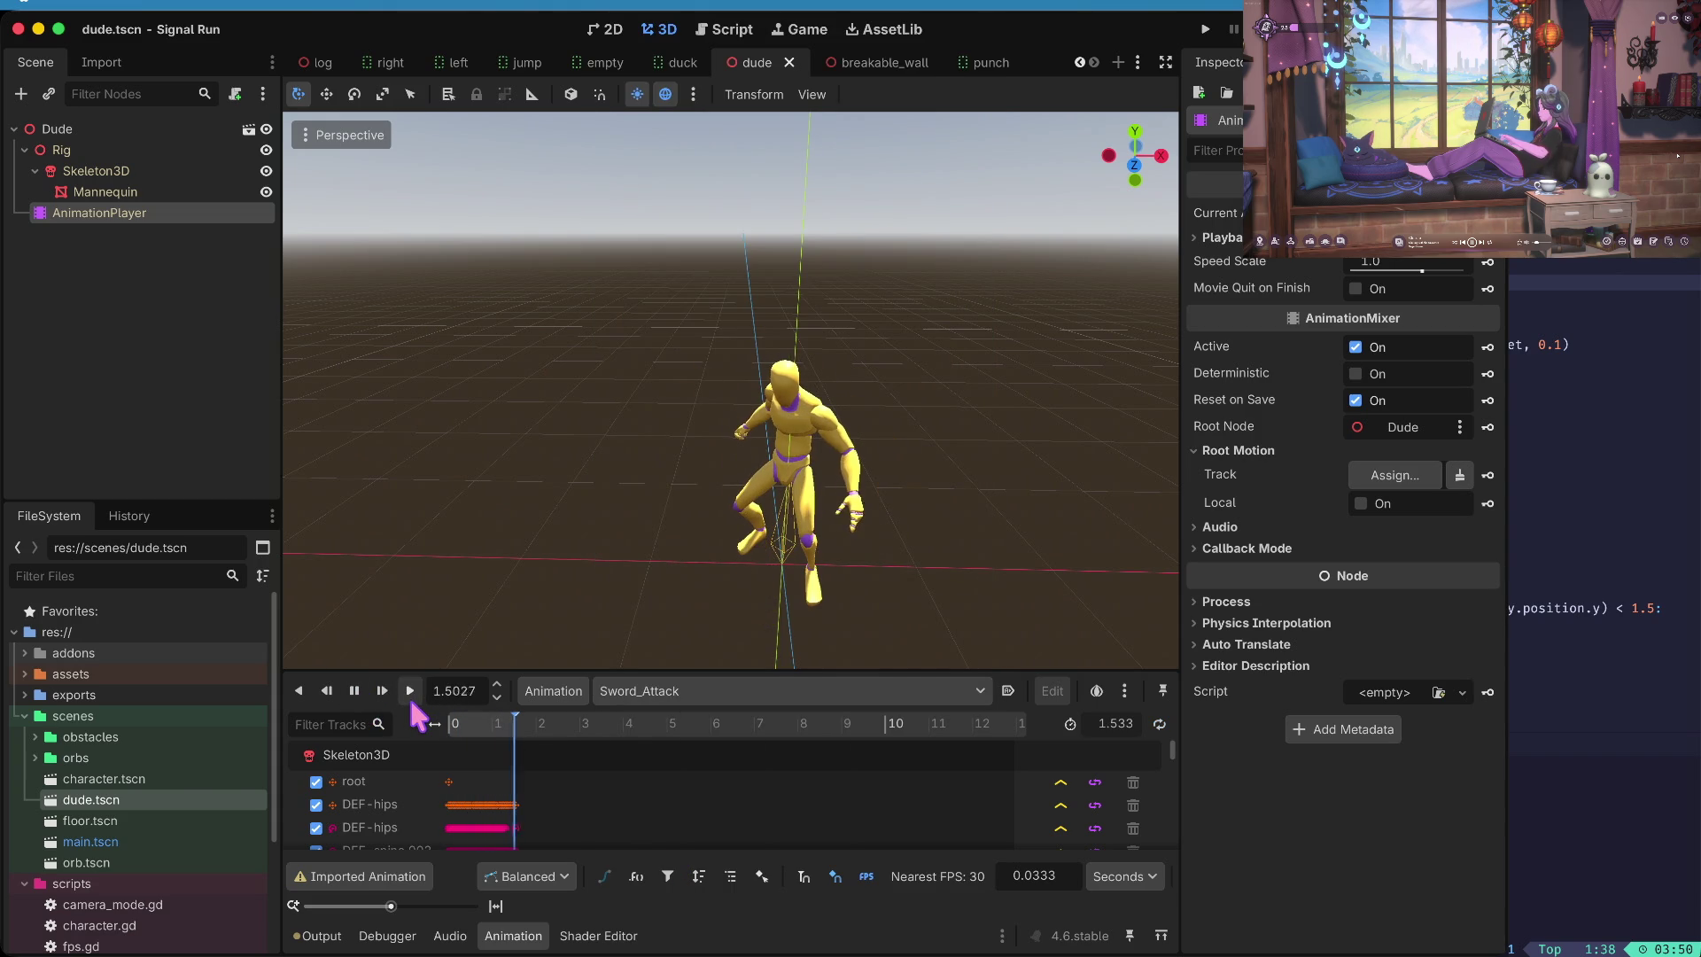
pyautogui.click(411, 691)
# - Play the Sword_Attack_RM animation, then the Sword_Idle animation
pyautogui.click(669, 704)
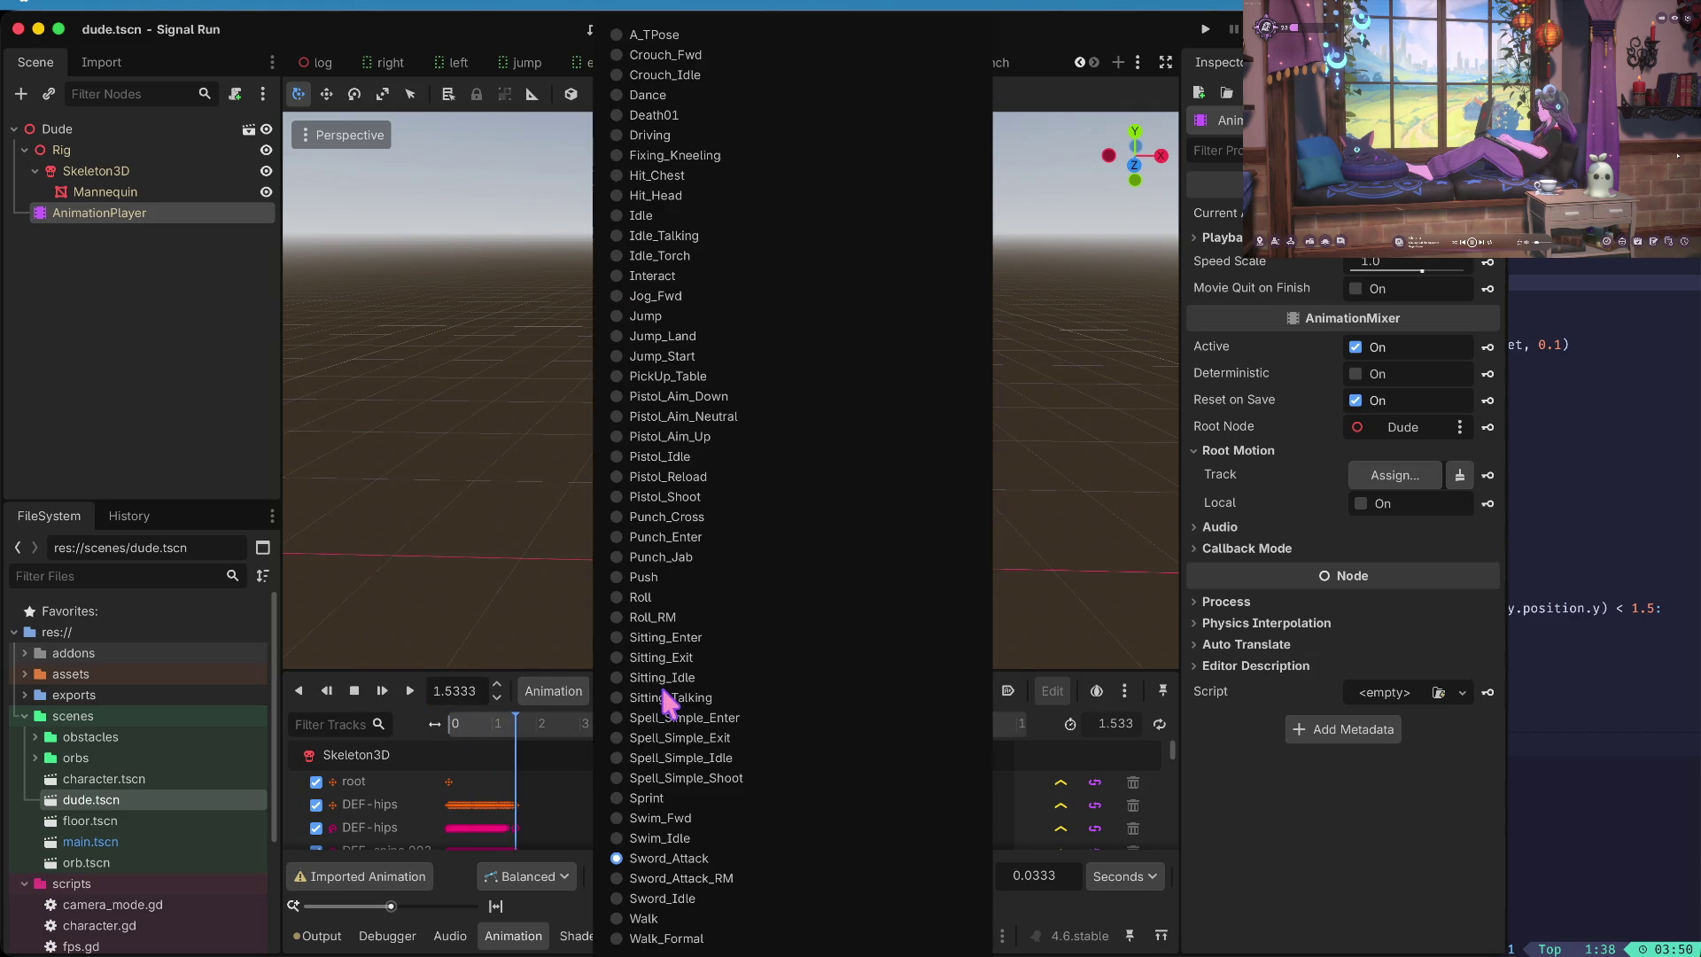
pyautogui.click(653, 809)
pyautogui.click(410, 691)
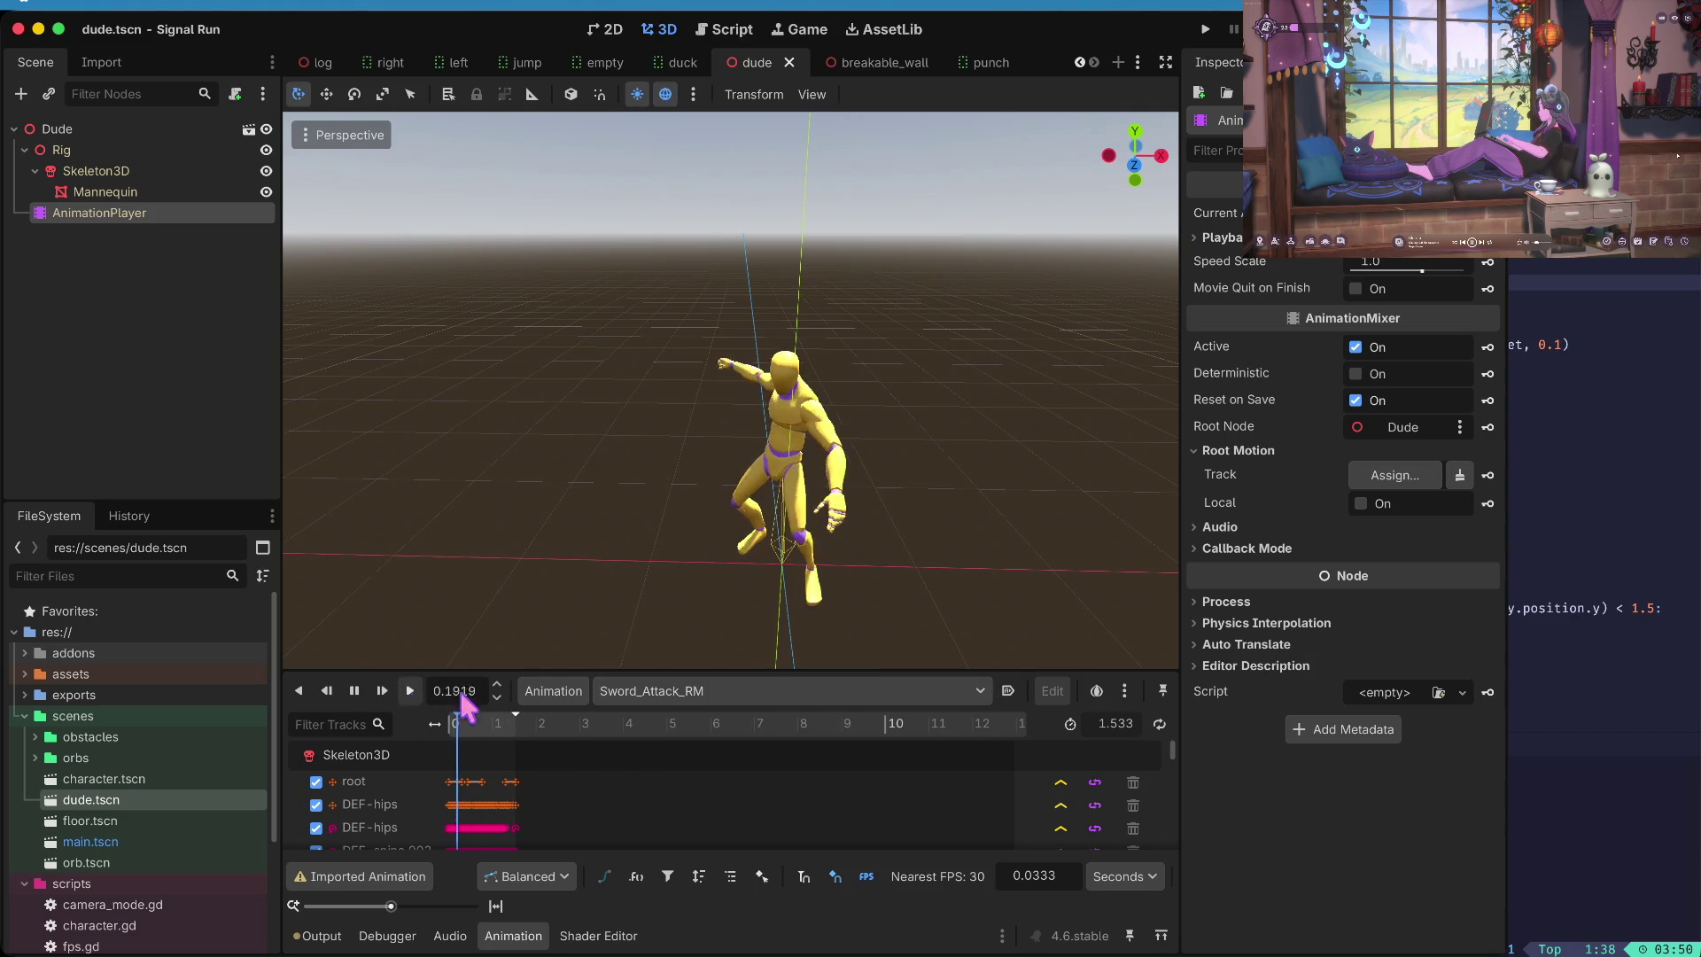
pyautogui.click(660, 687)
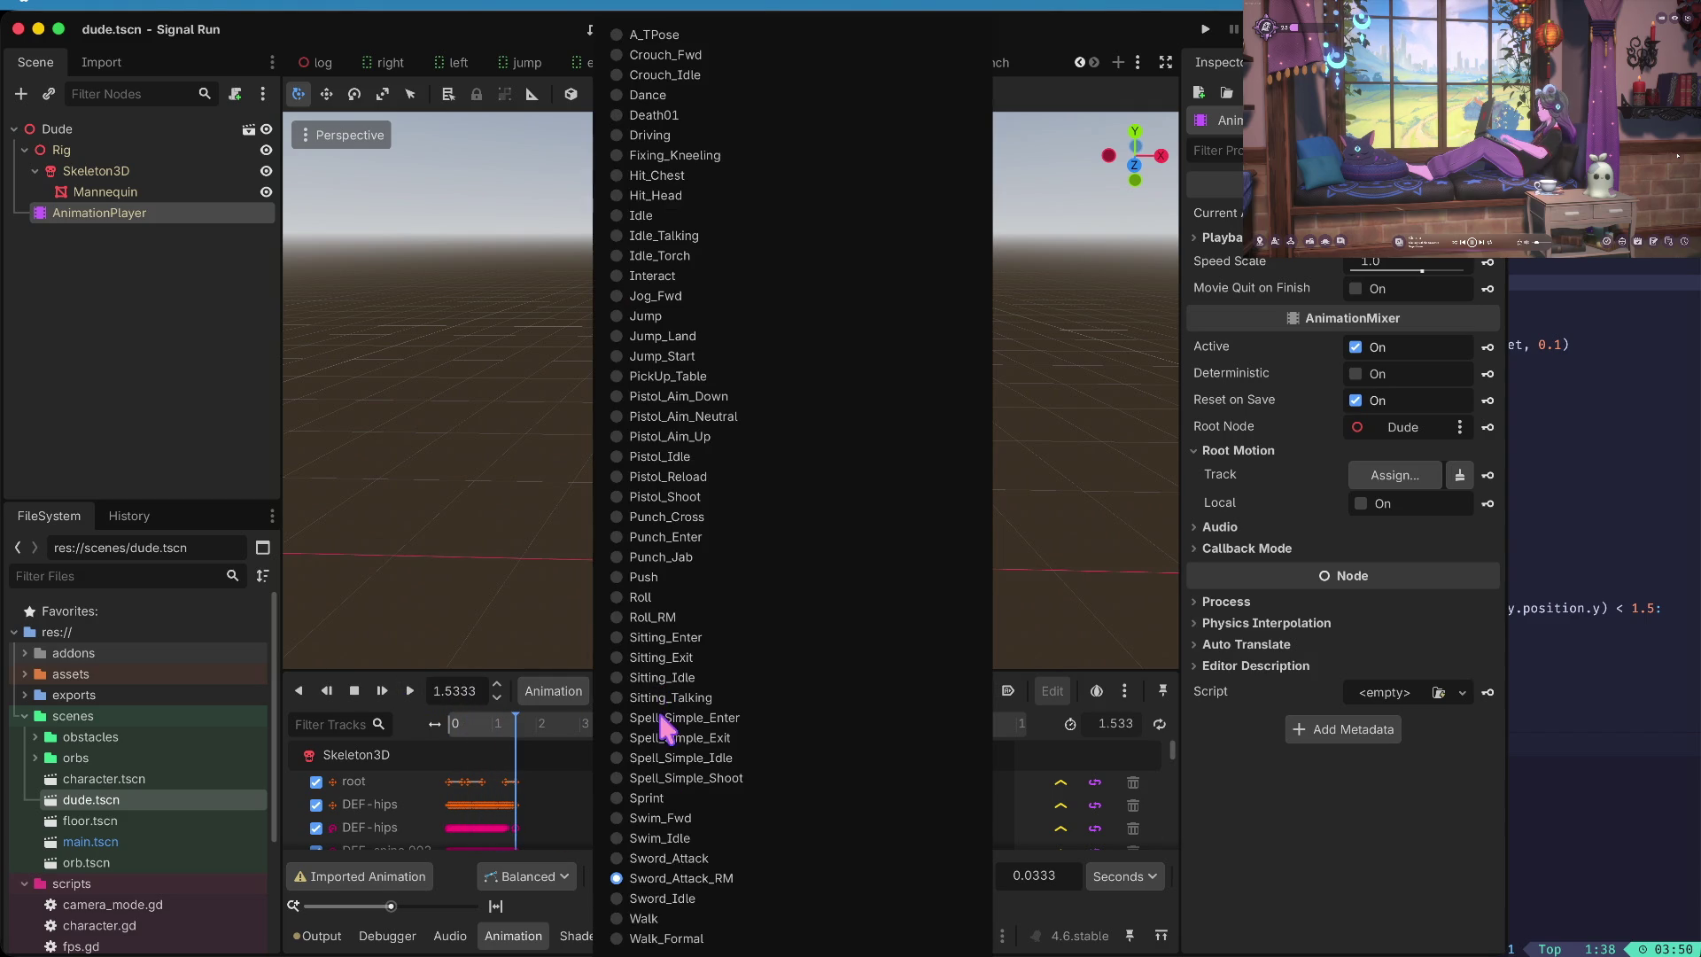
pyautogui.click(655, 912)
pyautogui.click(415, 690)
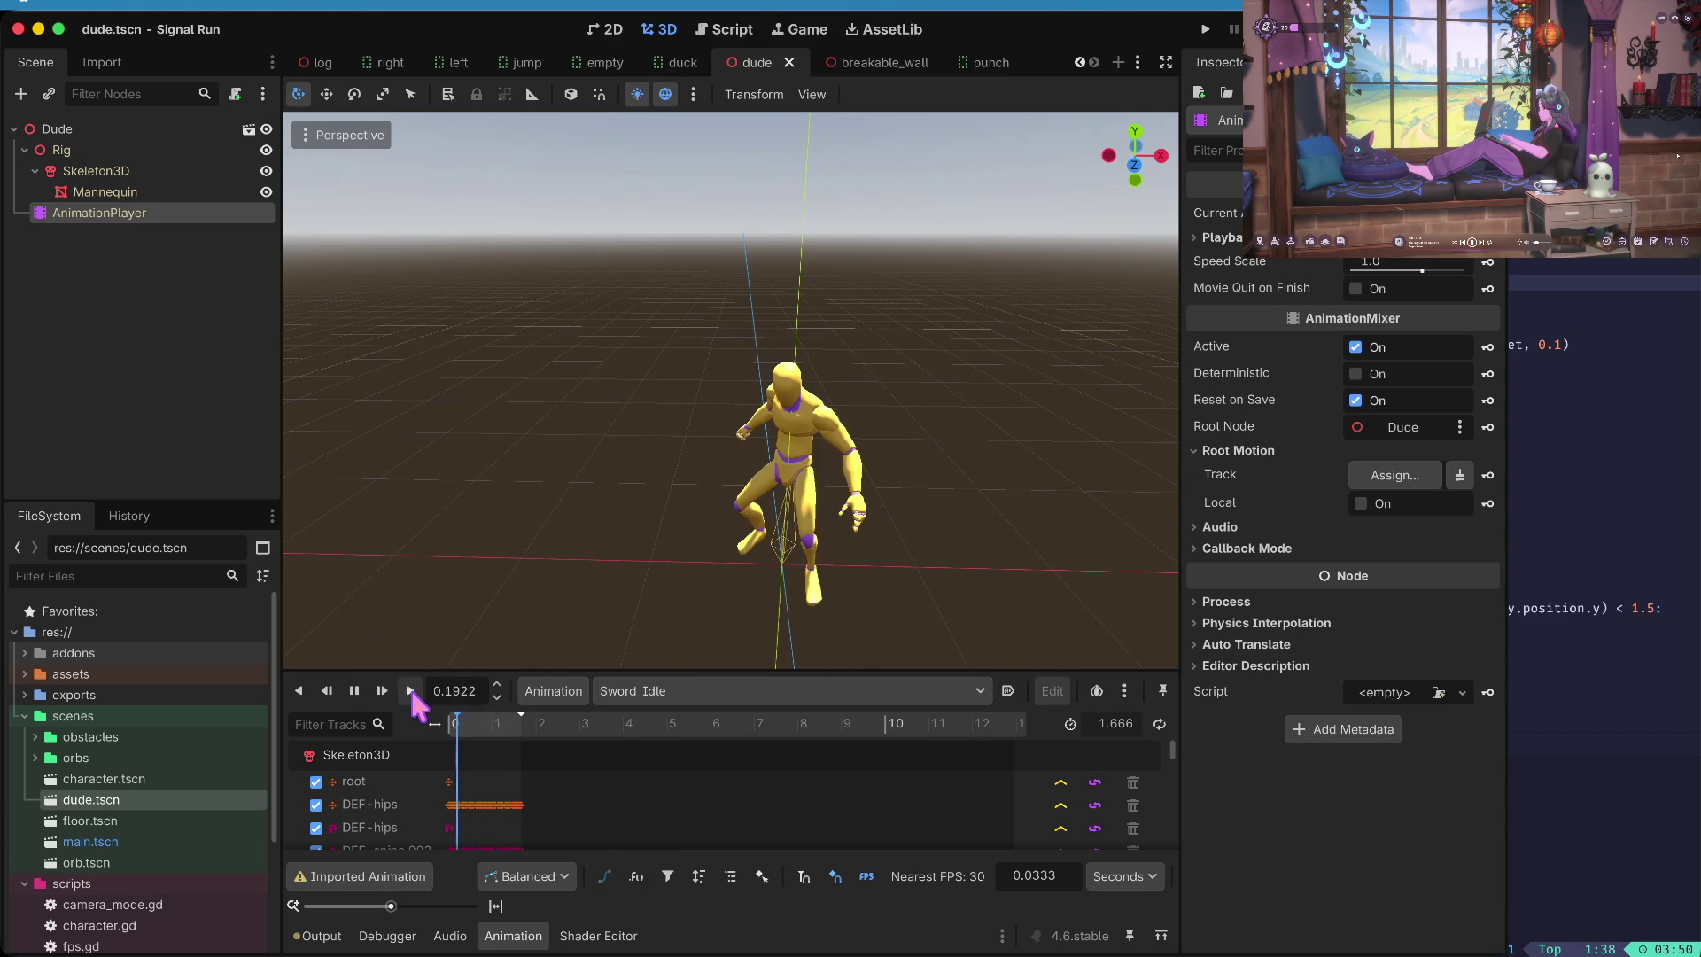
# - Preview Idle, then Sword_Idle again, stop and rewind, and open character.tscn
pyautogui.click(610, 700)
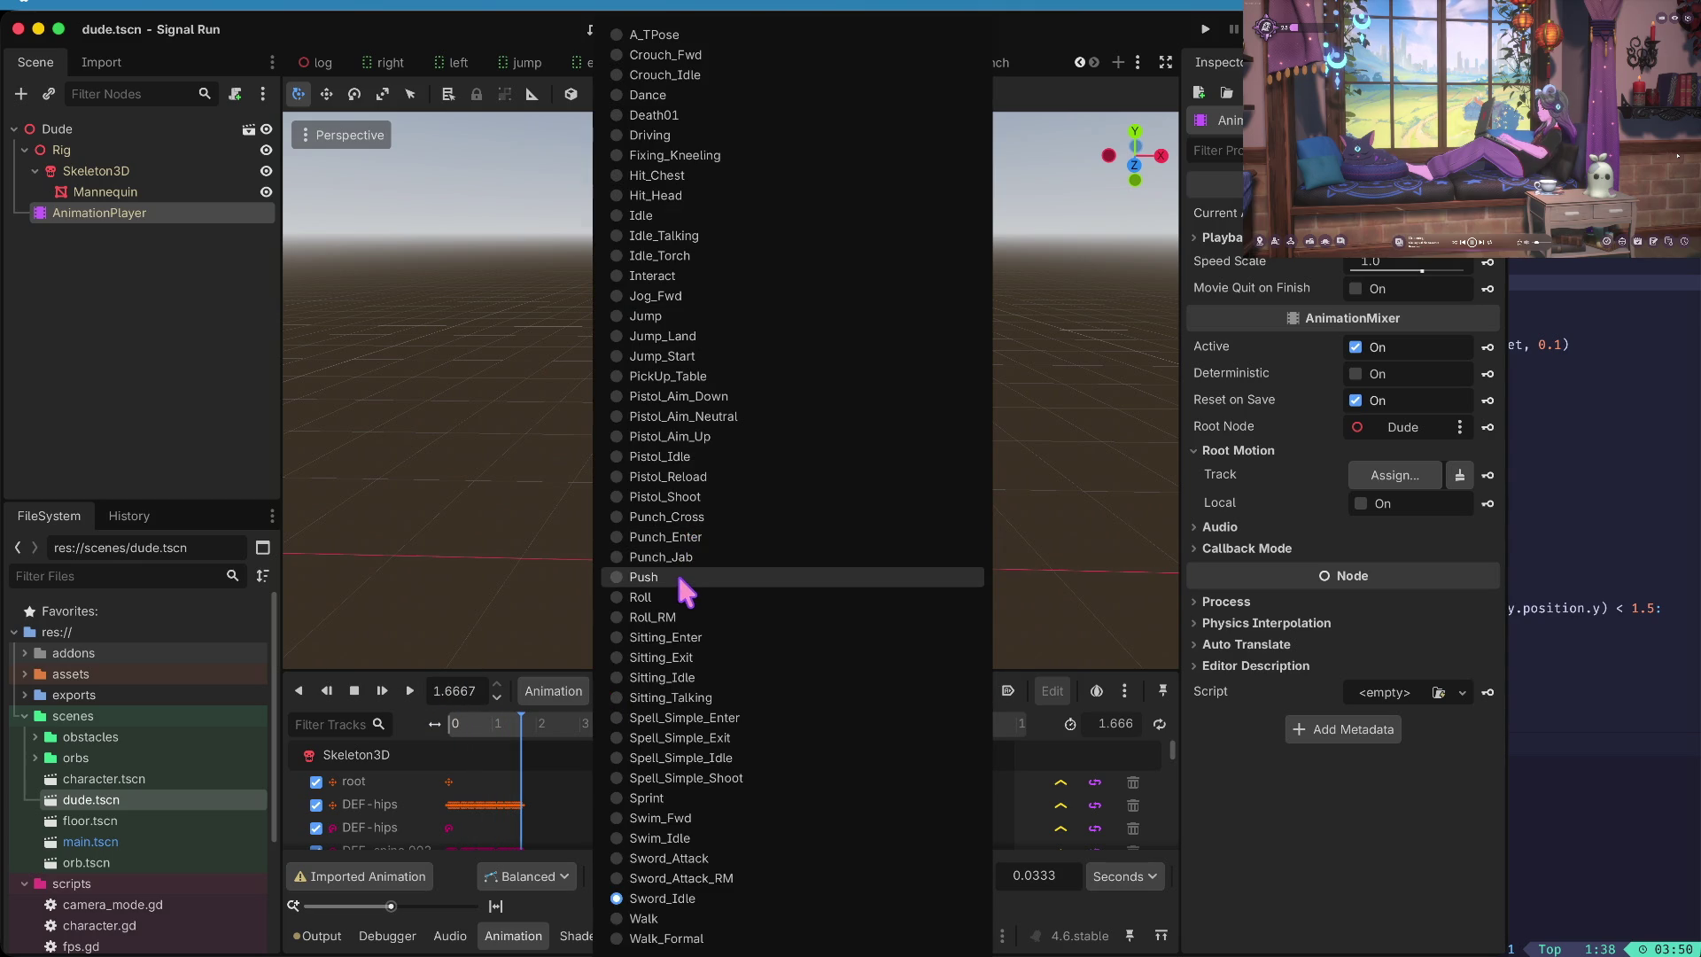
pyautogui.click(652, 215)
pyautogui.click(410, 691)
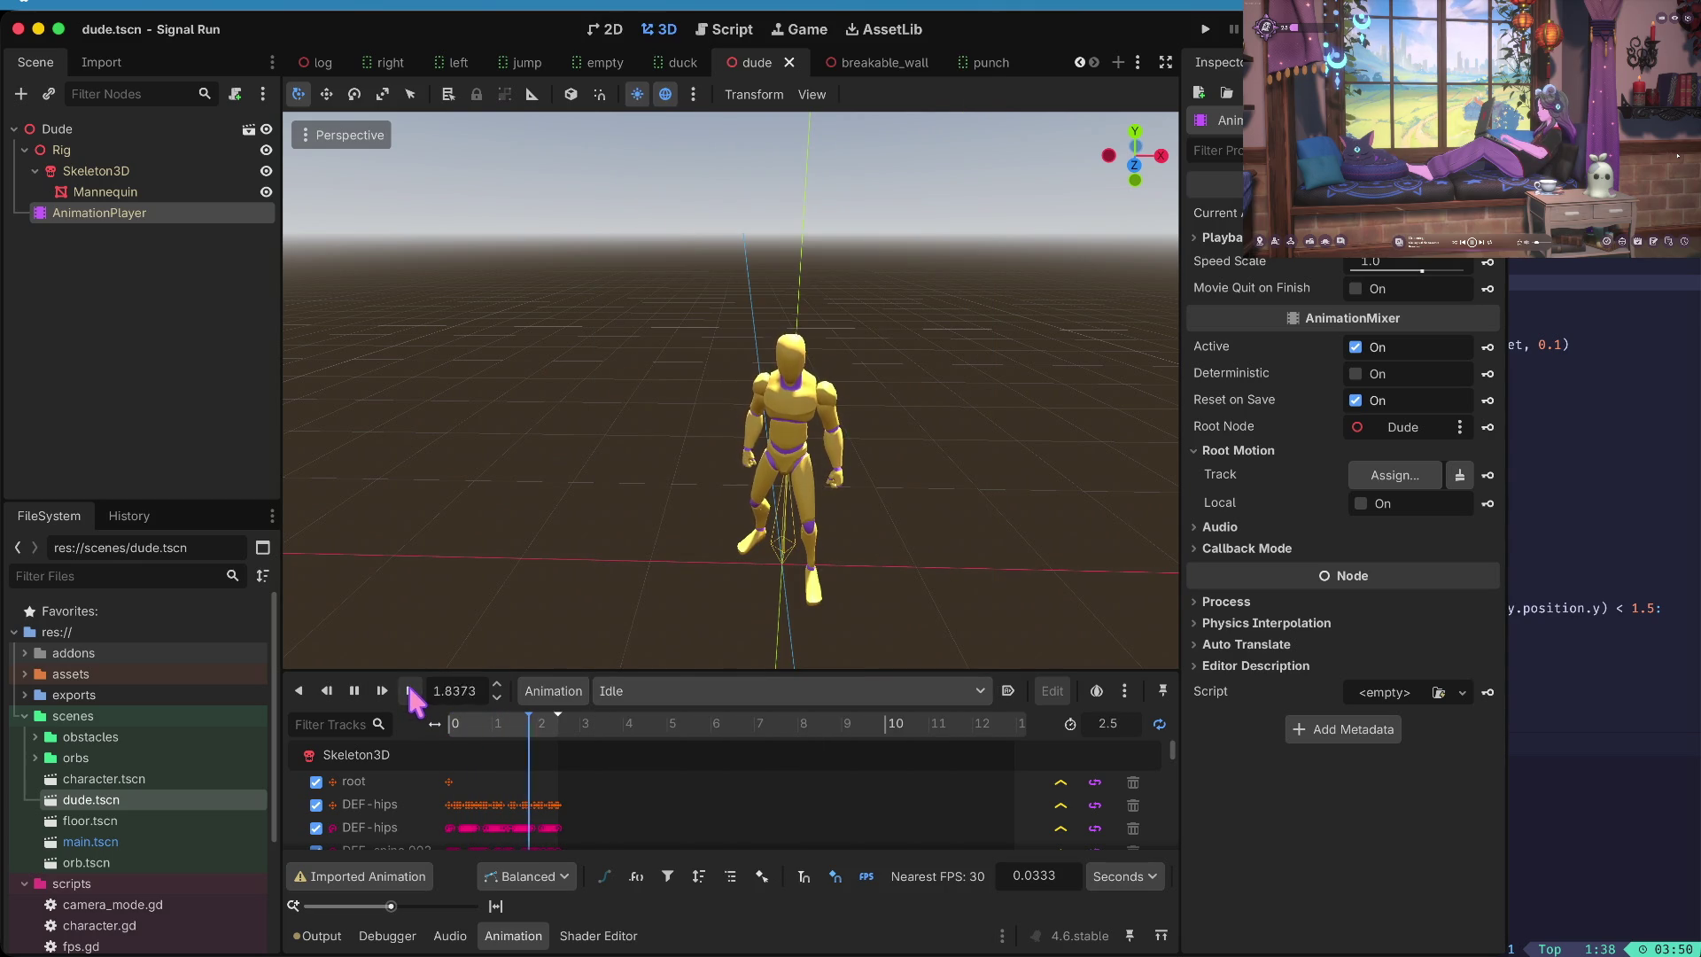
pyautogui.click(614, 700)
pyautogui.click(652, 909)
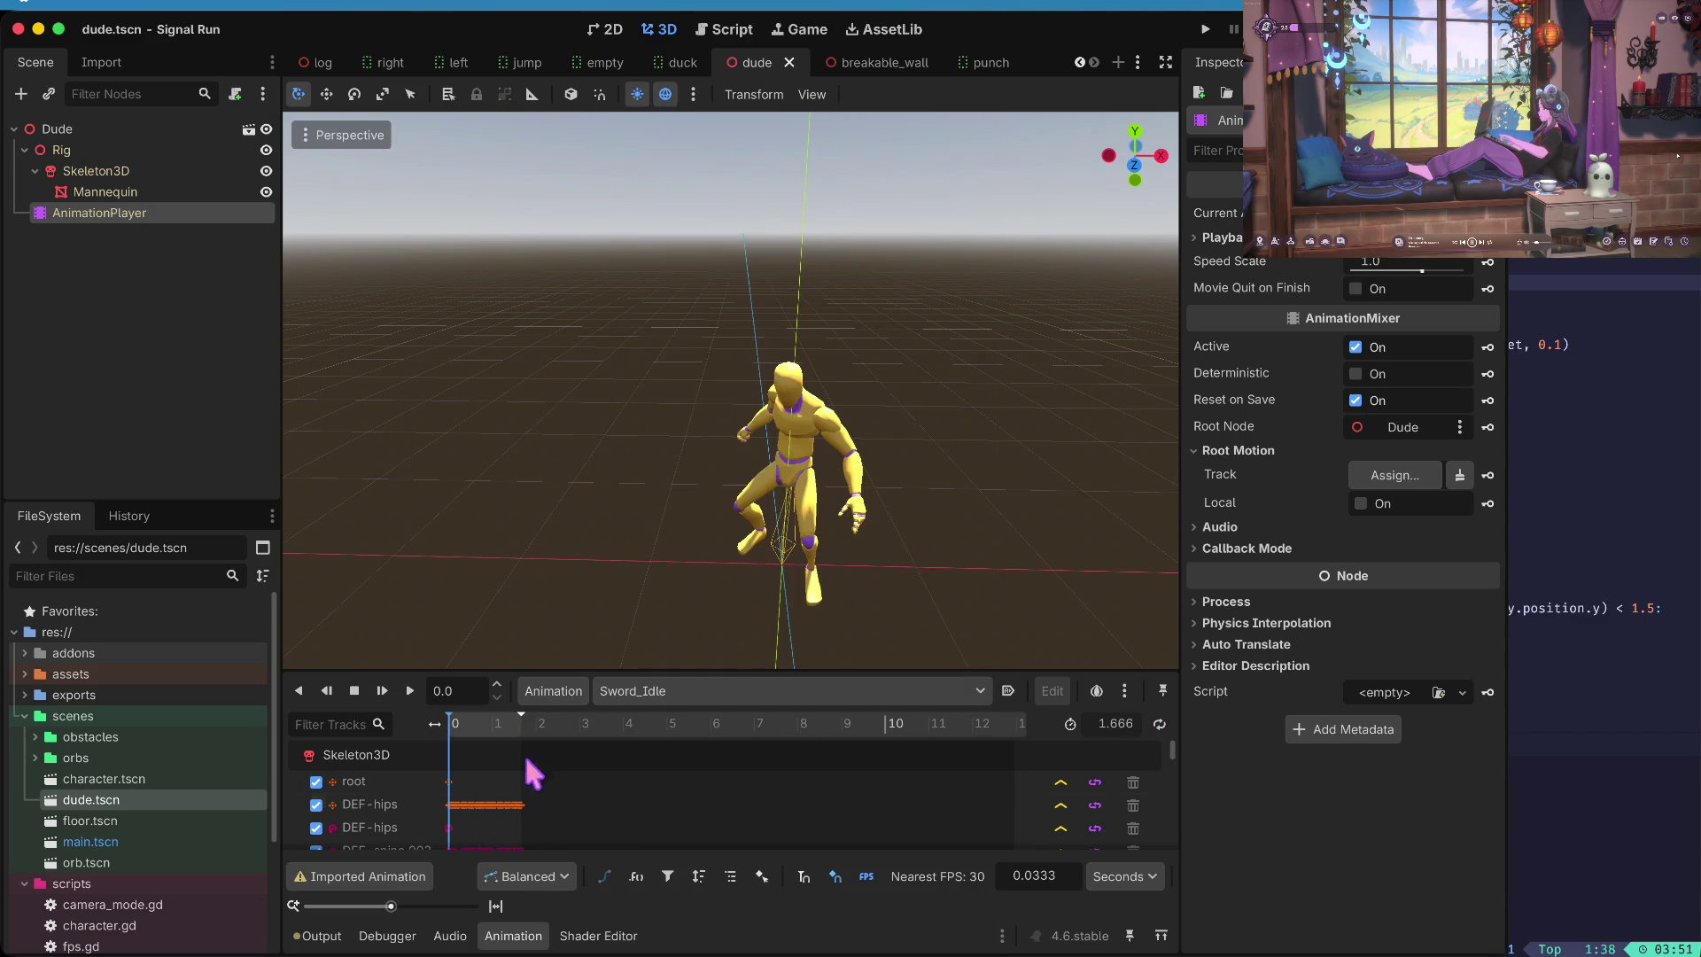
pyautogui.click(410, 690)
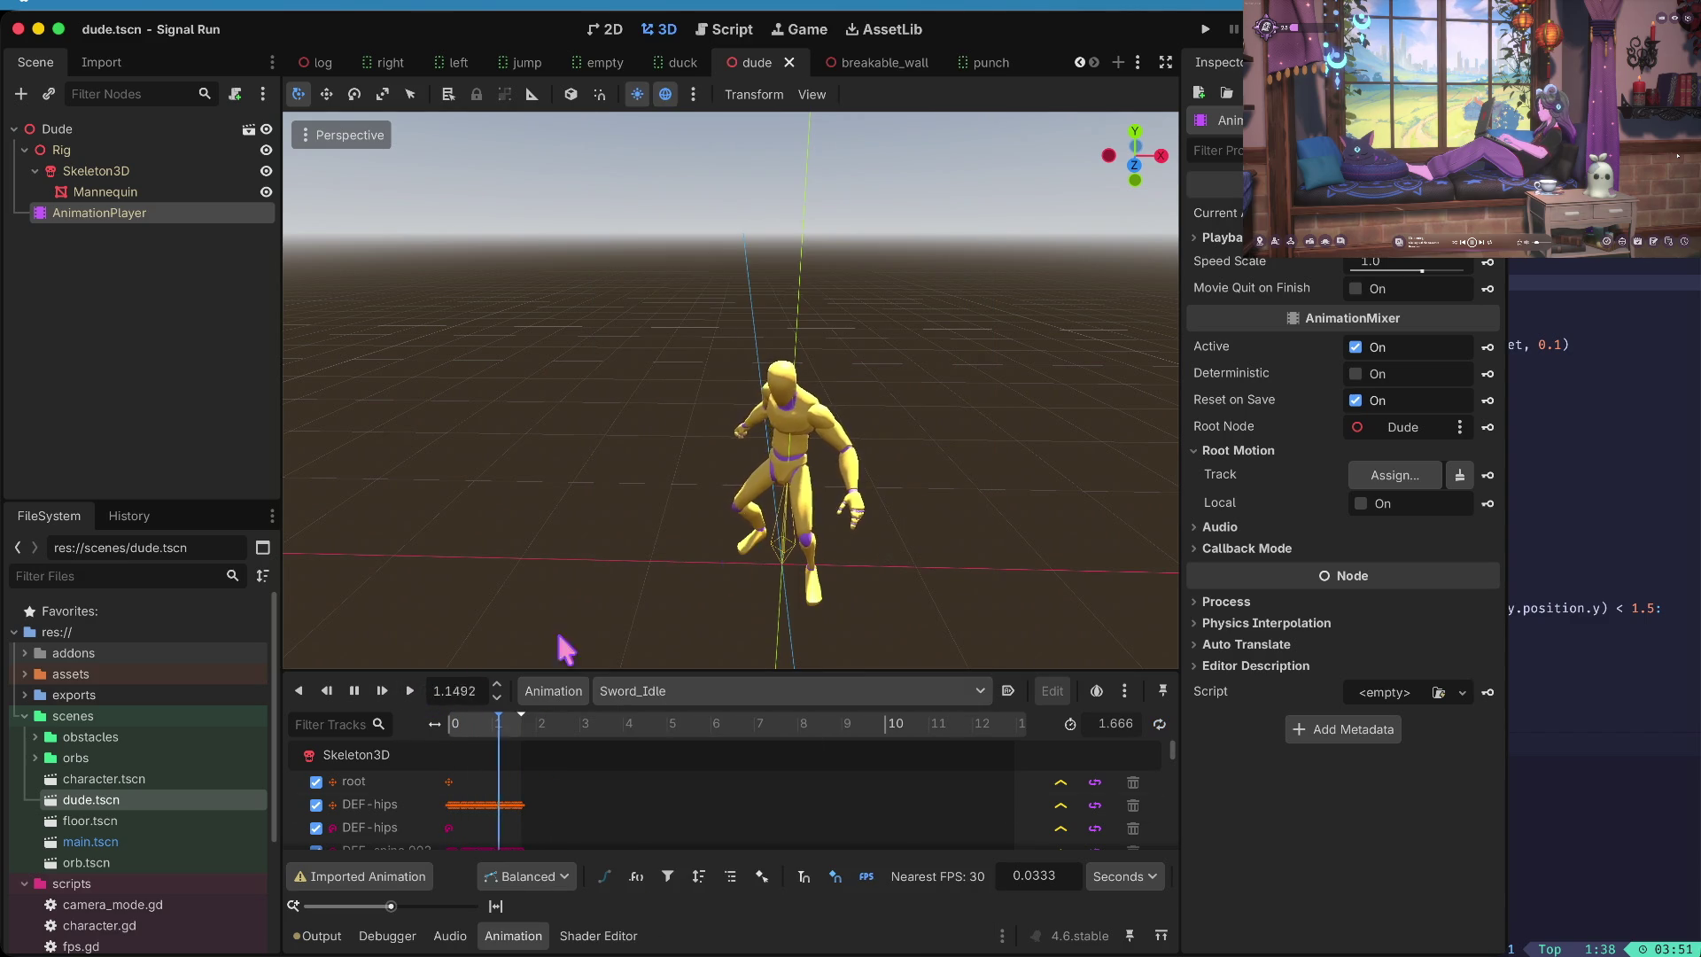
pyautogui.click(356, 692)
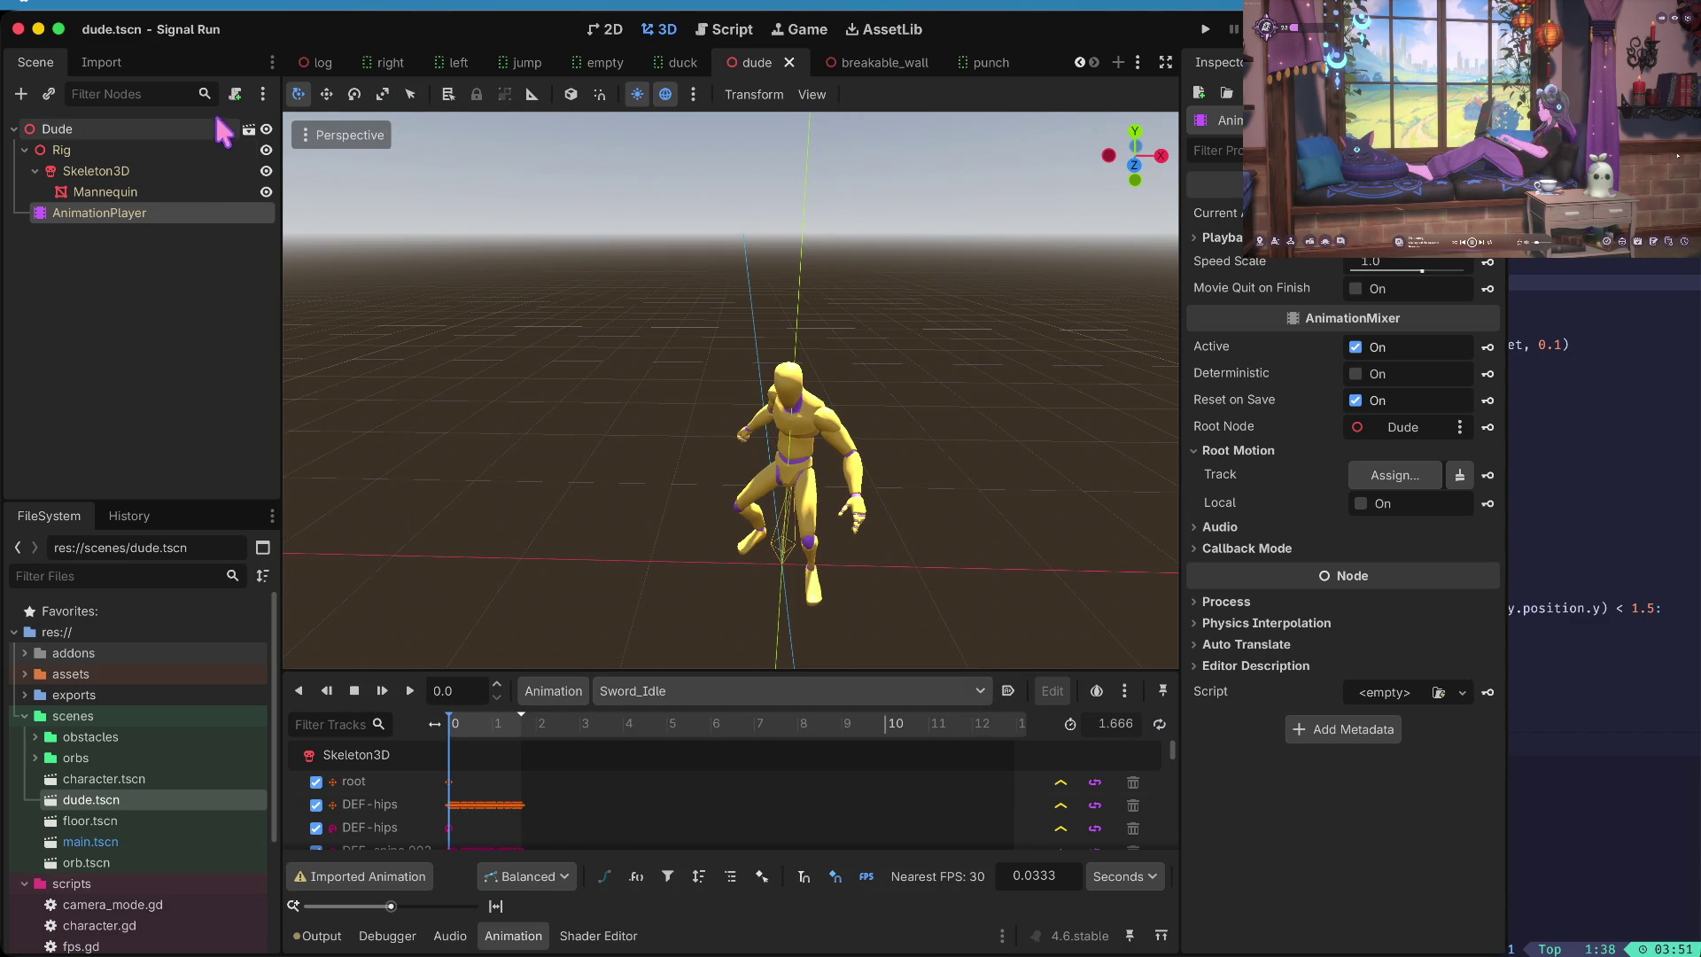
pyautogui.doubleClick(137, 777)
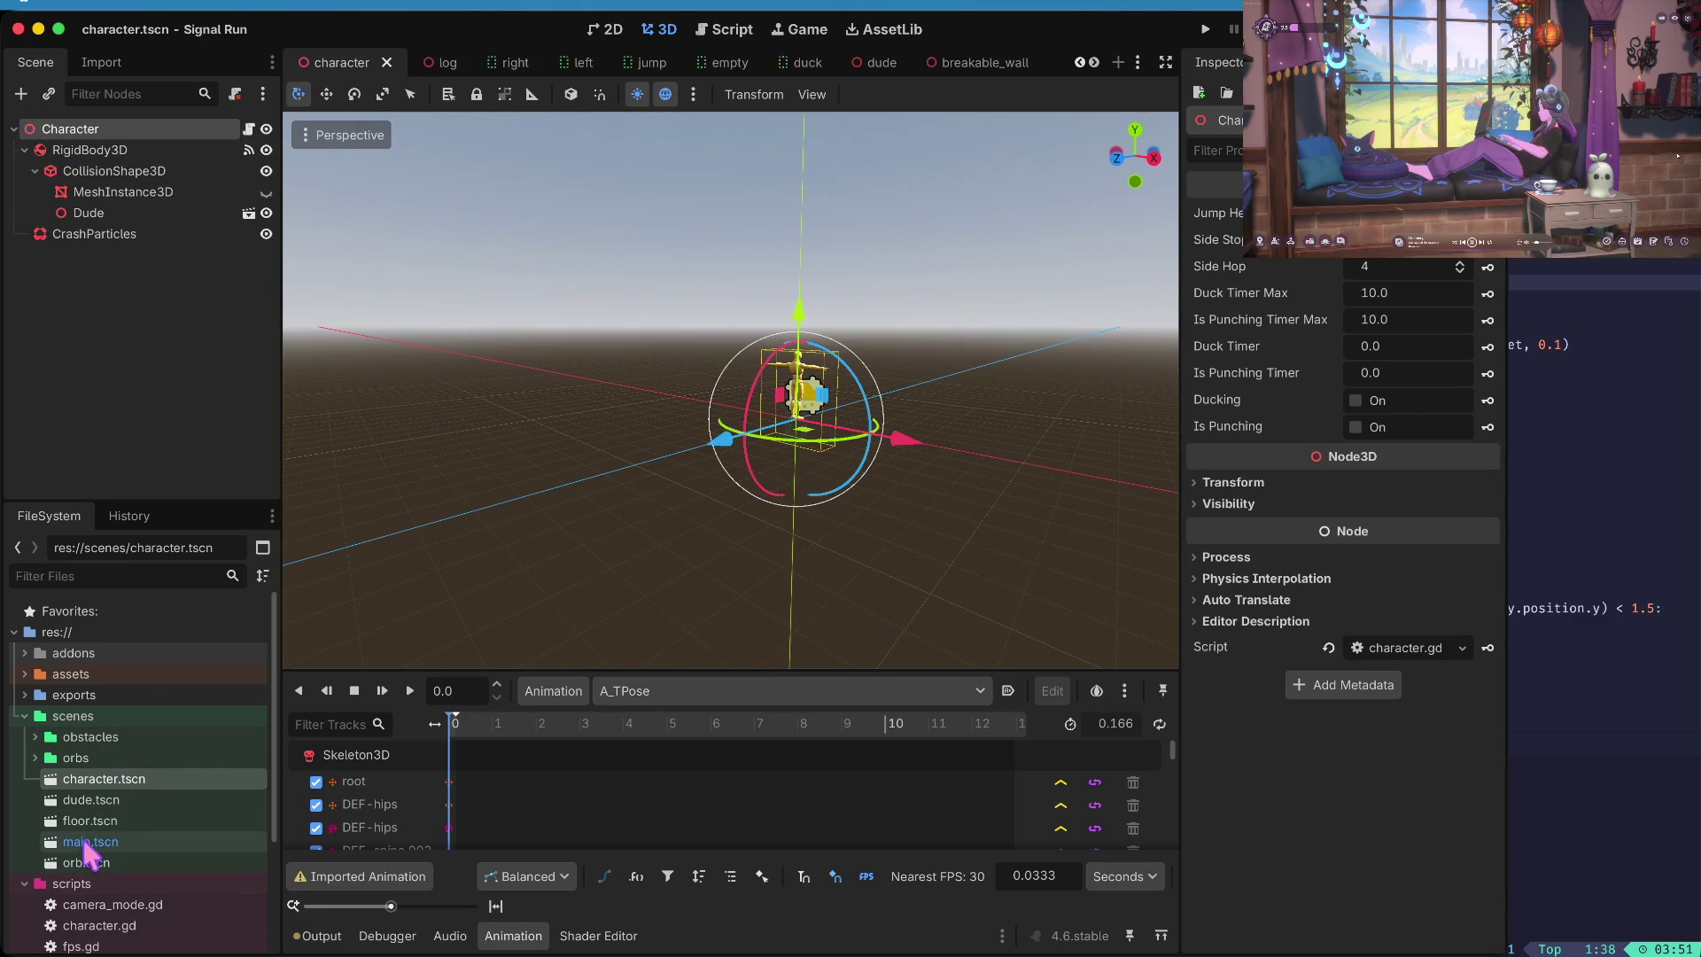
# - Return to the dude scene and open character.gd for editing
pyautogui.doubleClick(90, 800)
pyautogui.scroll(-2, 93, 851)
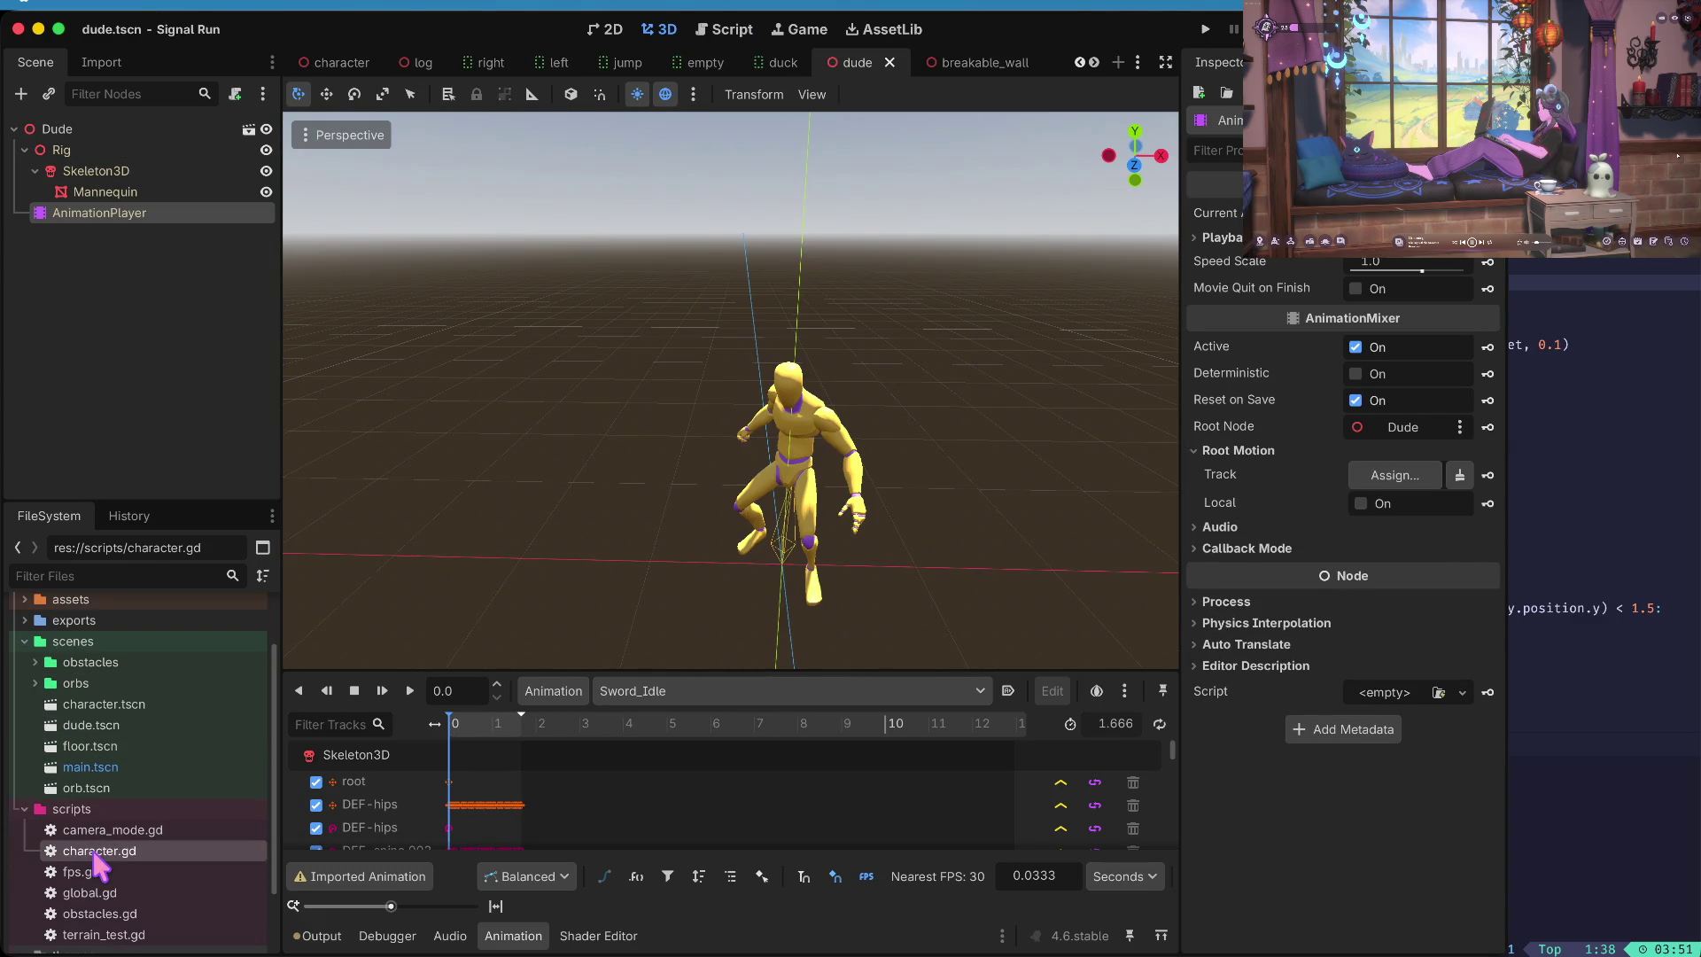
pyautogui.doubleClick(97, 851)
pyautogui.scroll(-4, 562, 363)
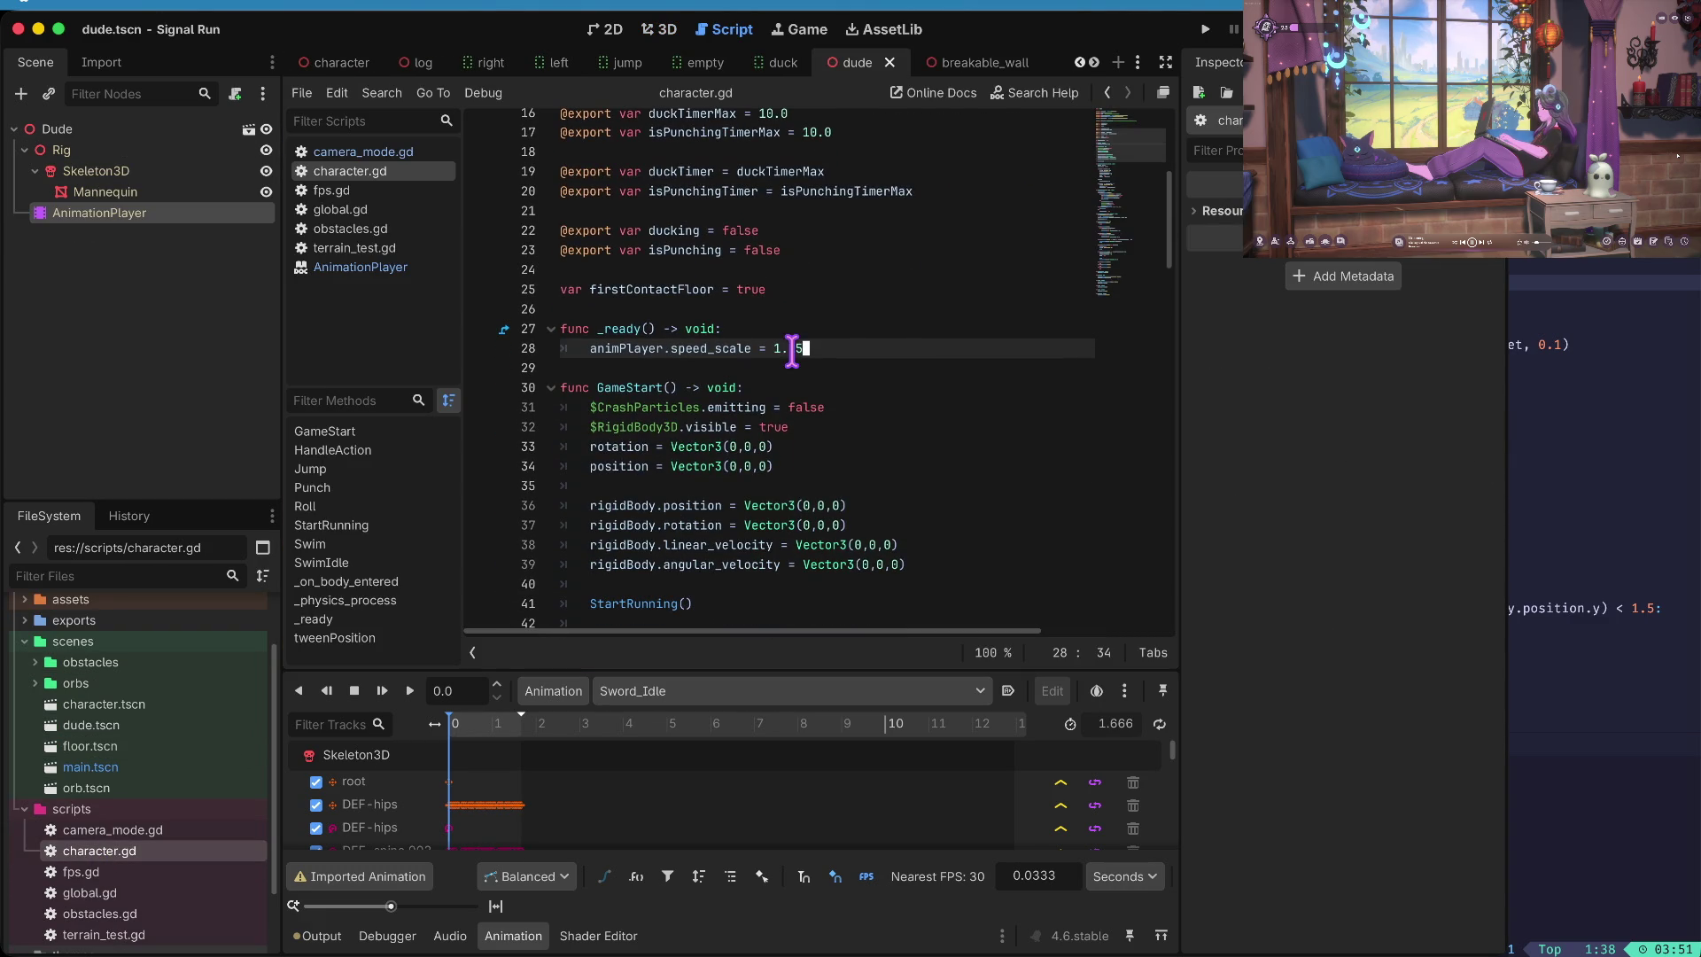
# - Look through global.gd, switch back to character.gd, and run the game
pyautogui.click(354, 213)
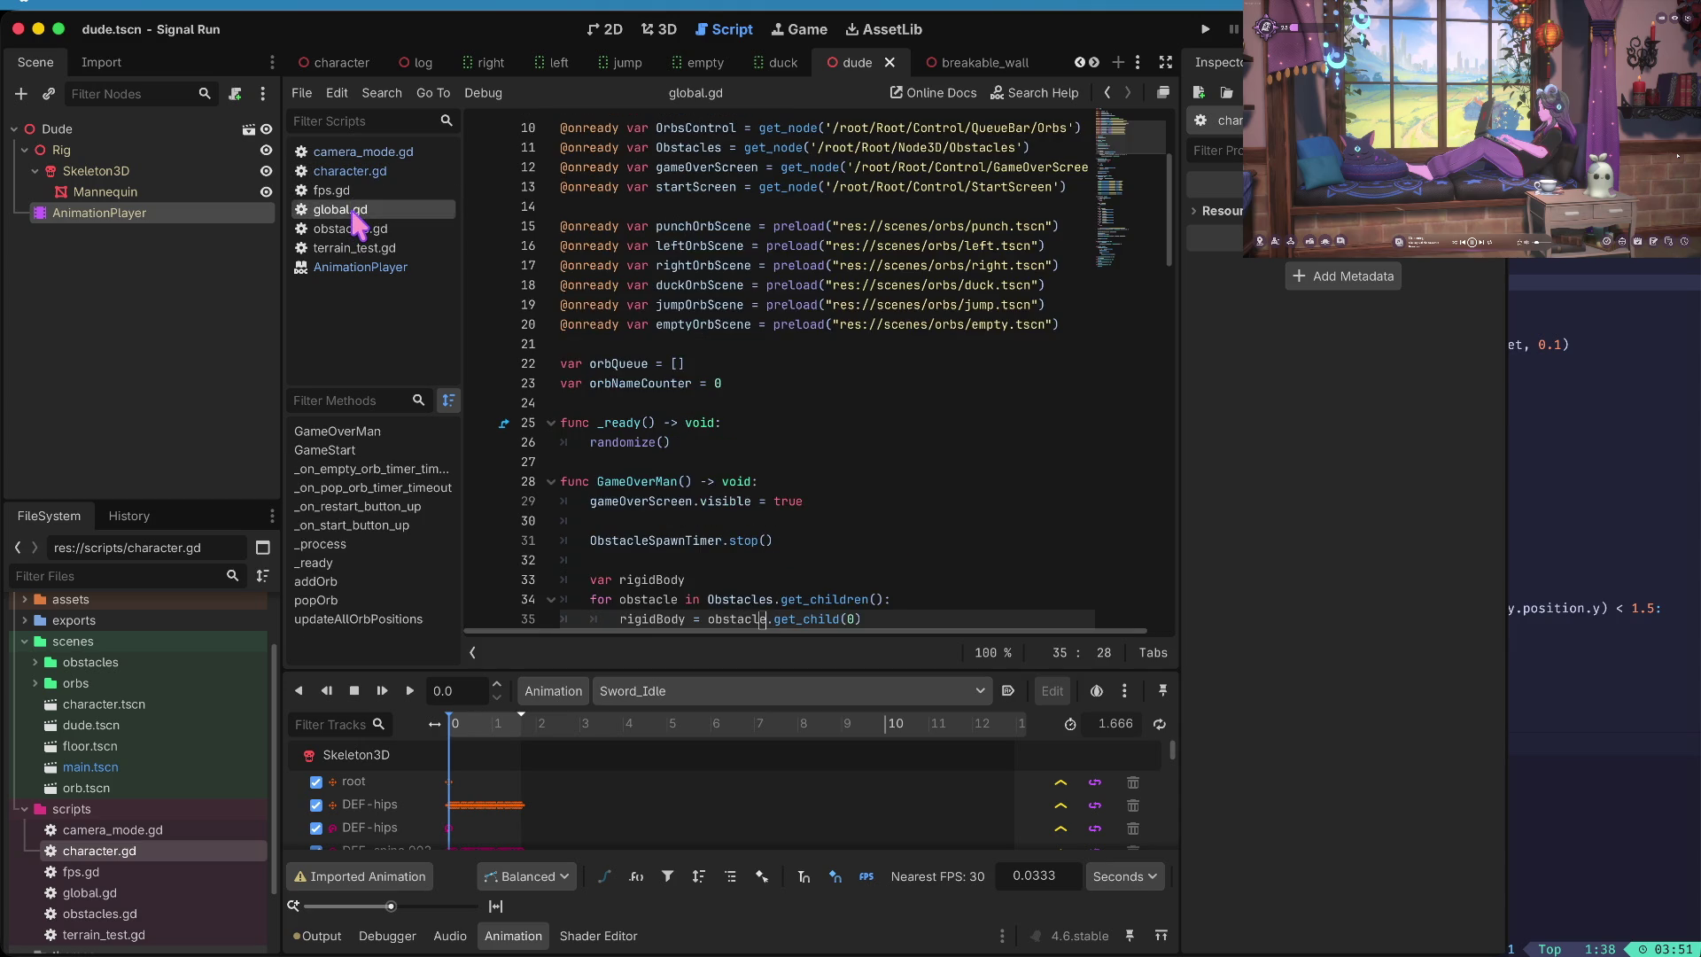
pyautogui.scroll(-2, 709, 319)
pyautogui.scroll(-3, 711, 330)
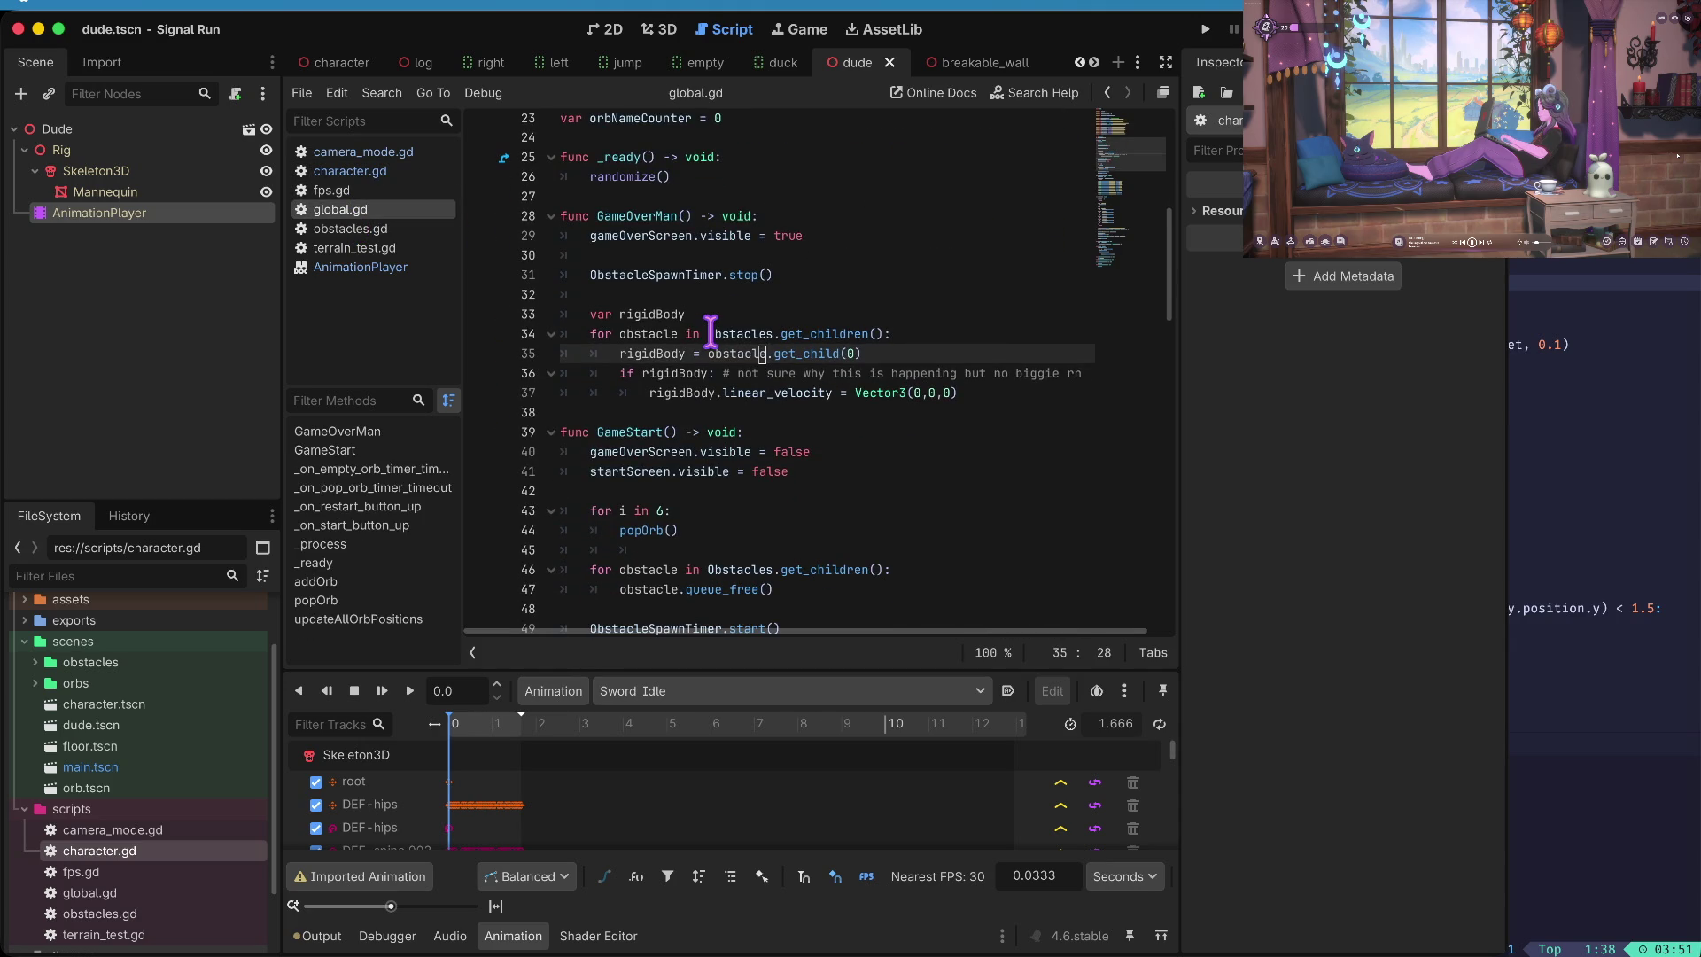
pyautogui.scroll(2, 710, 330)
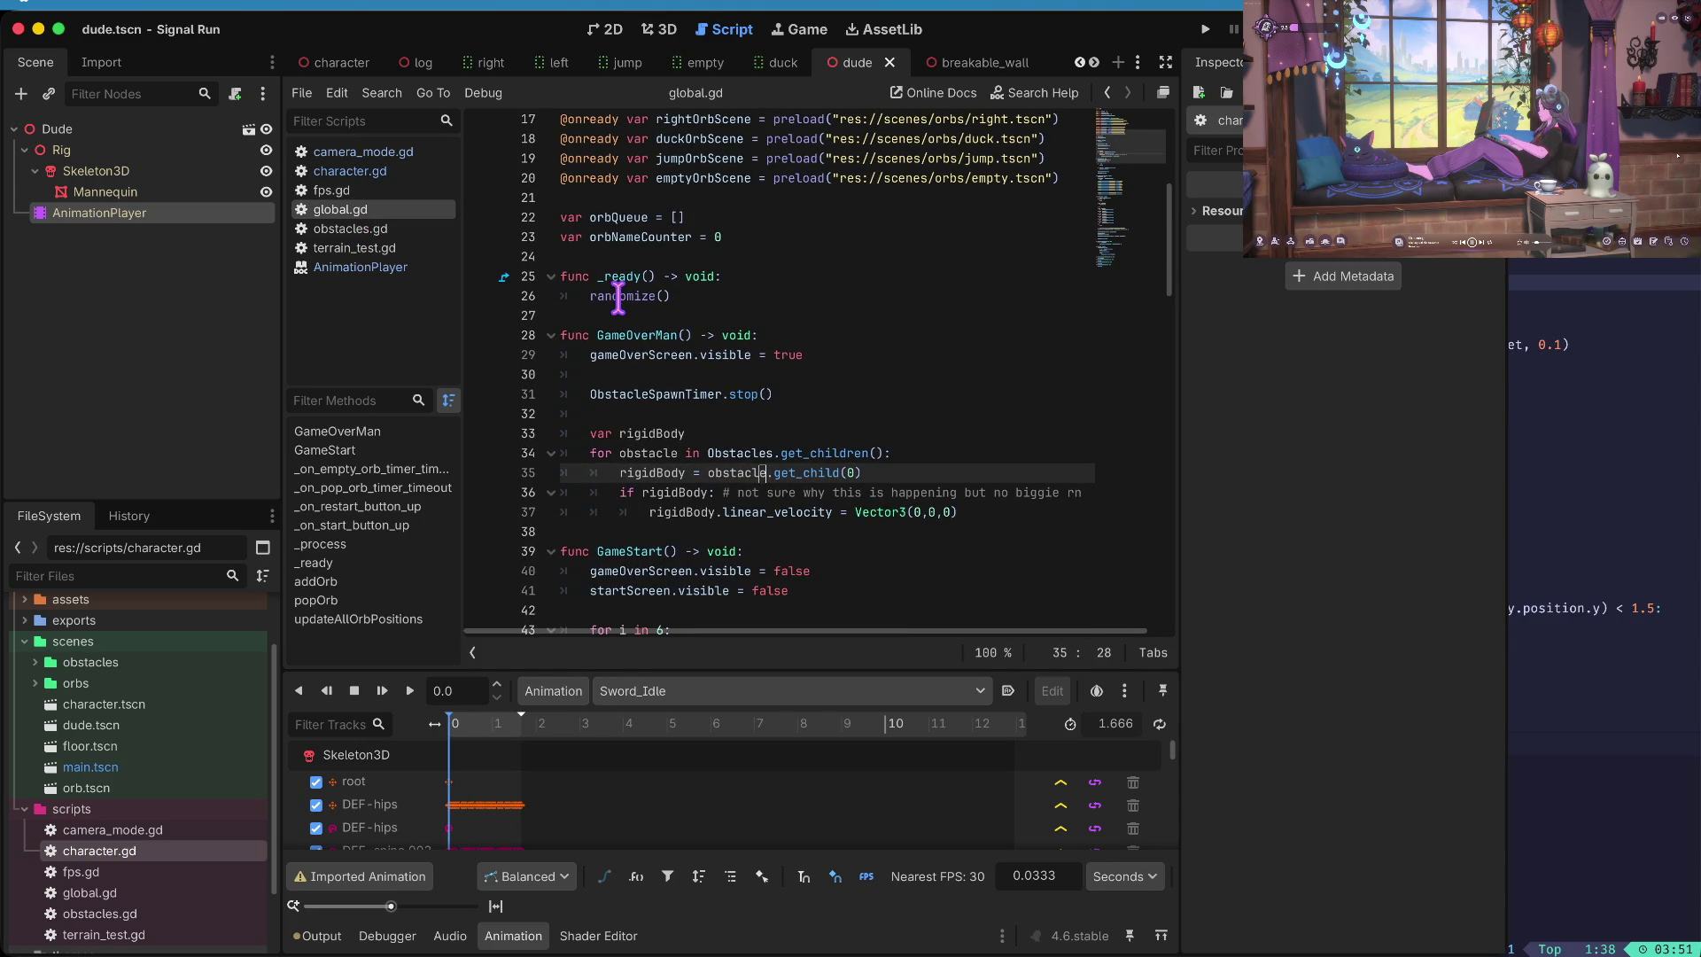
pyautogui.click(372, 173)
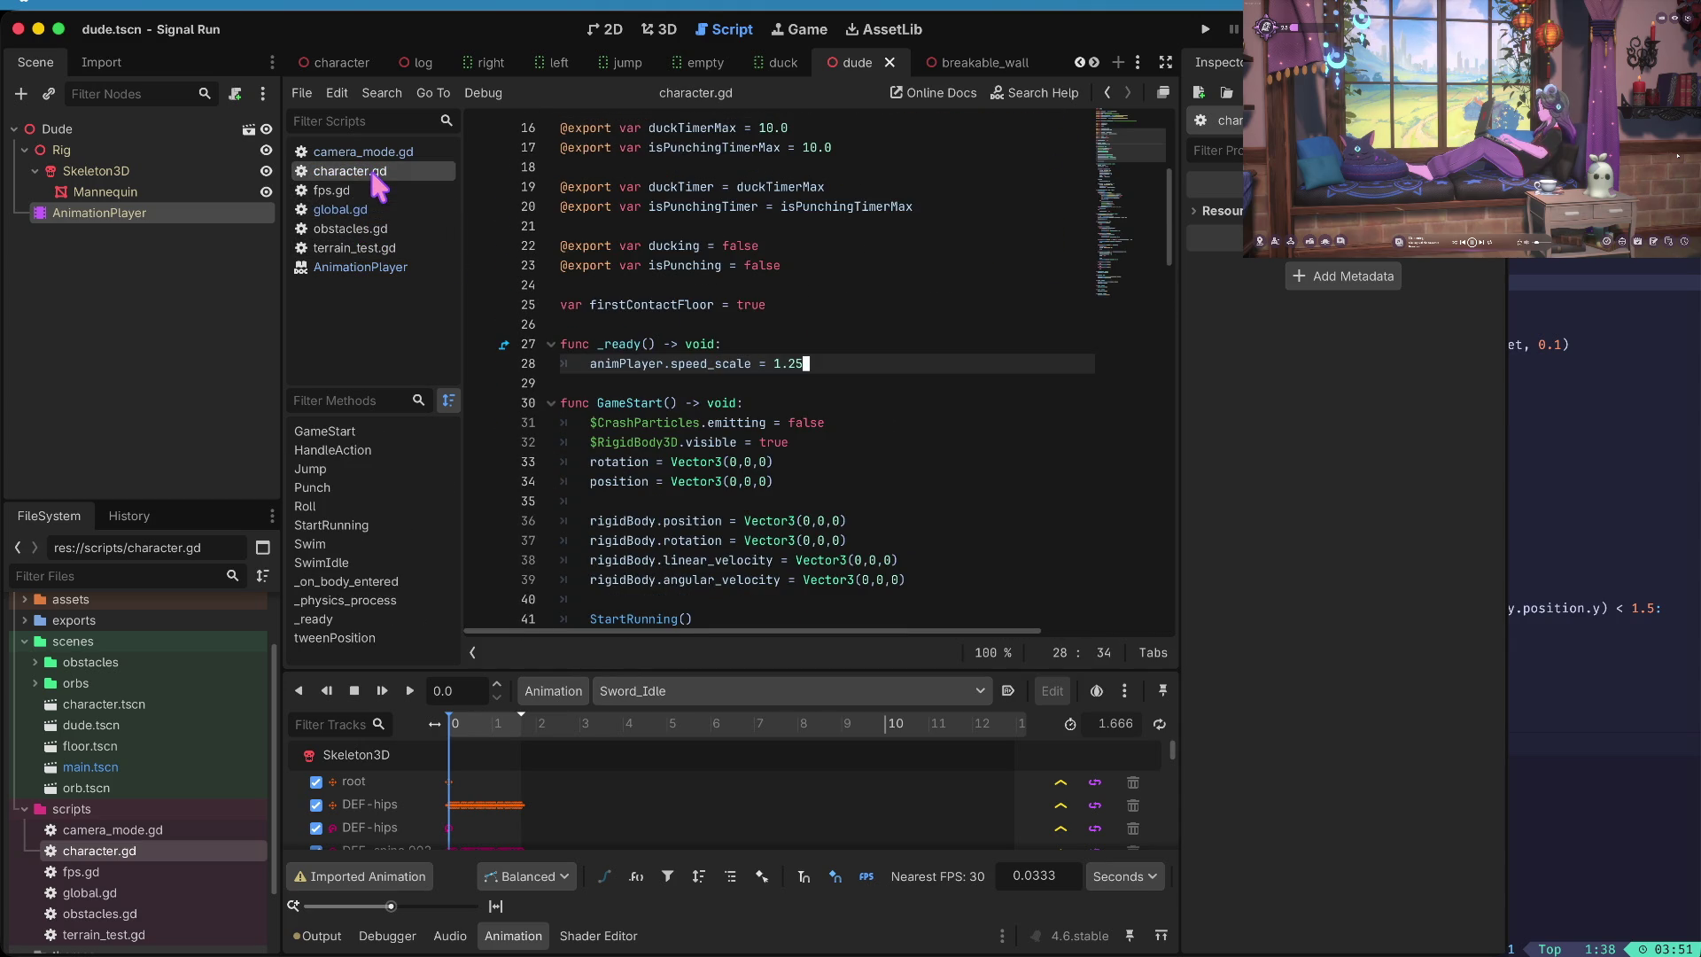
pyautogui.scroll(3, 785, 305)
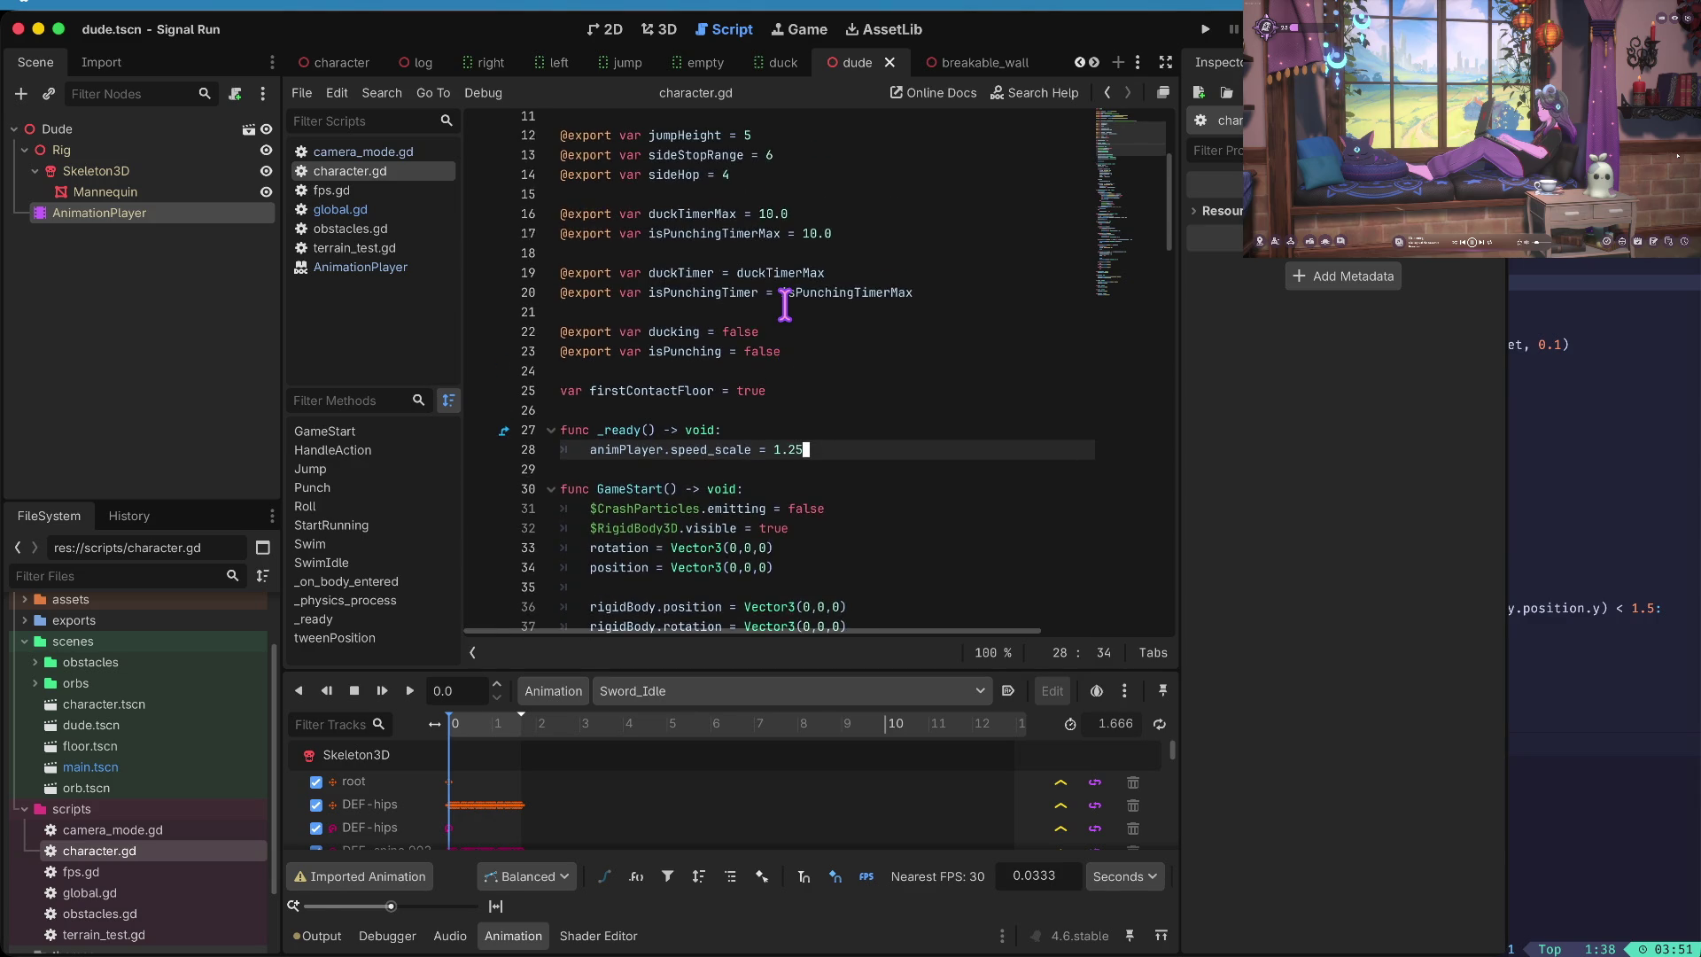
pyautogui.press('super+b')
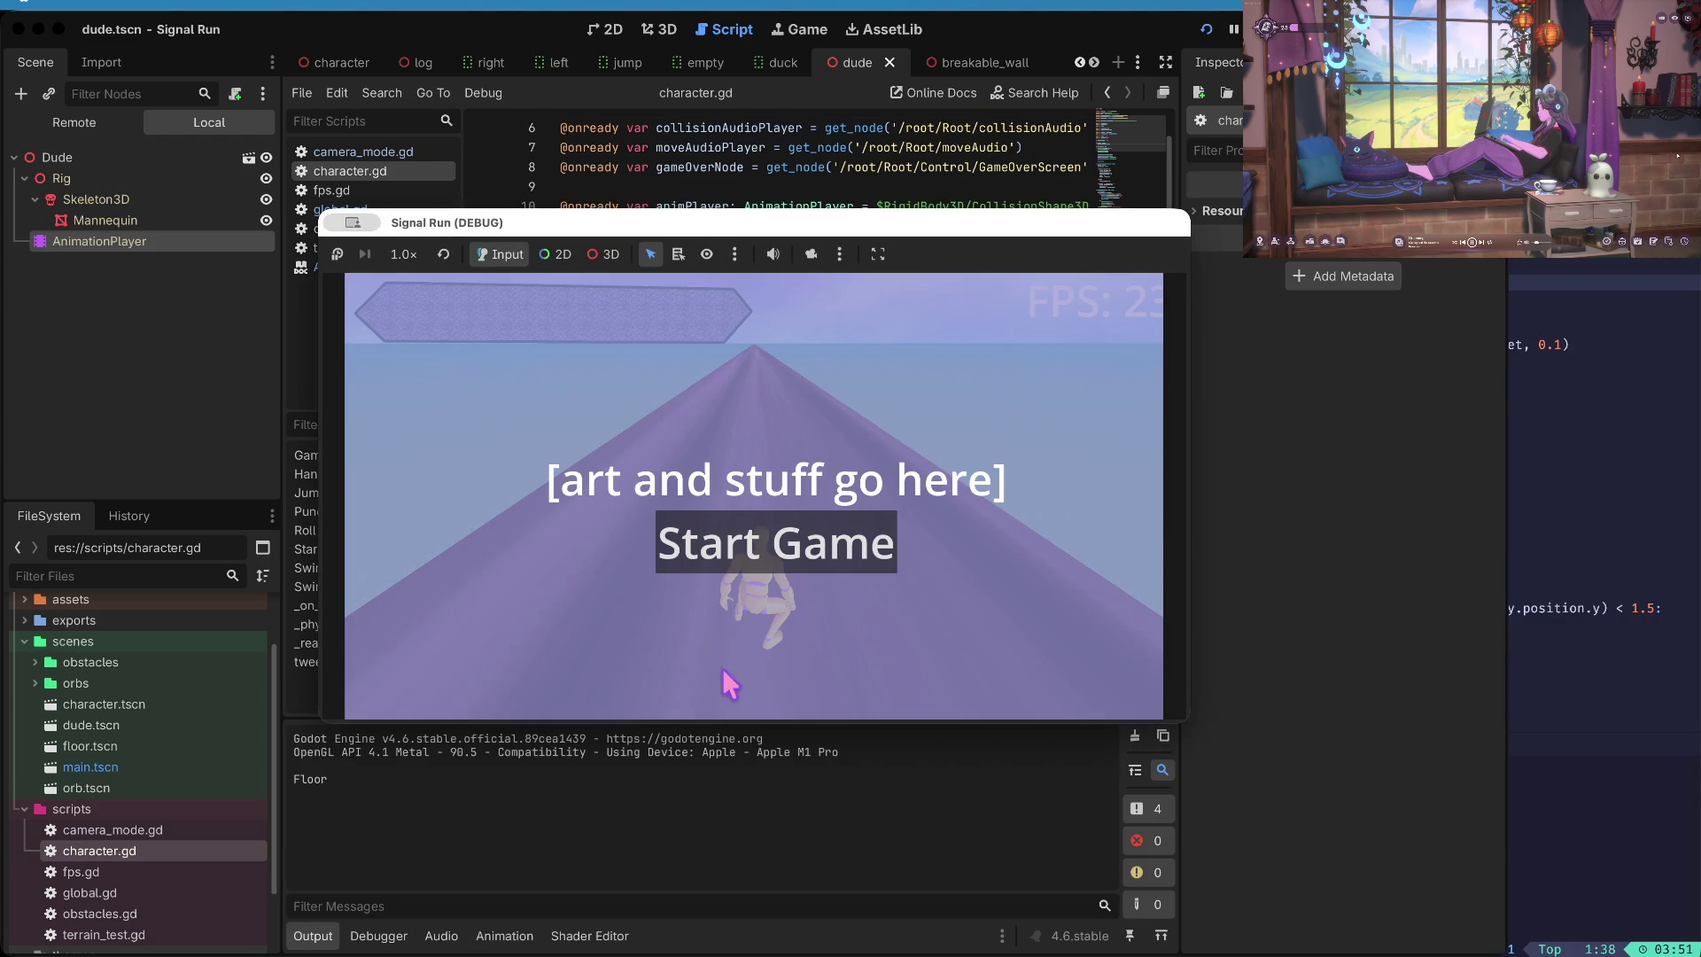
# - Run the game to watch the character run down the track, then stop it
pyautogui.click(777, 546)
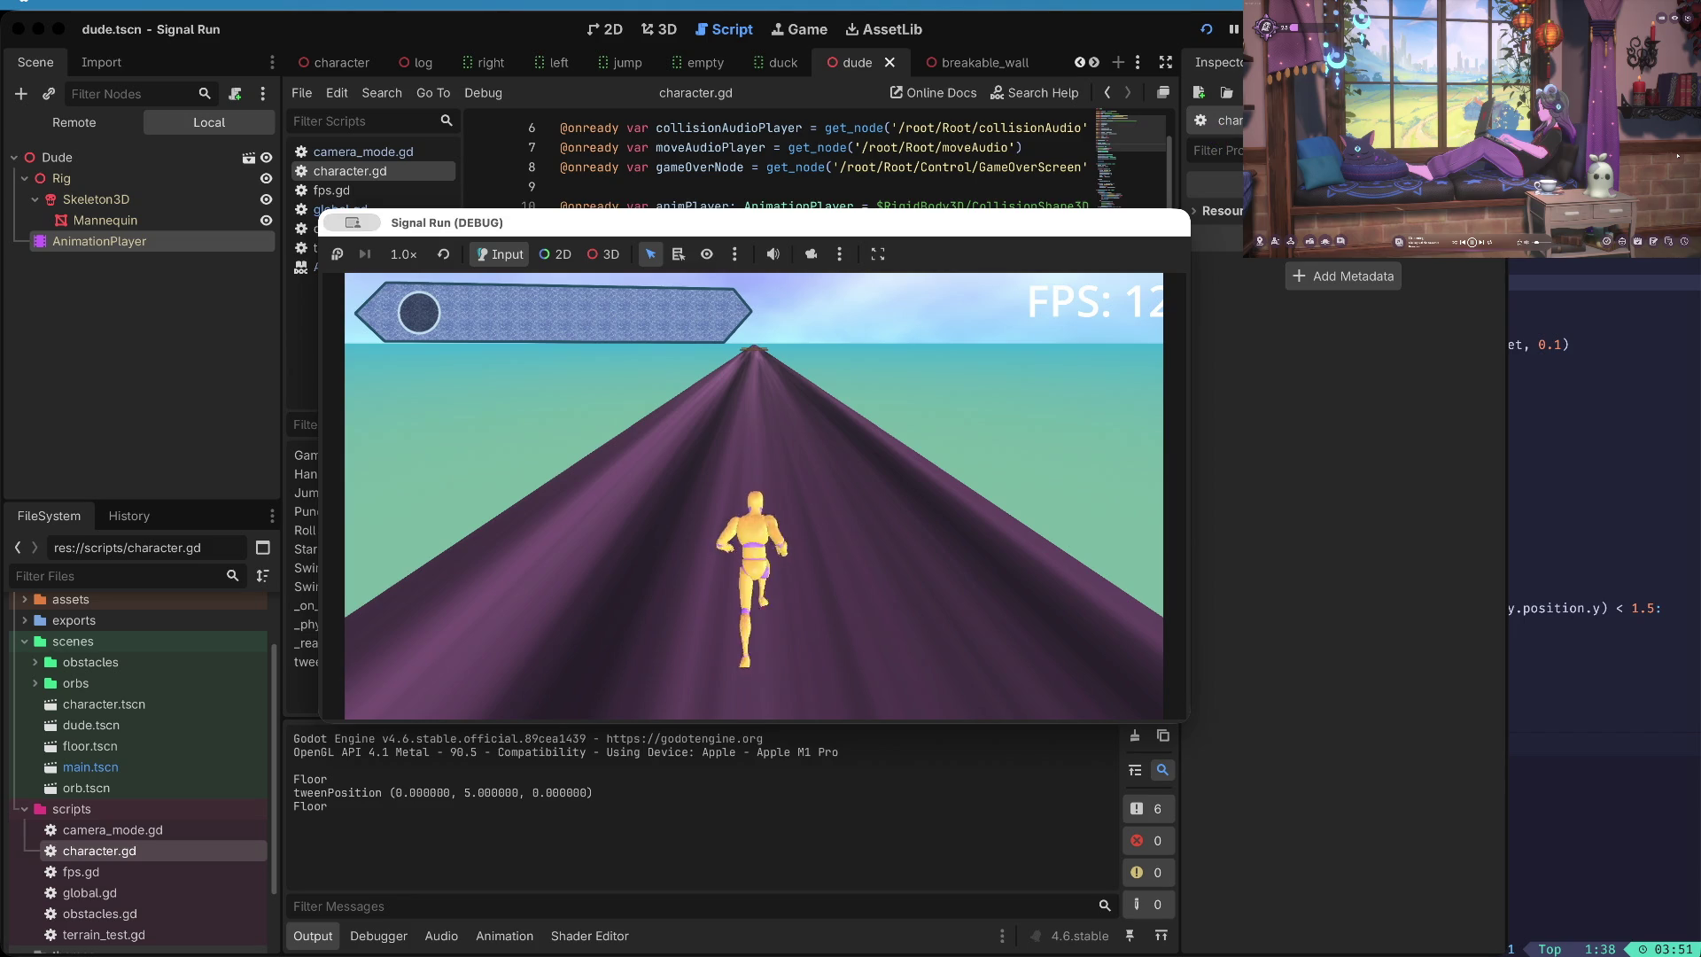
pyautogui.press('super+Tab')
pyautogui.press('super+period')
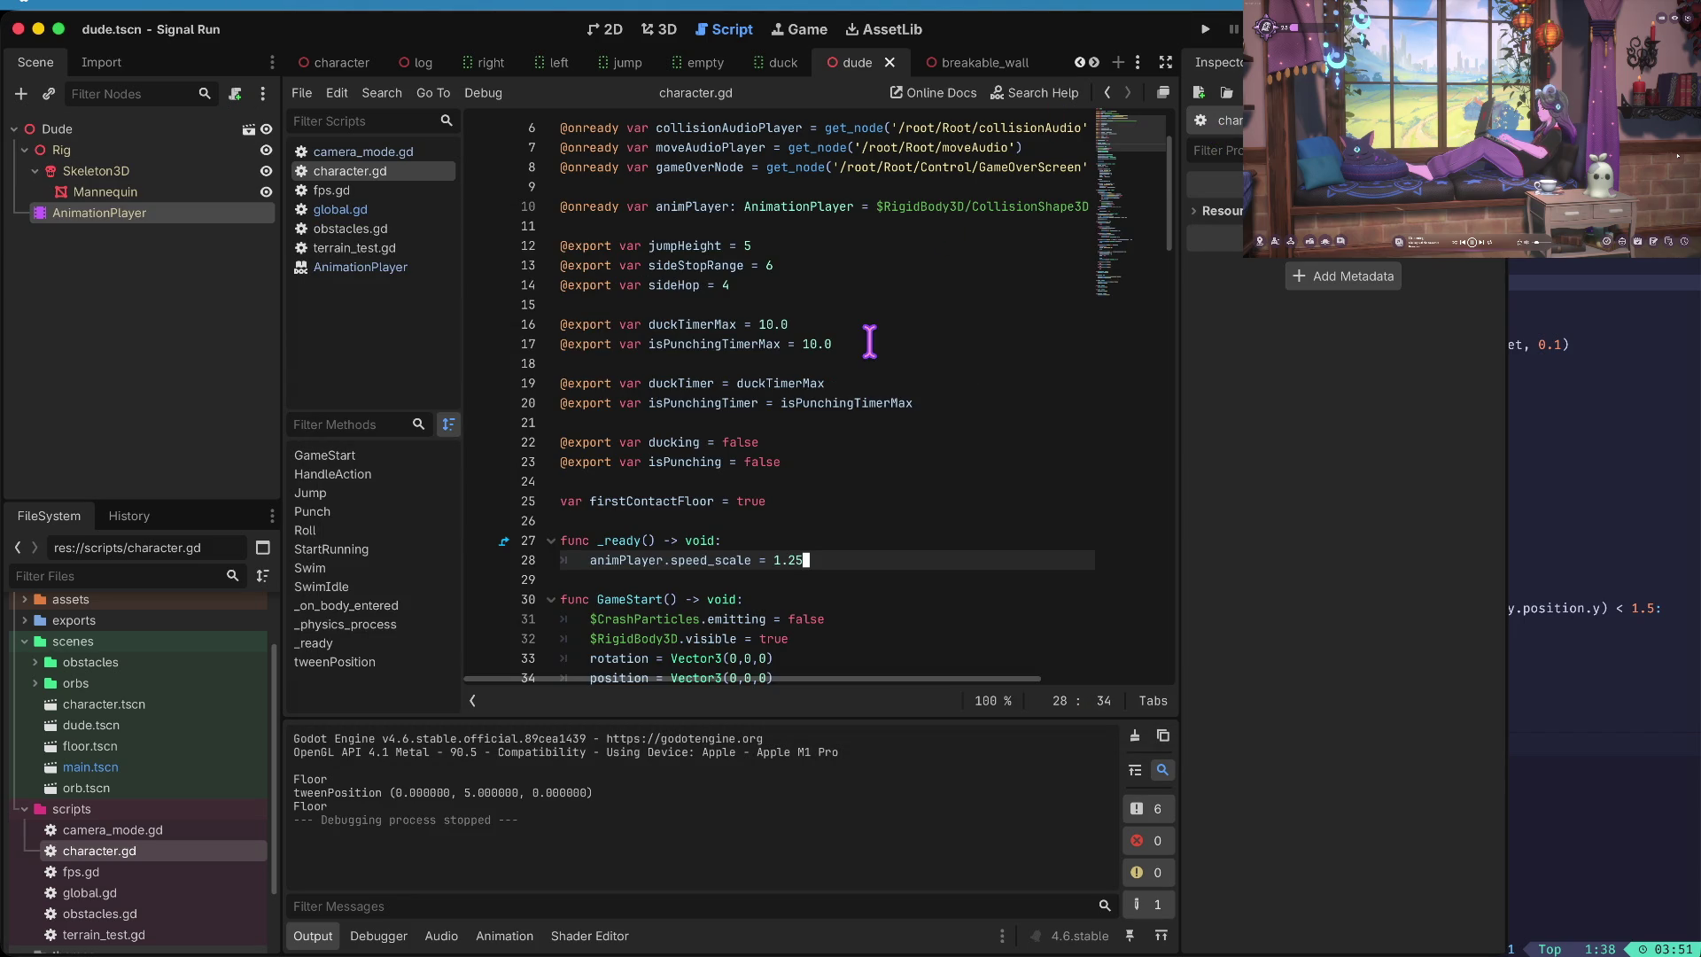
# - Relaunch the game with its audio muted, stop it, and bring up Find in Files
pyautogui.press('super+b')
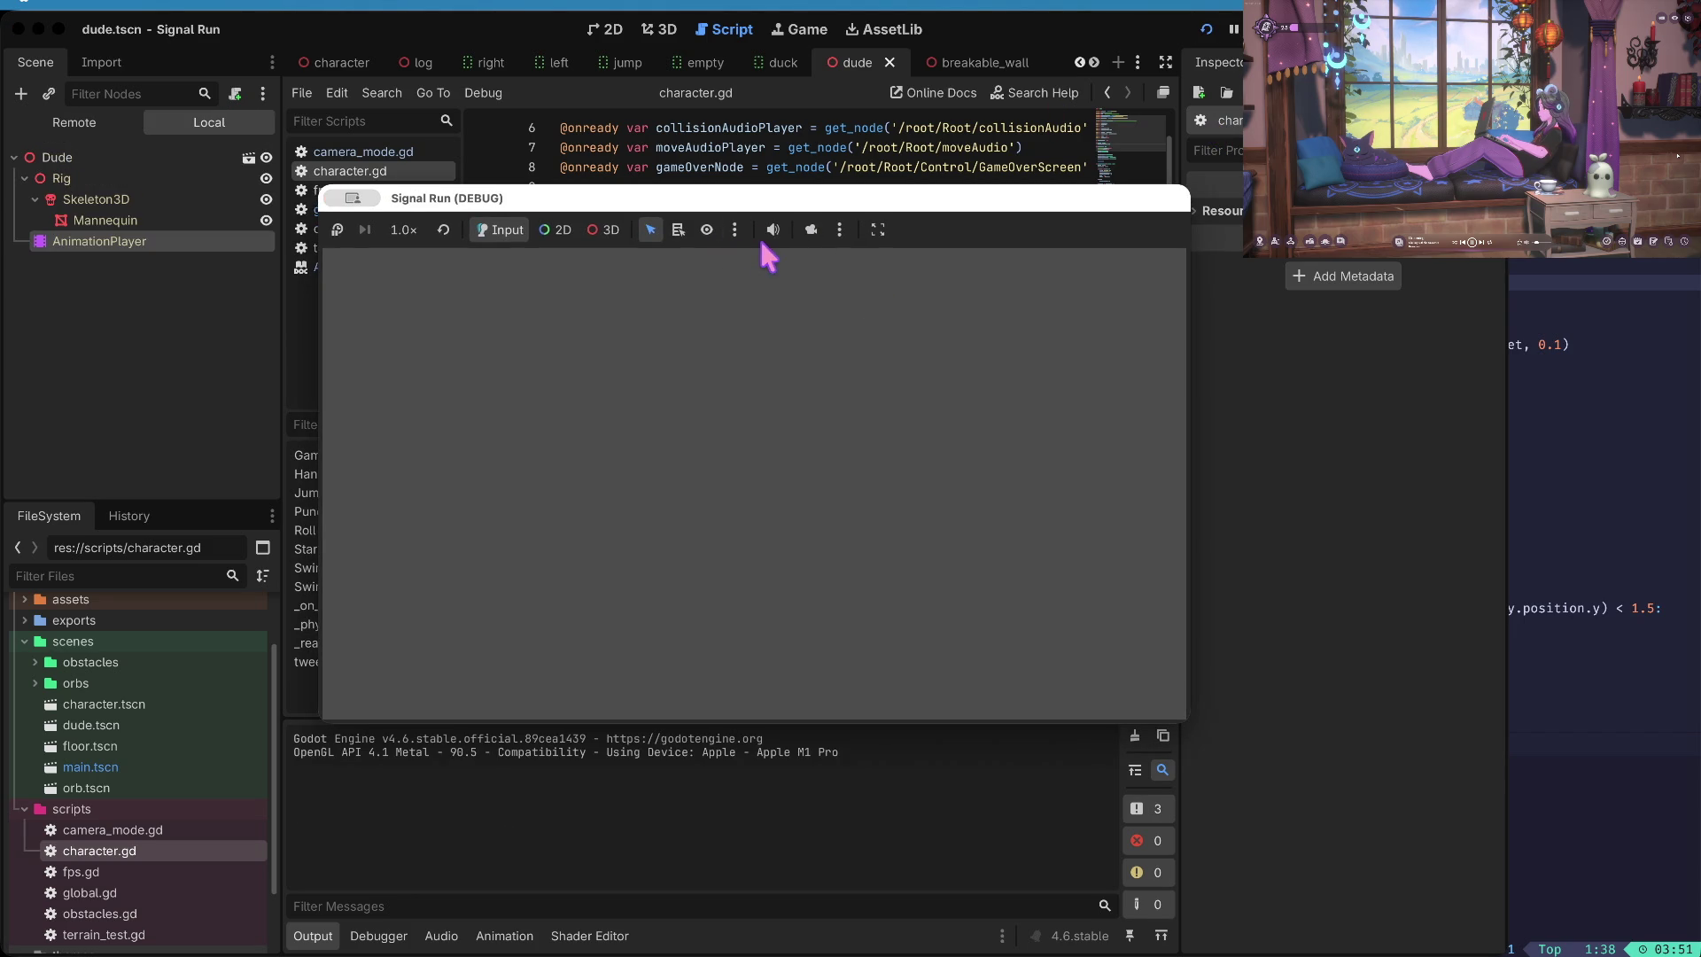
pyautogui.click(774, 231)
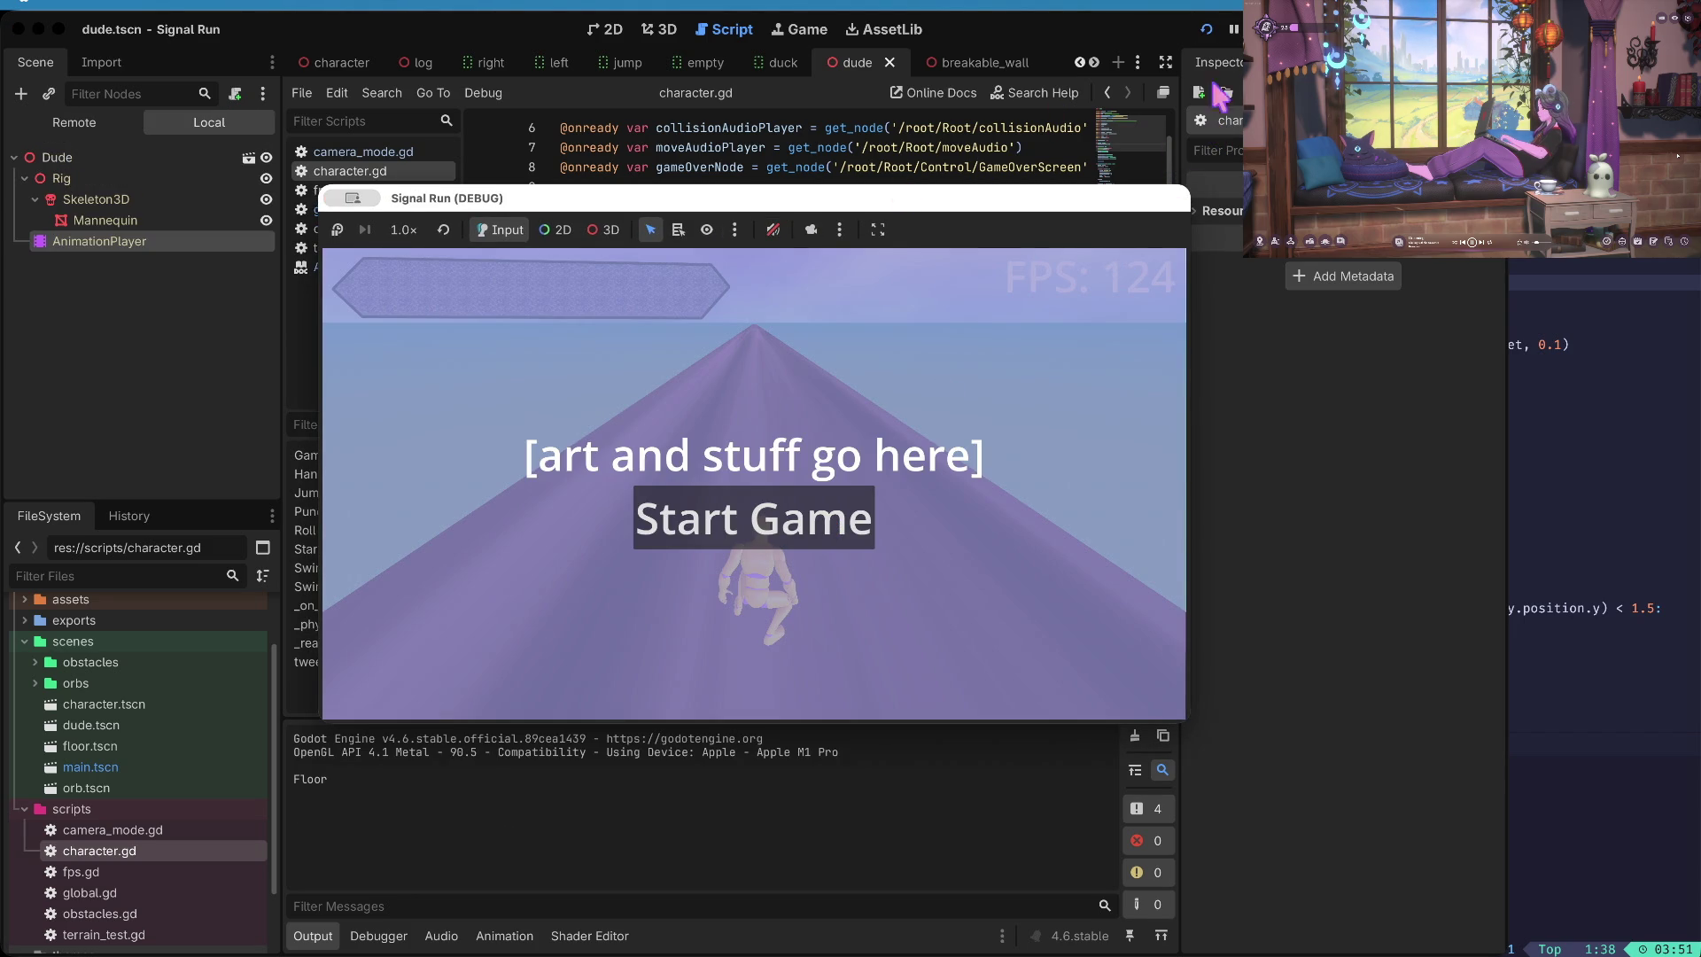
pyautogui.press('super+period')
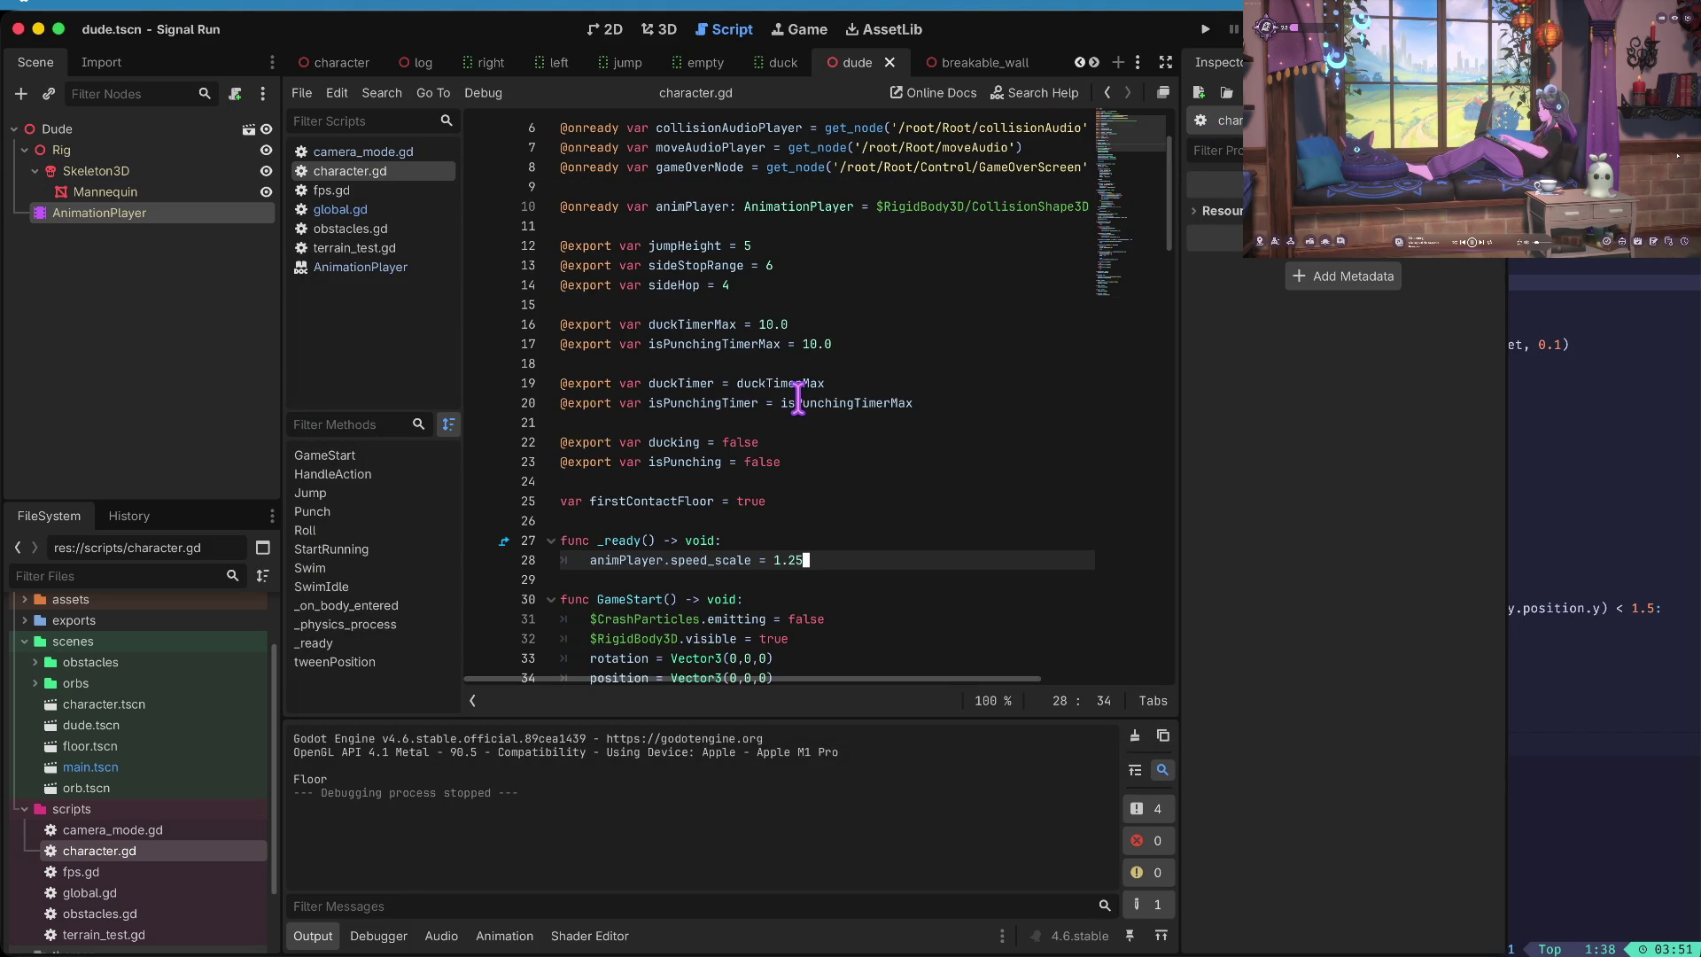
pyautogui.press('super+shift+f')
# - Search the project for 'animplayer', review the 10 character.gd matches, and go to line 25
pyautogui.write('animp')
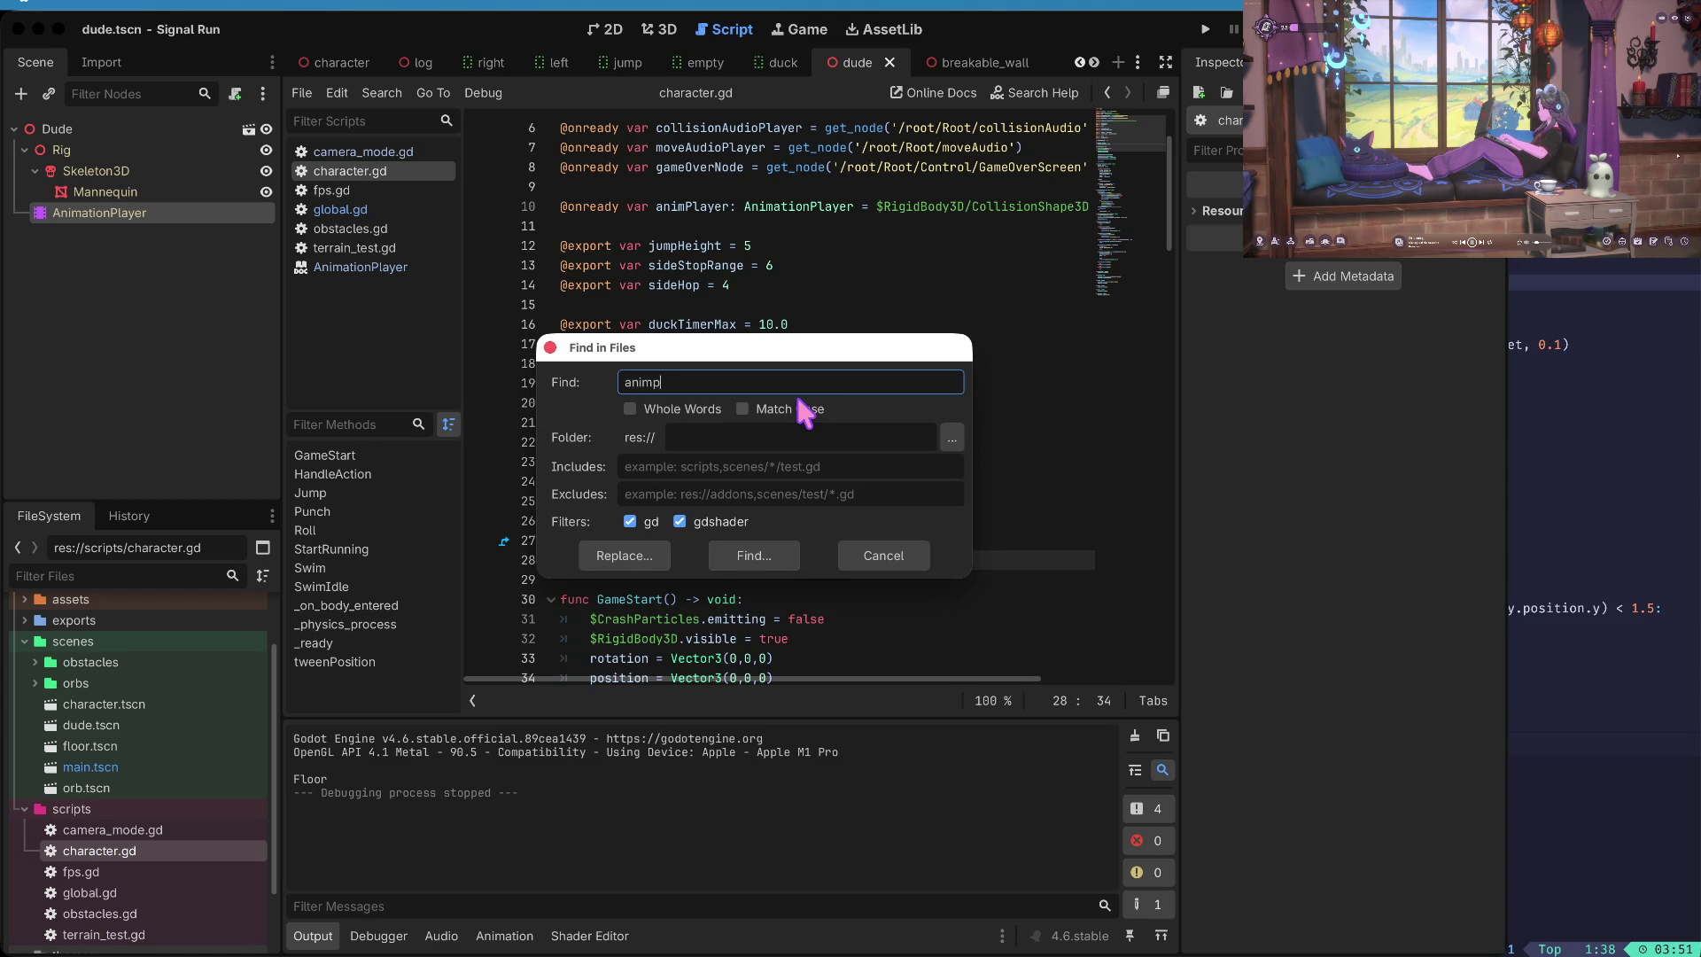
pyautogui.write('layer')
pyautogui.press('Return')
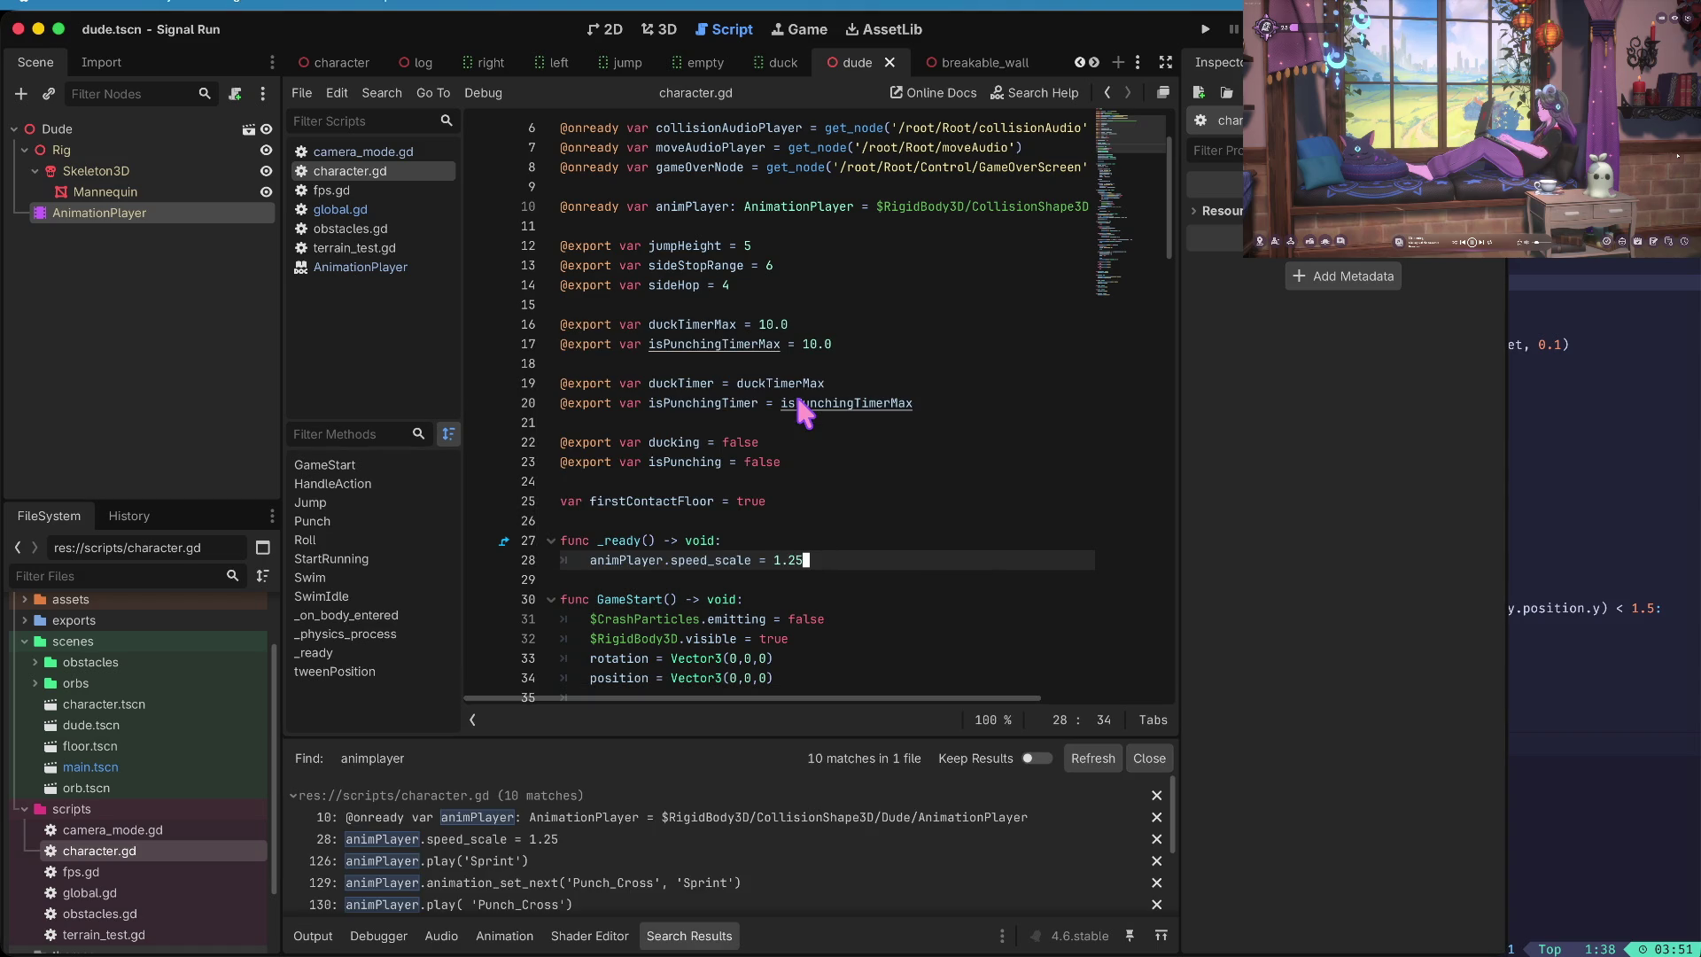
pyautogui.scroll(-3, 629, 831)
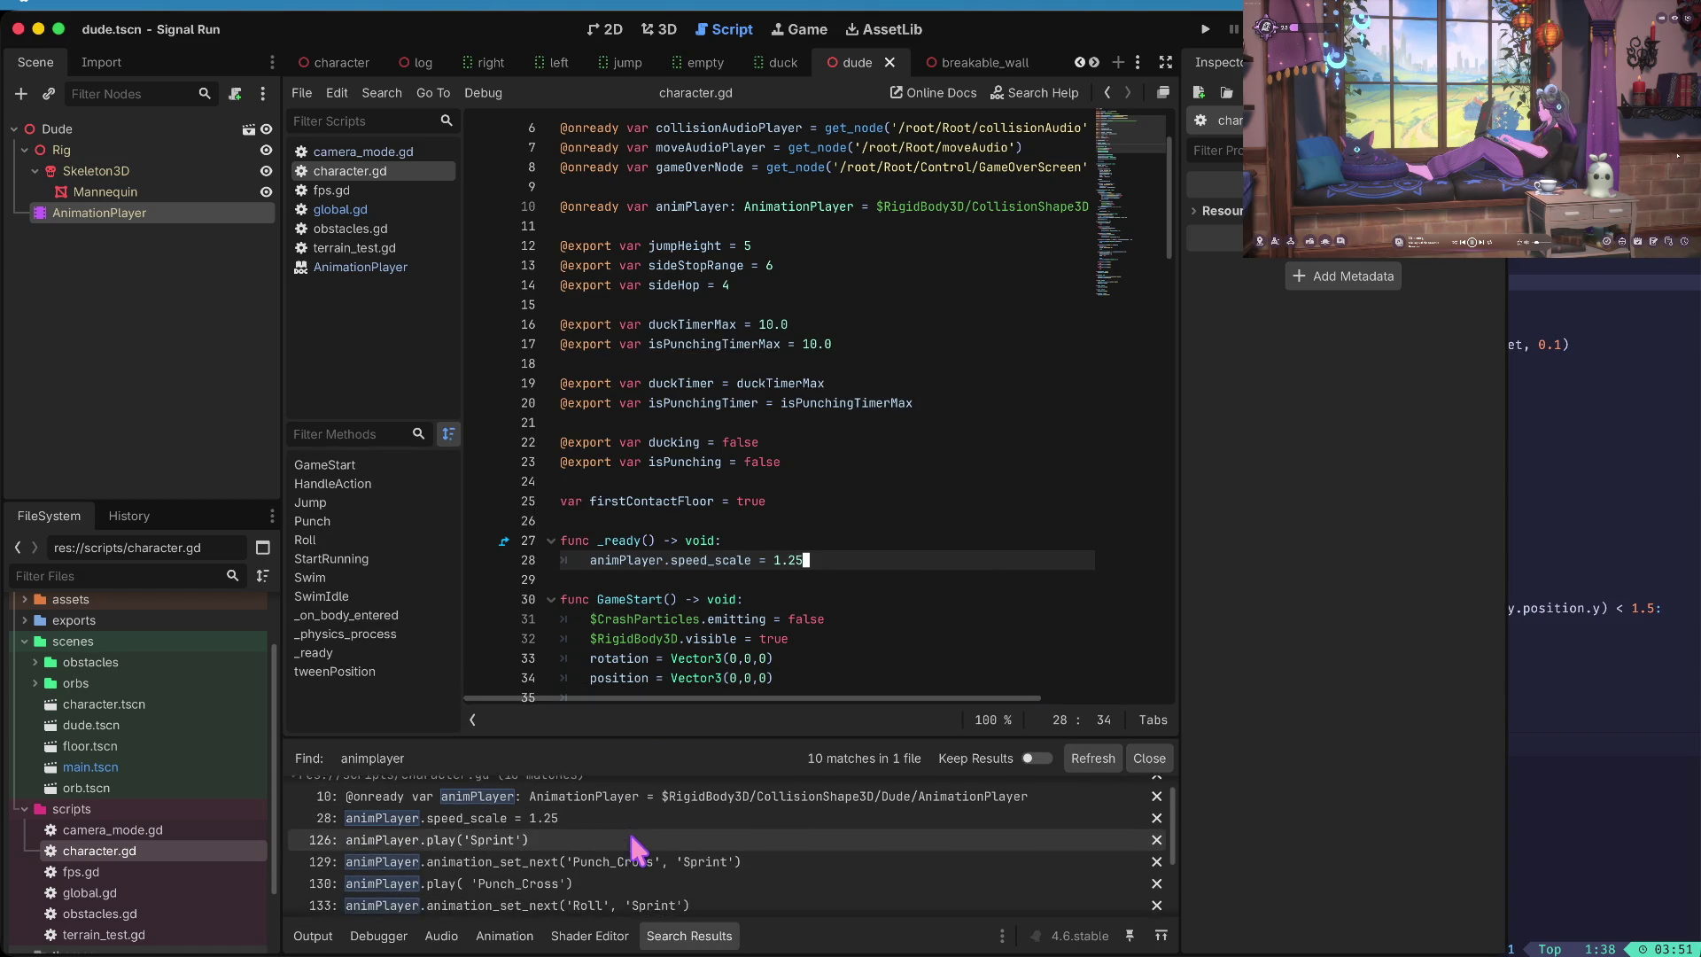
pyautogui.scroll(-1, 629, 831)
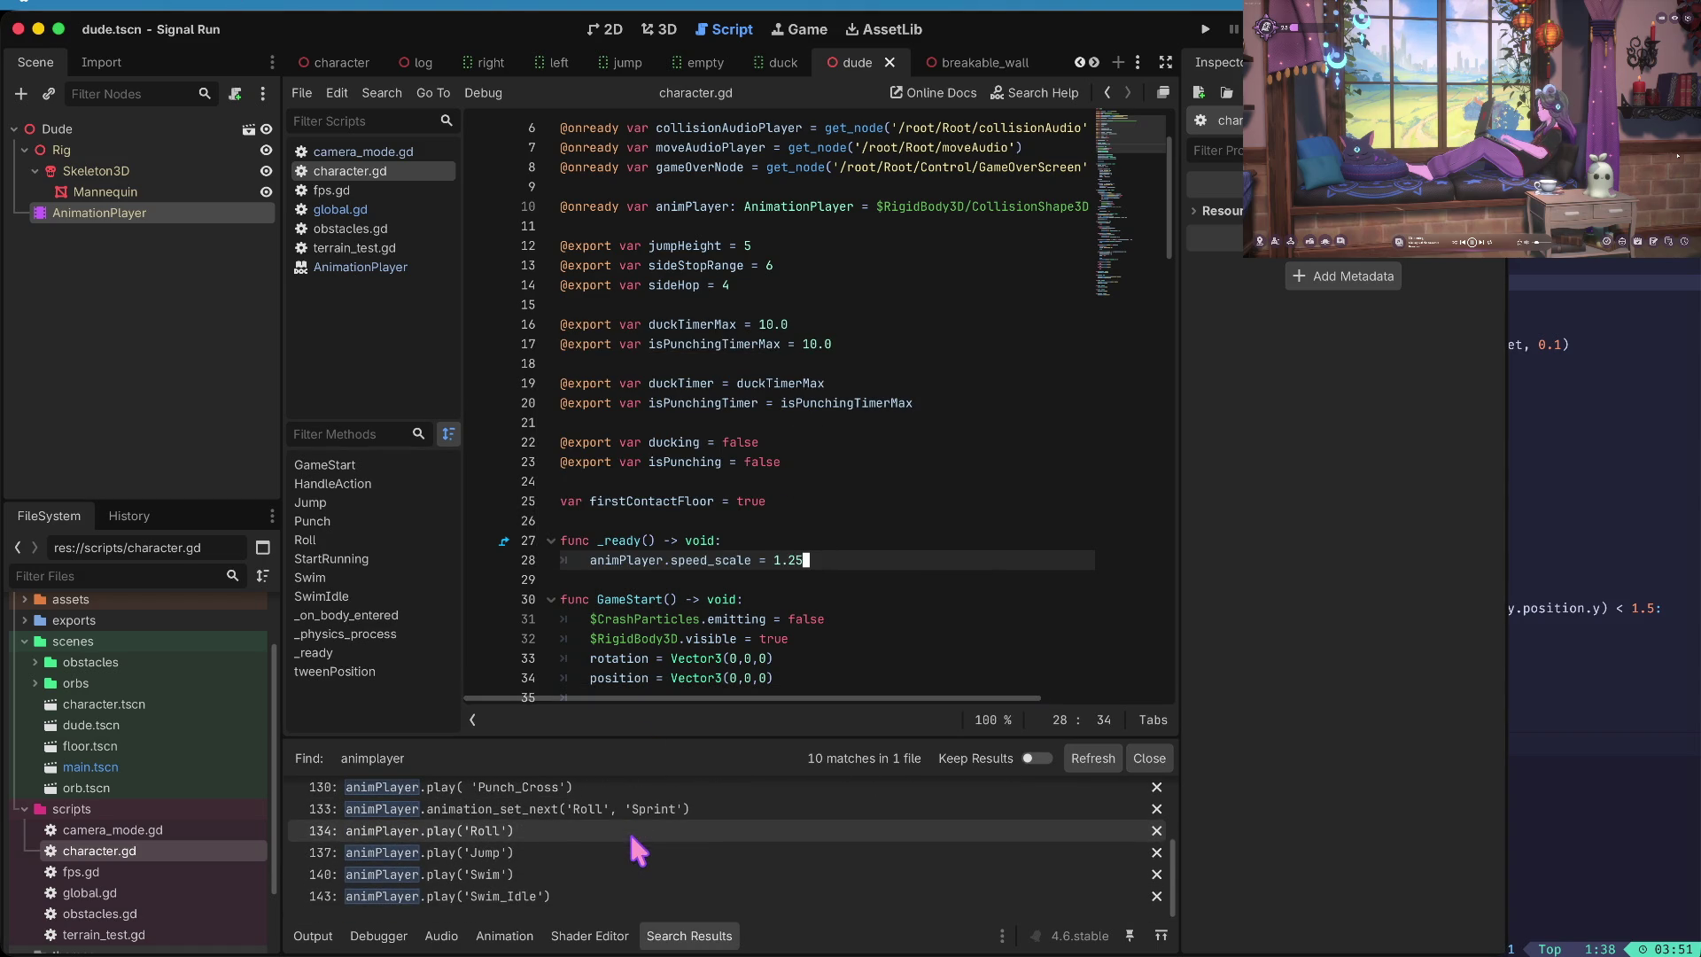
pyautogui.scroll(2, 620, 830)
pyautogui.scroll(3, 621, 831)
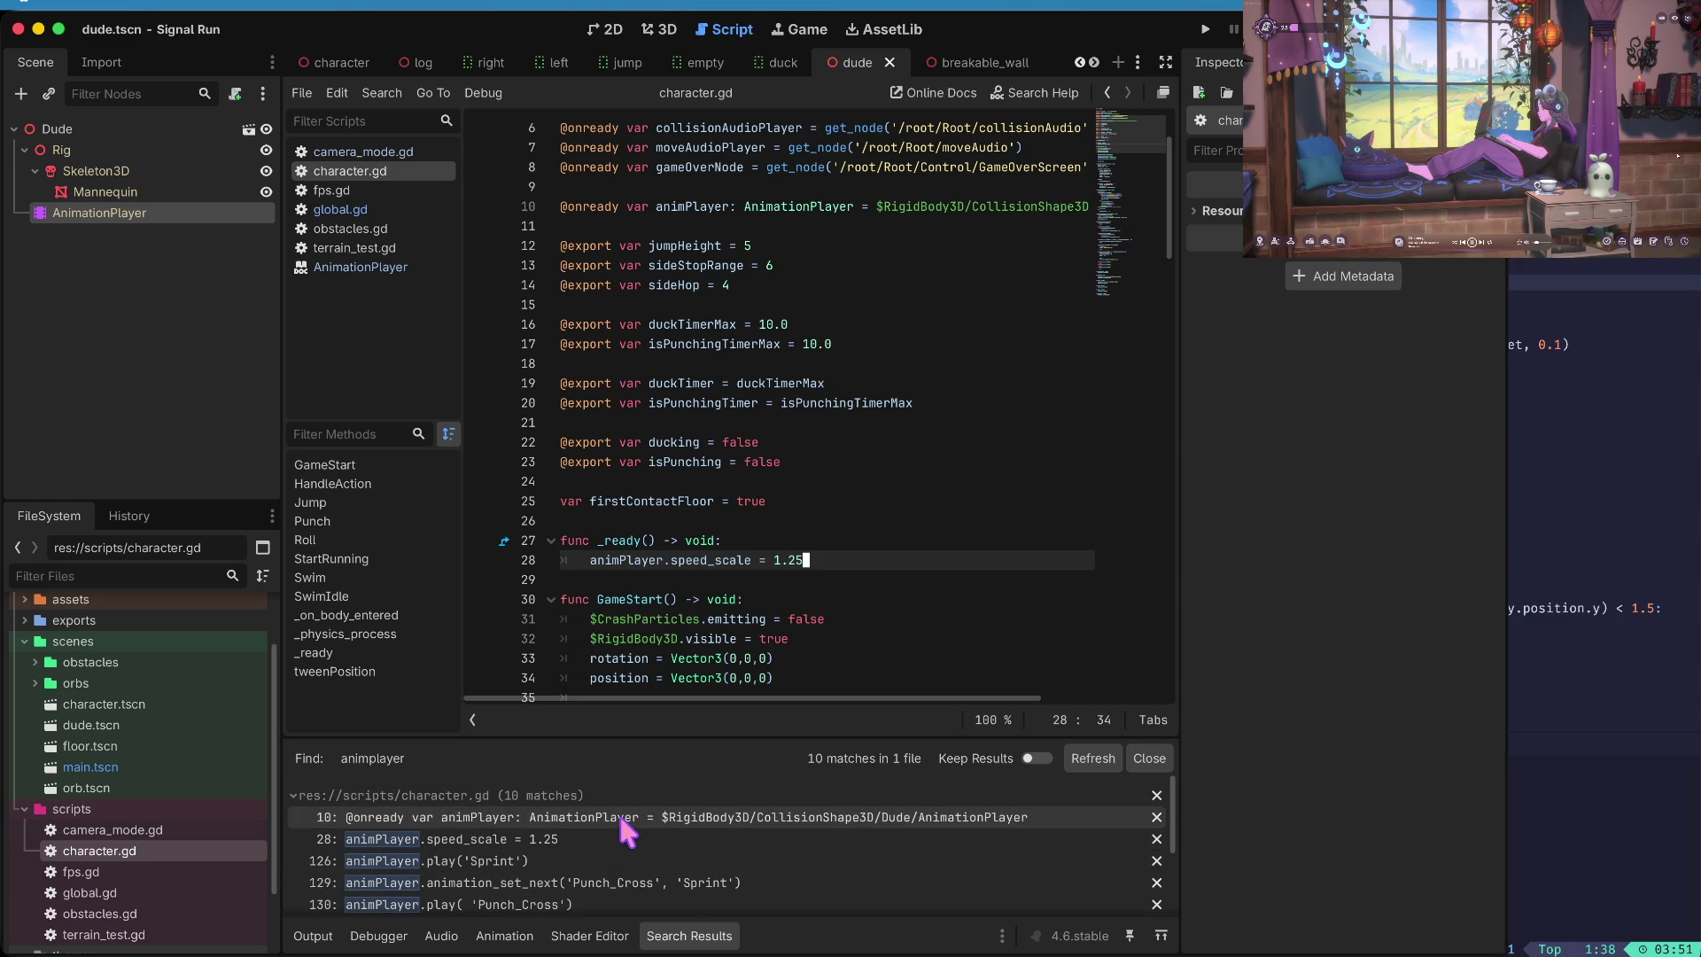
pyautogui.click(728, 498)
pyautogui.click(109, 168)
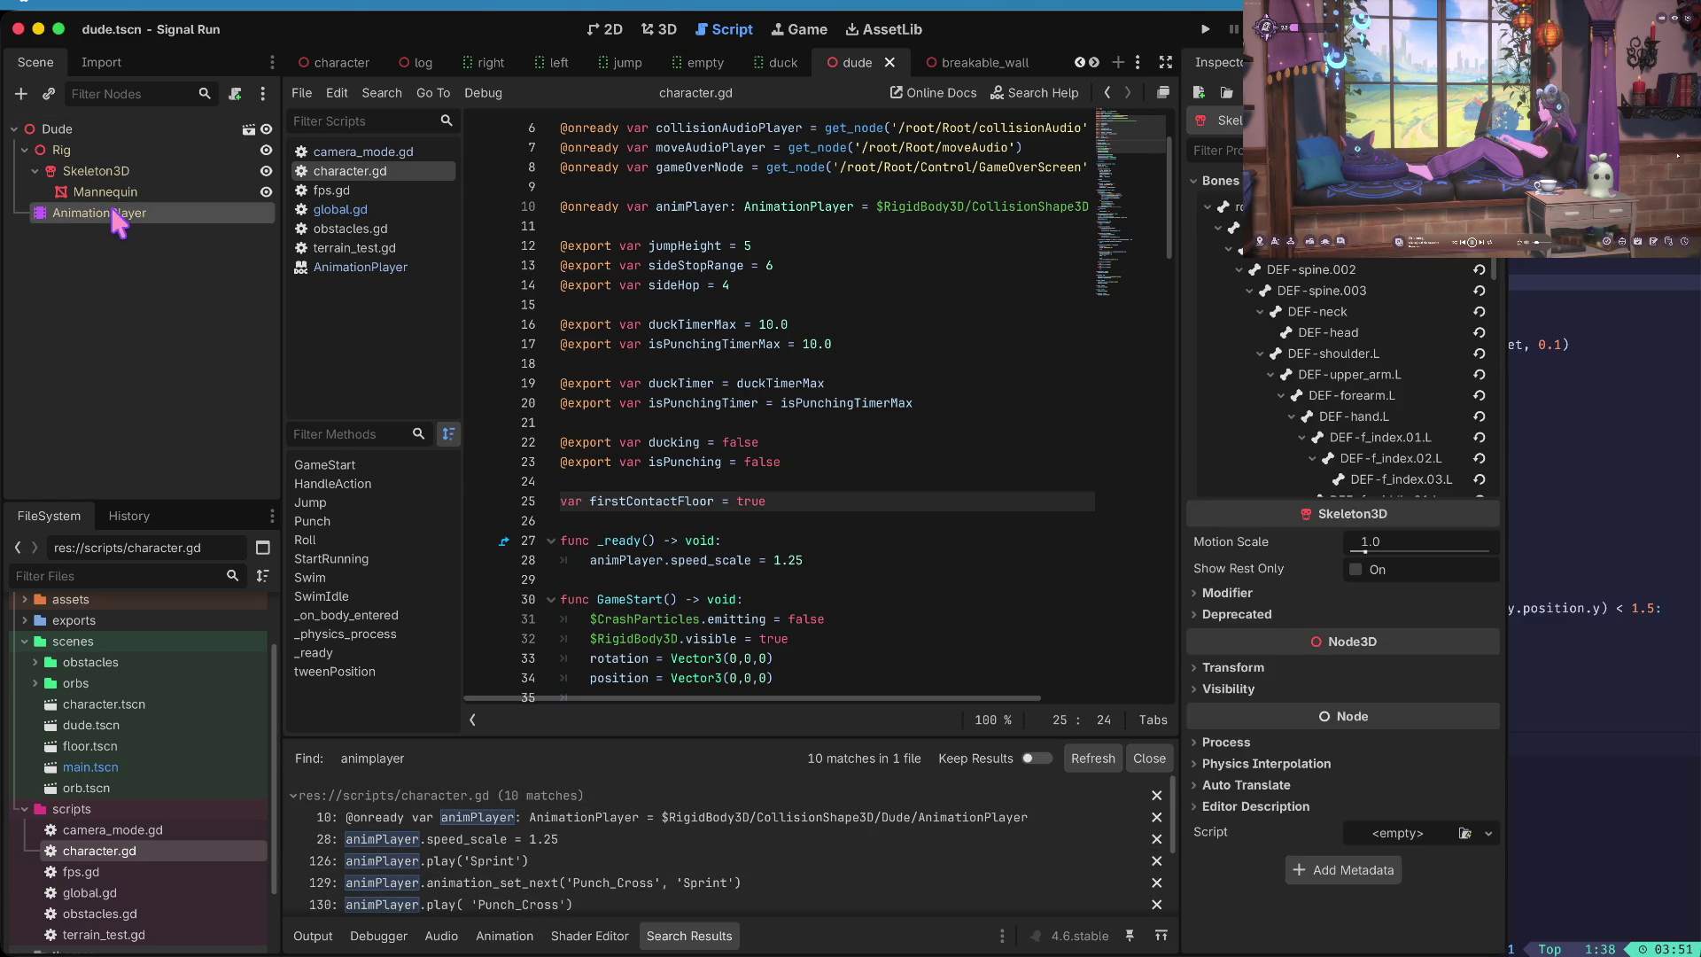
# - Select the AnimationPlayer node, keeping Sword_Idle as the loaded animation
pyautogui.click(111, 214)
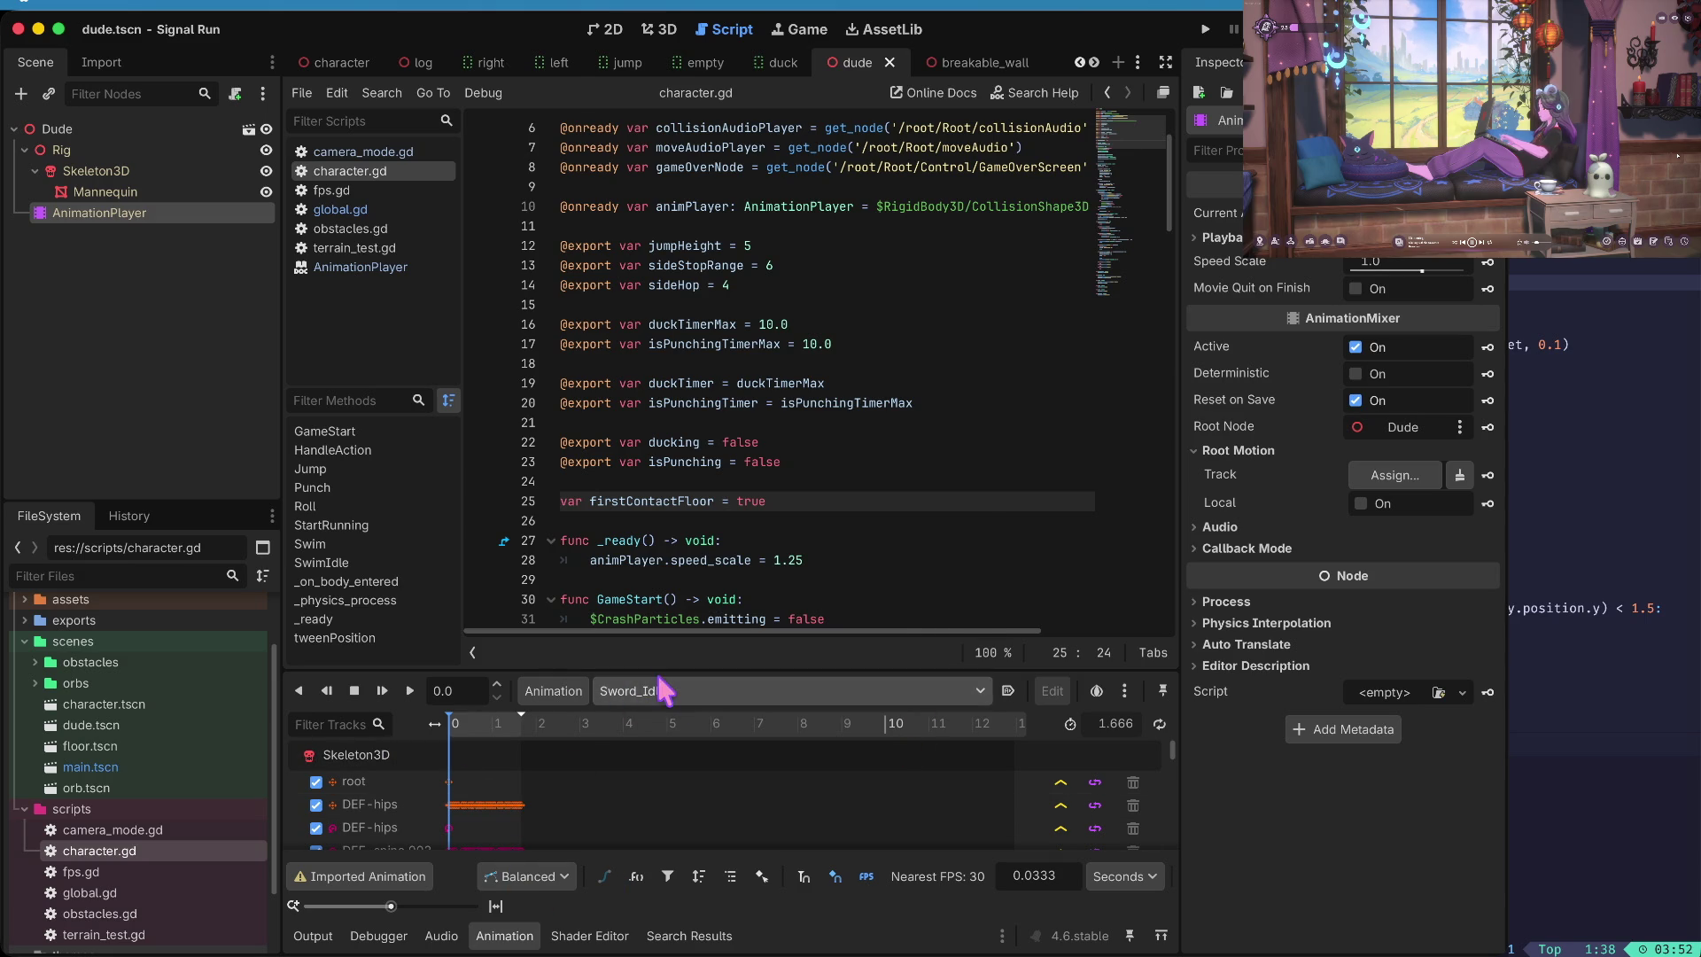
pyautogui.click(665, 690)
pyautogui.click(569, 558)
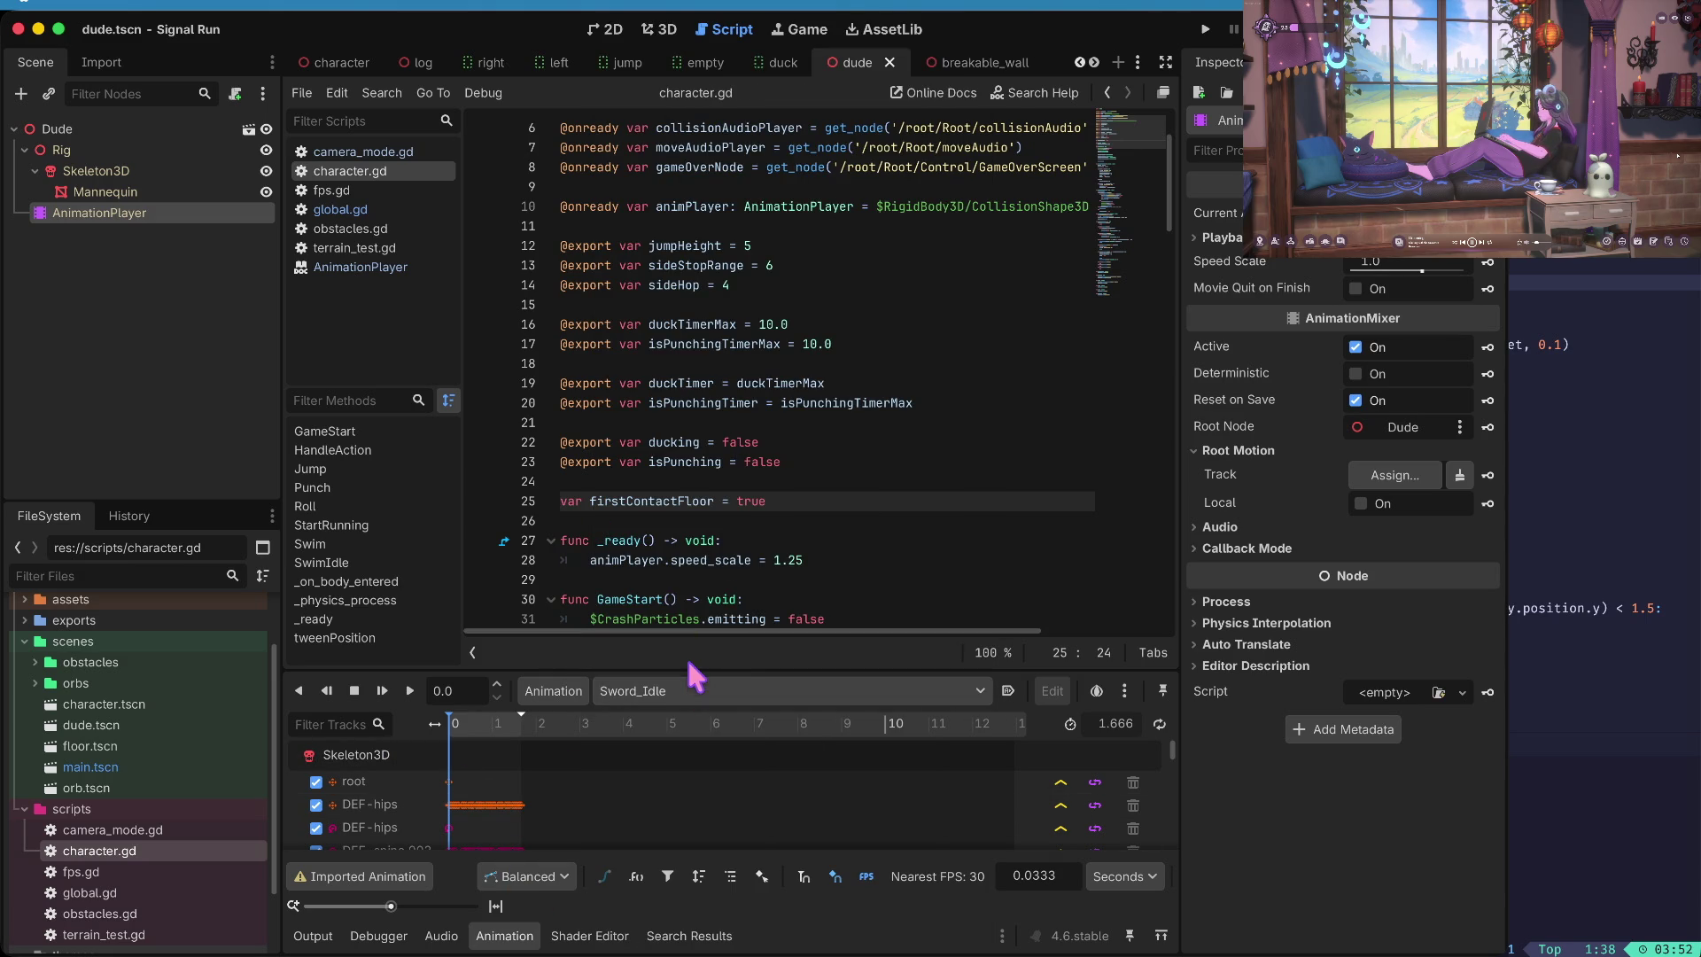
# - Enlarge the animation timeline panel and switch to the Game workspace
pyautogui.moveTo(687, 676); pyautogui.dragTo(687, 615)
pyautogui.click(499, 939)
pyautogui.click(501, 941)
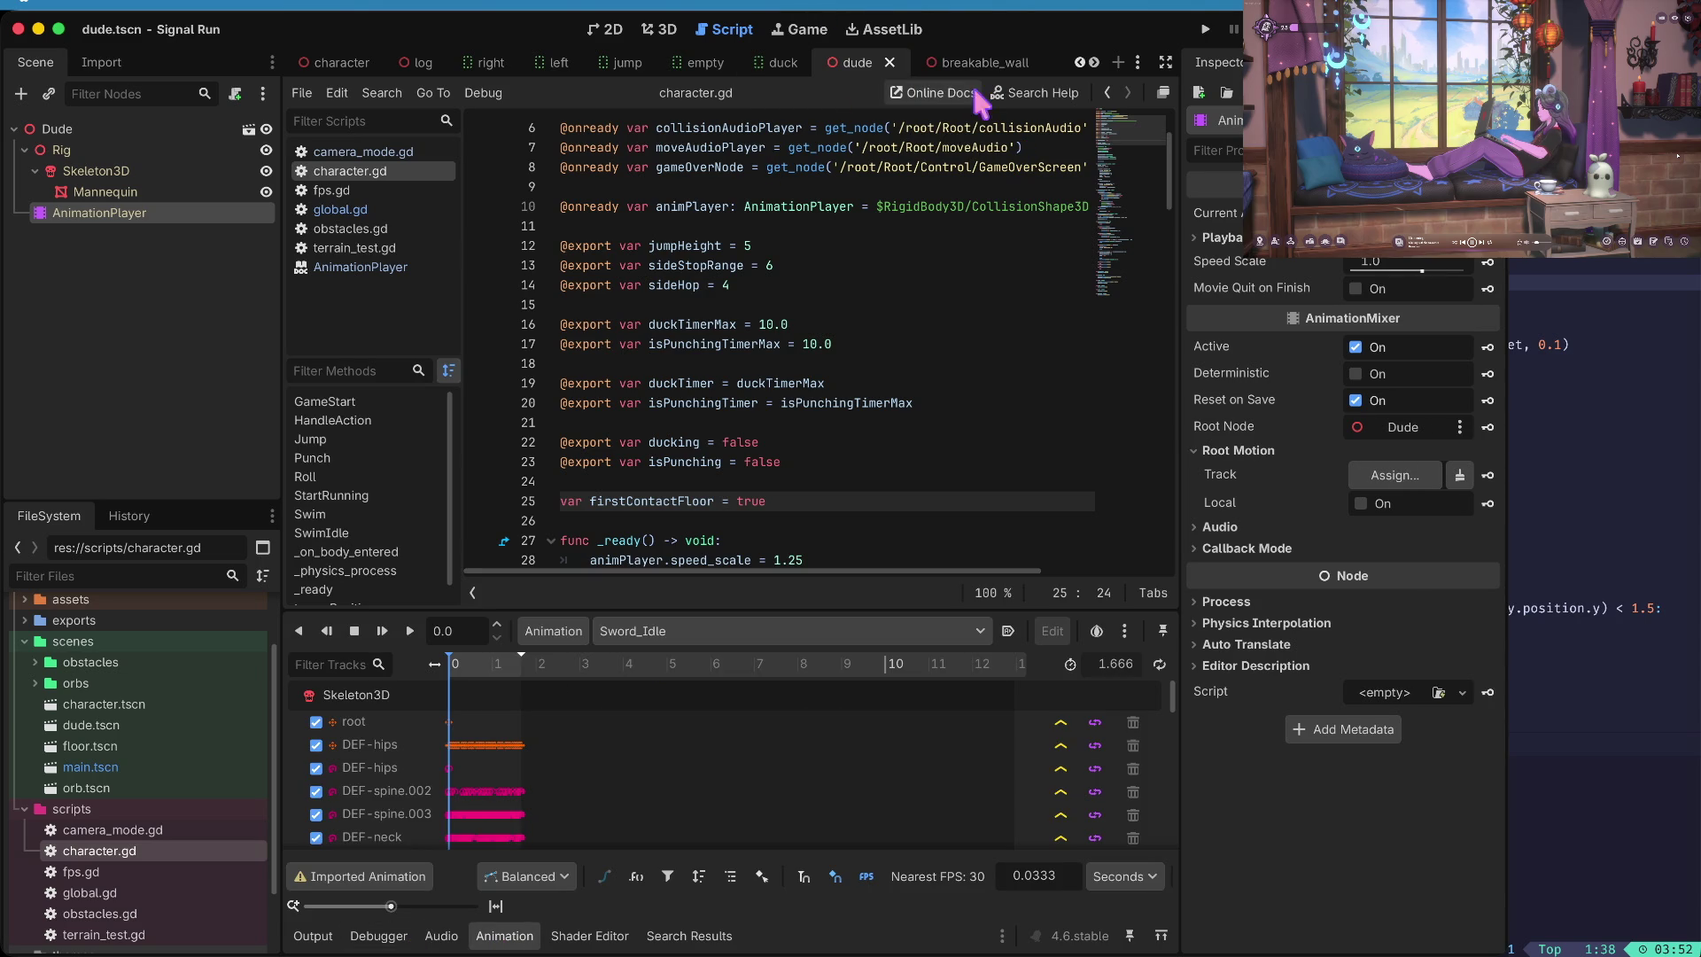
pyautogui.click(888, 30)
pyautogui.click(803, 27)
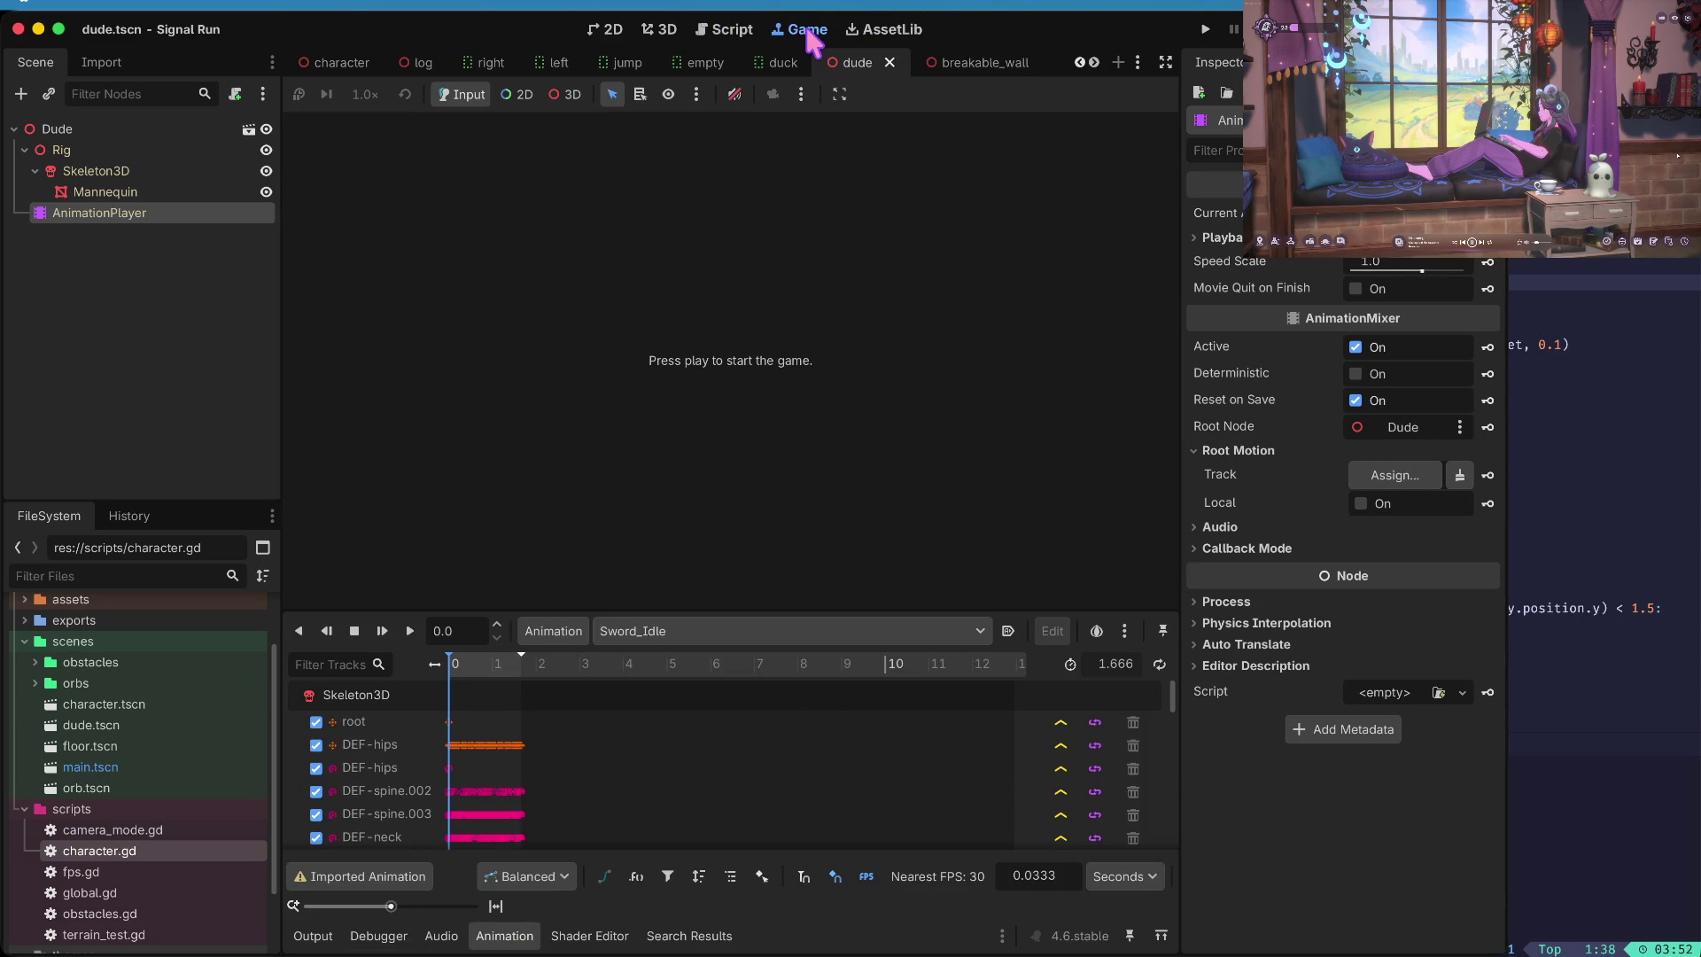
# - In the 3D view, load and play the Hit_Chest animation, replaying it from the start
pyautogui.click(674, 25)
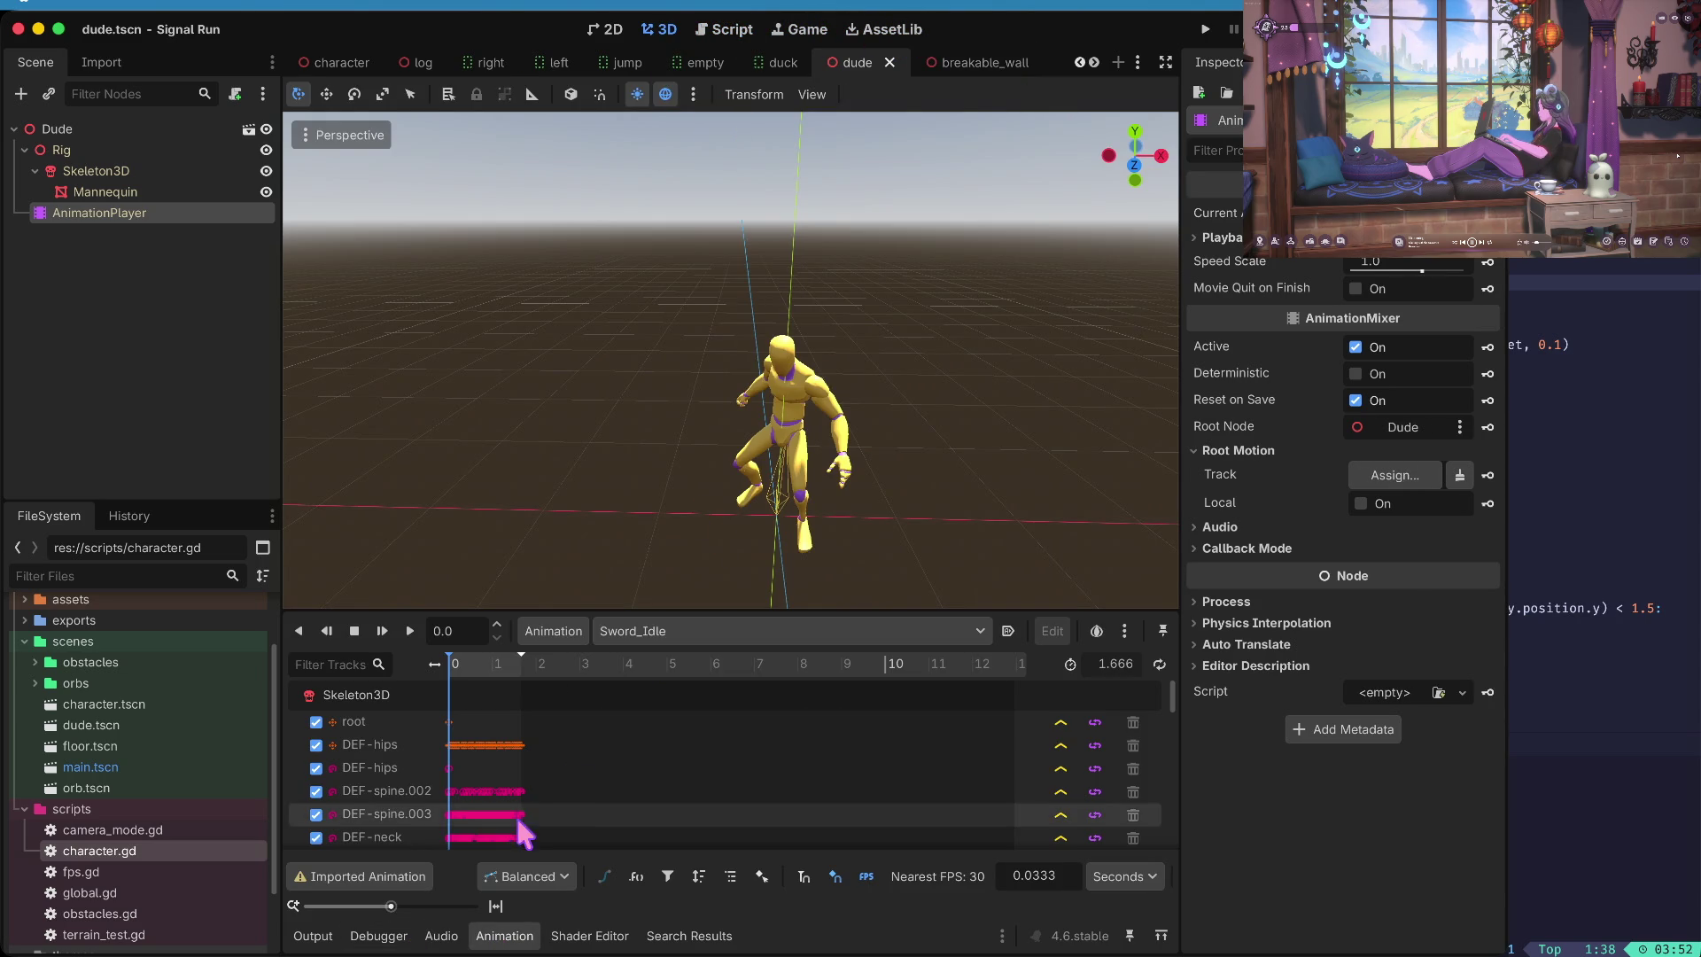
pyautogui.click(667, 632)
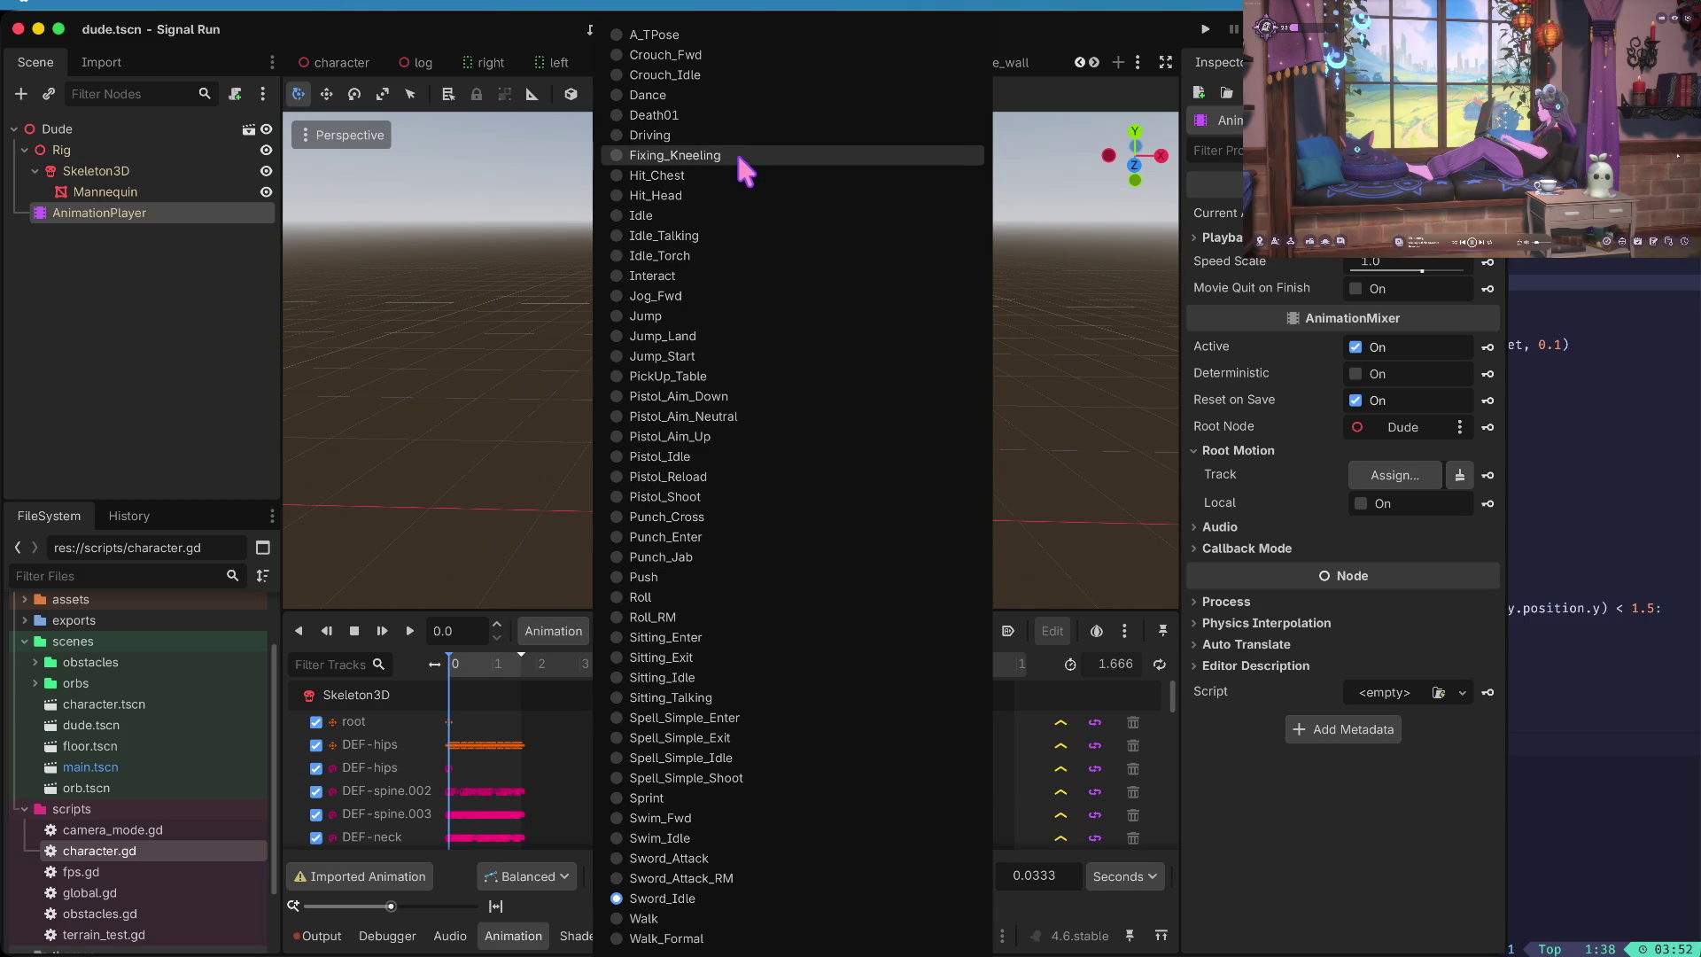
pyautogui.click(734, 175)
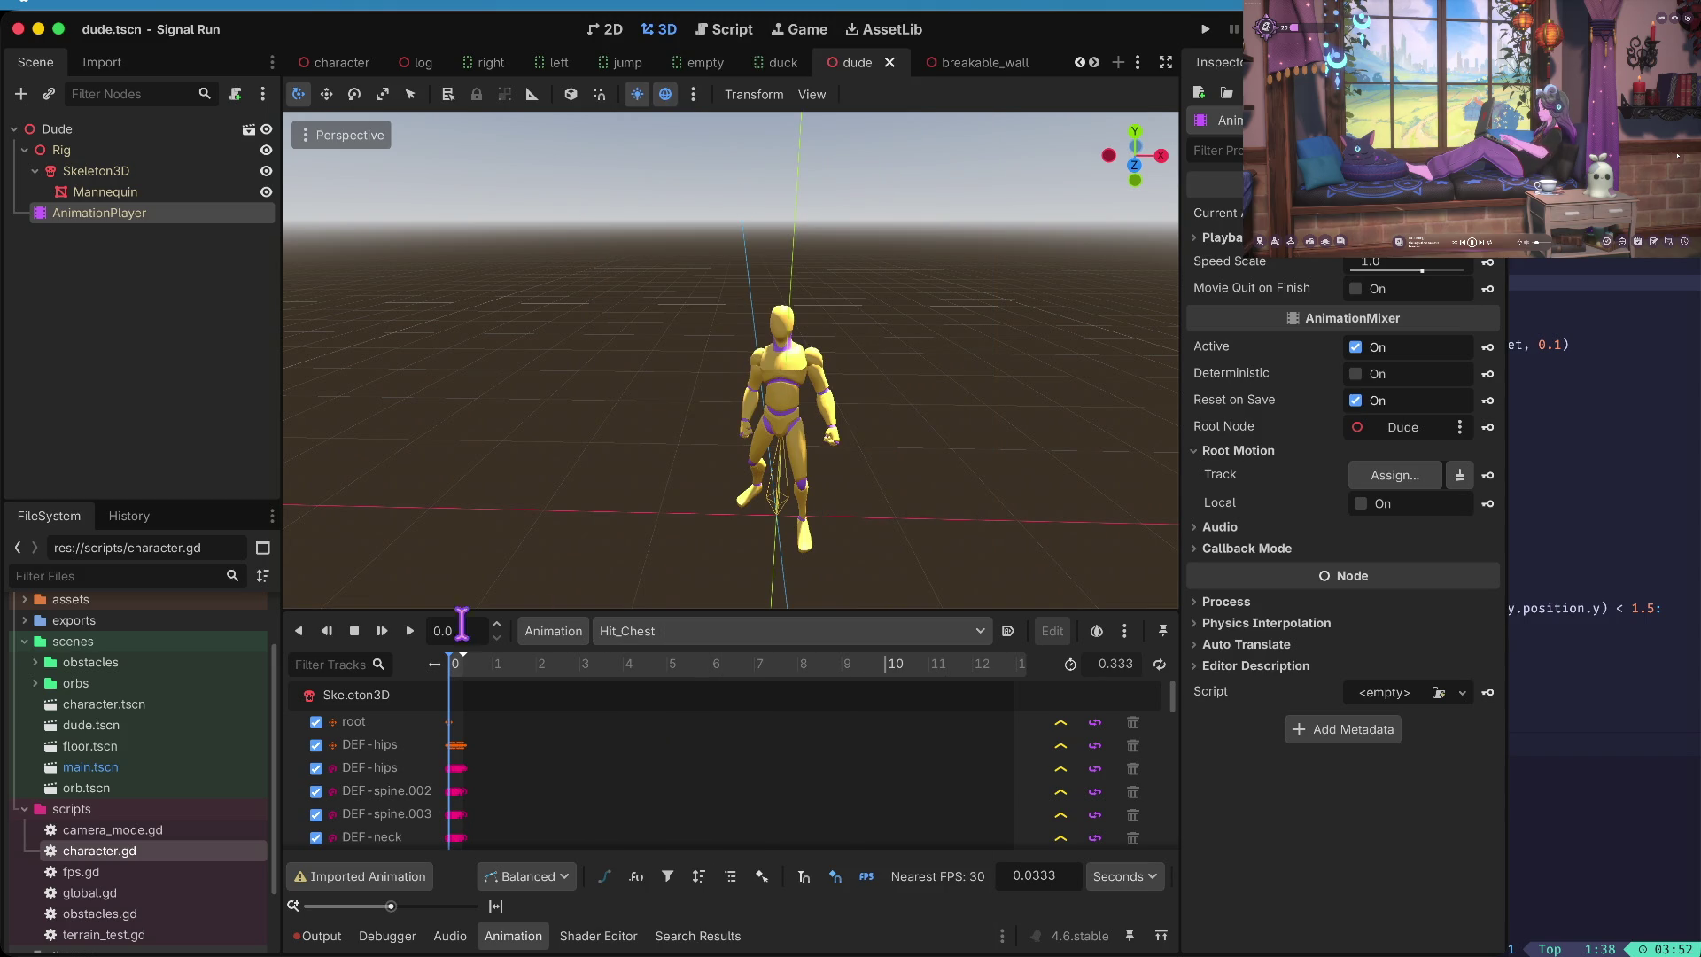
pyautogui.click(399, 626)
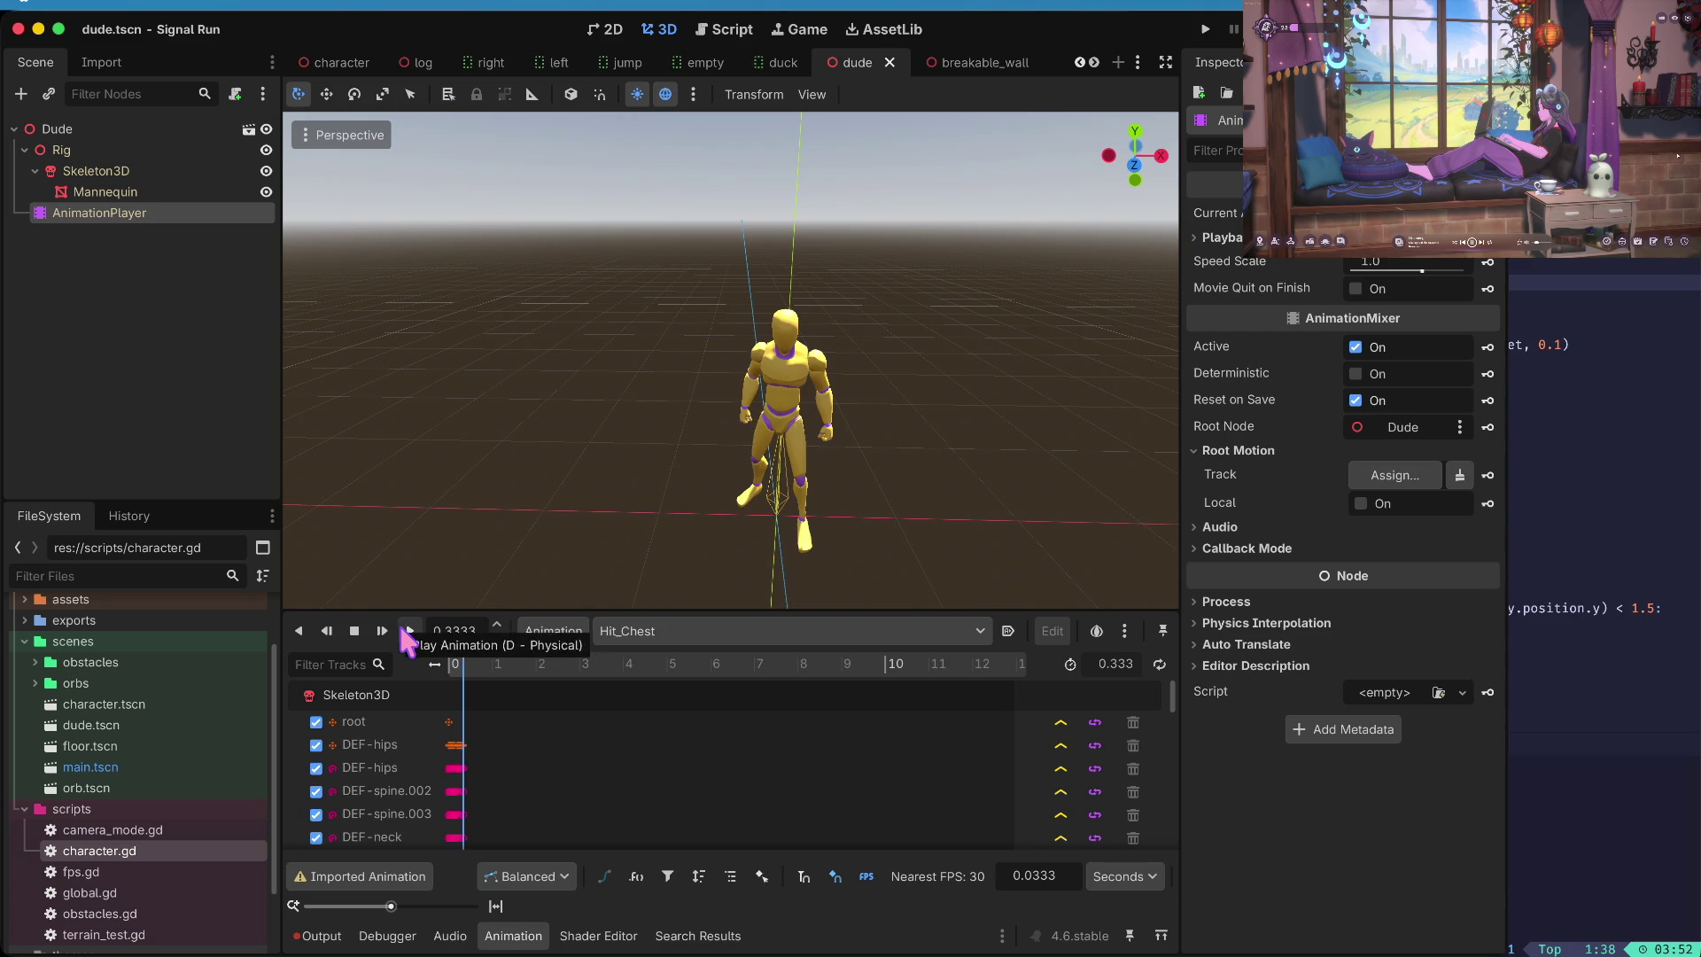
pyautogui.click(403, 629)
pyautogui.click(403, 629)
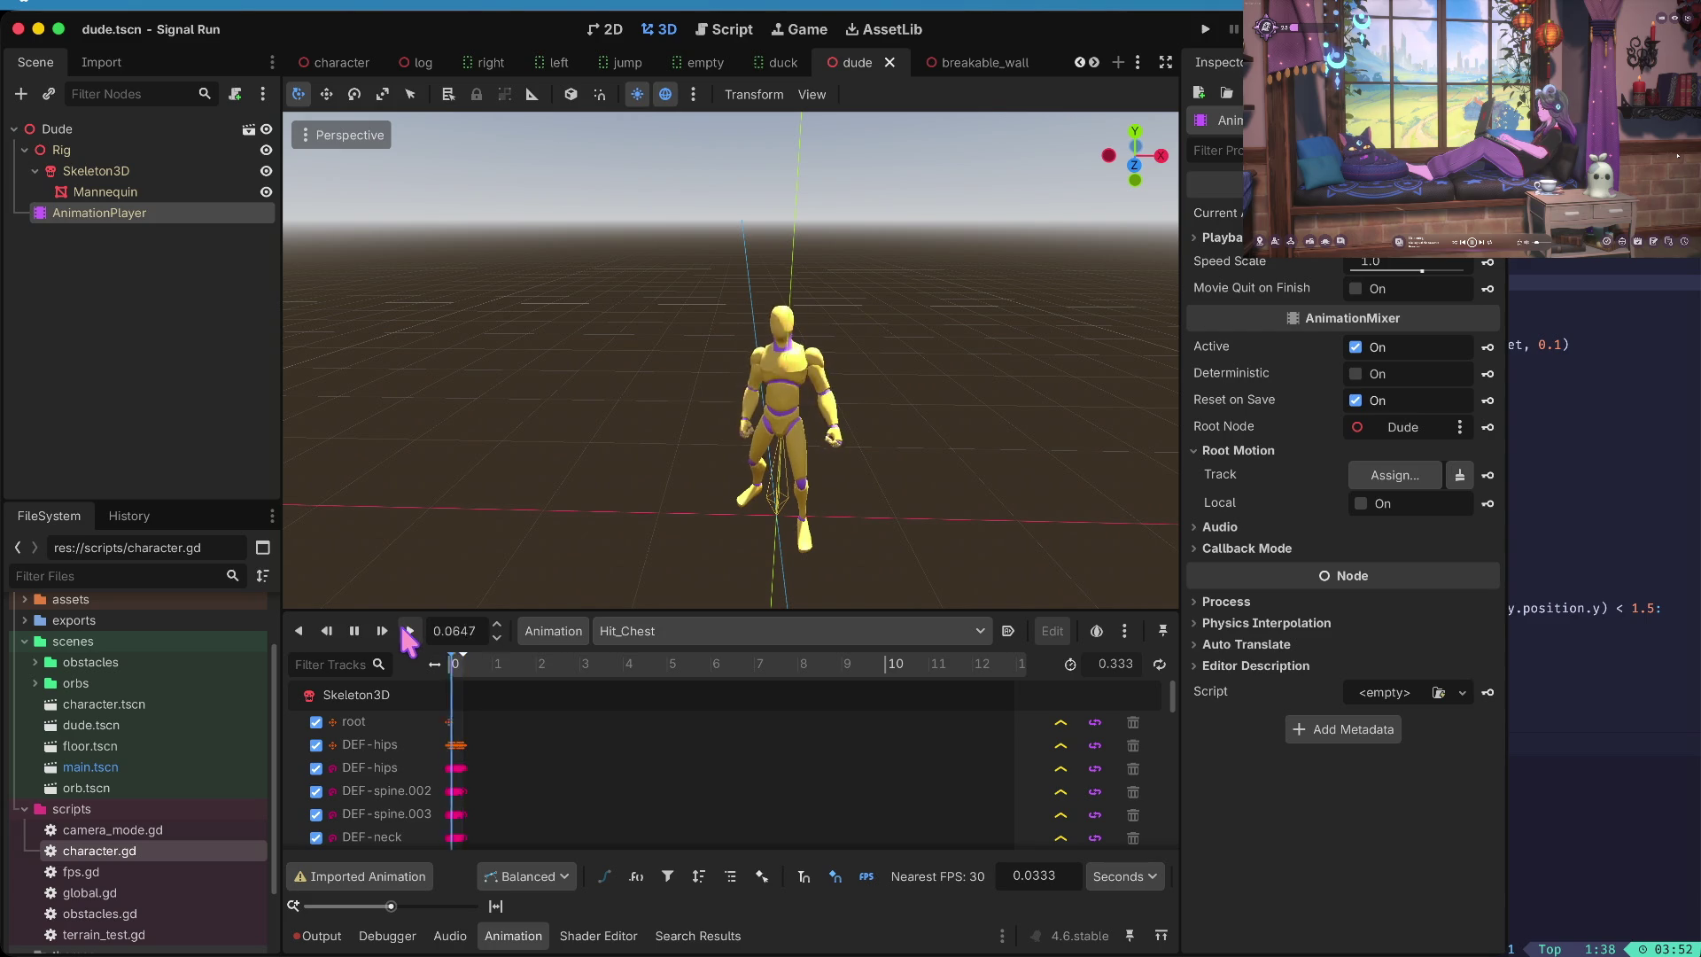
# - Load and play the Hit_Head animation
pyautogui.click(692, 631)
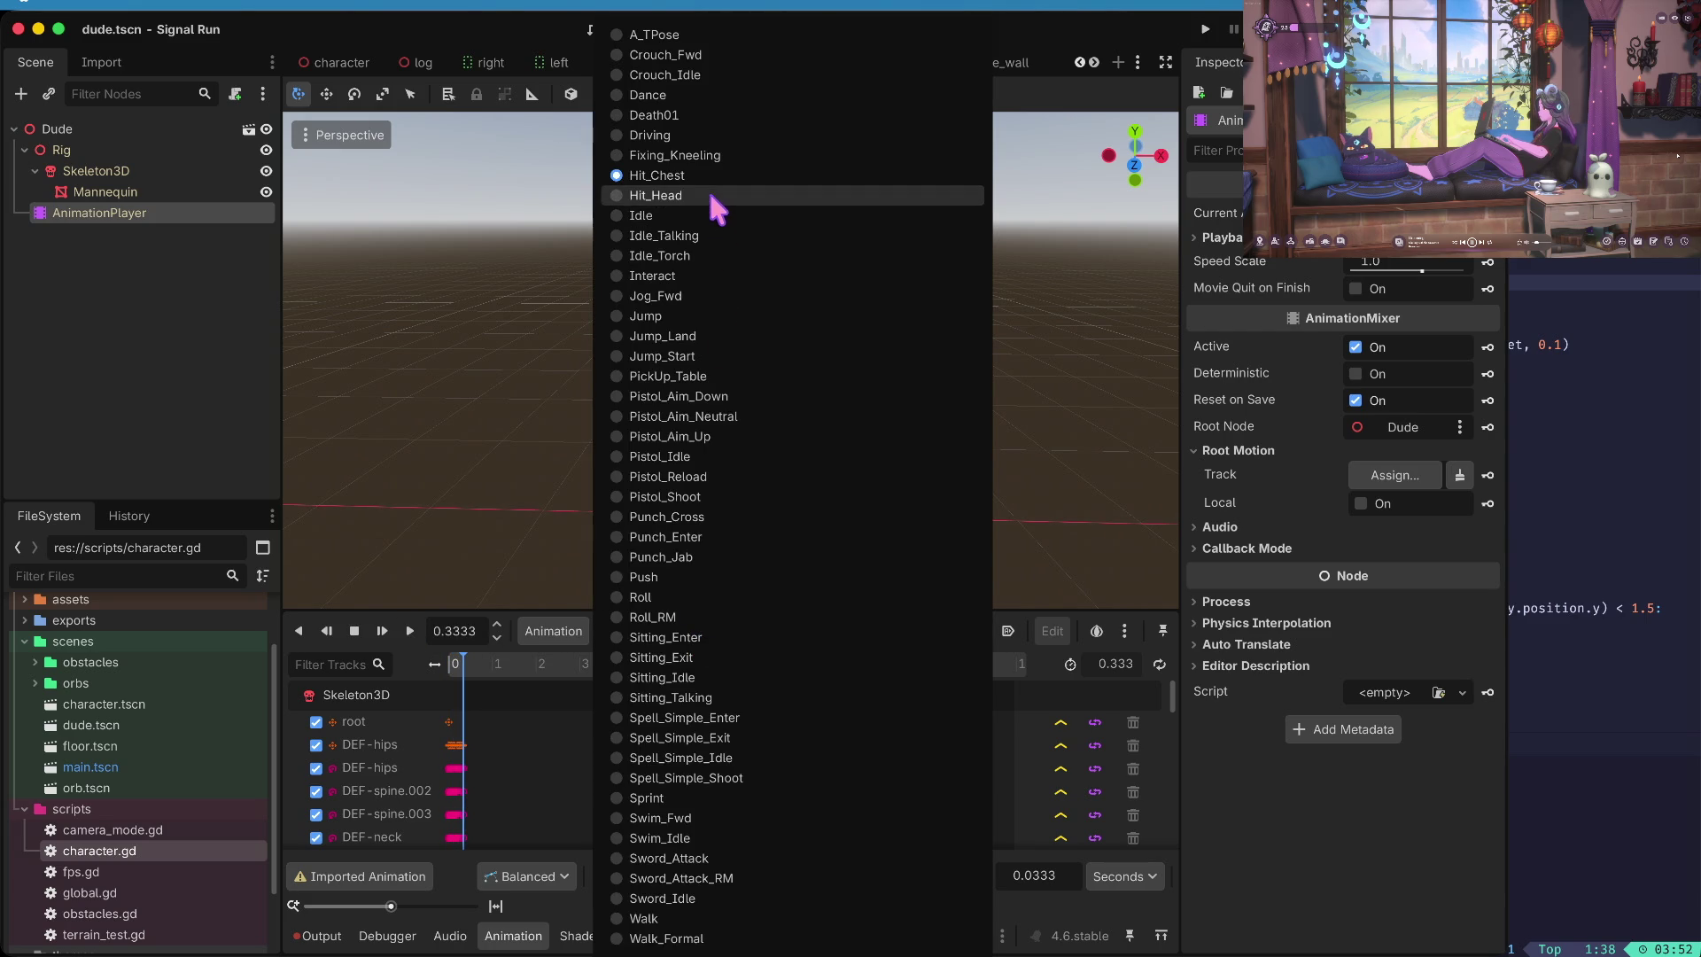
pyautogui.click(709, 188)
pyautogui.click(403, 630)
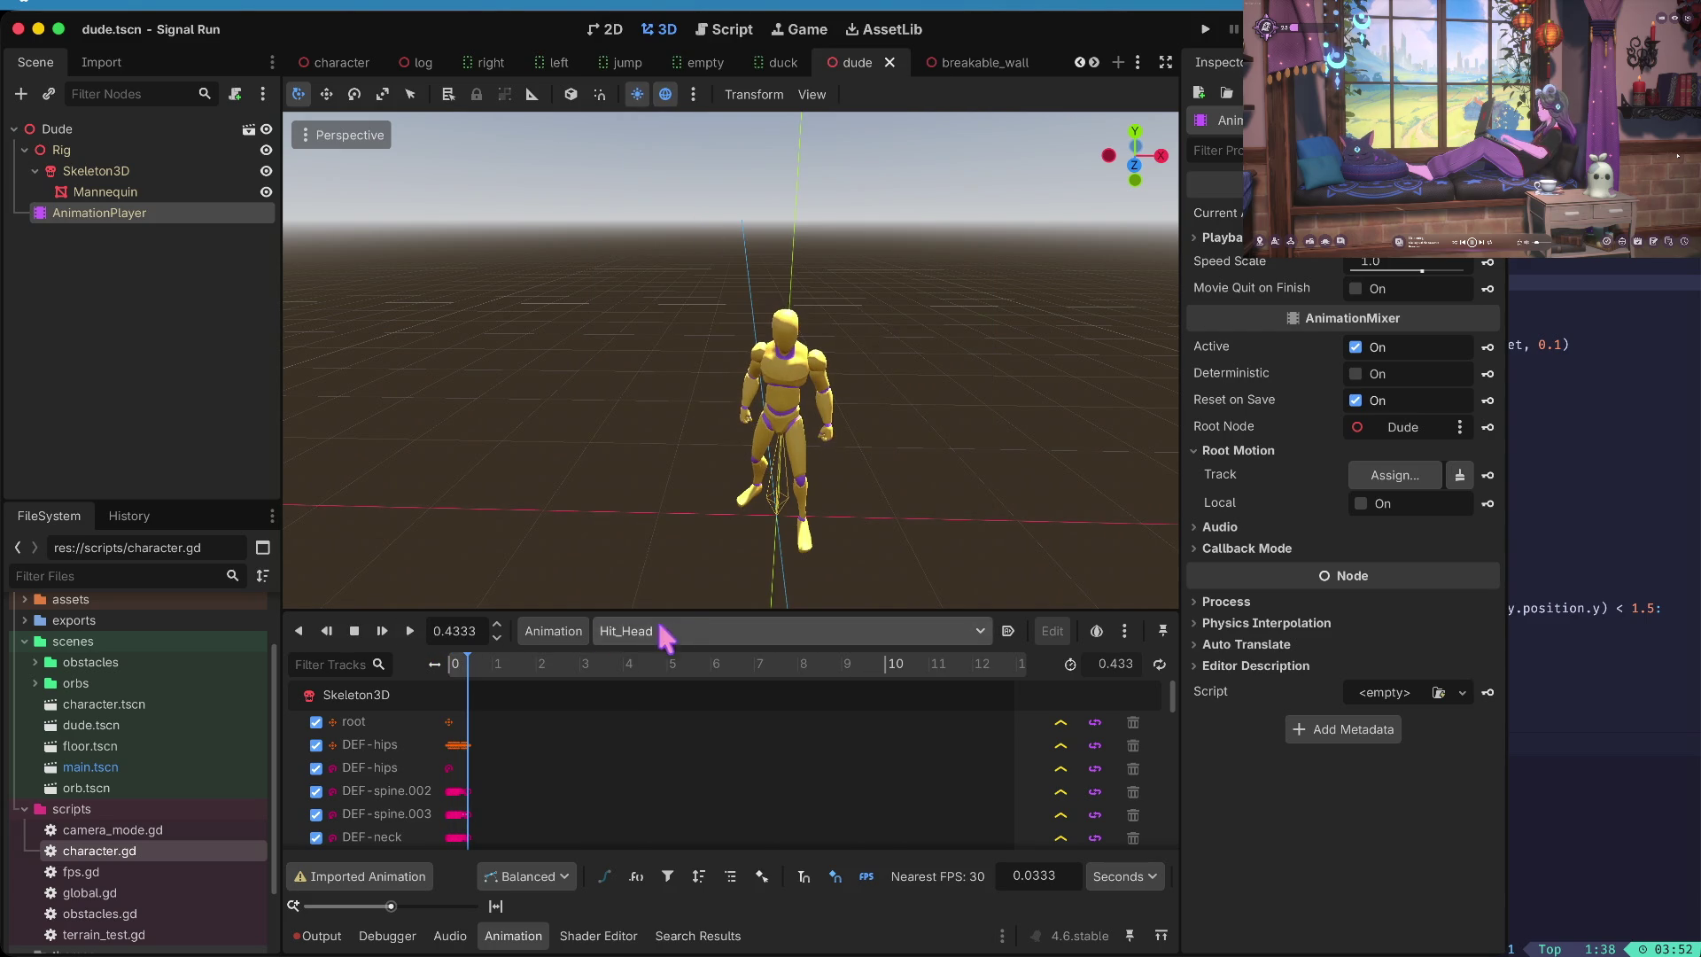
# - Leave the Jump_Start animation loaded on the character
pyautogui.click(709, 630)
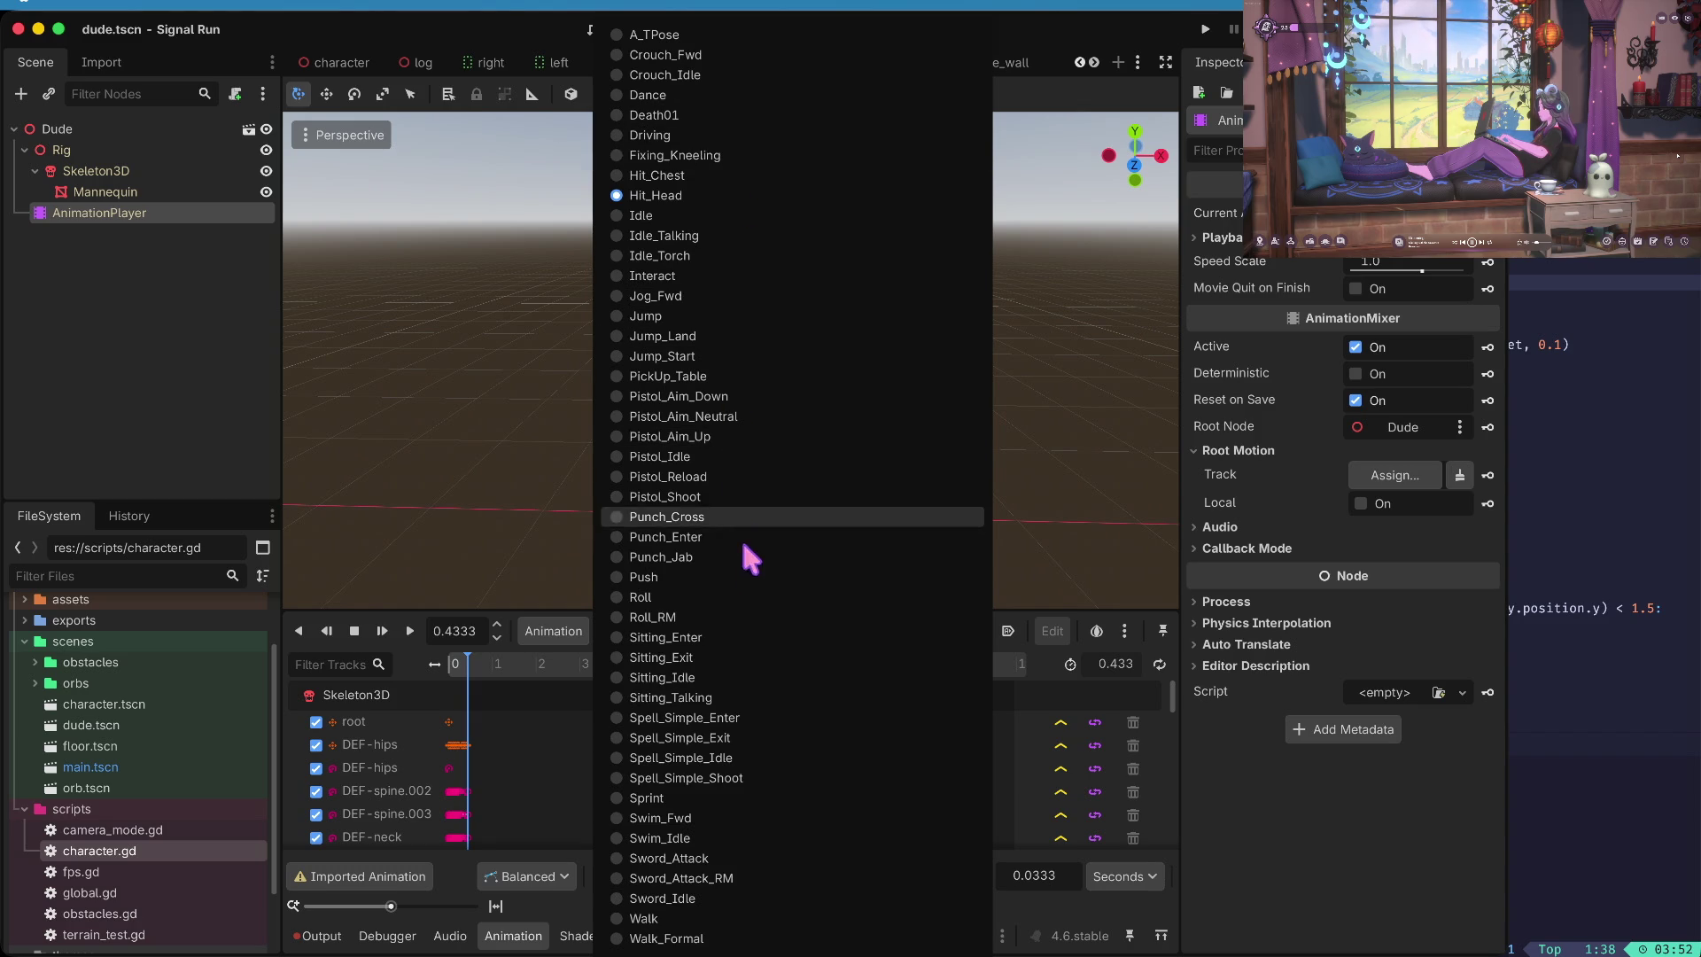
pyautogui.click(750, 355)
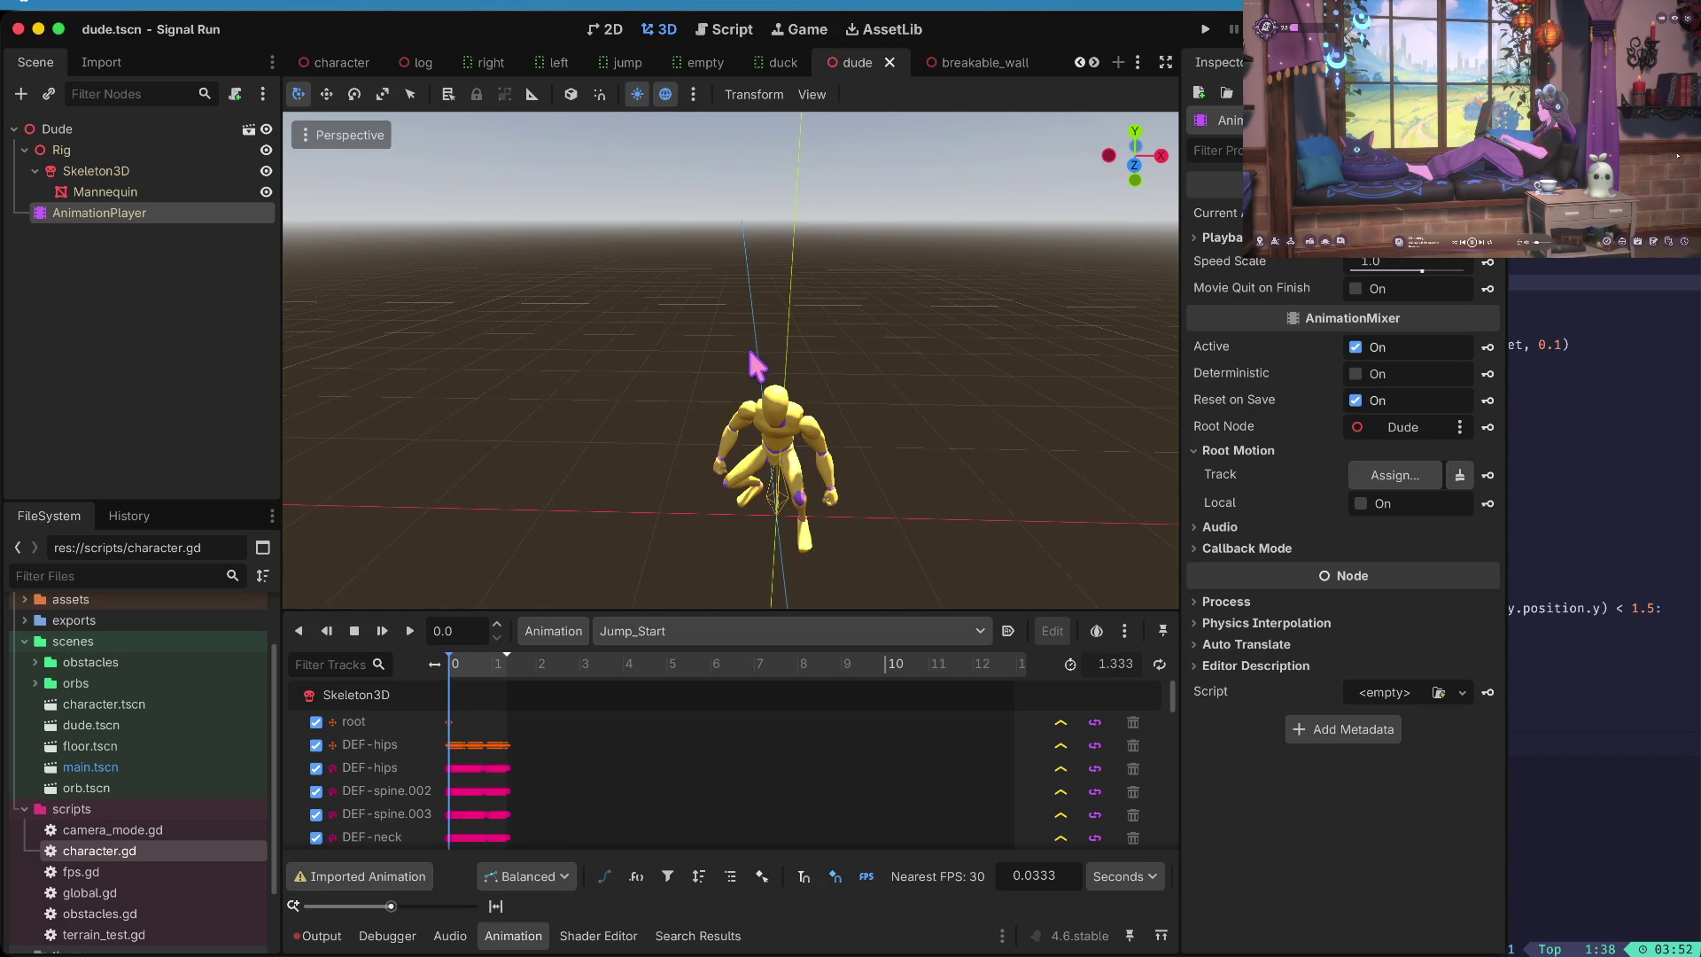
pyautogui.click(629, 632)
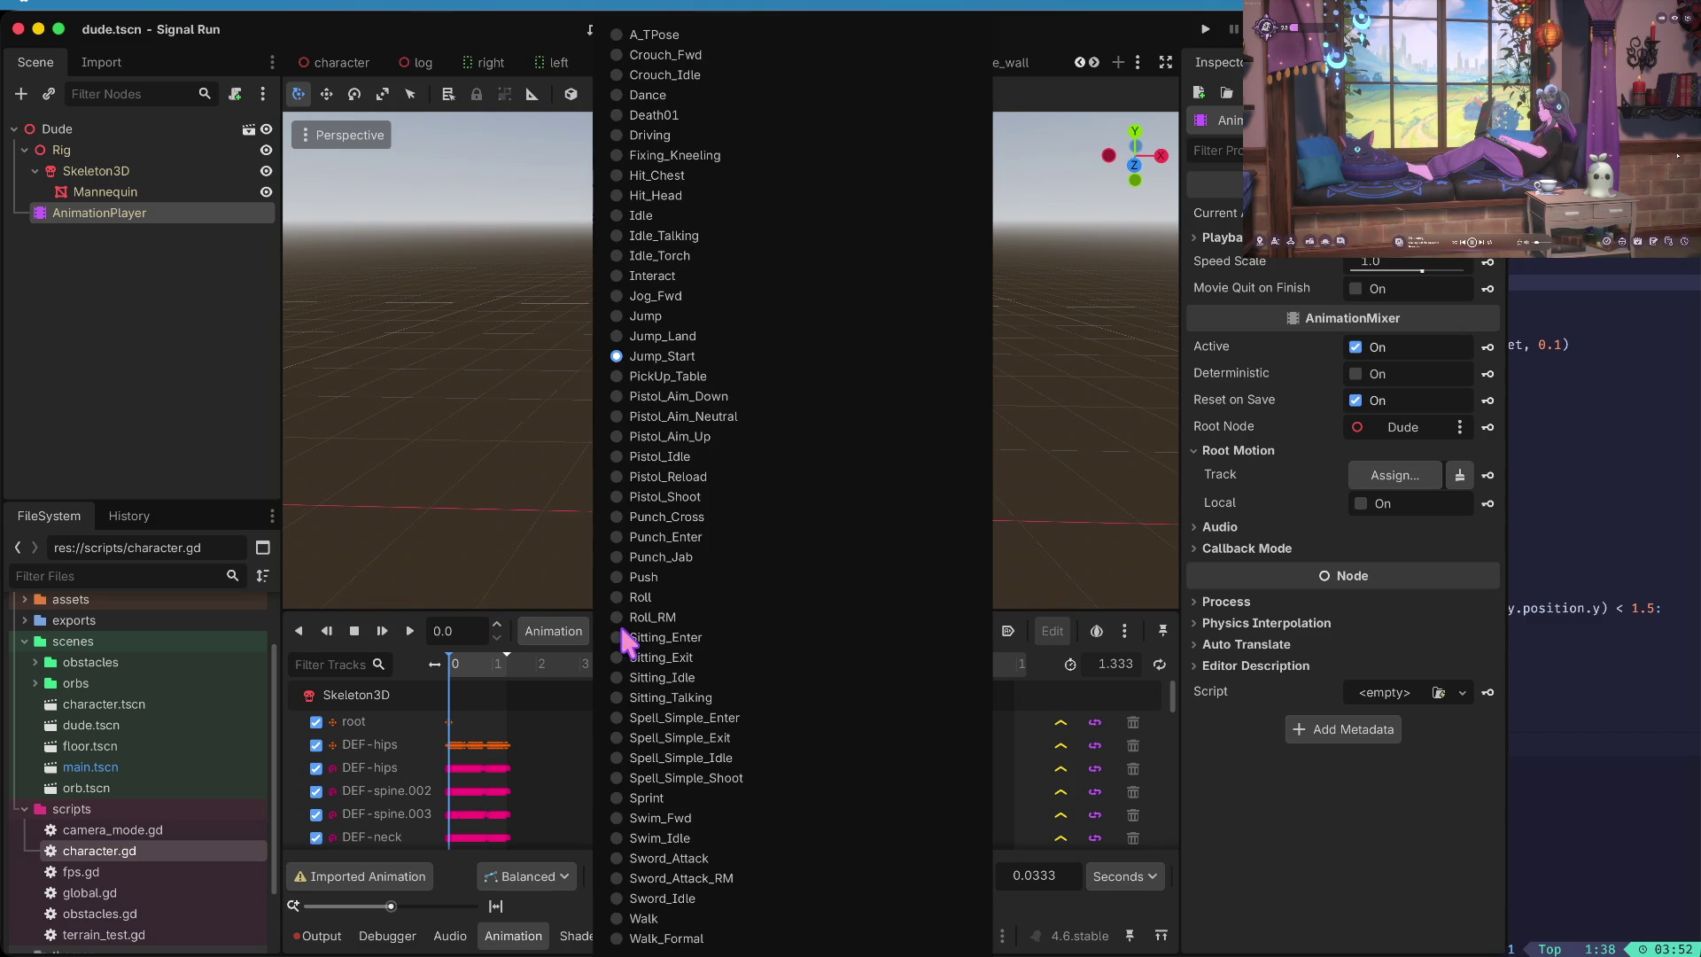
pyautogui.click(700, 356)
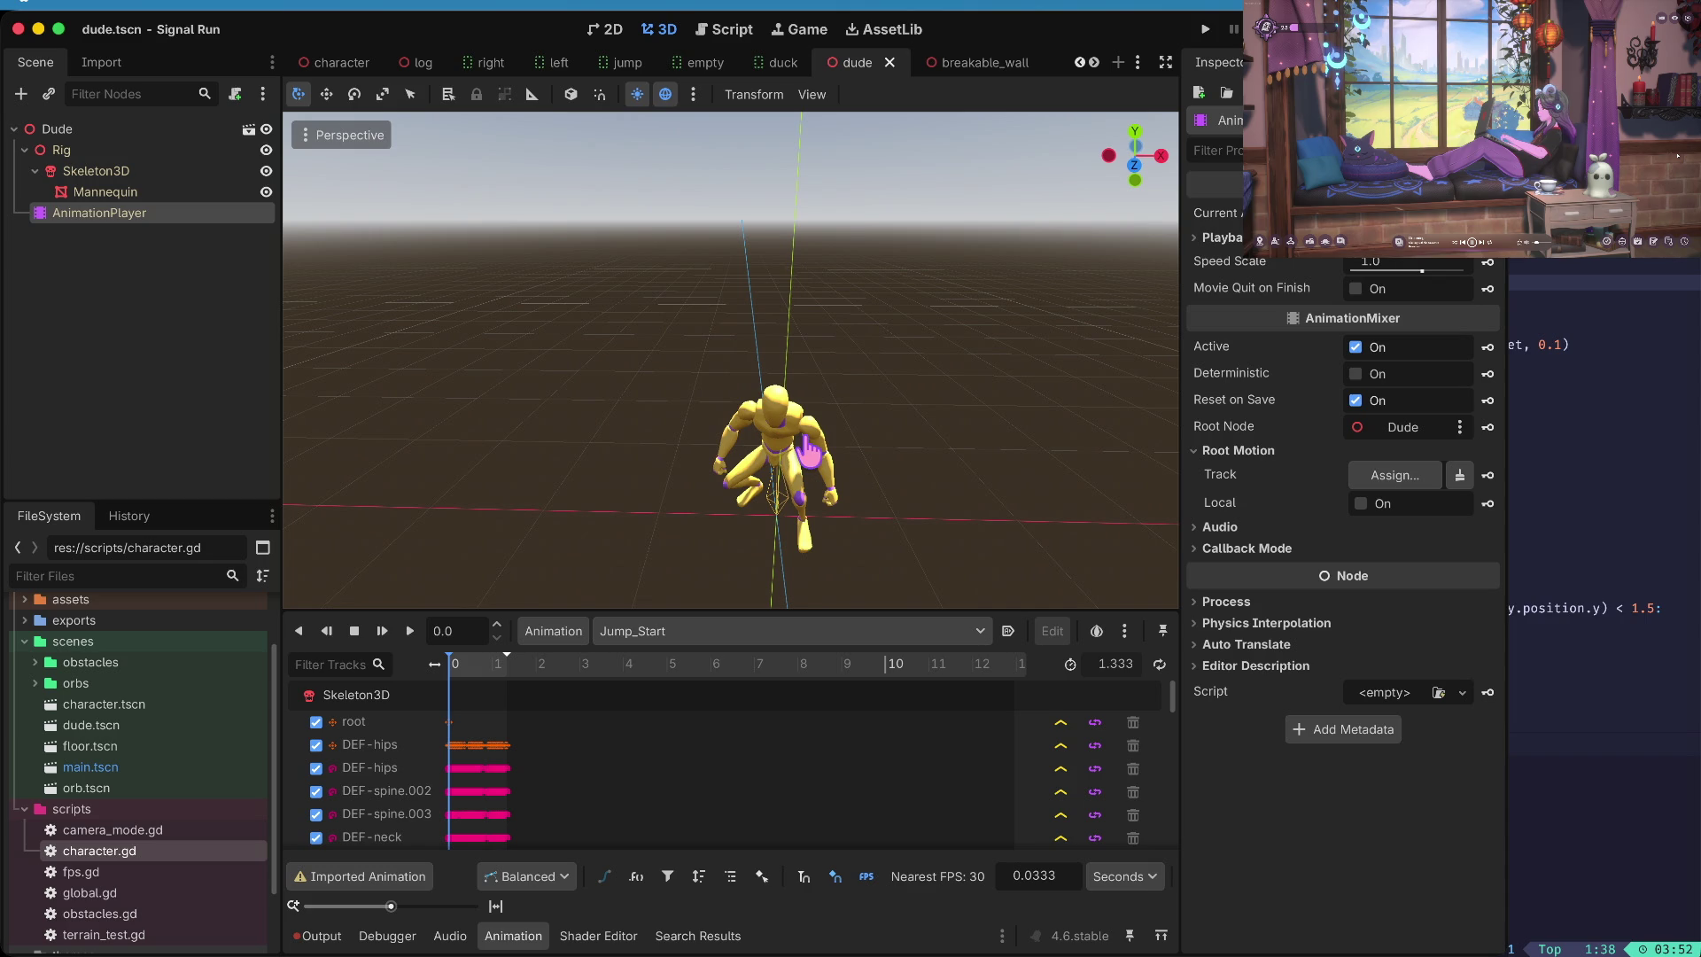
# - Open character.gd in the script editor and scroll down to the Jump() function
pyautogui.click(115, 833)
pyautogui.click(118, 852)
pyautogui.click(732, 34)
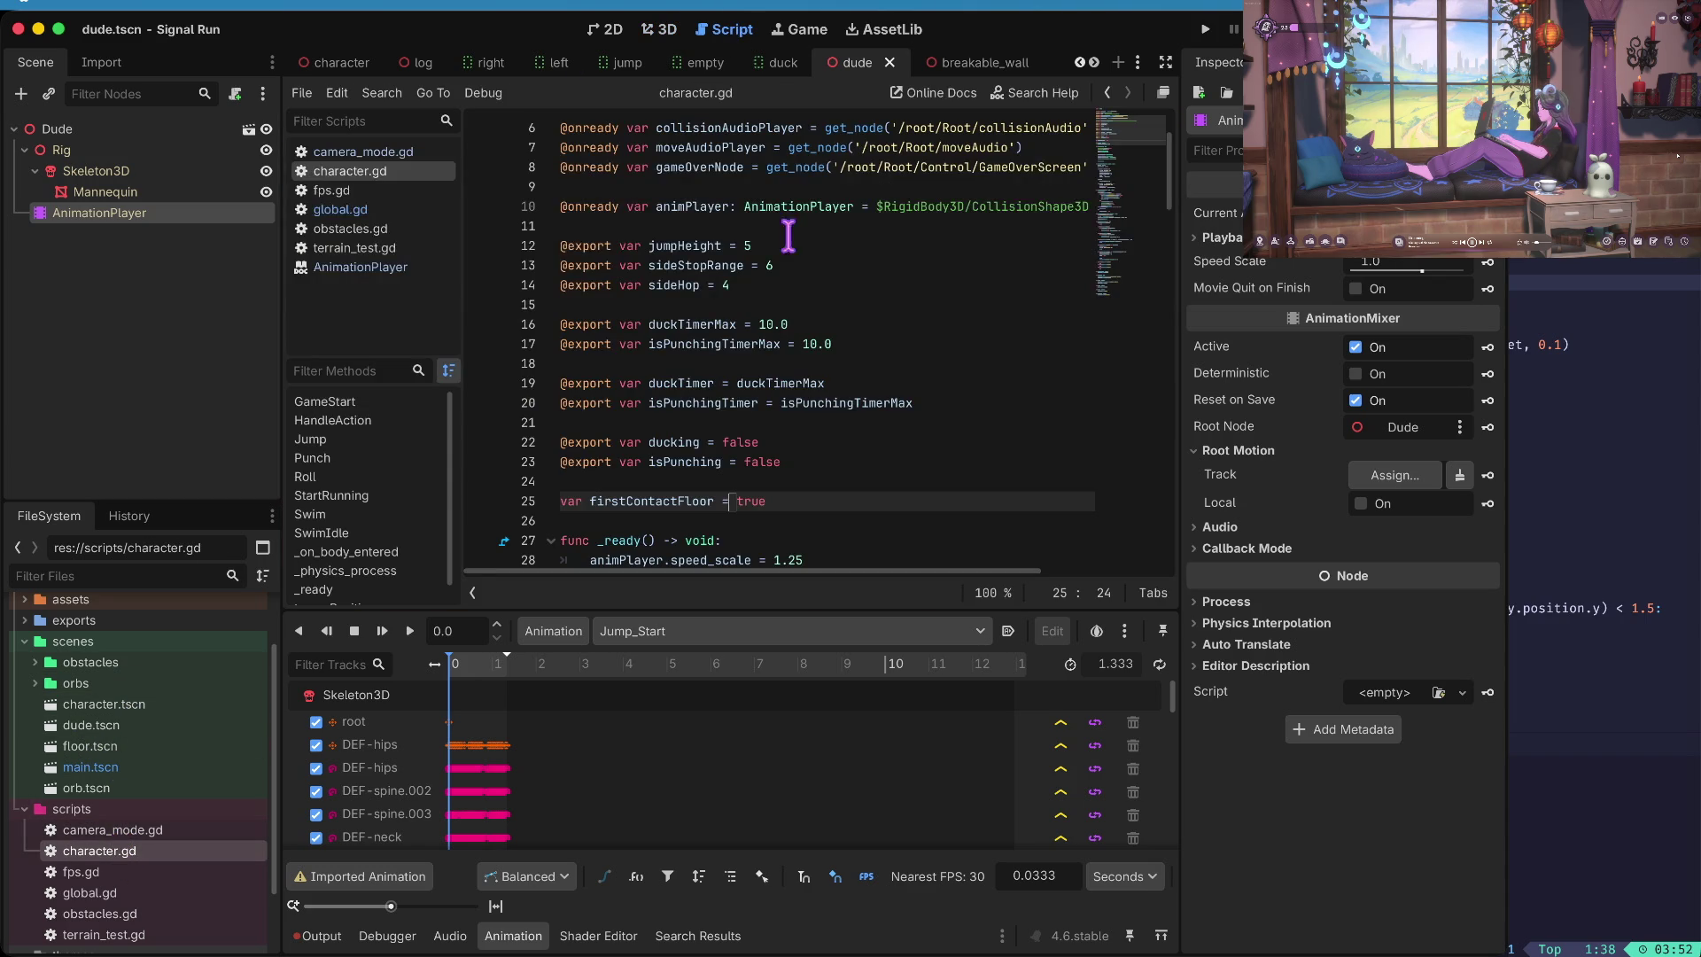
pyautogui.moveTo(679, 610); pyautogui.dragTo(680, 677)
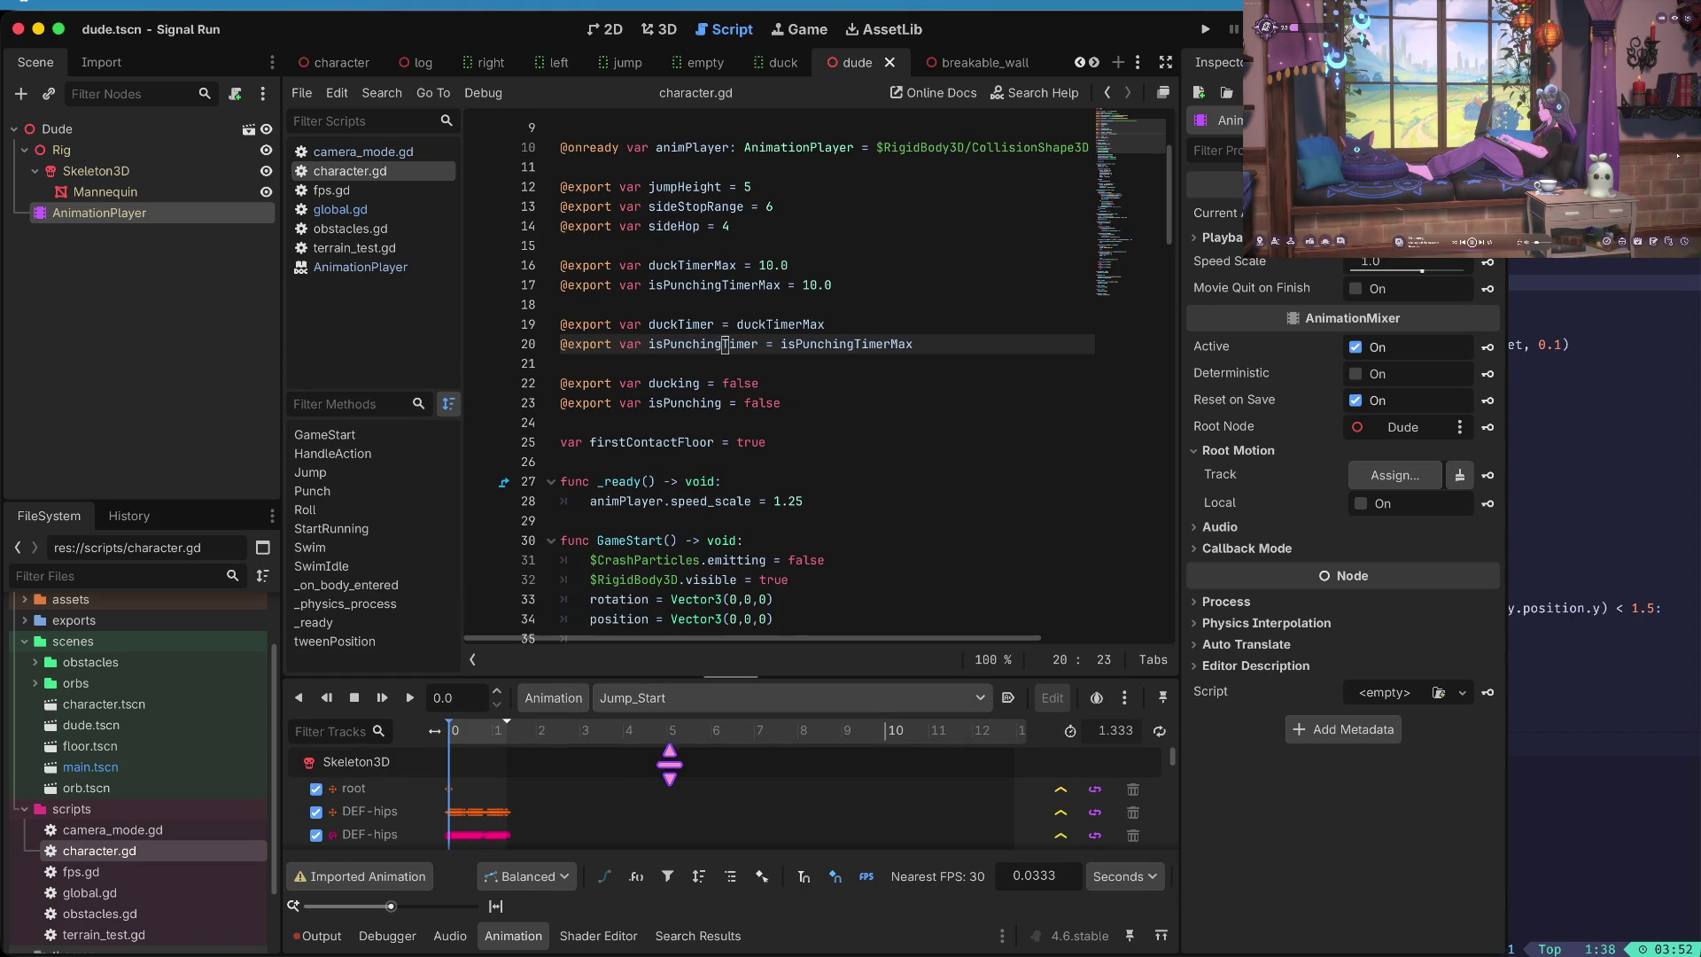
pyautogui.scroll(-20, 796, 424)
pyautogui.scroll(-9, 797, 424)
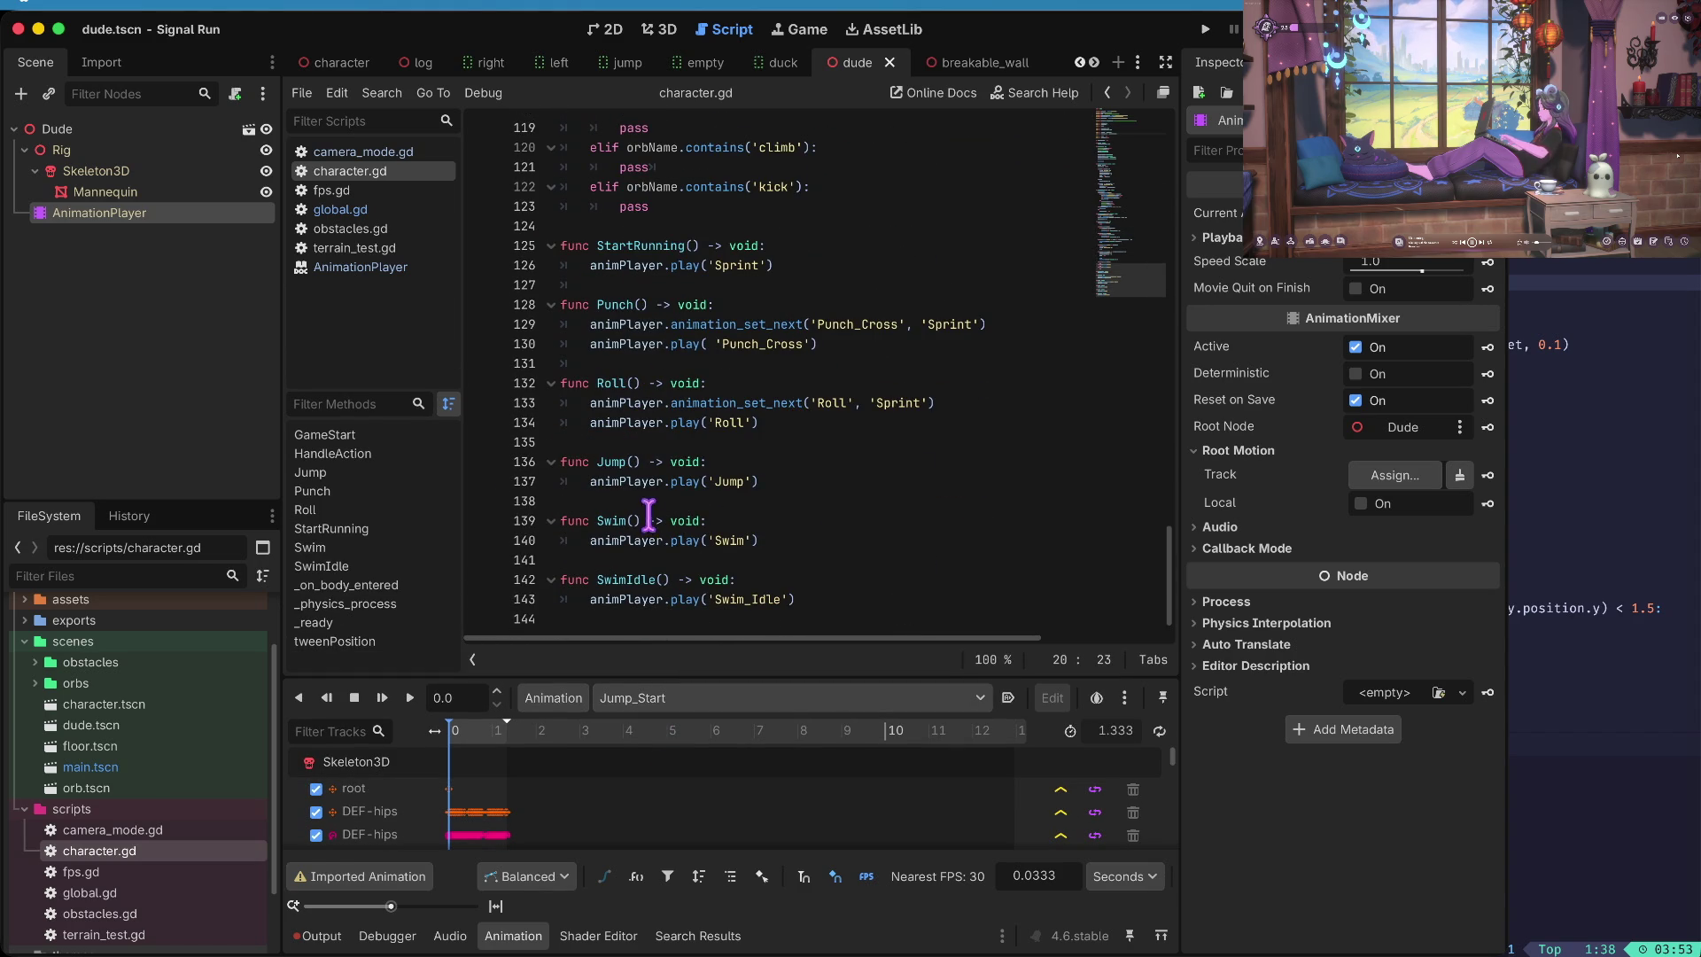
# - Add animation_set_next('Jump_Start', 'Jump') to Jump(), reusing the line from Roll()
pyautogui.click(682, 481)
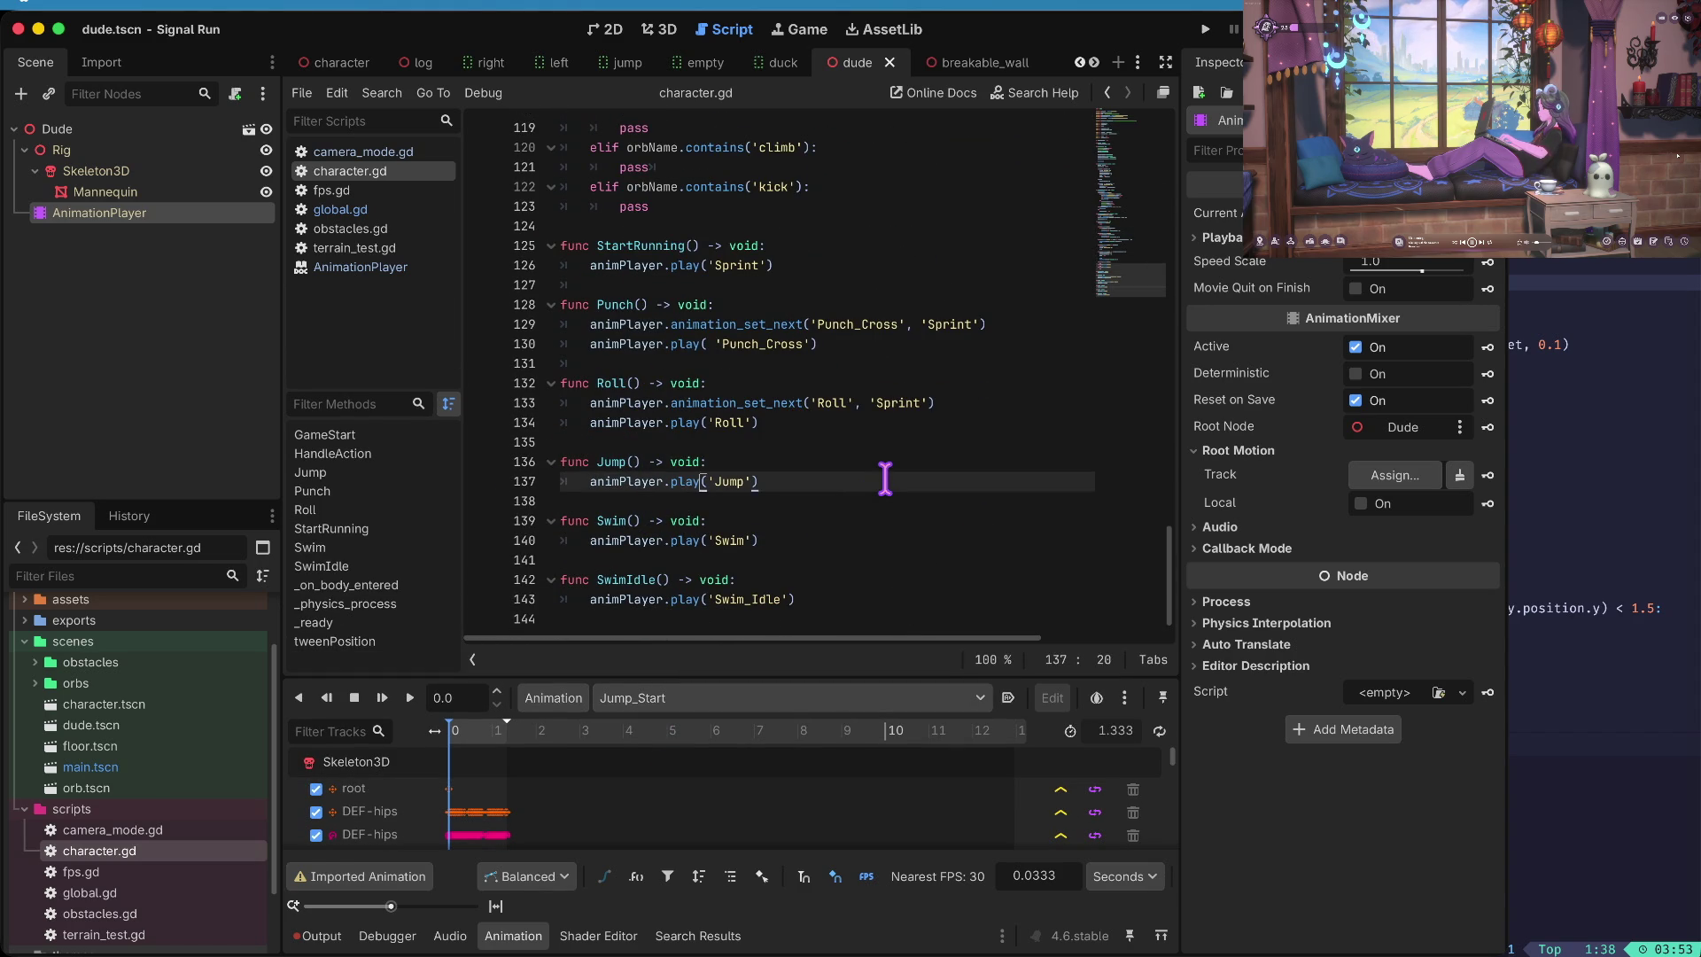
pyautogui.write('_start')
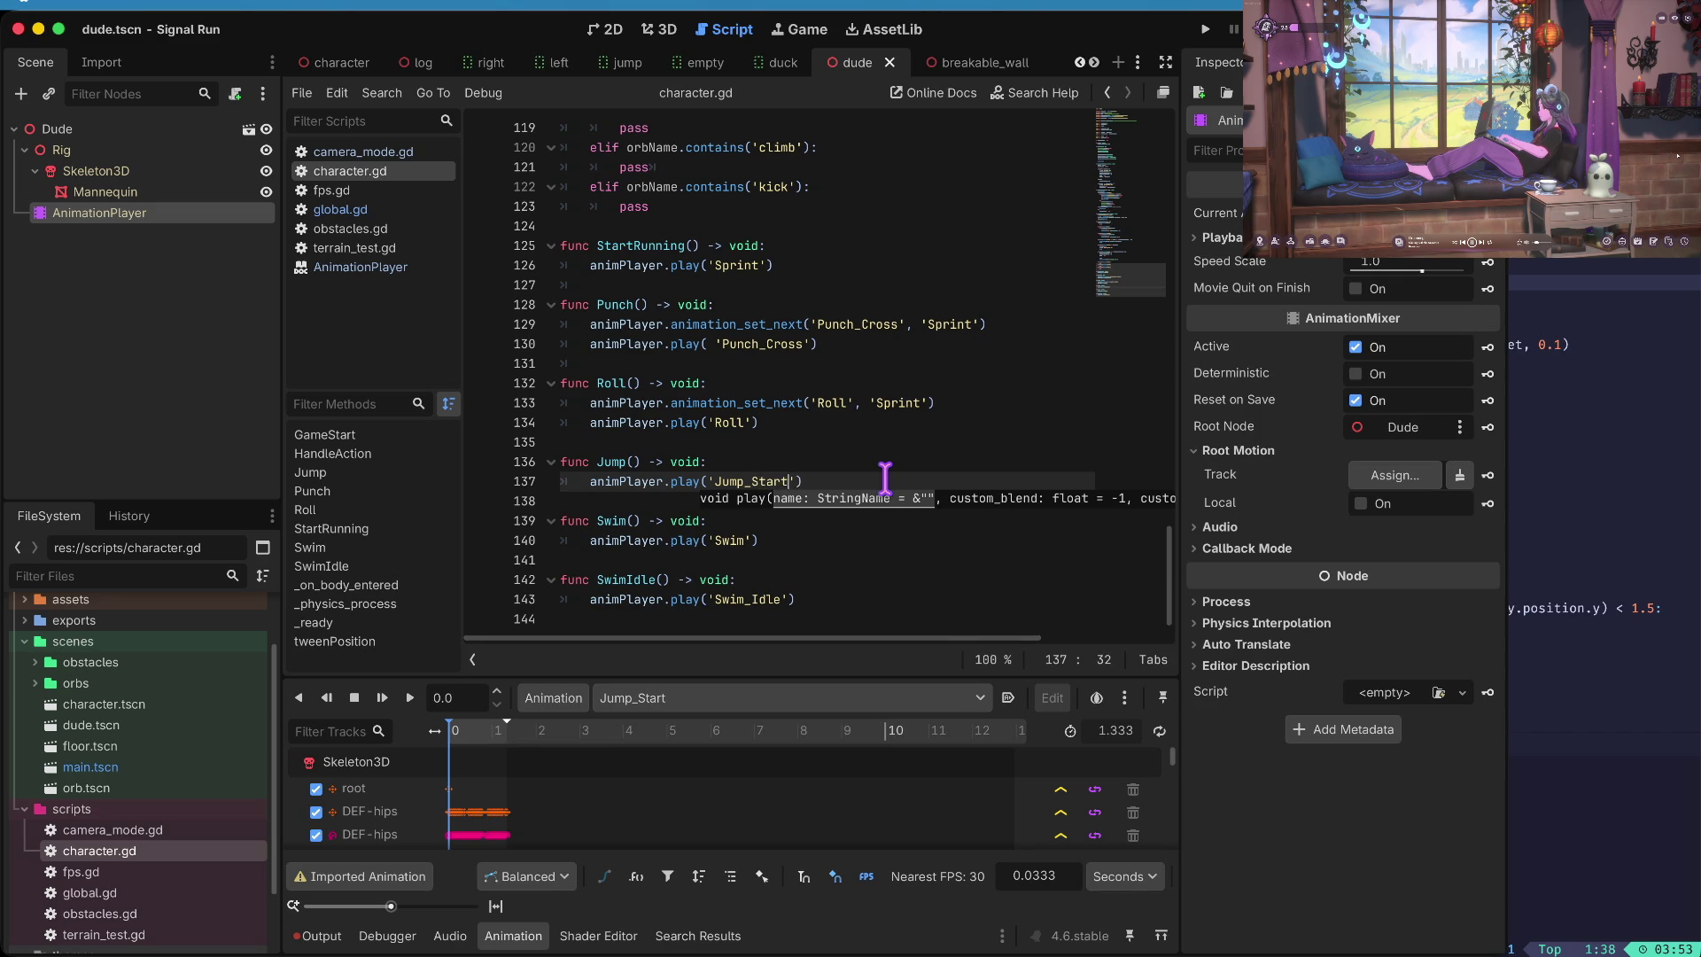
pyautogui.press('Up')
pyautogui.press('Up')
pyautogui.press('Up')
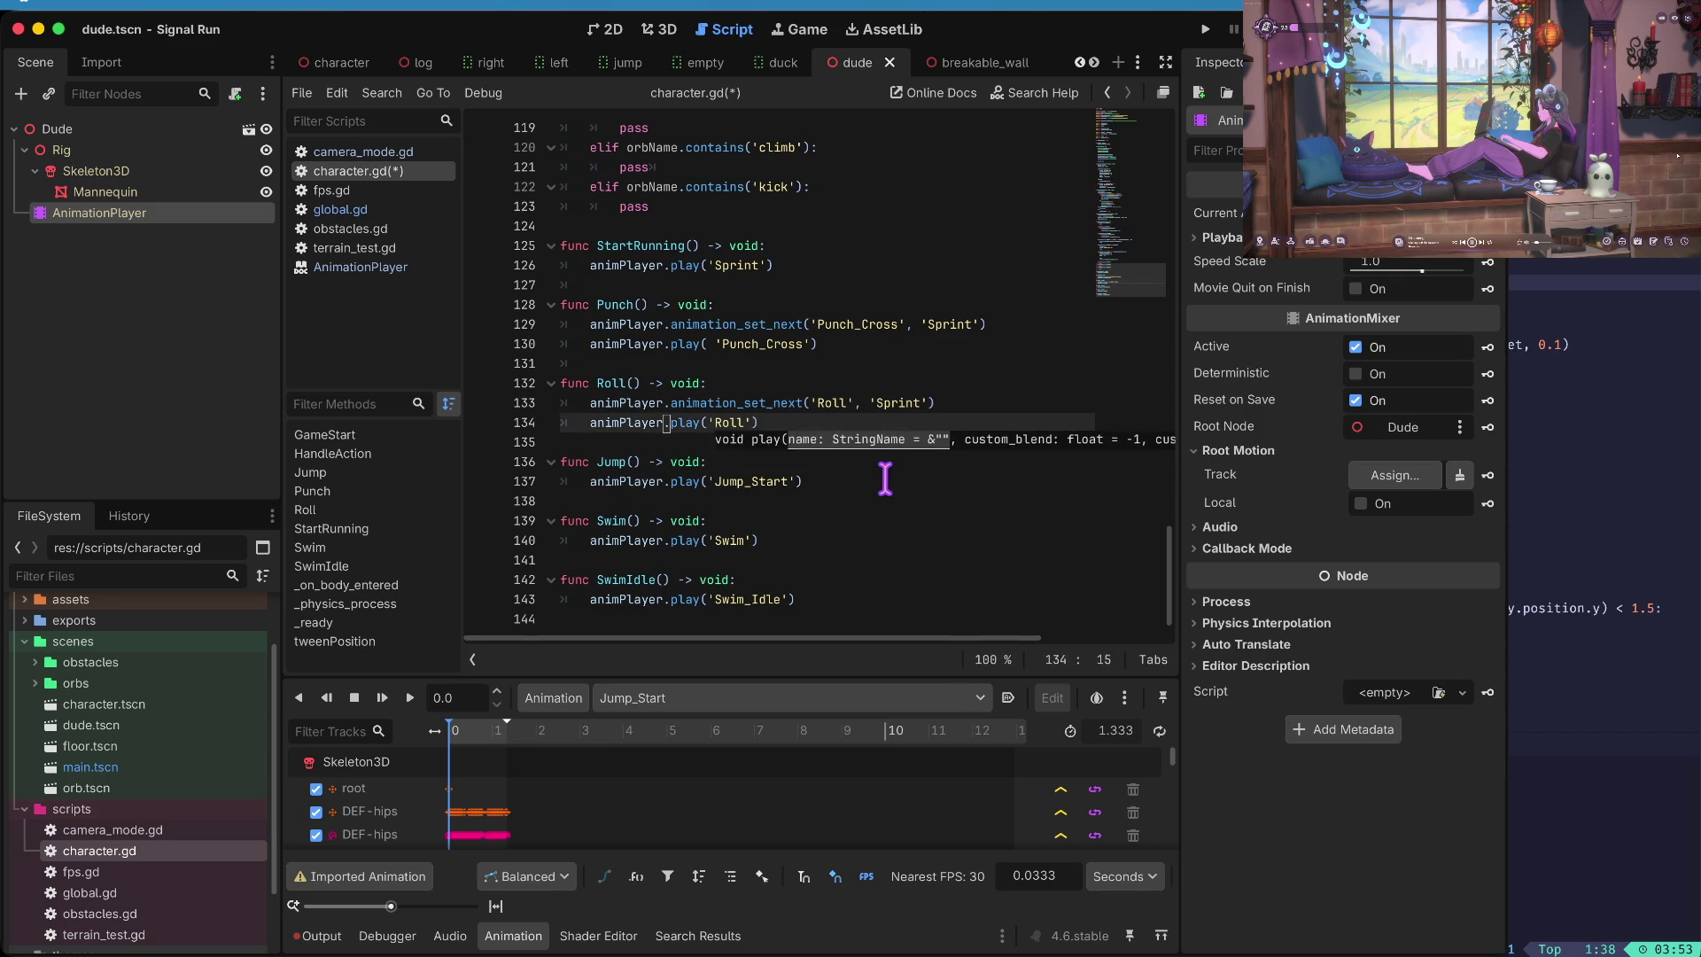
pyautogui.click(886, 479)
pyautogui.write("animPlayer.animation_set_next('Roll', 'Sprint')")
pyautogui.press('Left')
pyautogui.press('Left')
pyautogui.press('Left')
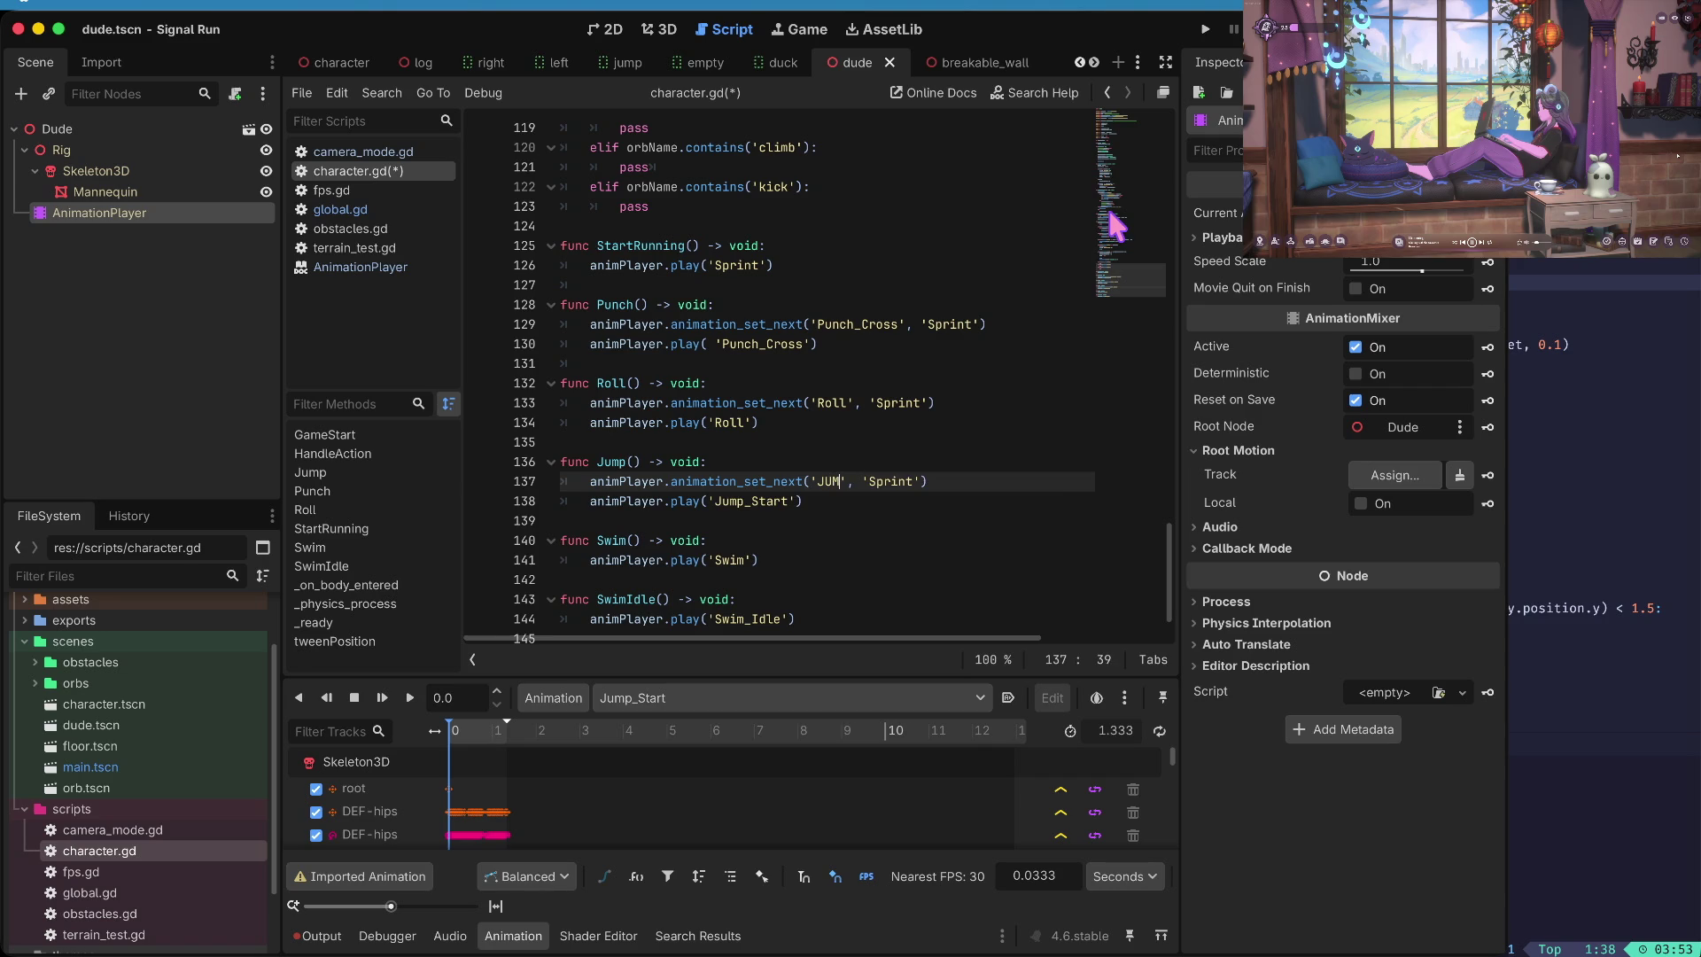
pyautogui.press('BackSpace')
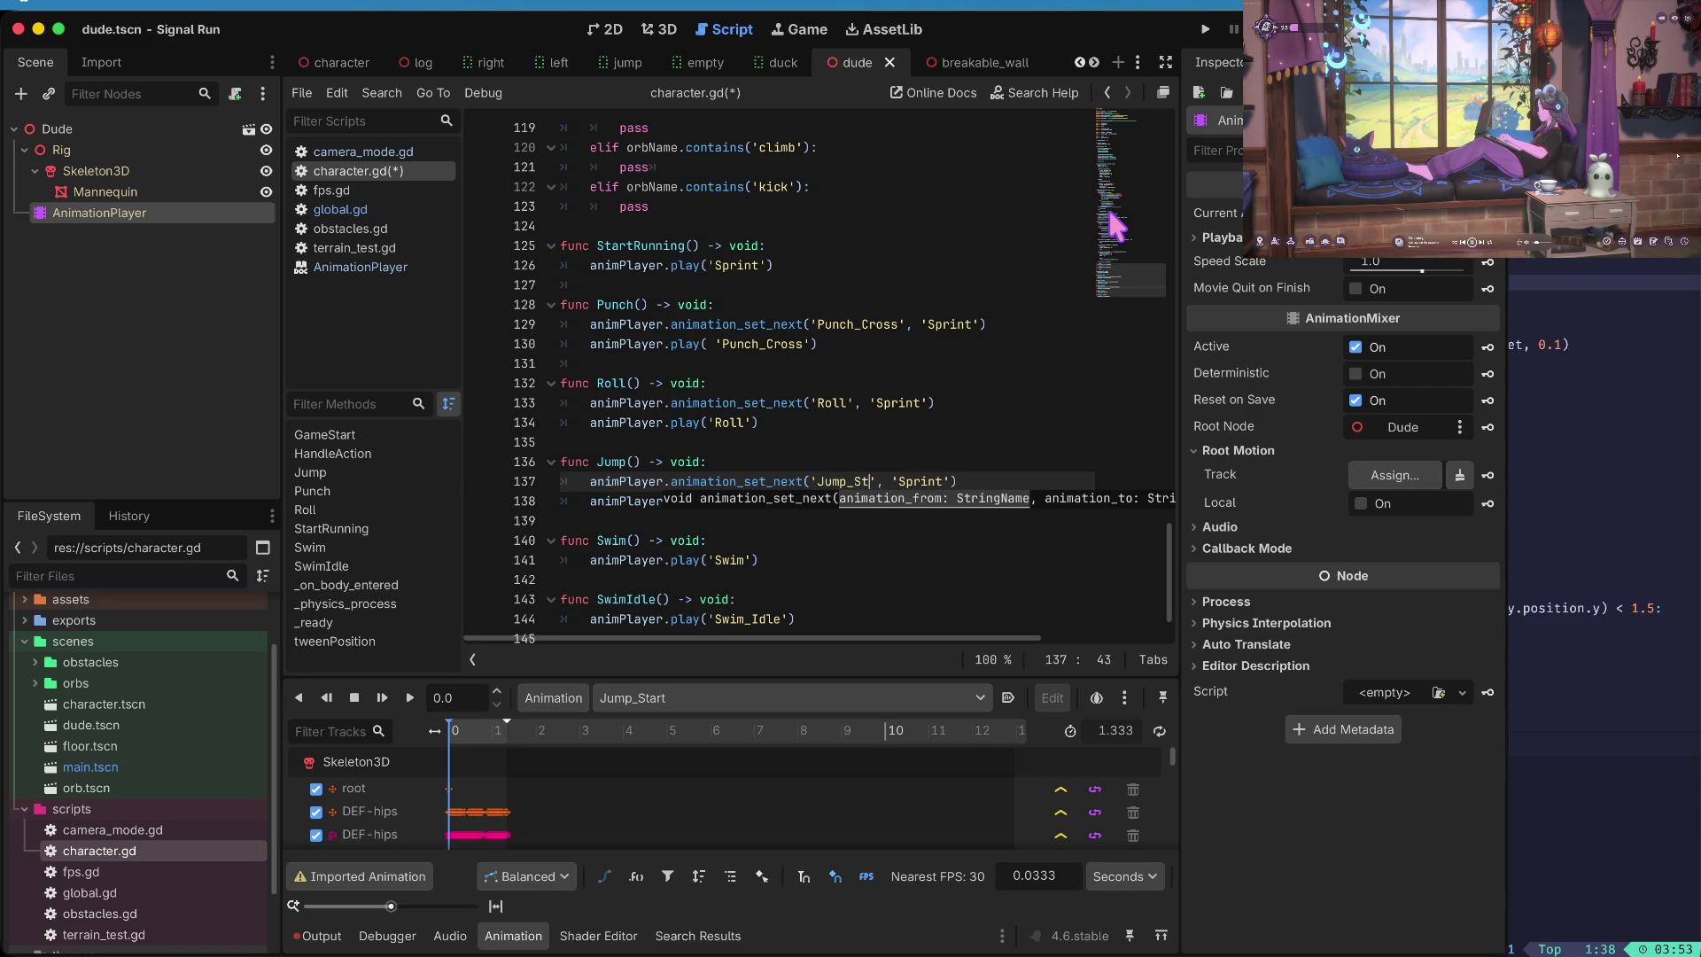
pyautogui.write('t')
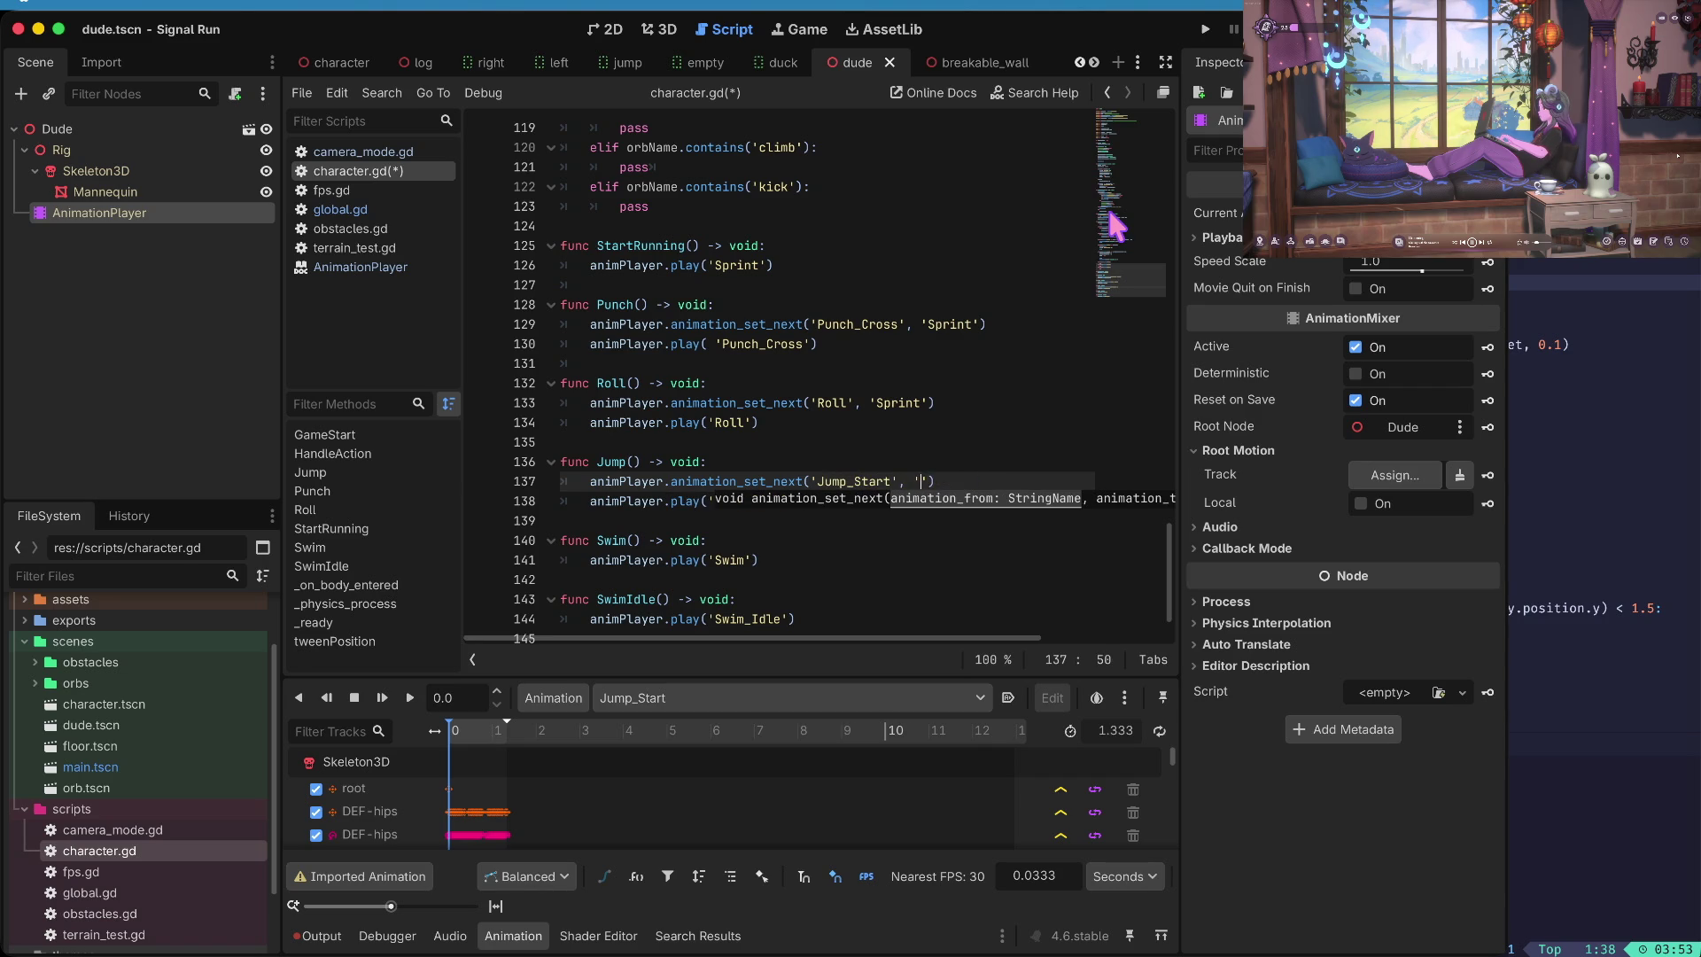
pyautogui.write('p')
pyautogui.press('Home')
# - Add animation_set_next('Jump', 'Jump_Land'), save character.gd, and run the game
pyautogui.hotkey('shift', 'Down')
pyautogui.hotkey('ctrl', 'c')
pyautogui.press('Left')
pyautogui.hotkey('ctrl', 'v')
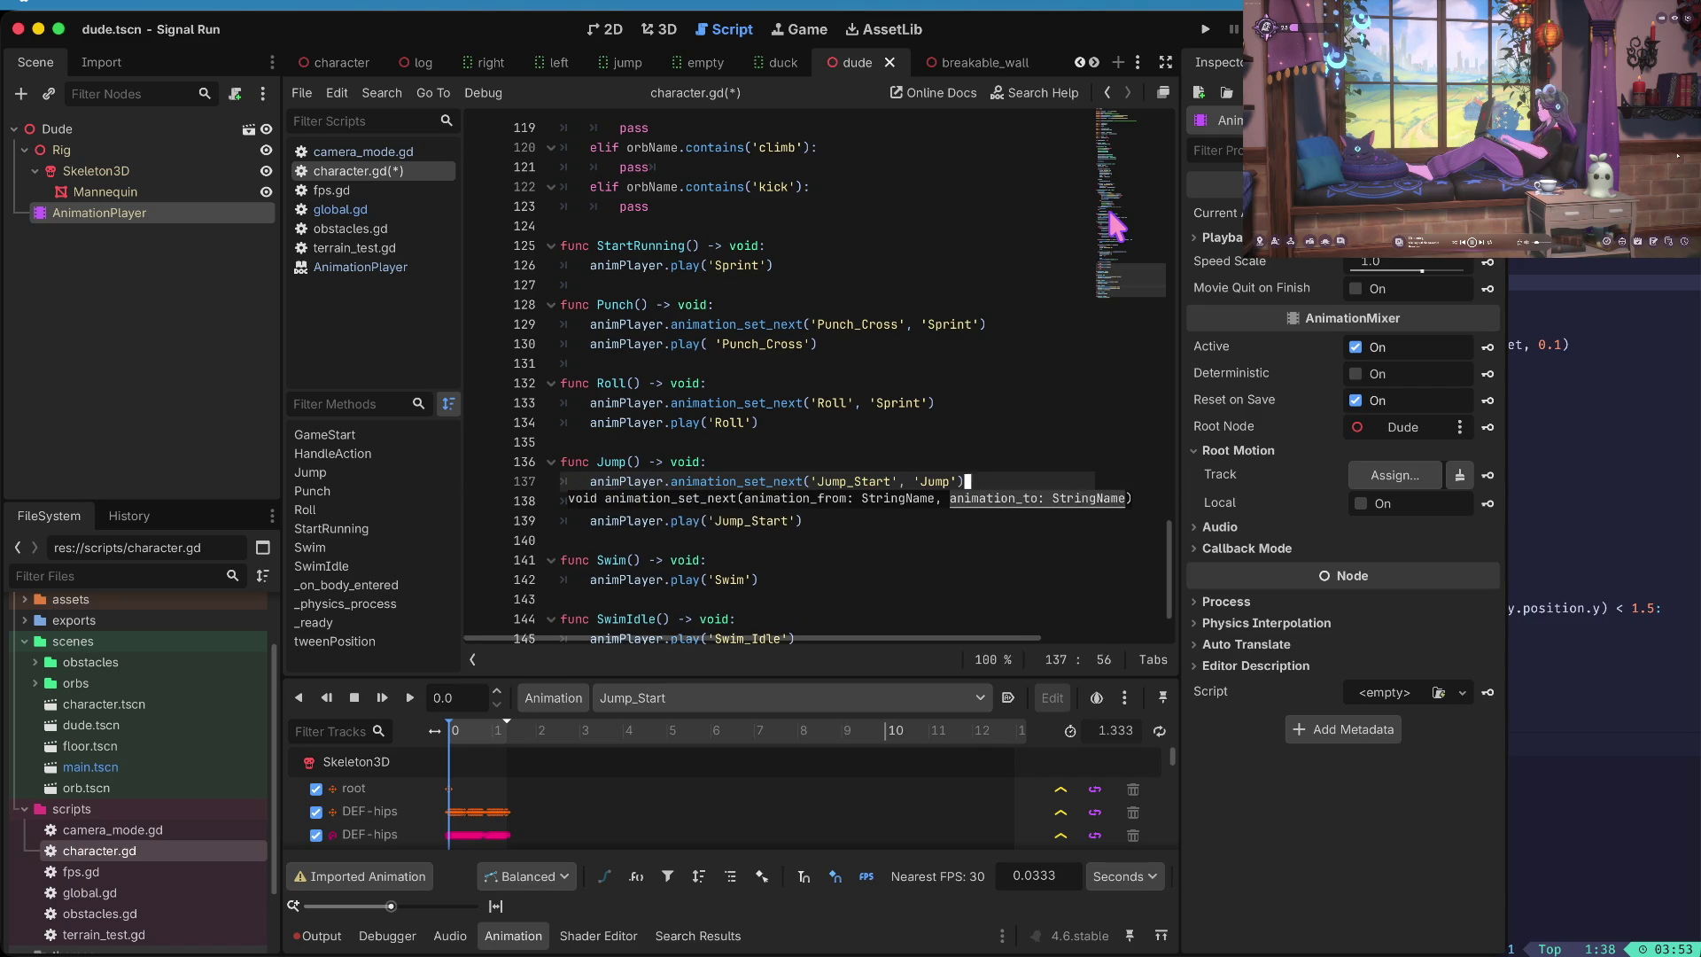
pyautogui.press('Escape')
pyautogui.press('Up')
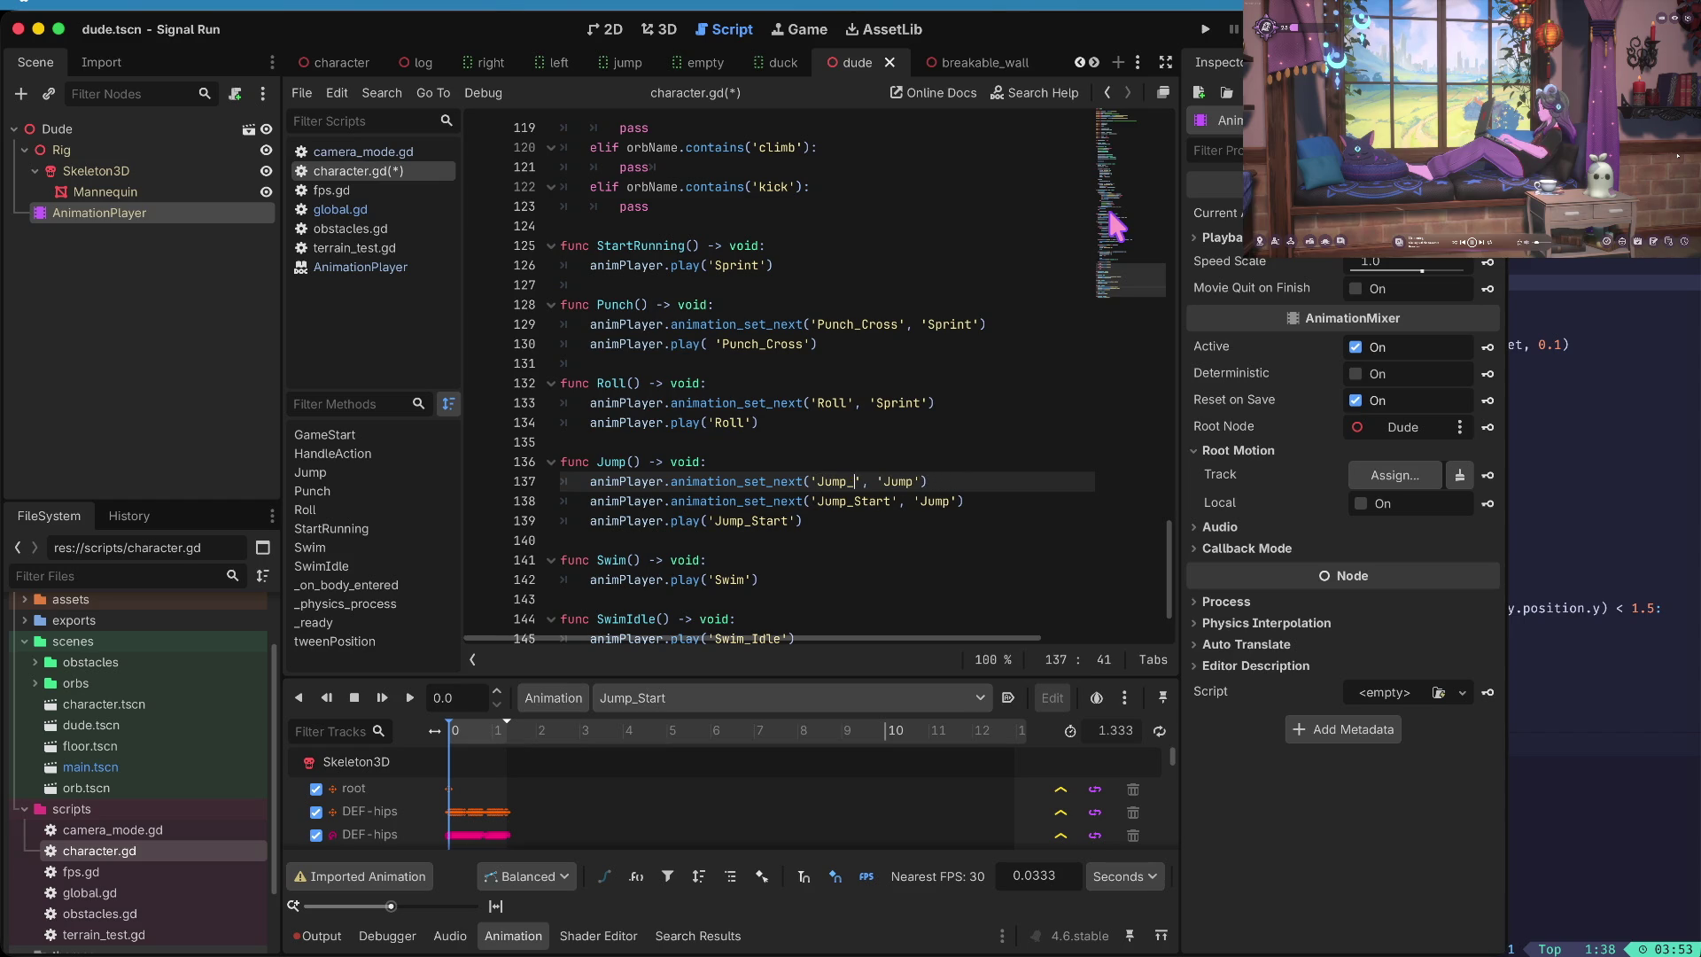
pyautogui.write('LA')
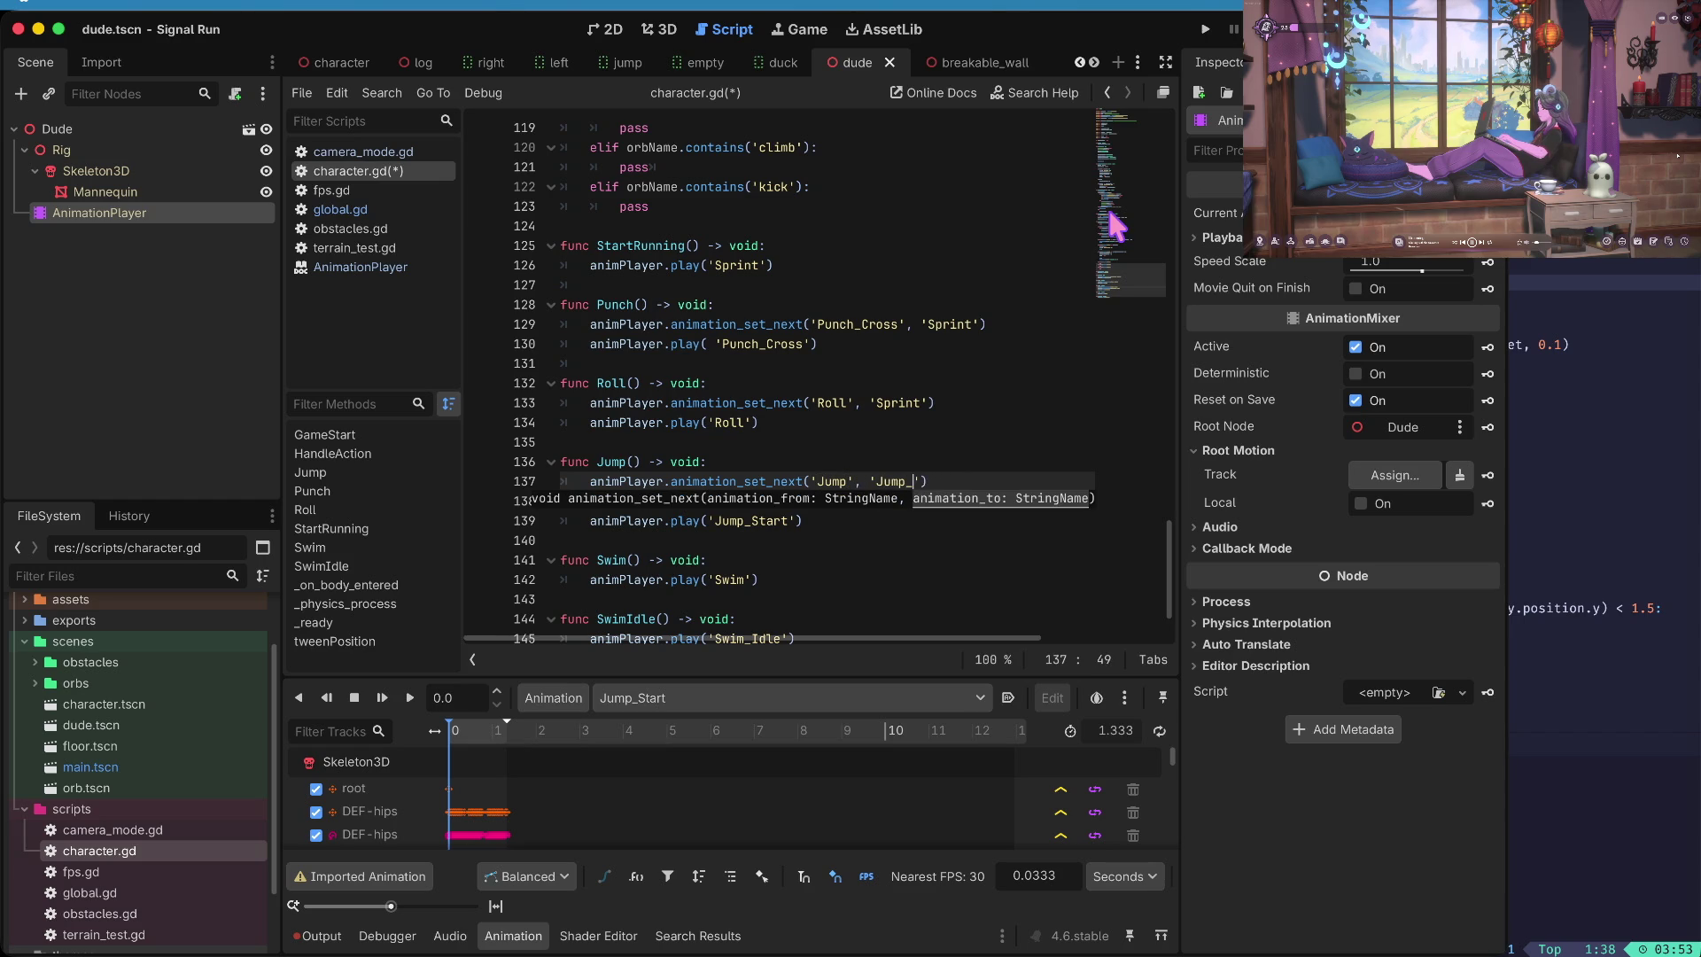
pyautogui.write('nd')
pyautogui.press('Home')
pyautogui.hotkey('ctrl', 's')
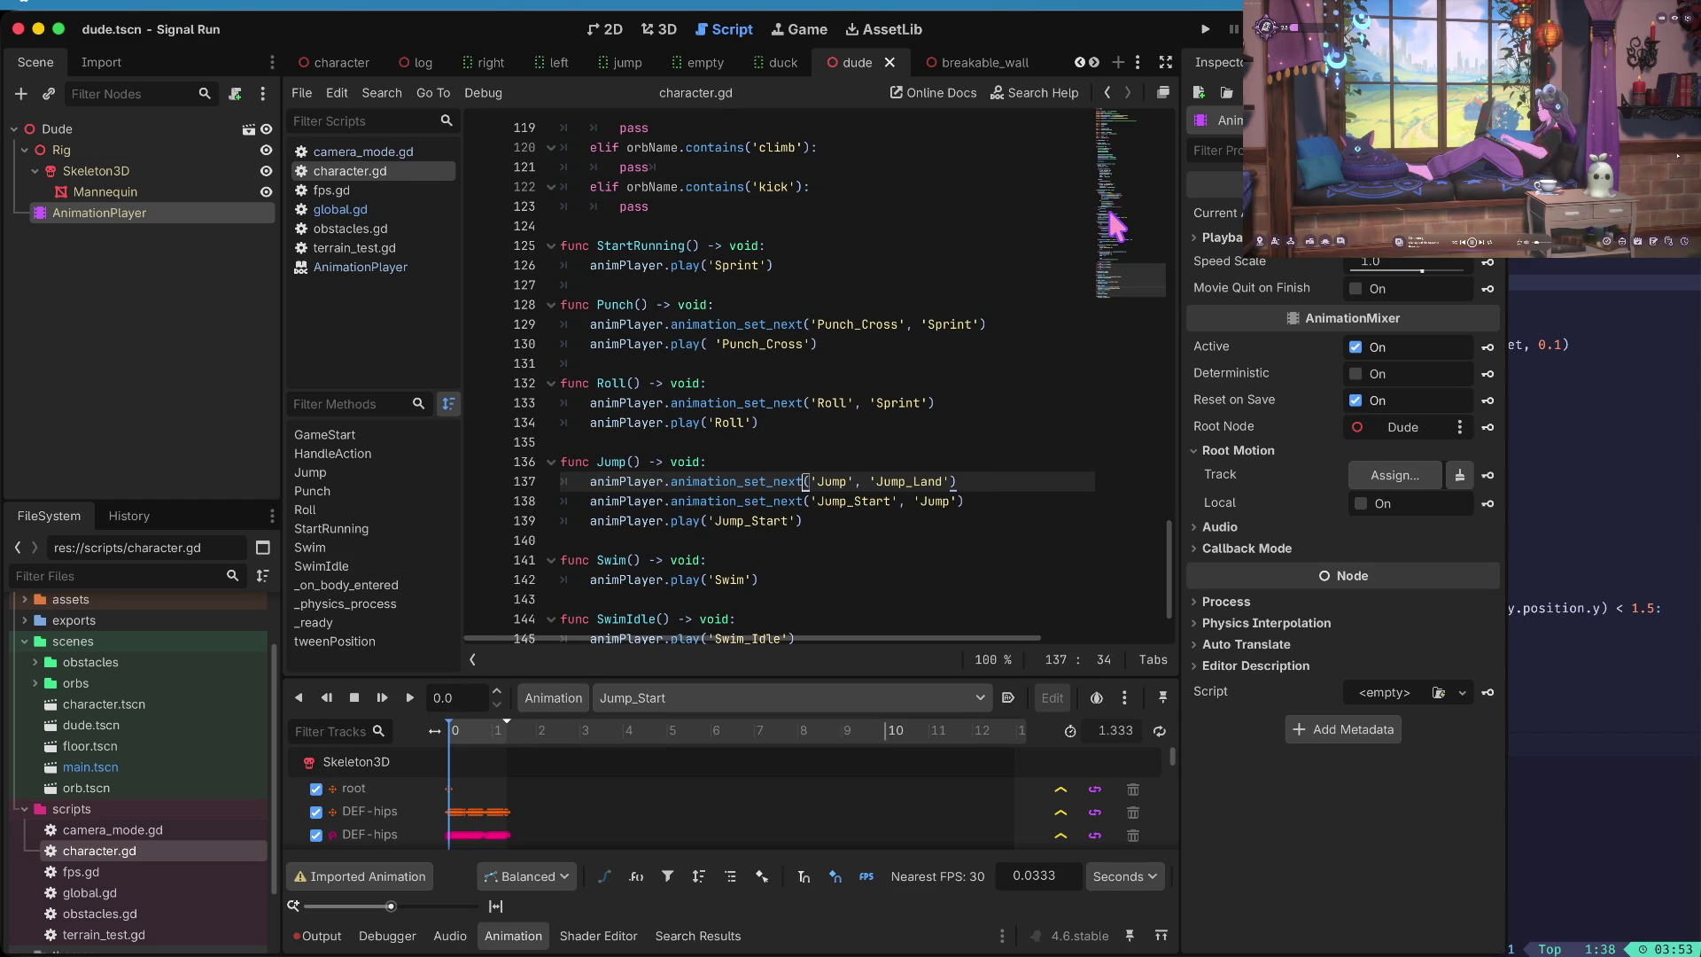
pyautogui.press('super+b')
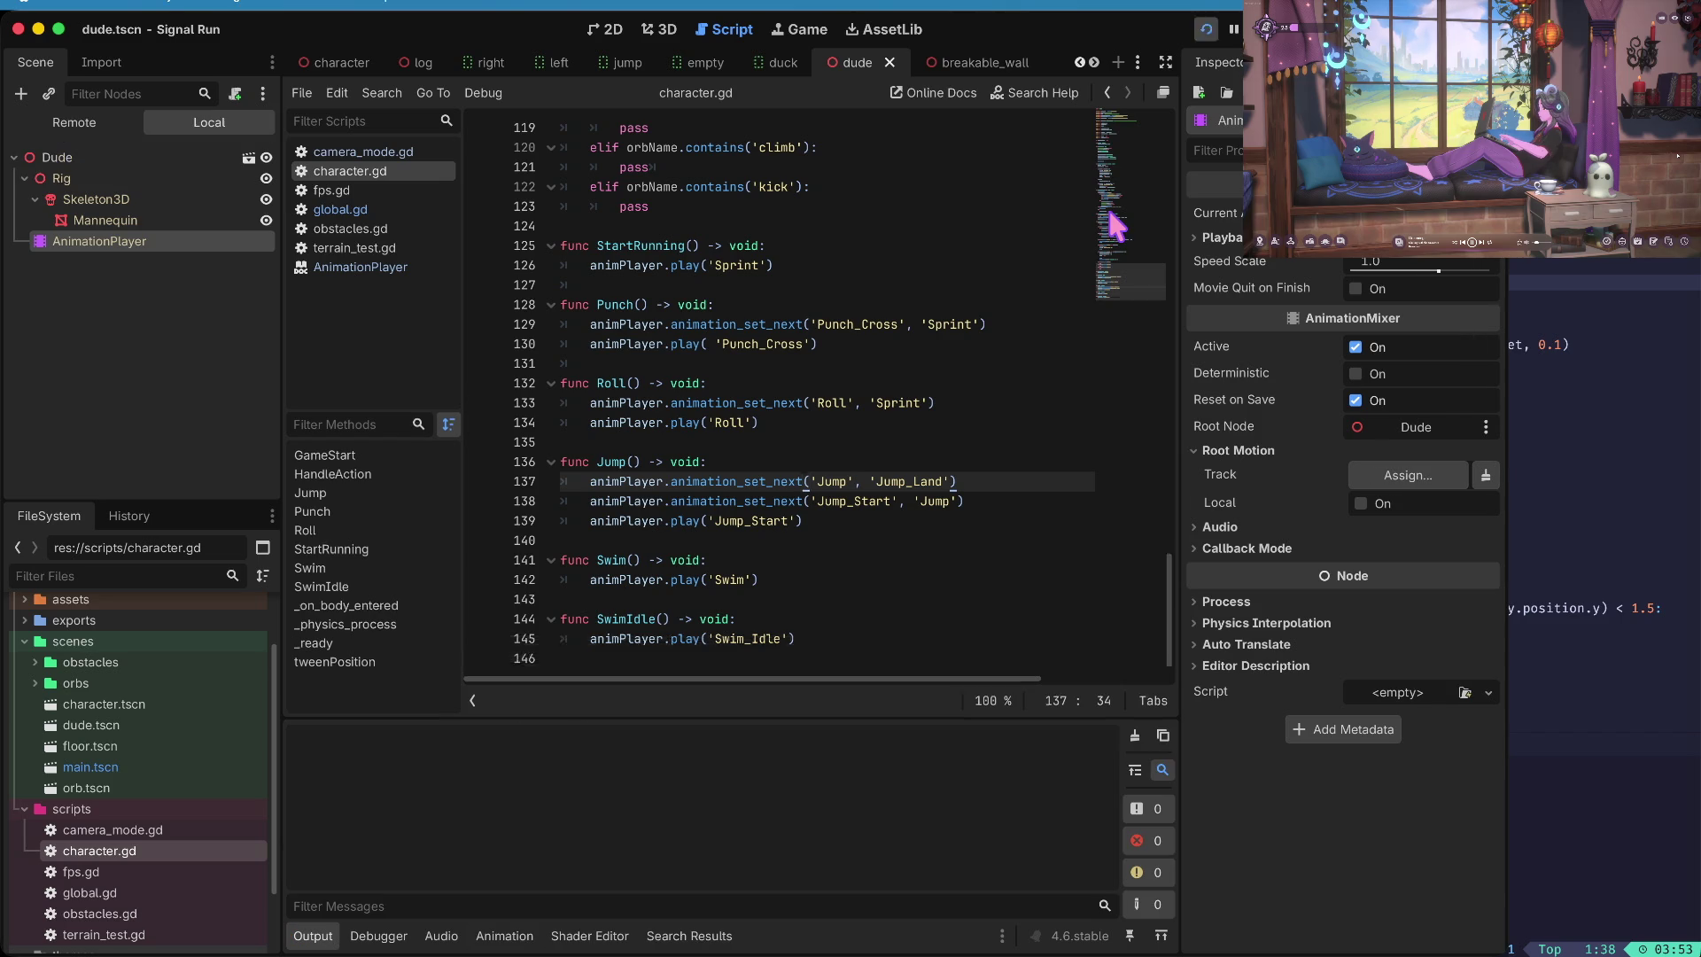
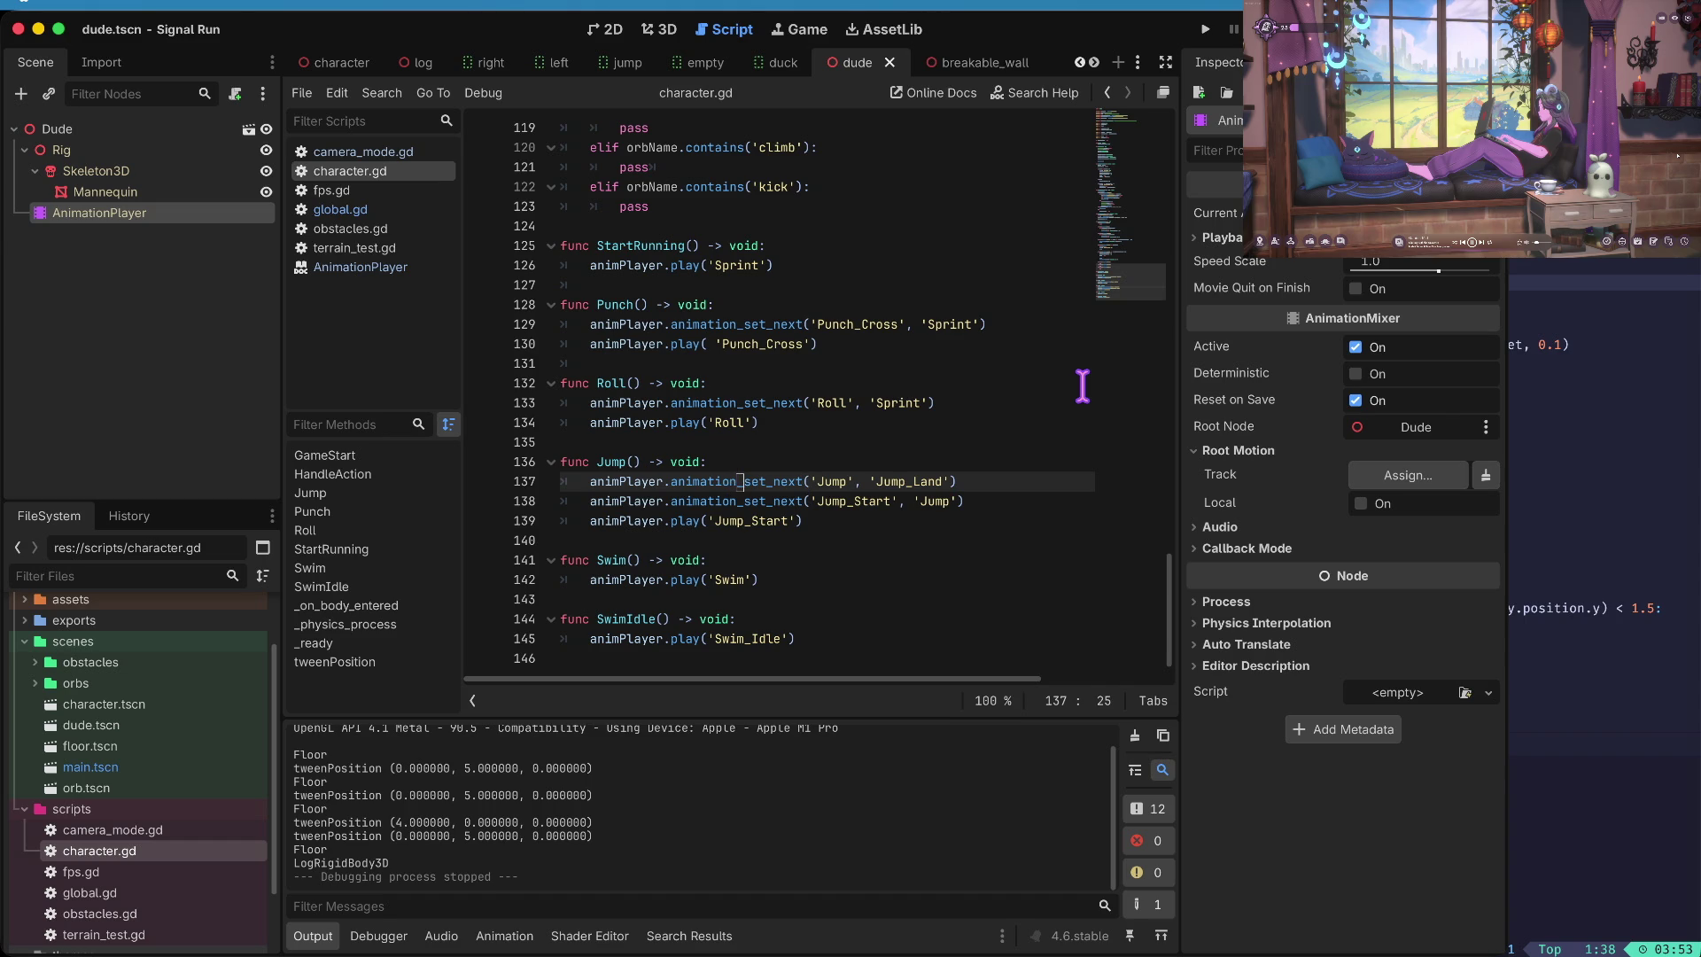
# - Duplicate the animation chaining line in Jump() and edit the copy to chain 'Jump_Land' into 'Sprint'
pyautogui.press('End')
pyautogui.press('super+shift+d')
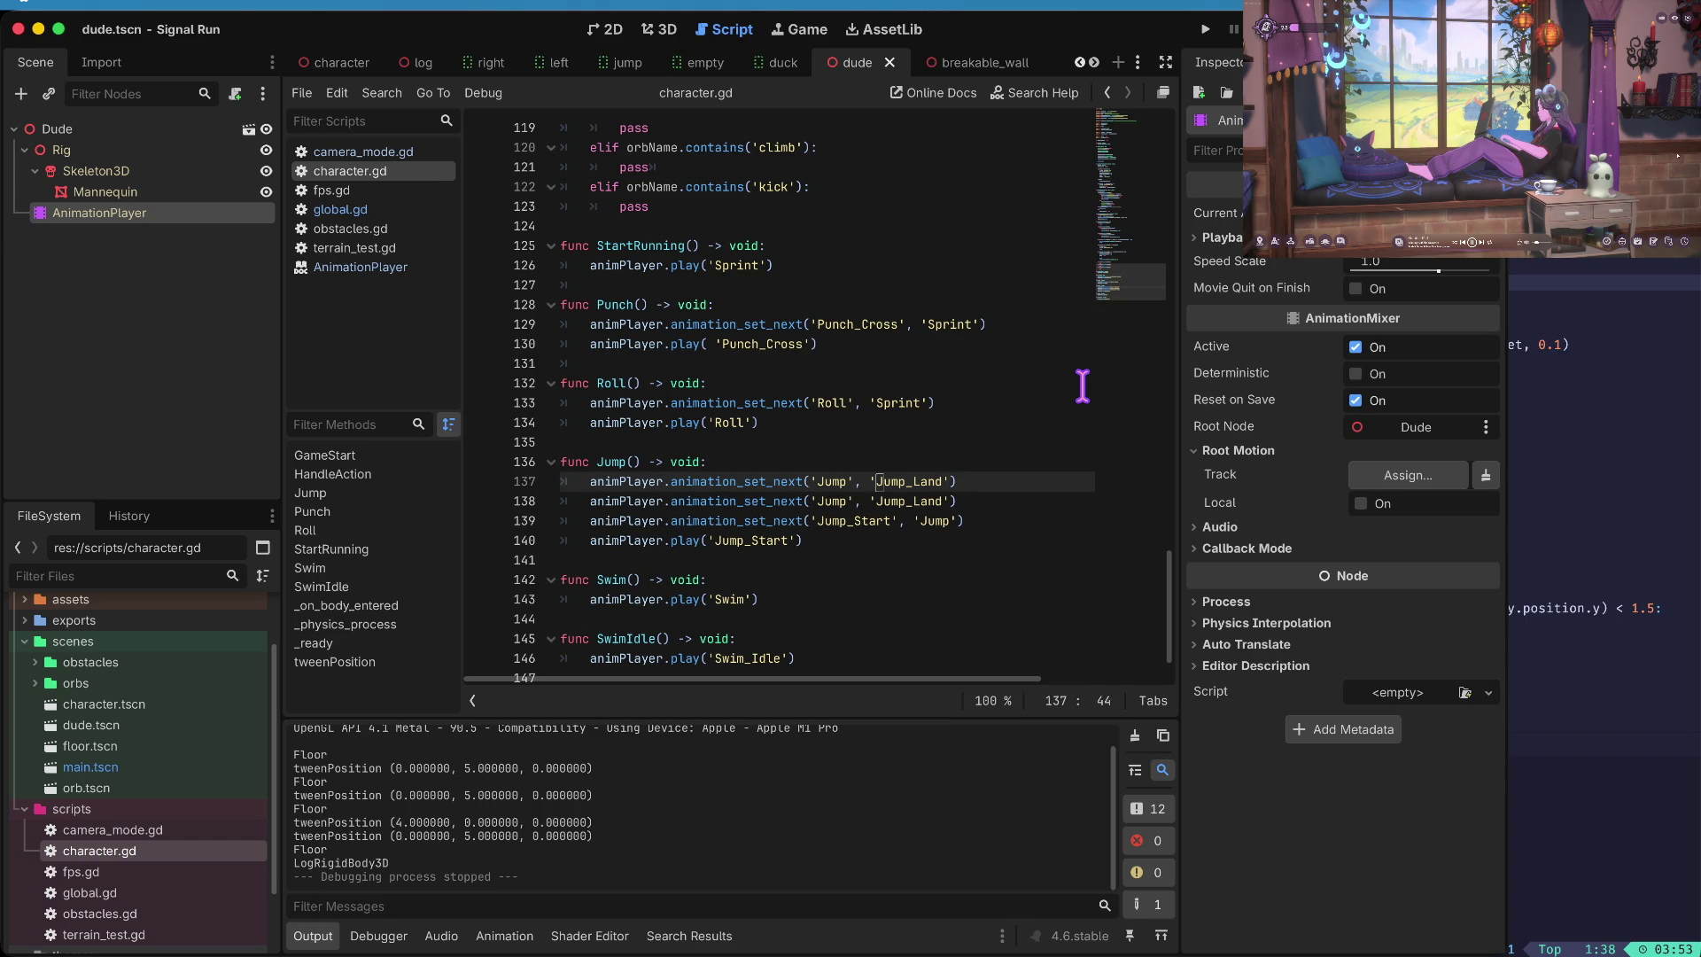
pyautogui.write('_Land')
pyautogui.press('End')
pyautogui.press('Left')
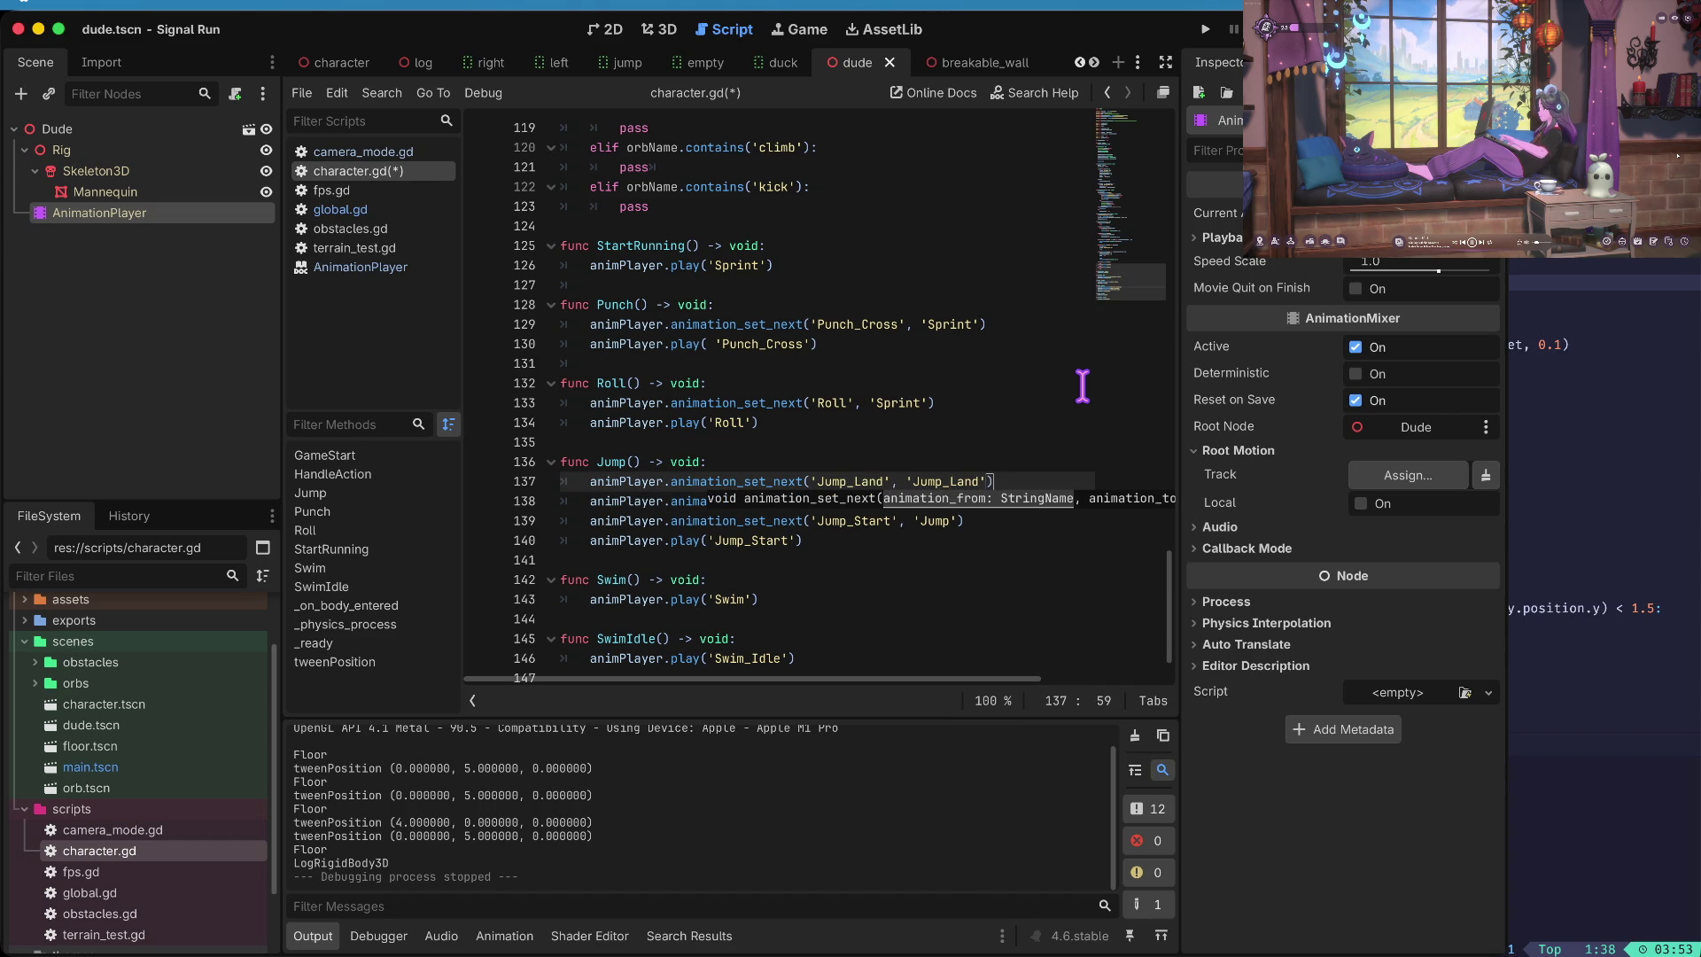
pyautogui.write('pt')
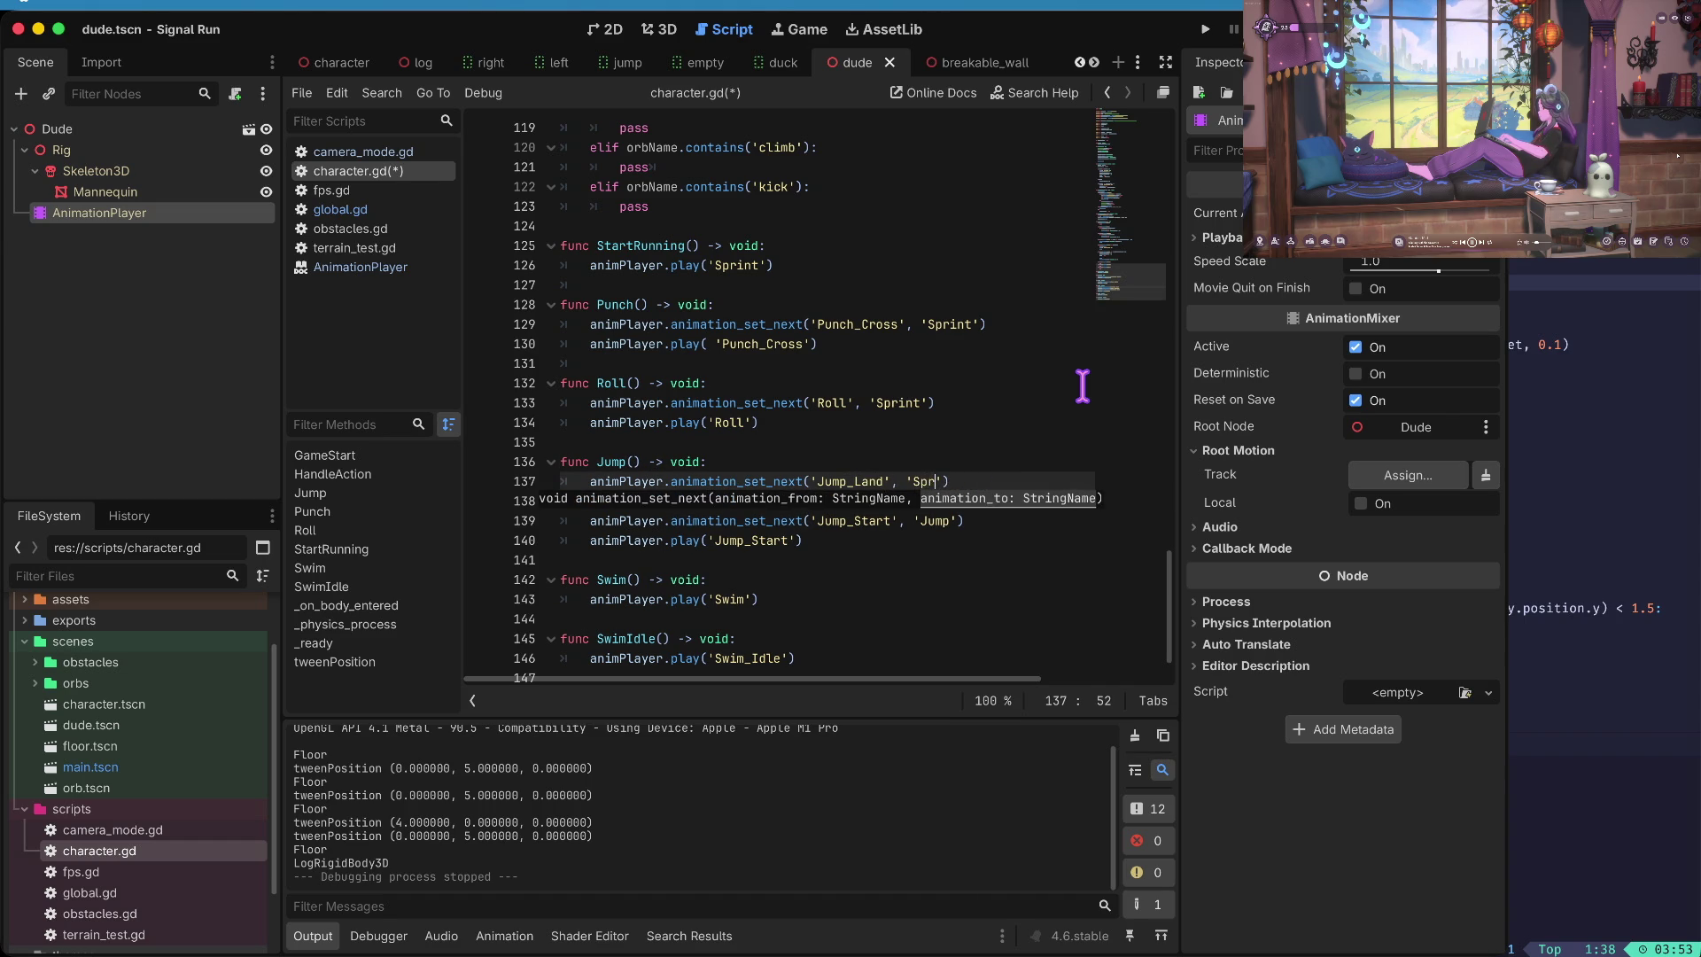
pyautogui.press('BackSpace')
pyautogui.write('t')
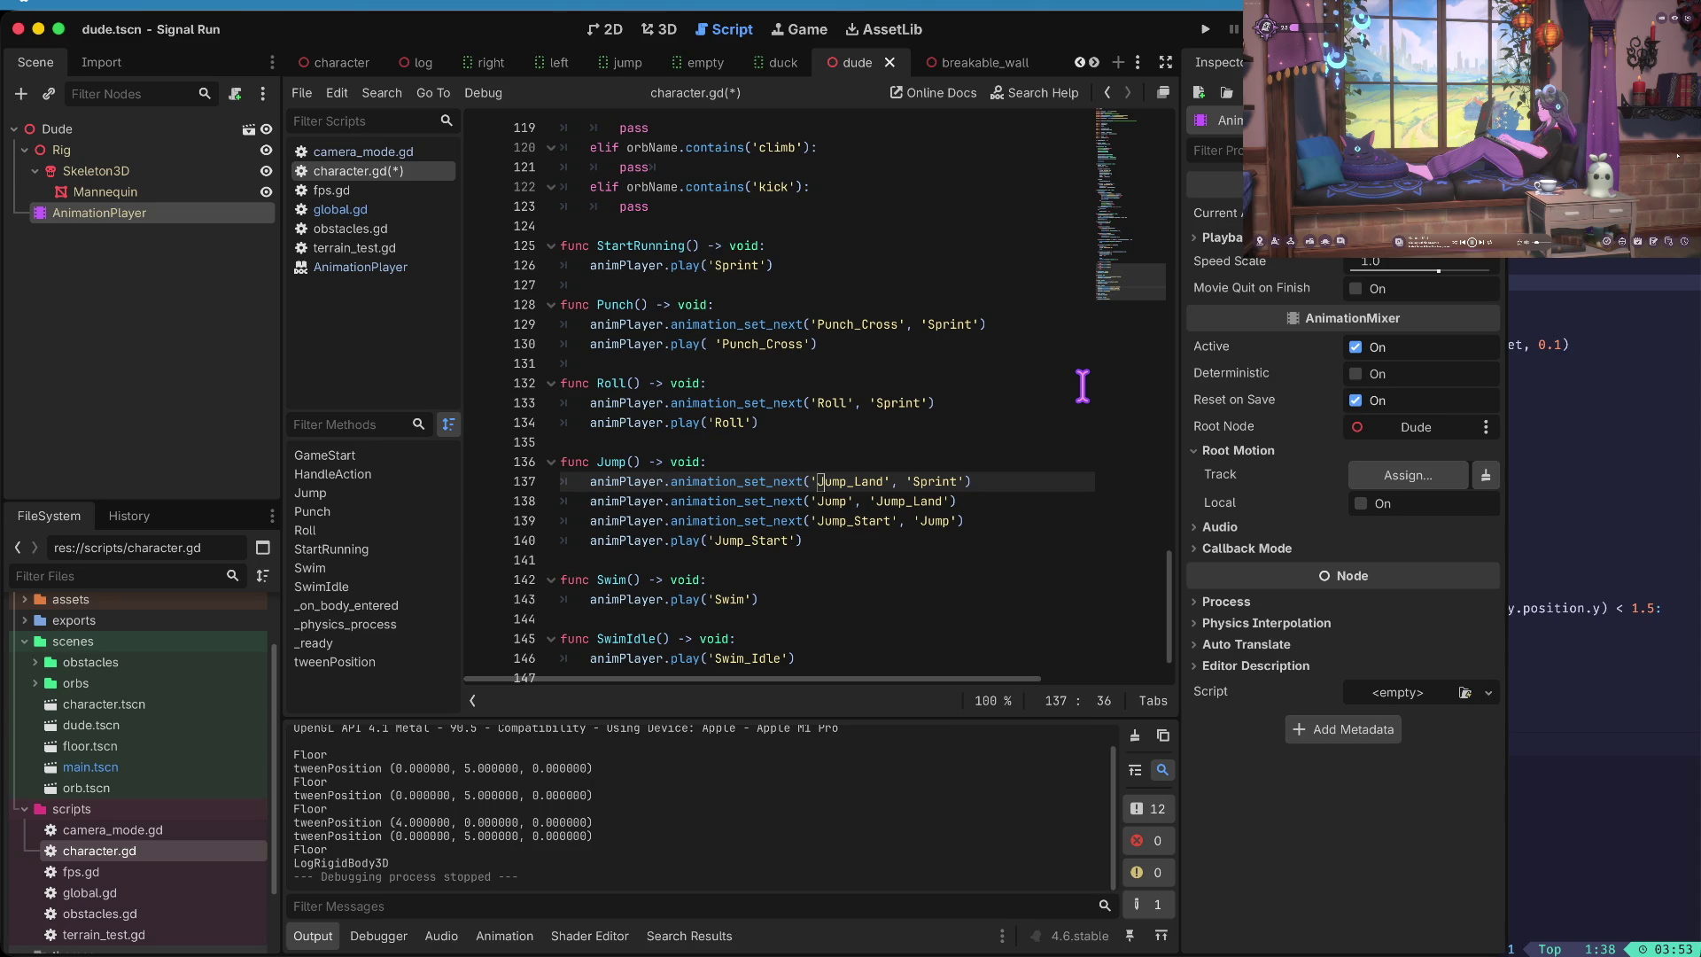
pyautogui.hotkey('ctrl', 'z')
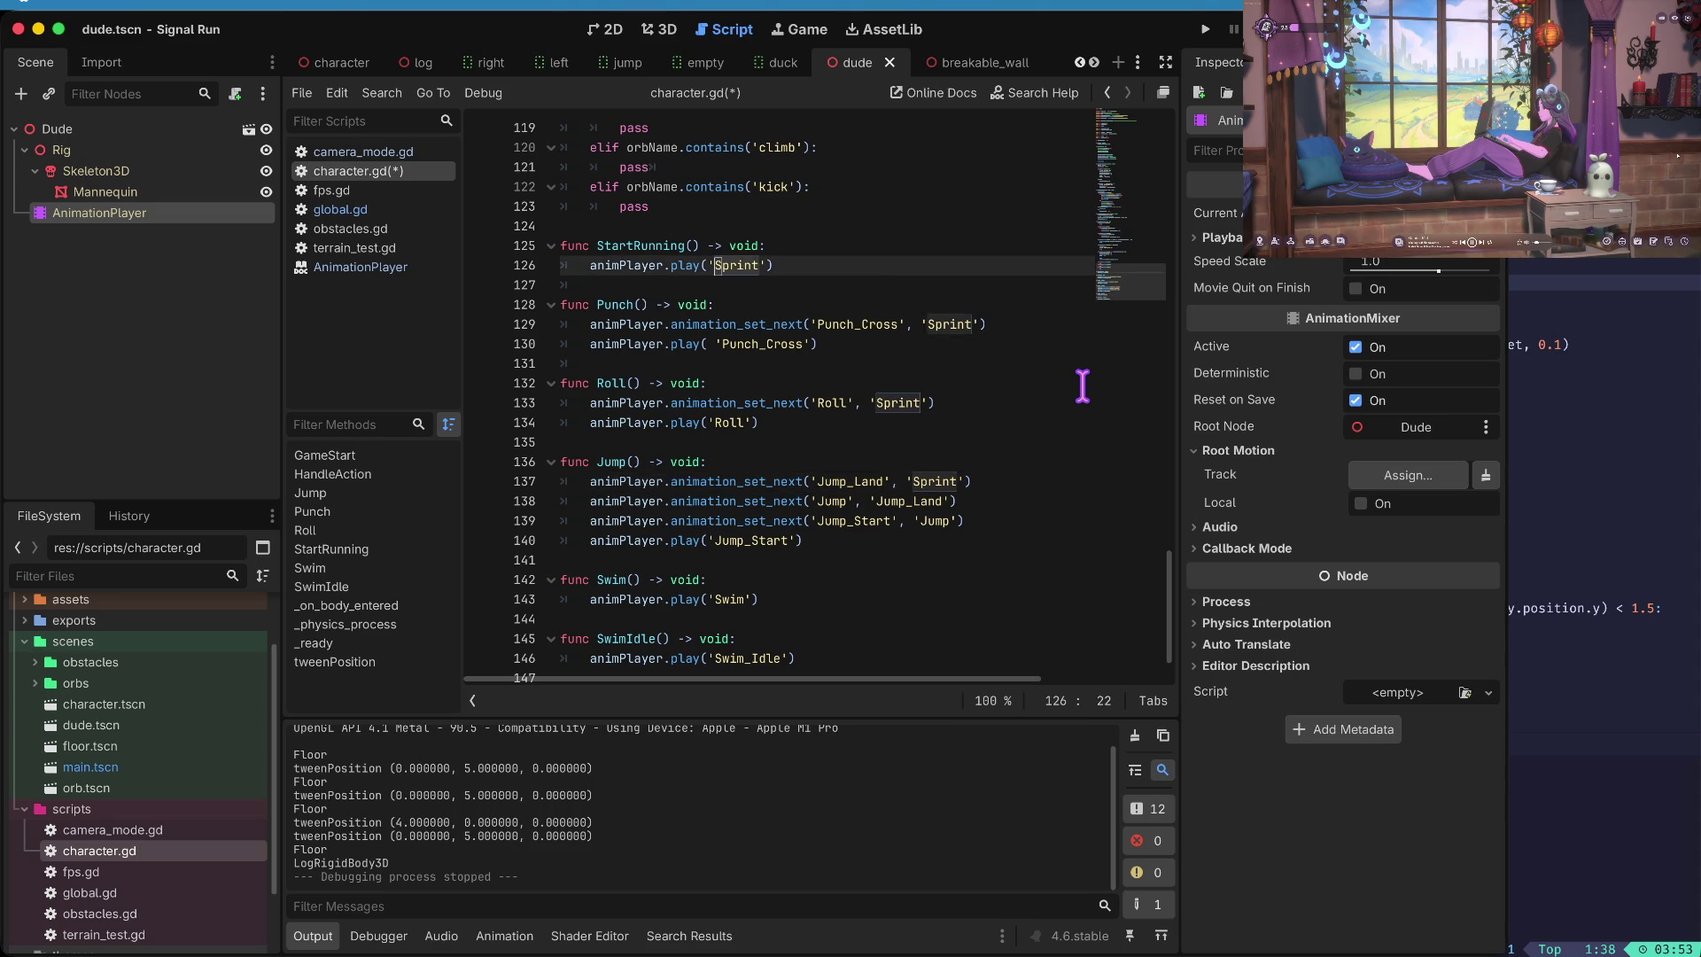
pyautogui.hotkey('ctrl', 'z')
pyautogui.hotkey('ctrl', 'z')
pyautogui.hotkey('ctrl', 'z')
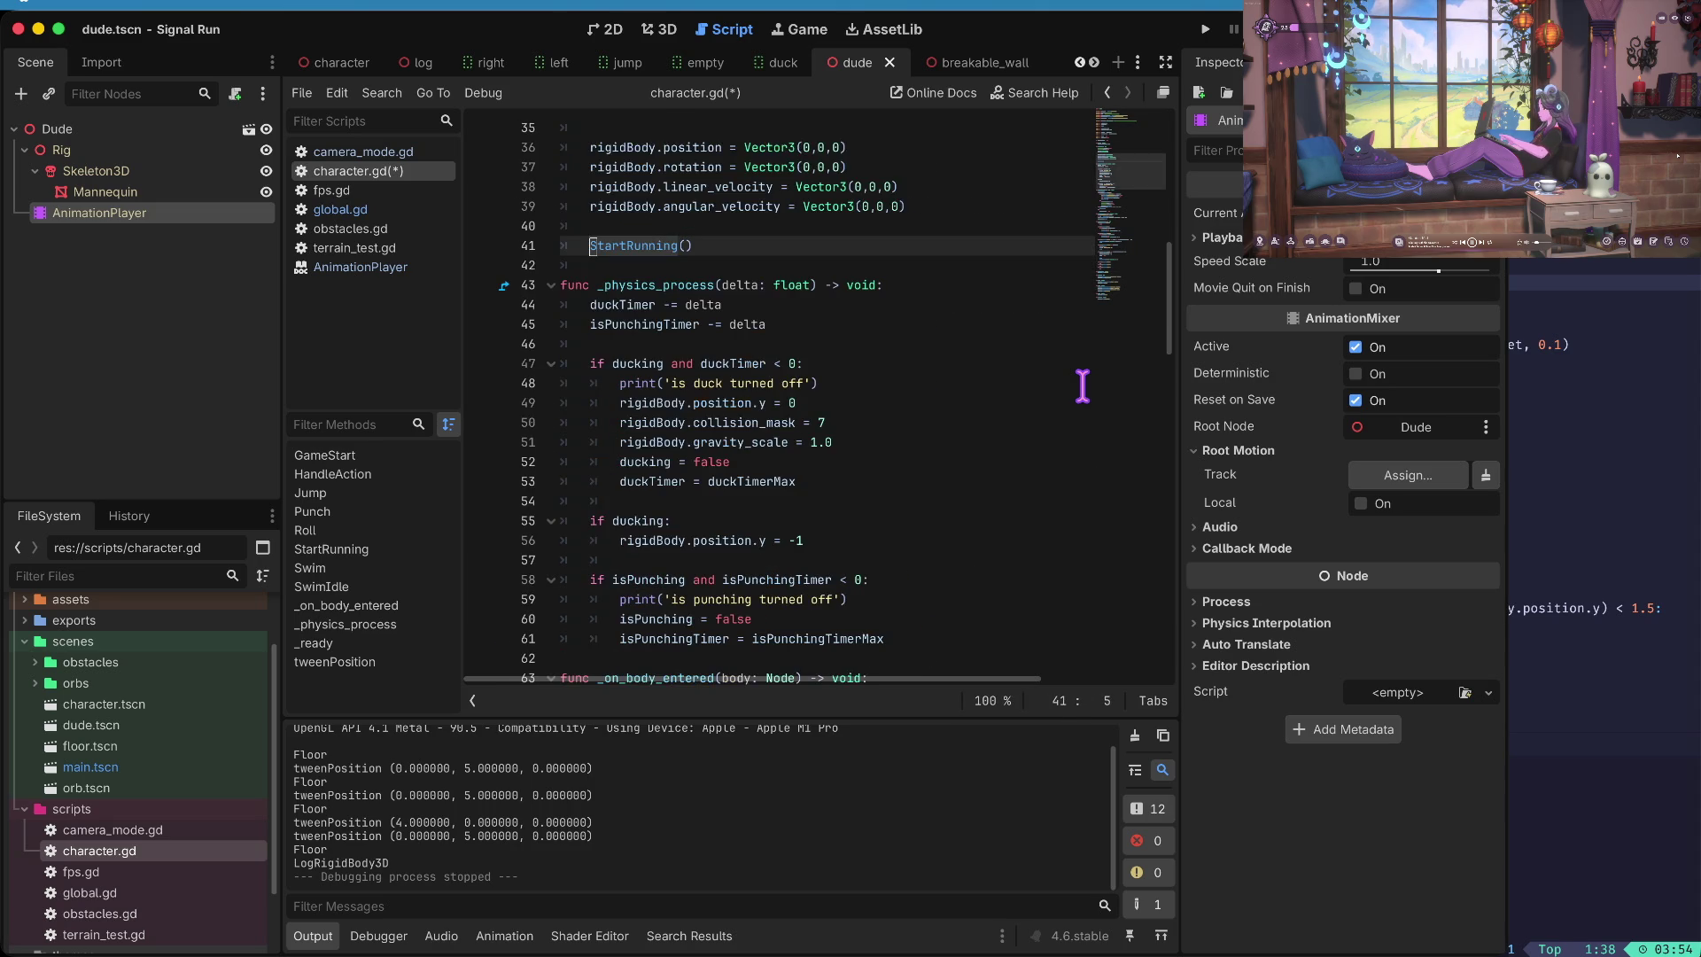
# - Comment out the StartRunning() call on line 77, save, and test-run the game
pyautogui.scroll(10, 1083, 385)
pyautogui.scroll(-5, 1083, 386)
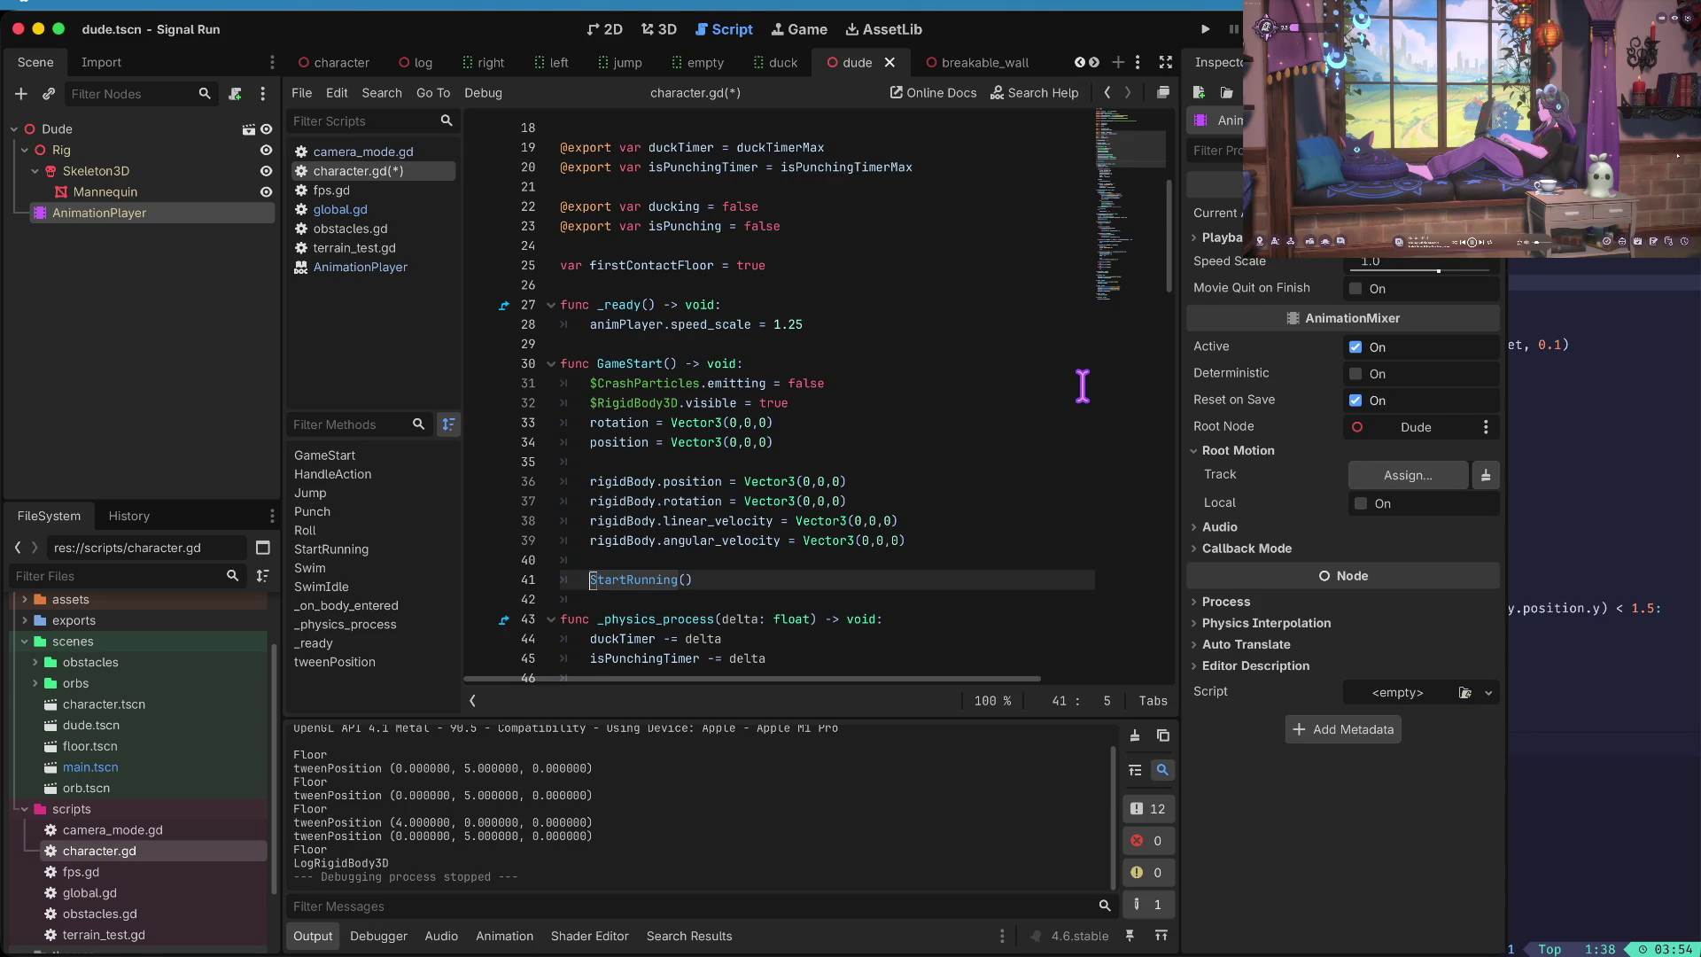
pyautogui.hotkey('ctrl', 'z')
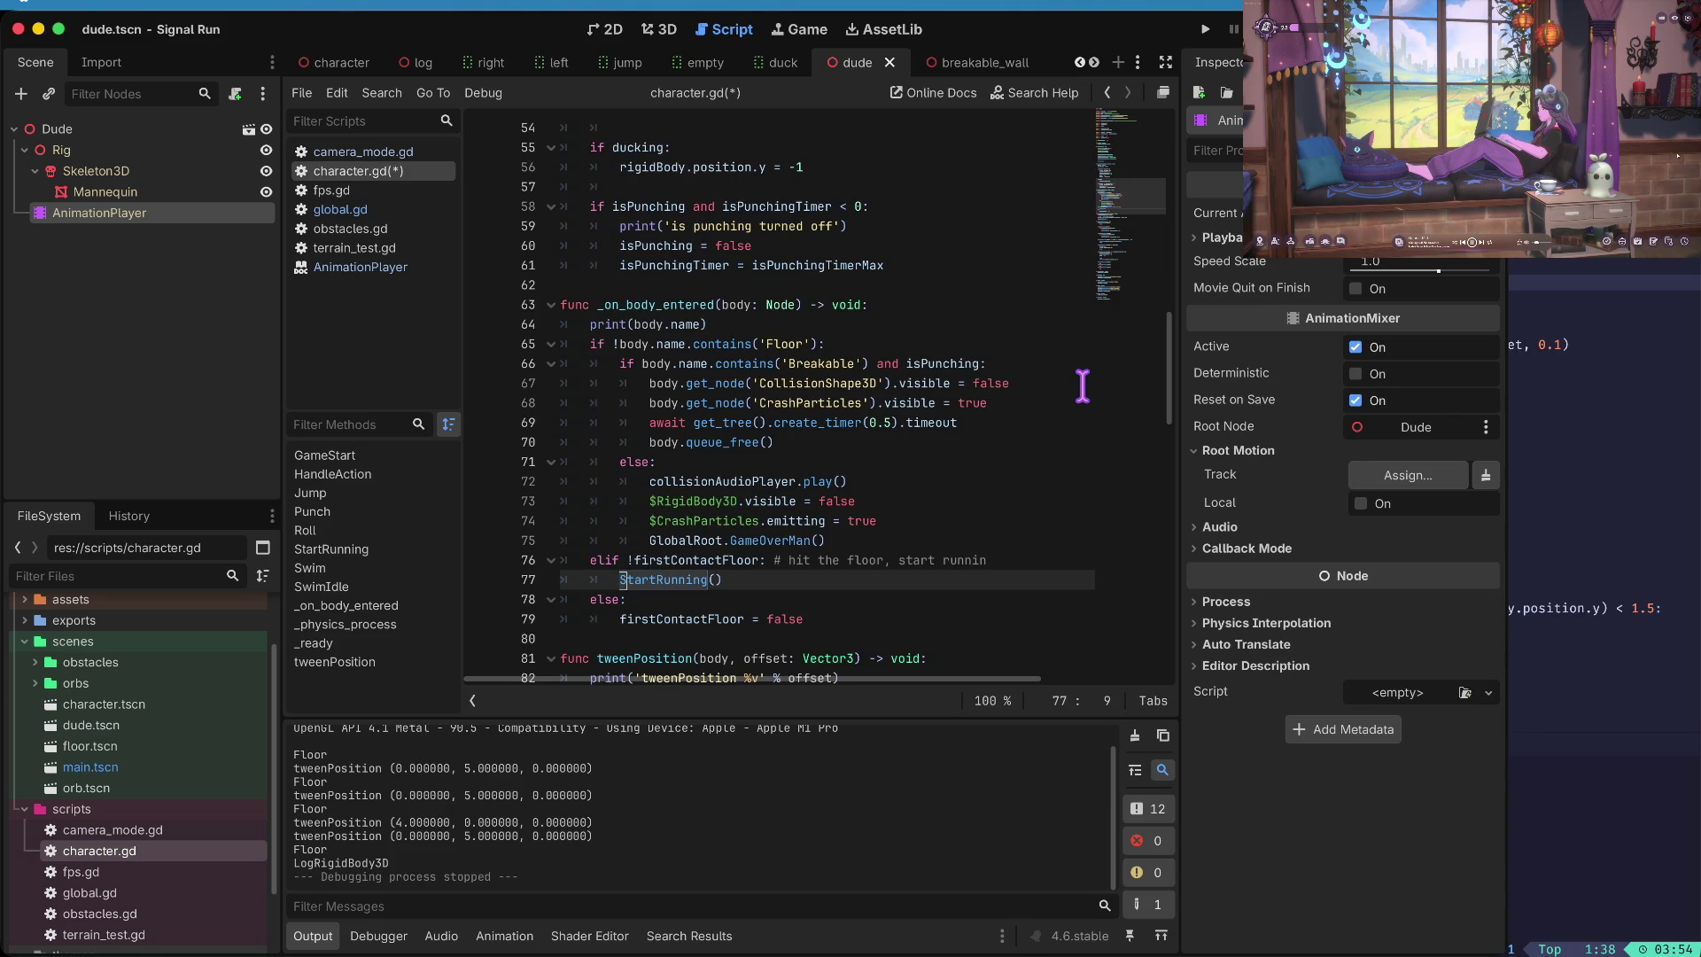
pyautogui.write('#')
pyautogui.hotkey('ctrl', 's')
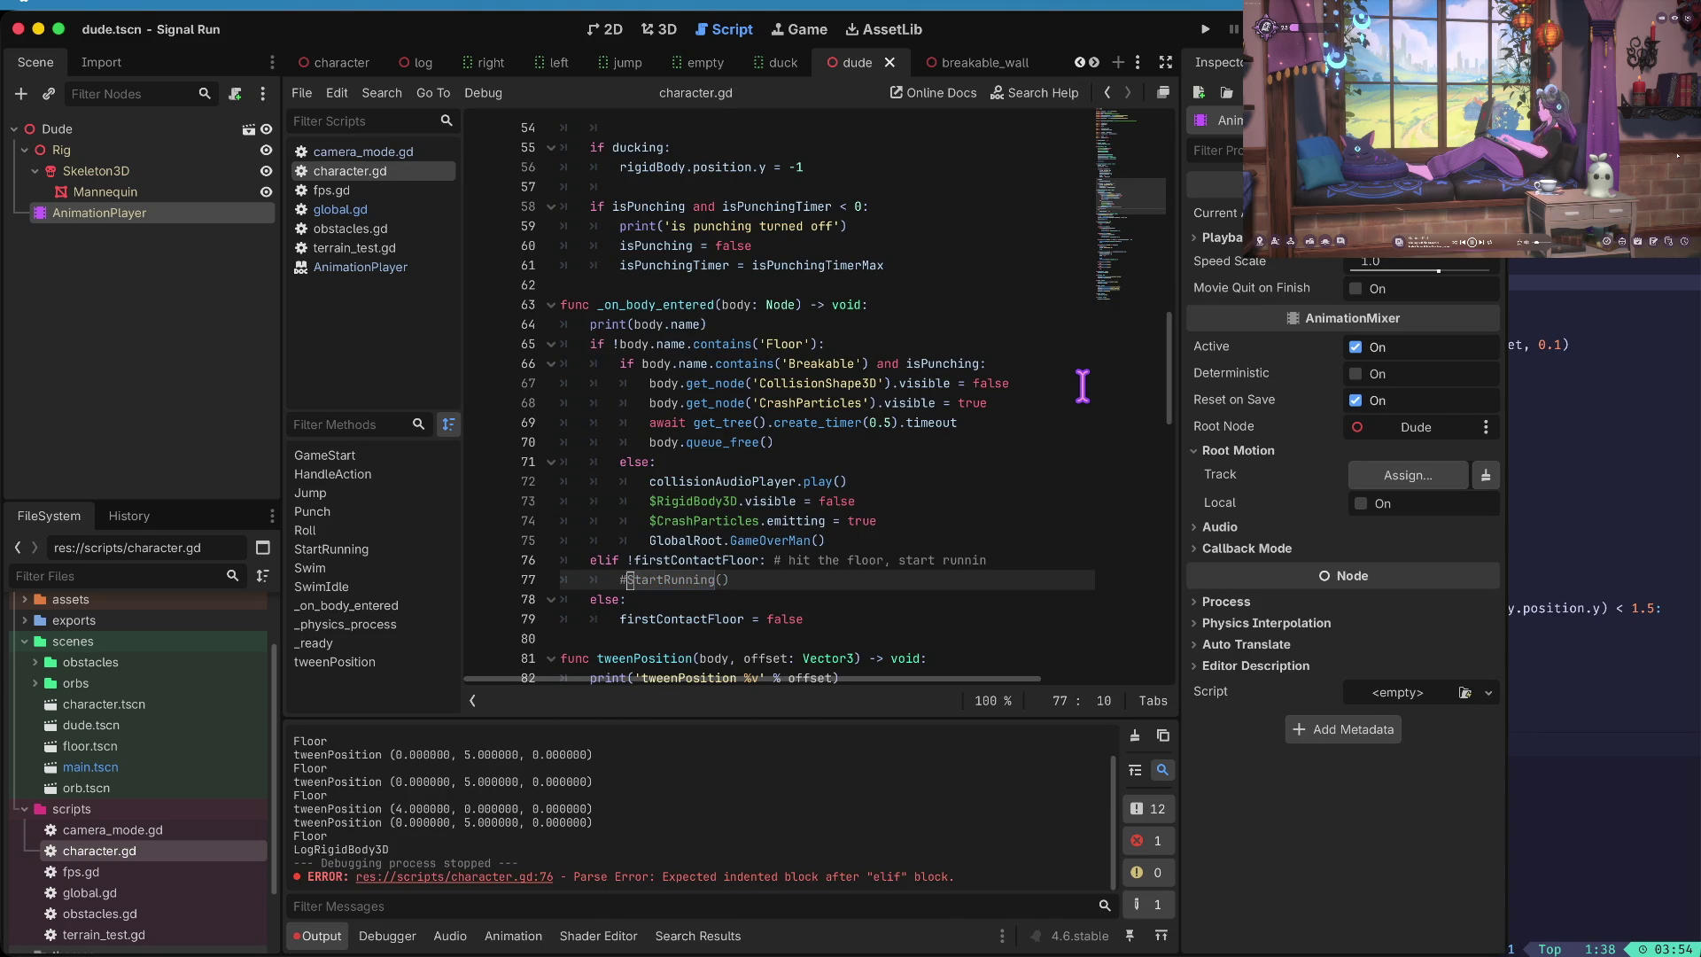
pyautogui.press('F5')
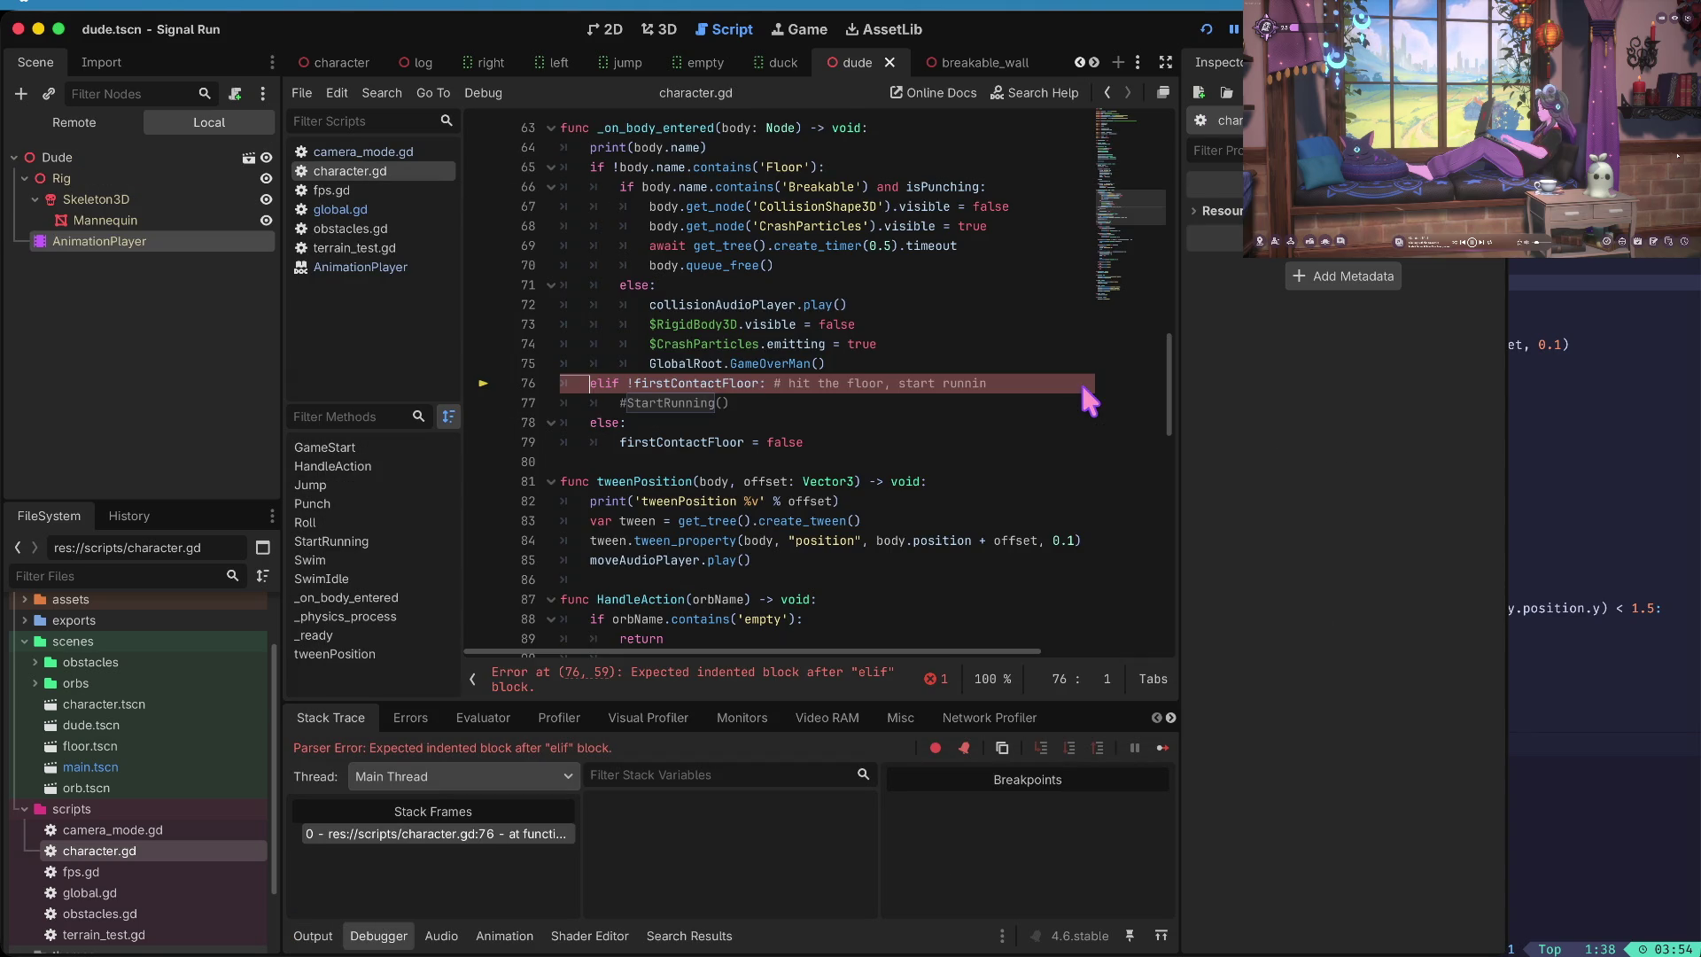
# - Comment out the first-floor-contact elif on line 76, save, then run and stop the game again
pyautogui.write('#')
pyautogui.hotkey('ctrl', 's')
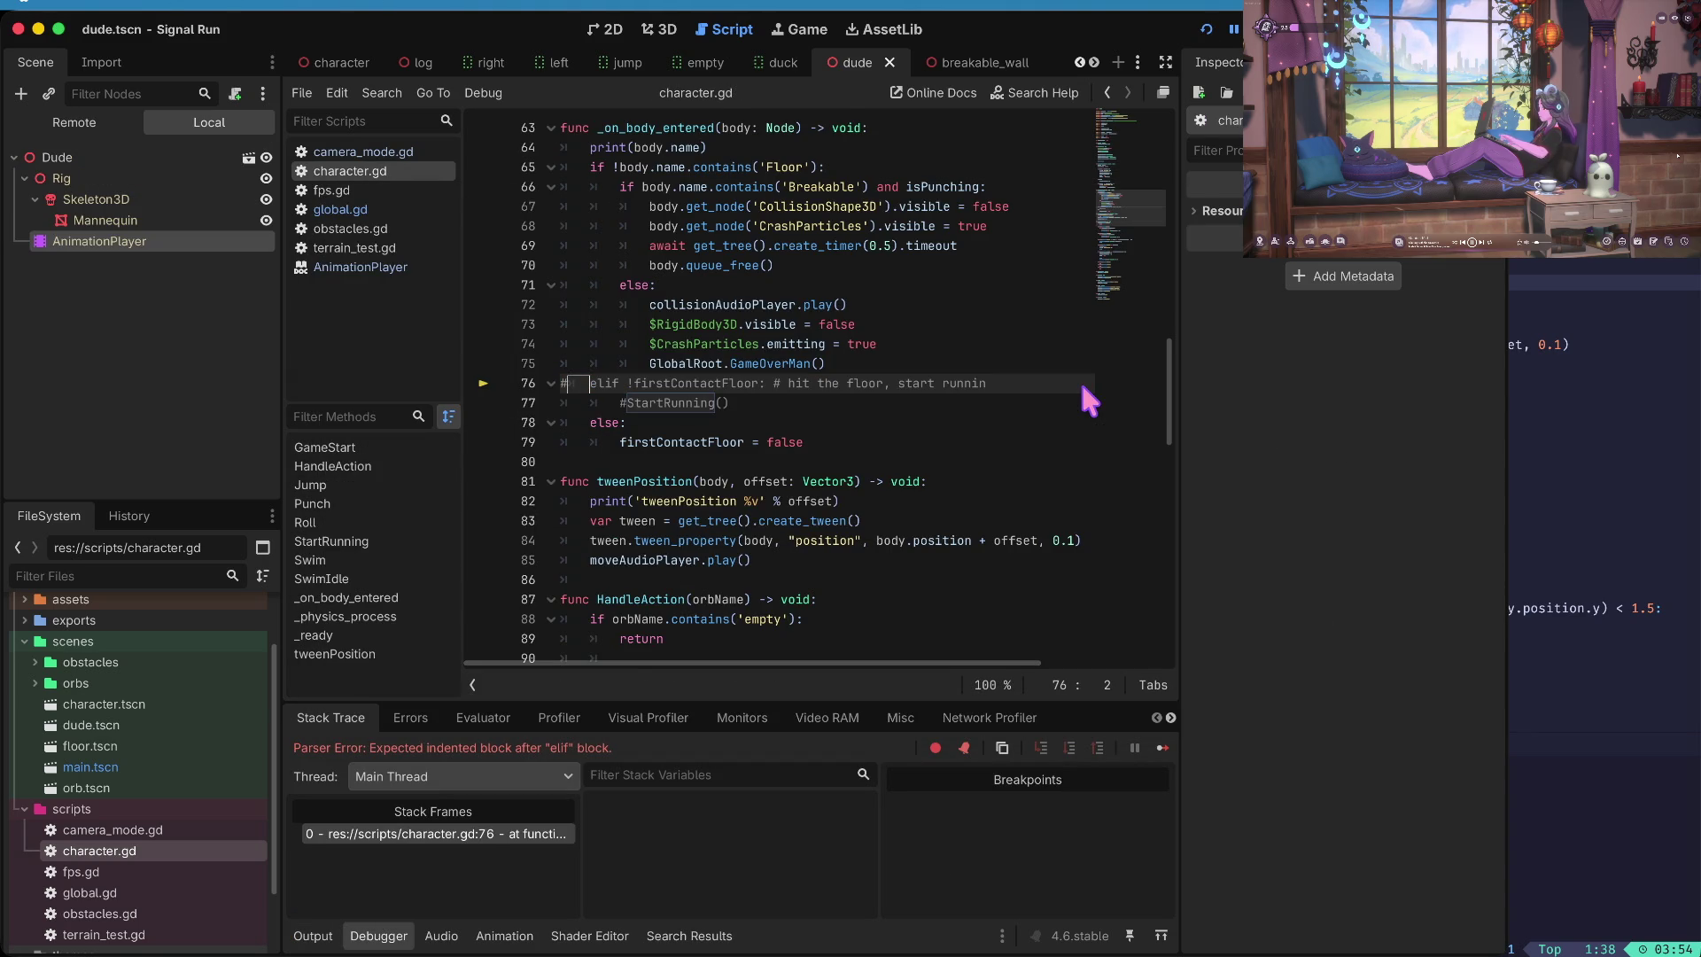
pyautogui.press('F5')
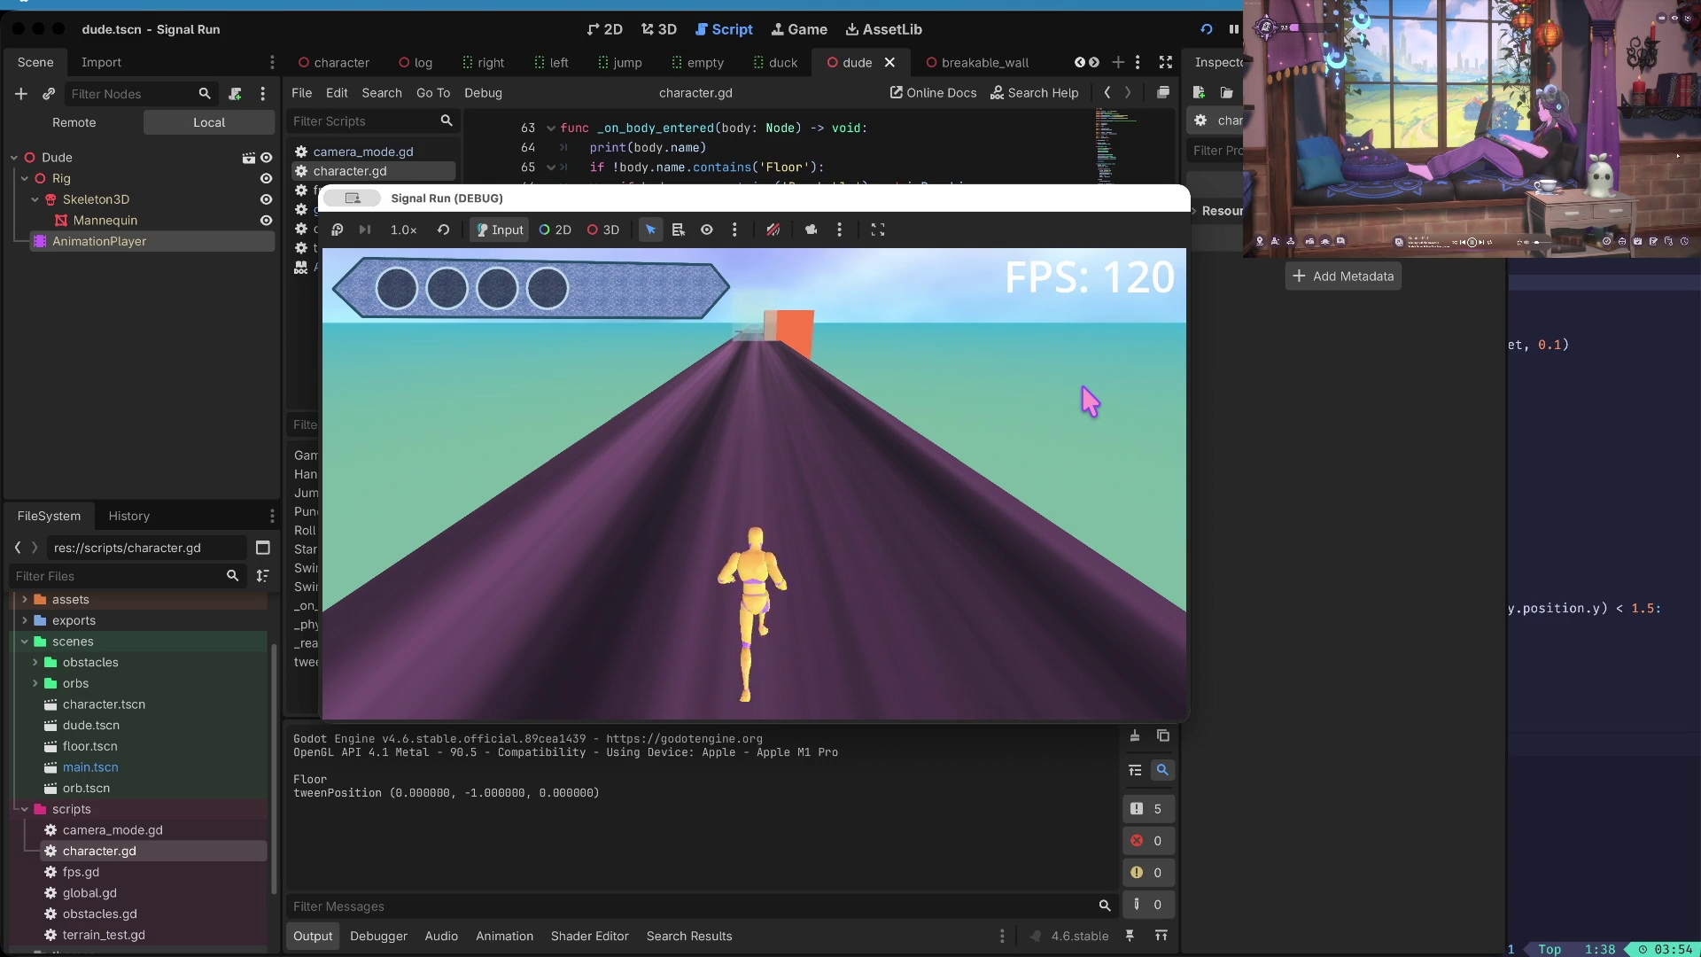
pyautogui.press('super+period')
pyautogui.scroll(-15, 961, 380)
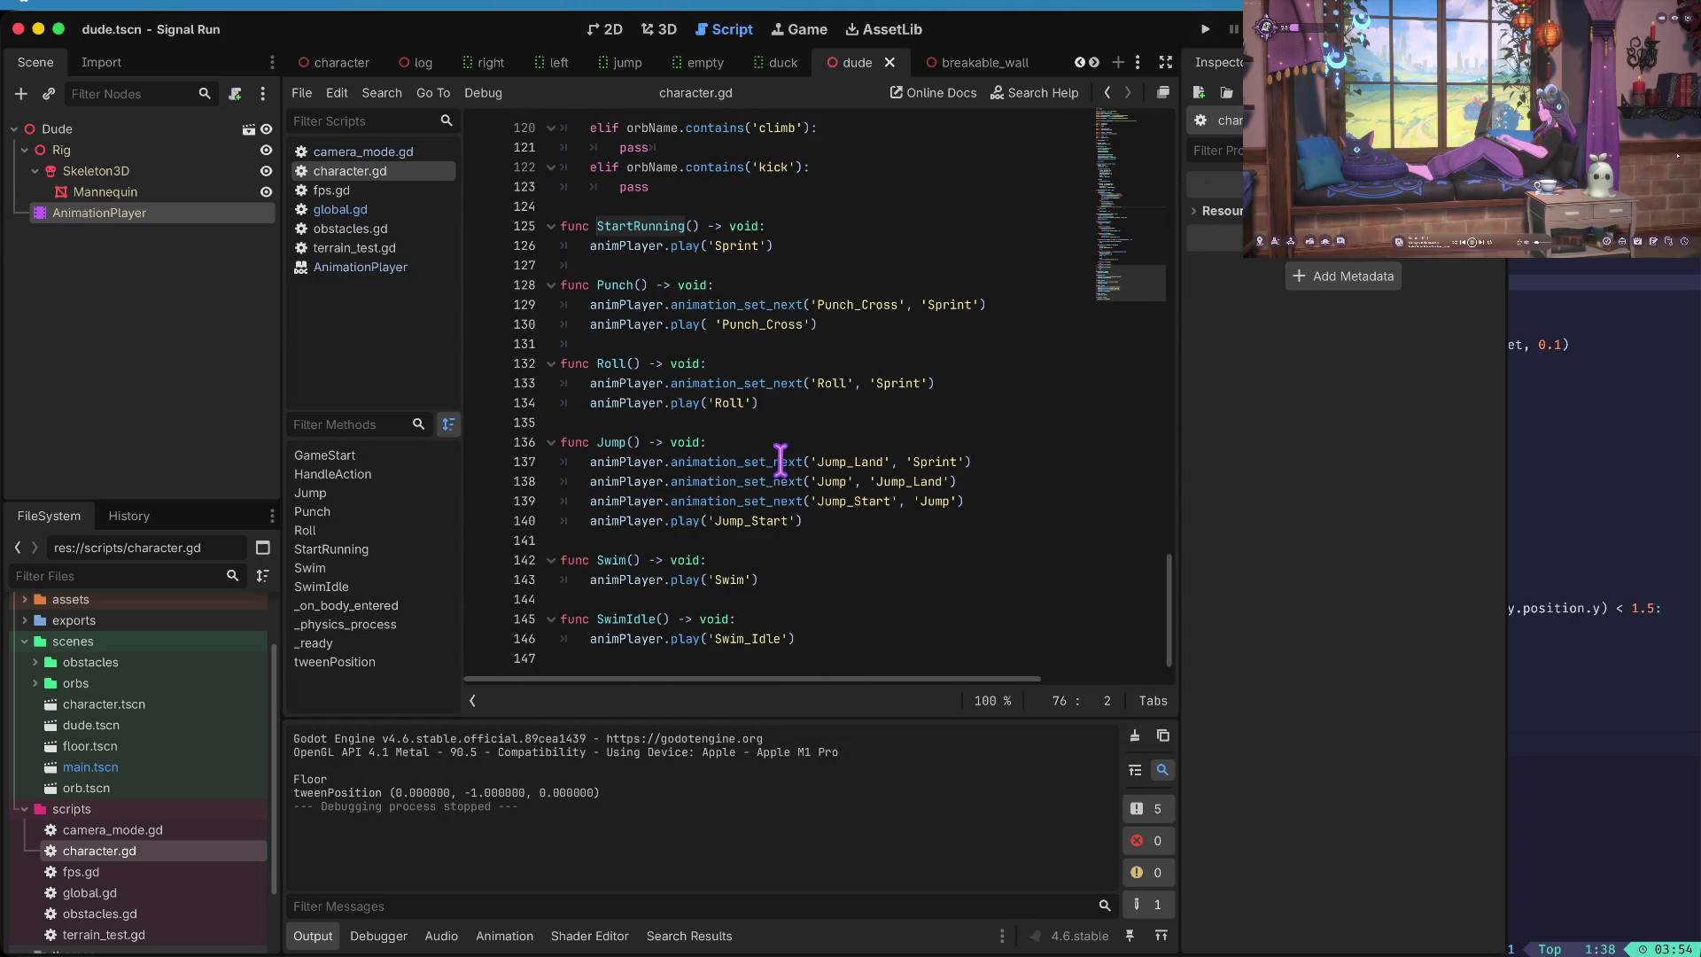
# - Comment out the Jump_Land-to-Sprint line 137 and test-run the jumping
pyautogui.click(965, 485)
pyautogui.press('Up')
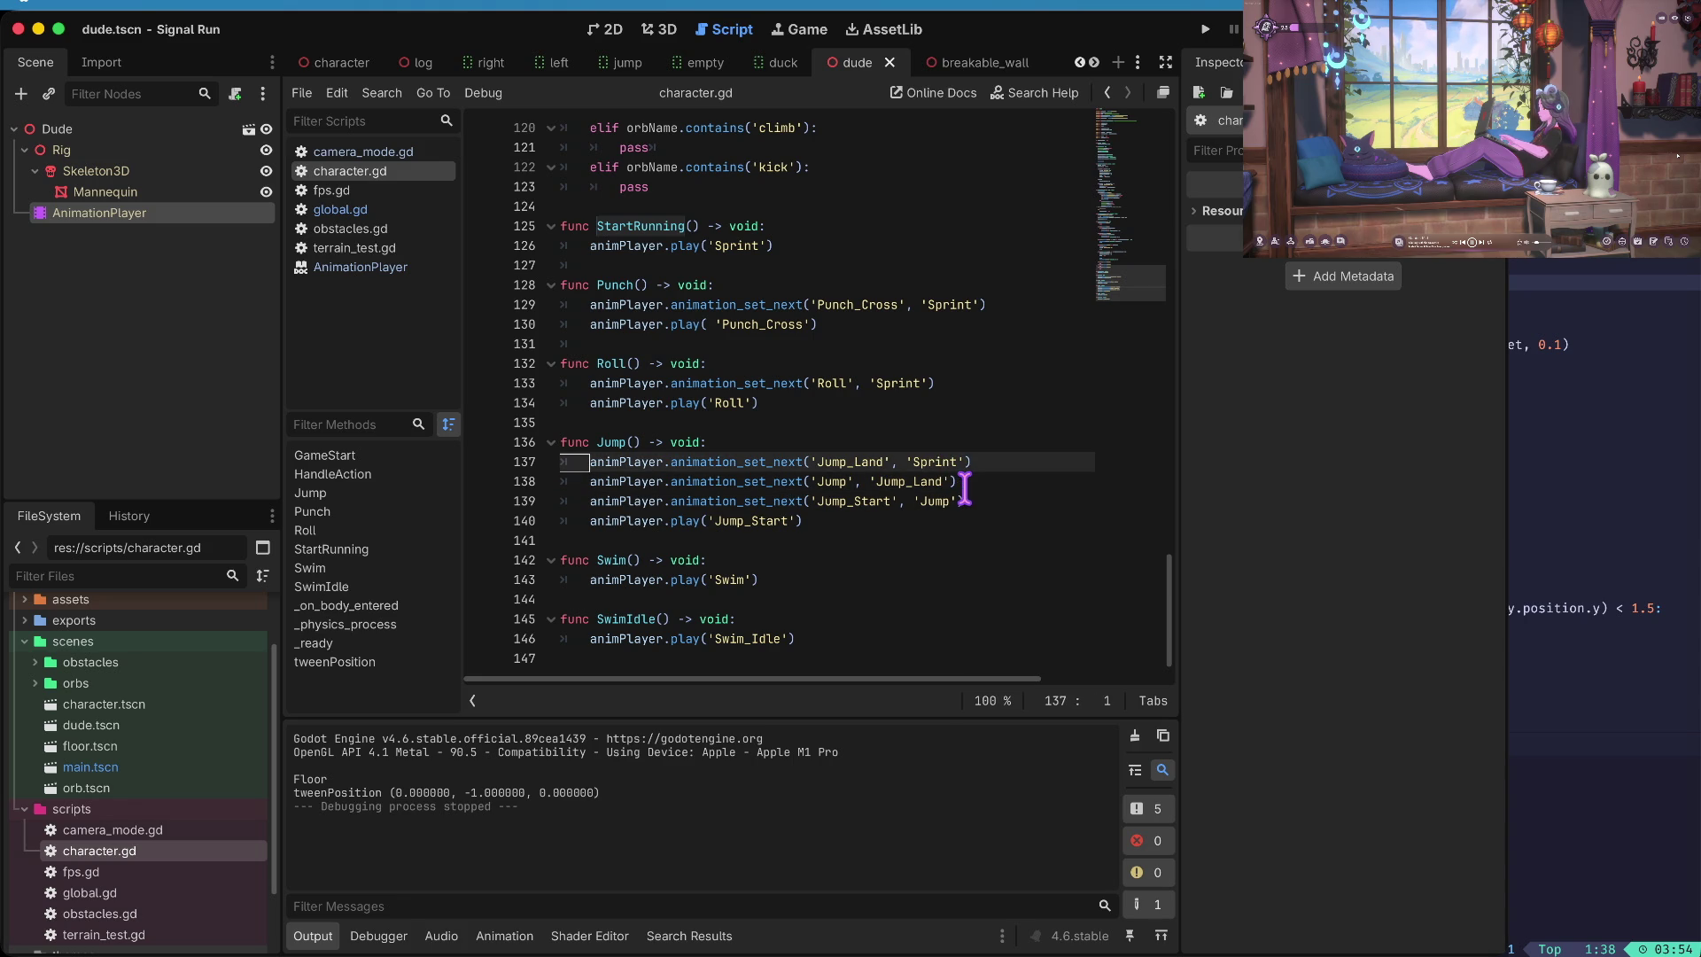
pyautogui.write('#')
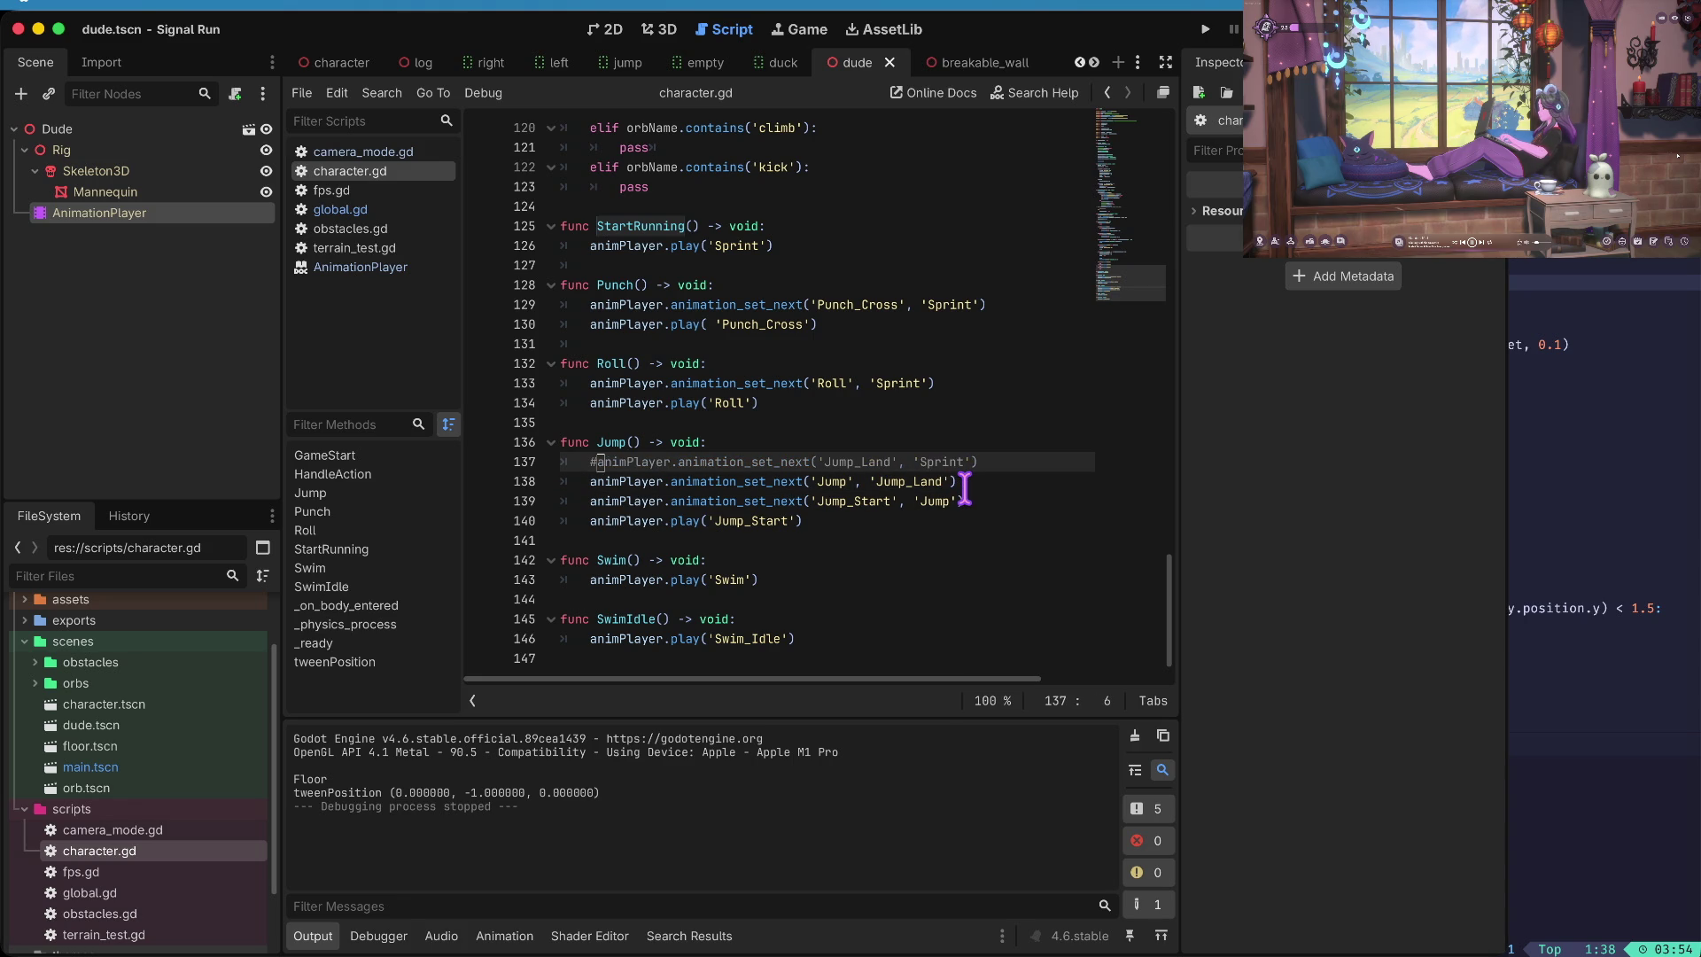
pyautogui.press('super+b')
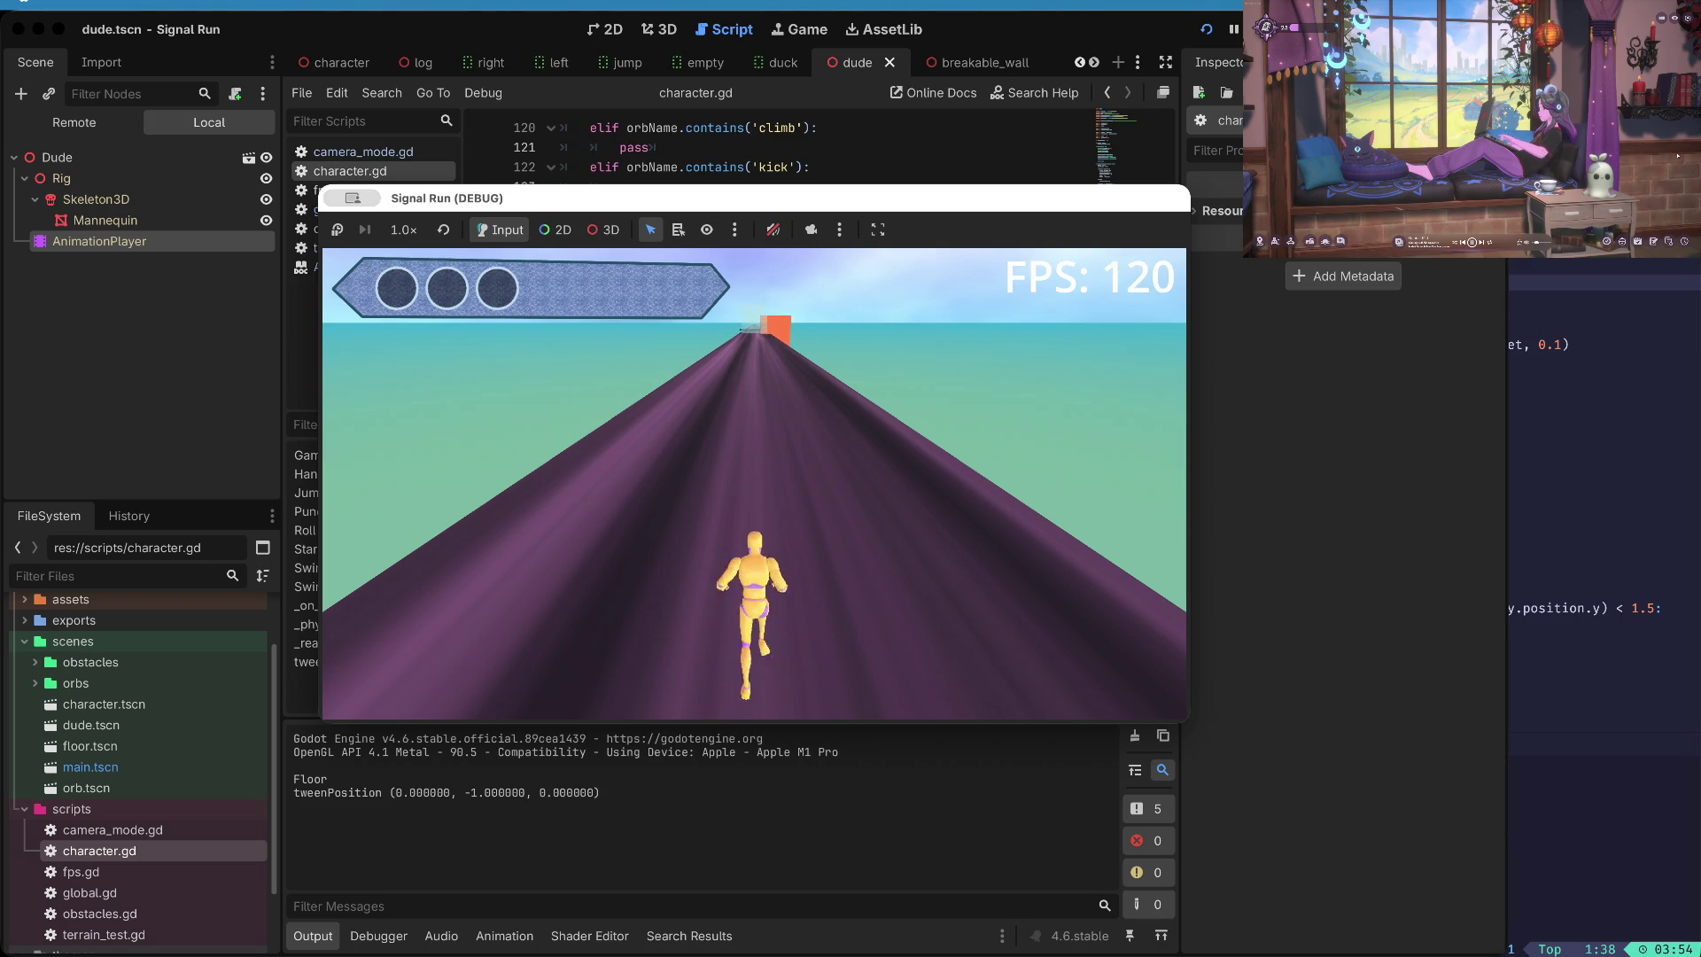
pyautogui.press('super+period')
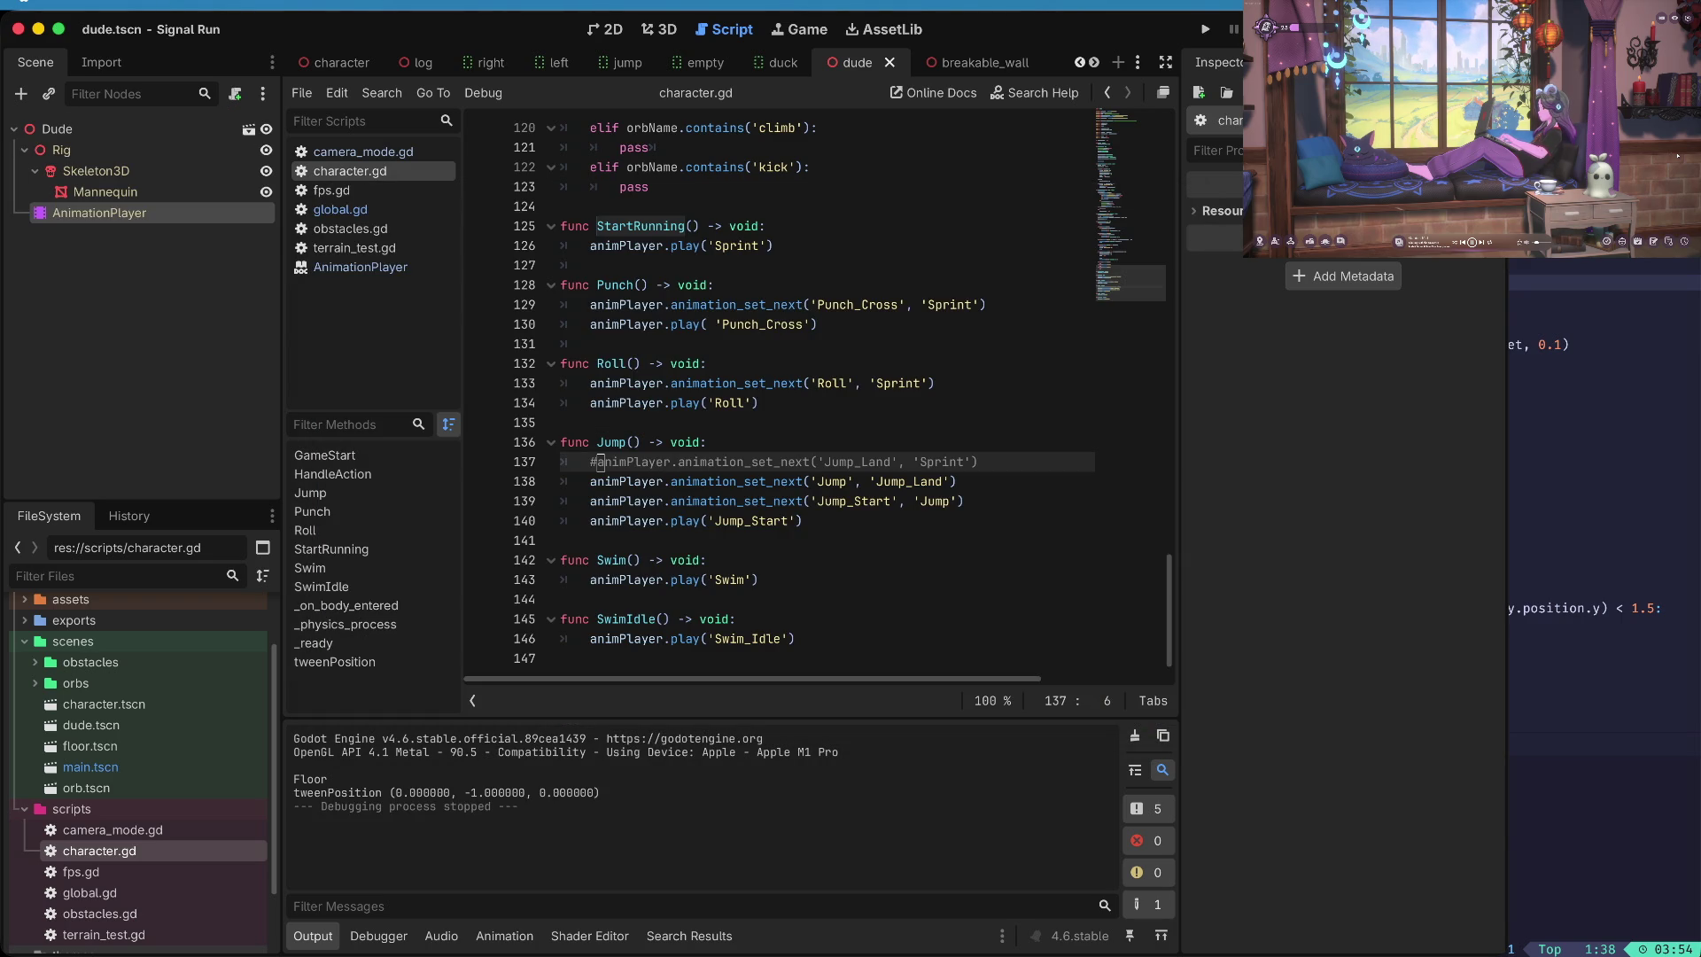
# - Find where Jump is called, inspect the jump condition on line 101, and test-run again
pyautogui.press('Up')
pyautogui.press('F3')
pyautogui.press('F3')
pyautogui.press('F3')
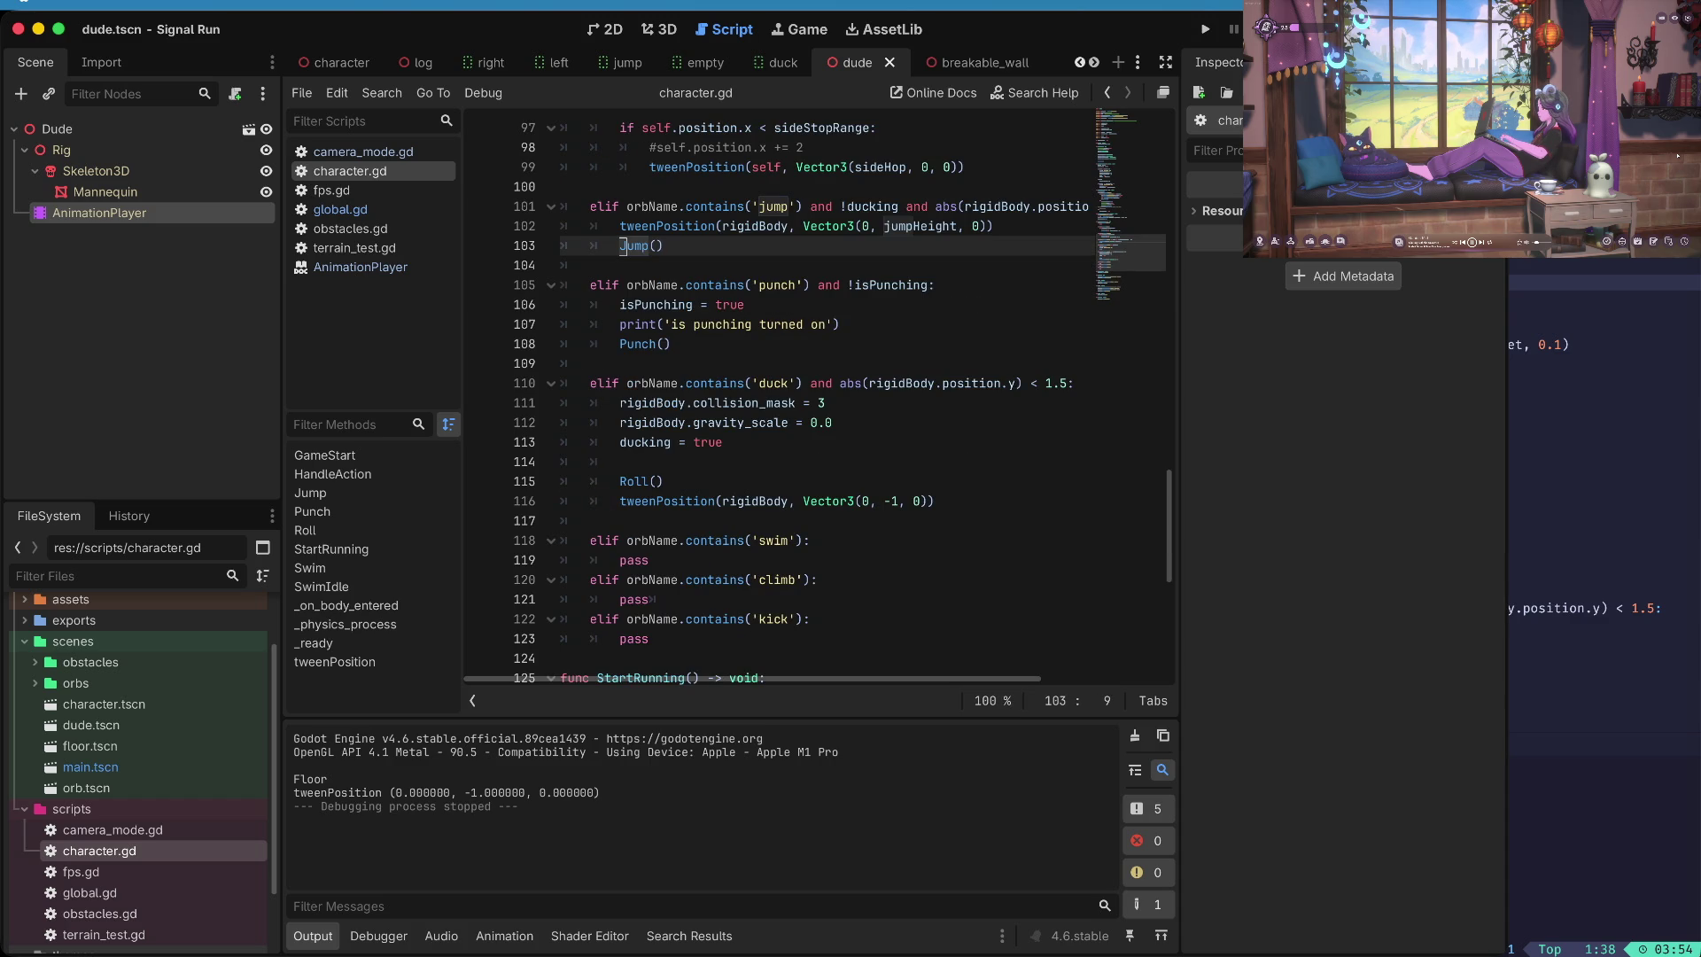
pyautogui.scroll(1, 683, 266)
pyautogui.click(683, 246)
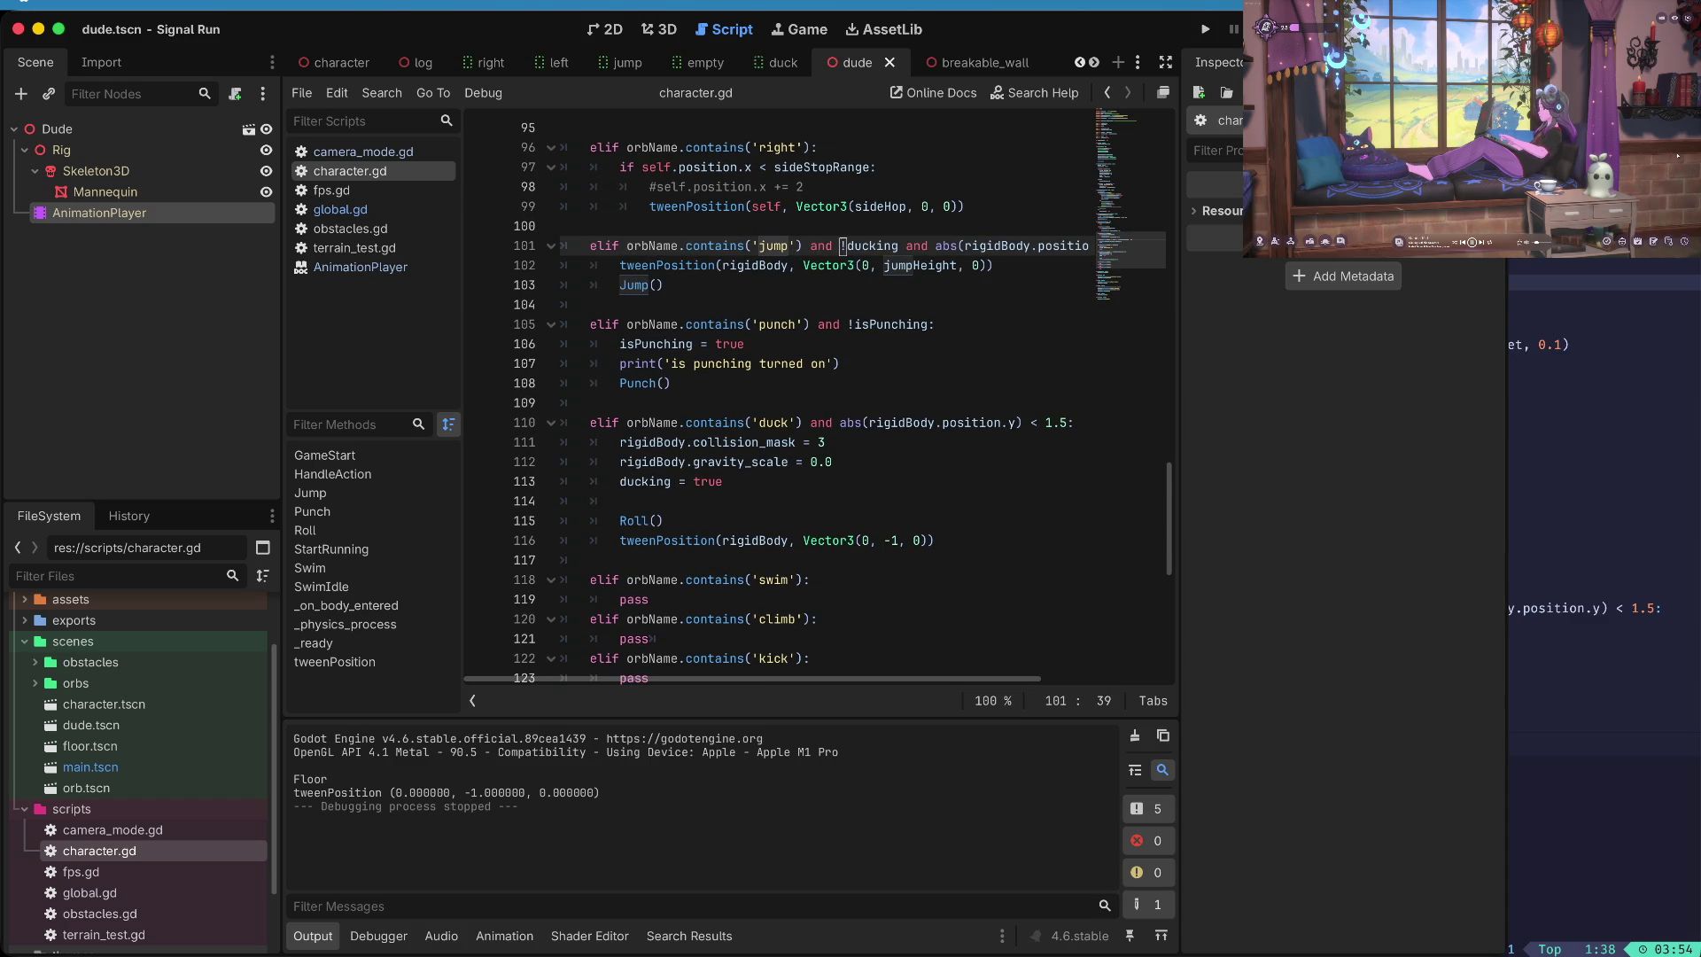
pyautogui.press('super+b')
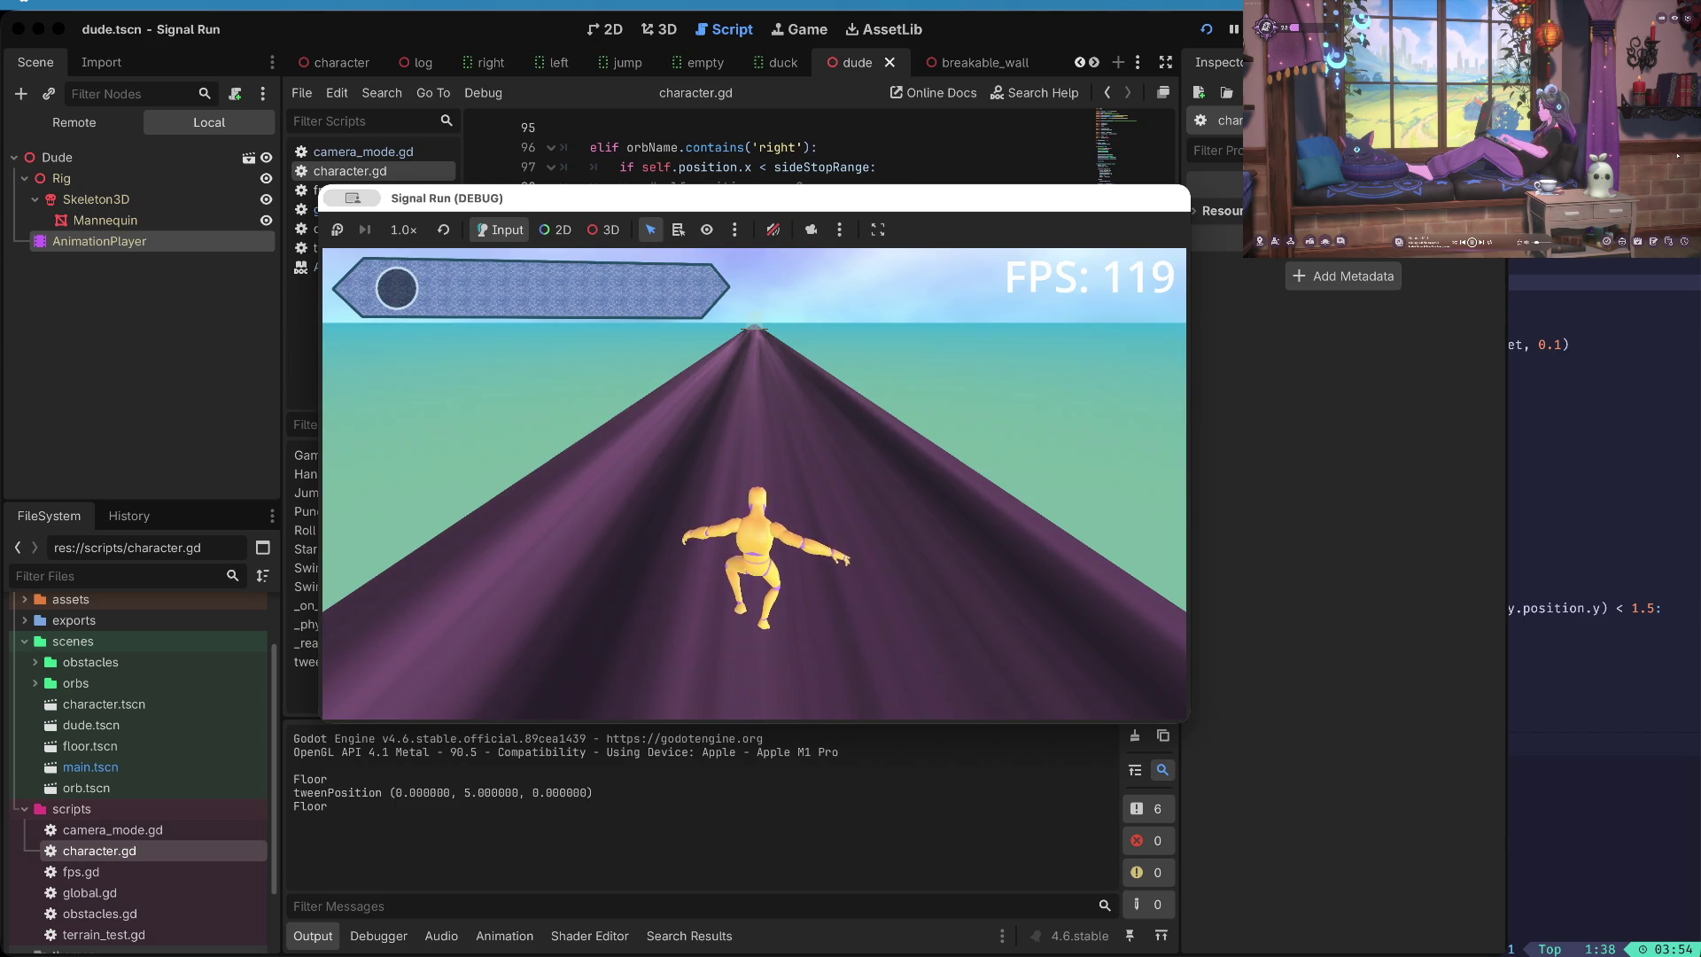
pyautogui.press('super+period')
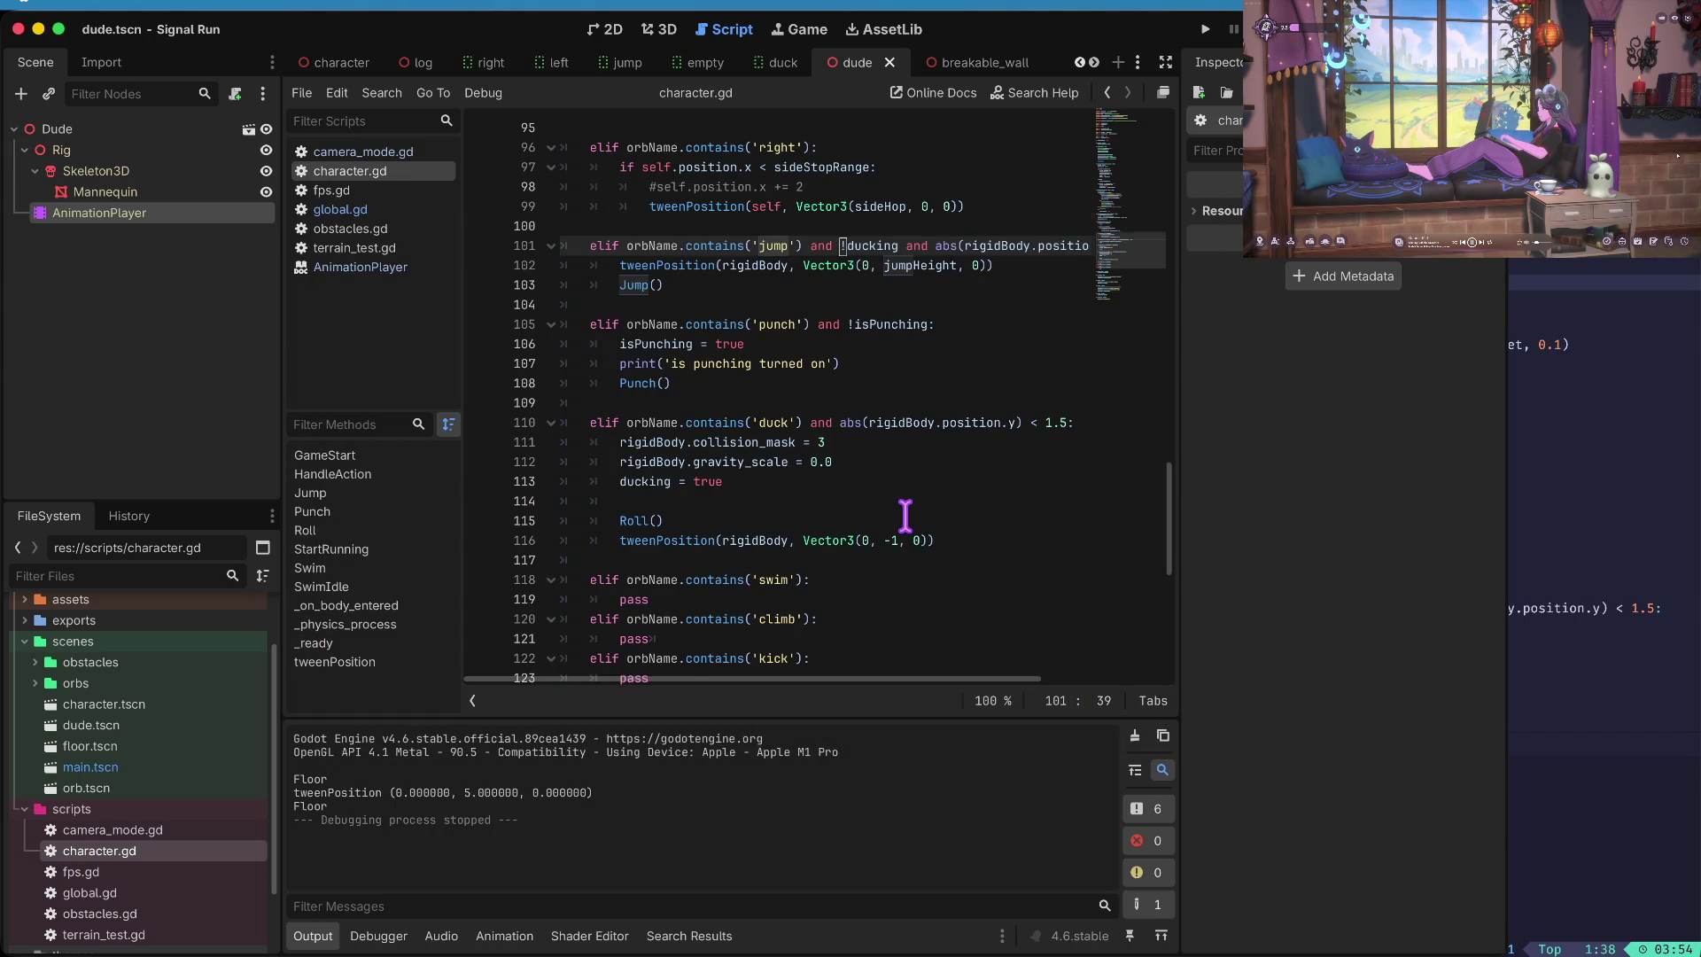
# - Uncomment the Jump_Land-to-Sprint line, run and start the game, restart it once, then stop
pyautogui.scroll(-5, 905, 516)
pyautogui.click(912, 461)
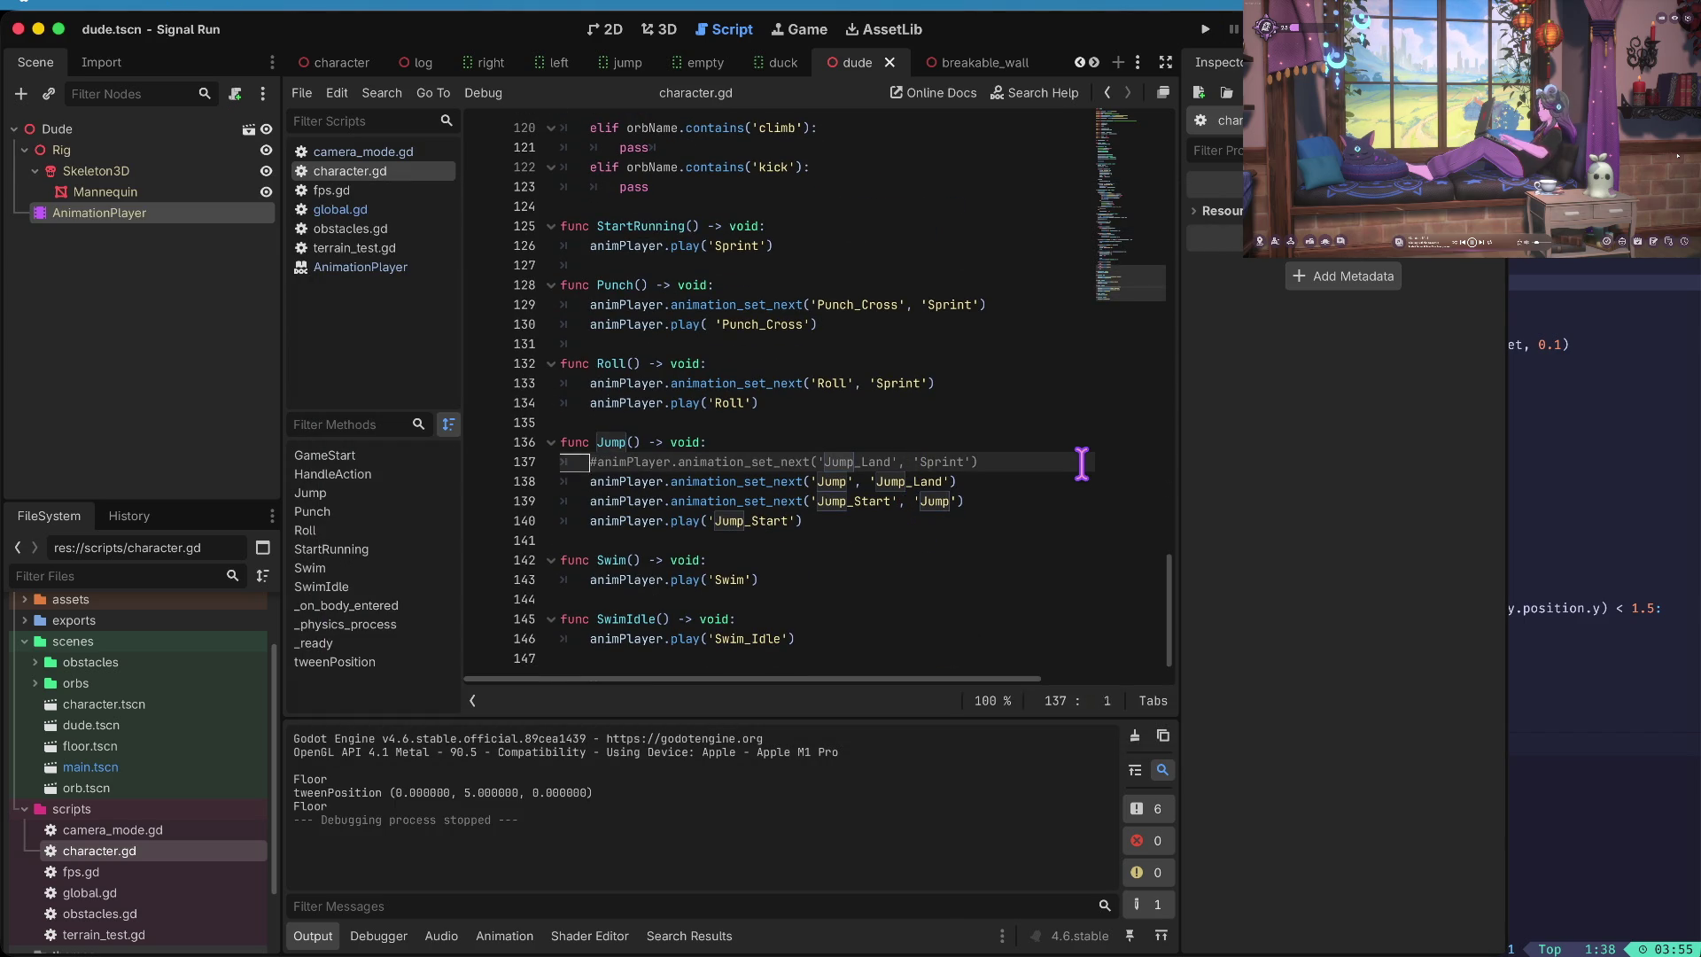
pyautogui.press('Delete')
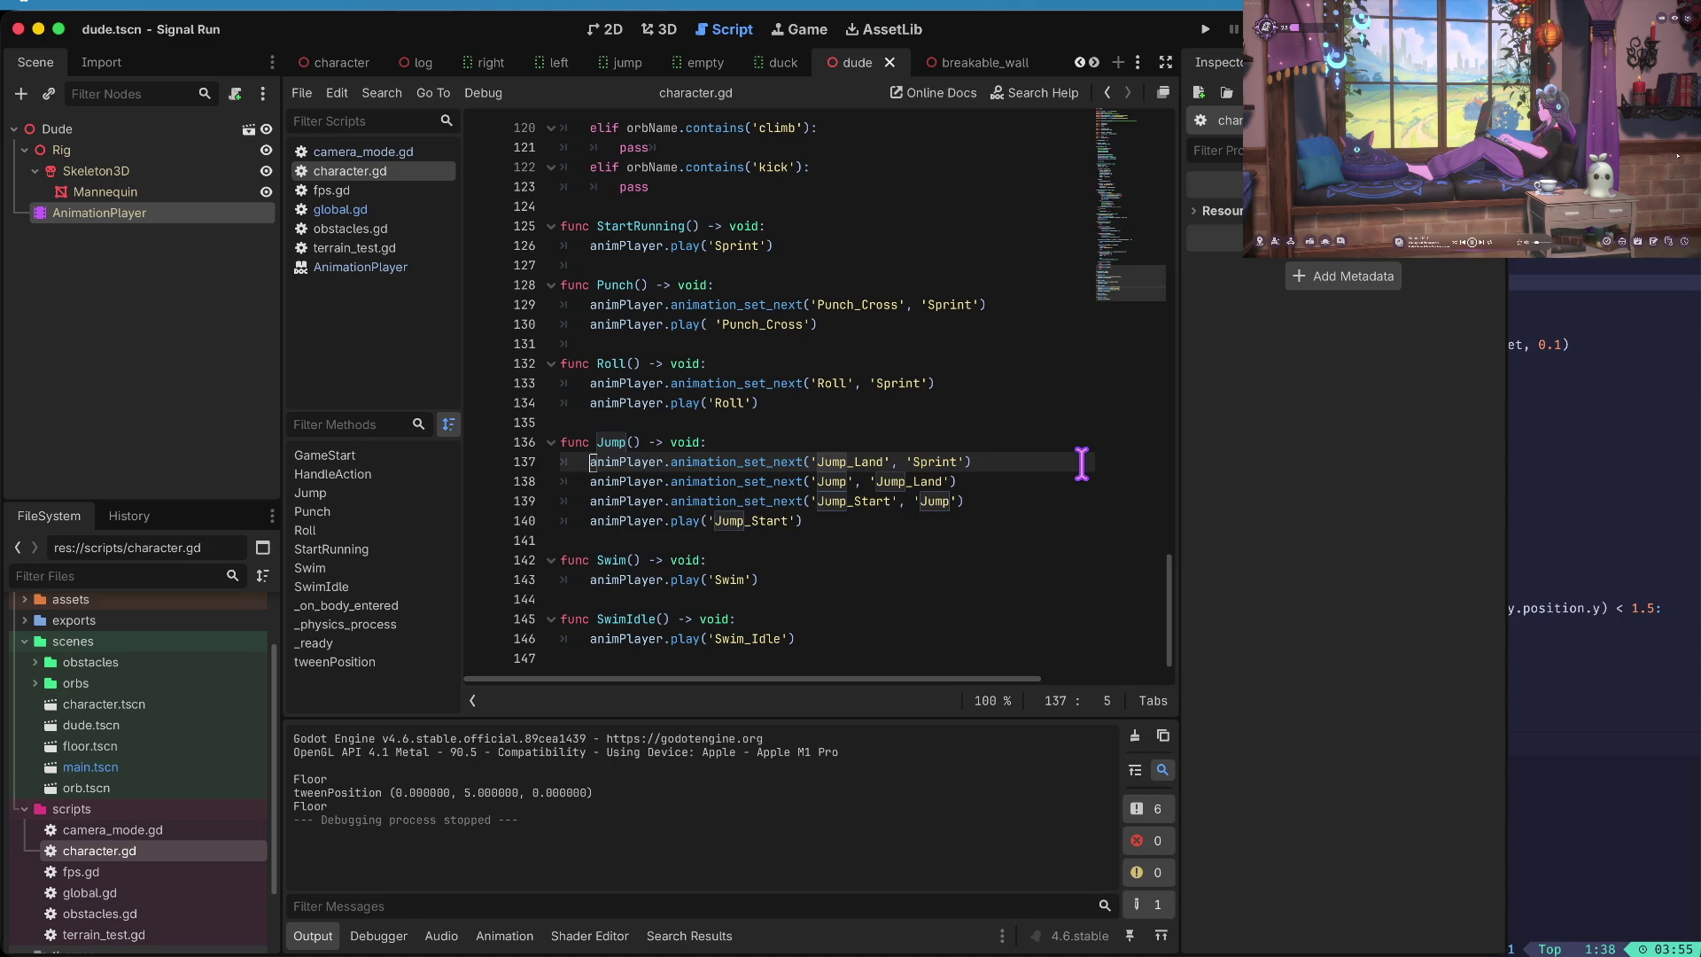
pyautogui.press('super+b')
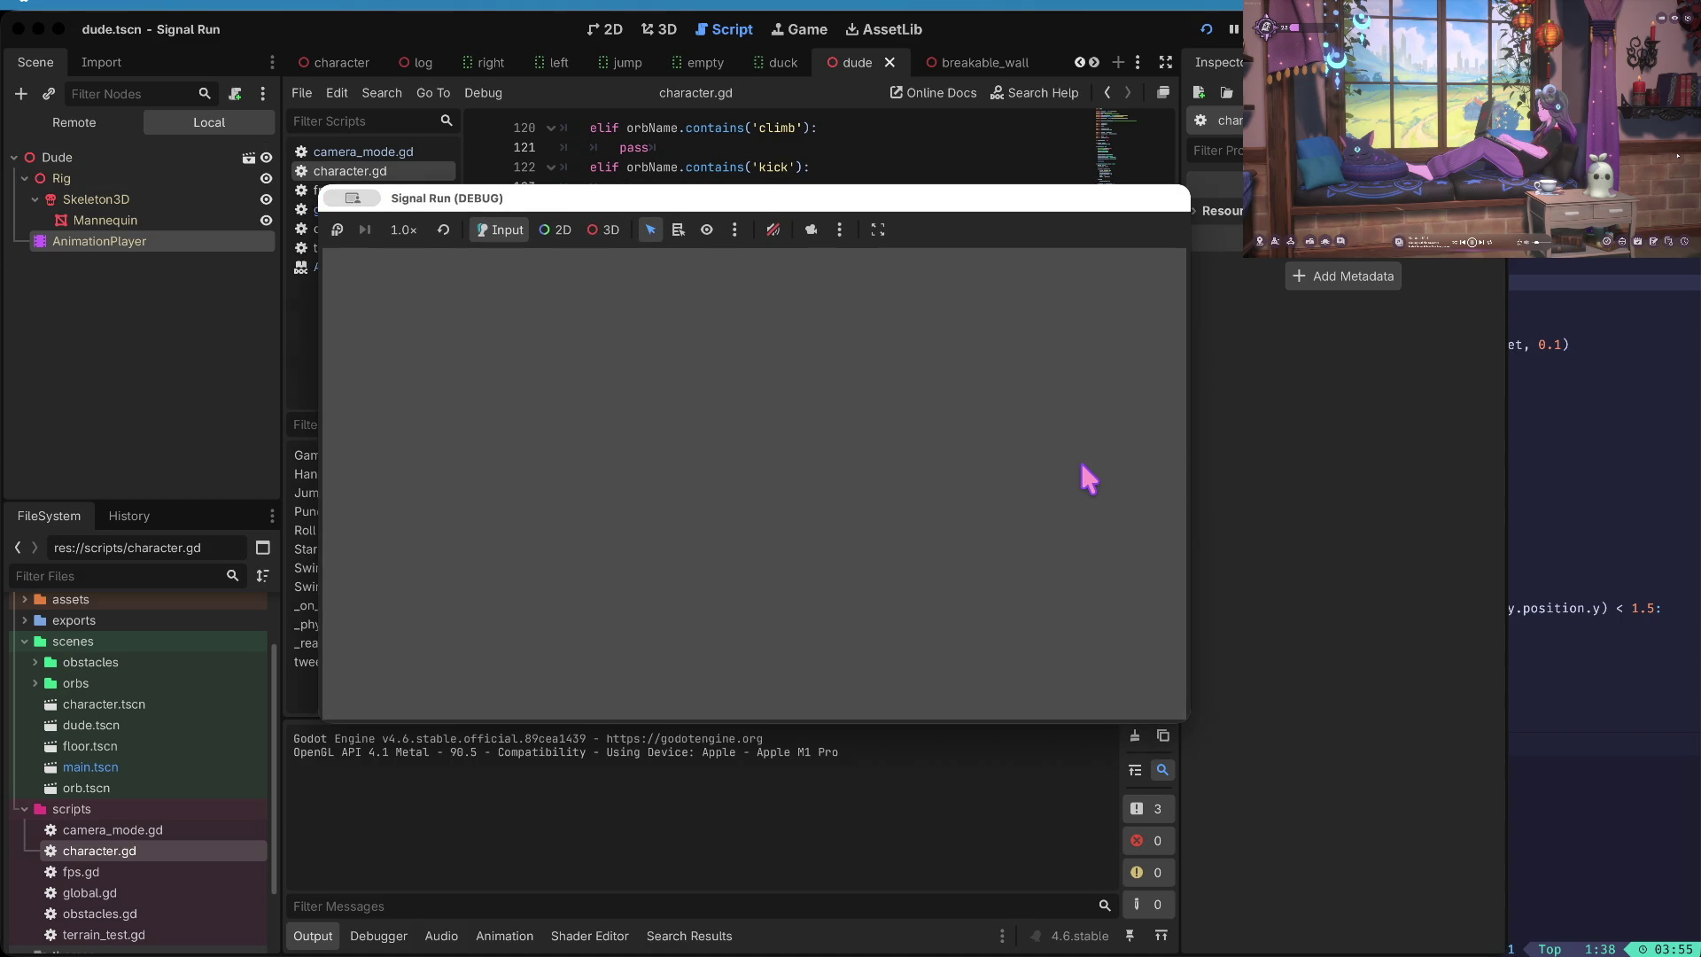
pyautogui.press('Return')
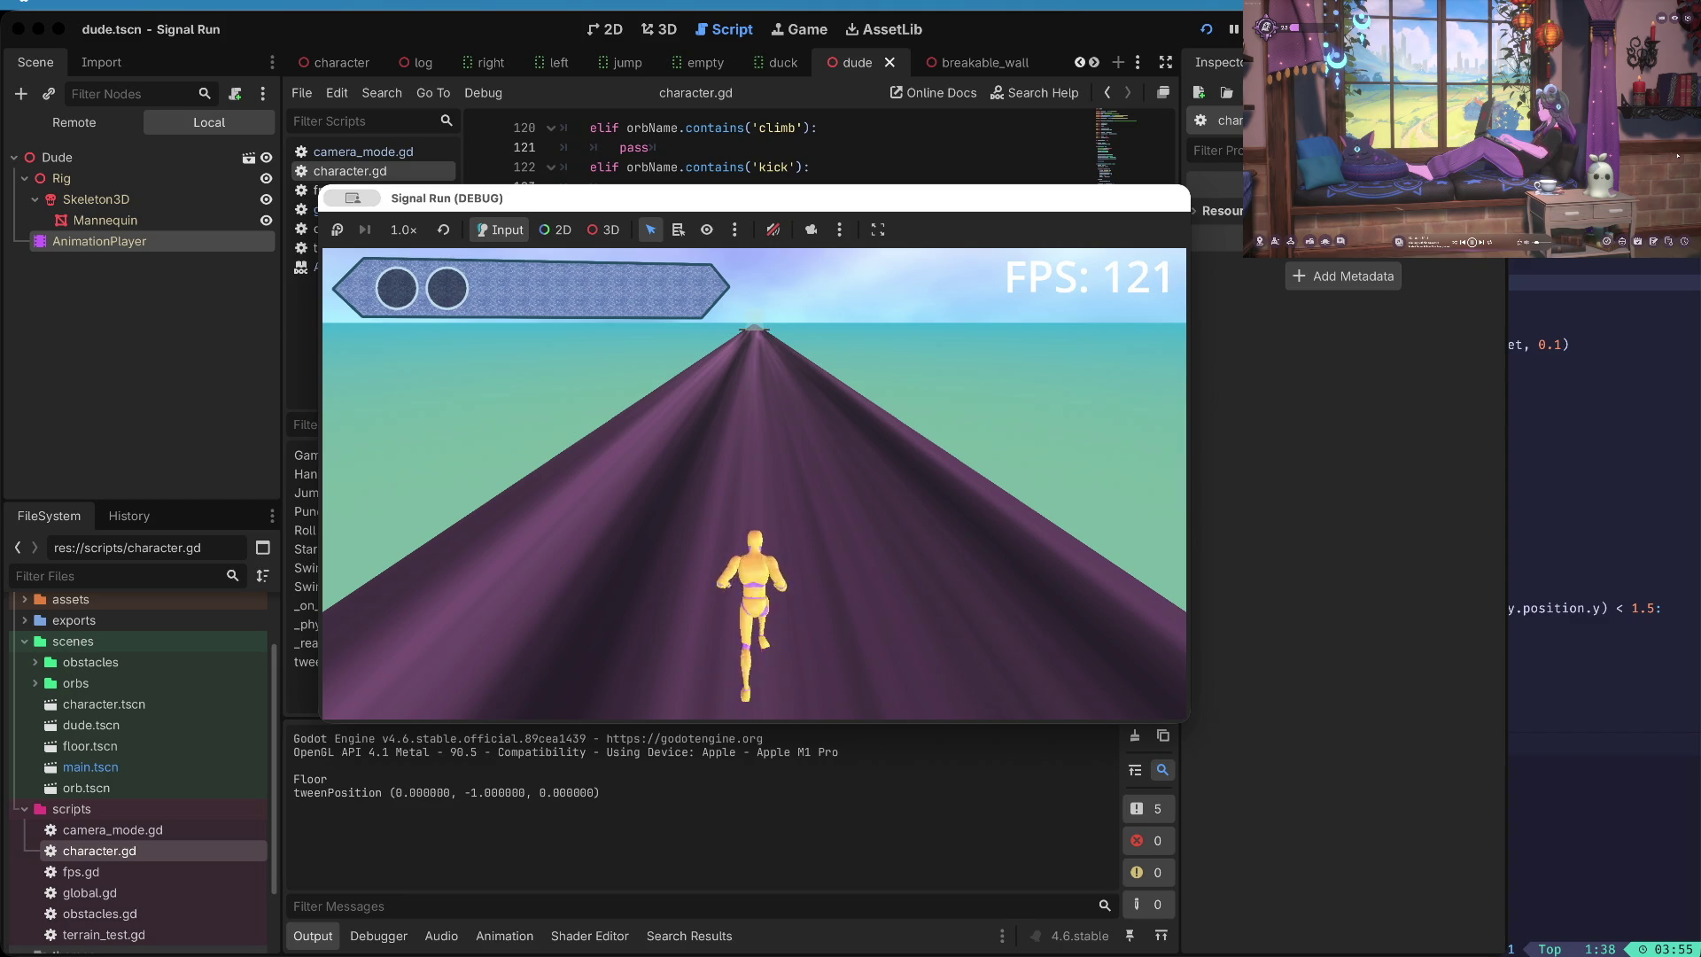
pyautogui.press('super+period')
pyautogui.click(1206, 29)
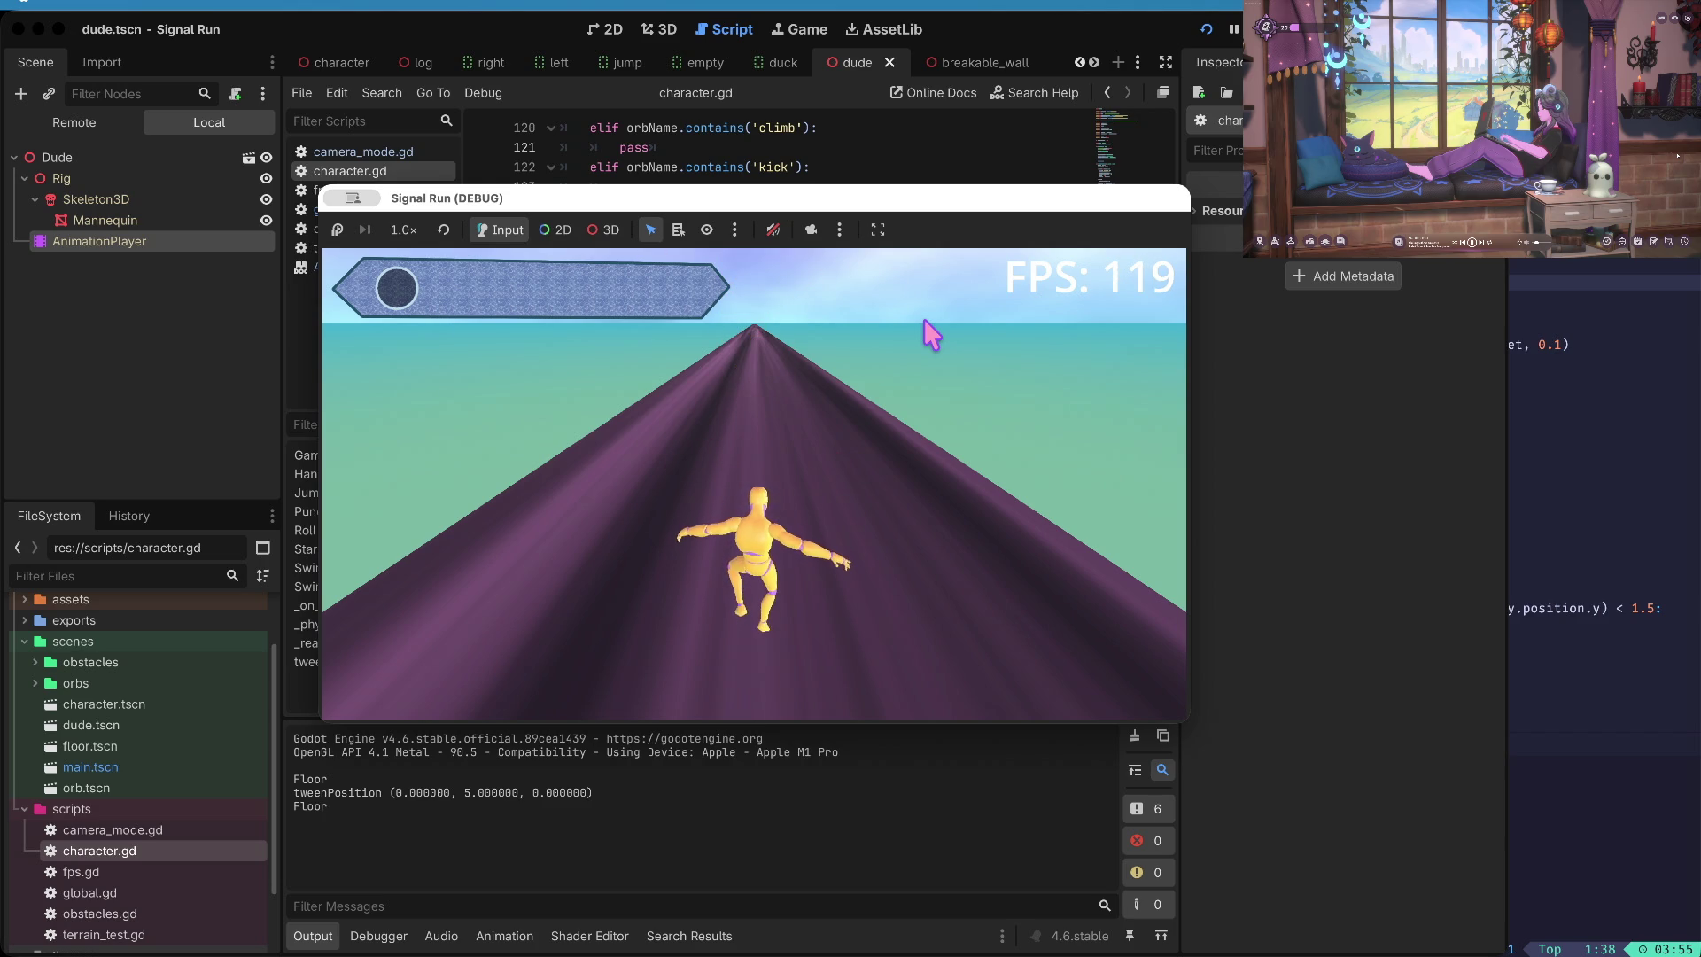
pyautogui.press('super+period')
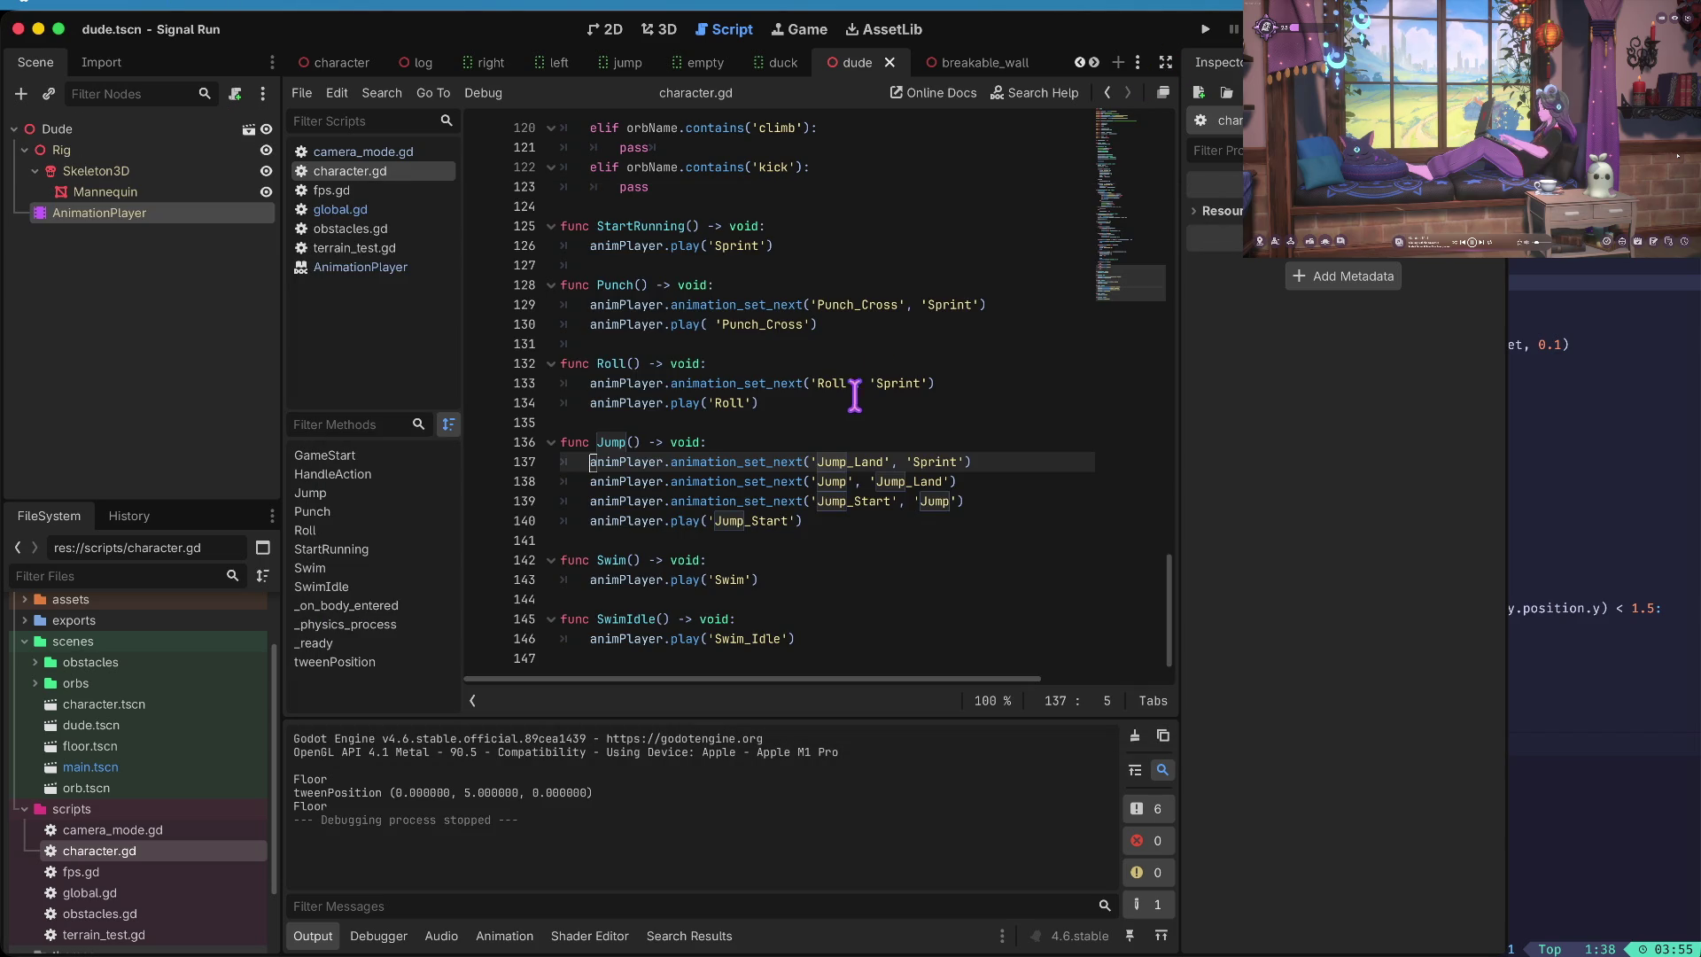
# - Uncomment StartRunning() on line 77, delete both Jump_Land chaining lines, save, and run the game
pyautogui.hotkey('alt', 'Left')
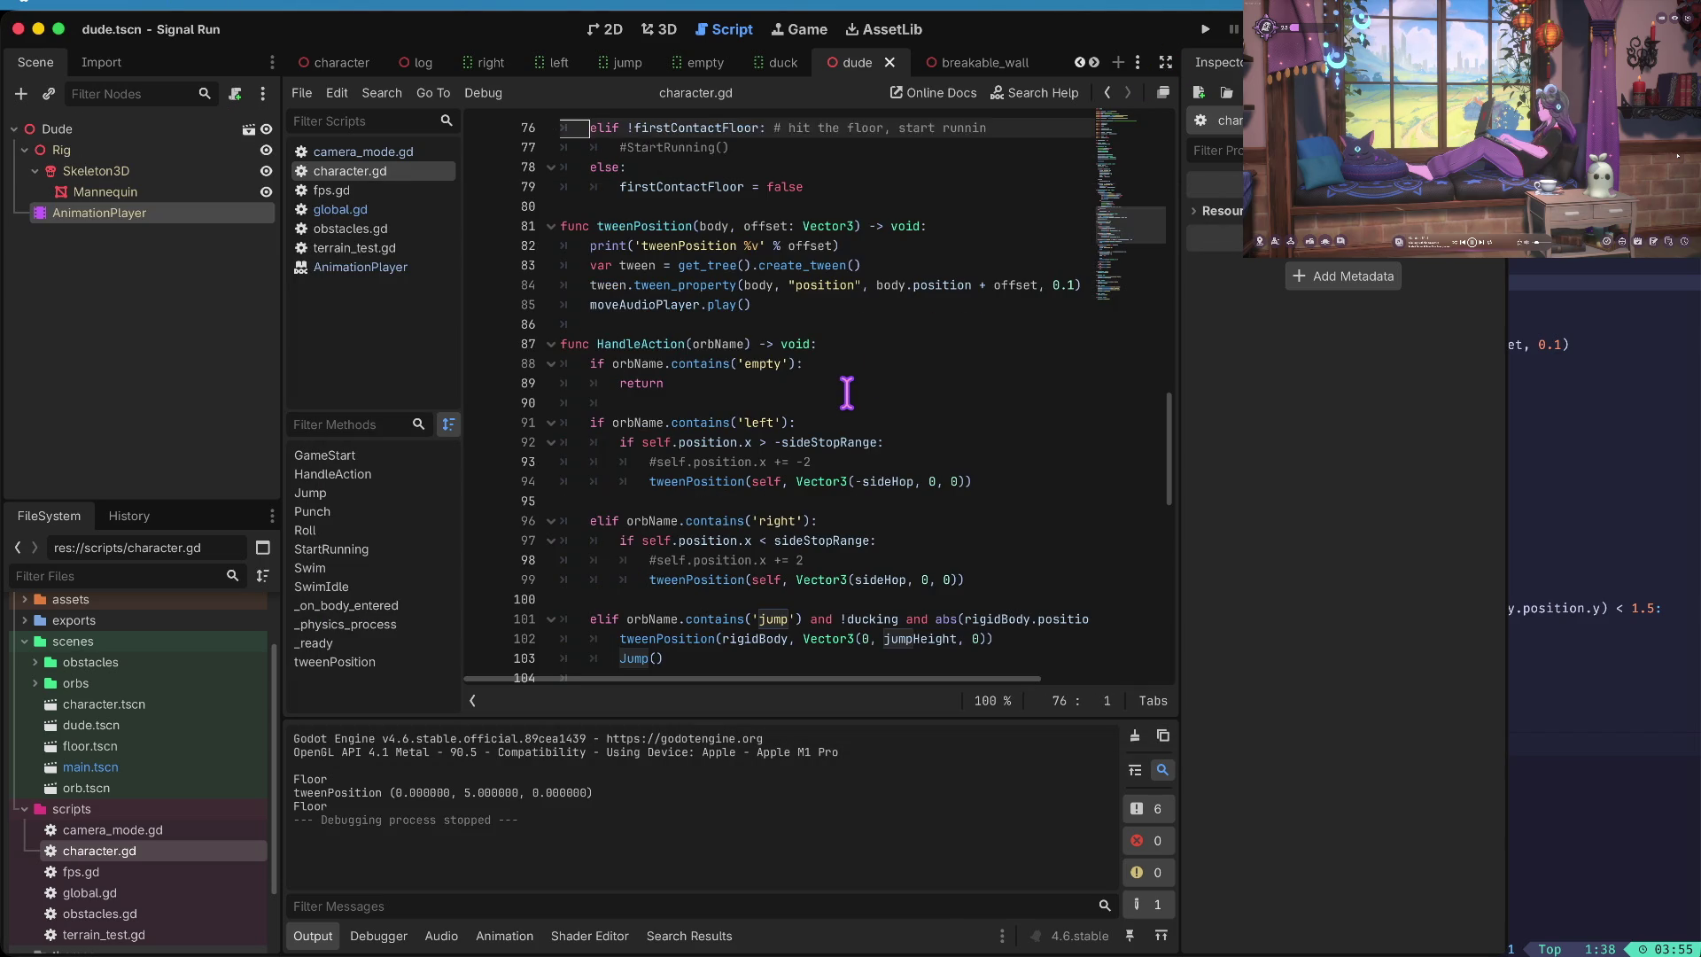
pyautogui.press('super+z')
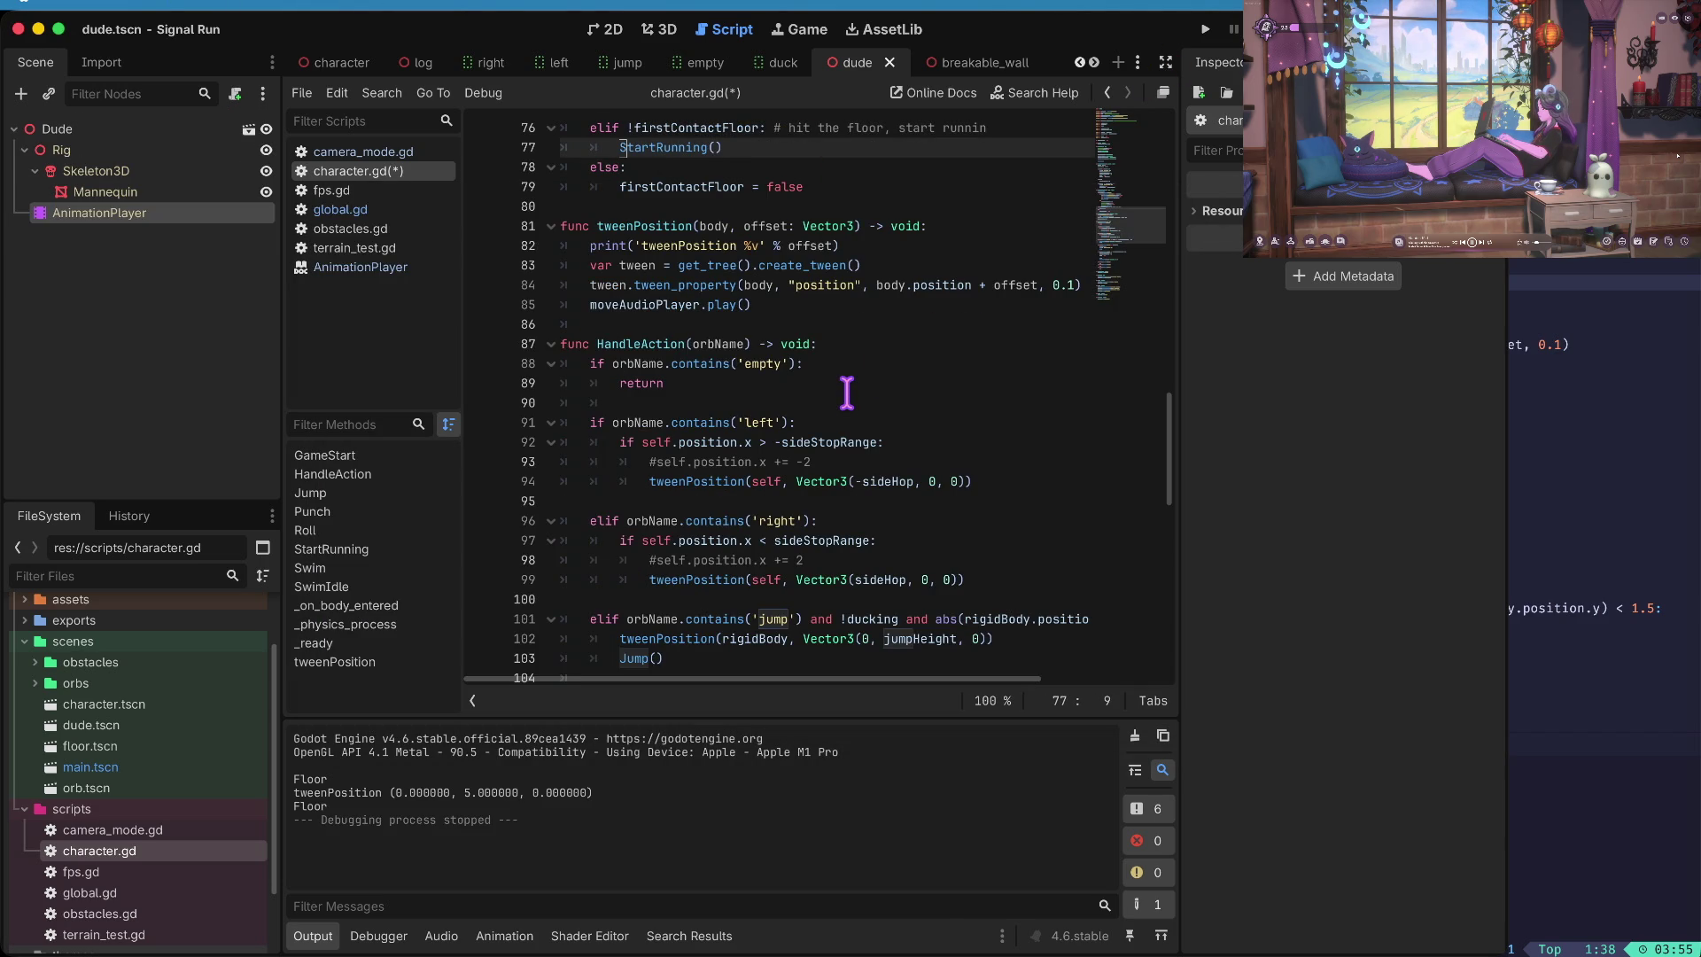
pyautogui.press('Up')
pyautogui.press('Up')
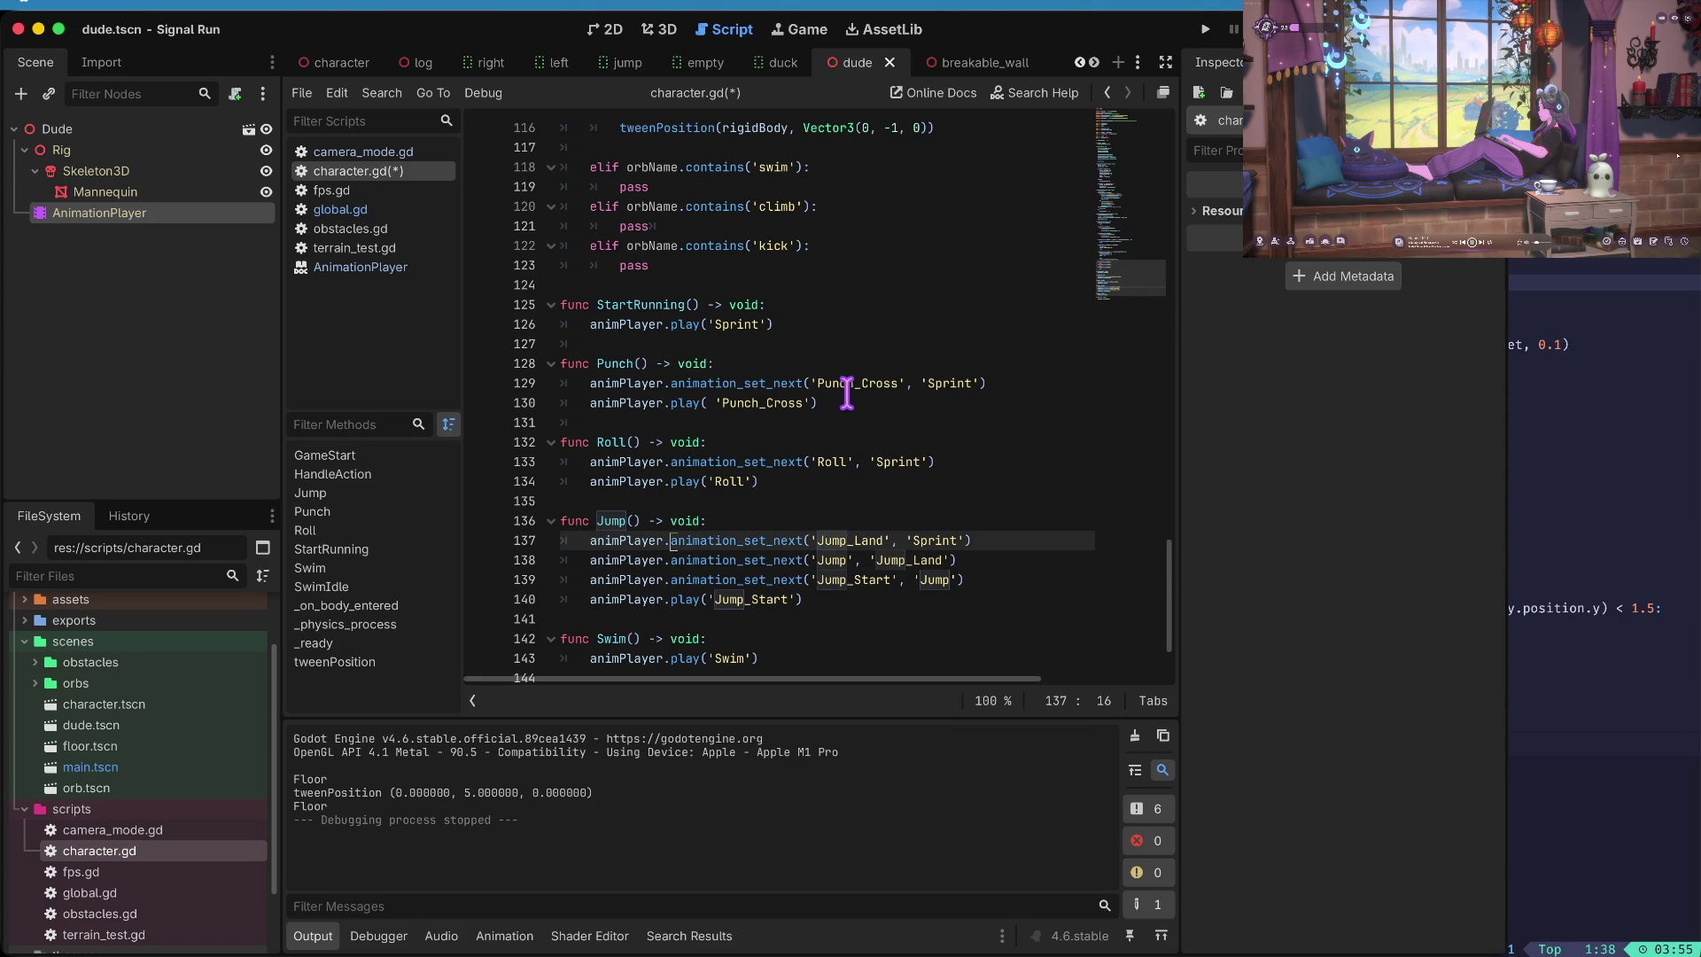
pyautogui.press('super+shift+k')
pyautogui.press('super+shift+k')
pyautogui.press('super+s')
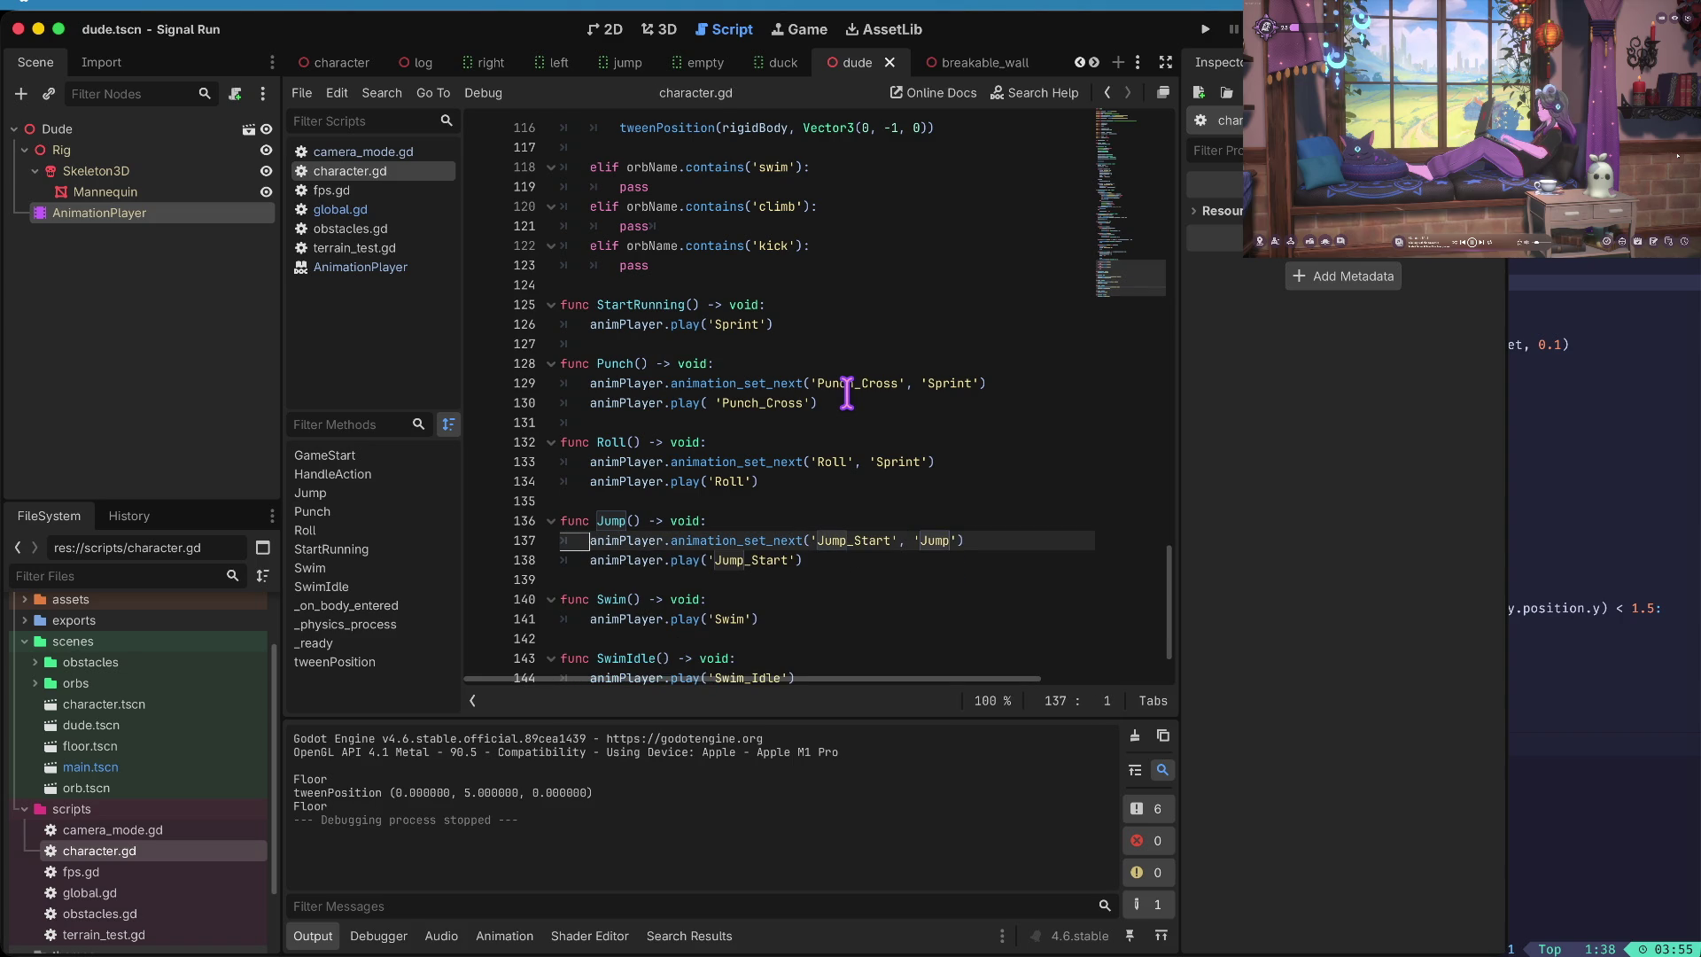
pyautogui.press('super+b')
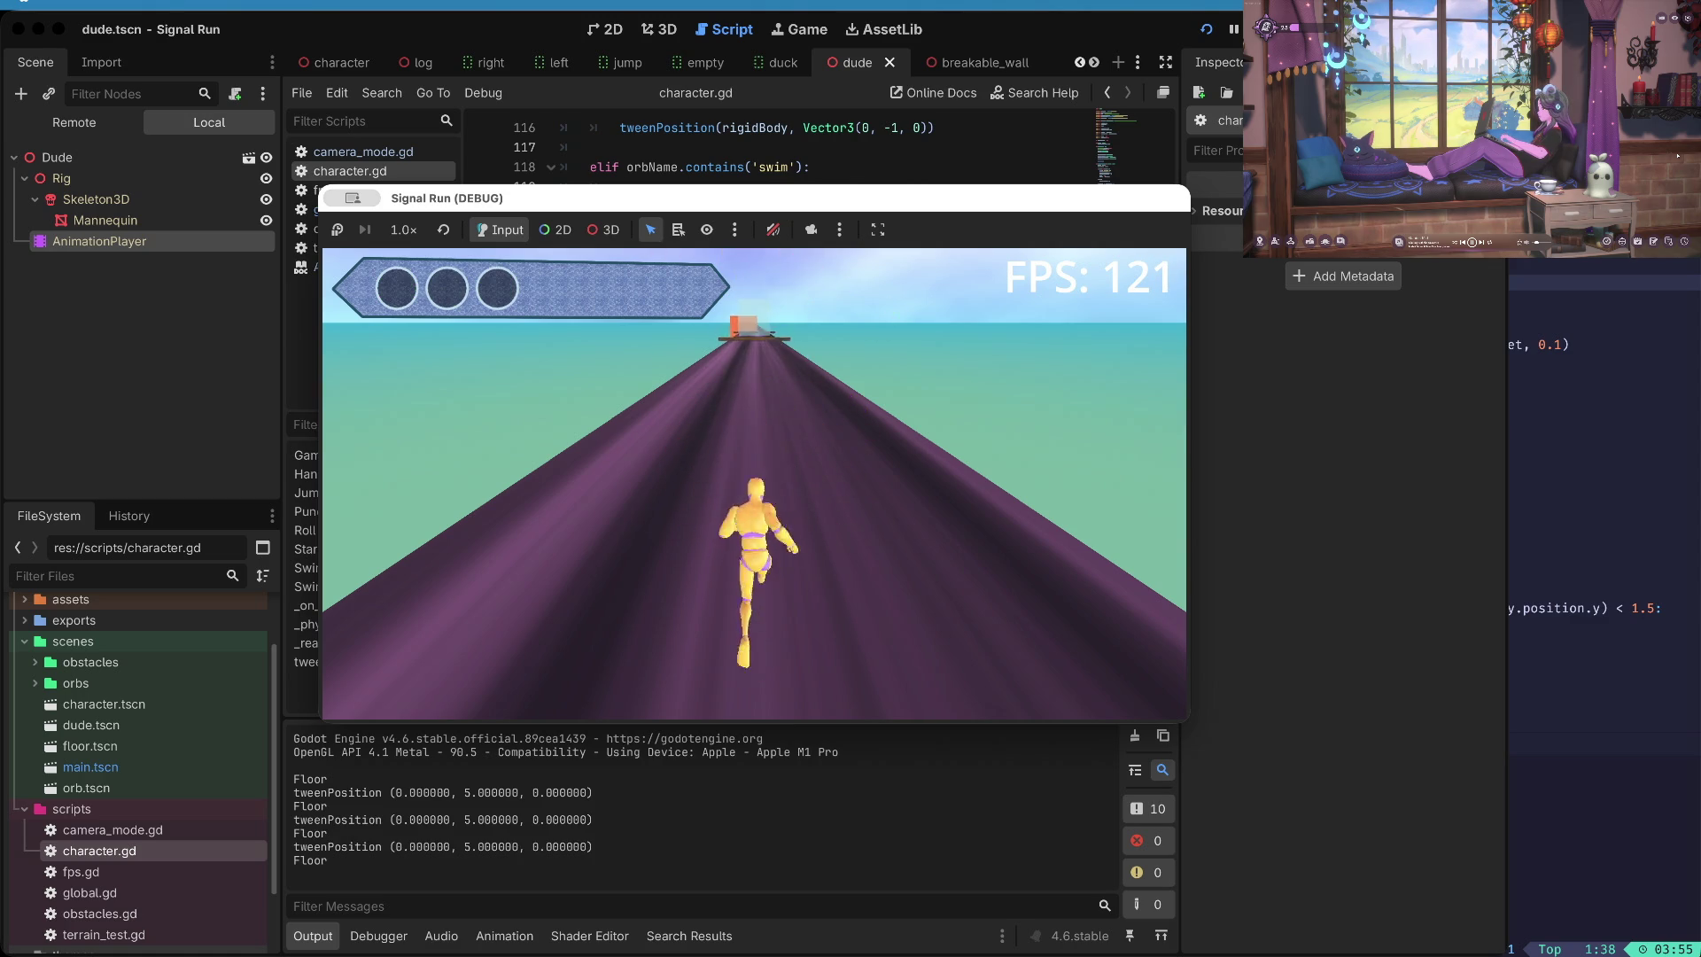
# - Stop the test run and go to the Jump() call on line 103 in HandleAction
pyautogui.press('super+period')
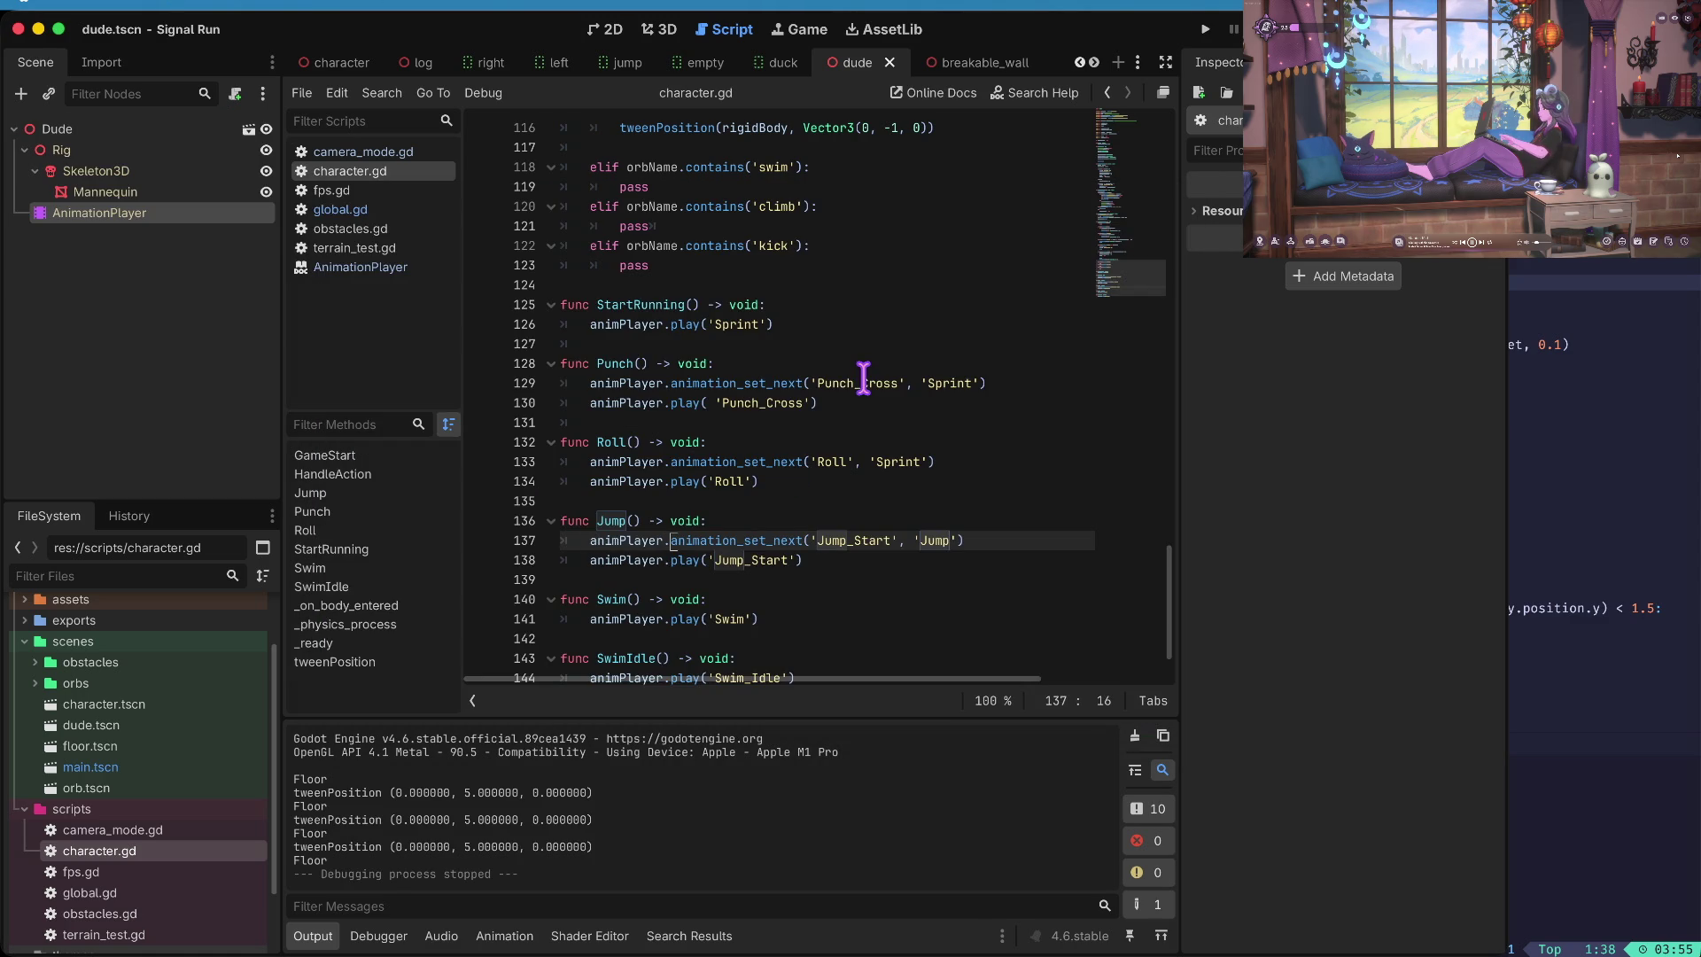
pyautogui.press('Down')
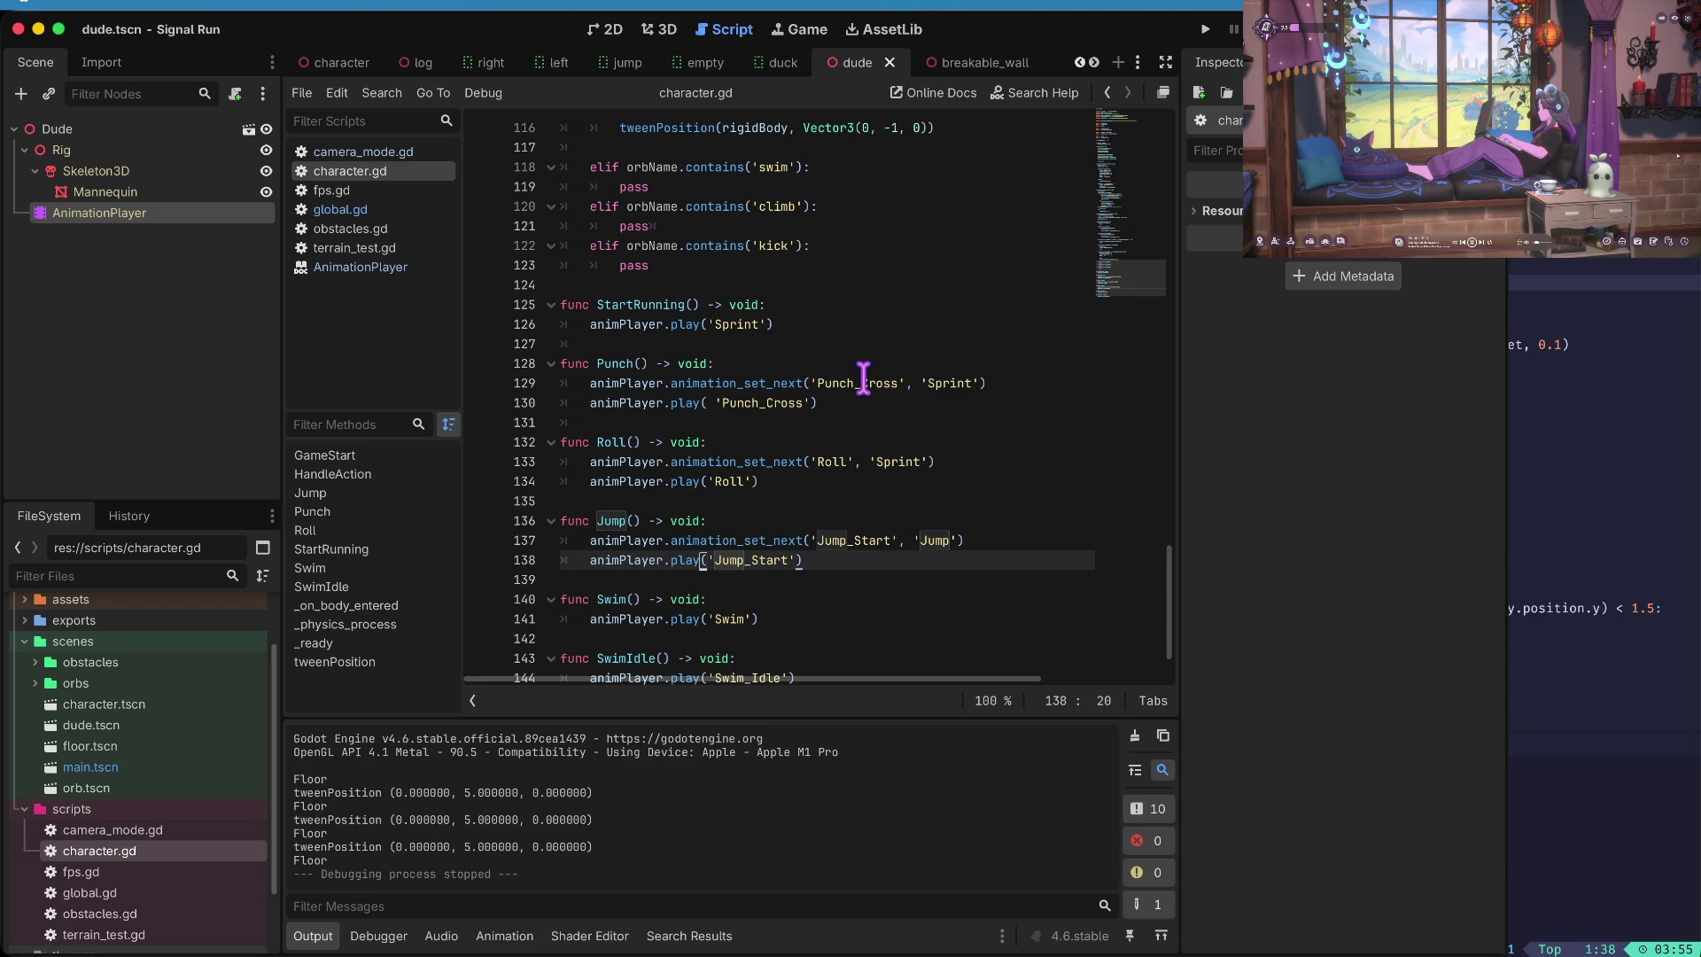
pyautogui.press('Up')
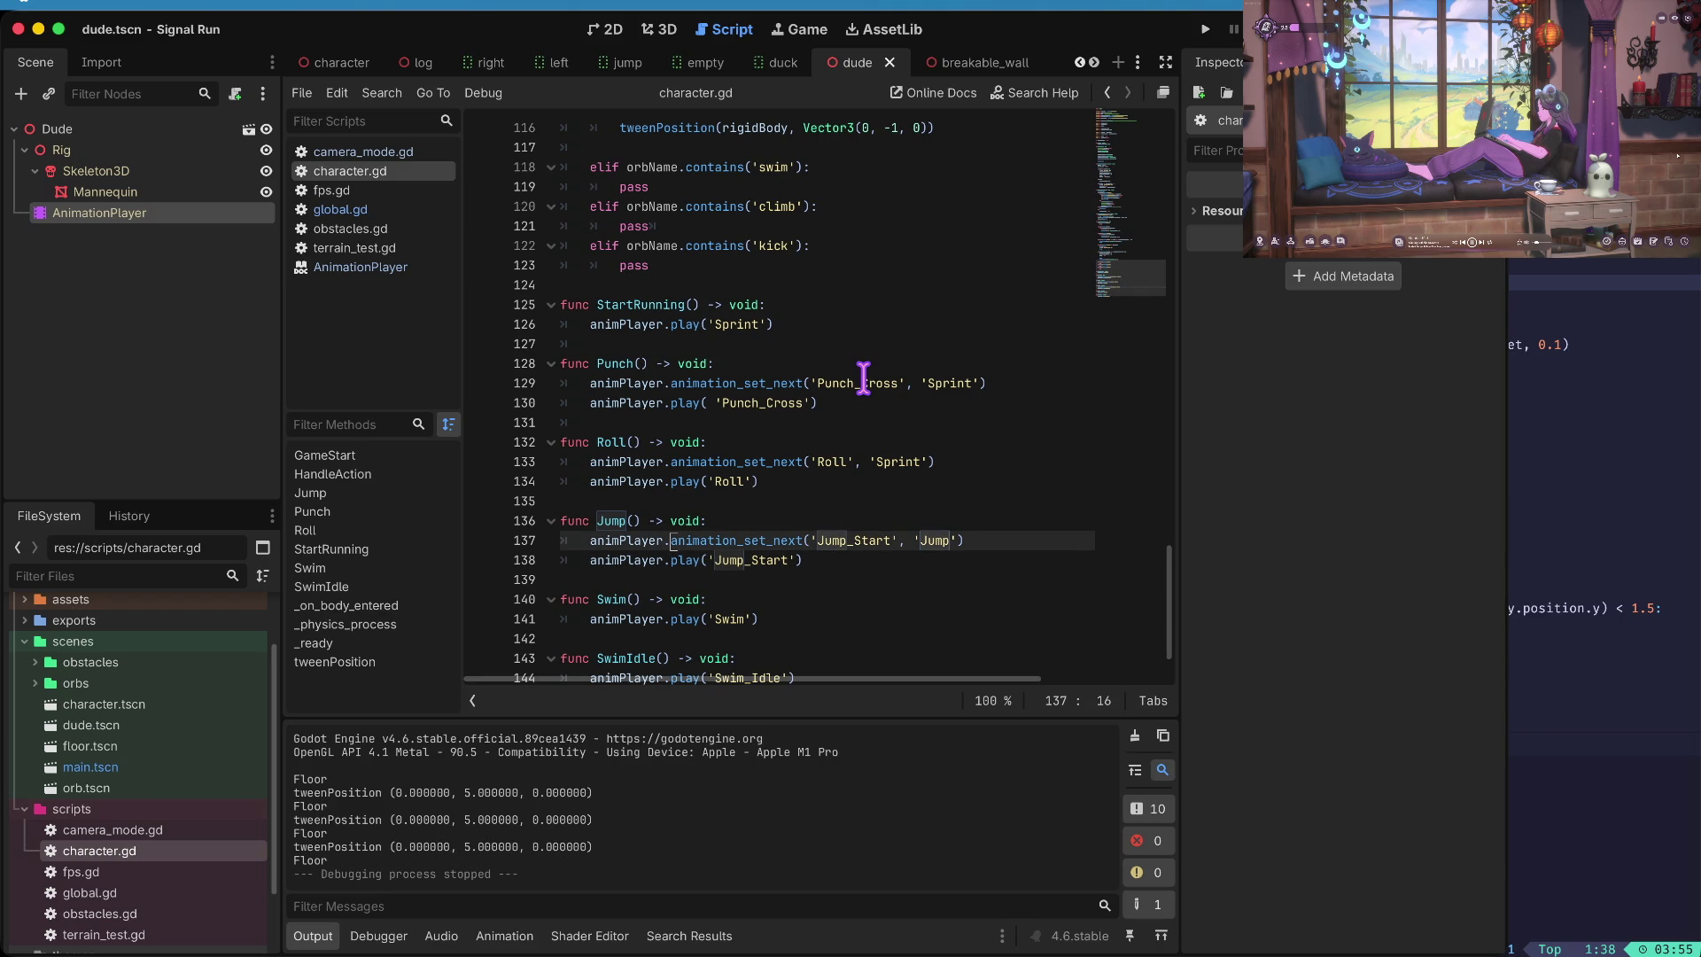
pyautogui.press('Up')
pyautogui.hotkey('shift', 'F3')
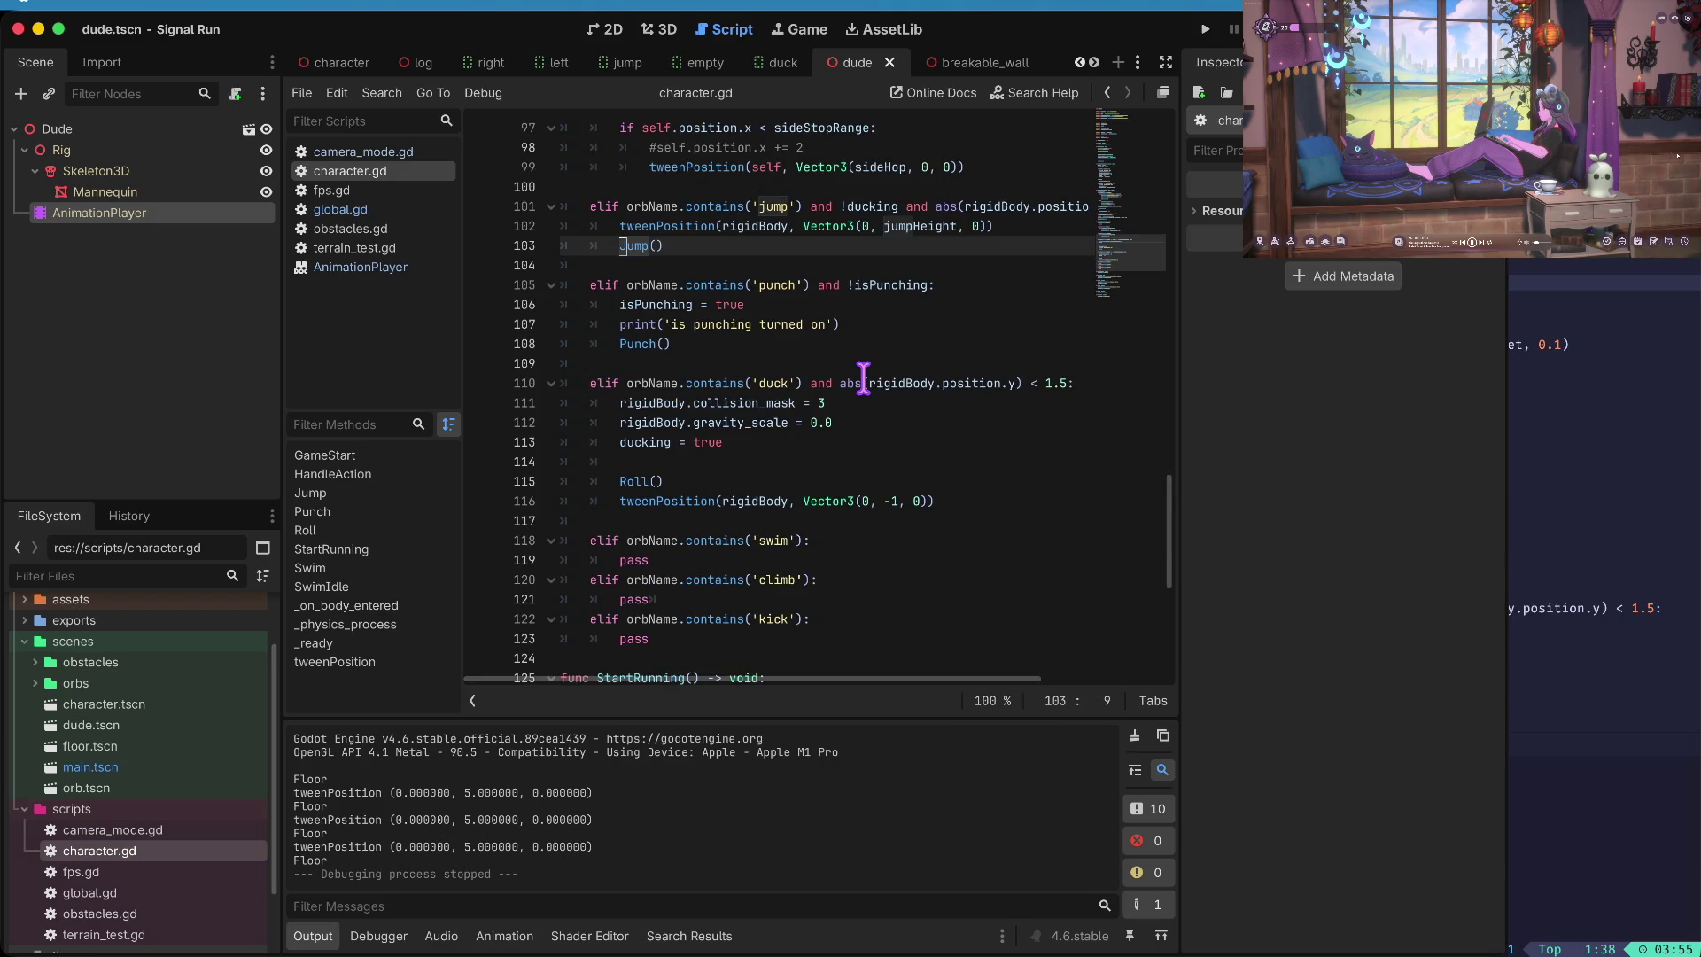
# - Move Jump() above the tweenPosition call and open a blank line after it
pyautogui.press('Up')
pyautogui.hotkey('alt', 'Down')
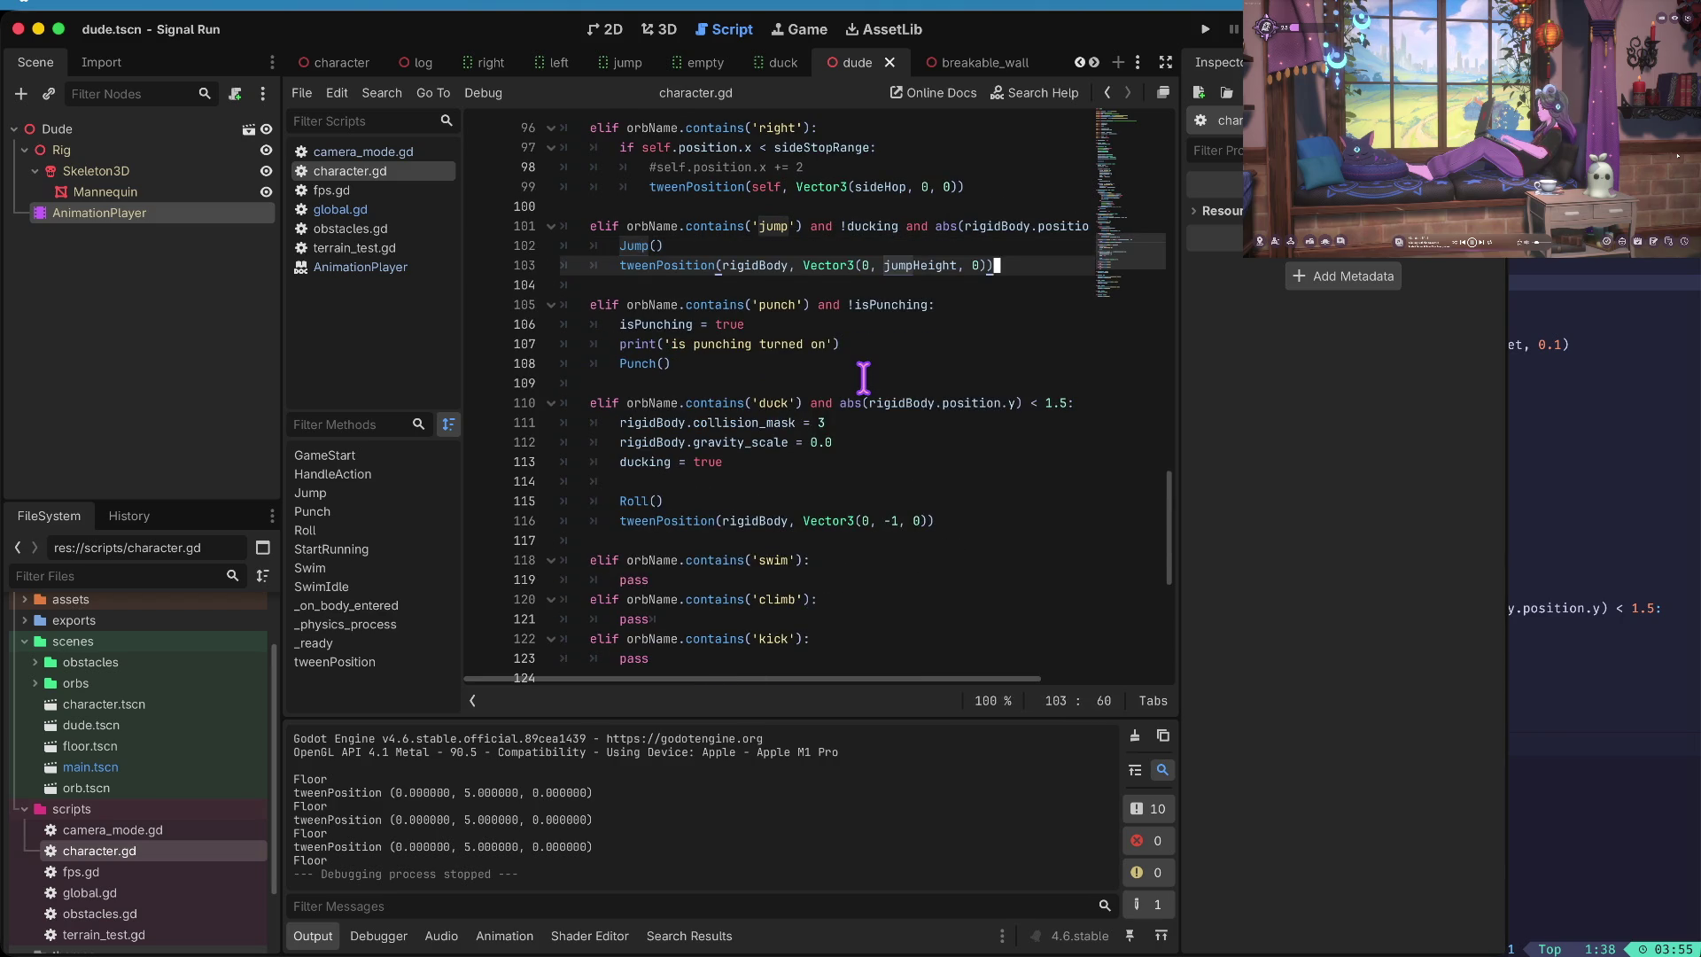
pyautogui.press('Up')
pyautogui.press('End')
pyautogui.press('Return')
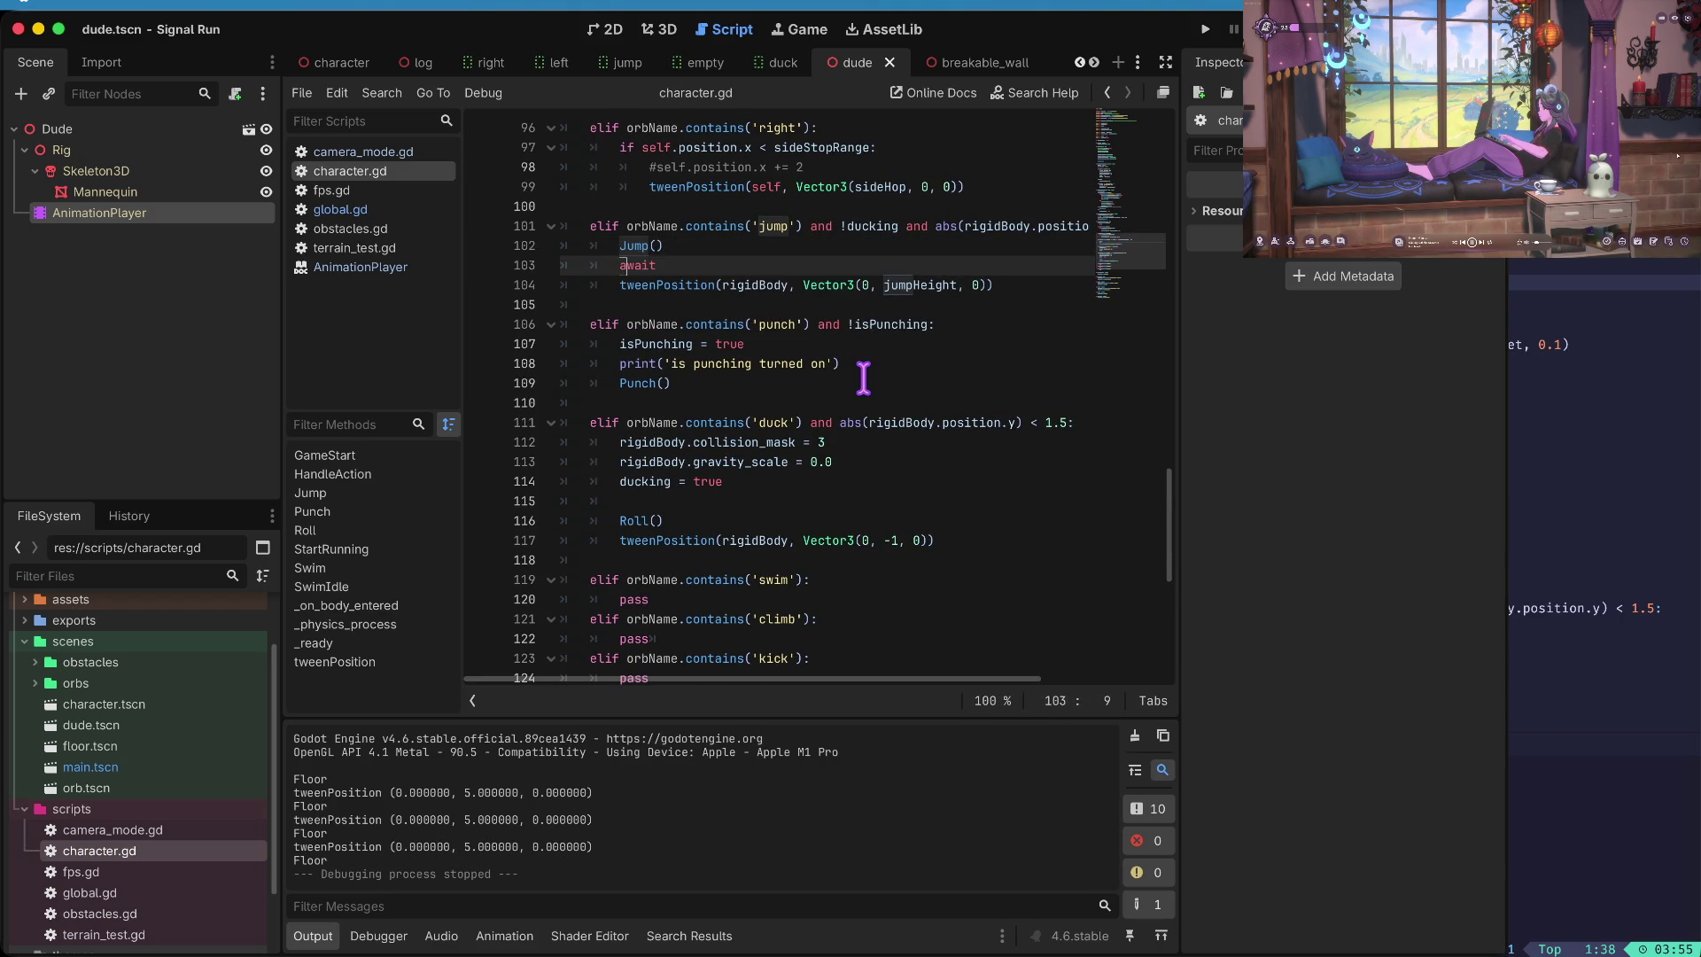
# - Paste the 0.5-second timer await after Jump(), undoing the misplaced paste
pyautogui.scroll(5, 864, 379)
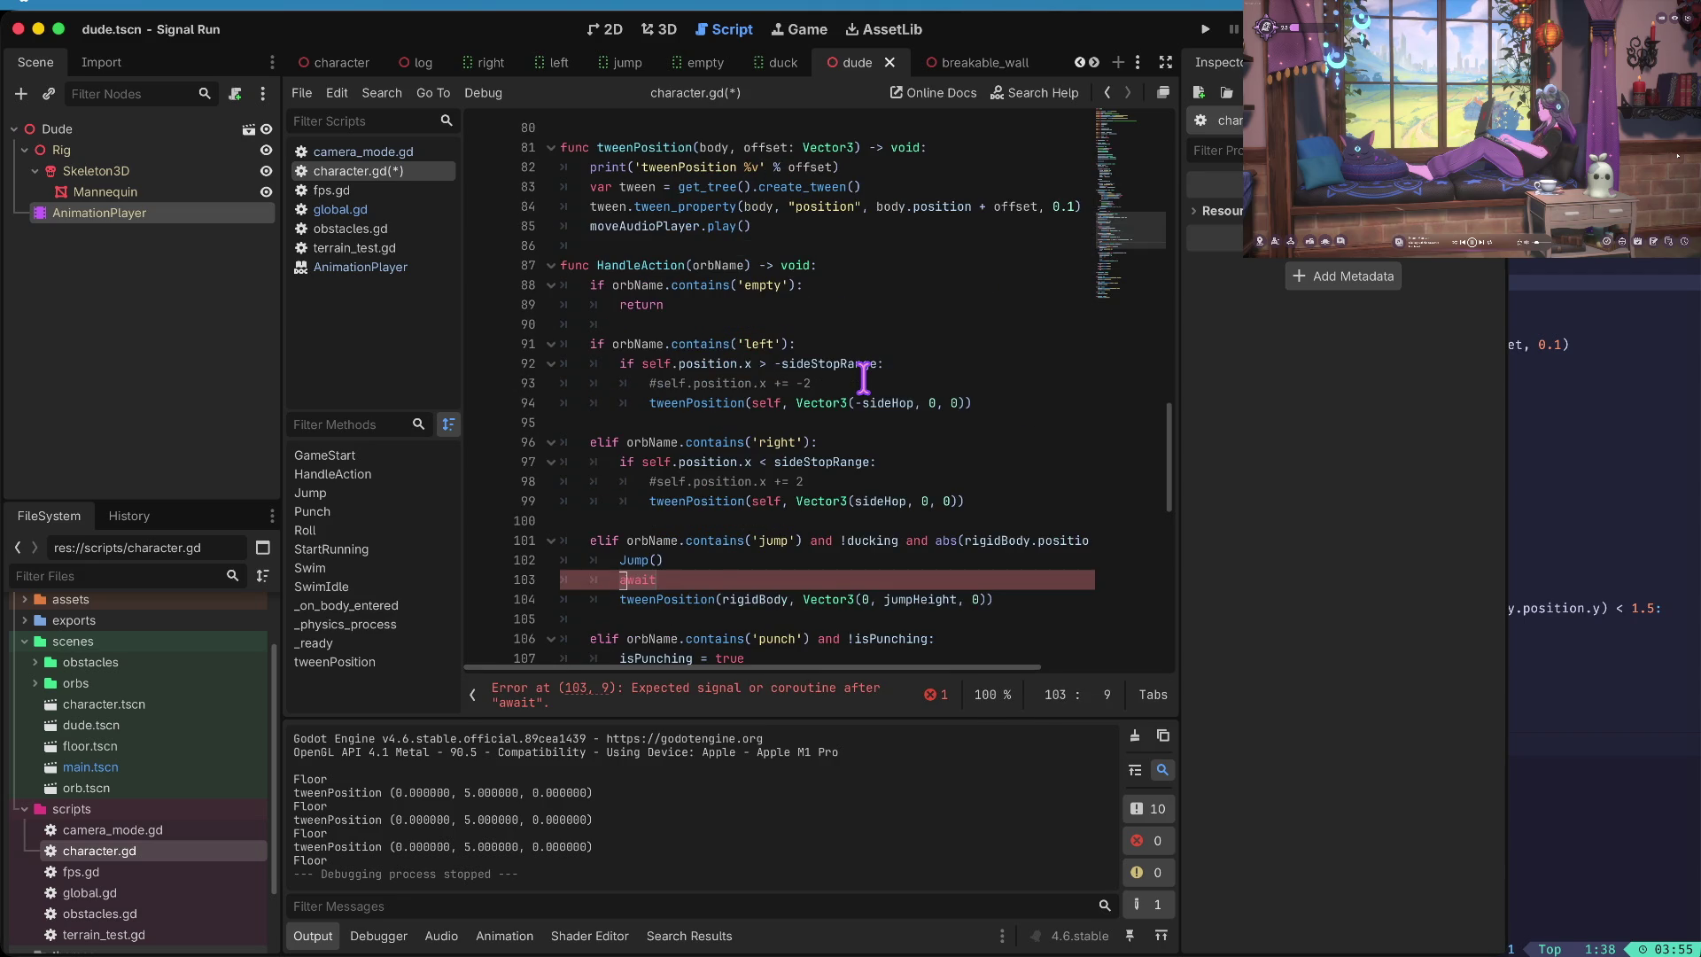
pyautogui.press('cmd+v')
pyautogui.press('Delete')
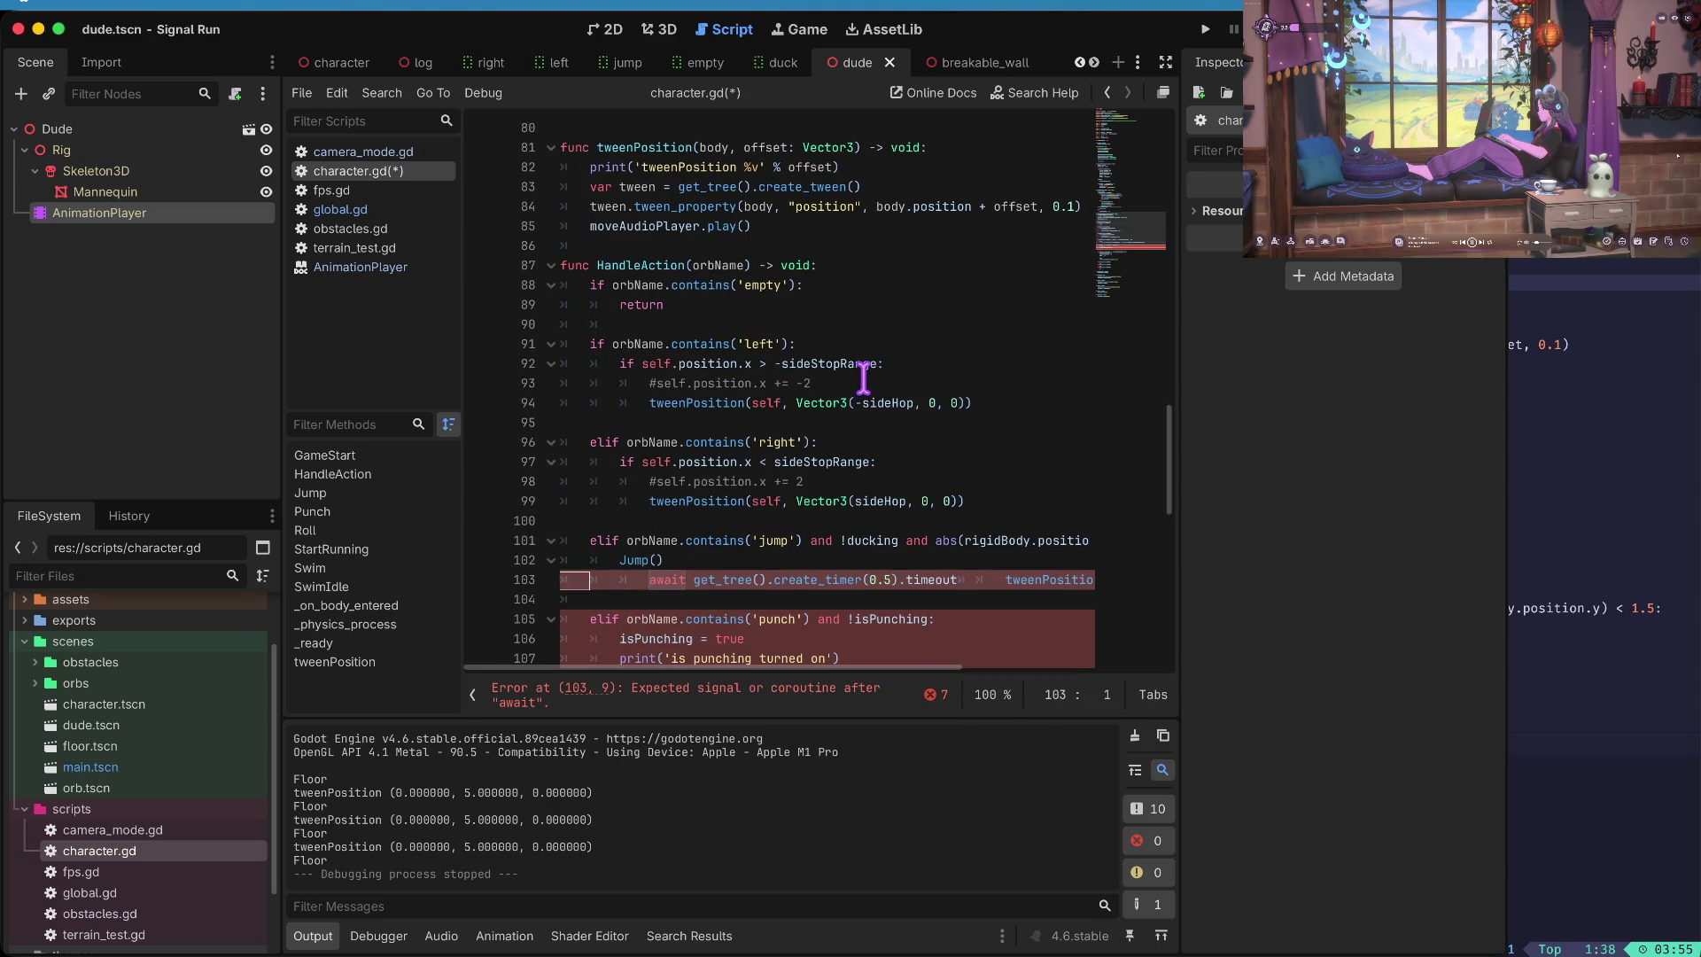
pyautogui.press('cmd+z')
pyautogui.press('cmd+z')
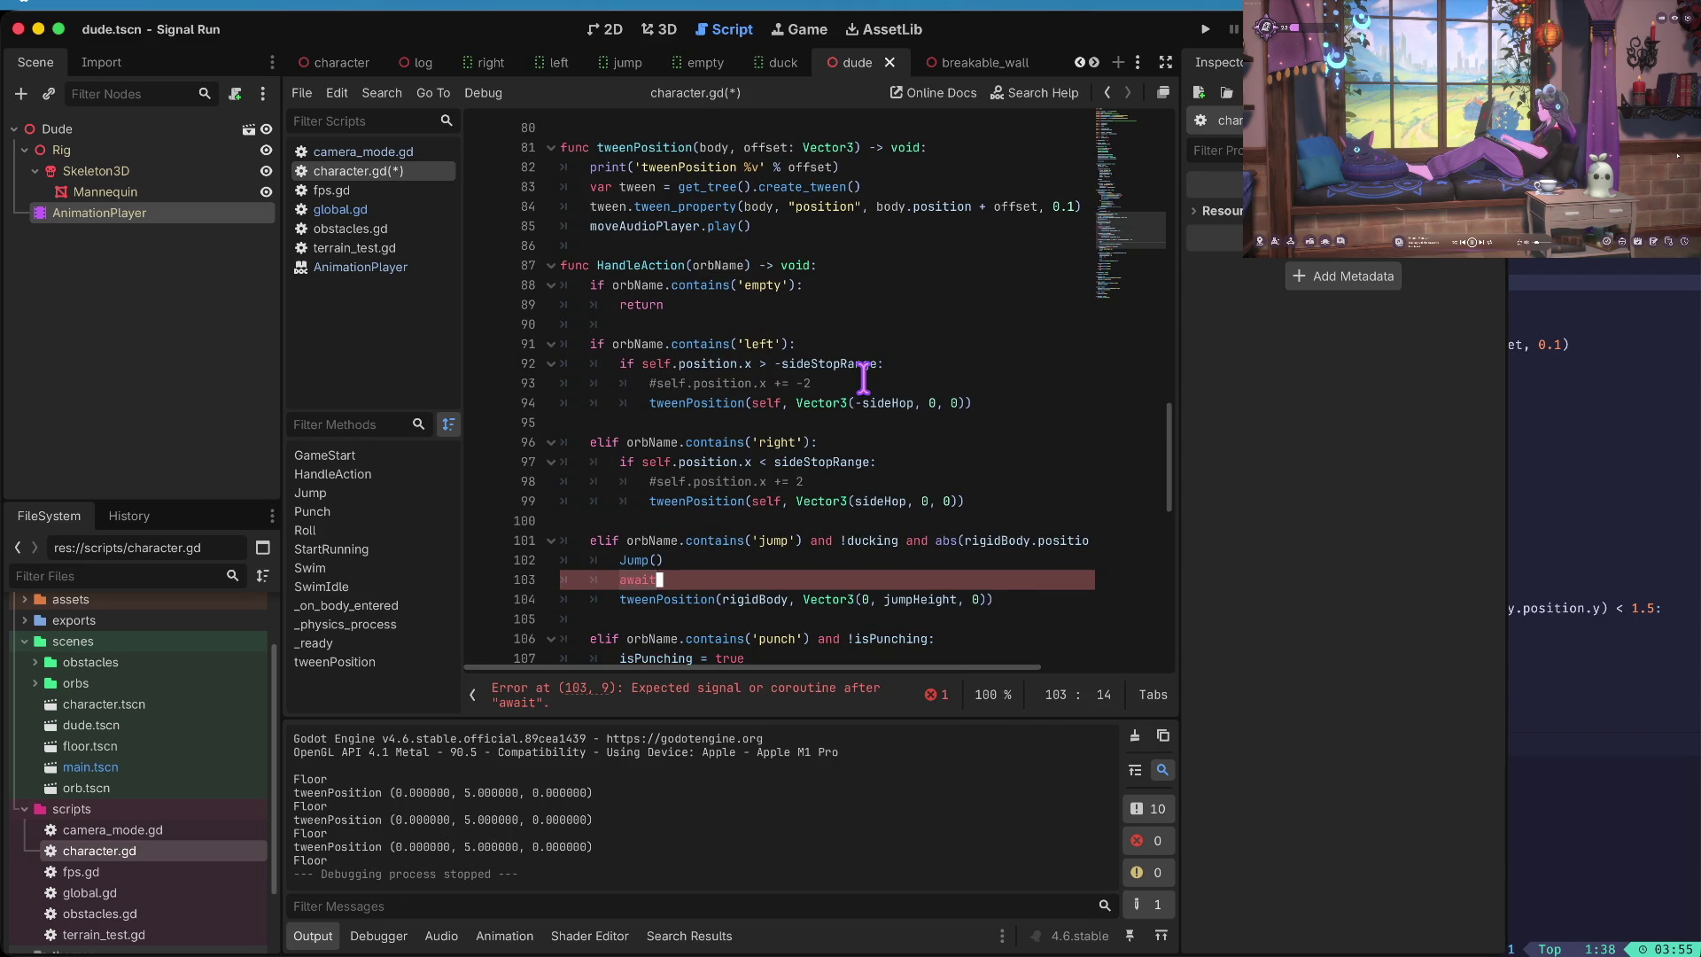
pyautogui.press('cmd+z')
pyautogui.press('cmd+shift+z')
pyautogui.press('cmd+shift+z')
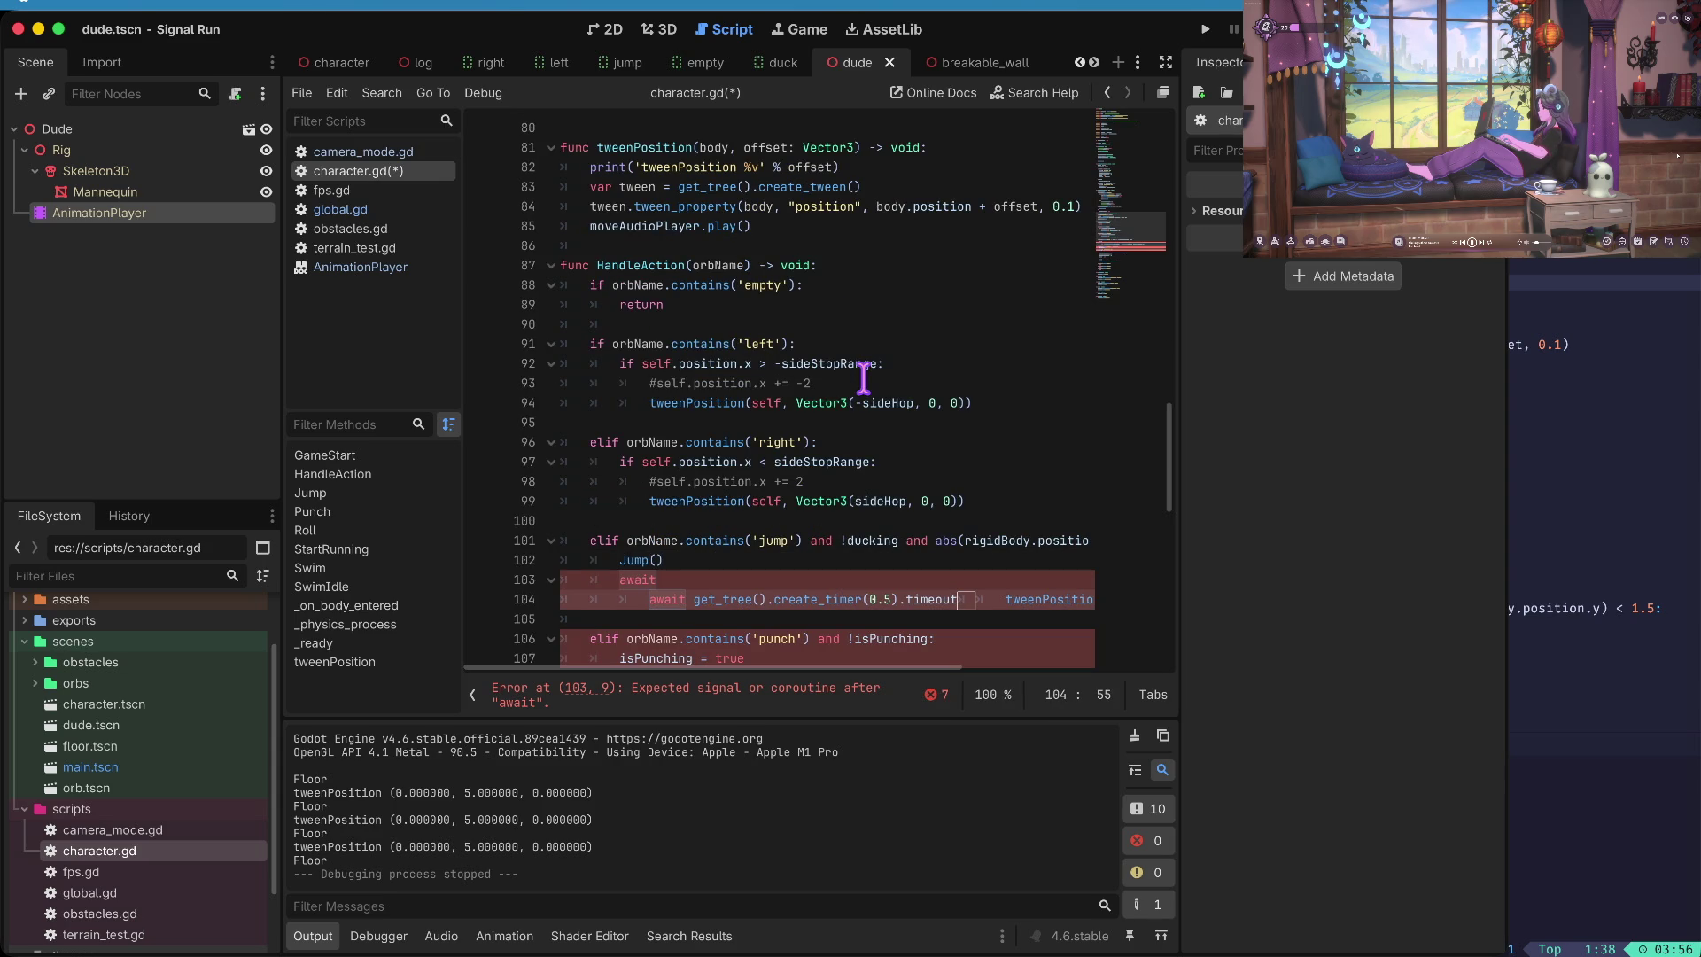
pyautogui.press('cmd+z')
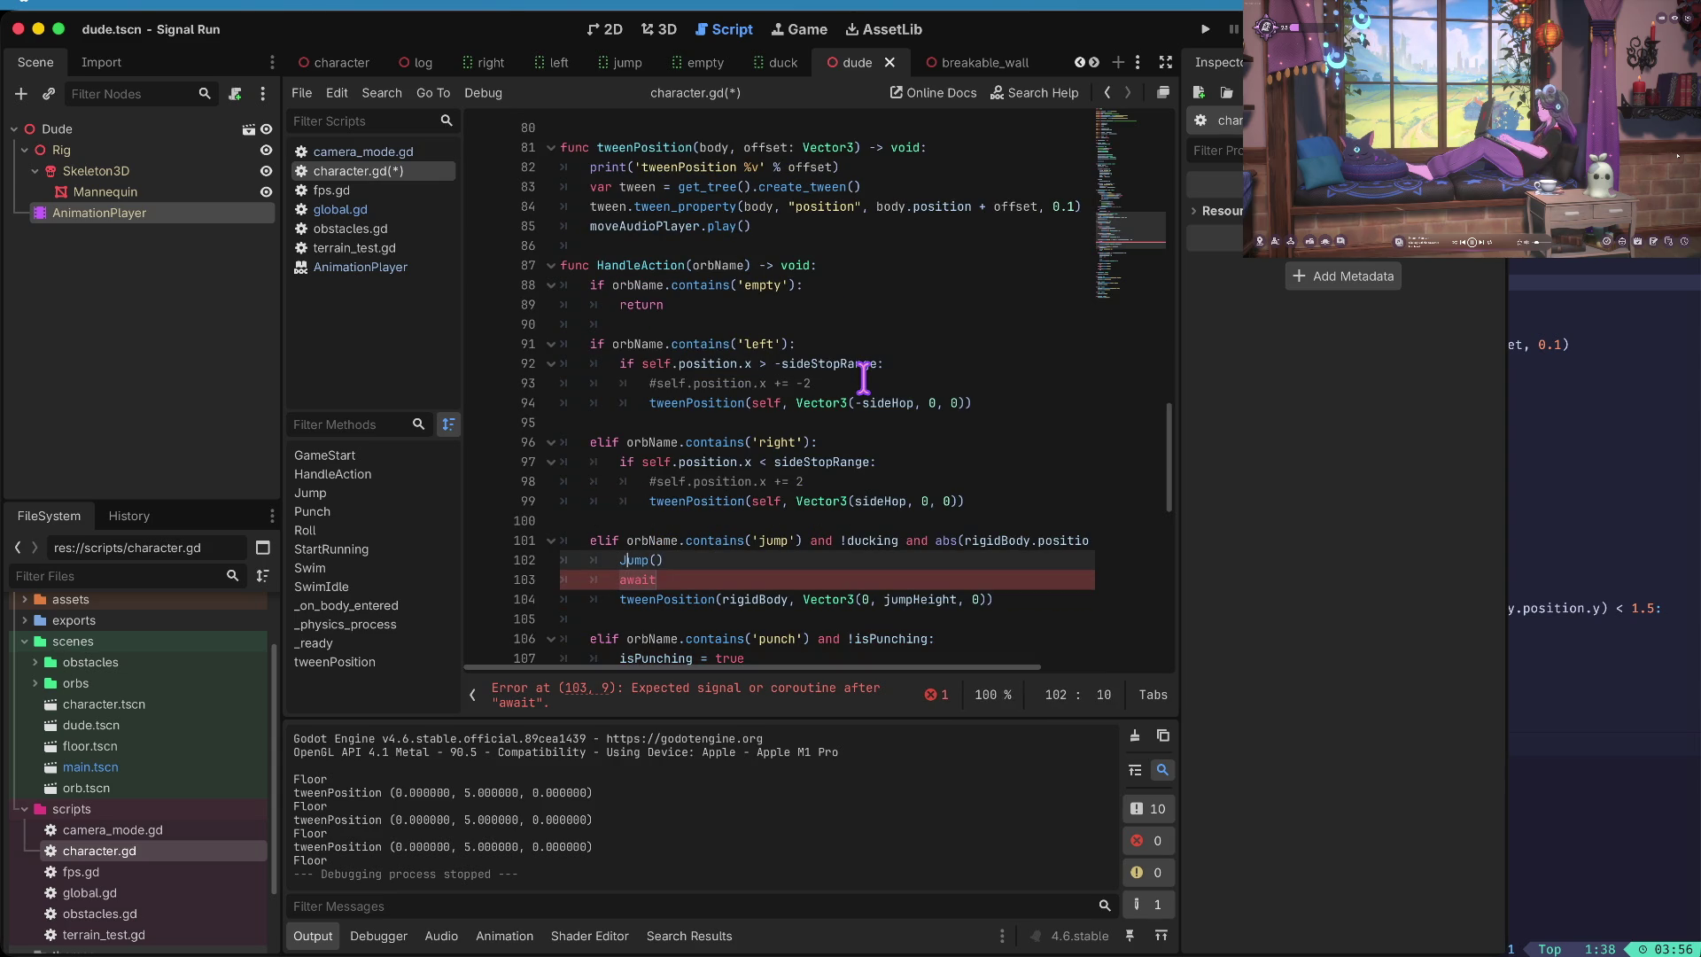
# - Put the timer await on its own line under Jump(), fix indentation, and clear the 0.5 delay
pyautogui.press('Return')
pyautogui.write('await get_tree().create_timer(0.5).timeout')
pyautogui.press('Up')
pyautogui.hotkey('shift', 'Tab')
pyautogui.press('Down')
pyautogui.hotkey('ctrl', 'shift', 'k')
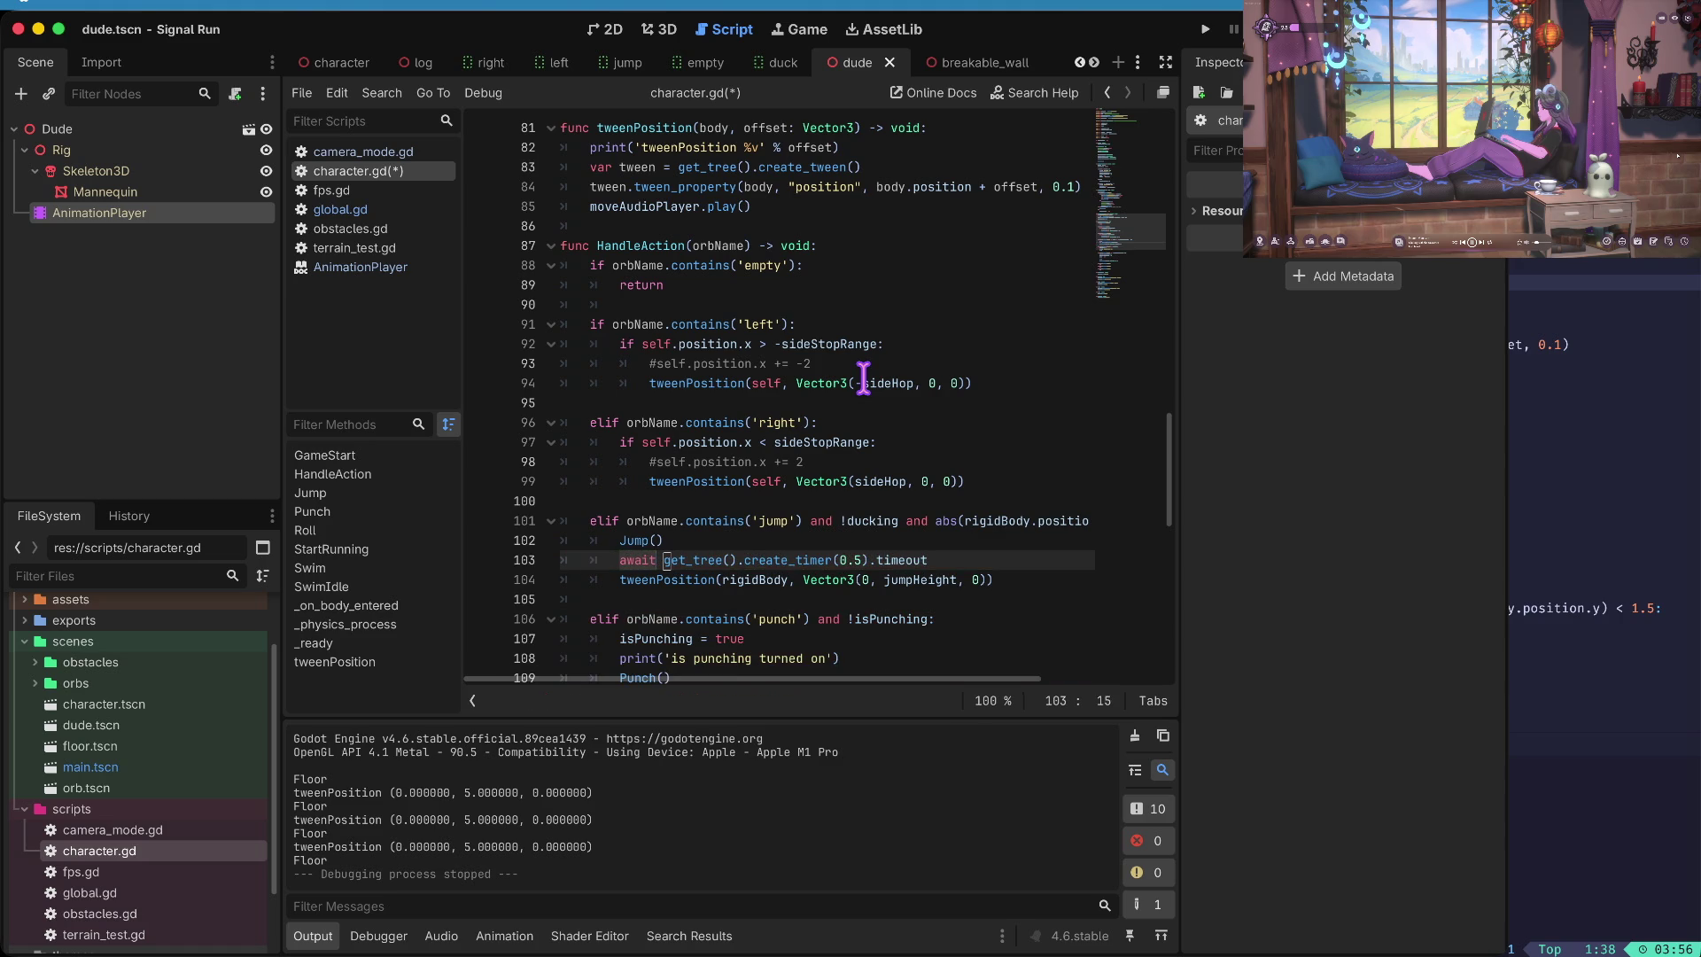
pyautogui.press('BackSpace')
# - Enter a shorter timer delay, save, and test-run the game from its start screen
pyautogui.write('1')
pyautogui.press('cmd+s')
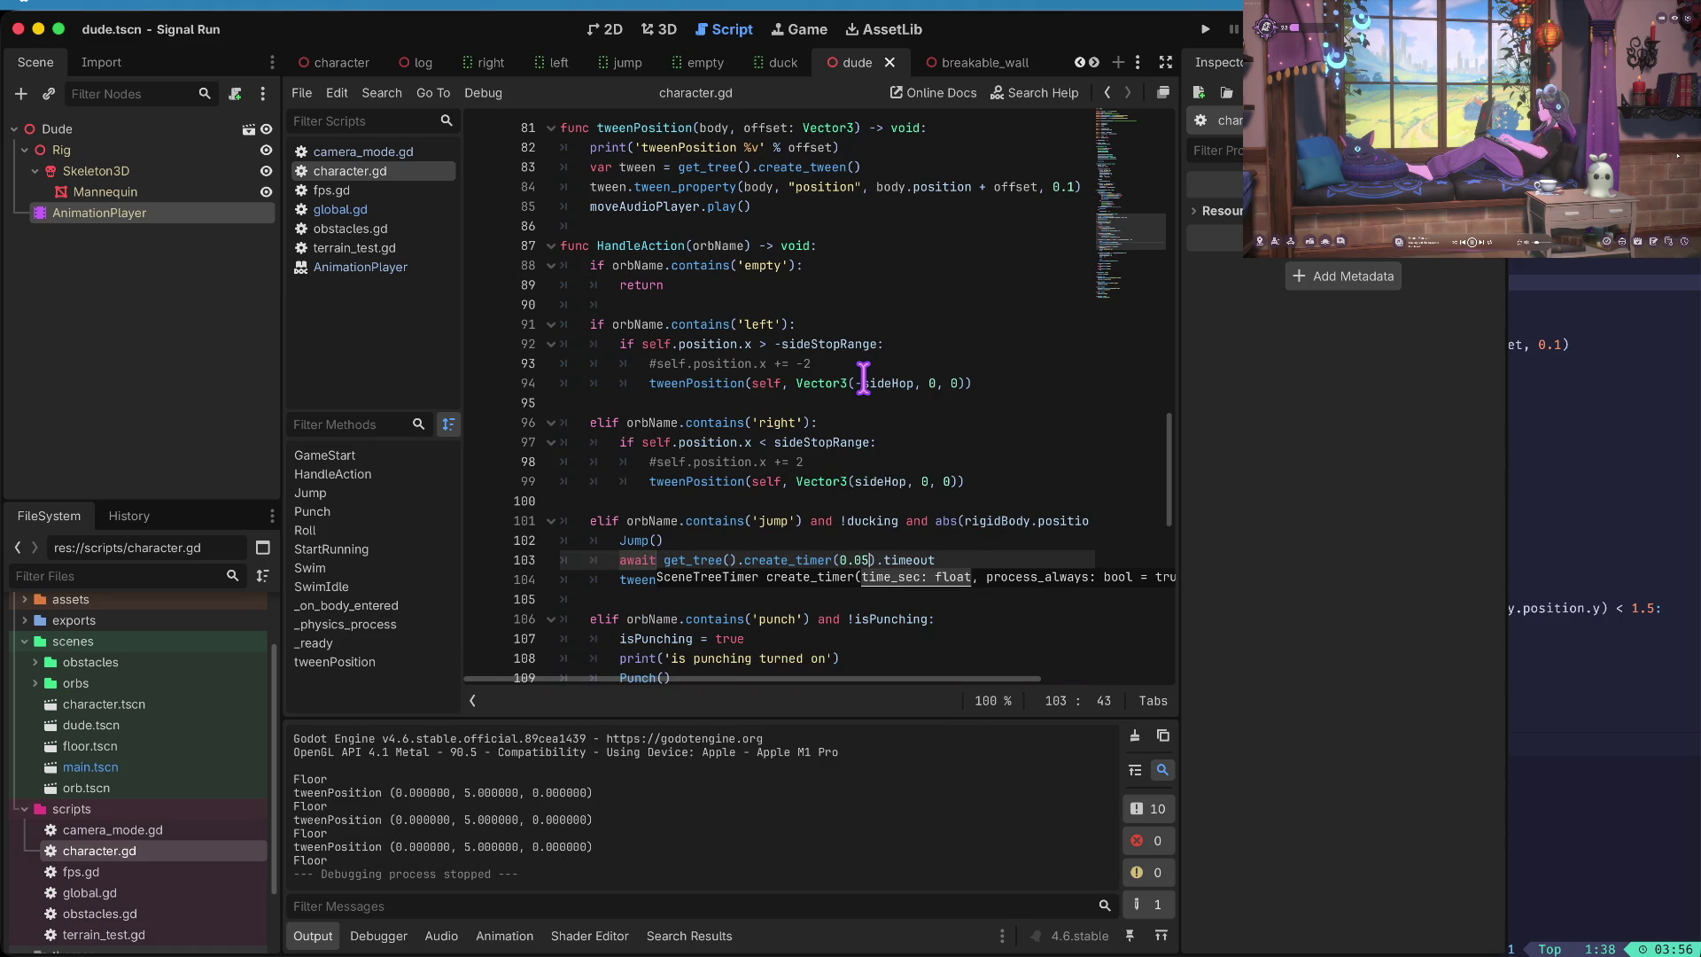
pyautogui.press('BackSpace')
pyautogui.press('BackSpace')
pyautogui.write('1')
pyautogui.press('cmd+b')
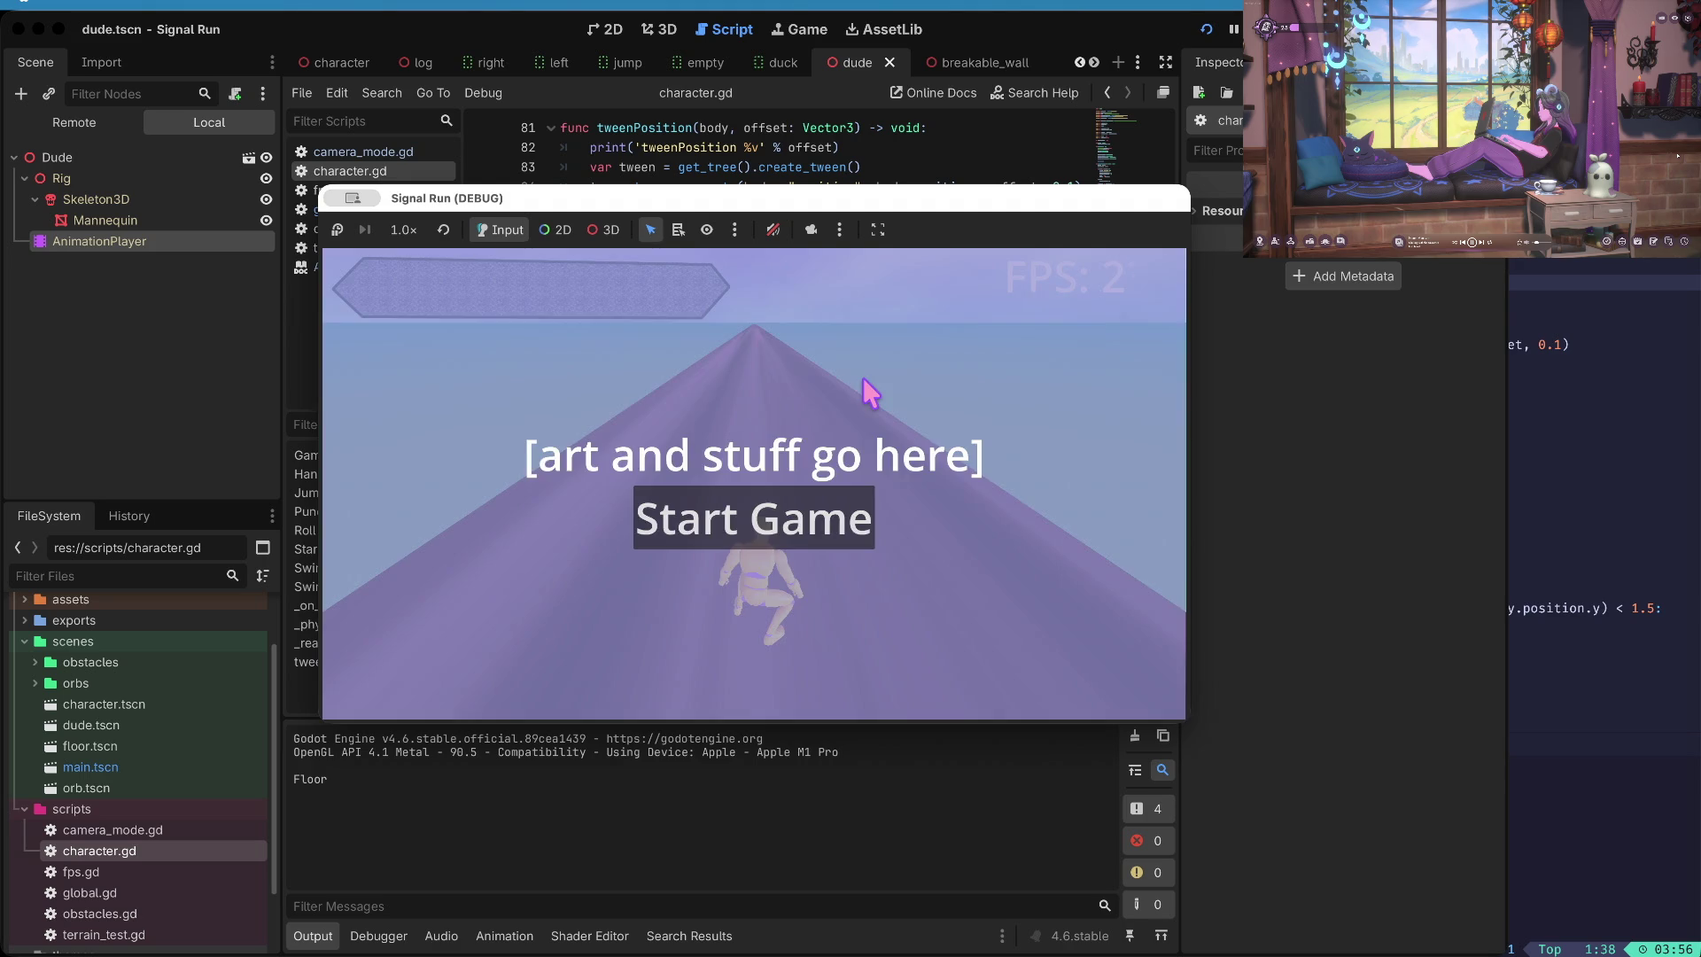
pyautogui.press('Return')
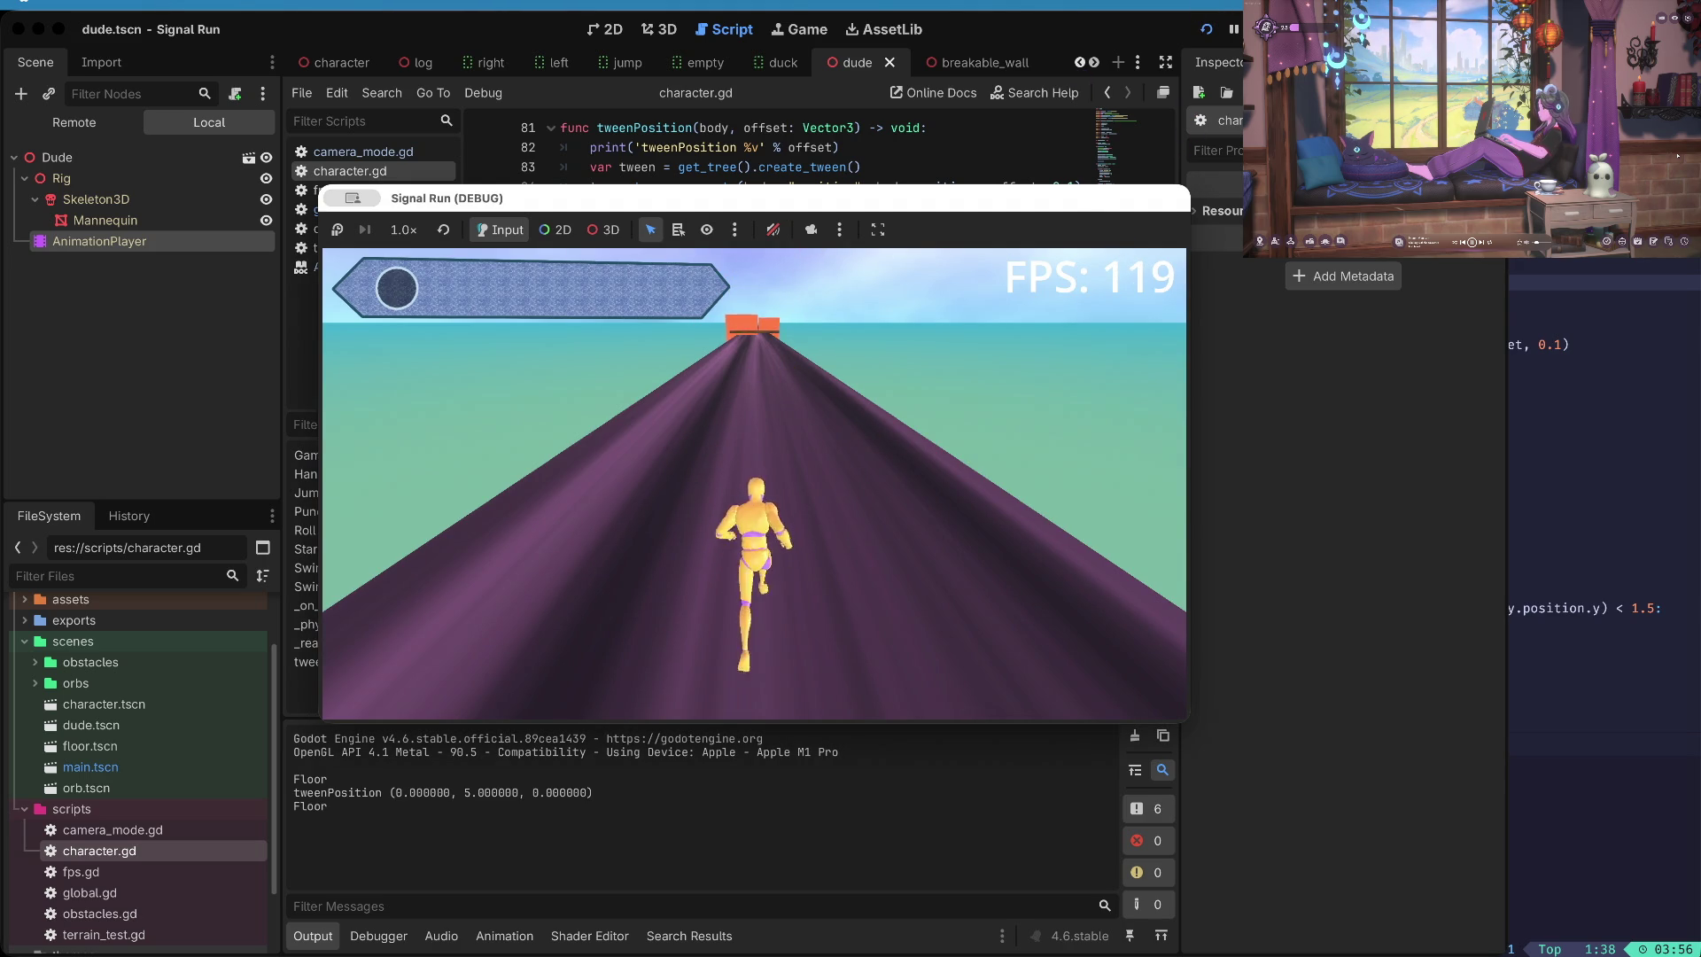
pyautogui.press('super+period')
# - Change the line 103 timer digit to 5 and test the jump in a restarted run
pyautogui.press('Down')
pyautogui.press('Down')
pyautogui.write('5')
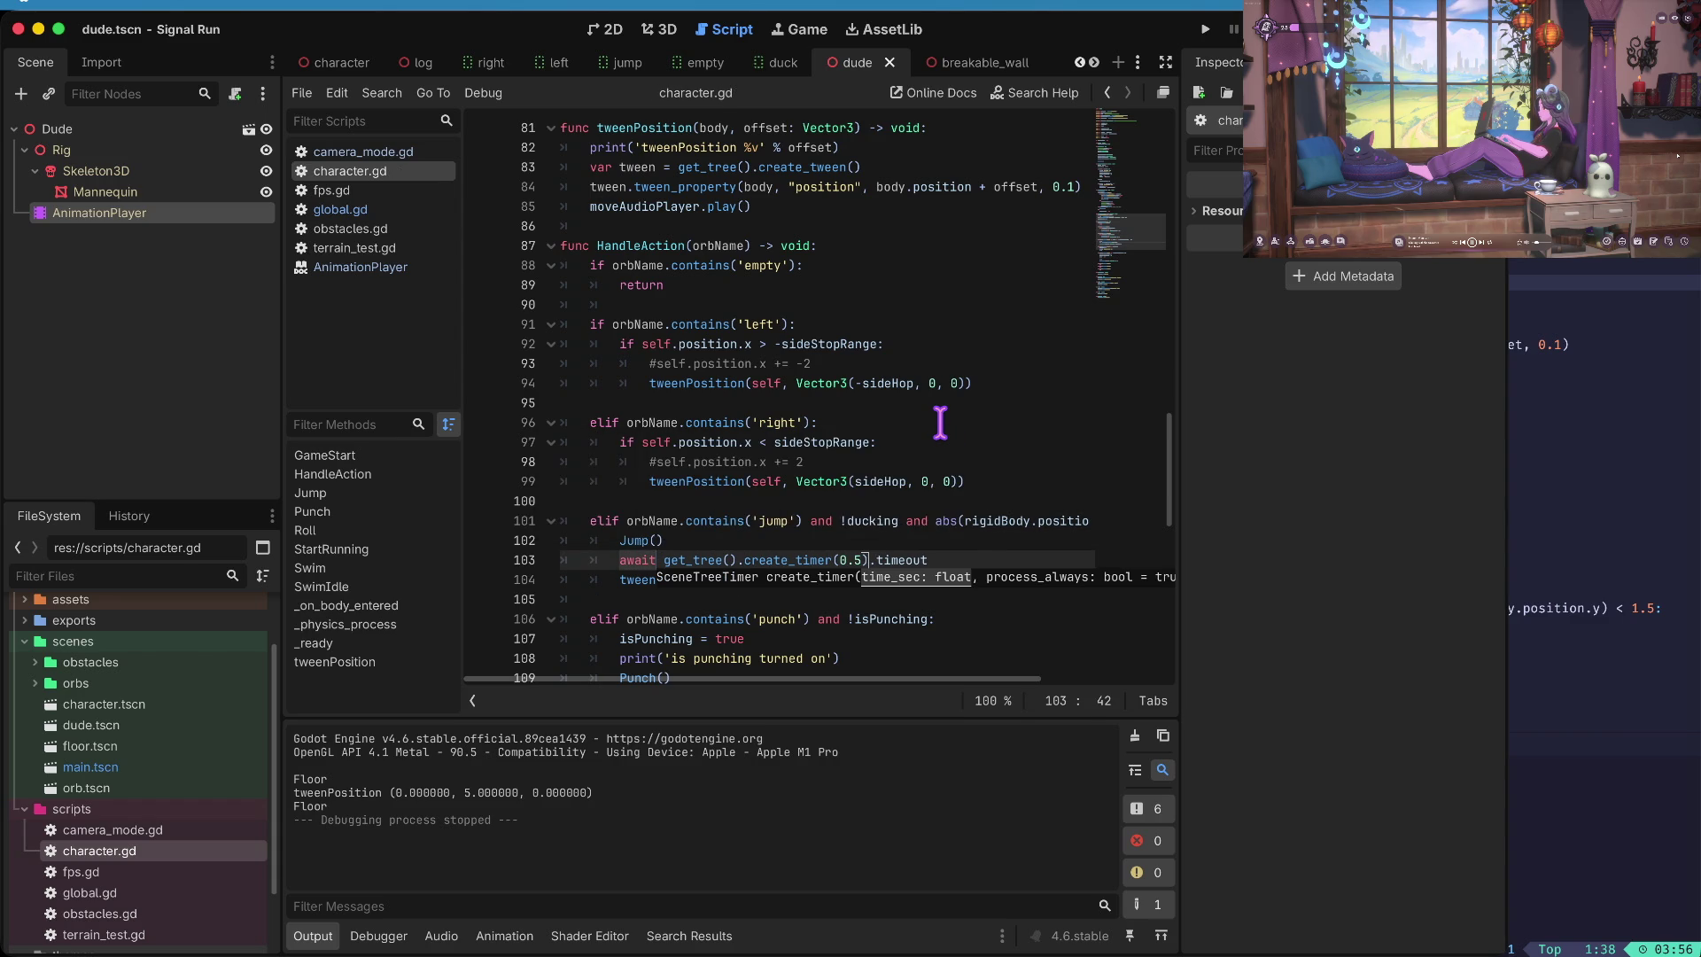
pyautogui.press('super+b')
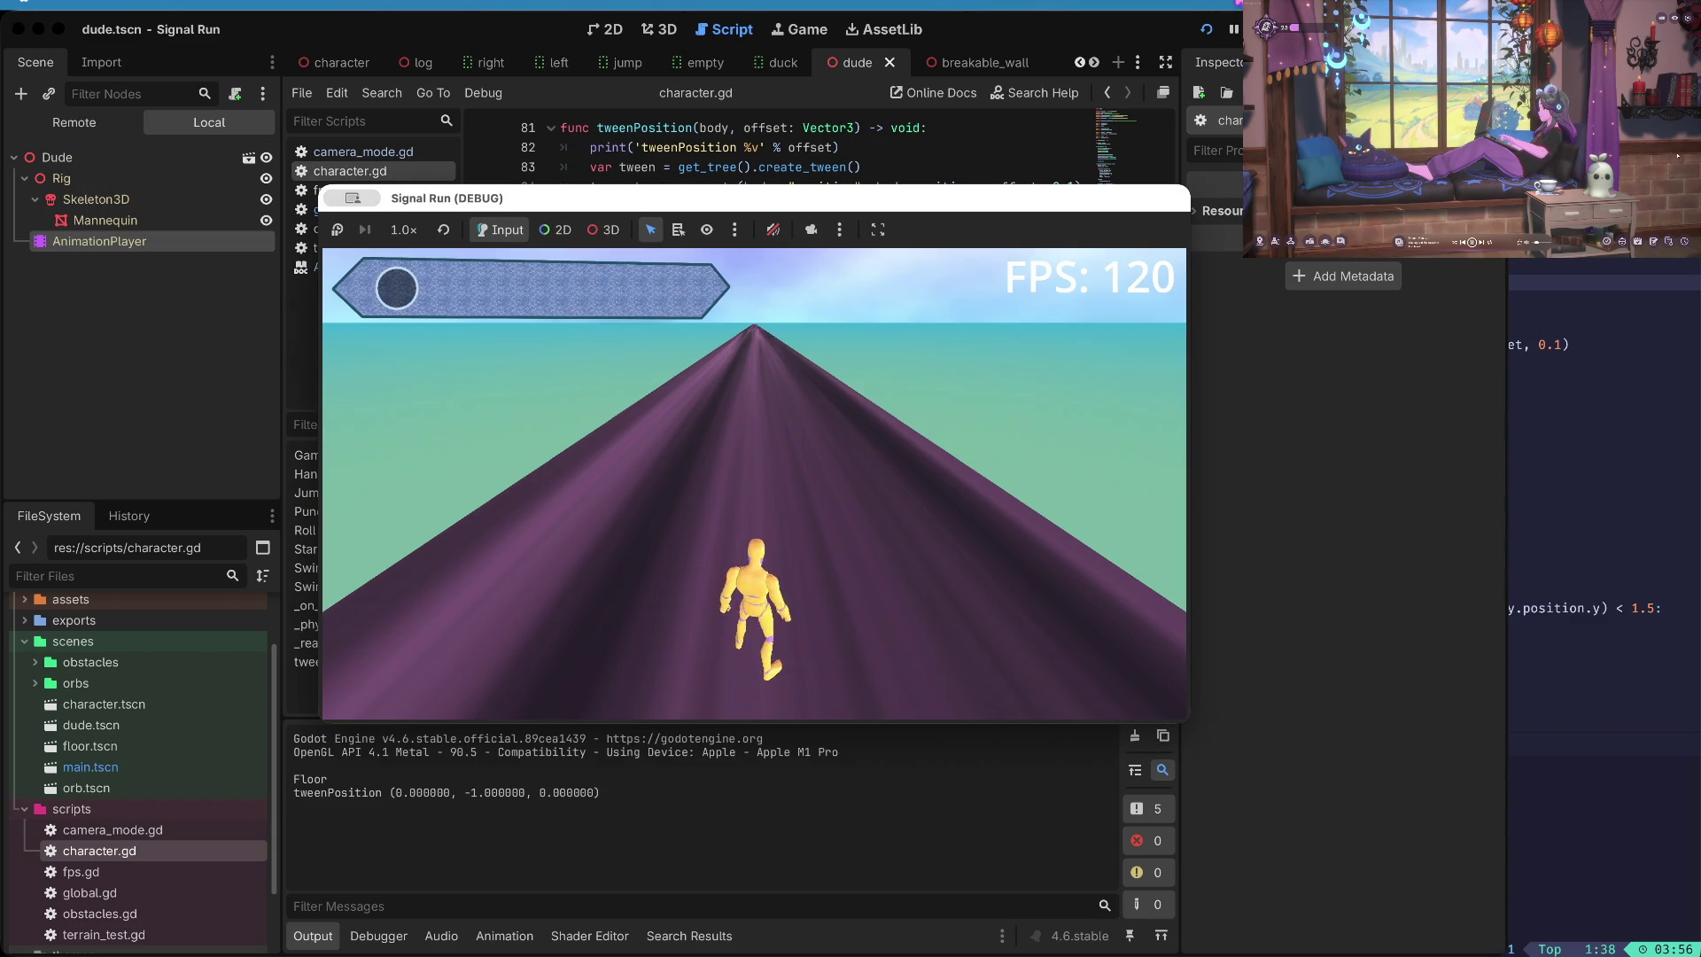
pyautogui.press('super+period')
pyautogui.press('super+b')
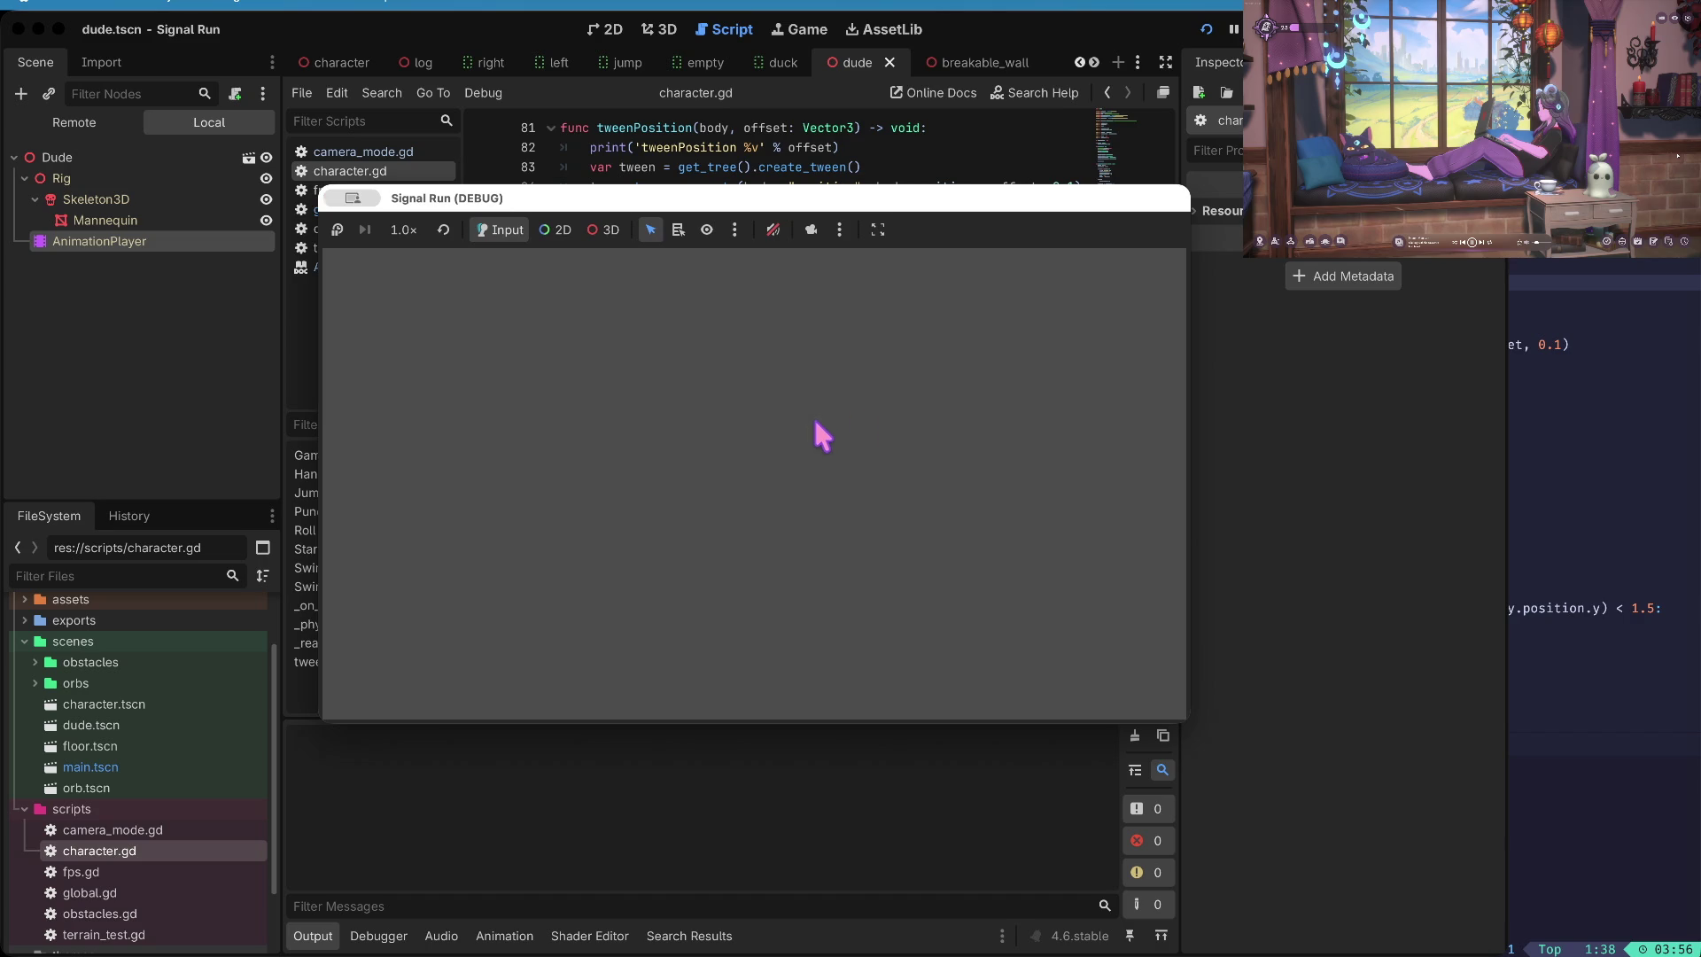
pyautogui.press('space')
pyautogui.press('super+period')
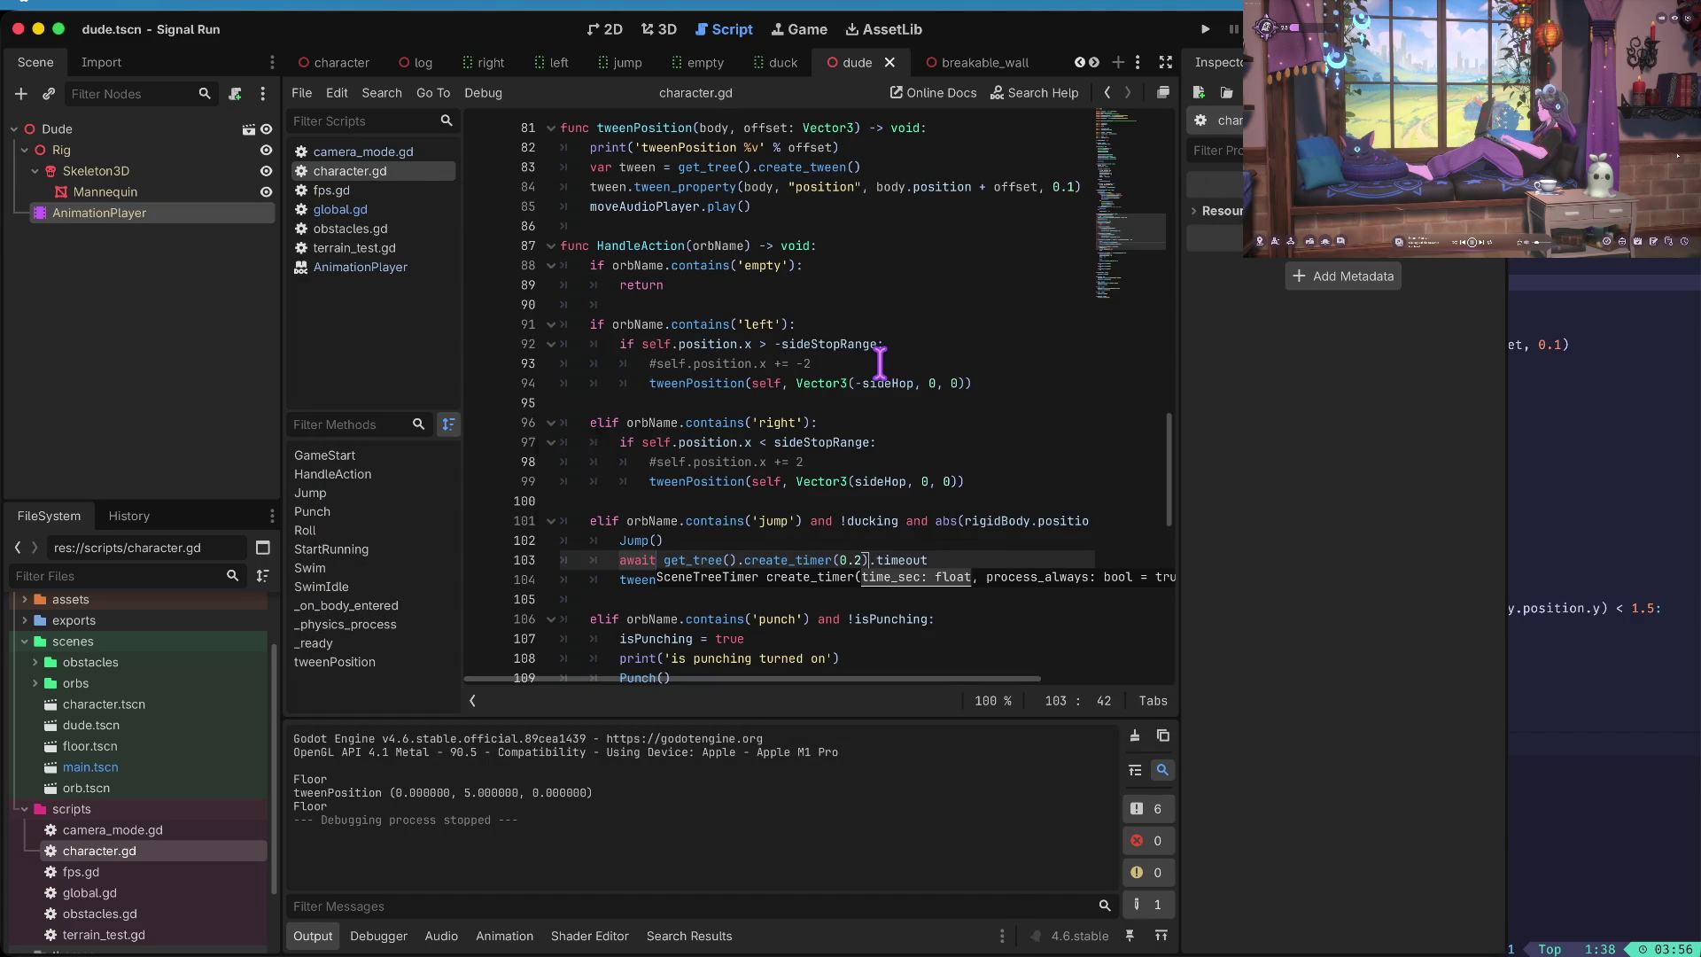
# - Relaunch the game to test one more jump, then stop and look up Vector3 in the left-hop line
pyautogui.press('super+b')
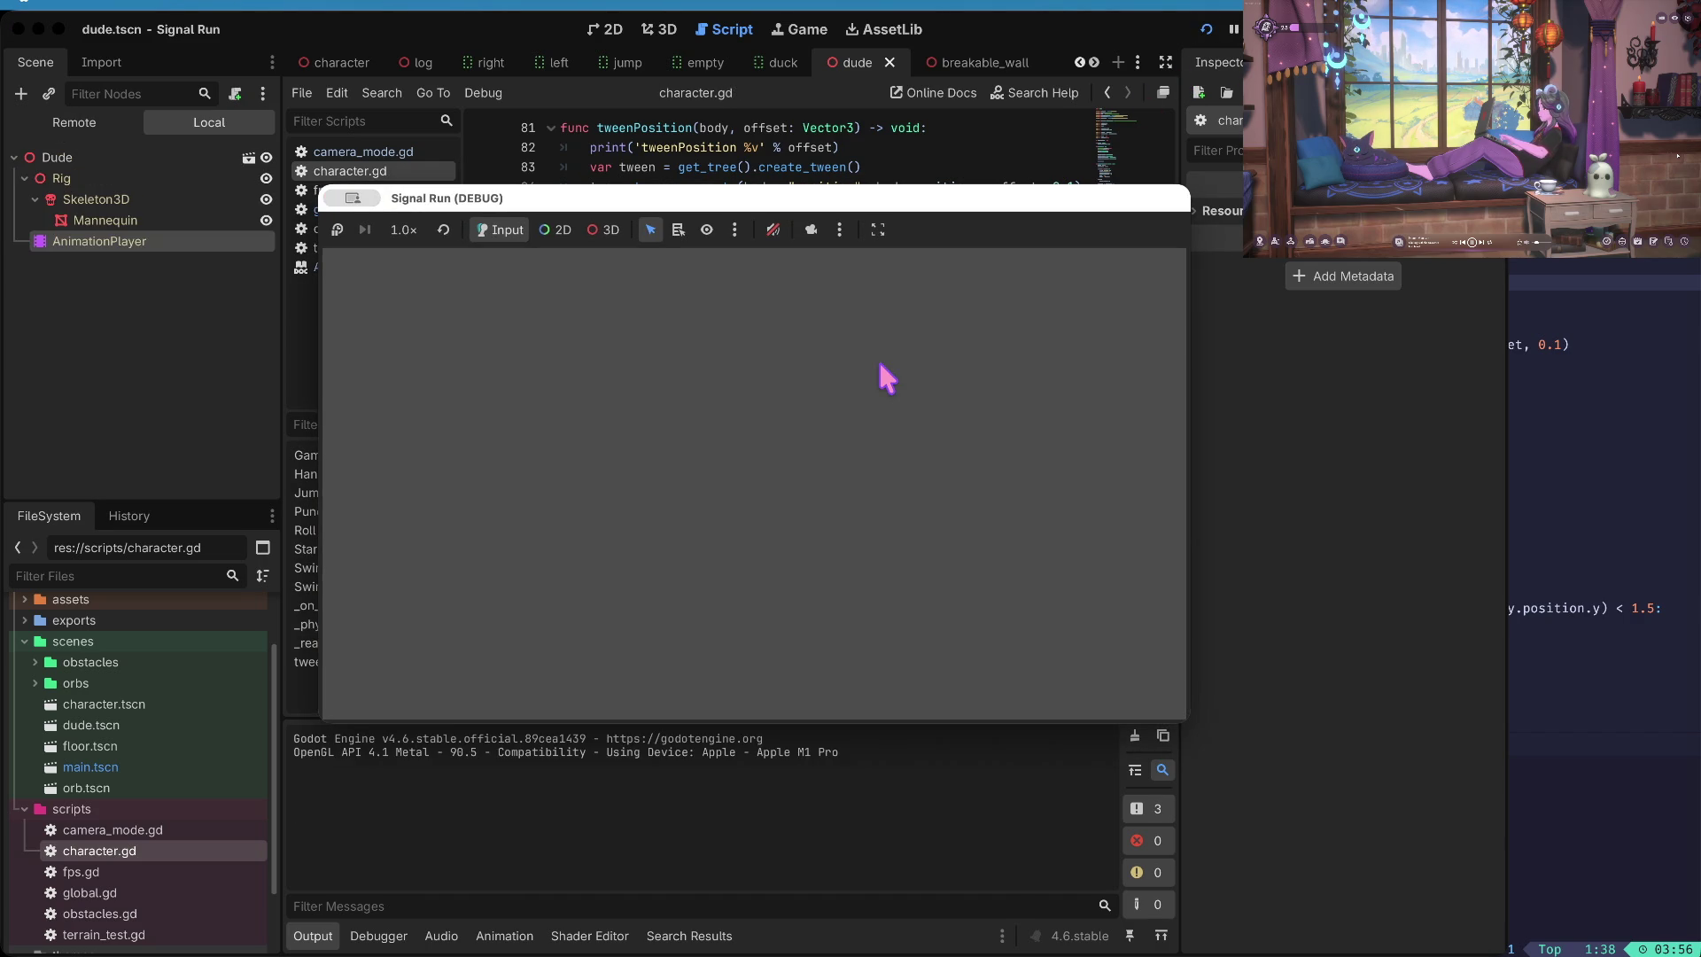
pyautogui.press('space')
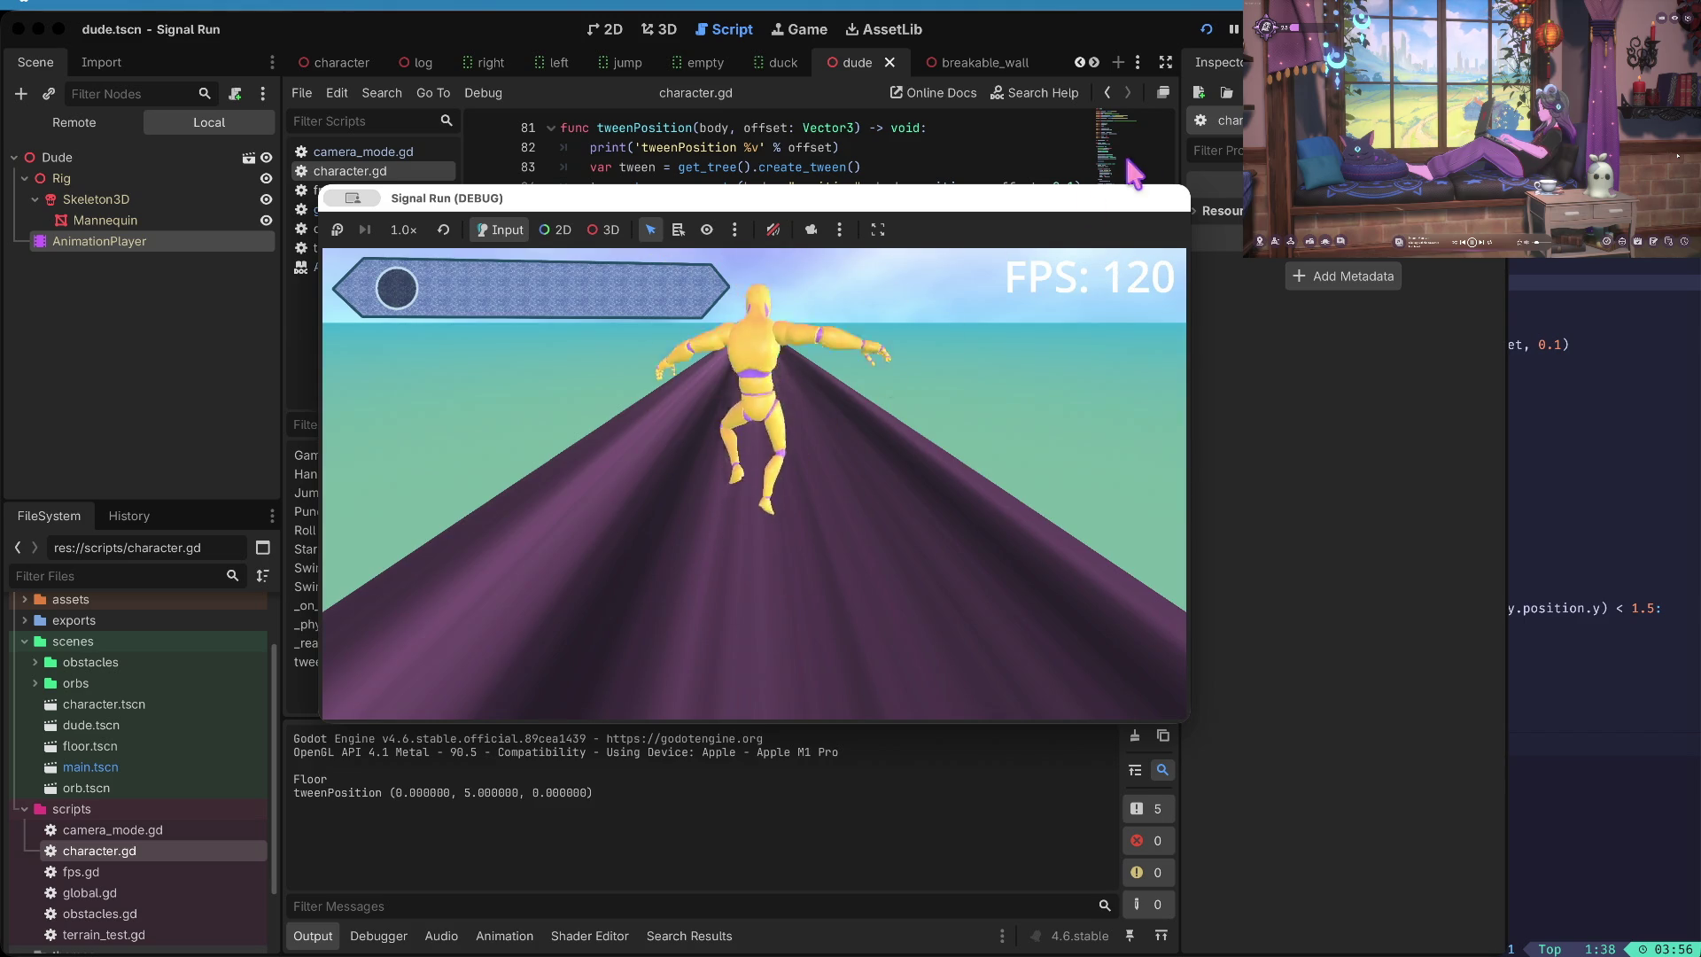
pyautogui.press('super+period')
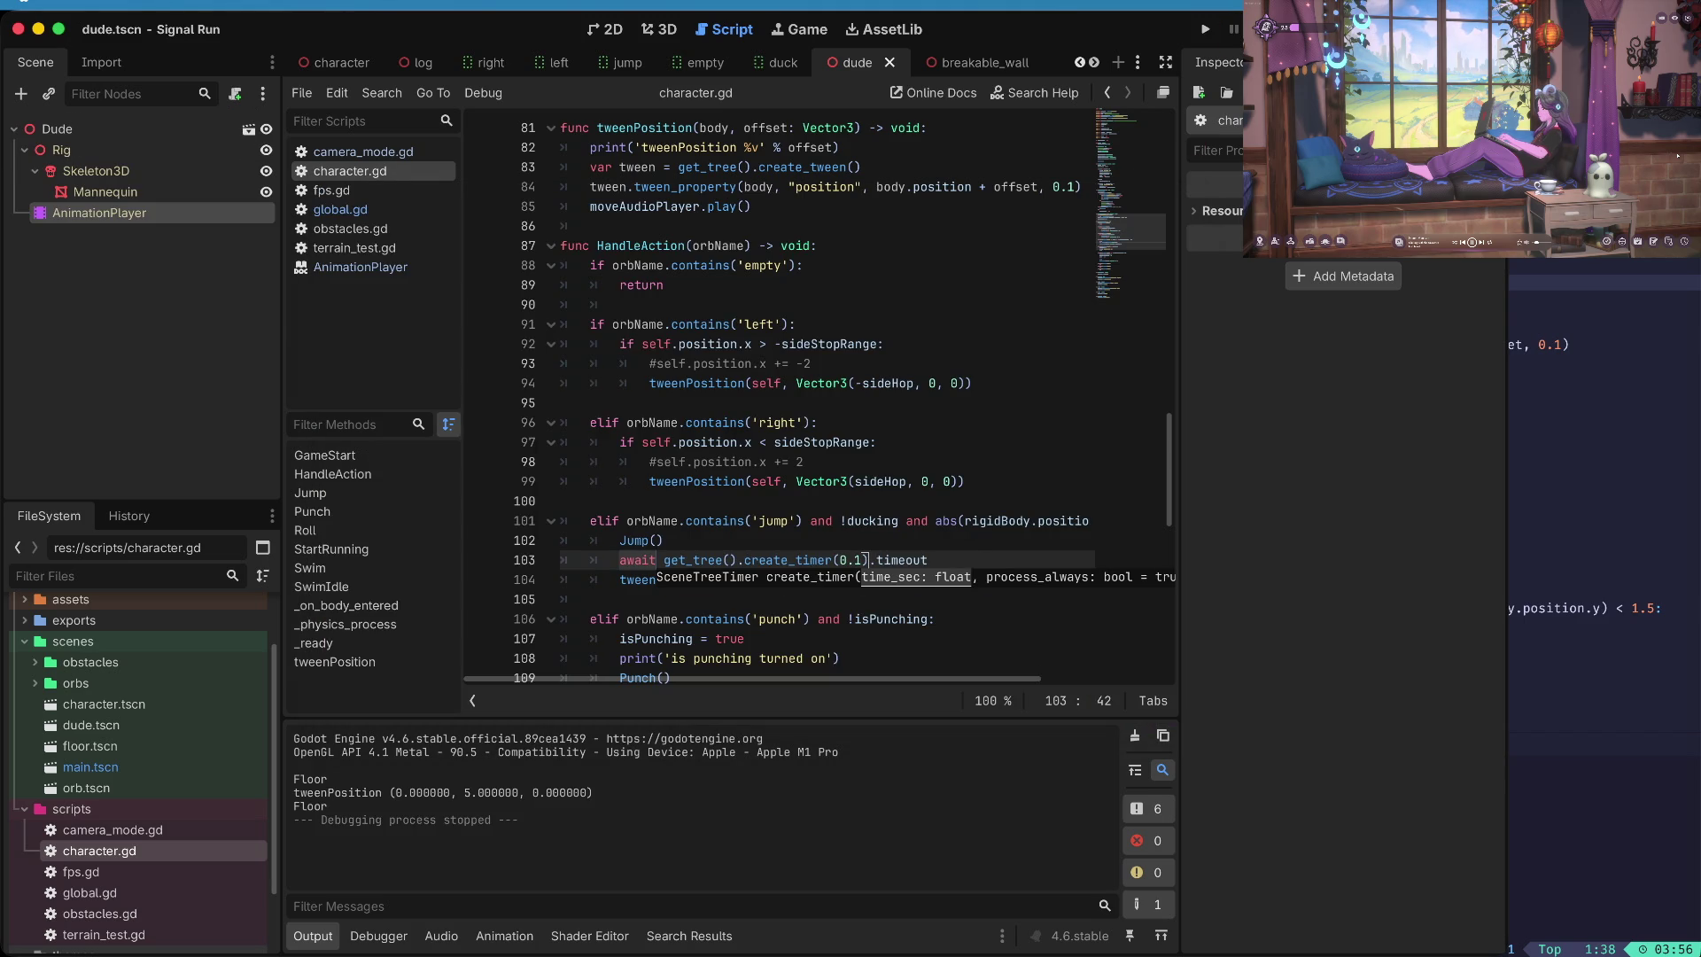
pyautogui.click(814, 383)
pyautogui.scroll(-3, 820, 487)
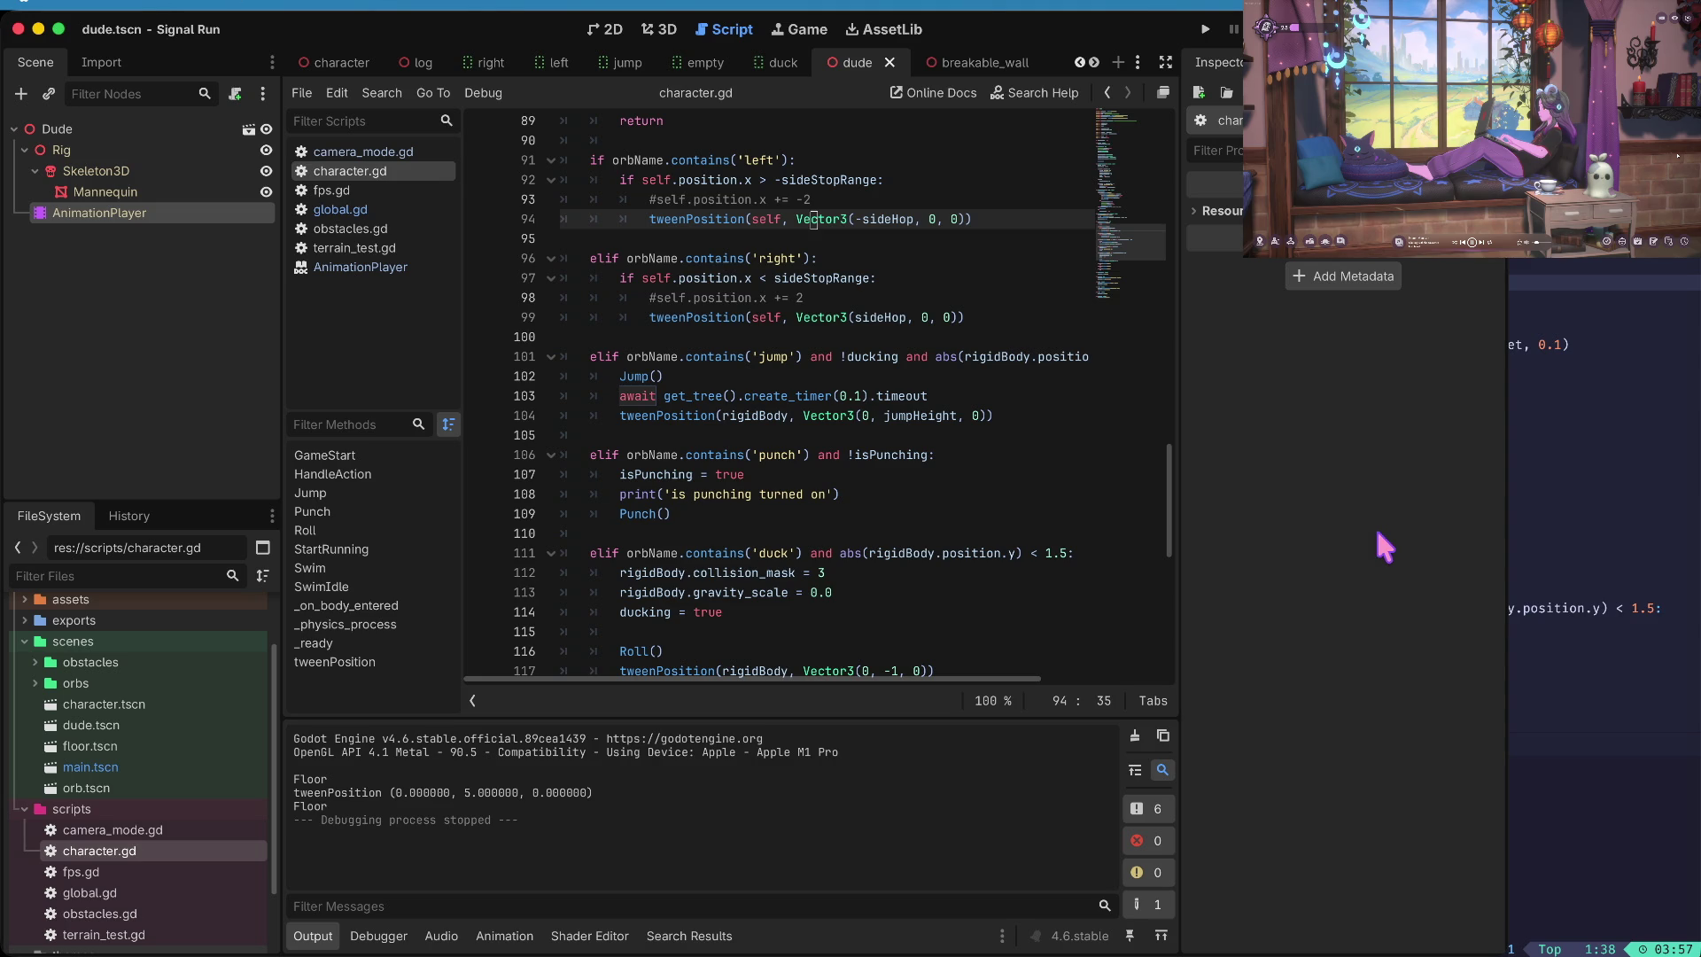
pyautogui.click(780, 382)
pyautogui.press('super')
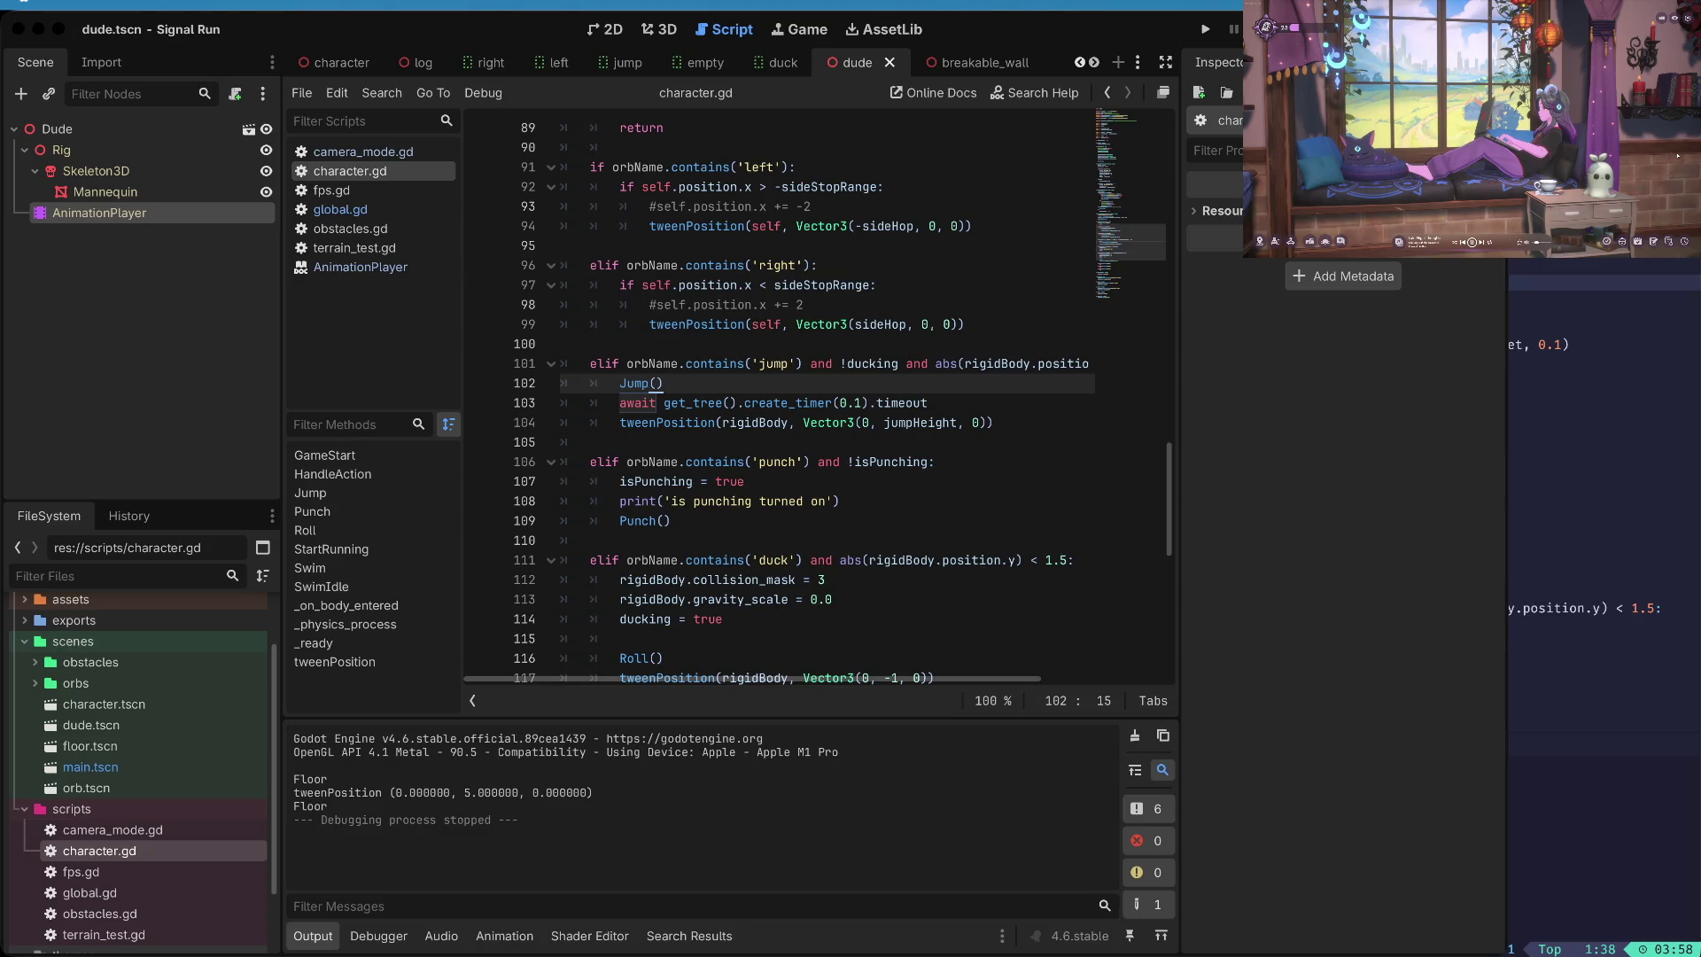
pyautogui.click(1078, 780)
pyautogui.press('Down')
pyautogui.press('End')
pyautogui.press('Left')
pyautogui.press('Left')
pyautogui.press('Left')
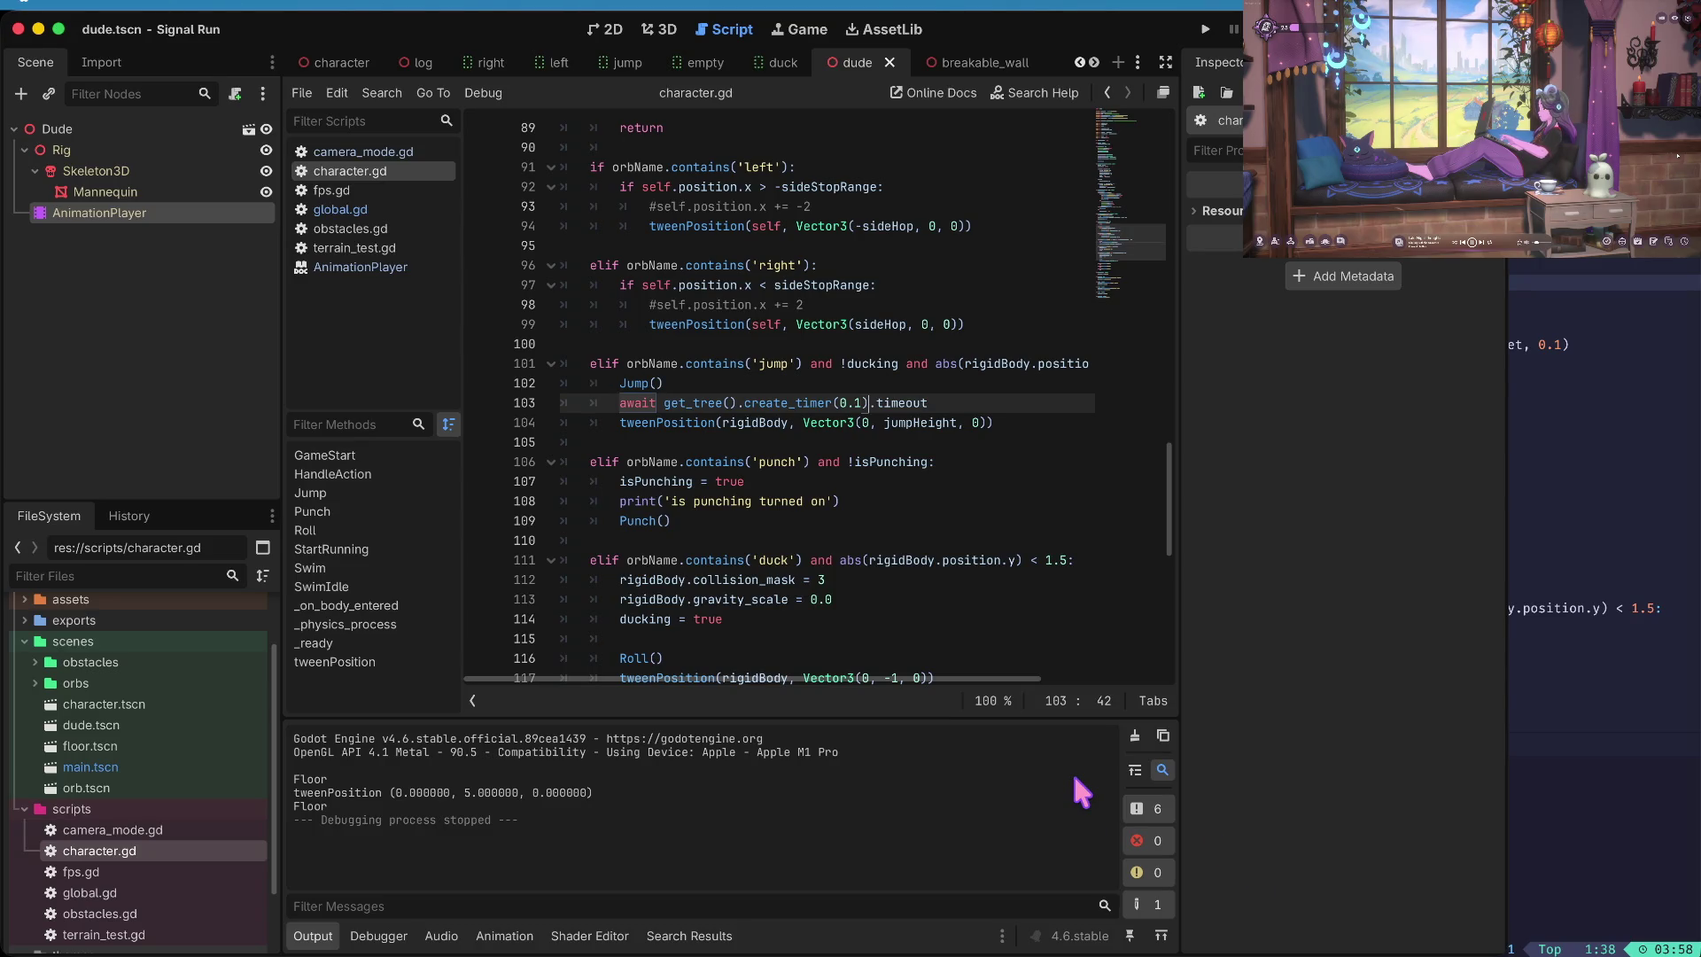
pyautogui.hotkey('alt', 'Left')
pyautogui.hotkey('alt', 'Left')
pyautogui.hotkey('alt', 'Left')
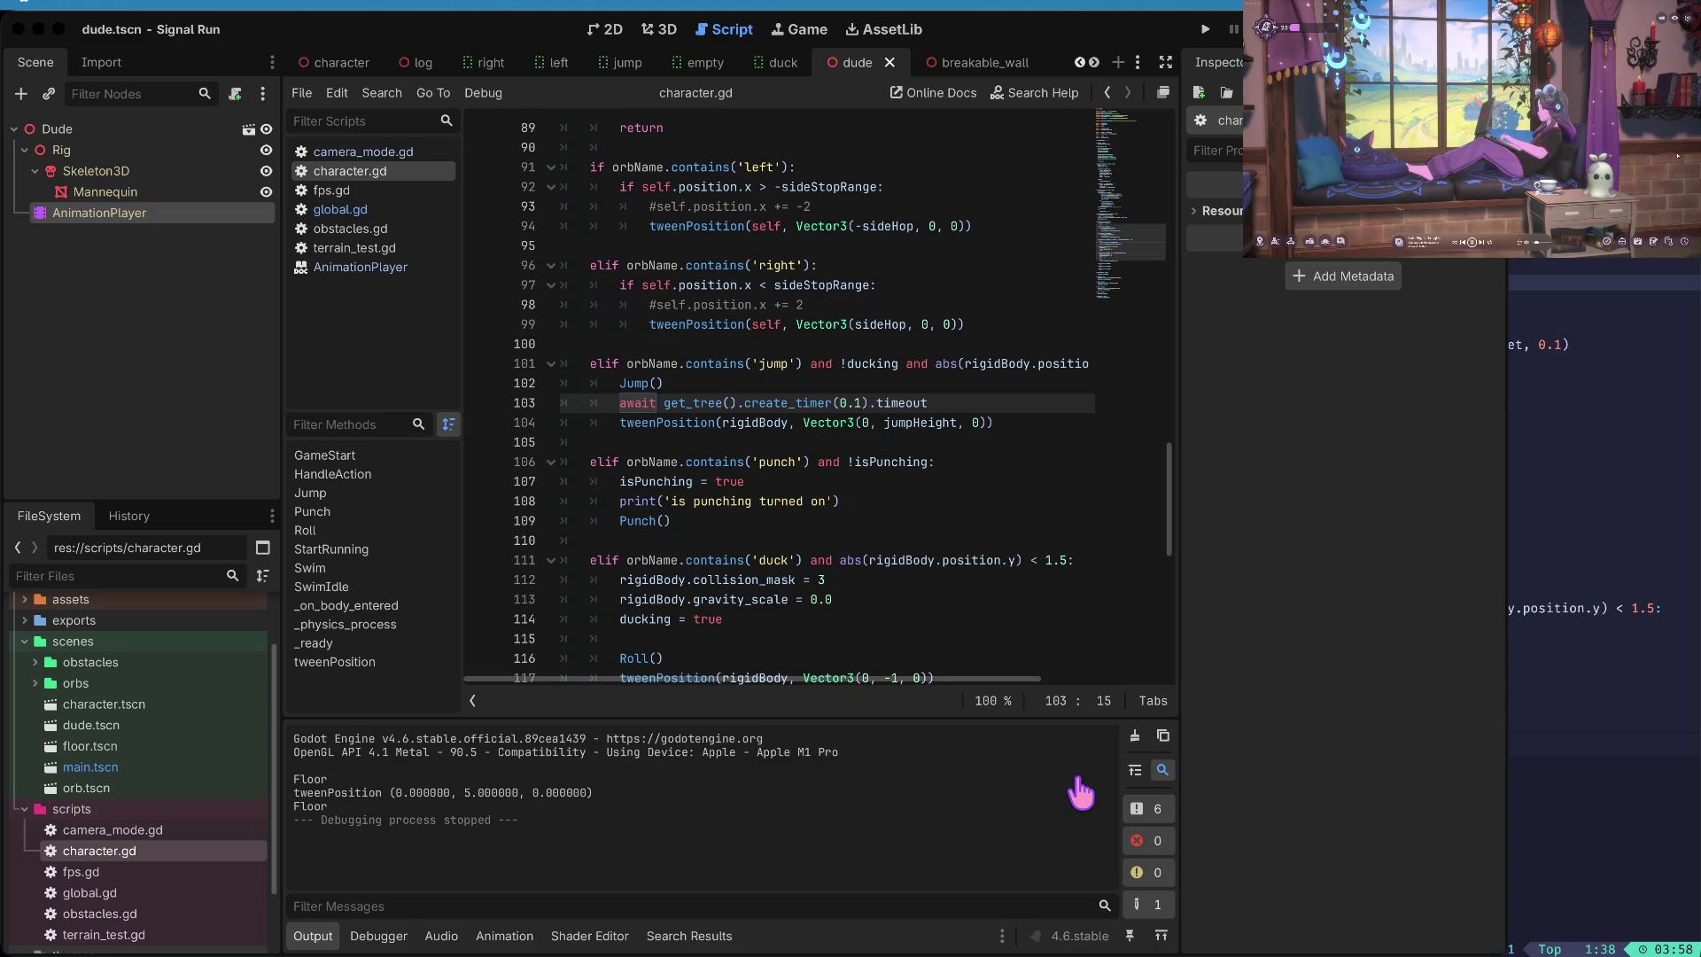
pyautogui.click(1075, 778)
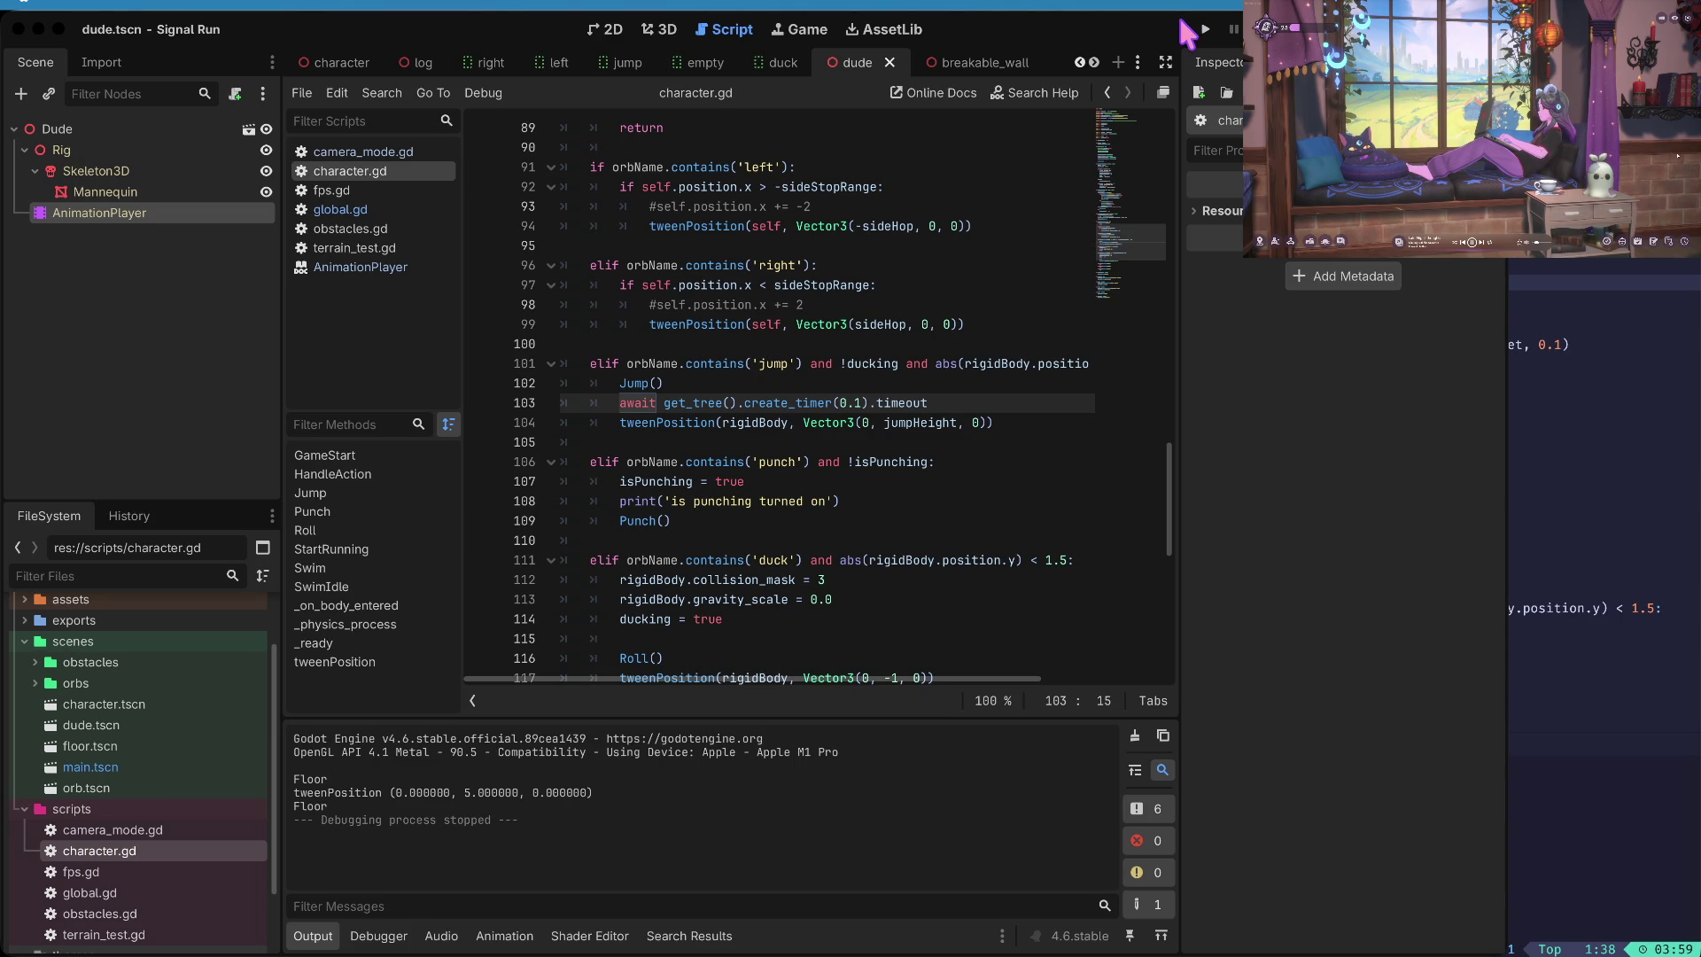
pyautogui.click(855, 403)
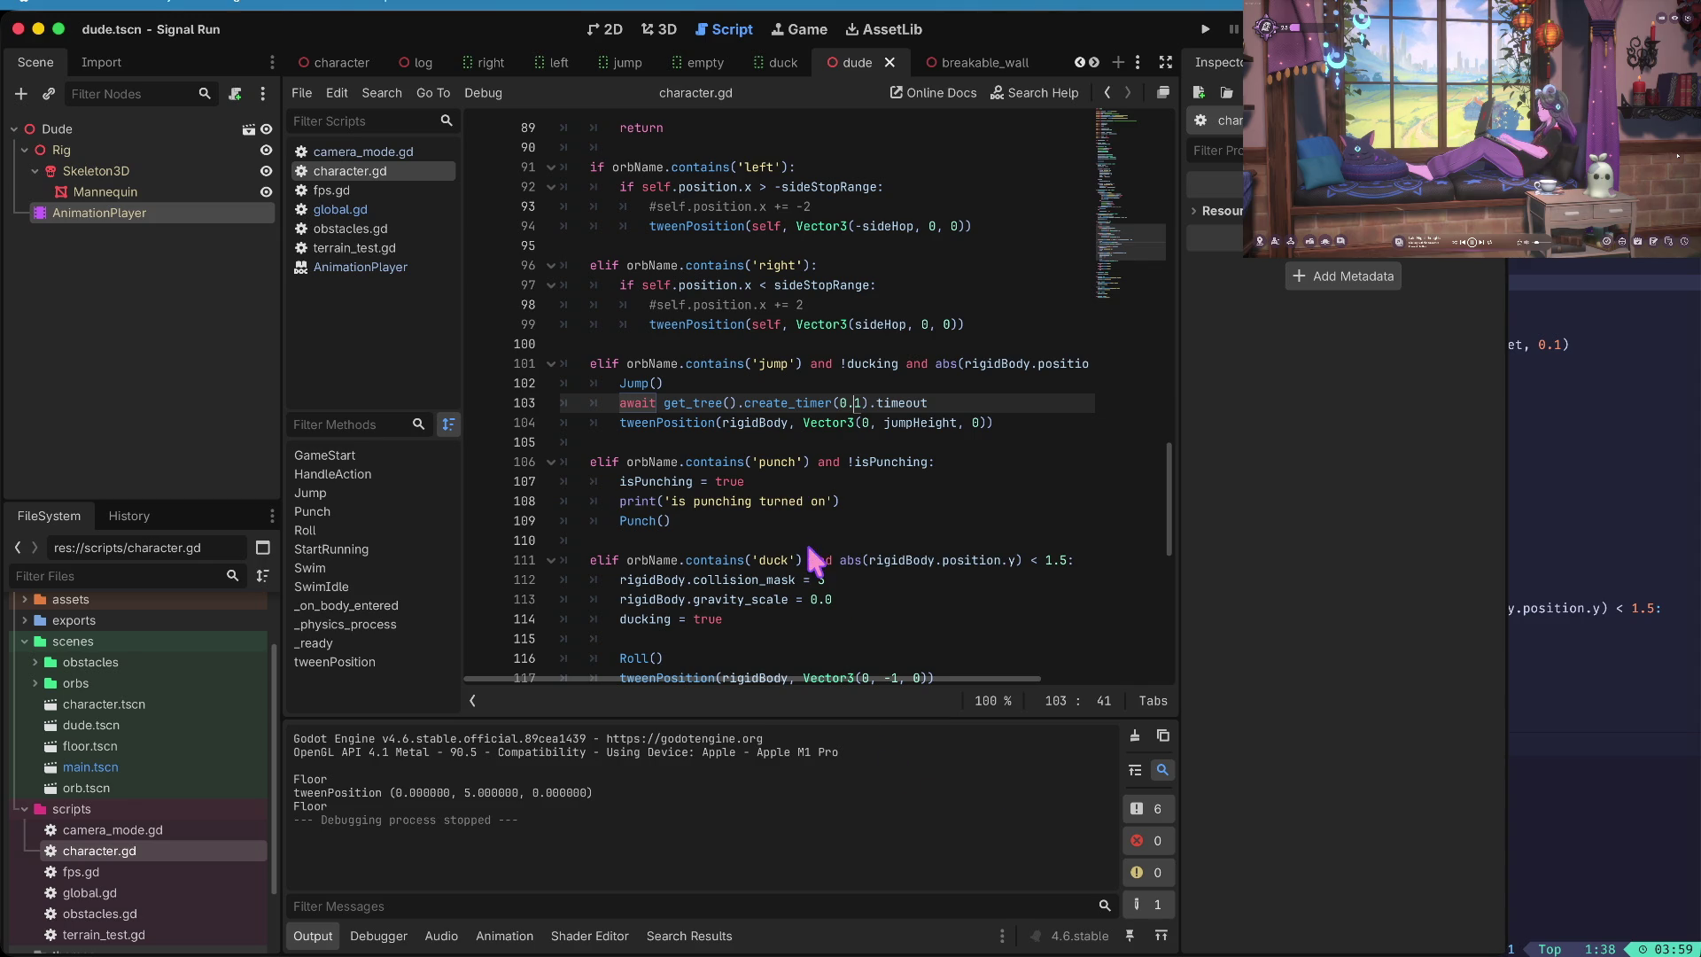
pyautogui.click(857, 382)
pyautogui.scroll(-8, 853, 432)
pyautogui.scroll(-3, 854, 432)
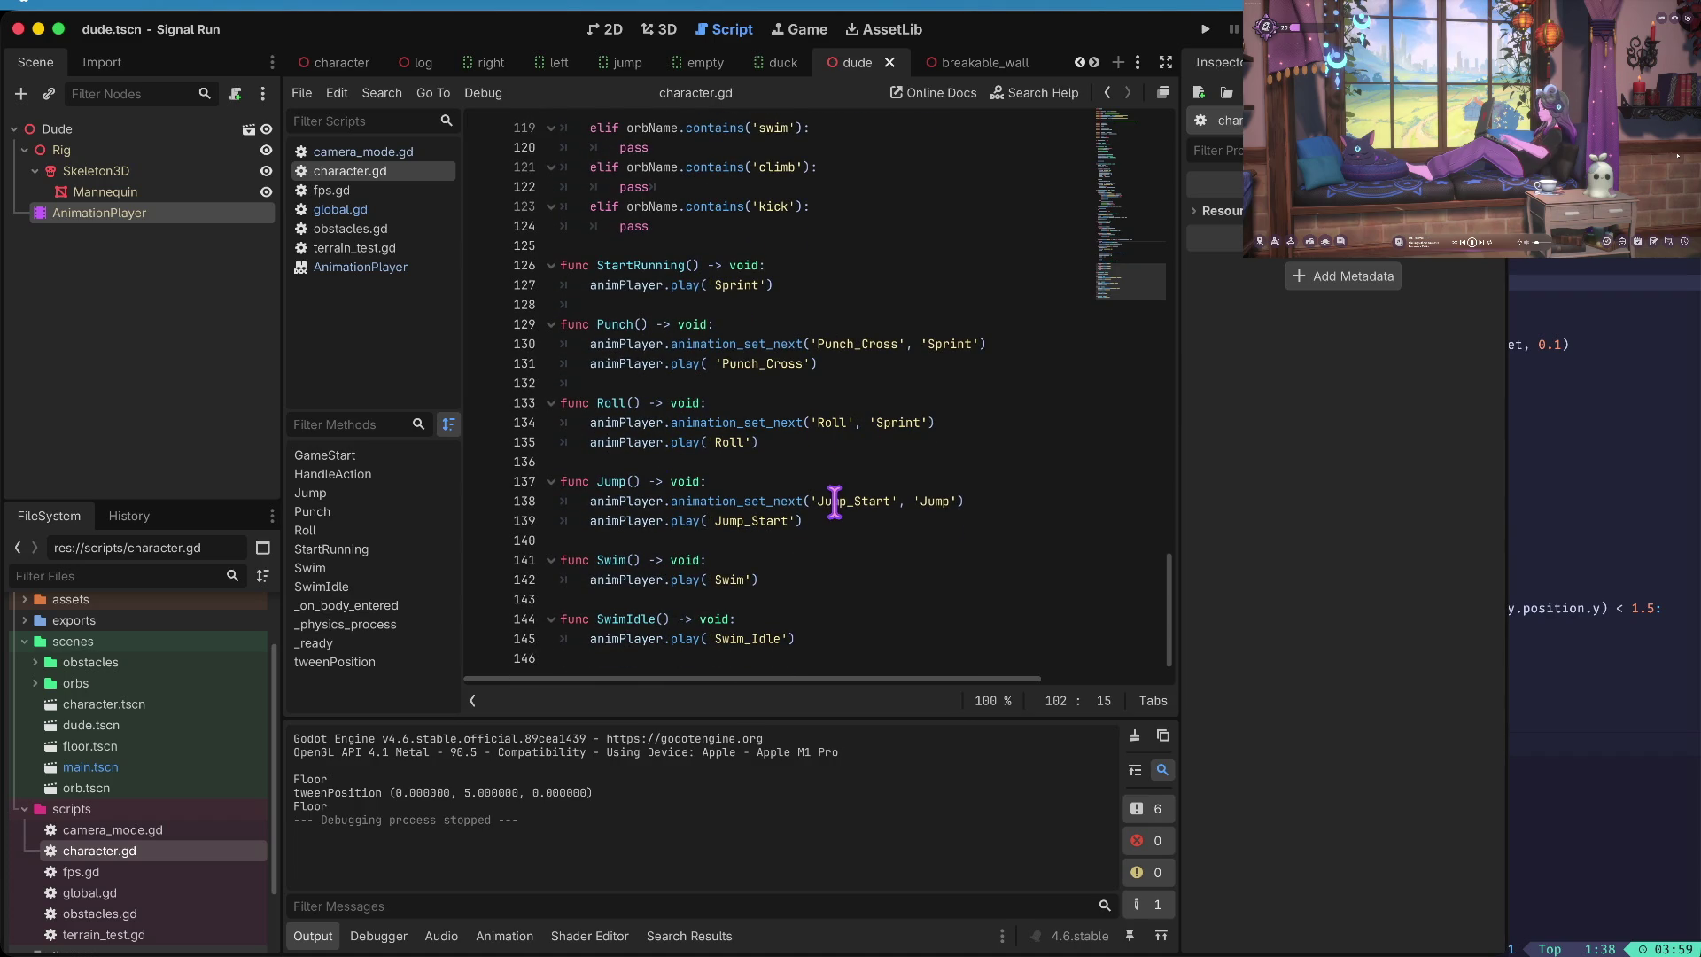
pyautogui.click(811, 424)
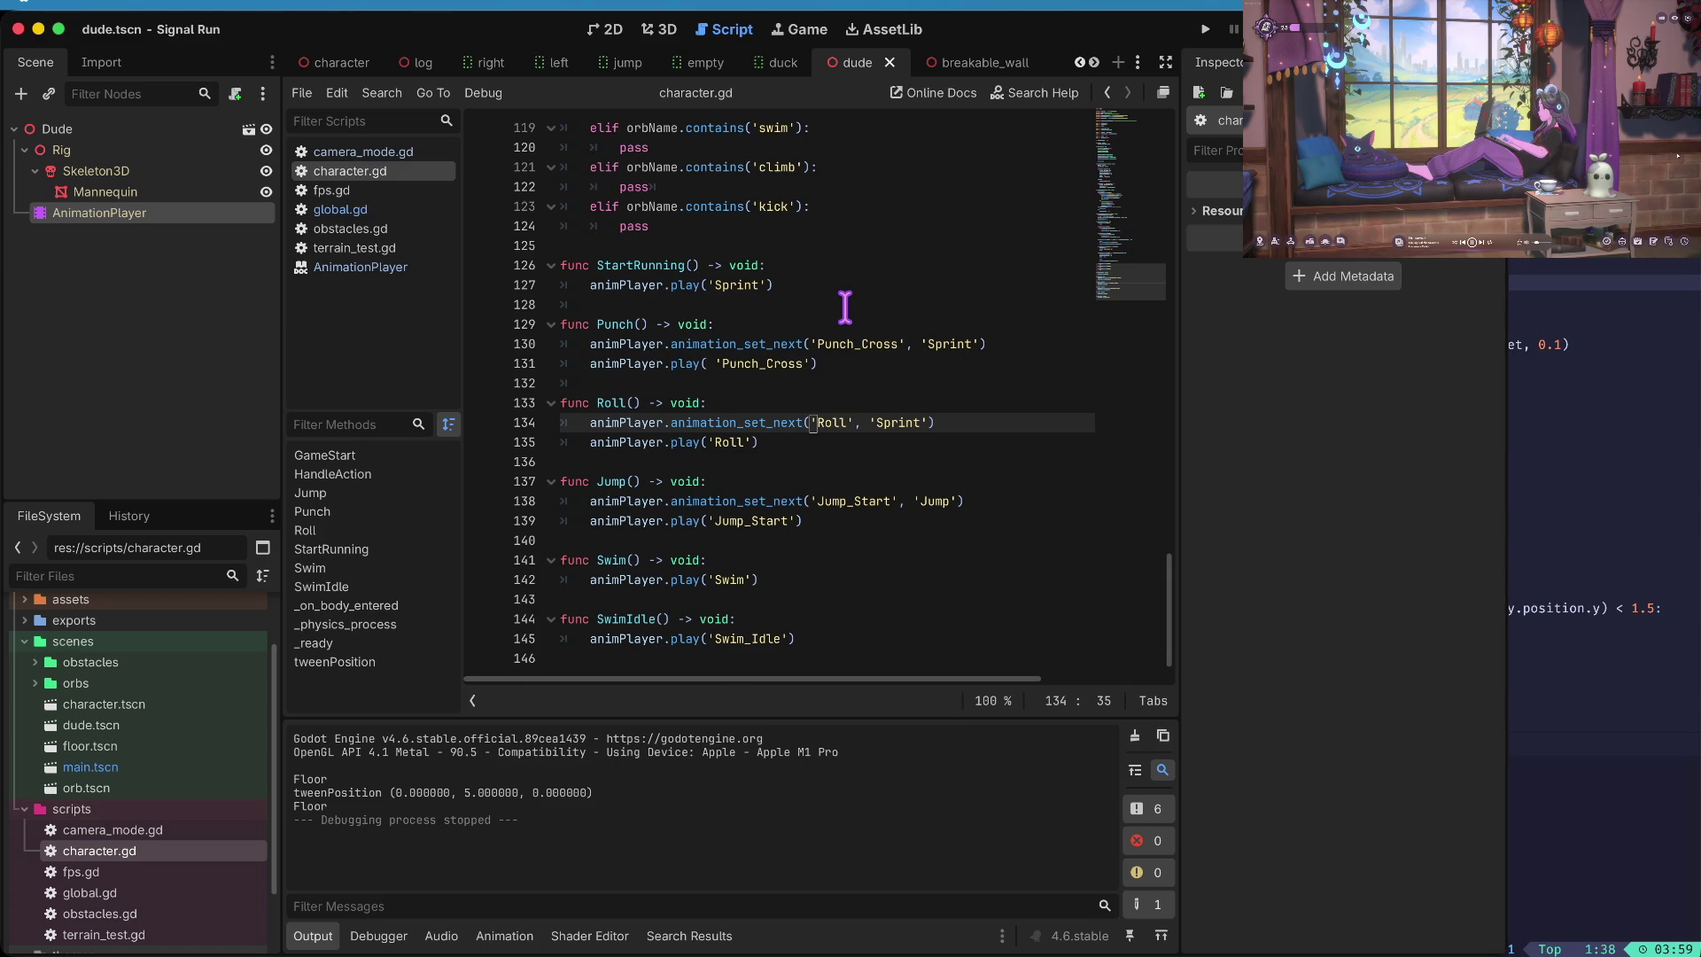
pyautogui.hotkey('ctrl', 'z')
pyautogui.scroll(2, 846, 306)
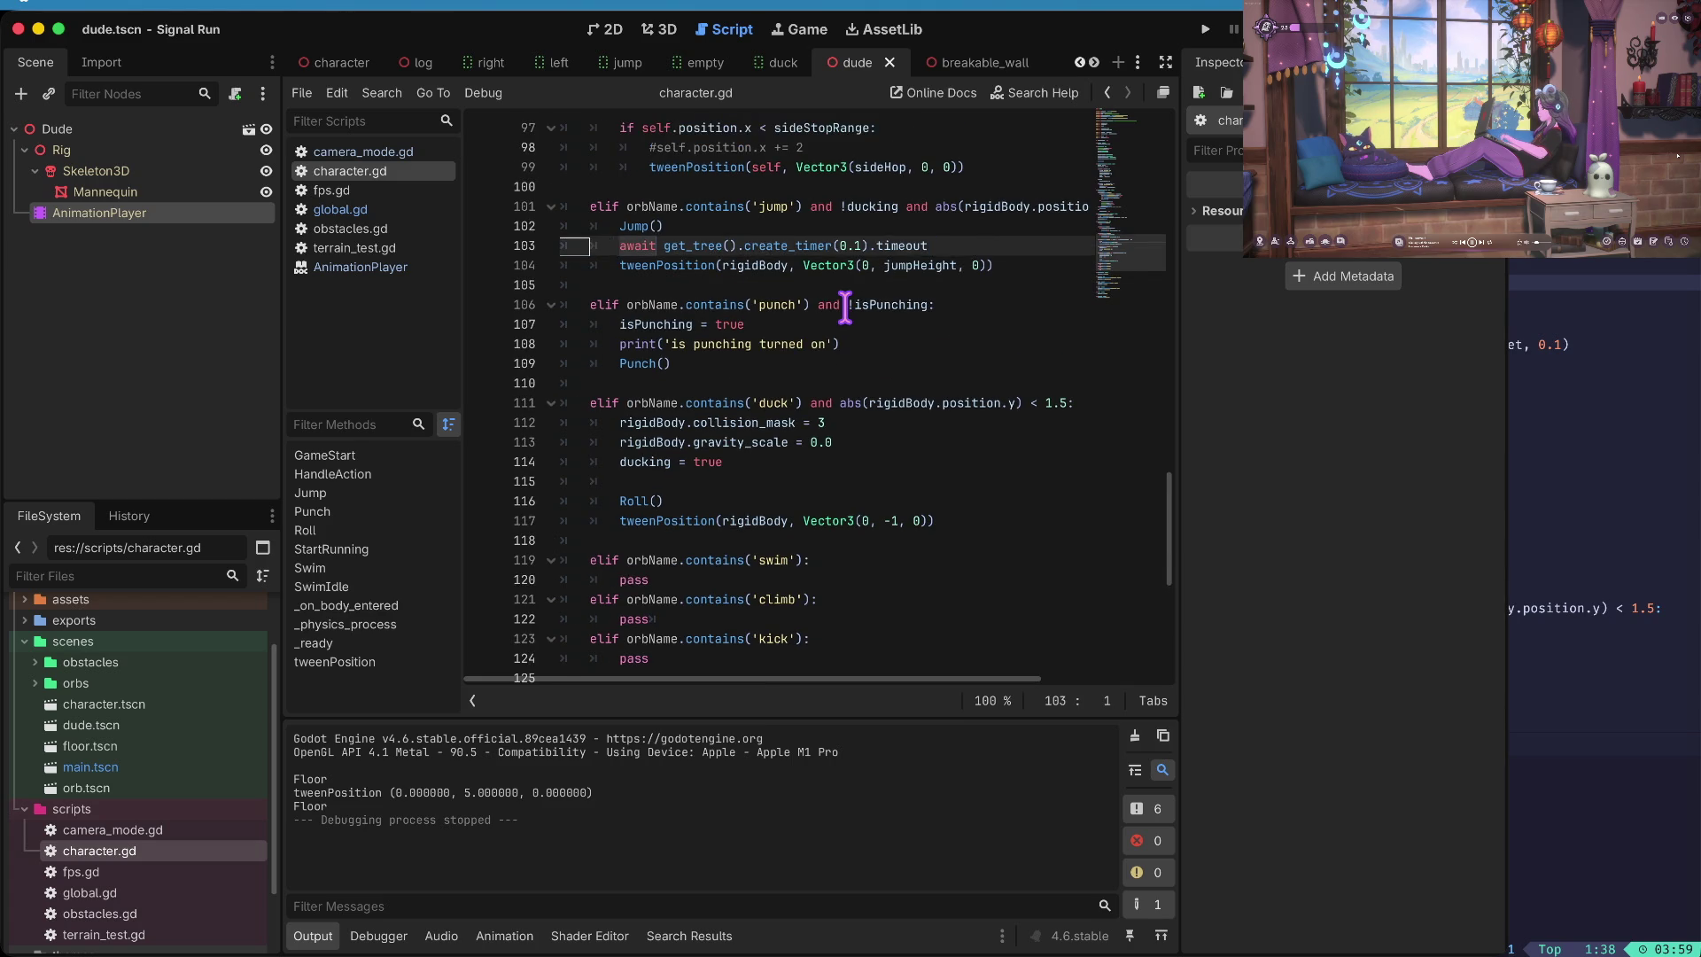
pyautogui.hotkey('ctrl', 'z')
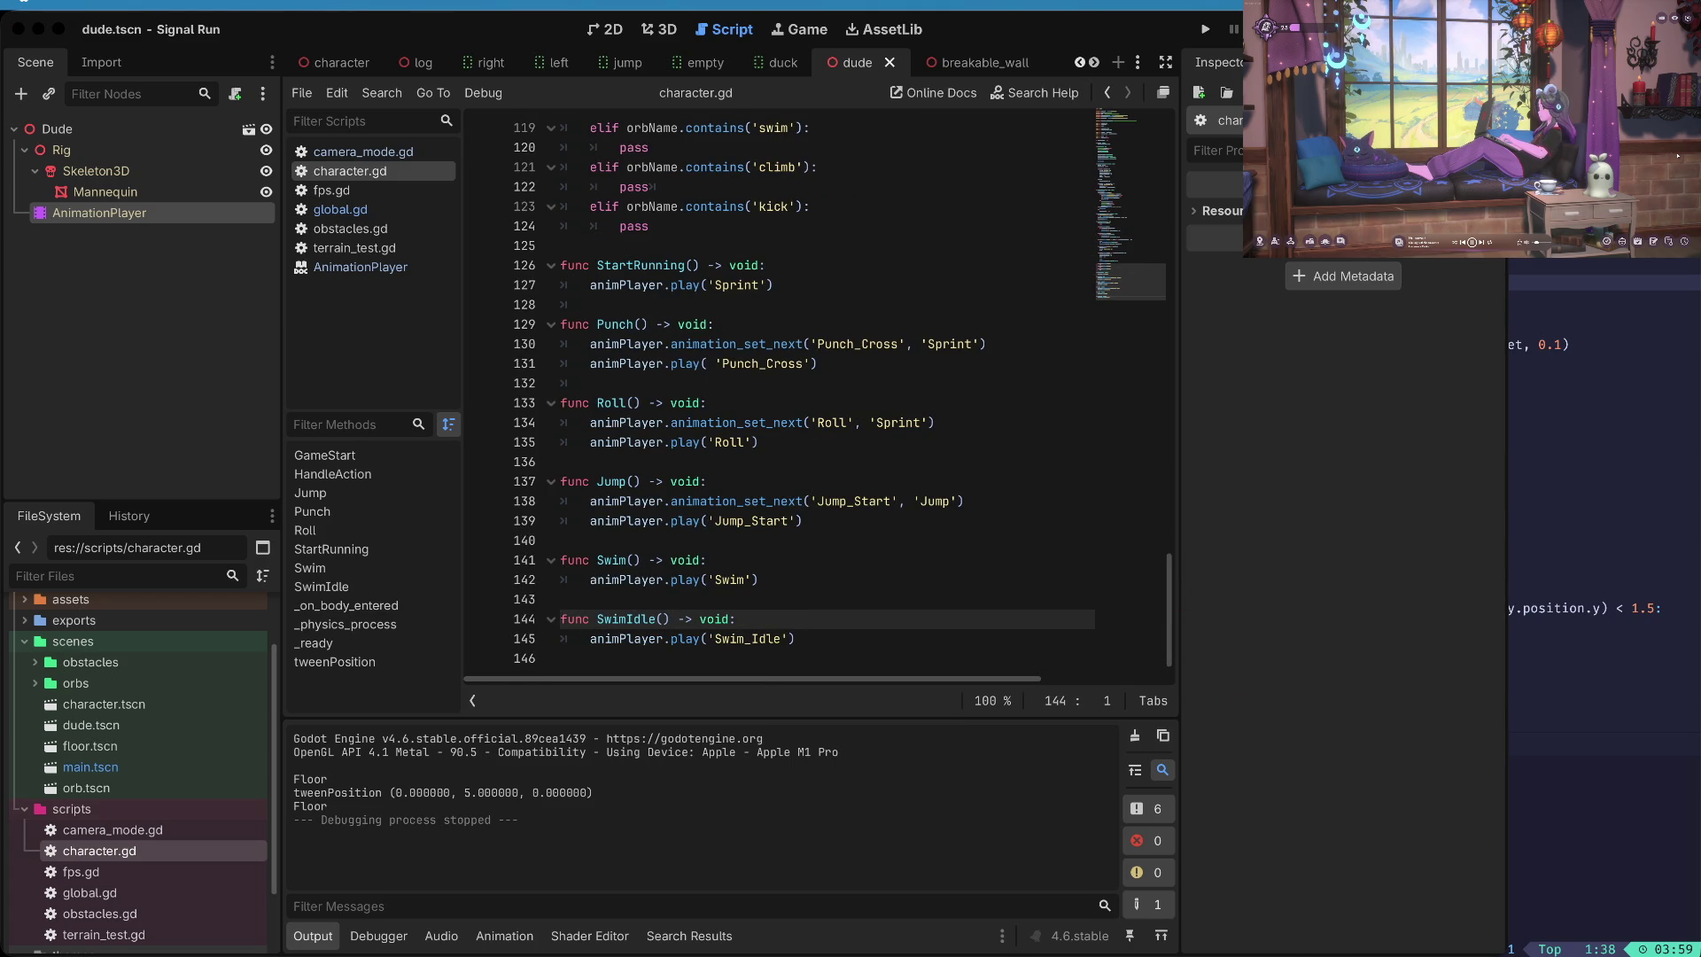
# - Insert the timer await line after animPlayer.play('Roll') and fix its indentation
pyautogui.click(1359, 904)
pyautogui.press('Up')
pyautogui.press('Up')
pyautogui.press('Up')
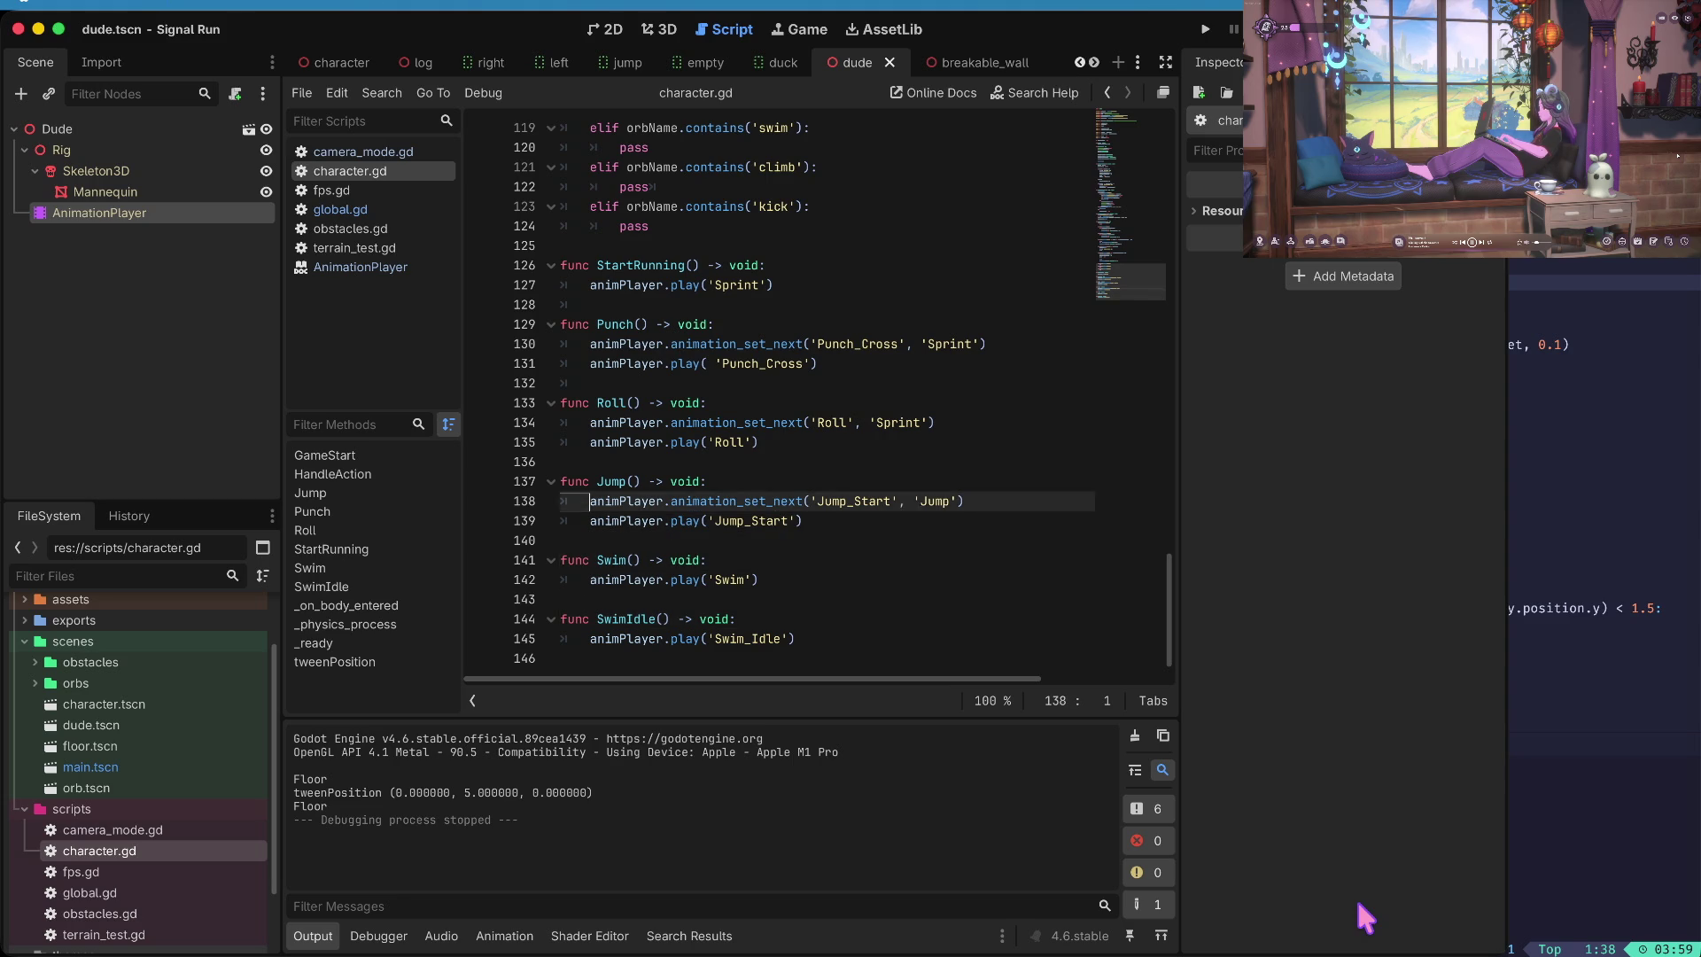
pyautogui.press('Down')
pyautogui.write('await get_tree().create_timer(0.1).timeout')
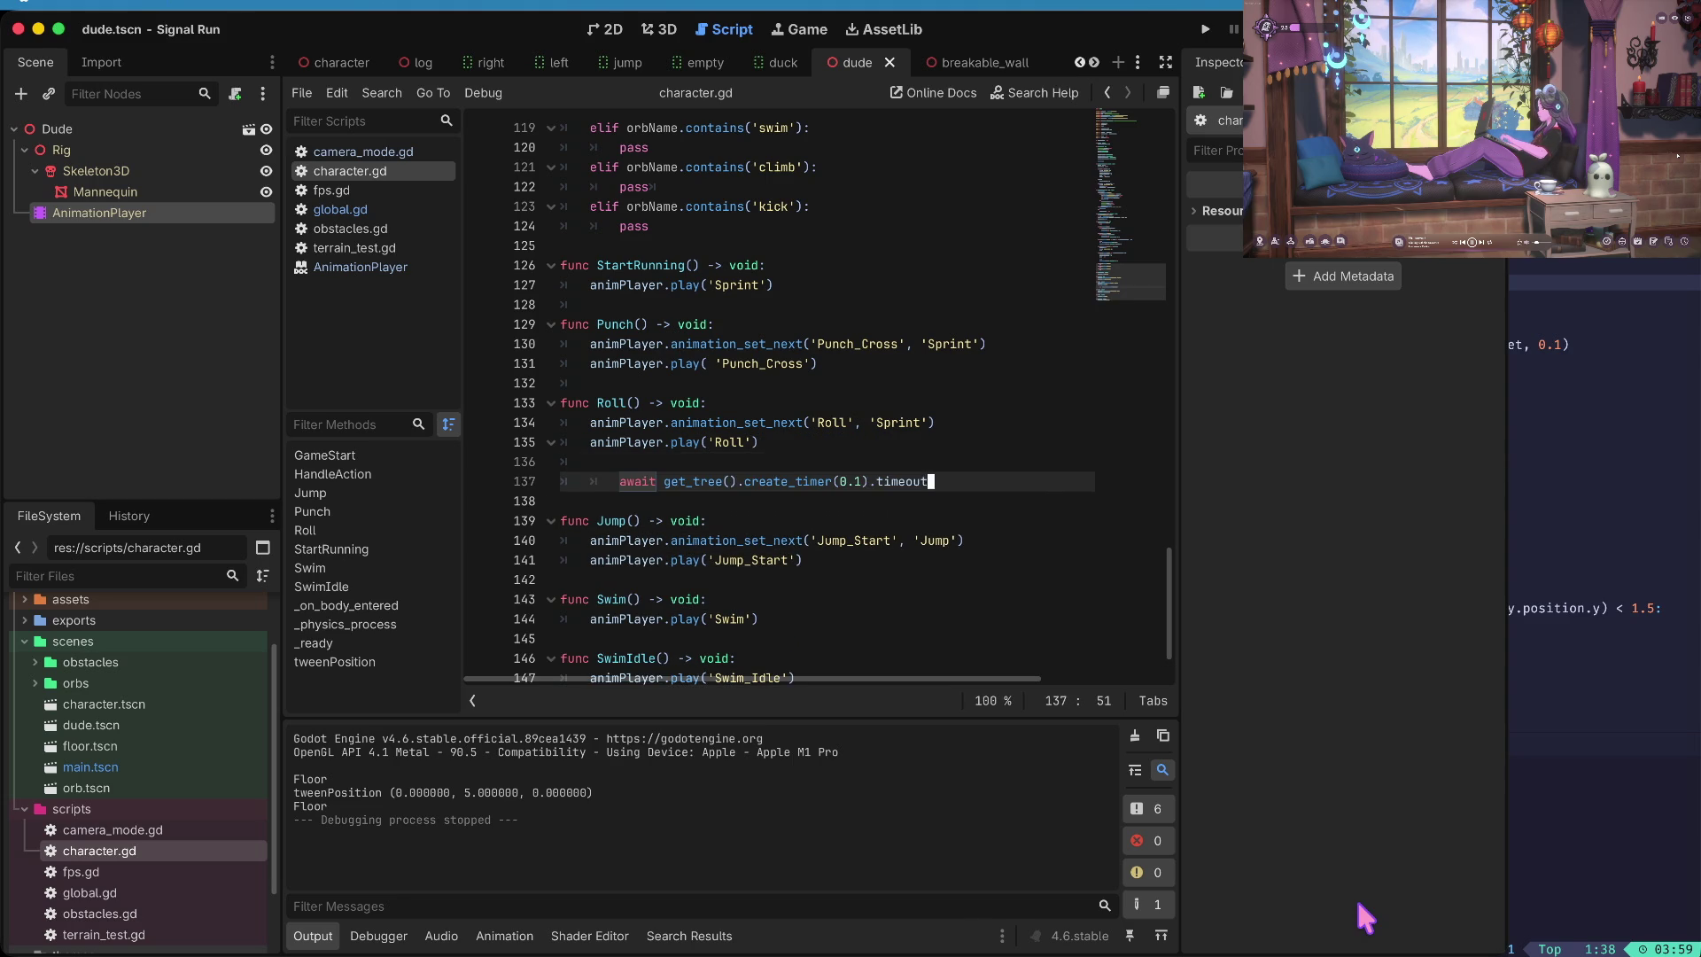
pyautogui.press('Delete')
pyautogui.press('Up')
pyautogui.press('Up')
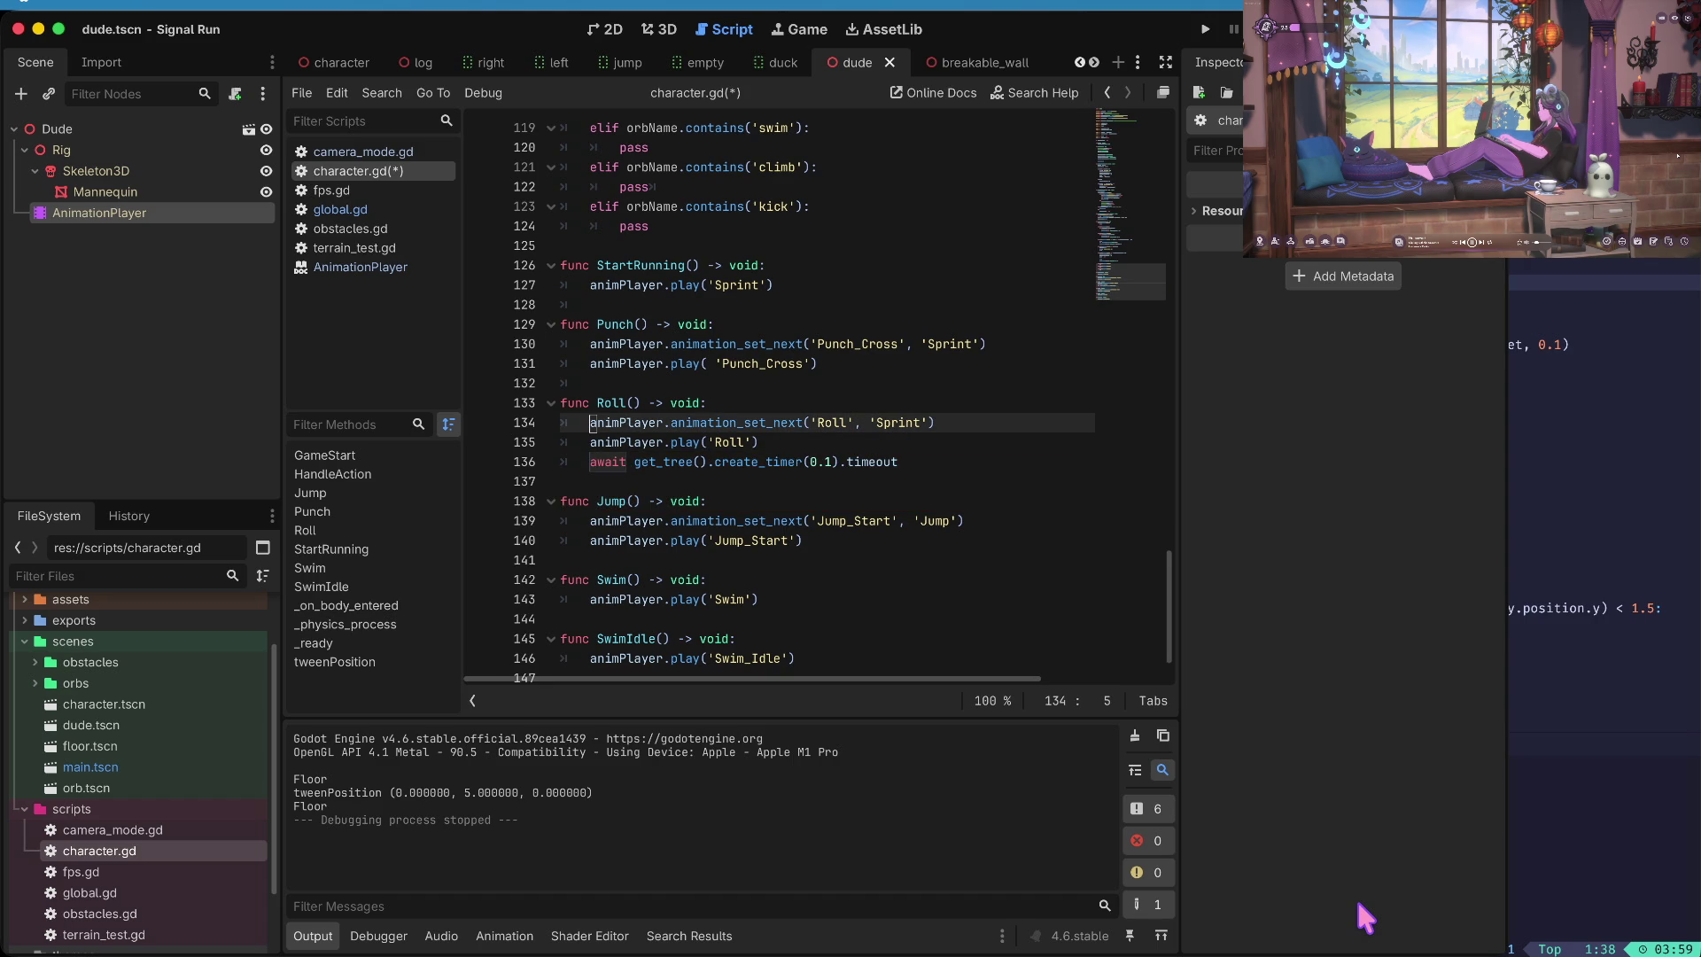
# - Restore the Roll-to-Sprint queue line and comment it out
pyautogui.hotkey('ctrl', 'x')
pyautogui.press('Up')
pyautogui.press('Up')
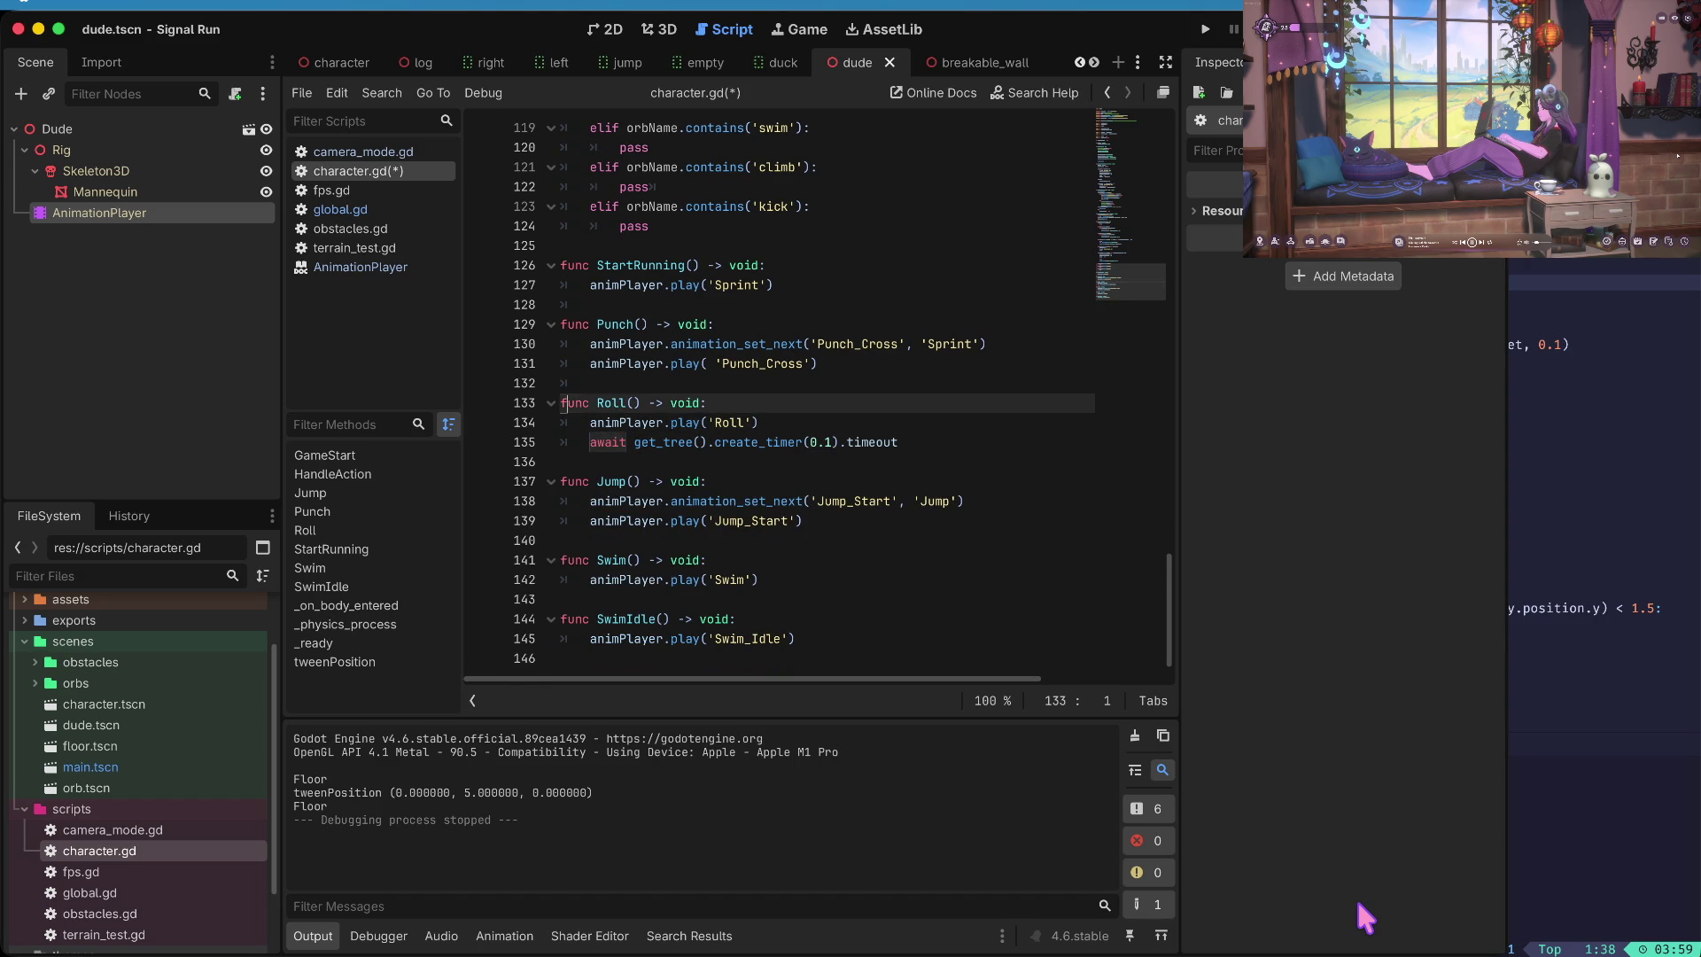
pyautogui.hotkey('ctrl', 'v')
pyautogui.press('Home')
pyautogui.hotkey('ctrl', 'k')
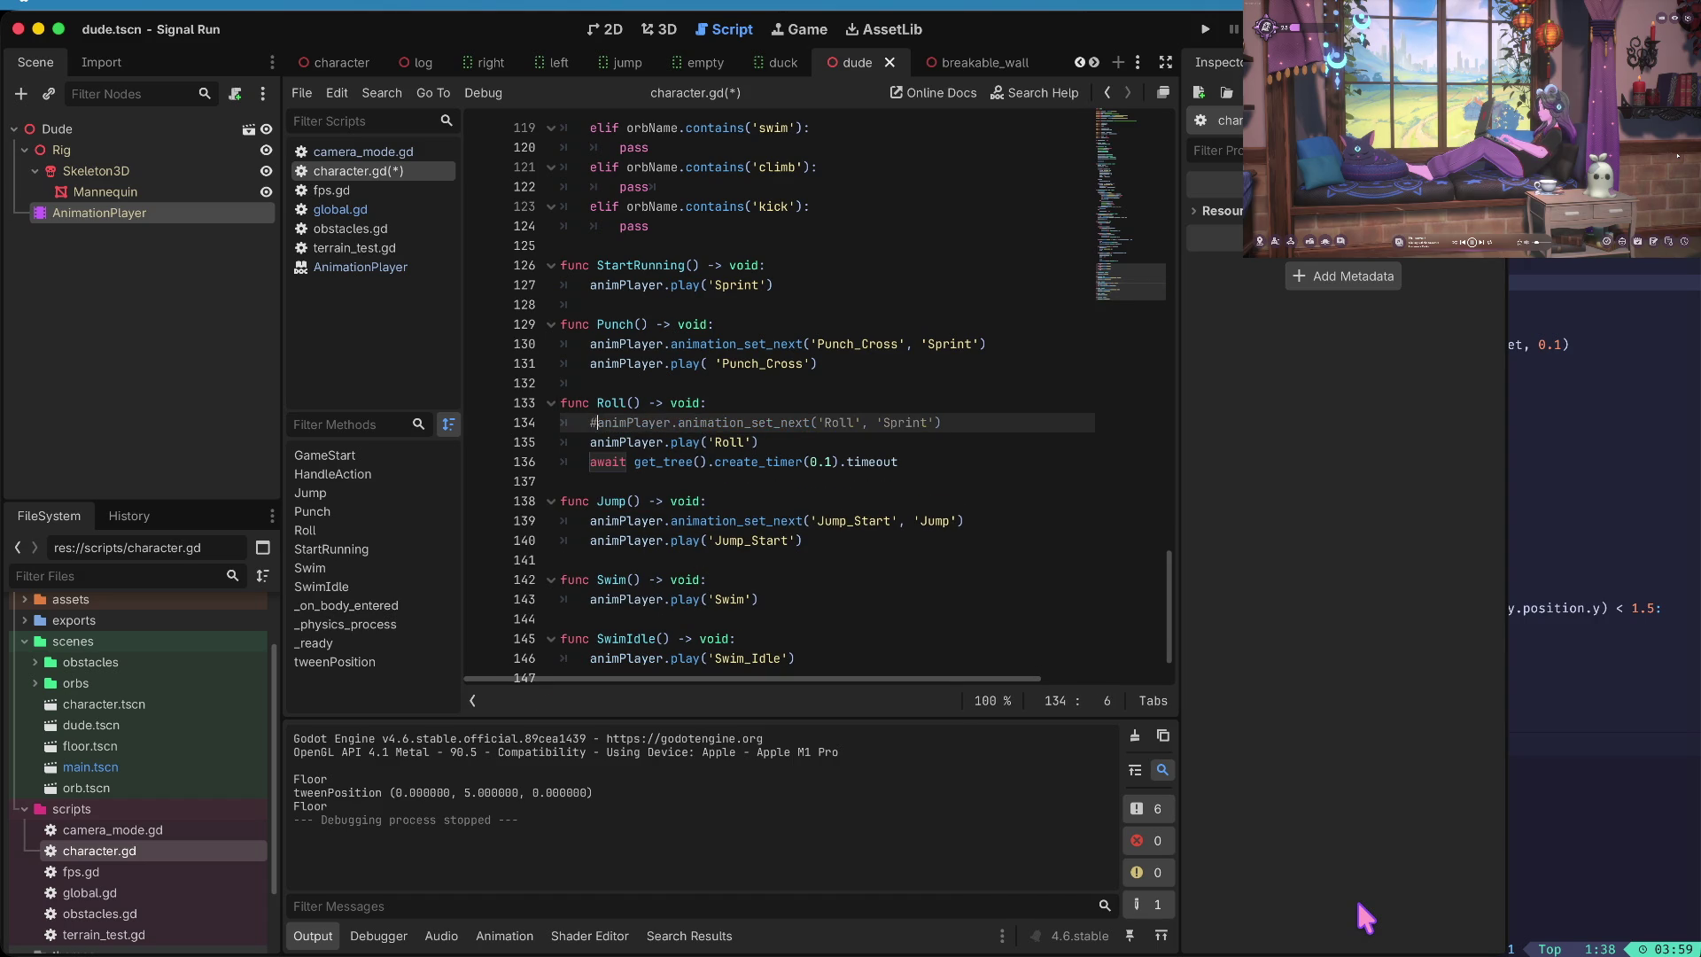
pyautogui.press('Down')
pyautogui.press('Down')
# - Add animPlayer.play('Sprint') on a new line after the wait
pyautogui.press('End')
pyautogui.press('Return')
pyautogui.hotkey('ctrl', 'v')
pyautogui.press('BackSpace')
pyautogui.press('BackSpace')
pyautogui.press('BackSpace')
pyautogui.write('Sprint')
# - Set the Roll wait's timer to 2 seconds, then find where Roll is called for ducking
pyautogui.press('Up')
pyautogui.press('Right')
pyautogui.press('Right')
pyautogui.press('Right')
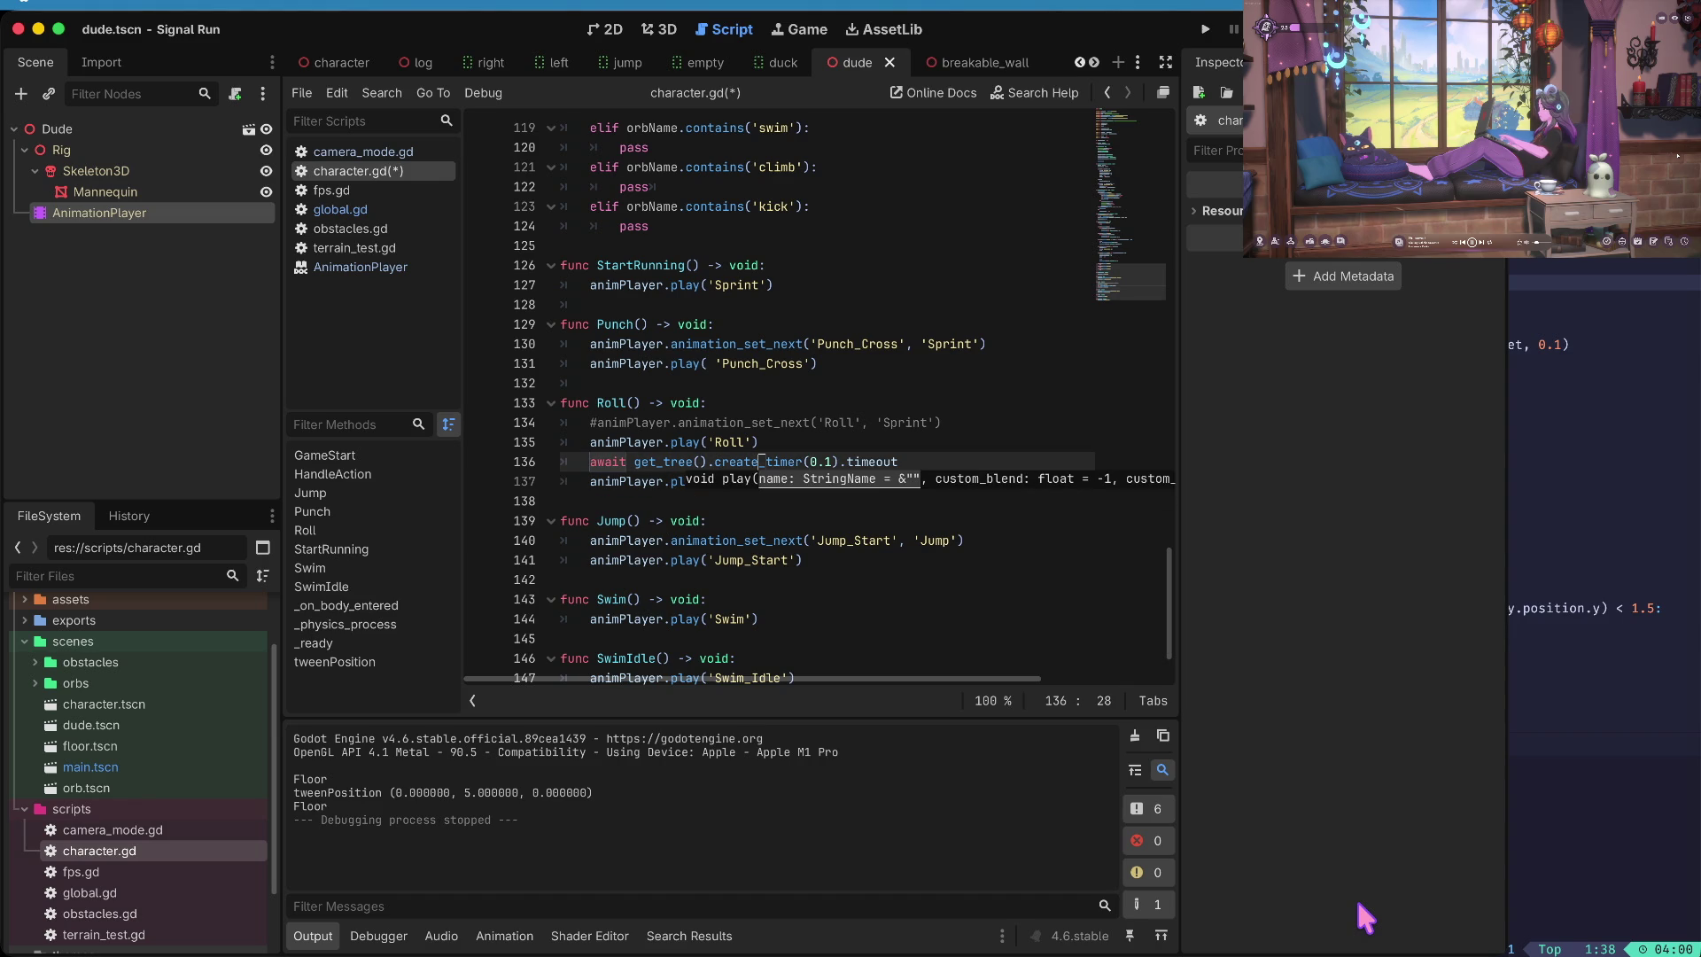
pyautogui.press('Delete')
pyautogui.press('Delete')
pyautogui.press('Delete')
pyautogui.write('2')
pyautogui.press('Home')
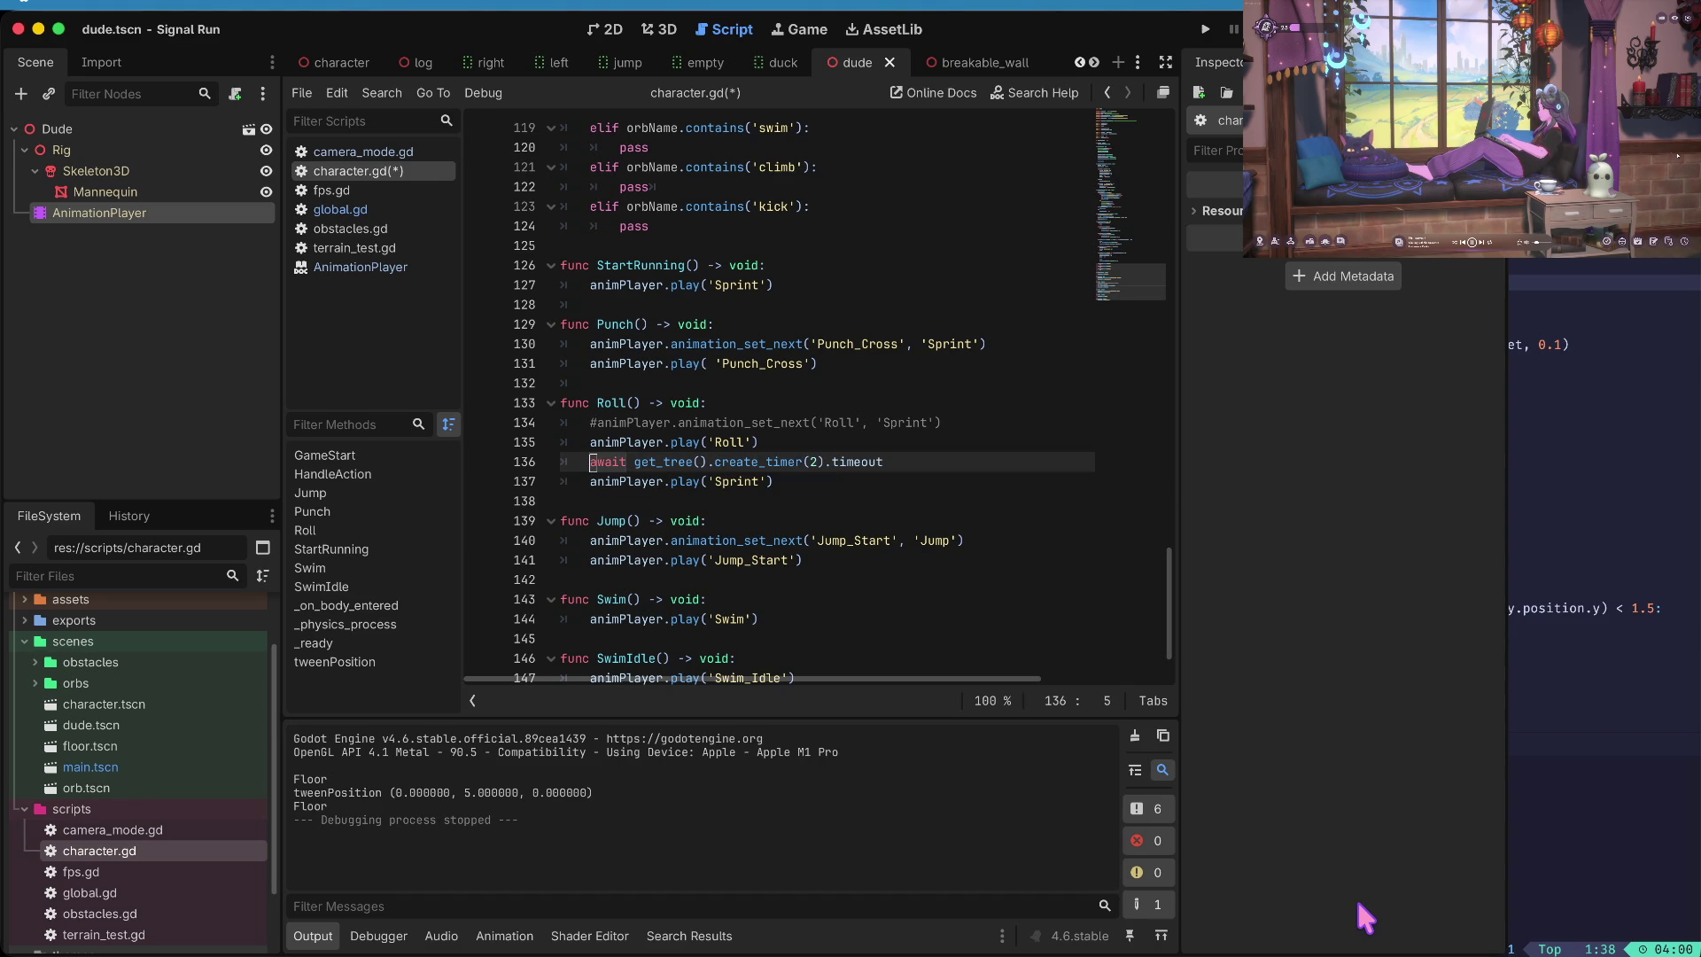
pyautogui.press('Up')
pyautogui.hotkey('ctrl', 'Right')
pyautogui.hotkey('ctrl', 'Right')
pyautogui.hotkey('ctrl', 'Right')
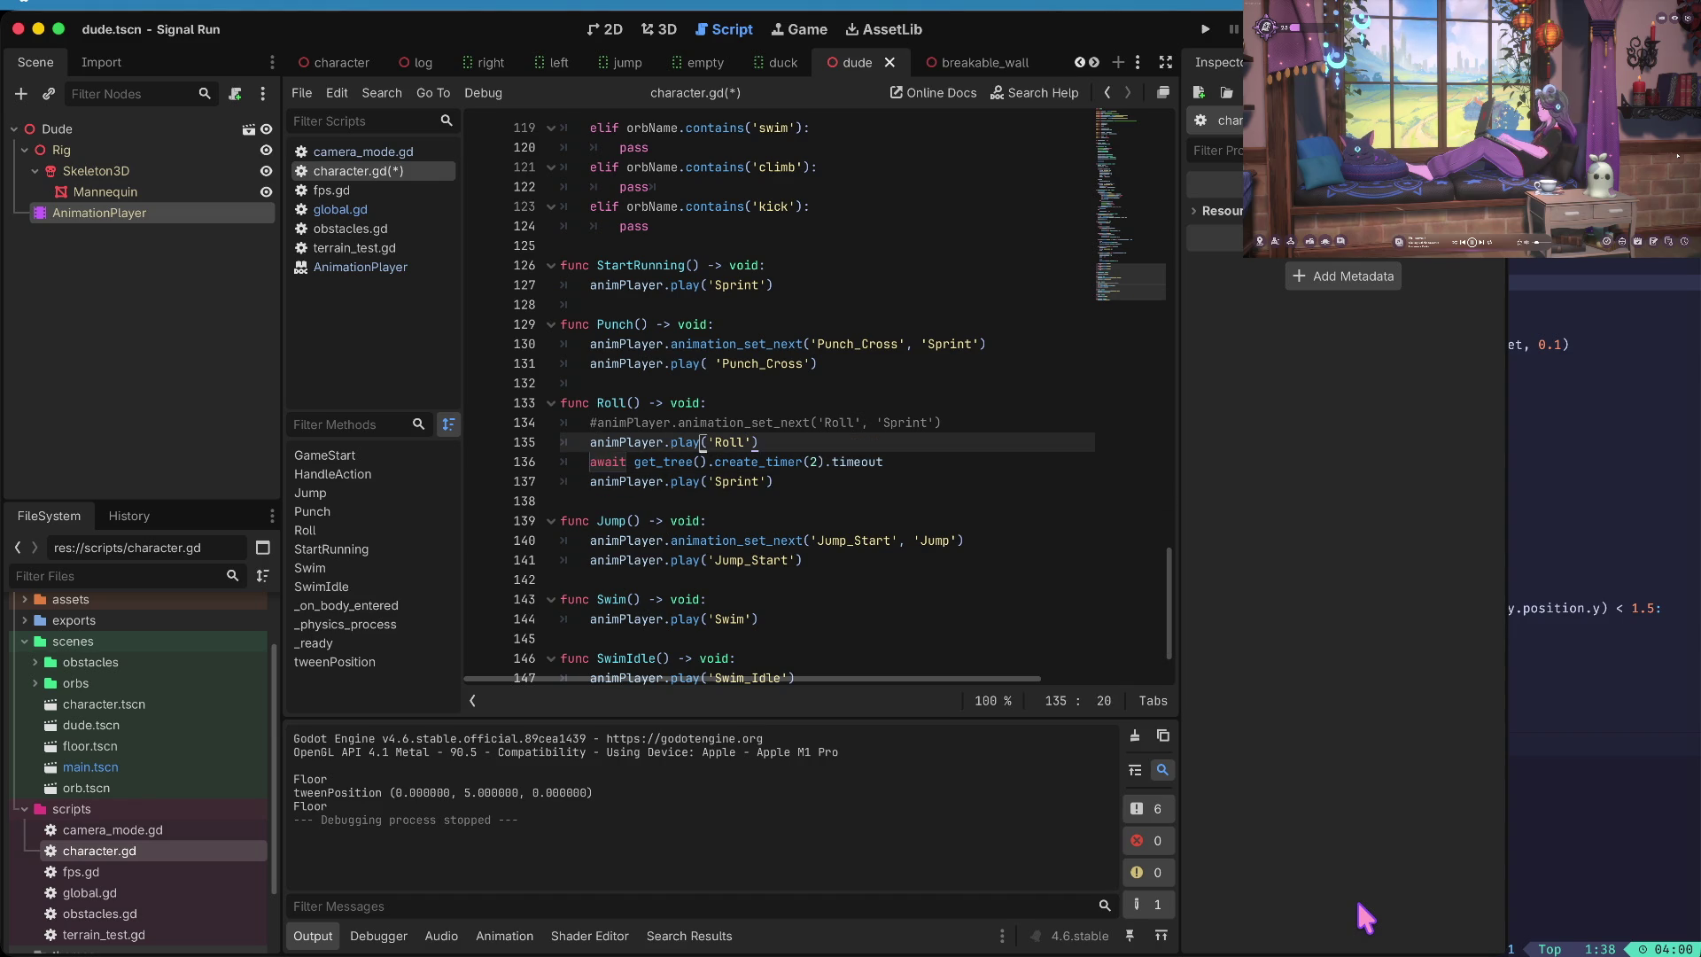
pyautogui.hotkey('shift', 'F3')
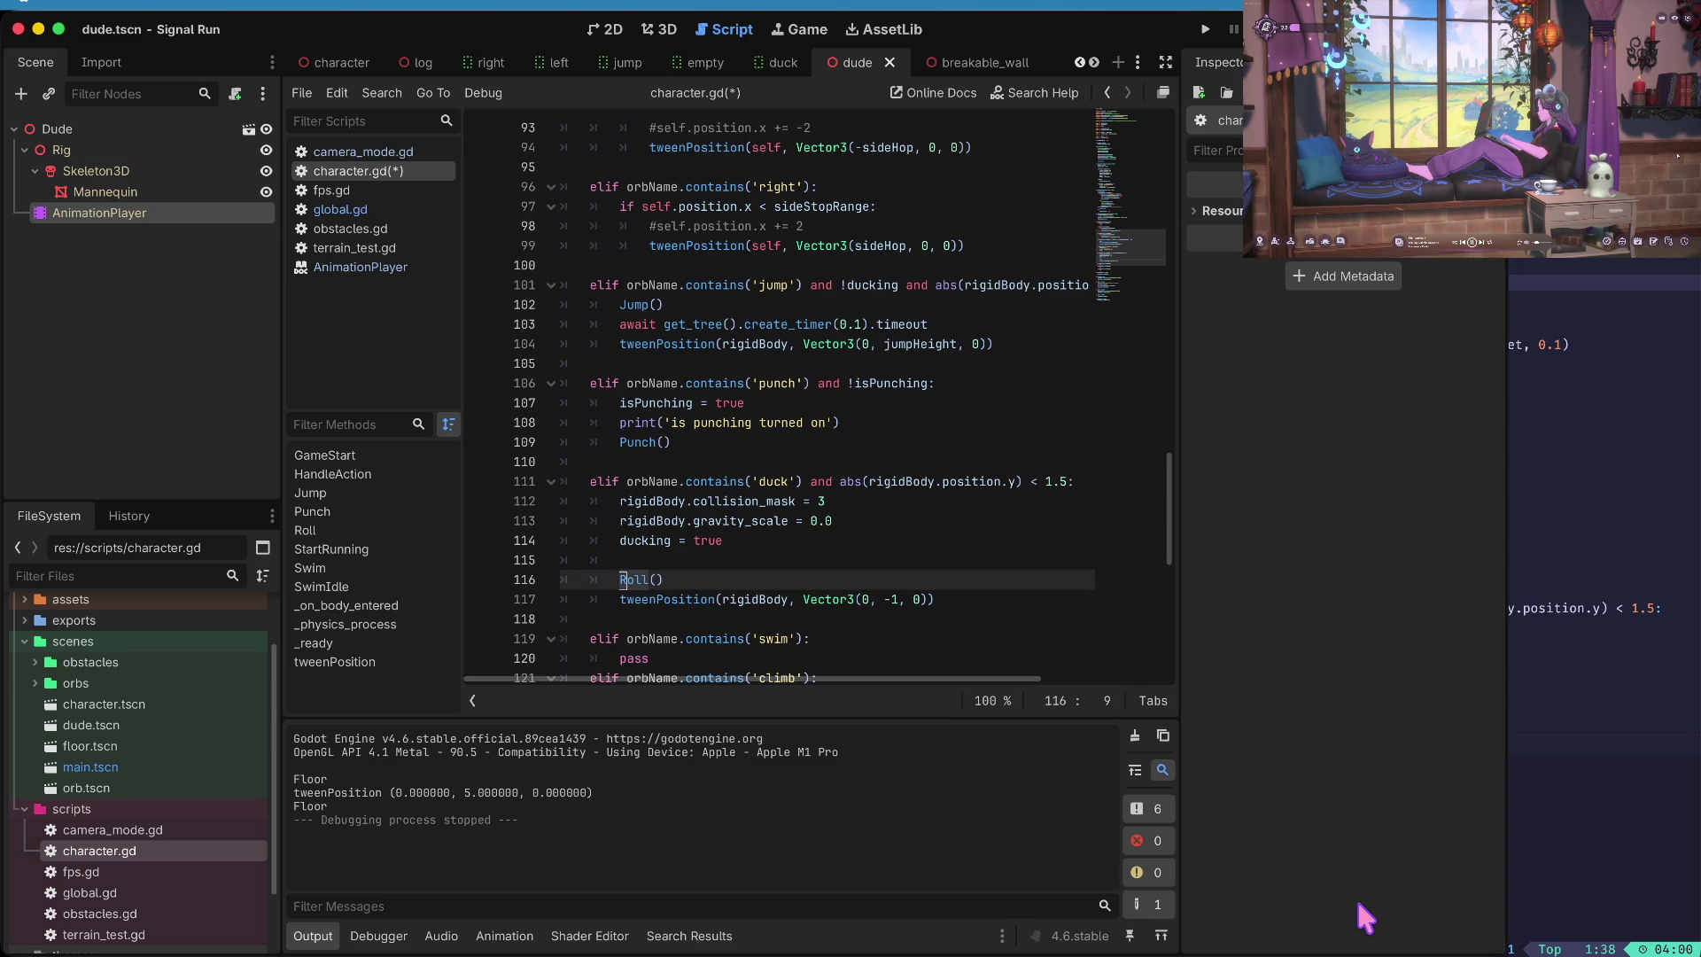
# - Search character.gd for 'duck' to locate the duckTimerMax declaration
pyautogui.press('Up')
pyautogui.press('Up')
pyautogui.press('Up')
pyautogui.hotkey('ctrl', 'Right')
pyautogui.hotkey('ctrl', 'Right')
pyautogui.hotkey('ctrl', 'Right')
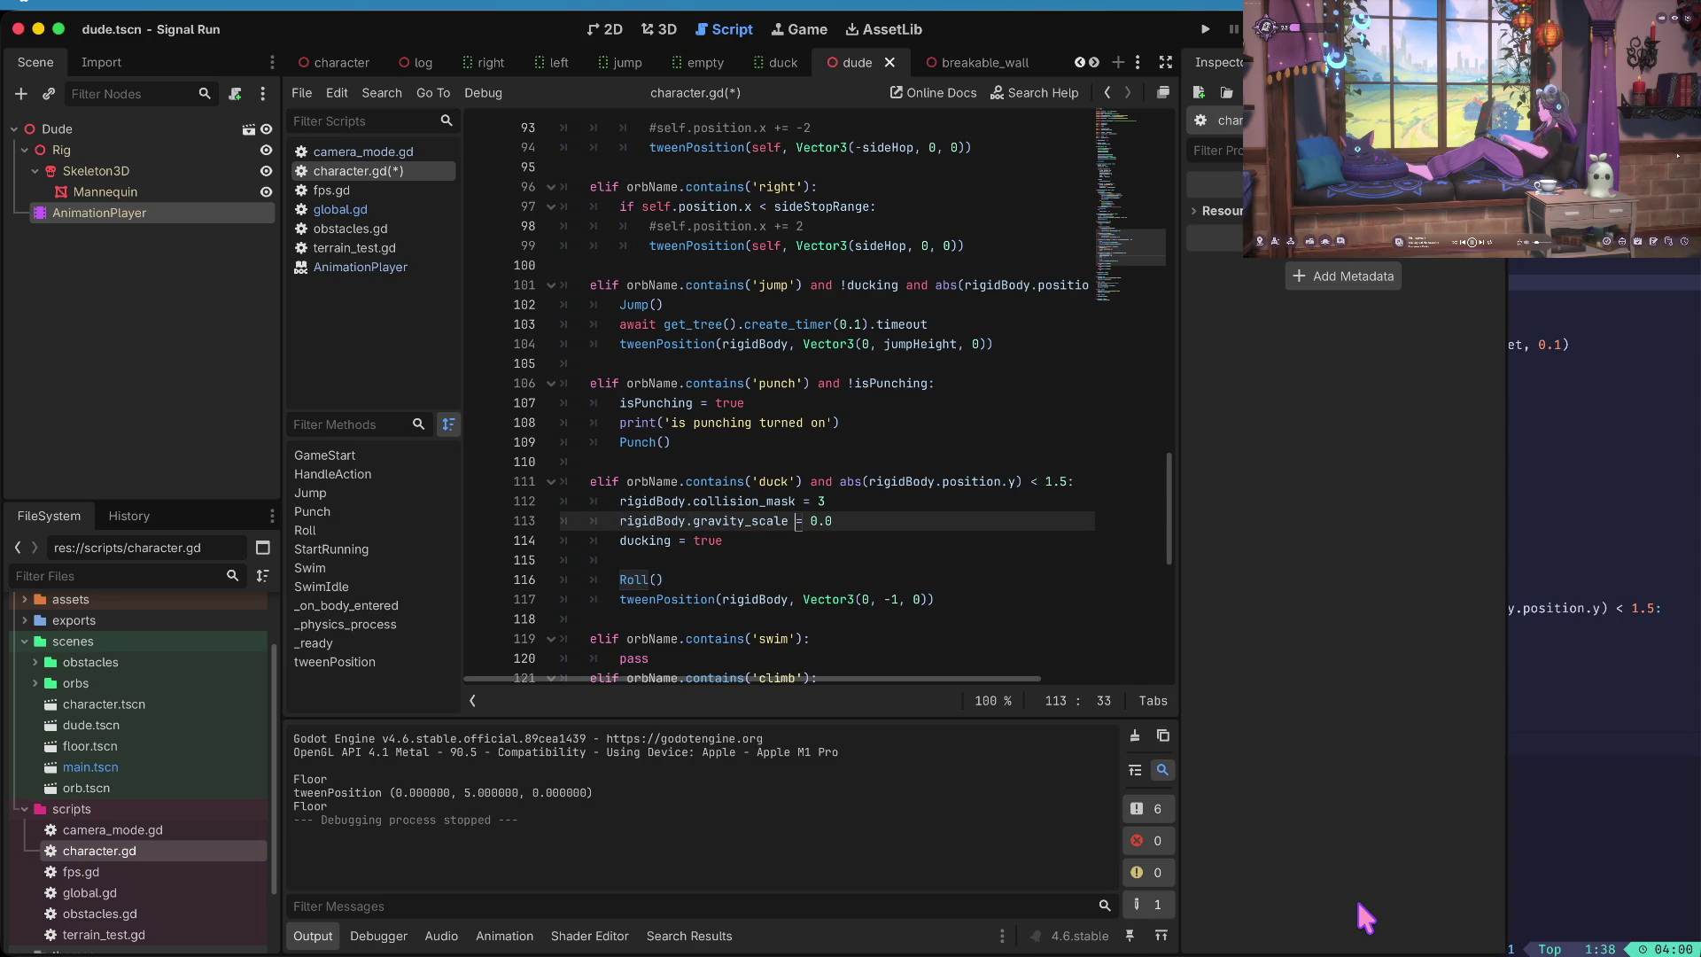
pyautogui.press('Up')
pyautogui.press('Up')
pyautogui.press('Up')
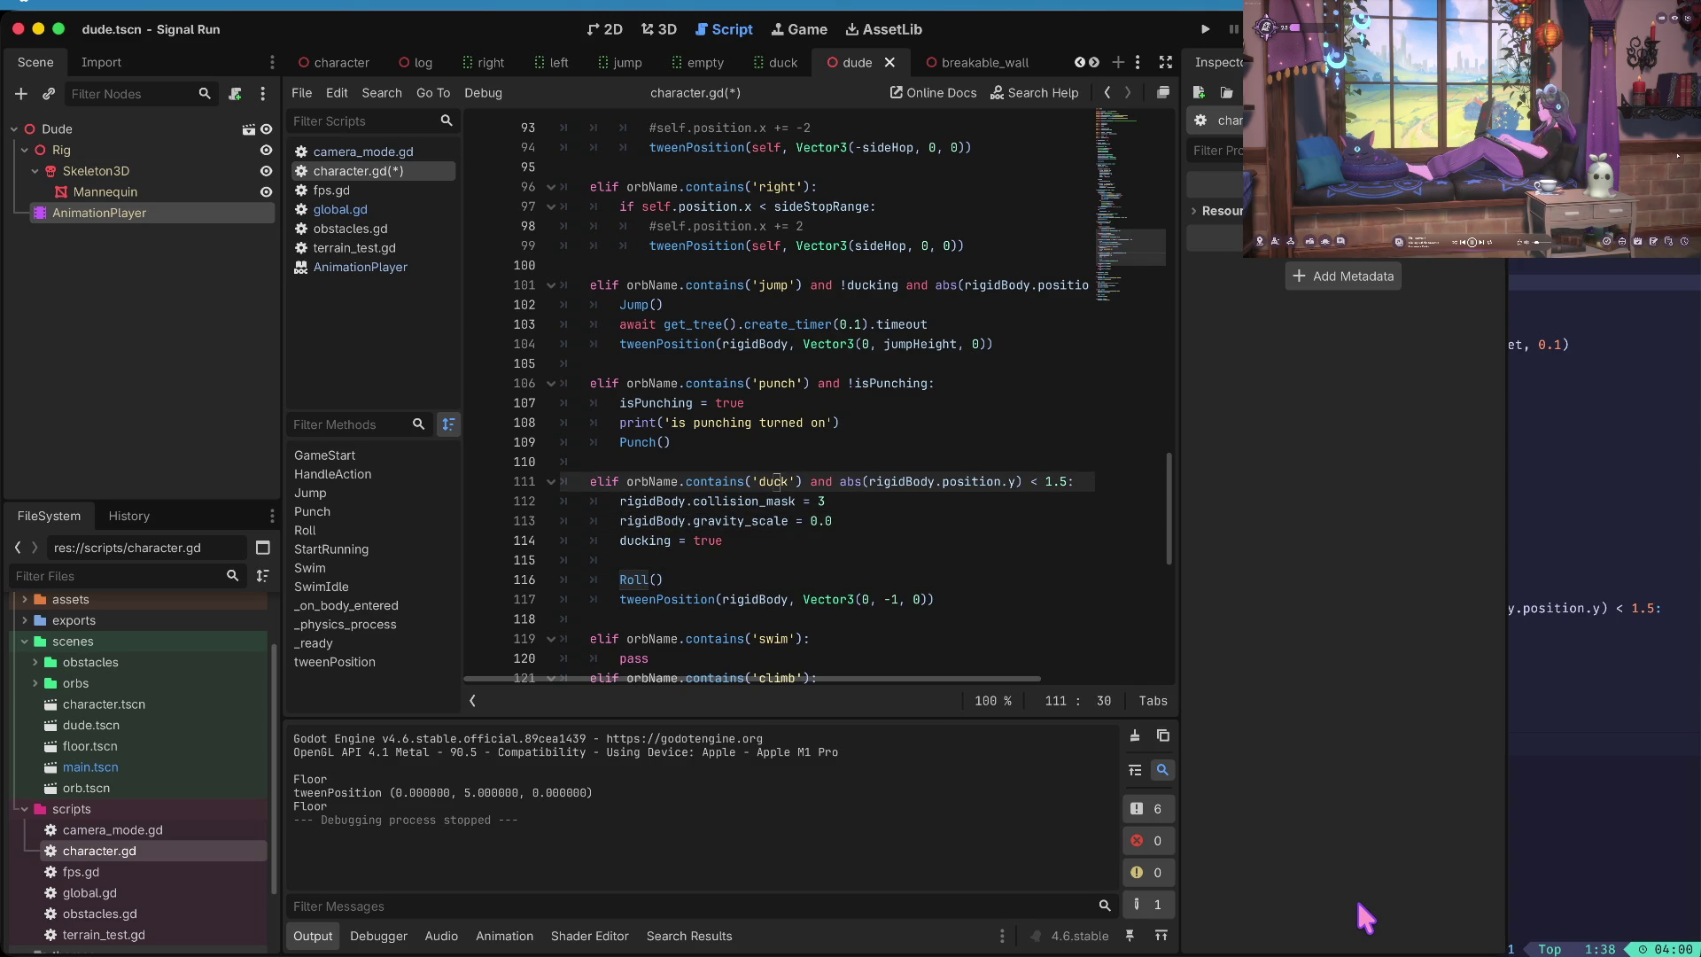
pyautogui.press('Up')
pyautogui.press('Up')
pyautogui.press('Up')
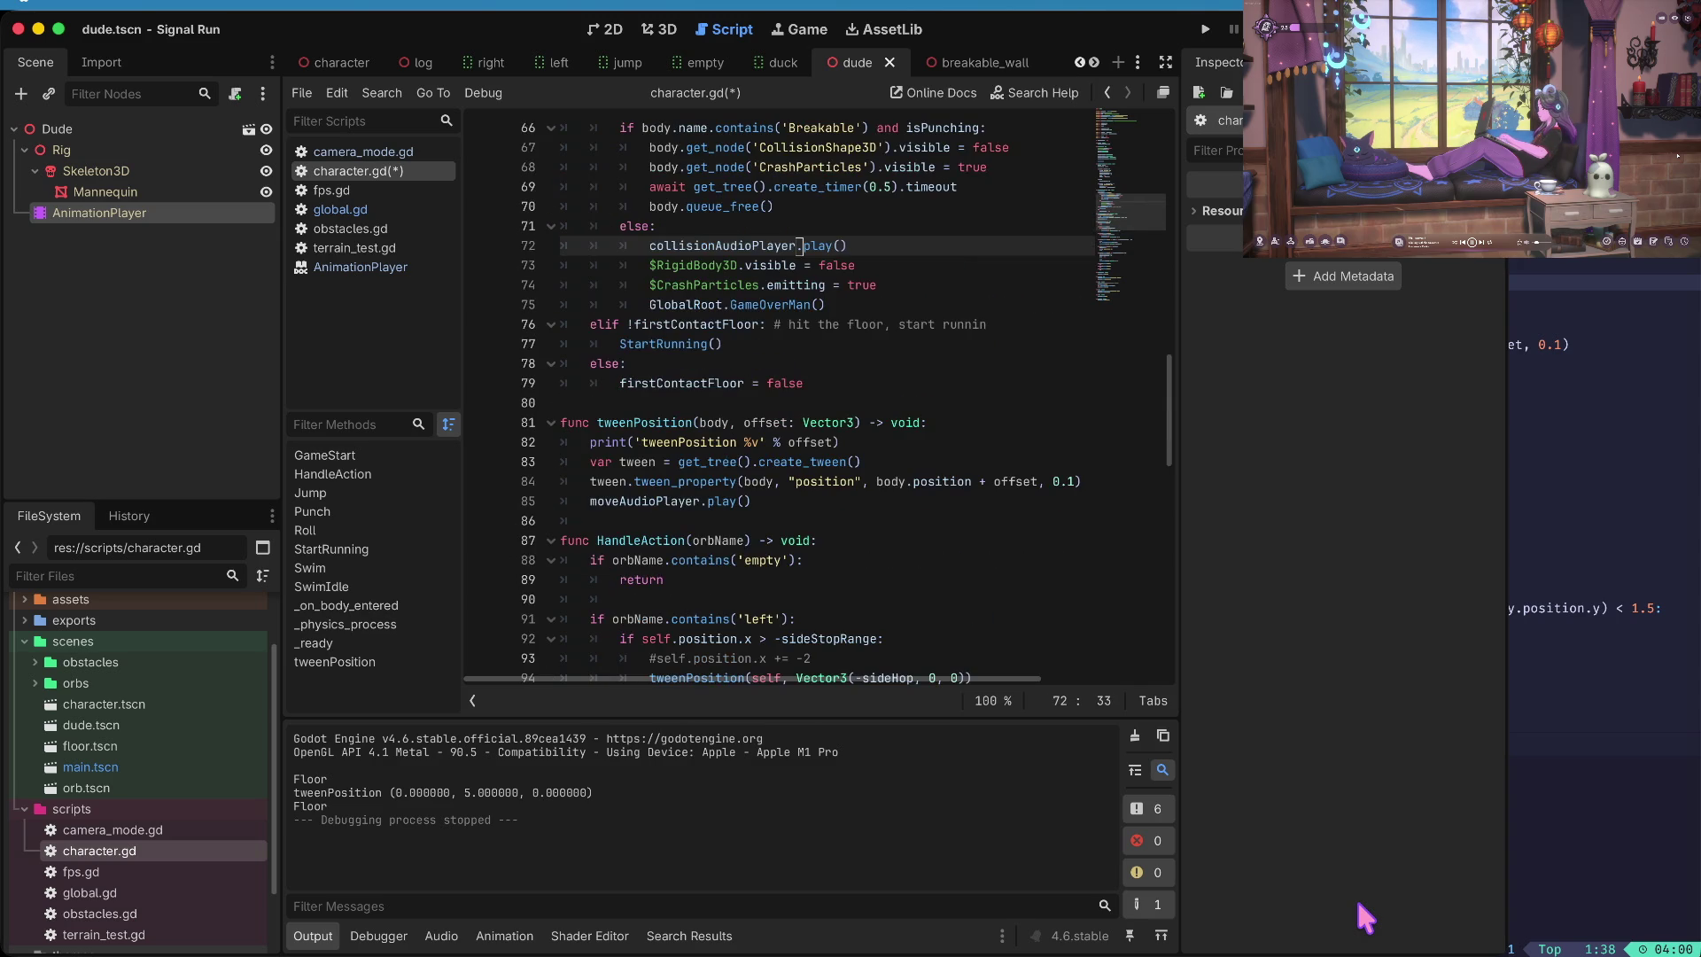
pyautogui.hotkey('ctrl', 'f')
pyautogui.write('duck')
pyautogui.press('Return')
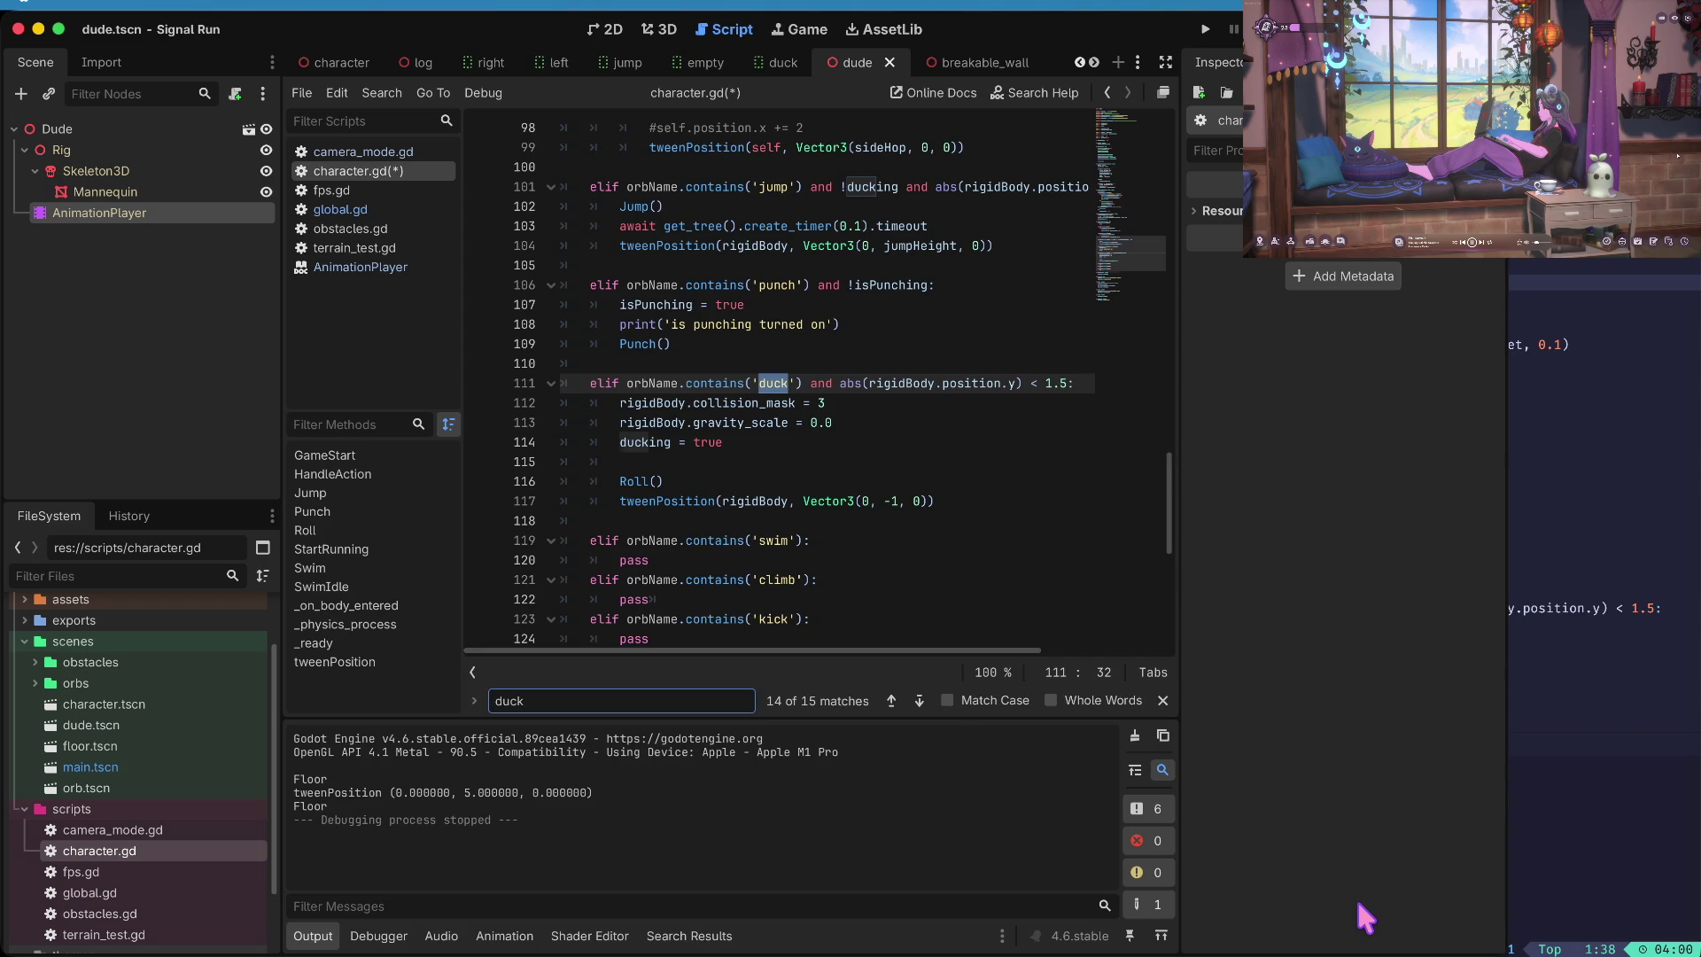
pyautogui.press('Escape')
pyautogui.hotkey('ctrl', 'Home')
pyautogui.hotkey('ctrl', 'f')
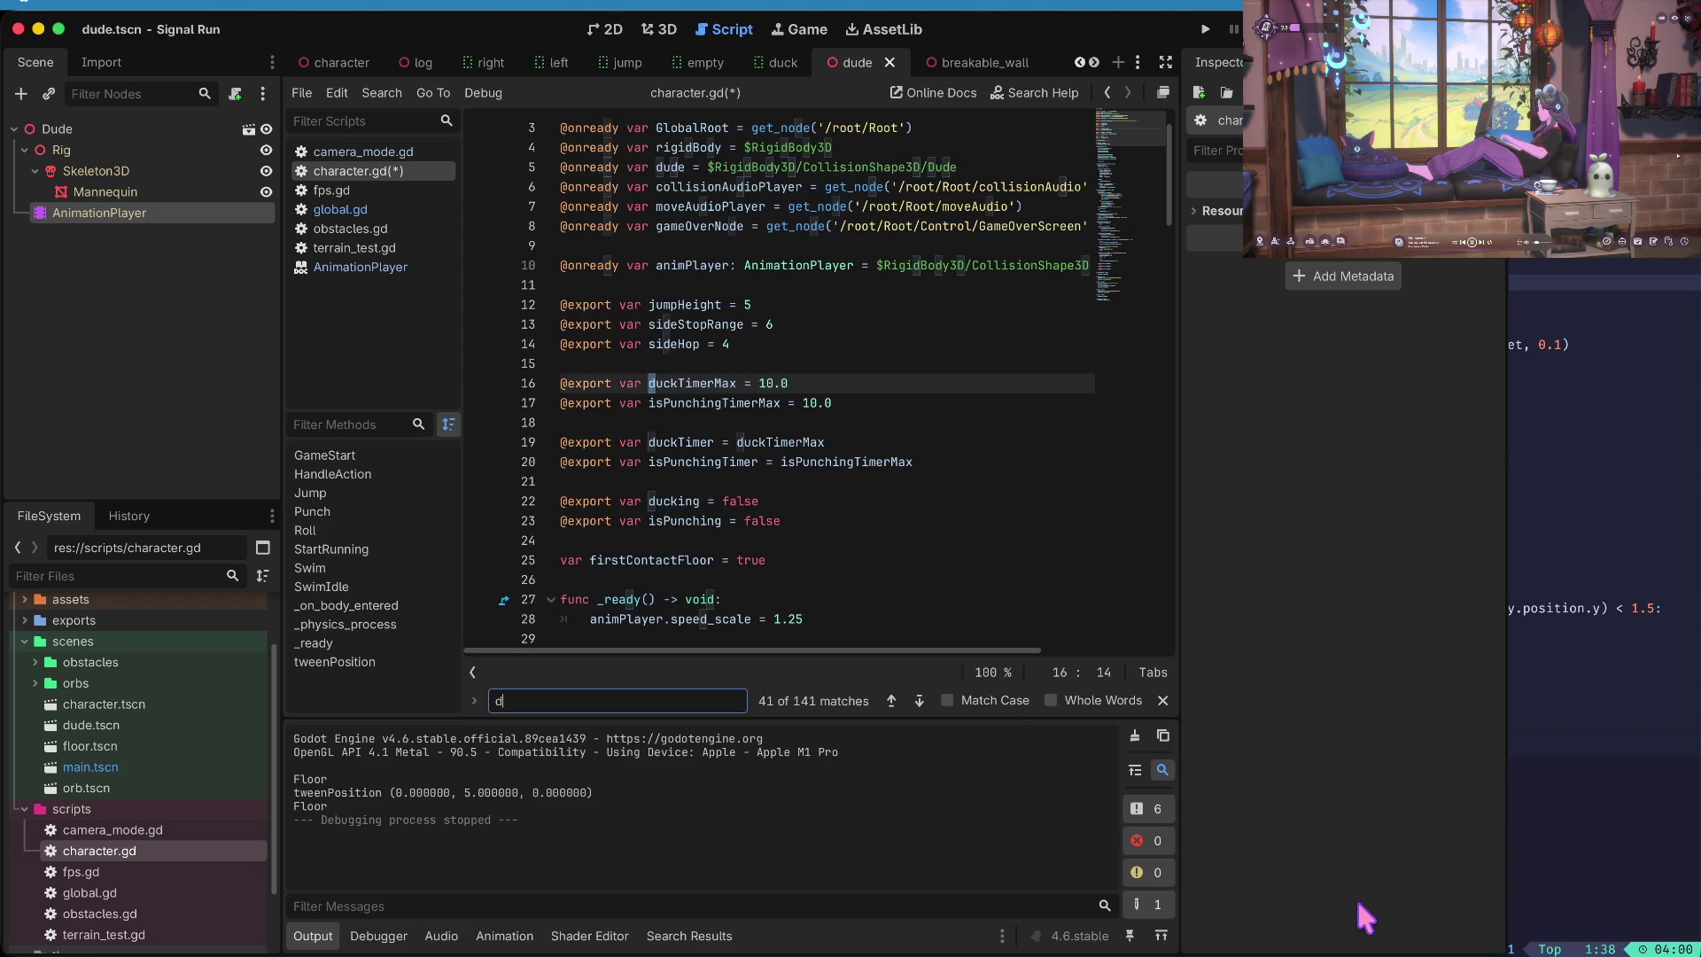
pyautogui.press('Escape')
pyautogui.press('End')
# - Change duckTimerMax and isPunchingTimerMax from 10.0 to 3 and save the script
pyautogui.press('BackSpace')
pyautogui.press('BackSpace')
pyautogui.press('BackSpace')
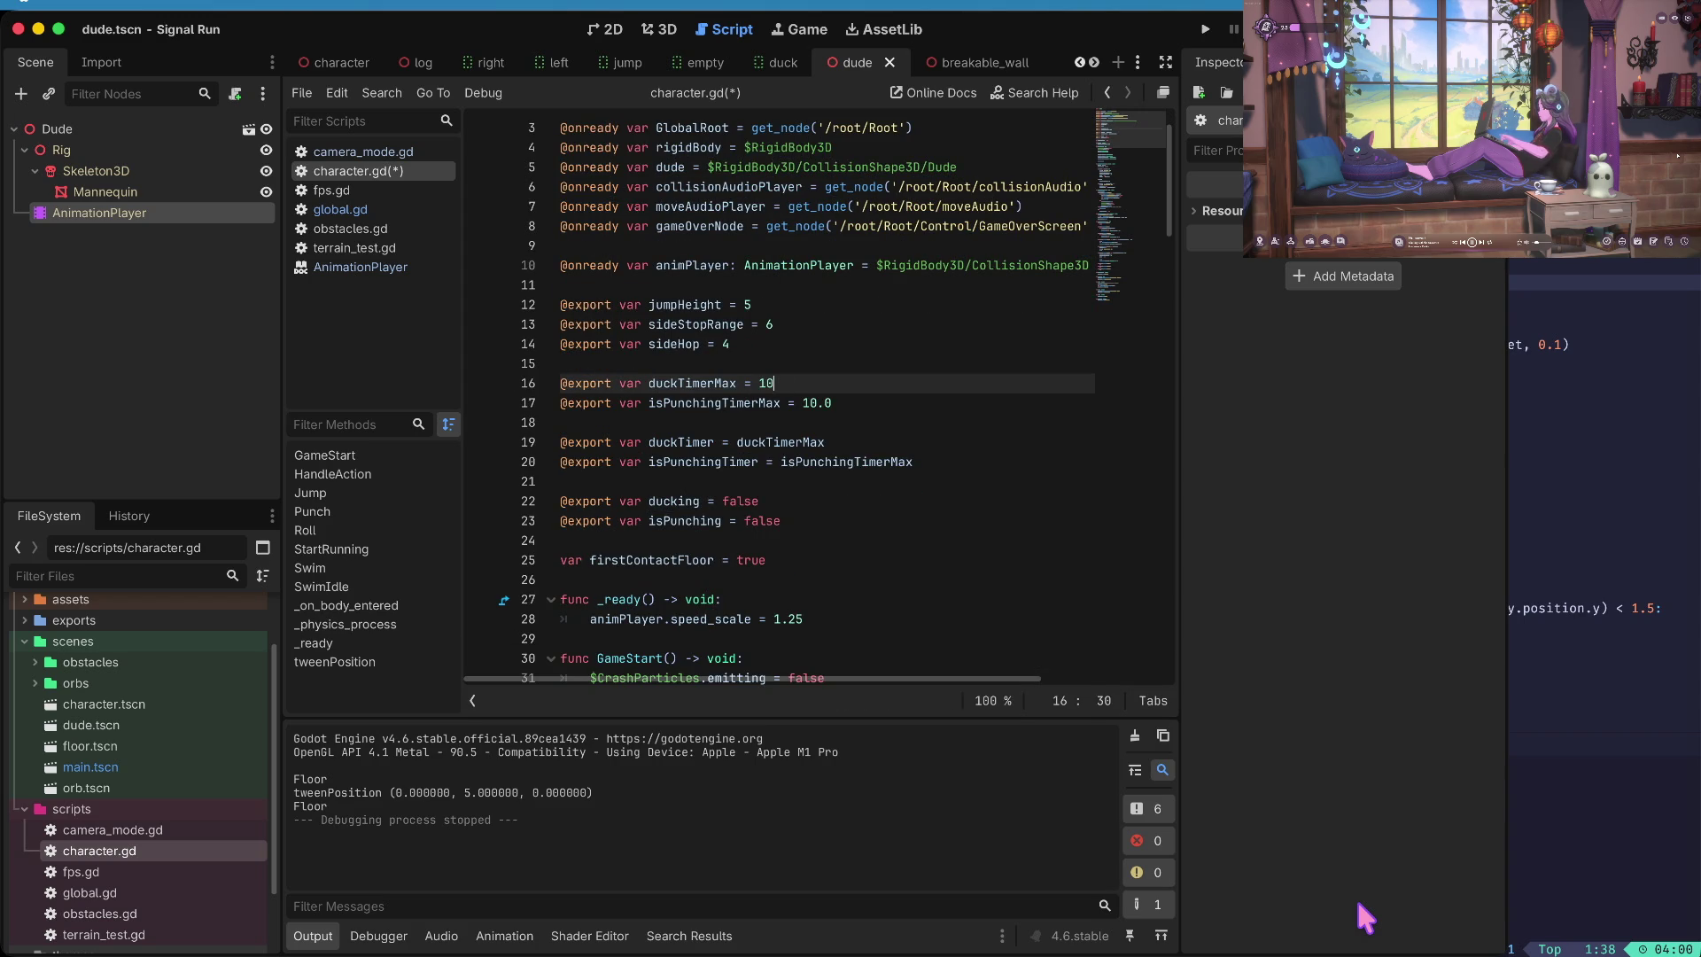
pyautogui.write('4')
pyautogui.press('BackSpace')
pyautogui.write('3')
pyautogui.press('Down')
pyautogui.press('End')
pyautogui.press('BackSpace')
pyautogui.press('BackSpace')
pyautogui.press('BackSpace')
pyautogui.write('3')
pyautogui.press('Home')
pyautogui.press('Right')
pyautogui.hotkey('ctrl', 's')
# - Move through the script from the duck timer line down to the roll wait line
pyautogui.press('Up')
pyautogui.hotkey('ctrl', 'Right')
pyautogui.hotkey('ctrl', 'Right')
pyautogui.hotkey('ctrl', 'Right')
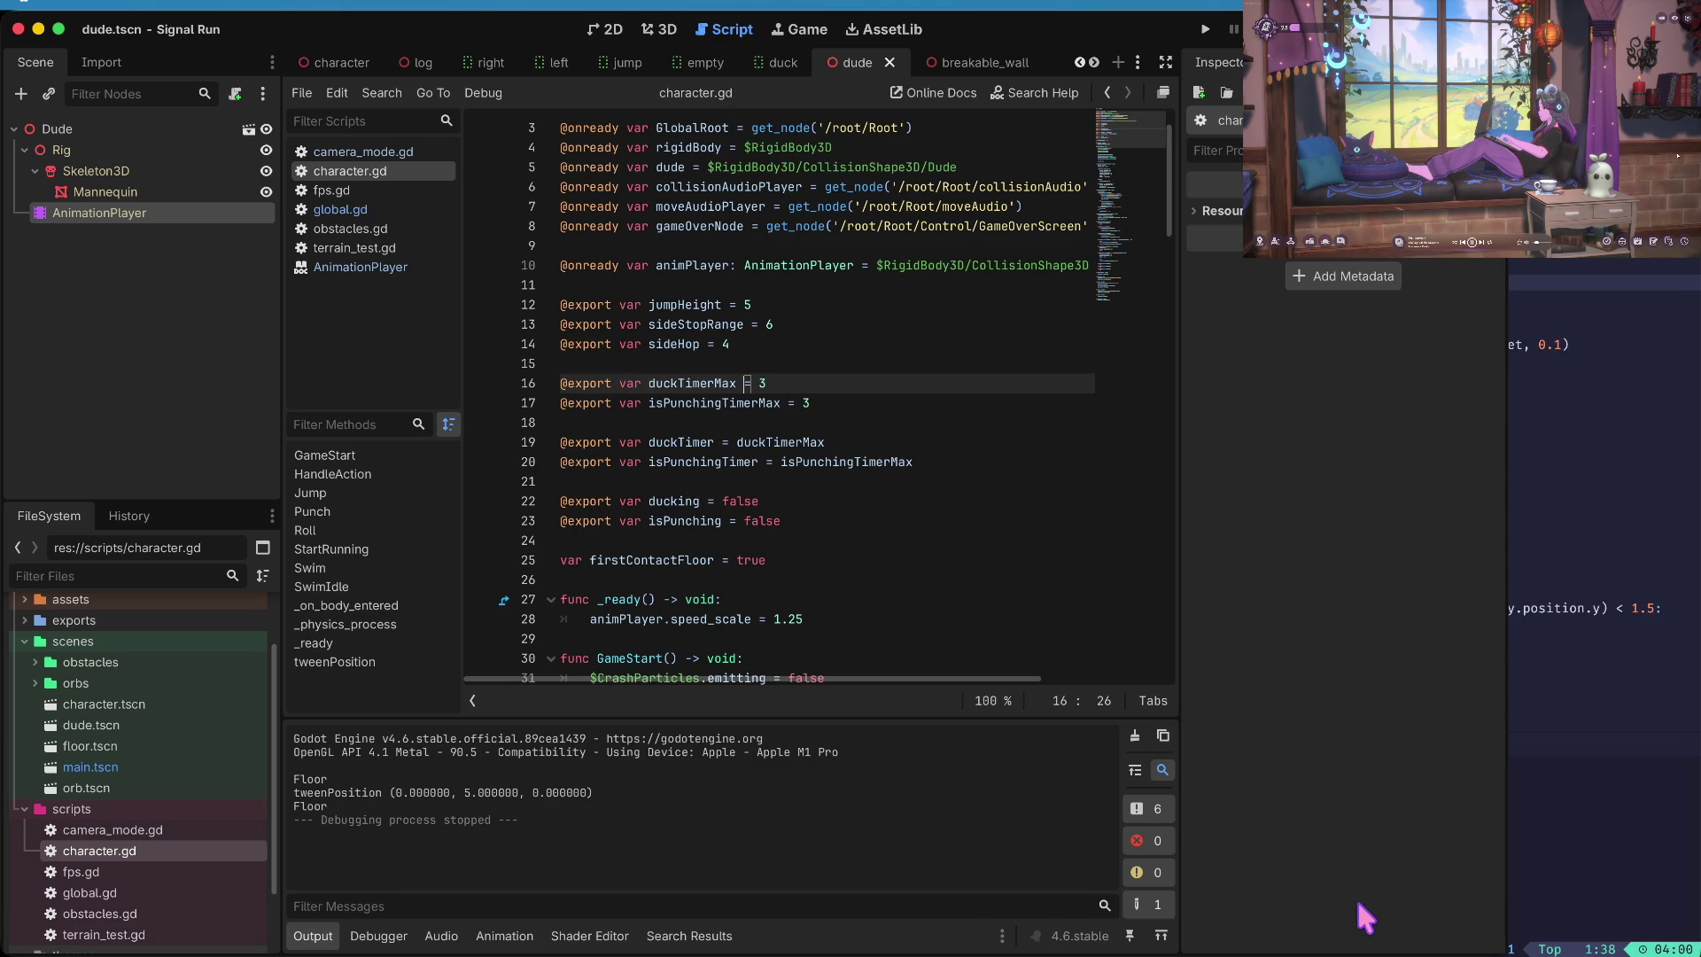
pyautogui.hotkey('ctrl', 'Left')
pyautogui.hotkey('ctrl', 'Home')
pyautogui.hotkey('ctrl', 'End')
pyautogui.press('Up')
pyautogui.press('Up')
pyautogui.press('Up')
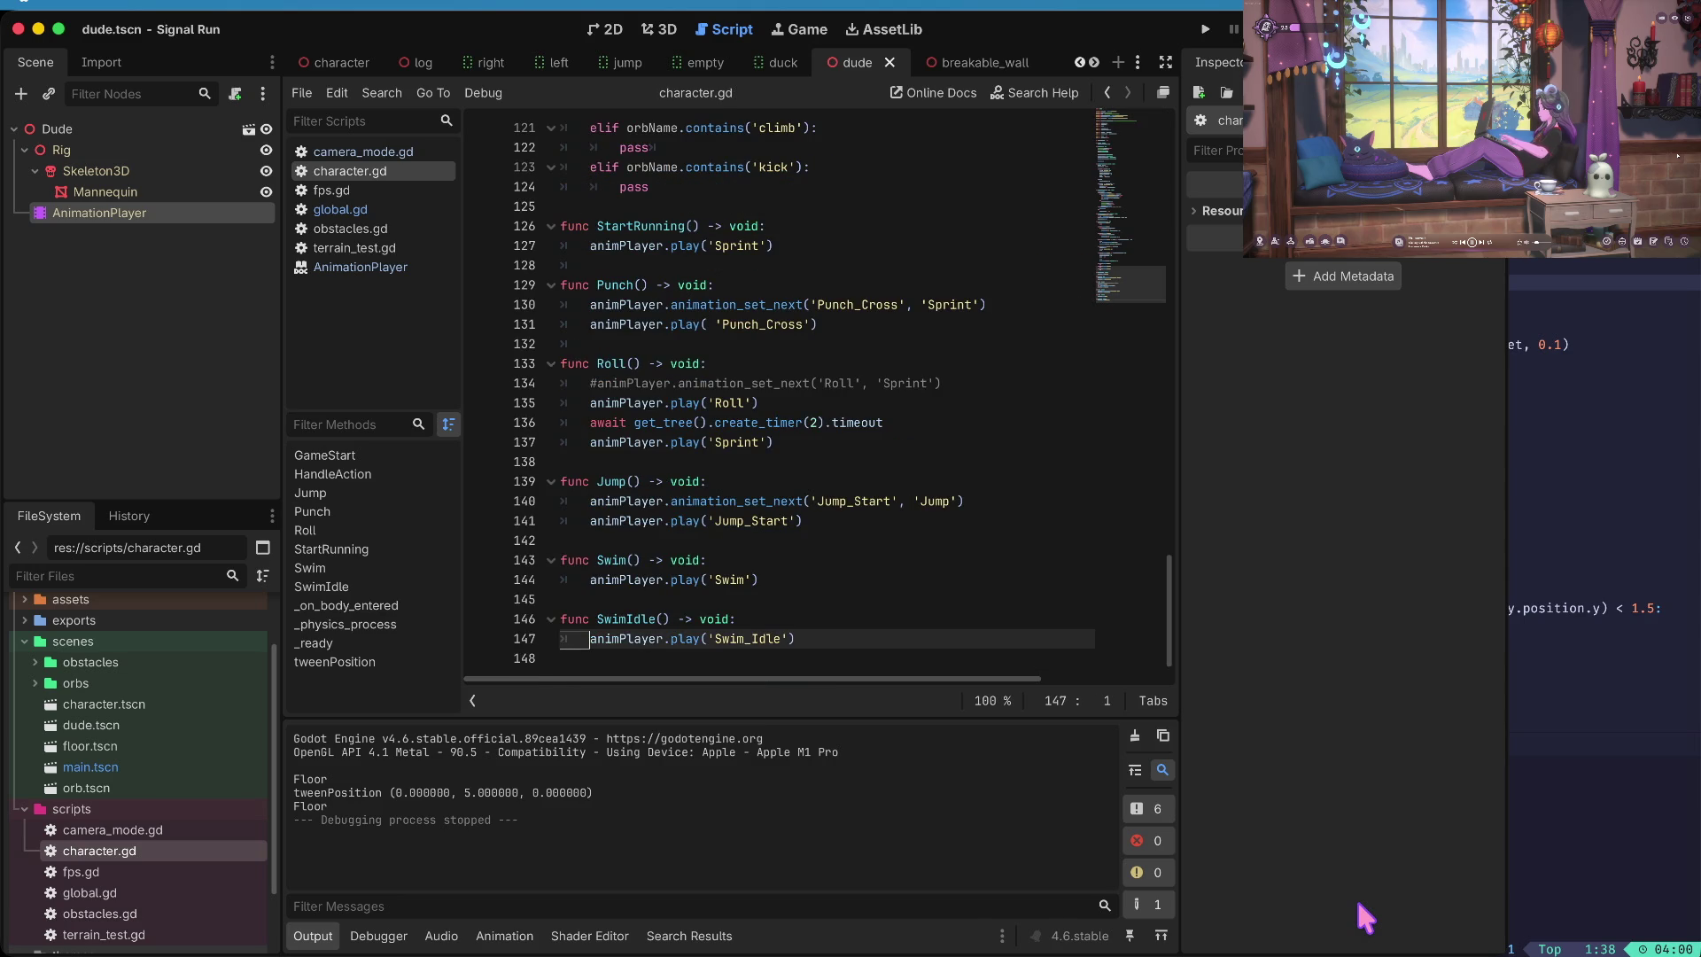
# - Replace the create_timer(2) roll wait with duckTimerMax and save the script
pyautogui.press('End')
pyautogui.press('Left')
pyautogui.press('Left')
pyautogui.press('Left')
pyautogui.press('BackSpace')
pyautogui.write('ducktim')
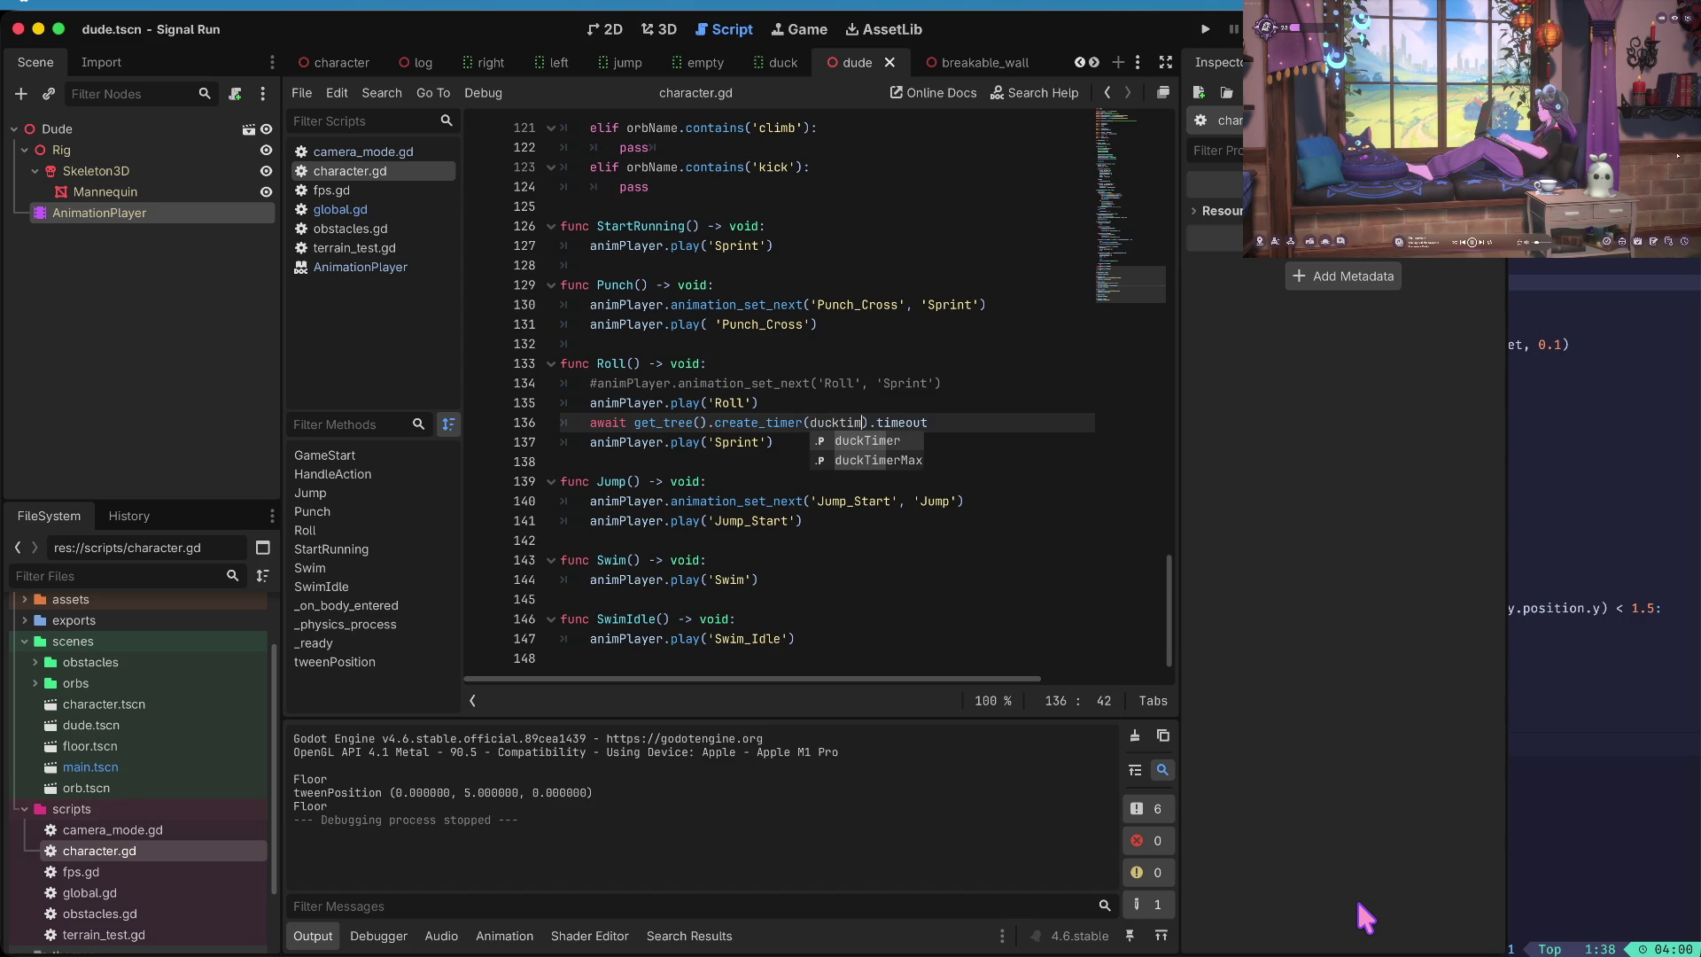
pyautogui.press('Down')
pyautogui.press('Return')
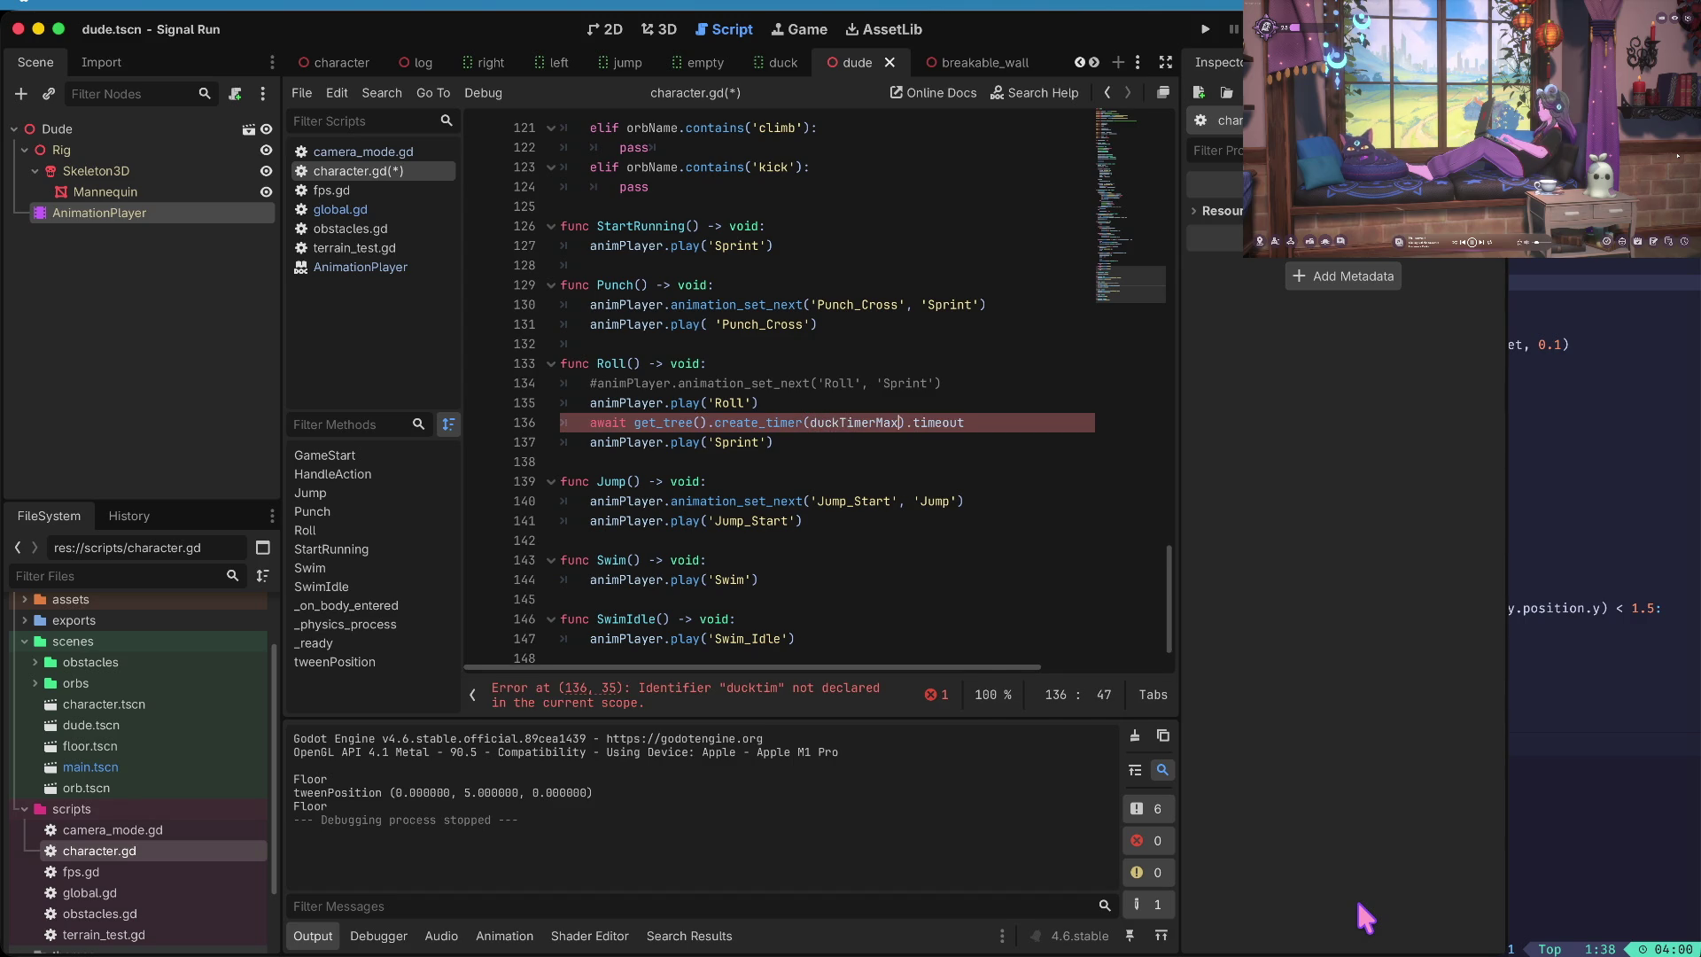
pyautogui.press('Home')
pyautogui.hotkey('ctrl', 's')
# - Test-run the game from the title screen, stop it, and remove duckTimerMax from the roll wait
pyautogui.click(1363, 922)
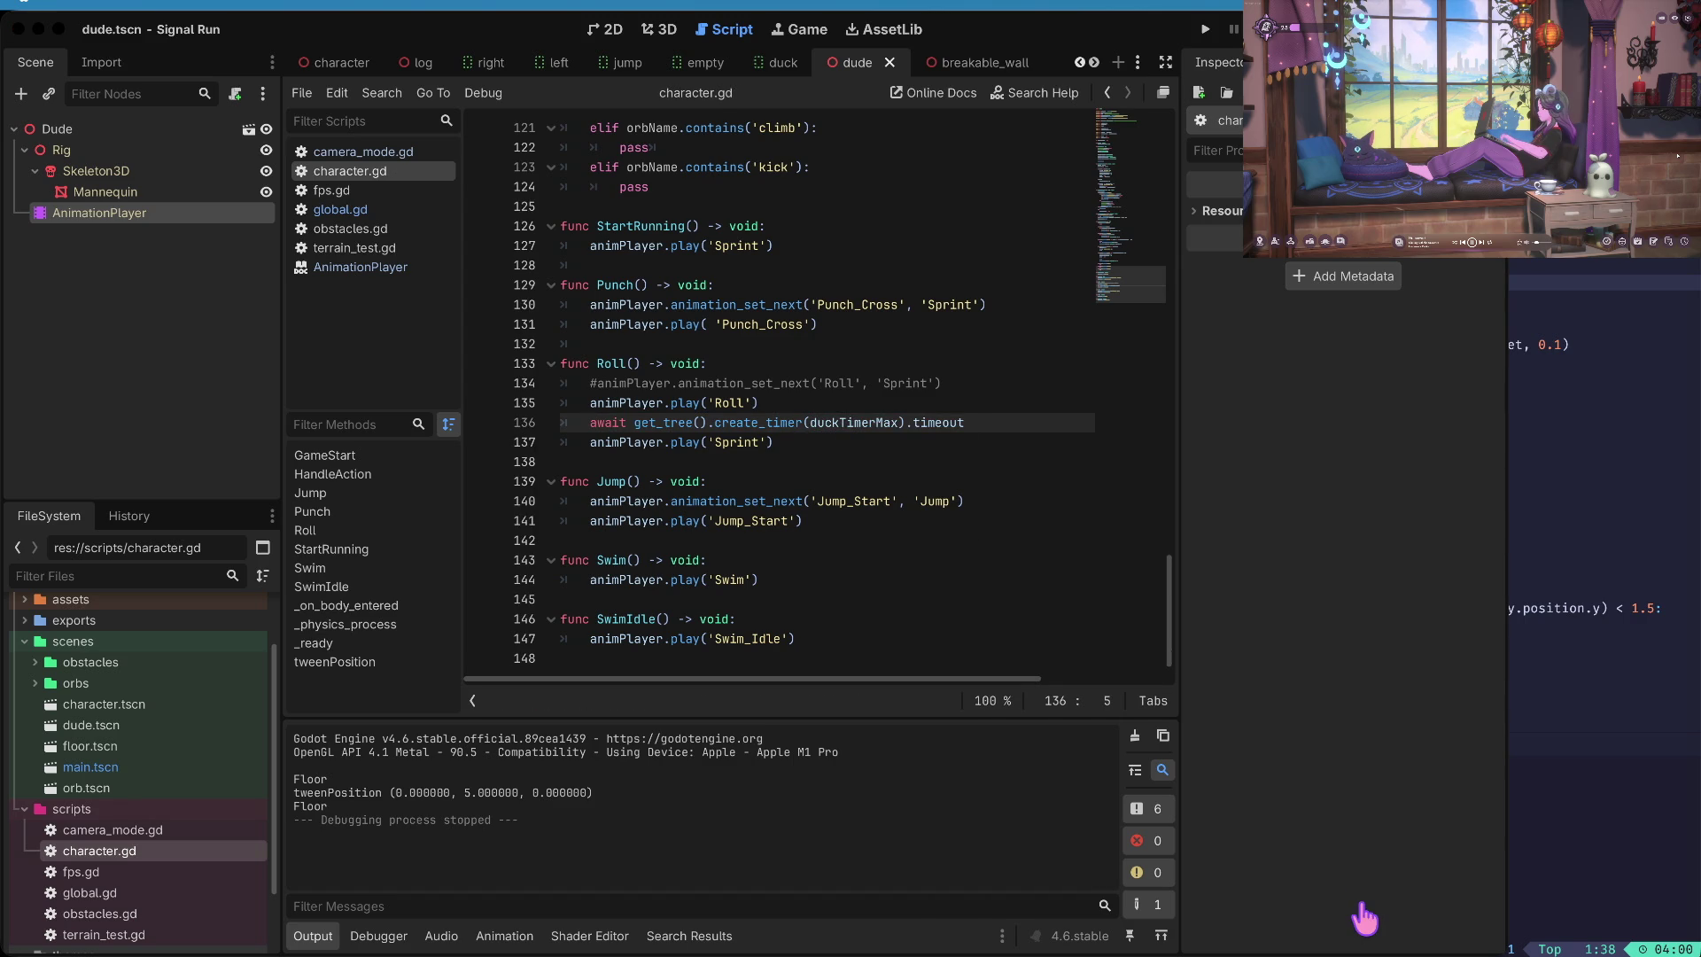
pyautogui.press('super+b')
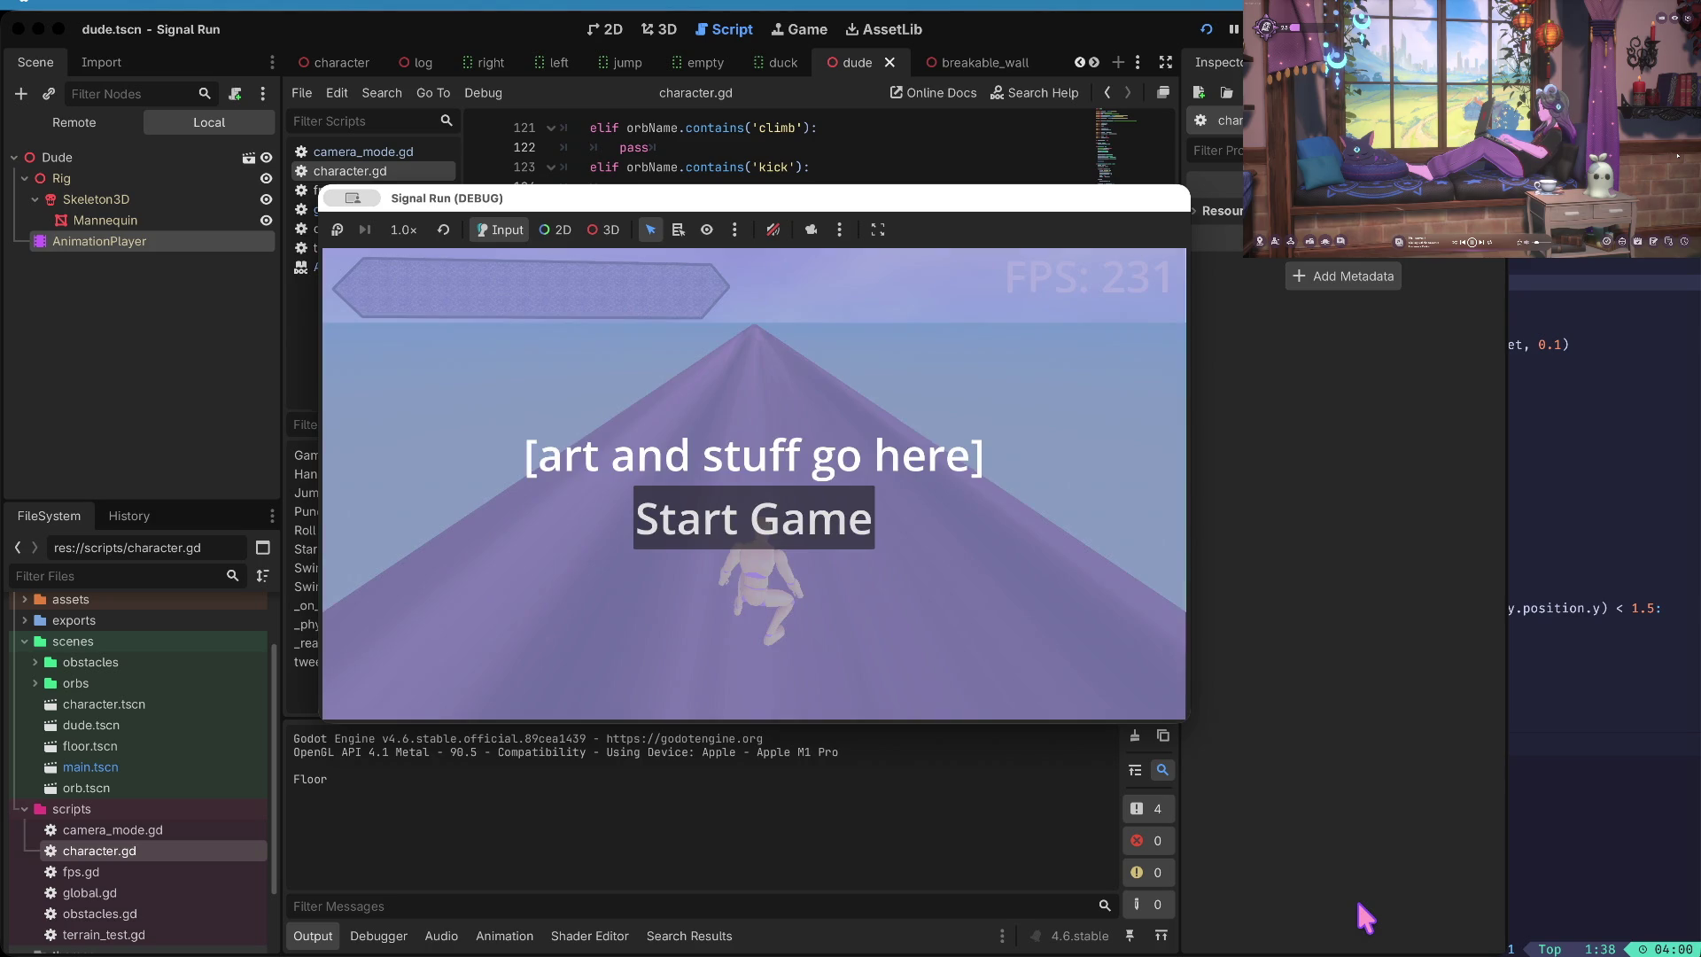
pyautogui.press('Return')
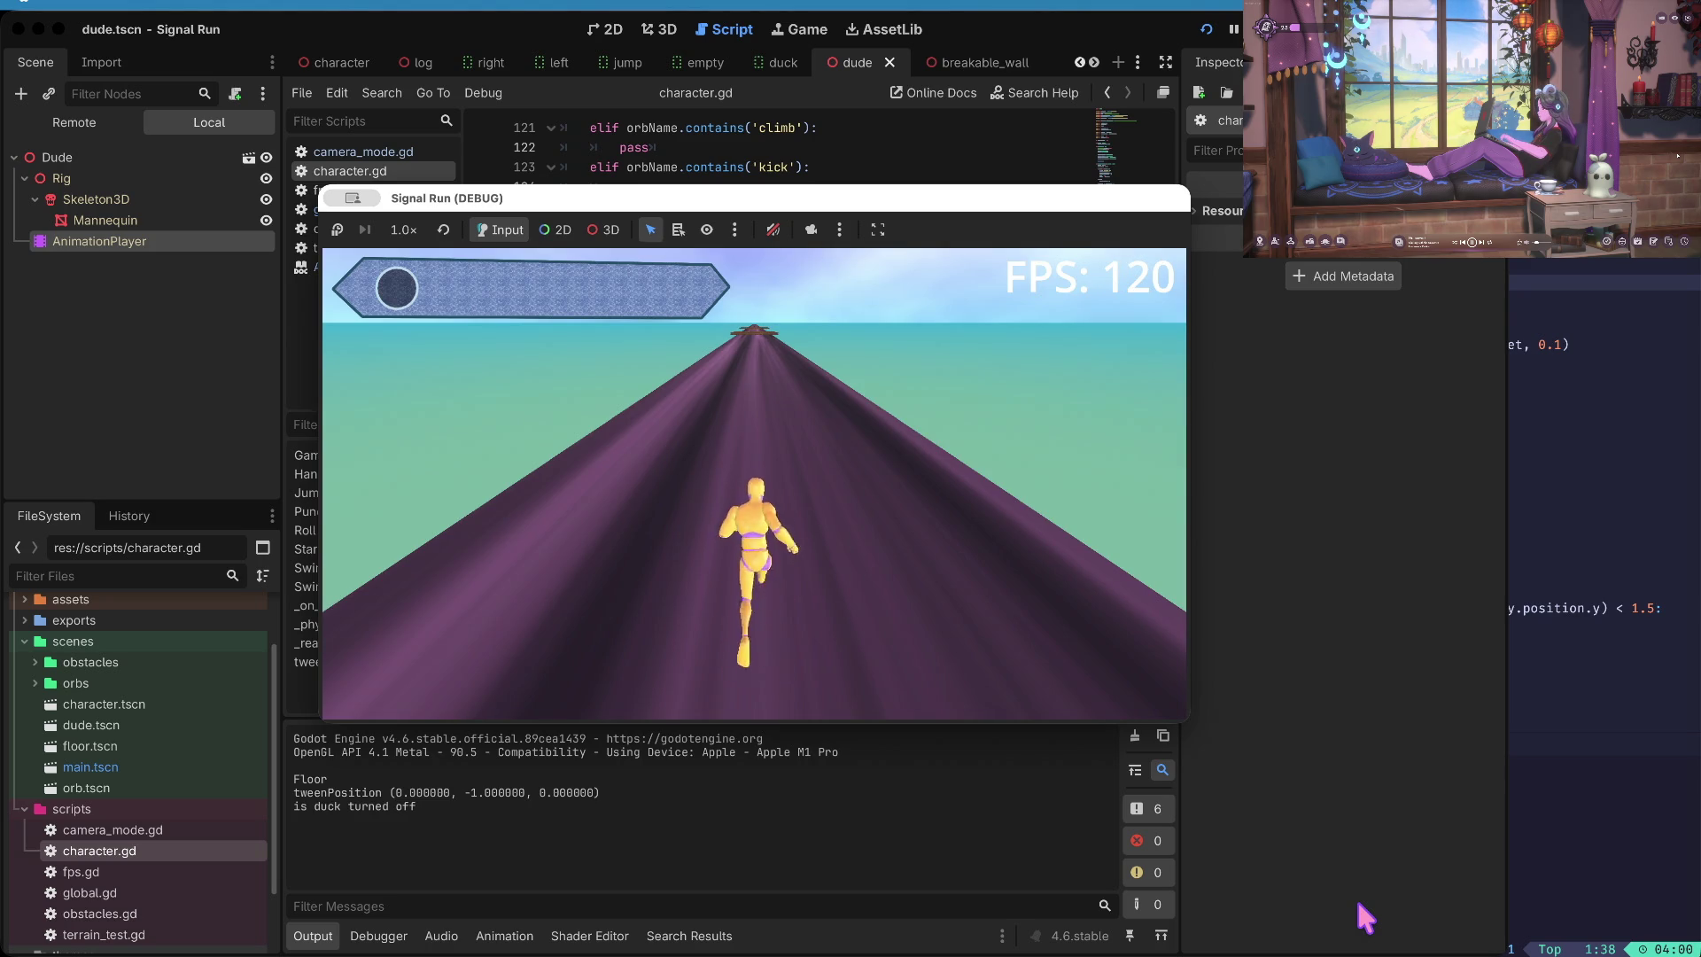
pyautogui.press('super+period')
pyautogui.hotkey('alt', 'Right')
pyautogui.hotkey('alt', 'Right')
pyautogui.hotkey('alt', 'Right')
pyautogui.hotkey('alt', 'BackSpace')
# - Set the roll wait to 1 second, save, and test-run the game
pyautogui.write('1')
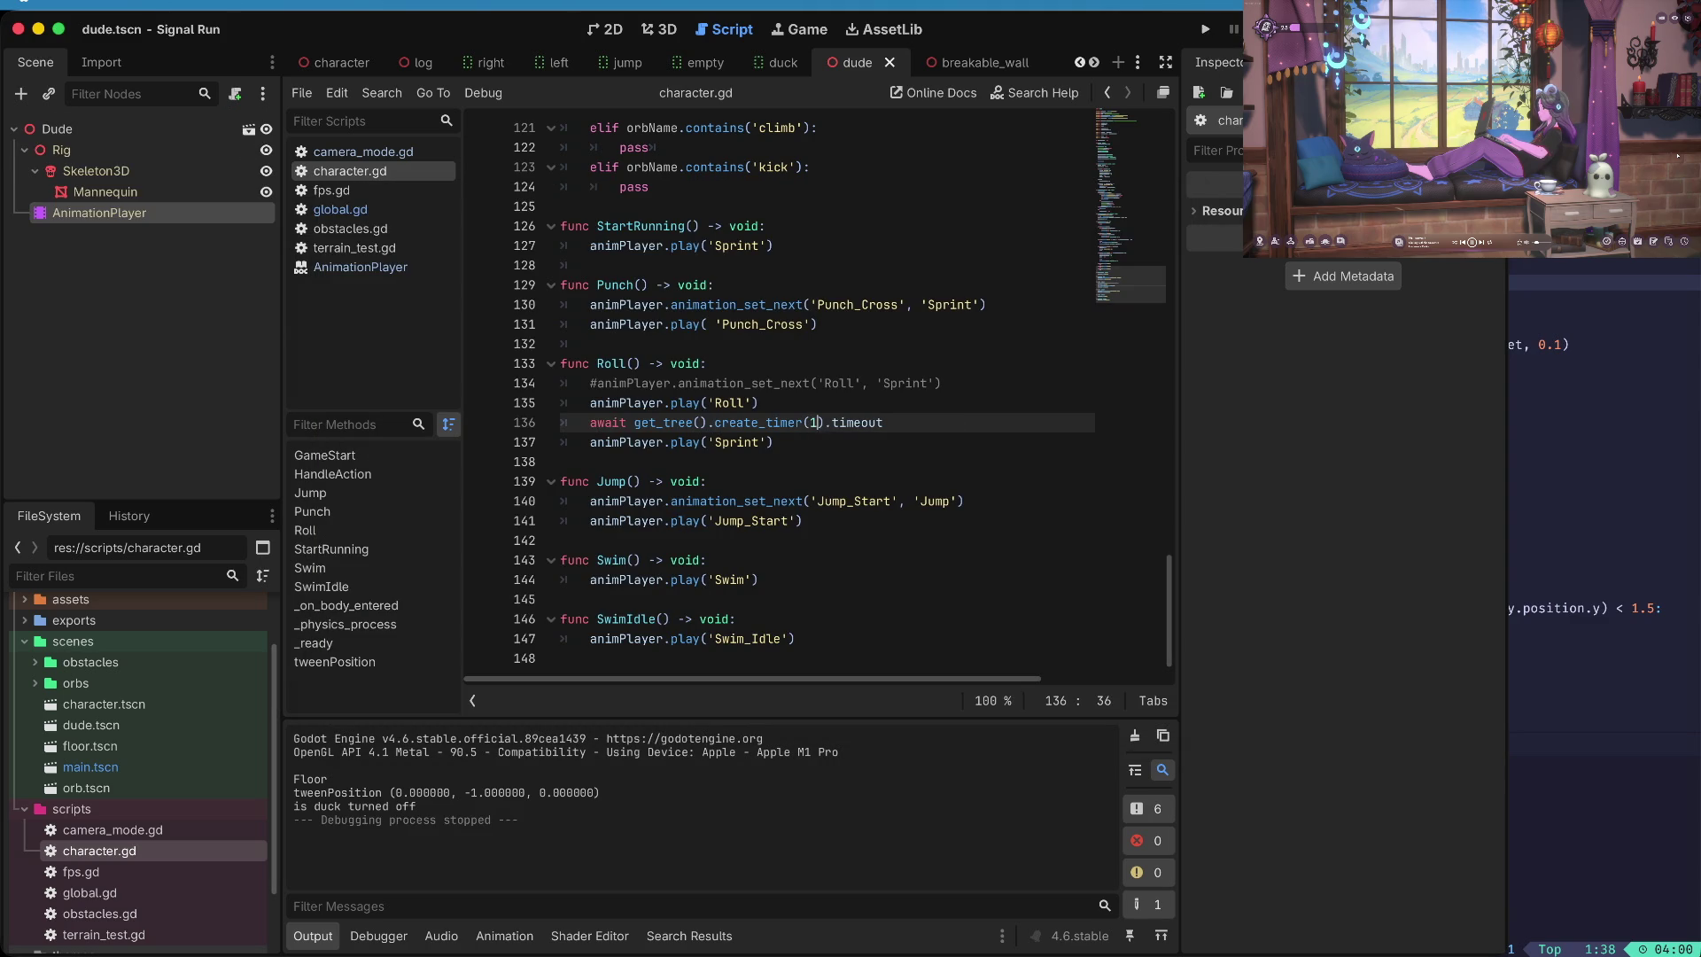
pyautogui.press('super+s')
pyautogui.press('super+b')
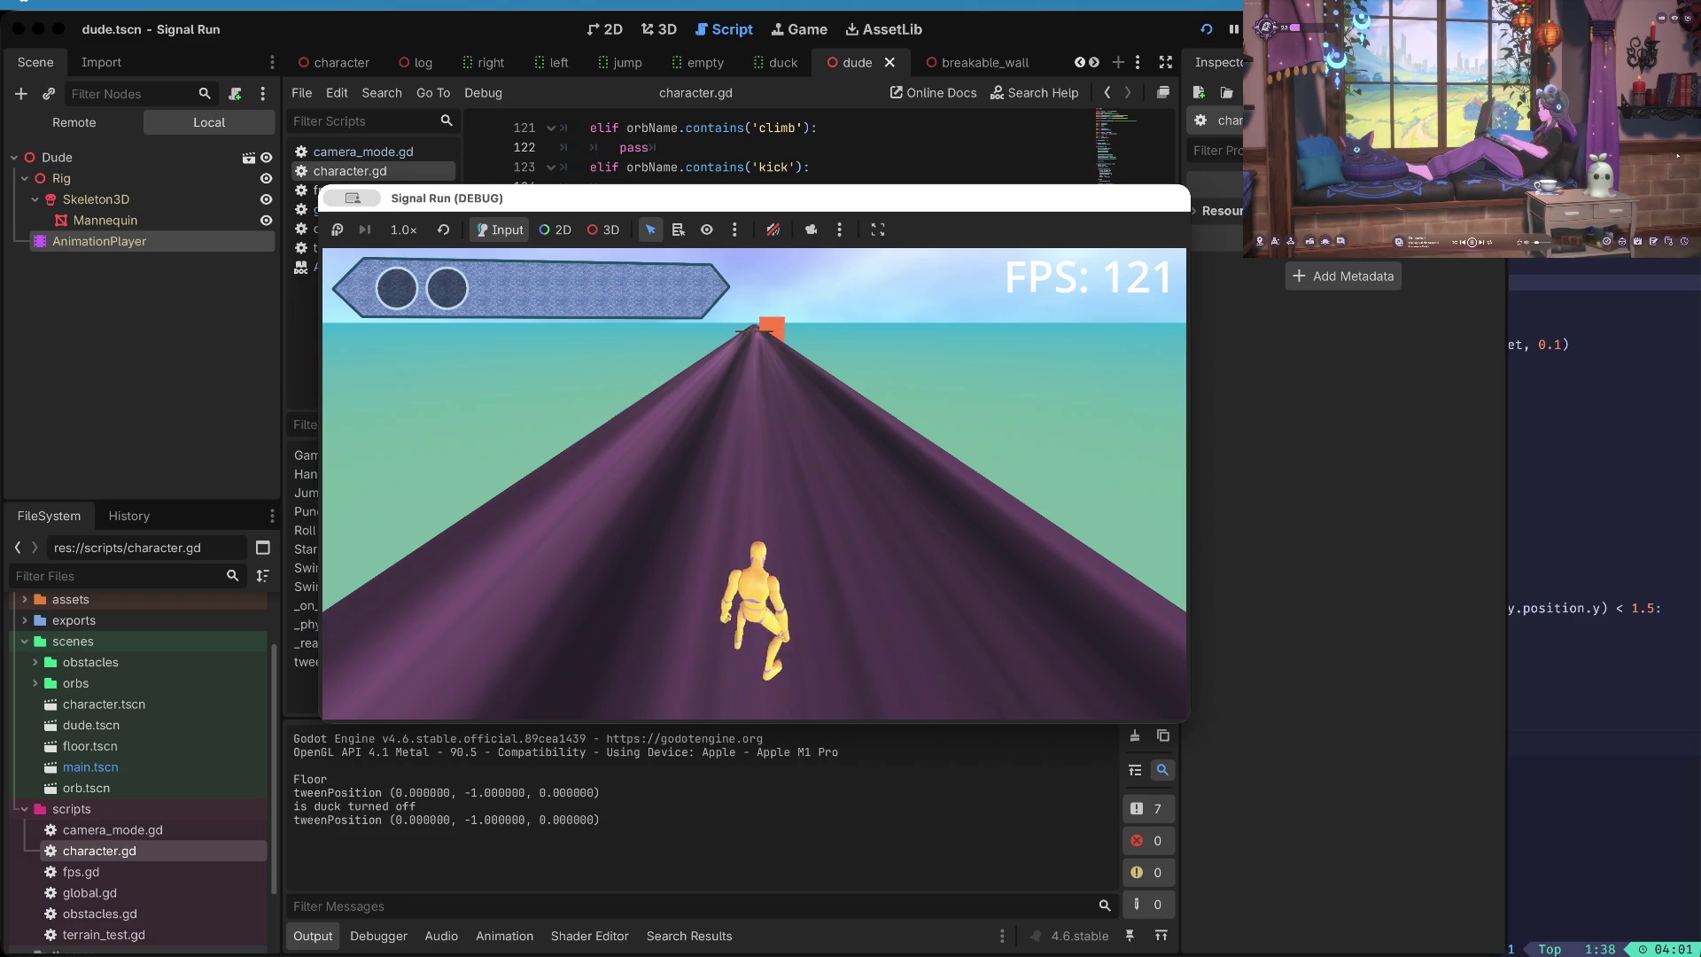
pyautogui.press('super+period')
# - Shorten the roll wait to 0.8 seconds and test-run the game again
pyautogui.press('Left')
pyautogui.press('BackSpace')
pyautogui.write('0.8')
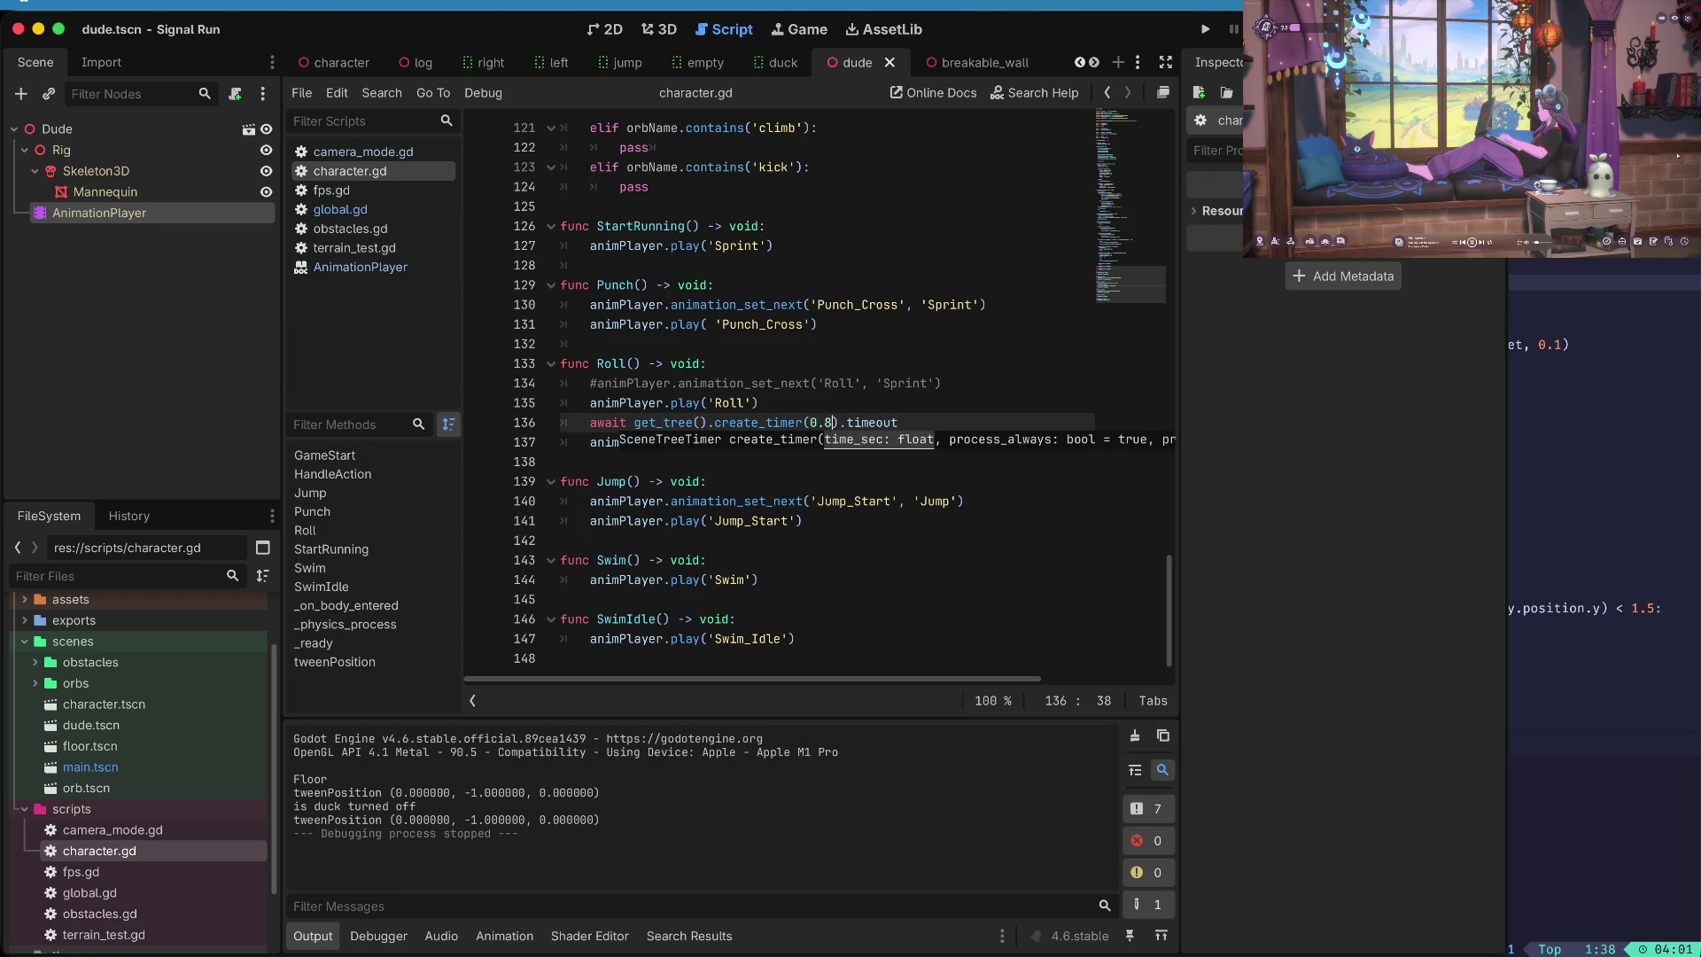
pyautogui.press('super+b')
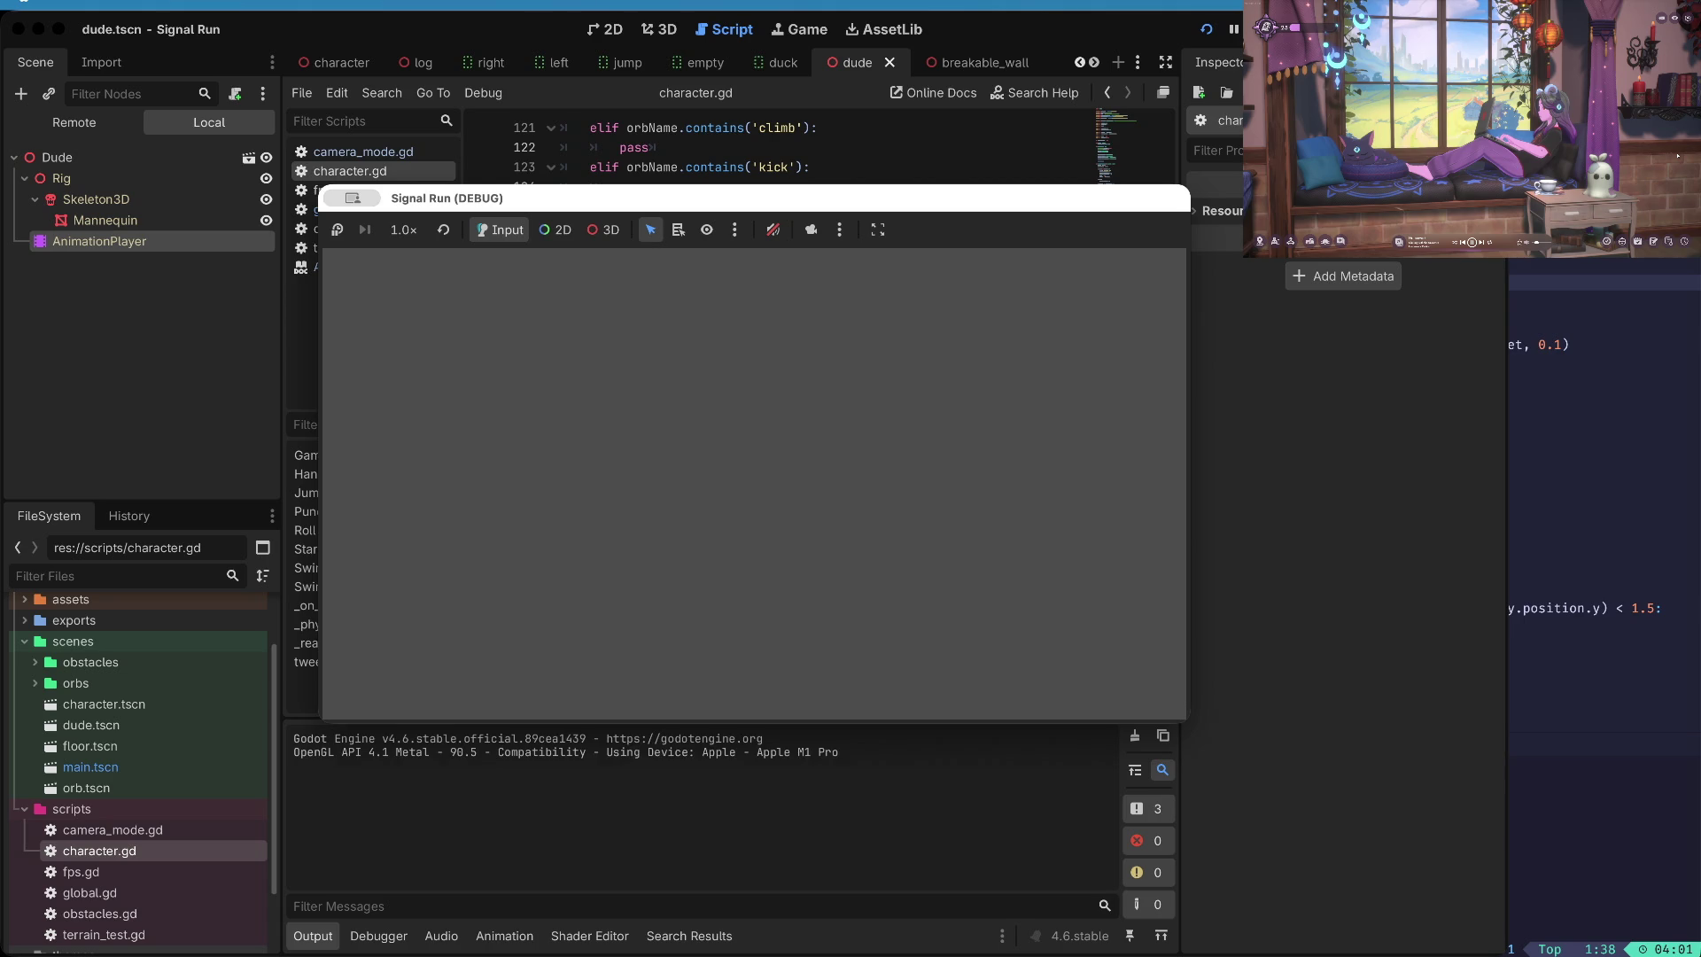
pyautogui.press('Return')
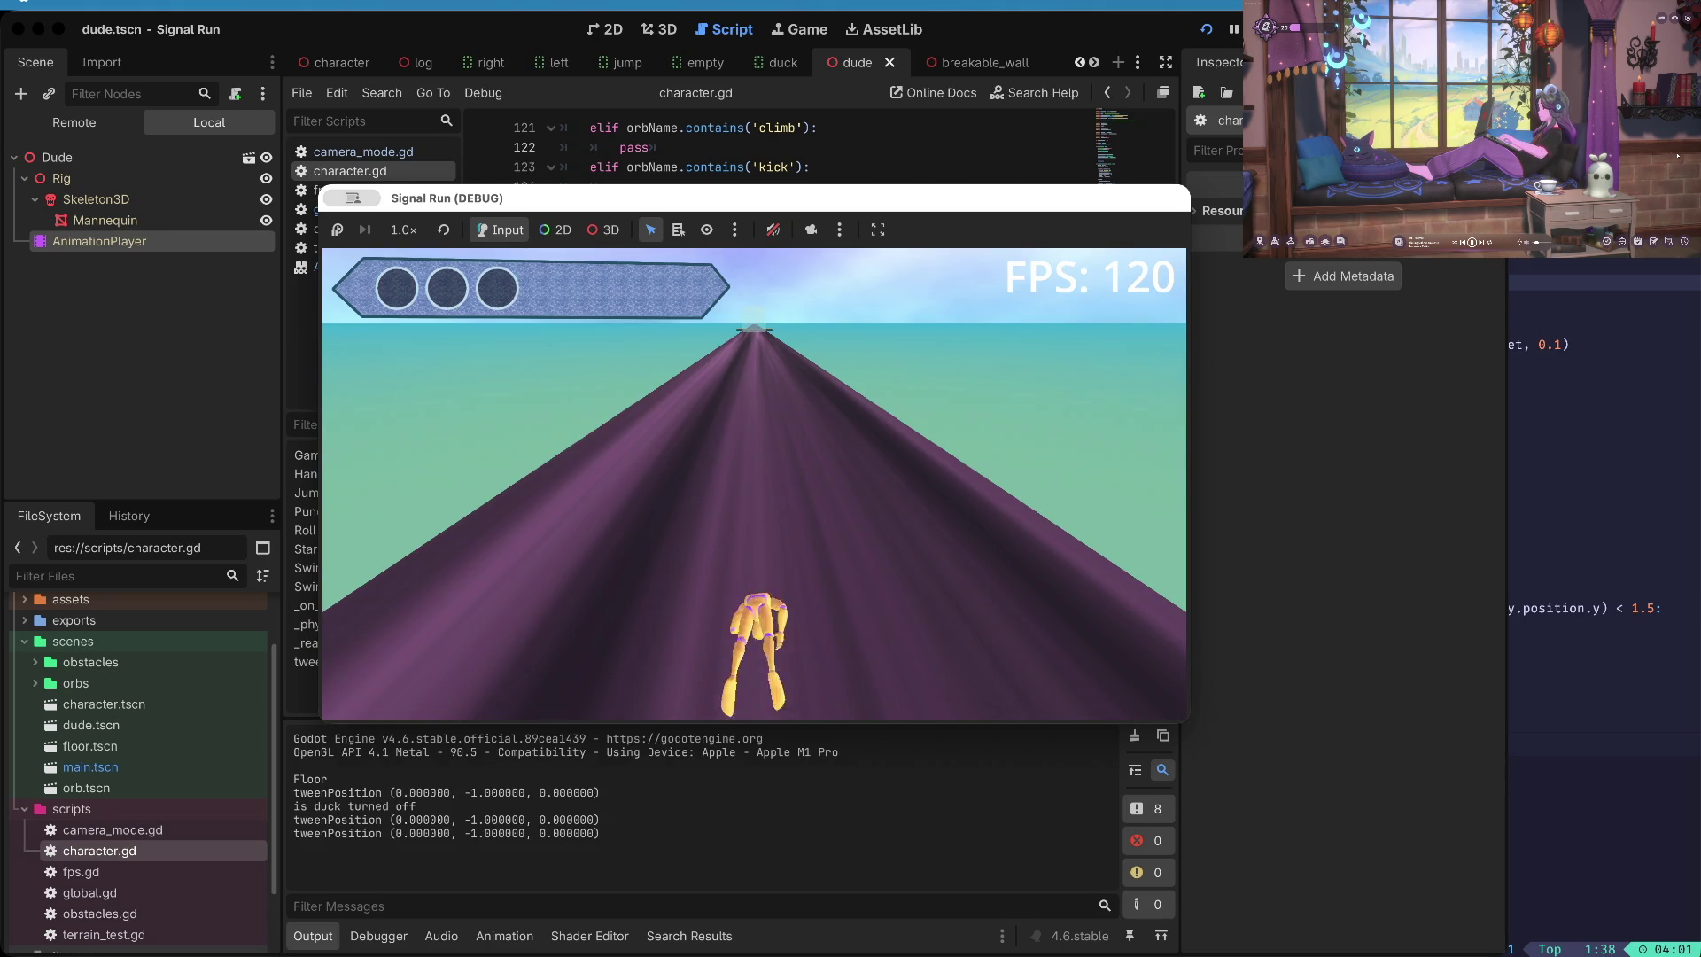
pyautogui.press('super+period')
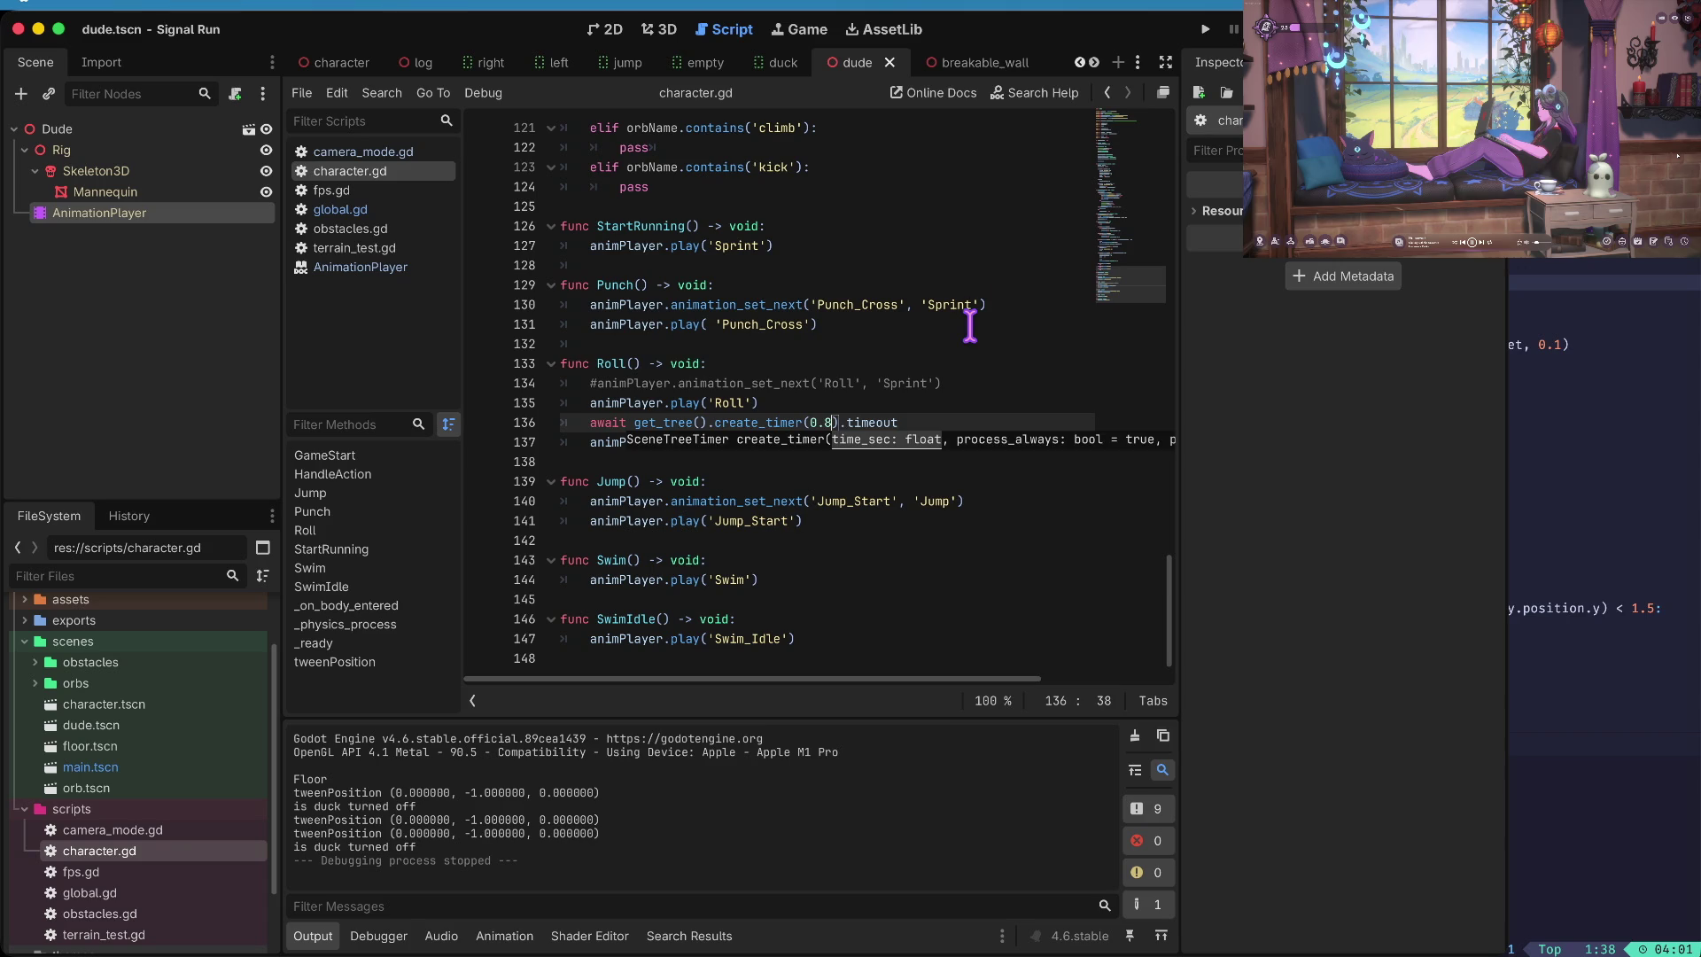
# - Set the roll wait to 0.9 seconds and delete the commented-out animation line in Roll
pyautogui.write('9')
pyautogui.press('Up')
pyautogui.press('Up')
pyautogui.press('Home')
pyautogui.press('super+shift+k')
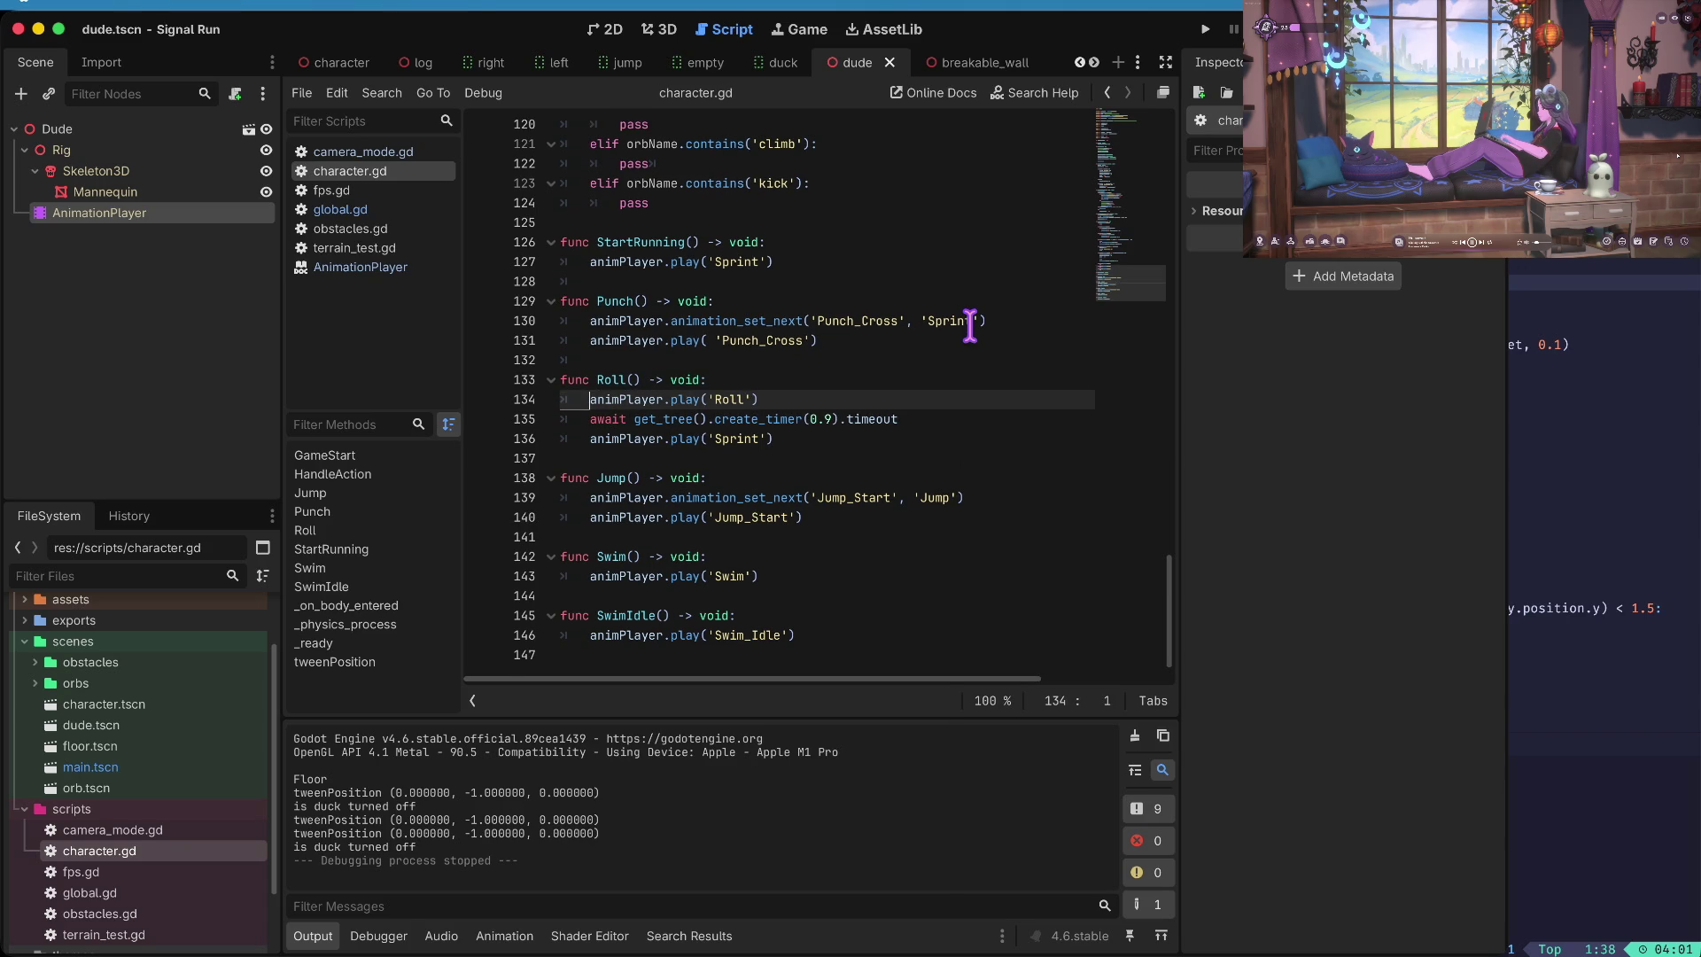
pyautogui.press('Down')
pyautogui.hotkey('alt', 'Right')
pyautogui.press('Right')
pyautogui.press('super+Tab')
pyautogui.press('super+Tab')
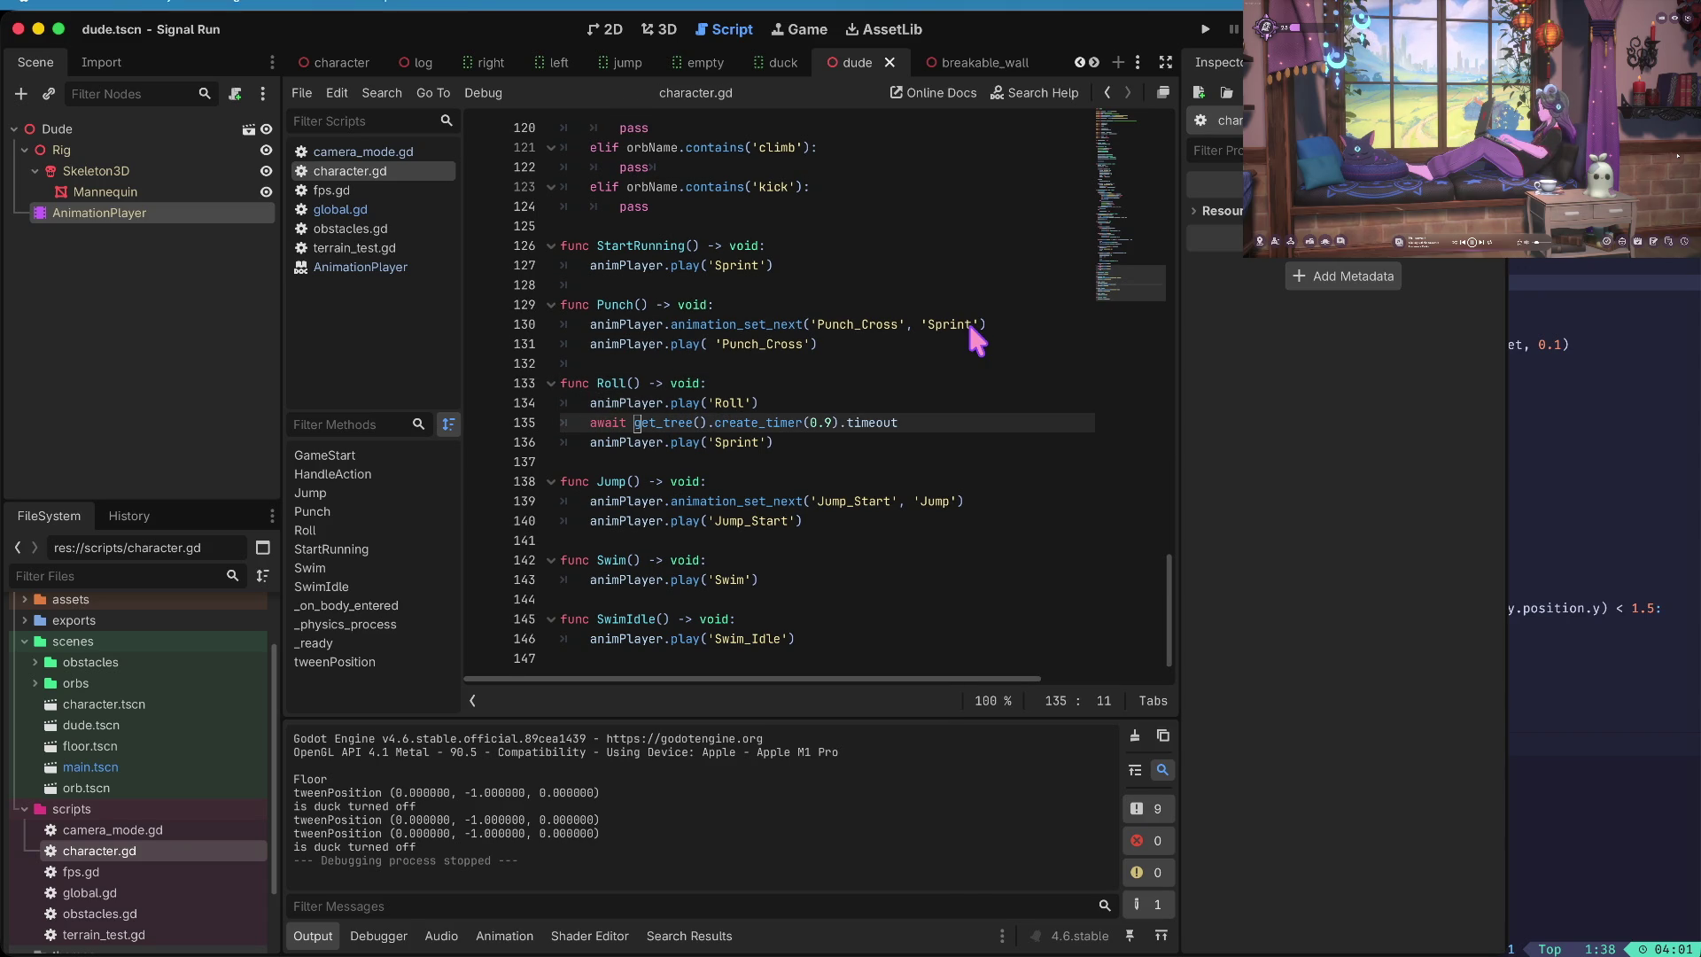
pyautogui.press('Down')
pyautogui.press('Down')
pyautogui.press('Down')
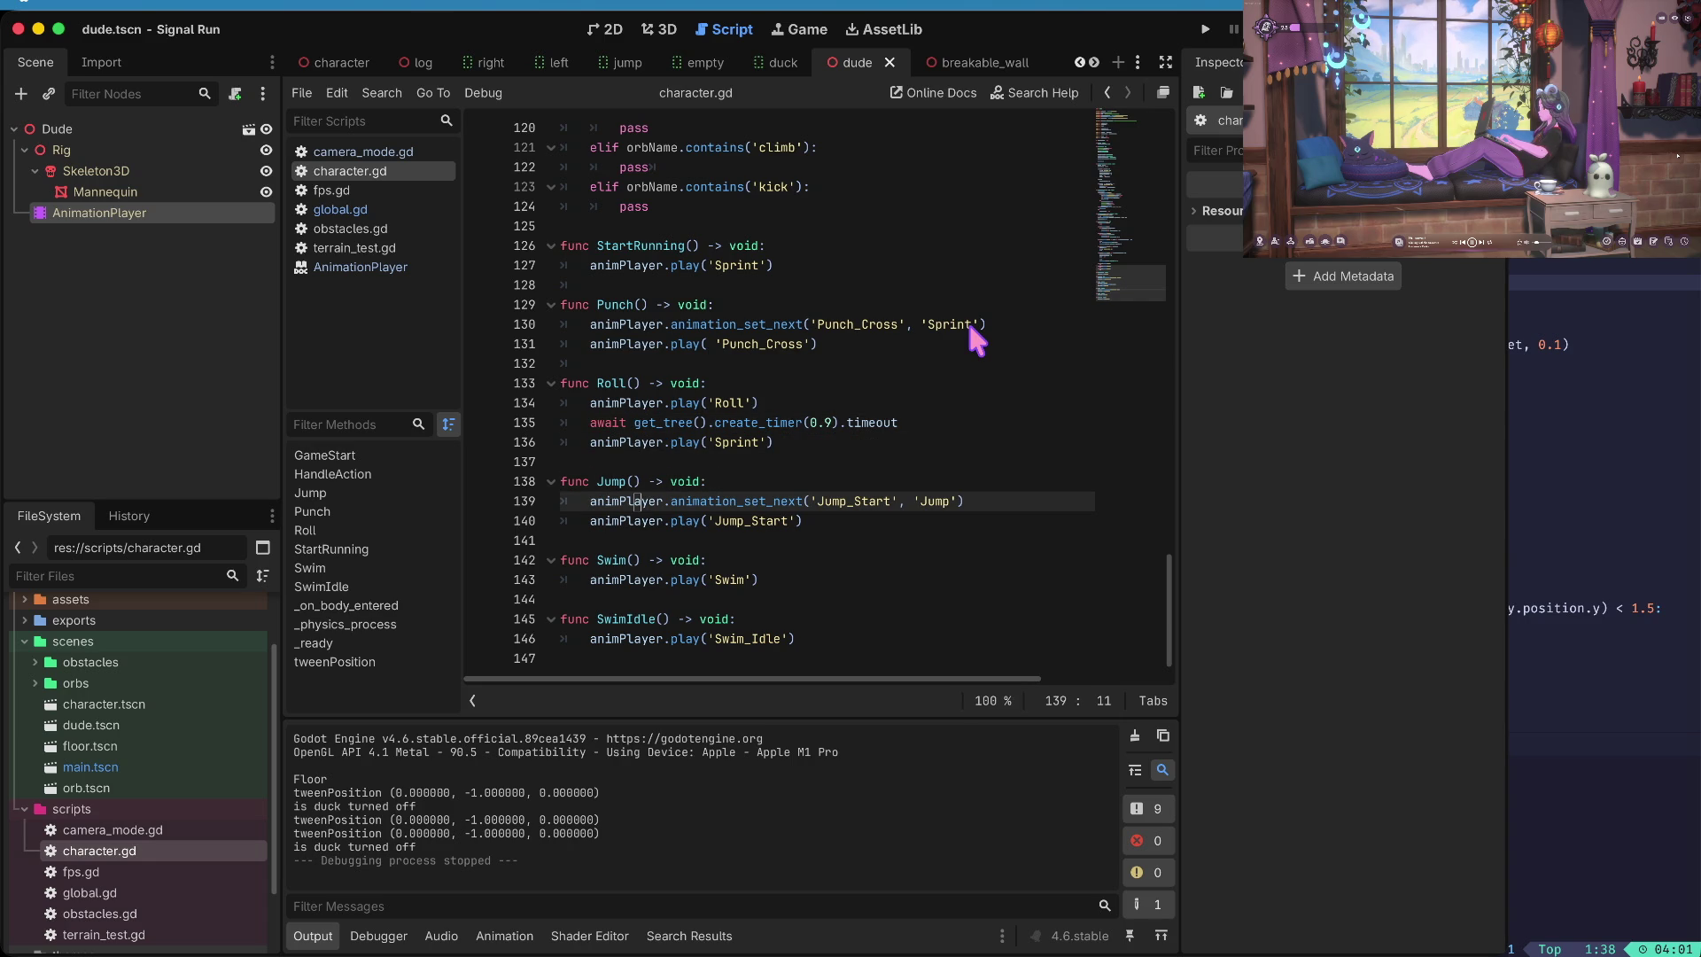
pyautogui.press('super+g')
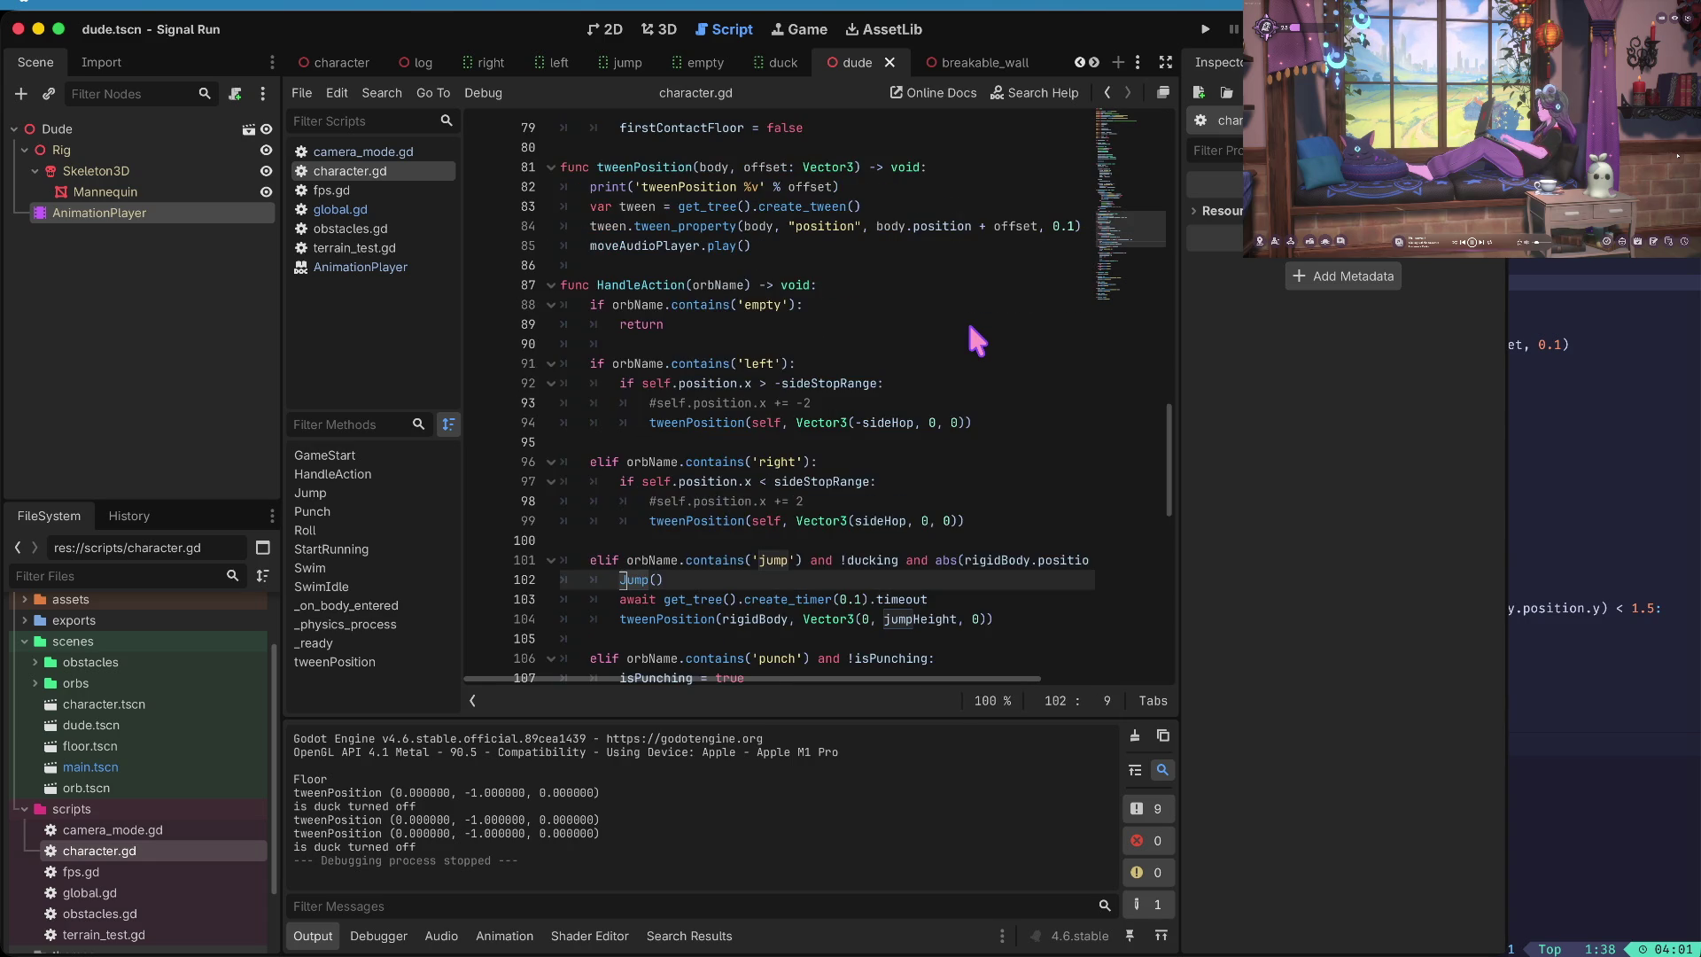
# - Find jumpHeight with a 'ju' search and change its value from 5 to 4.5
pyautogui.press('super+Up')
pyautogui.press('super+f')
pyautogui.write('jup')
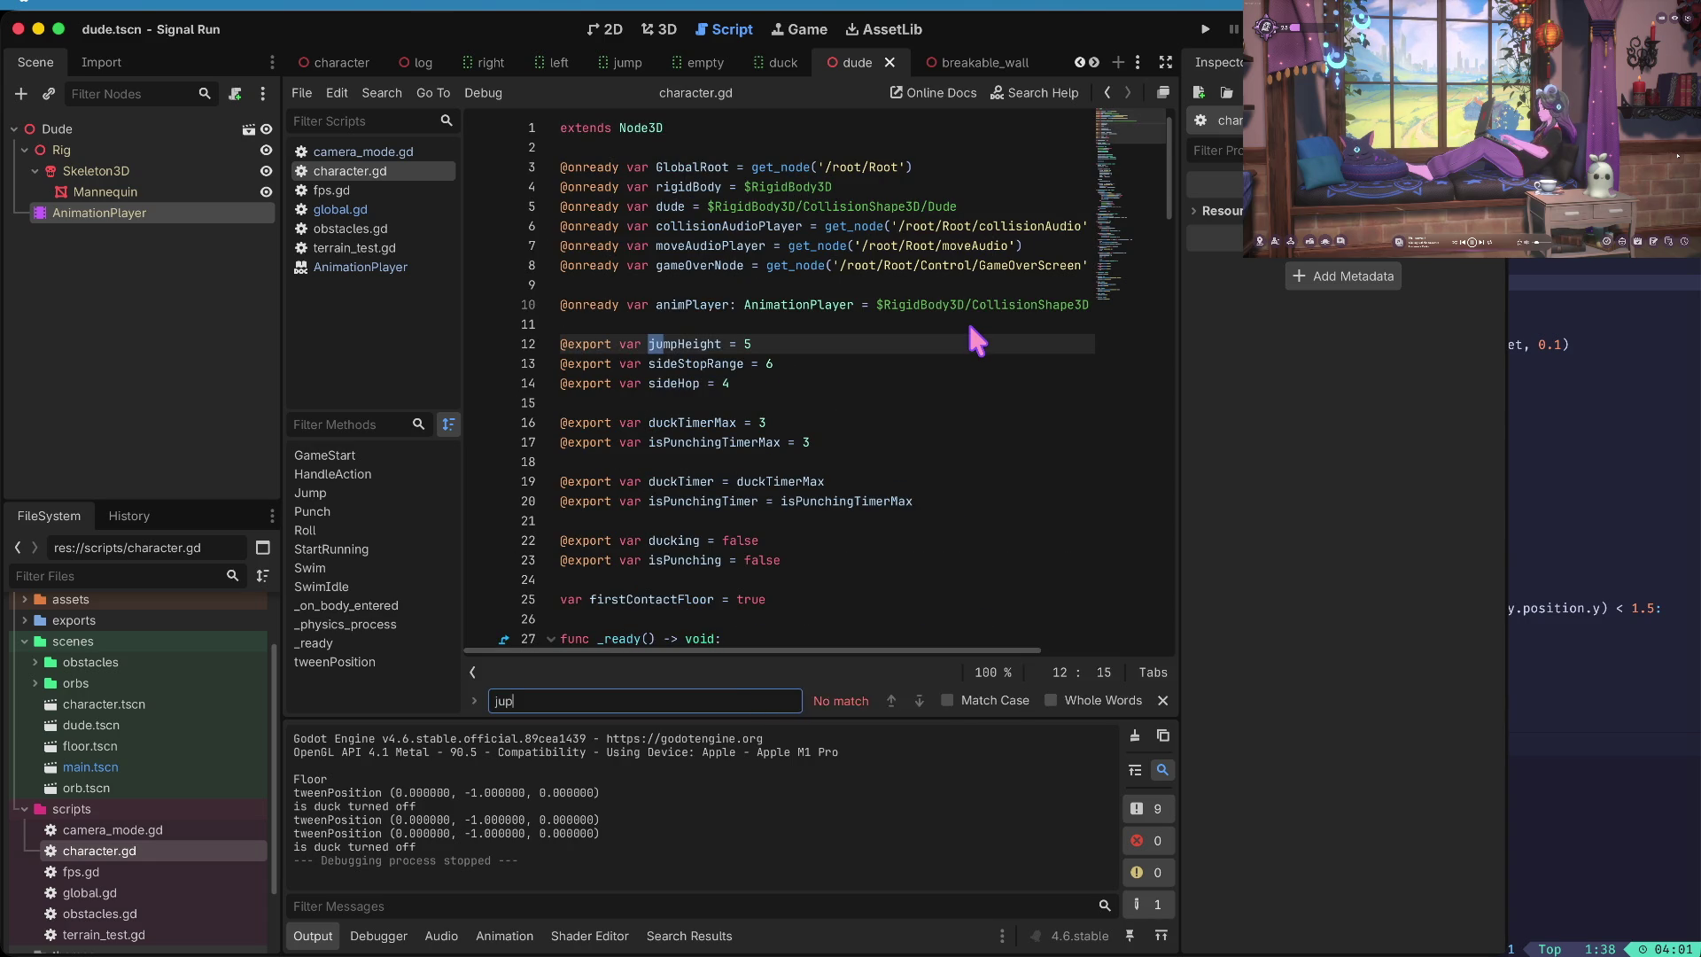
pyautogui.press('Escape')
pyautogui.press('End')
pyautogui.press('BackSpace')
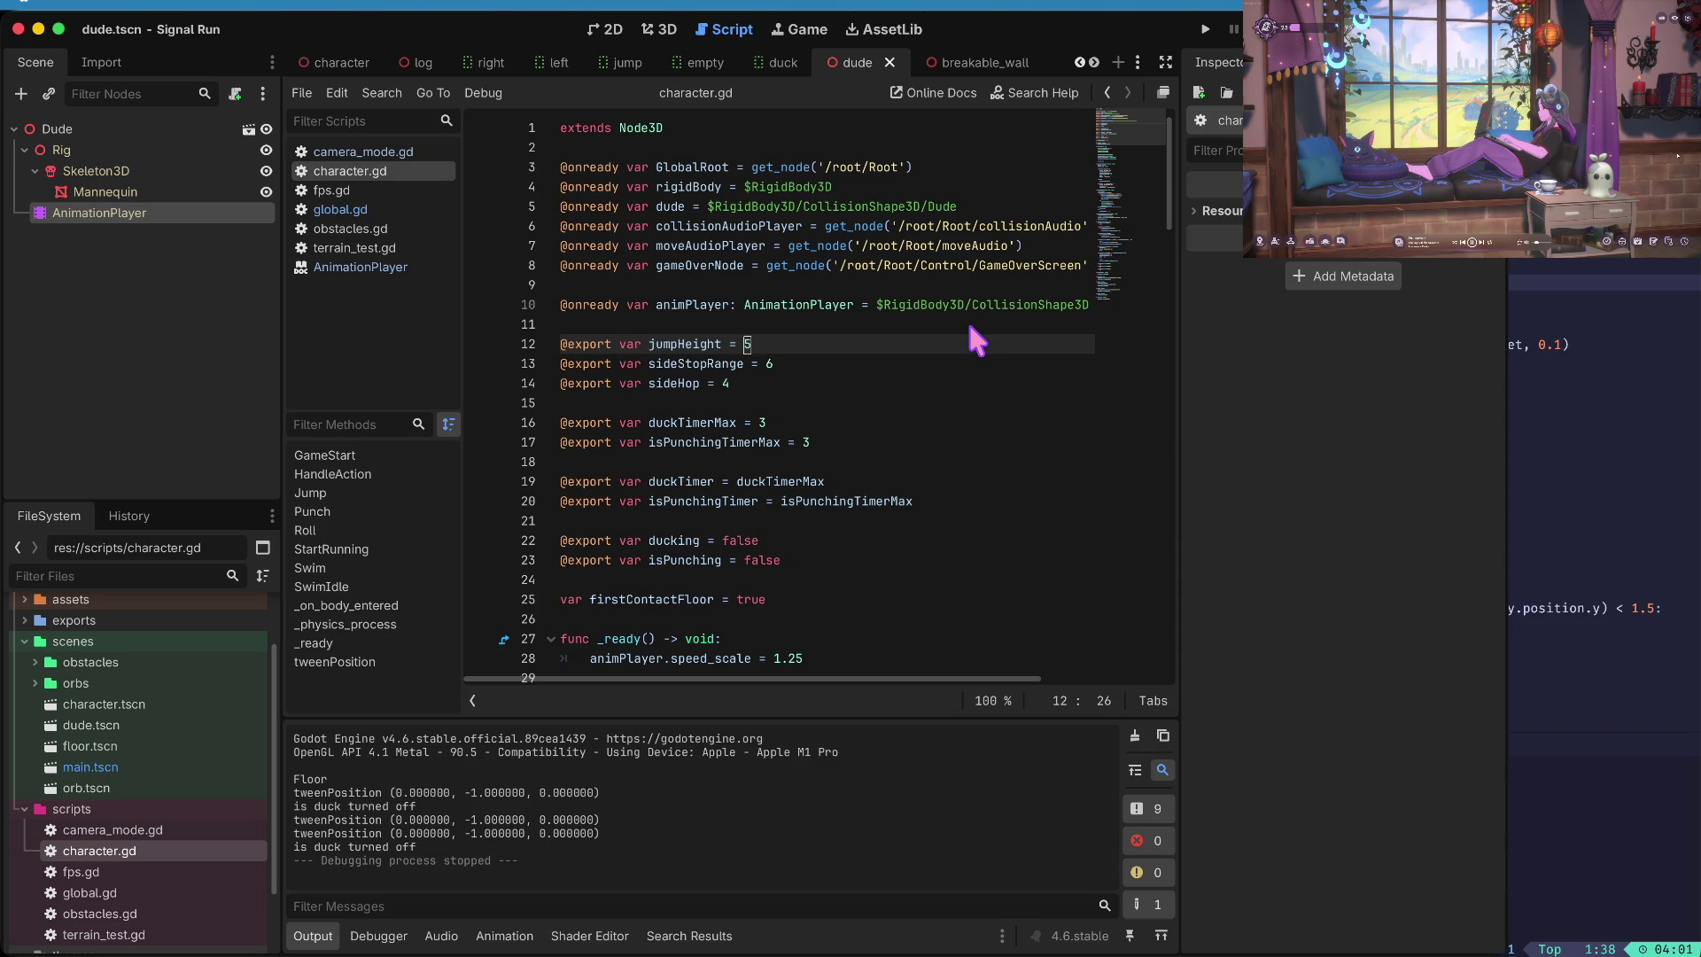
pyautogui.write('4.5')
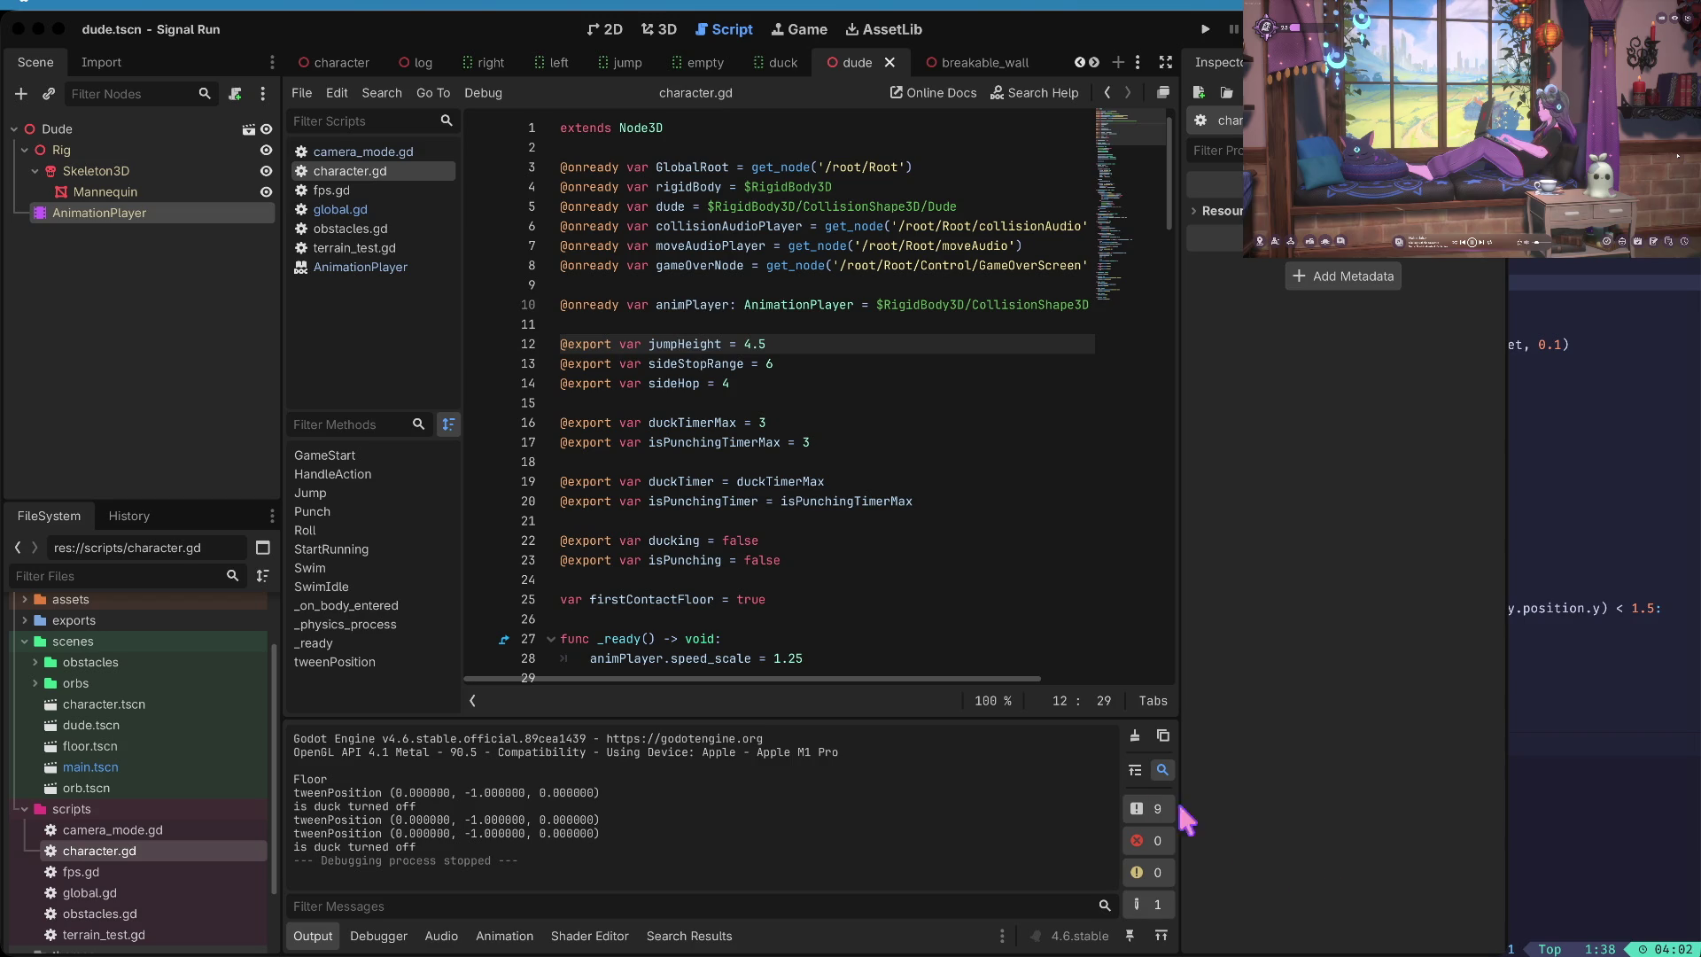
pyautogui.click(1373, 898)
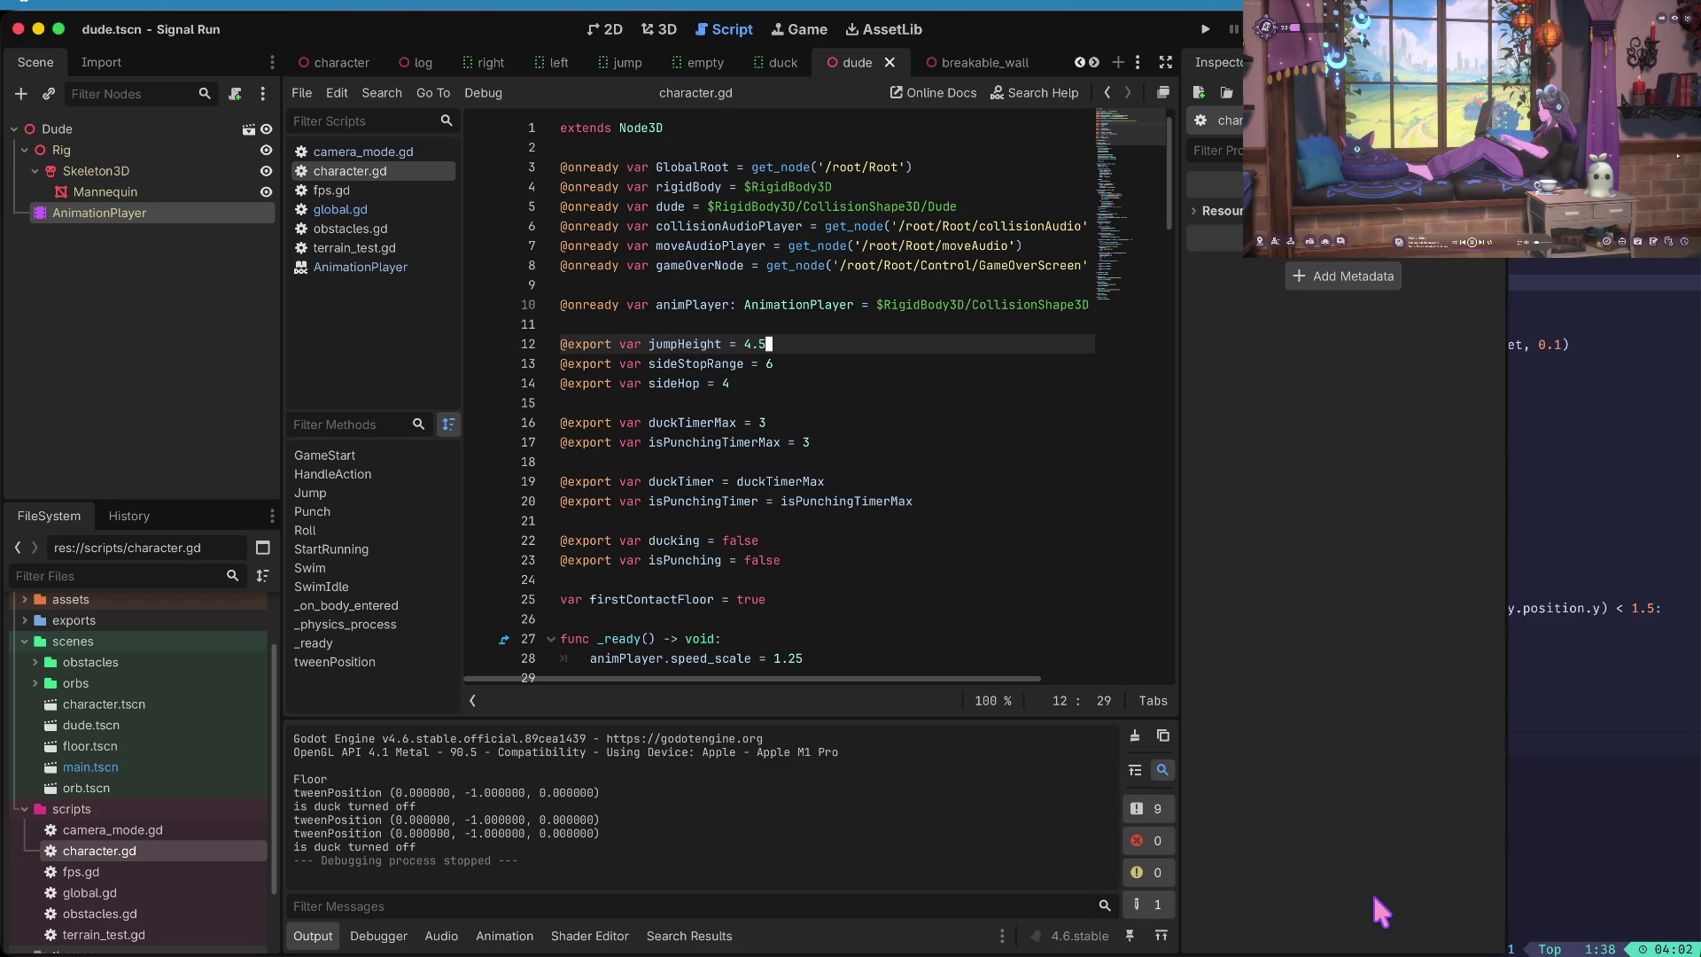
# - Test-run the game, then lower jumpHeight from 4.5 to 3
pyautogui.press('super+b')
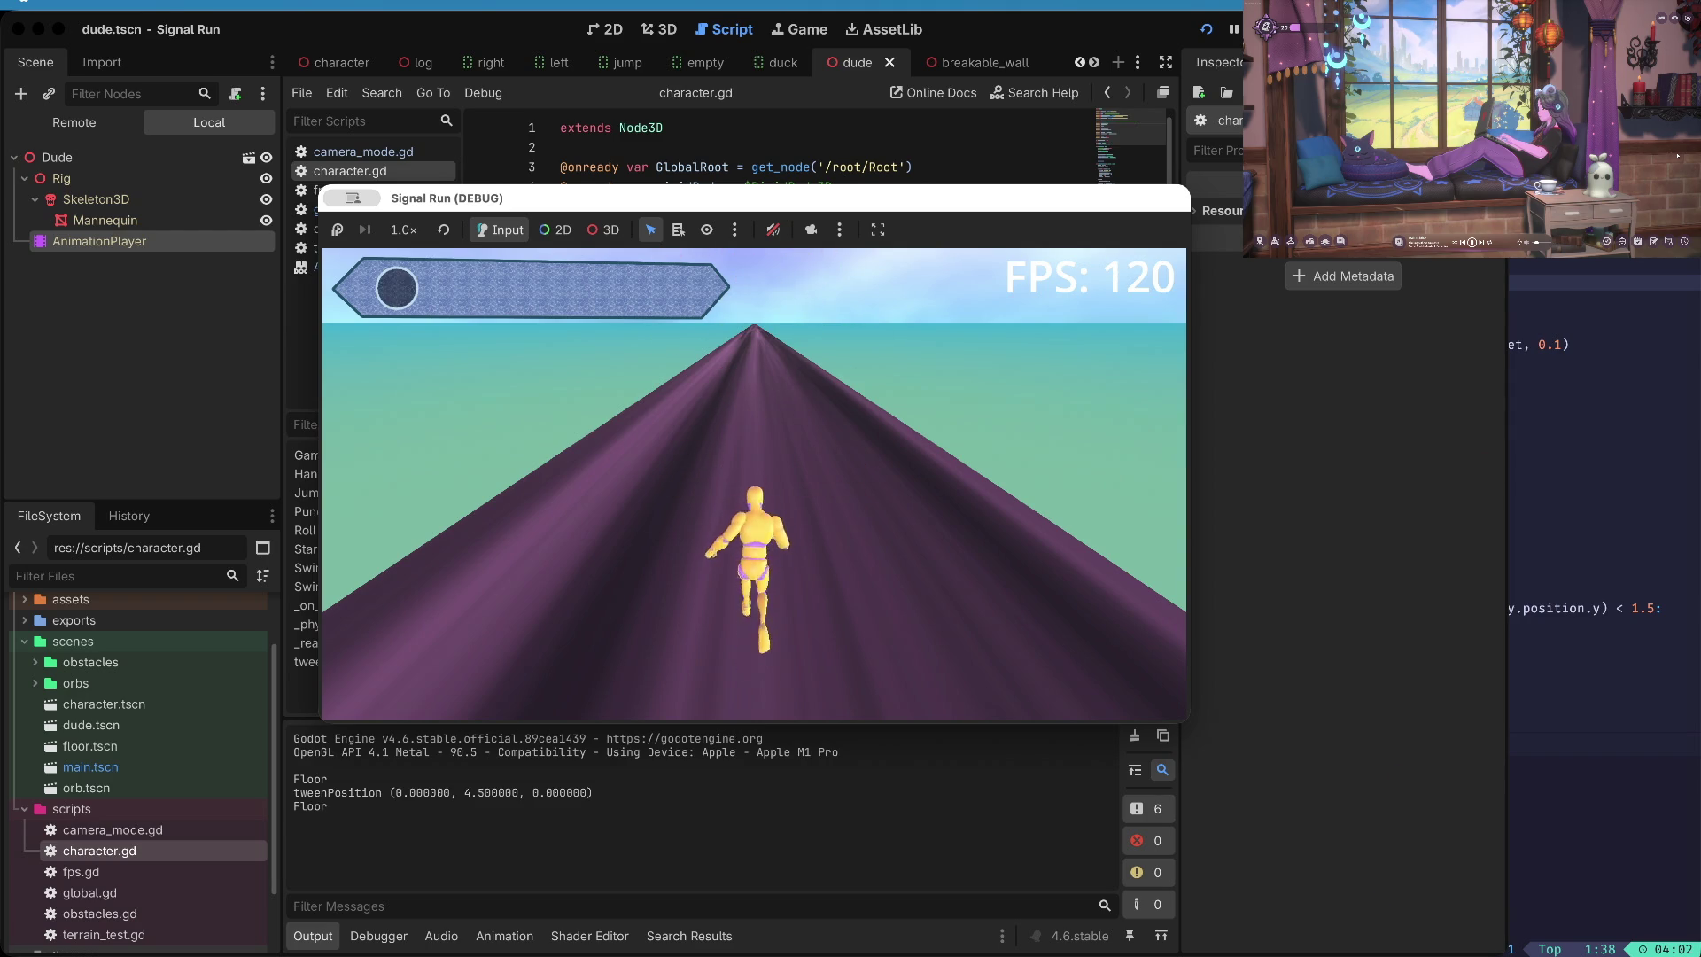
pyautogui.press('super+period')
pyautogui.press('BackSpace')
pyautogui.press('BackSpace')
pyautogui.press('BackSpace')
pyautogui.write('3')
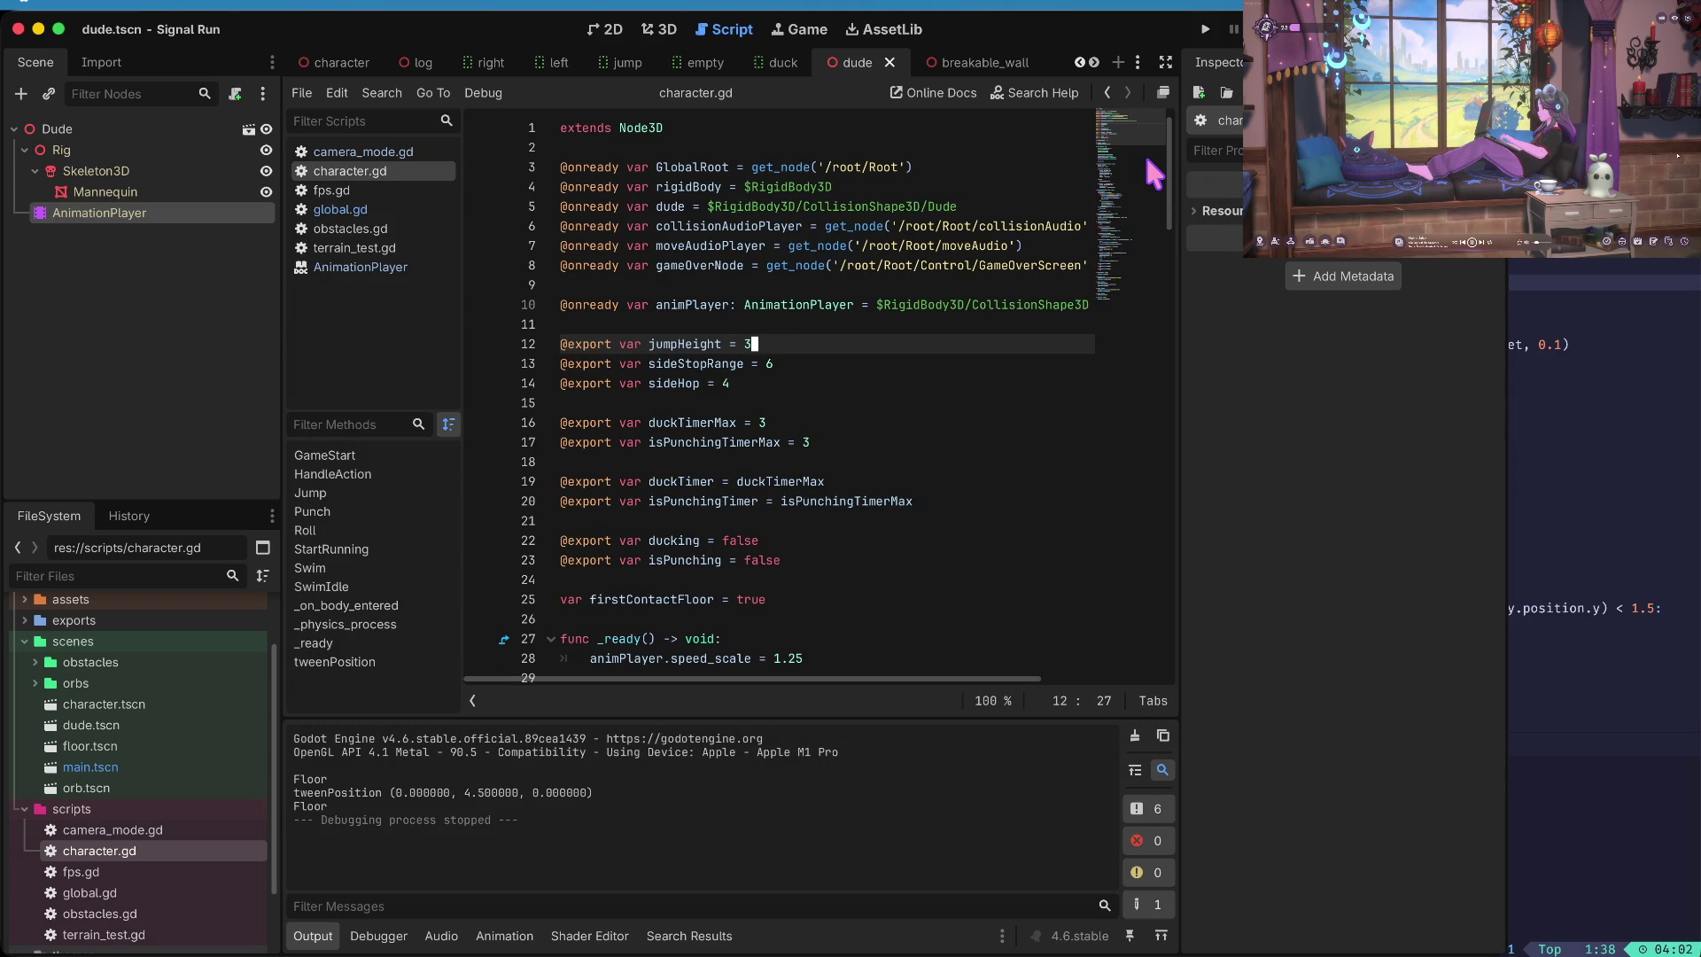
# - Play again with three jumps and a punch, then click Go Again after dying
pyautogui.press('super+b')
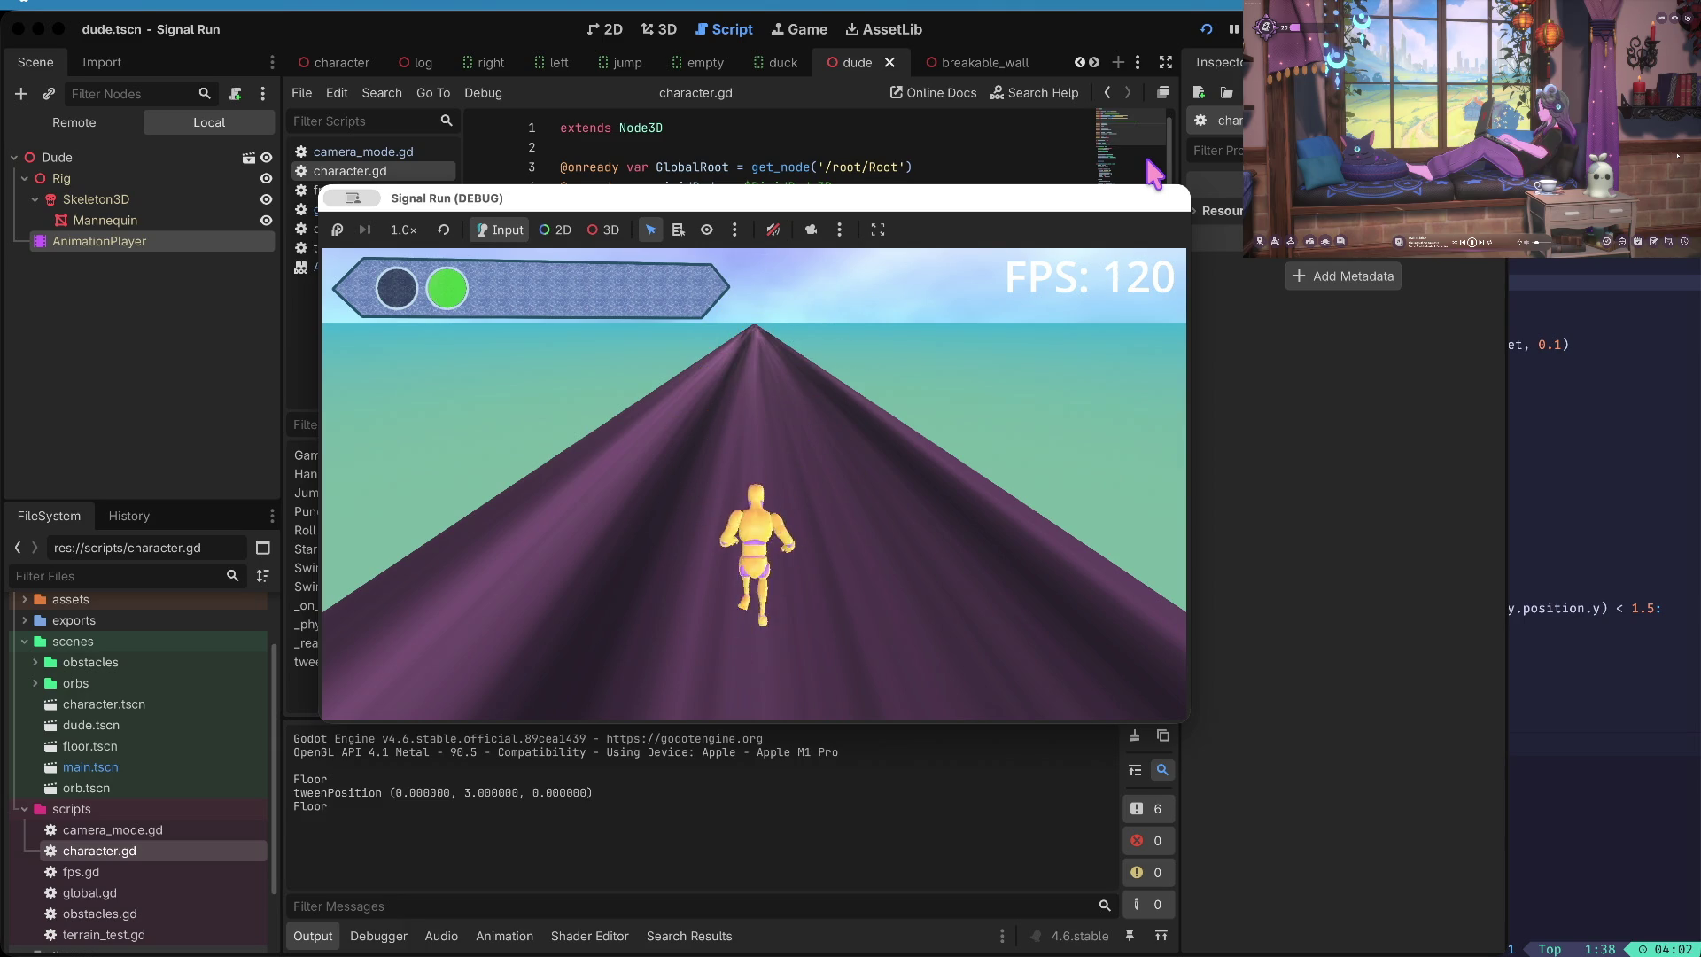
pyautogui.press('space')
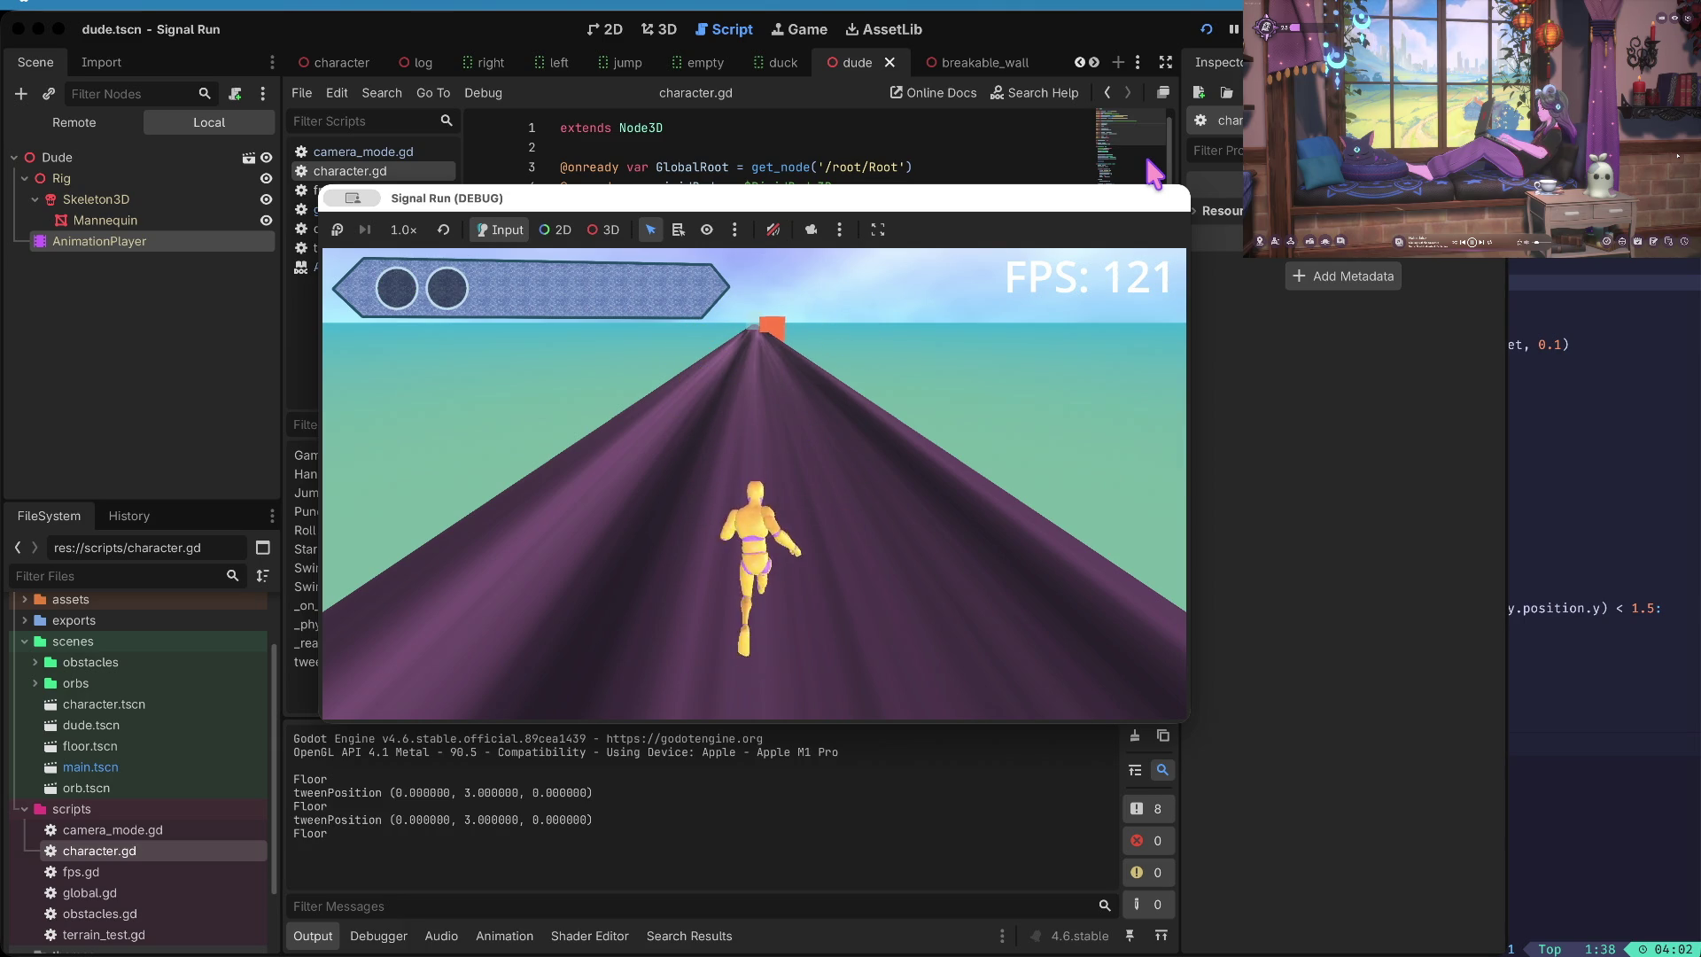
pyautogui.press('space')
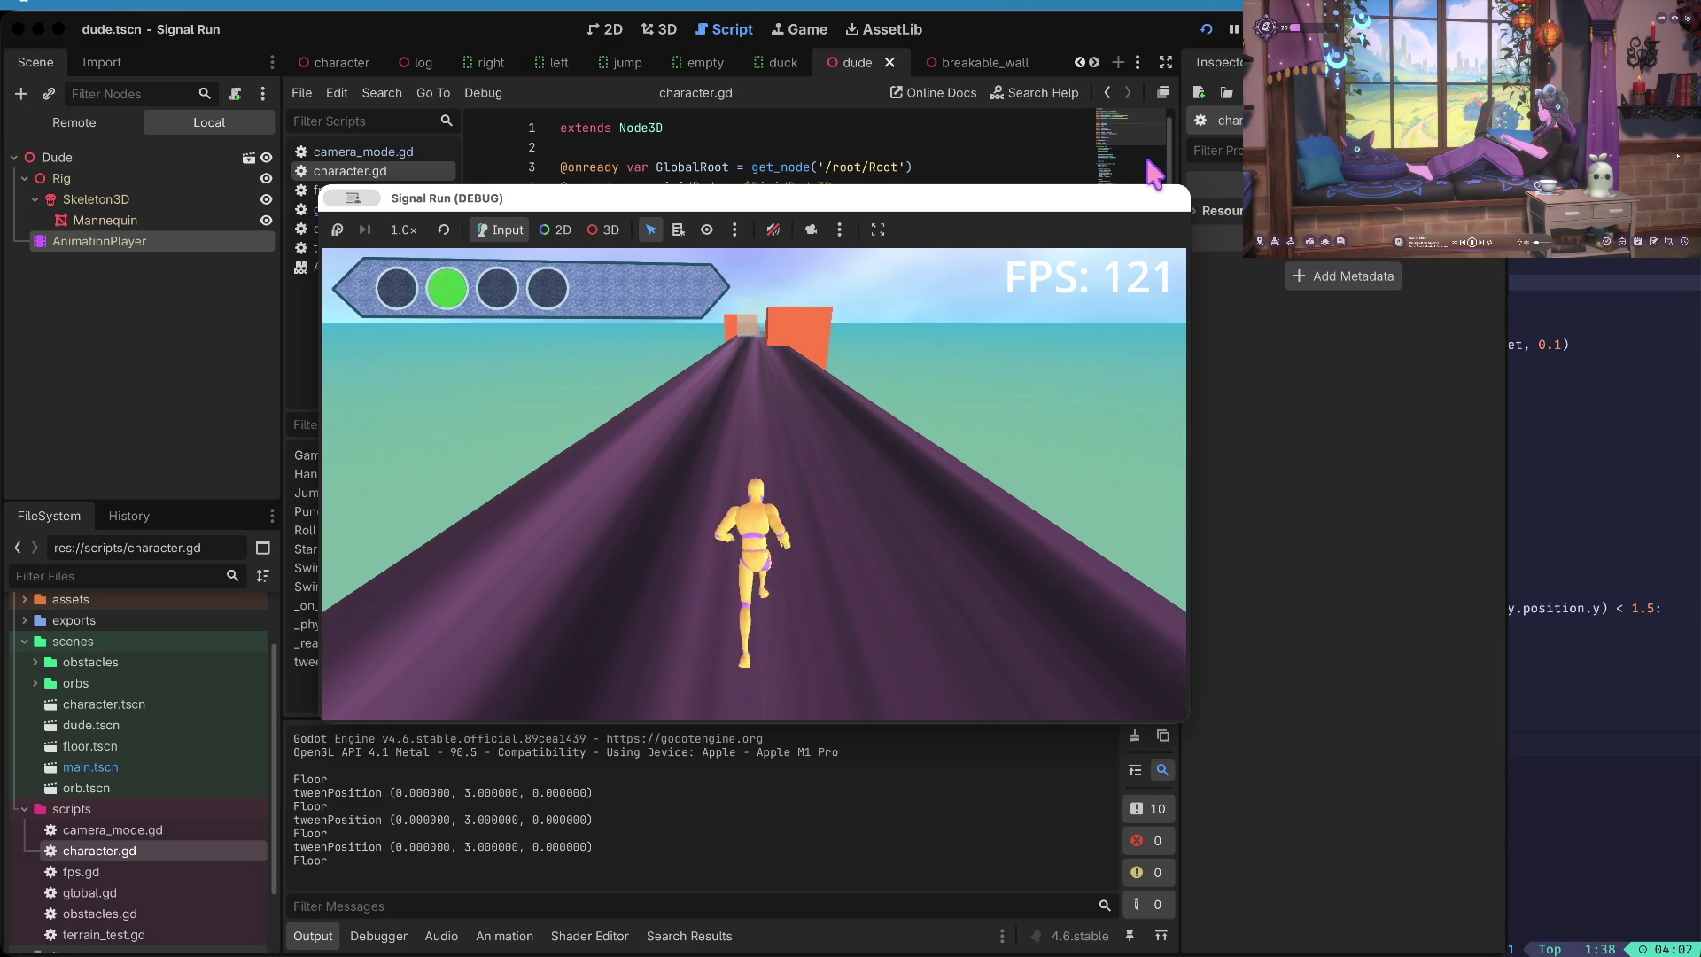
pyautogui.press('space')
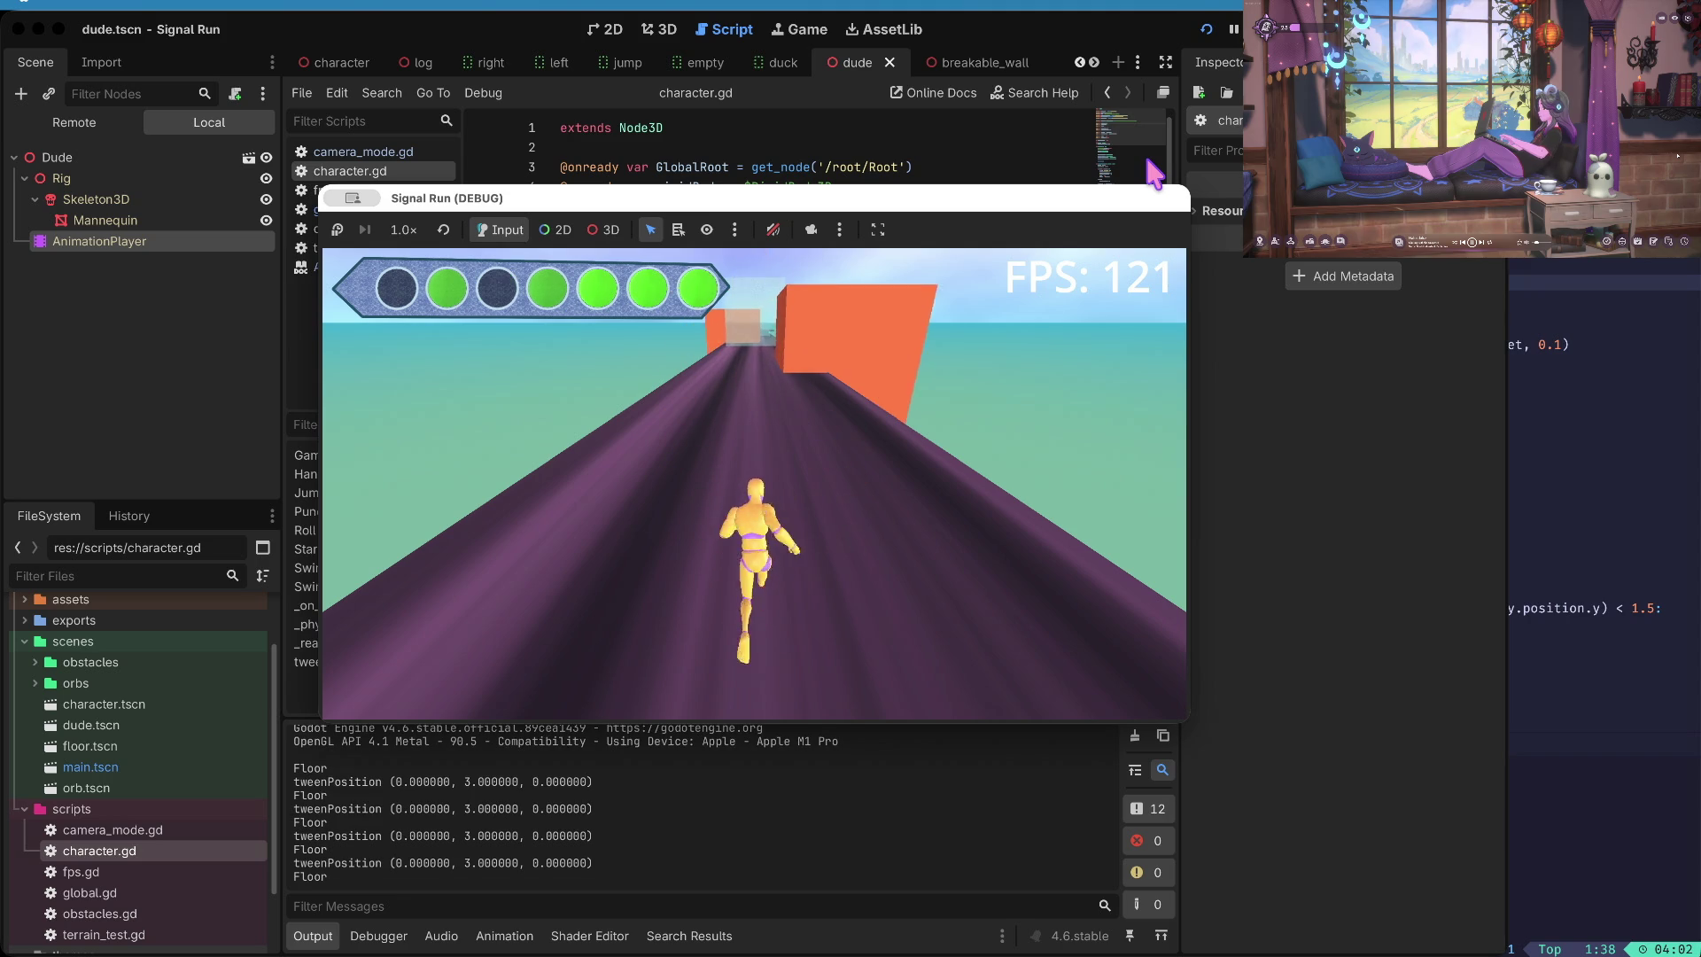
pyautogui.press('f')
pyautogui.press('f')
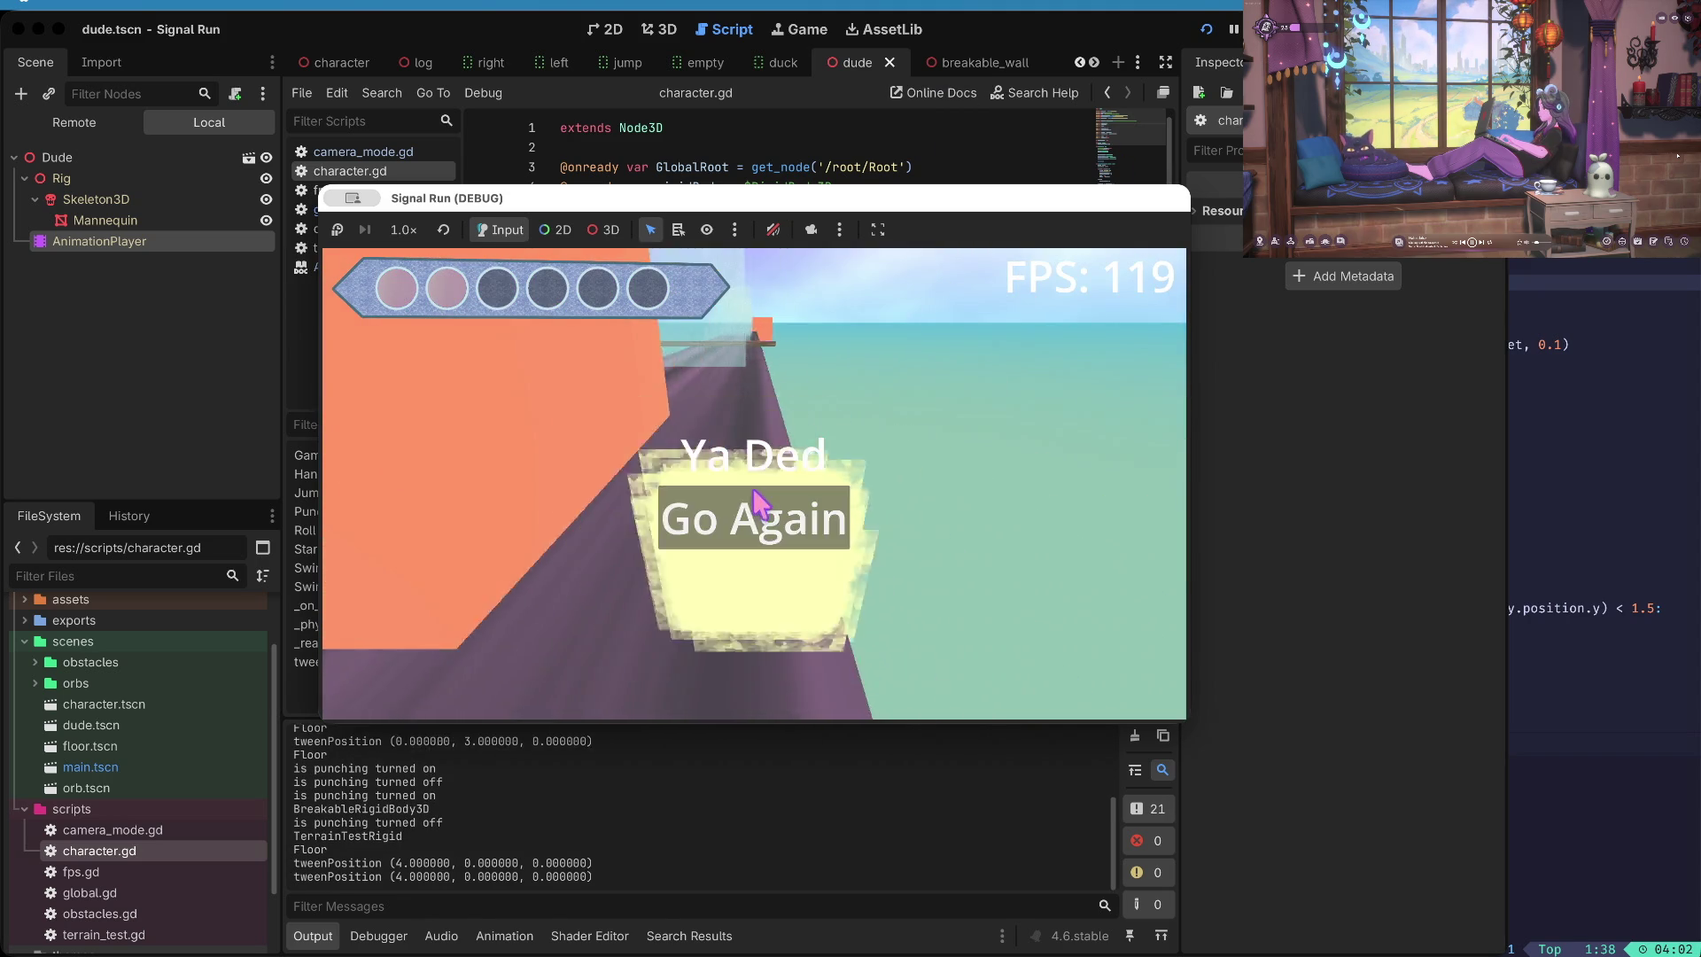
pyautogui.click(754, 509)
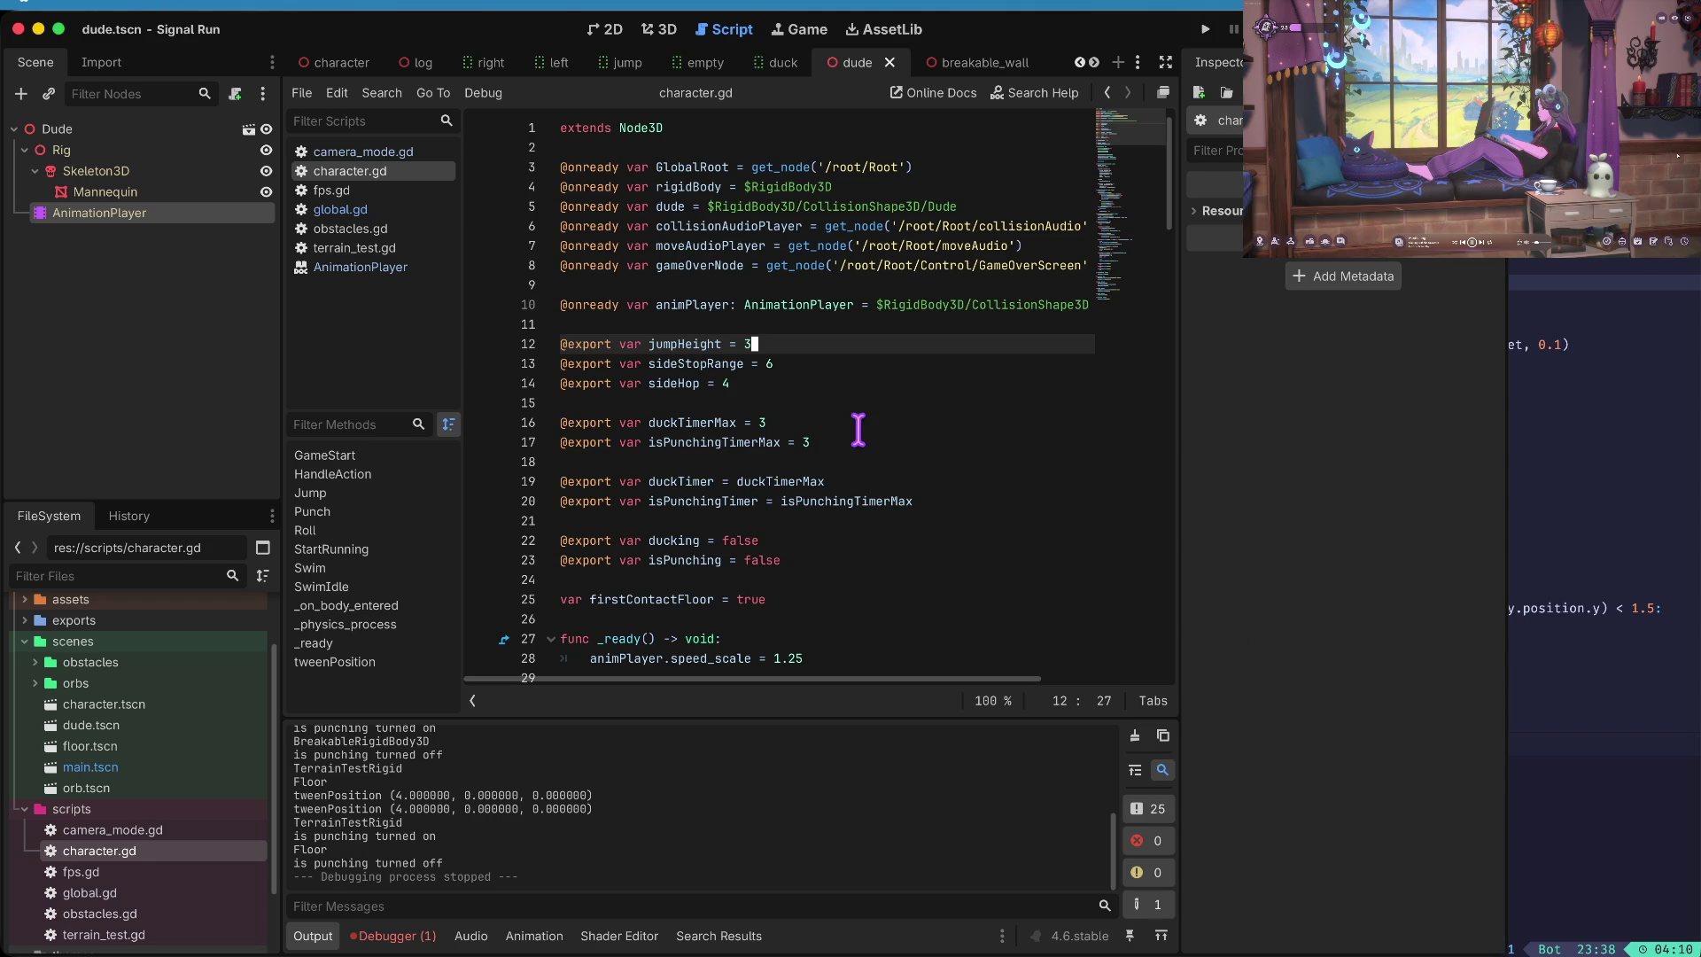
# - Run Signal Run, duck, move one lane left, jump twice, then stop and relaunch it
pyautogui.press('F5')
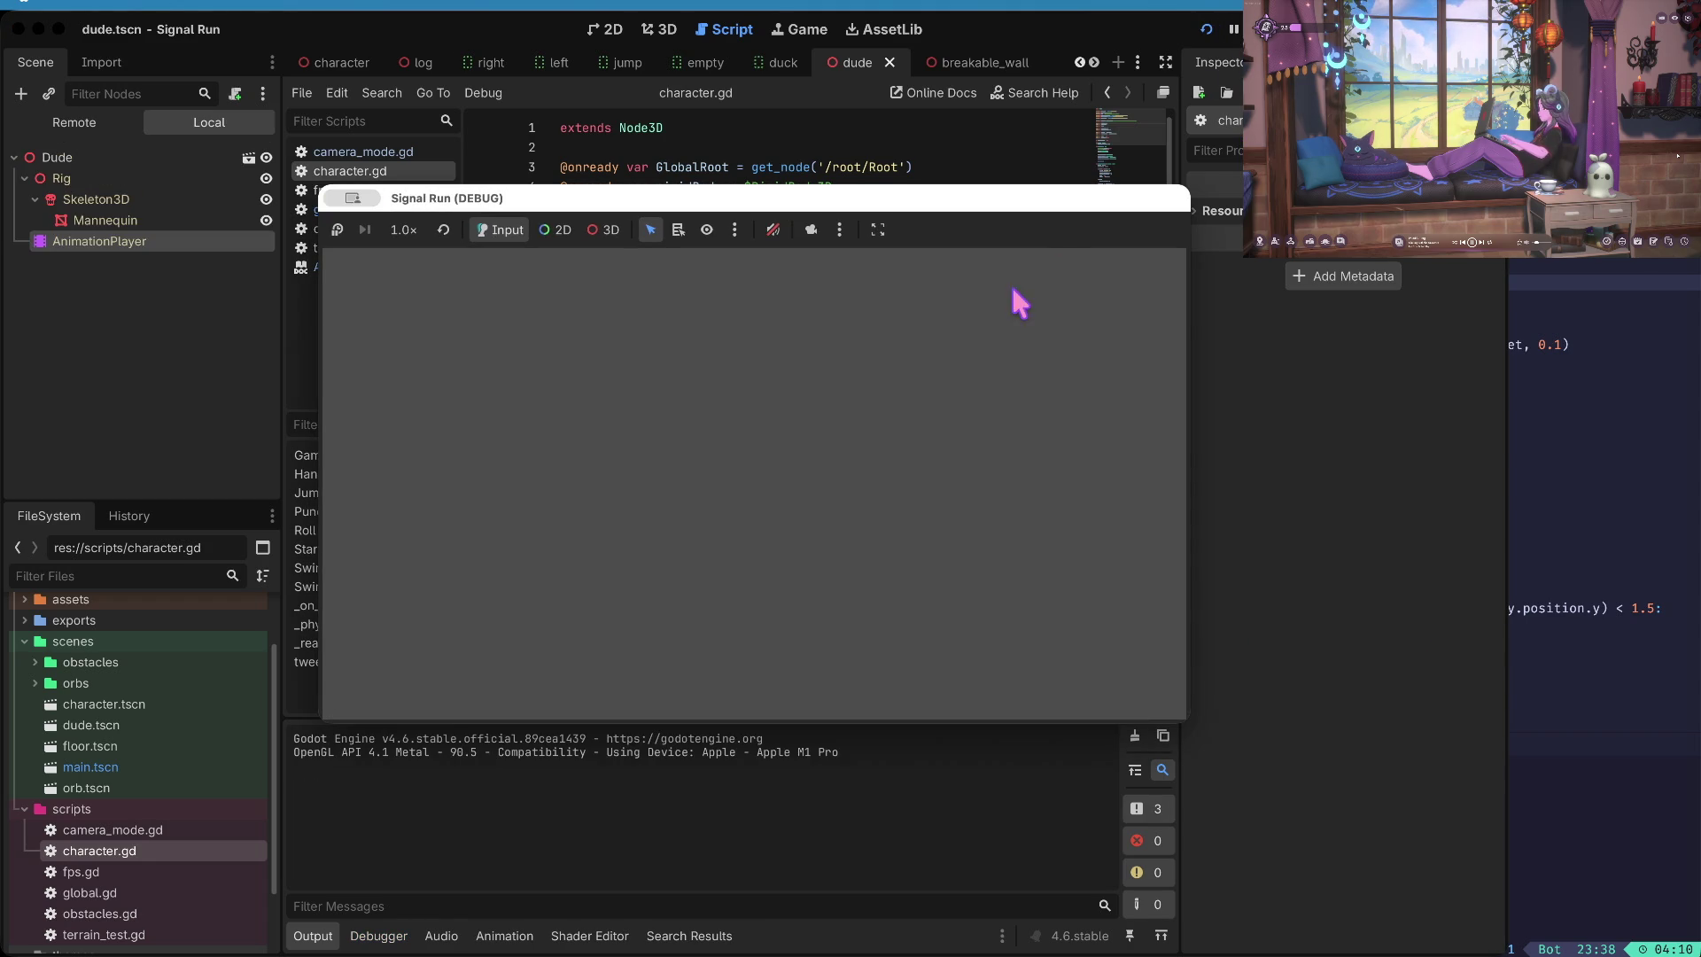
pyautogui.press('Down')
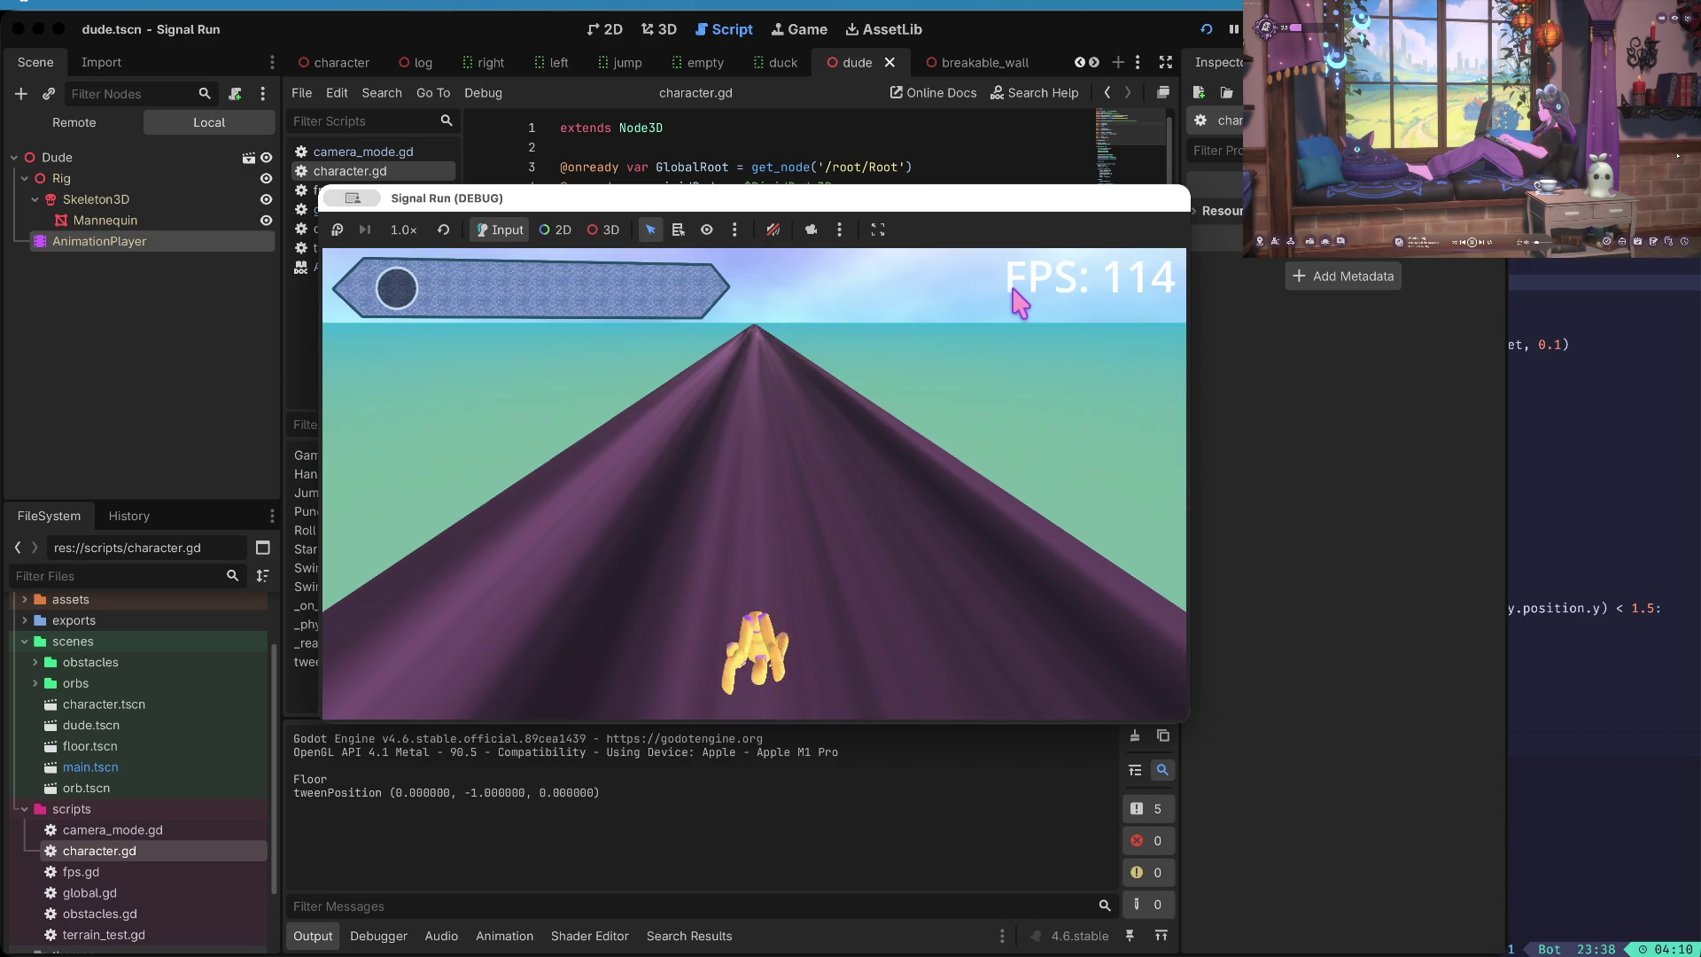
pyautogui.press('Left')
pyautogui.press('Up')
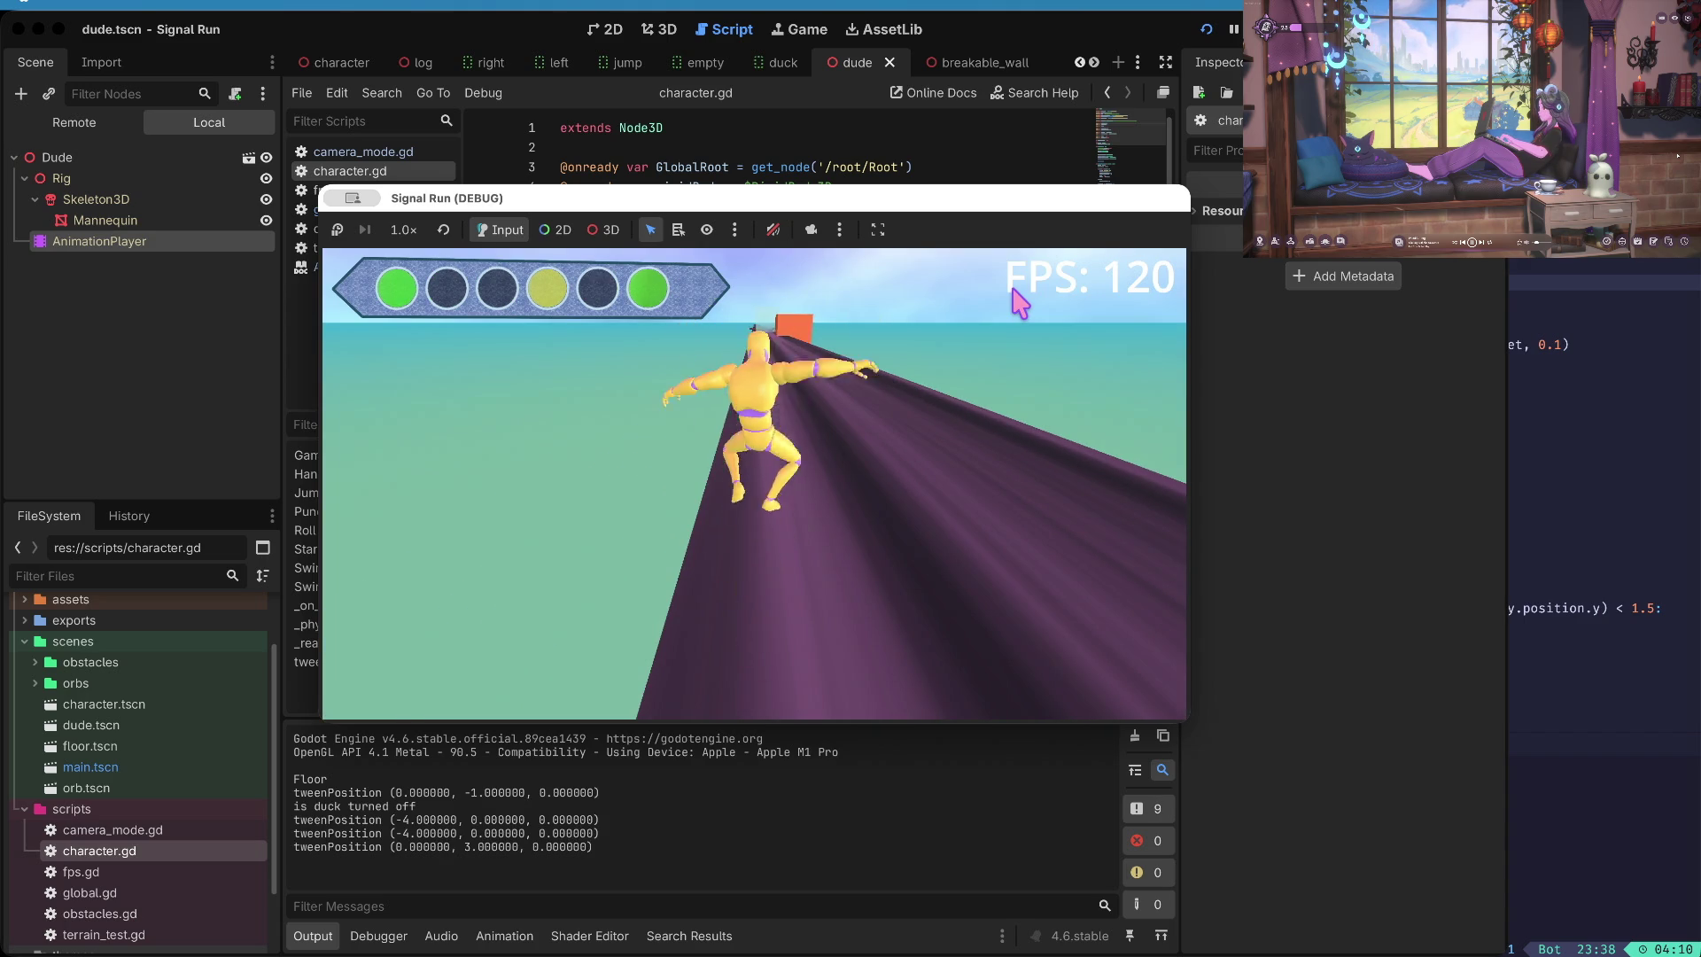
pyautogui.press('Up')
pyautogui.click(1234, 29)
pyautogui.click(1233, 29)
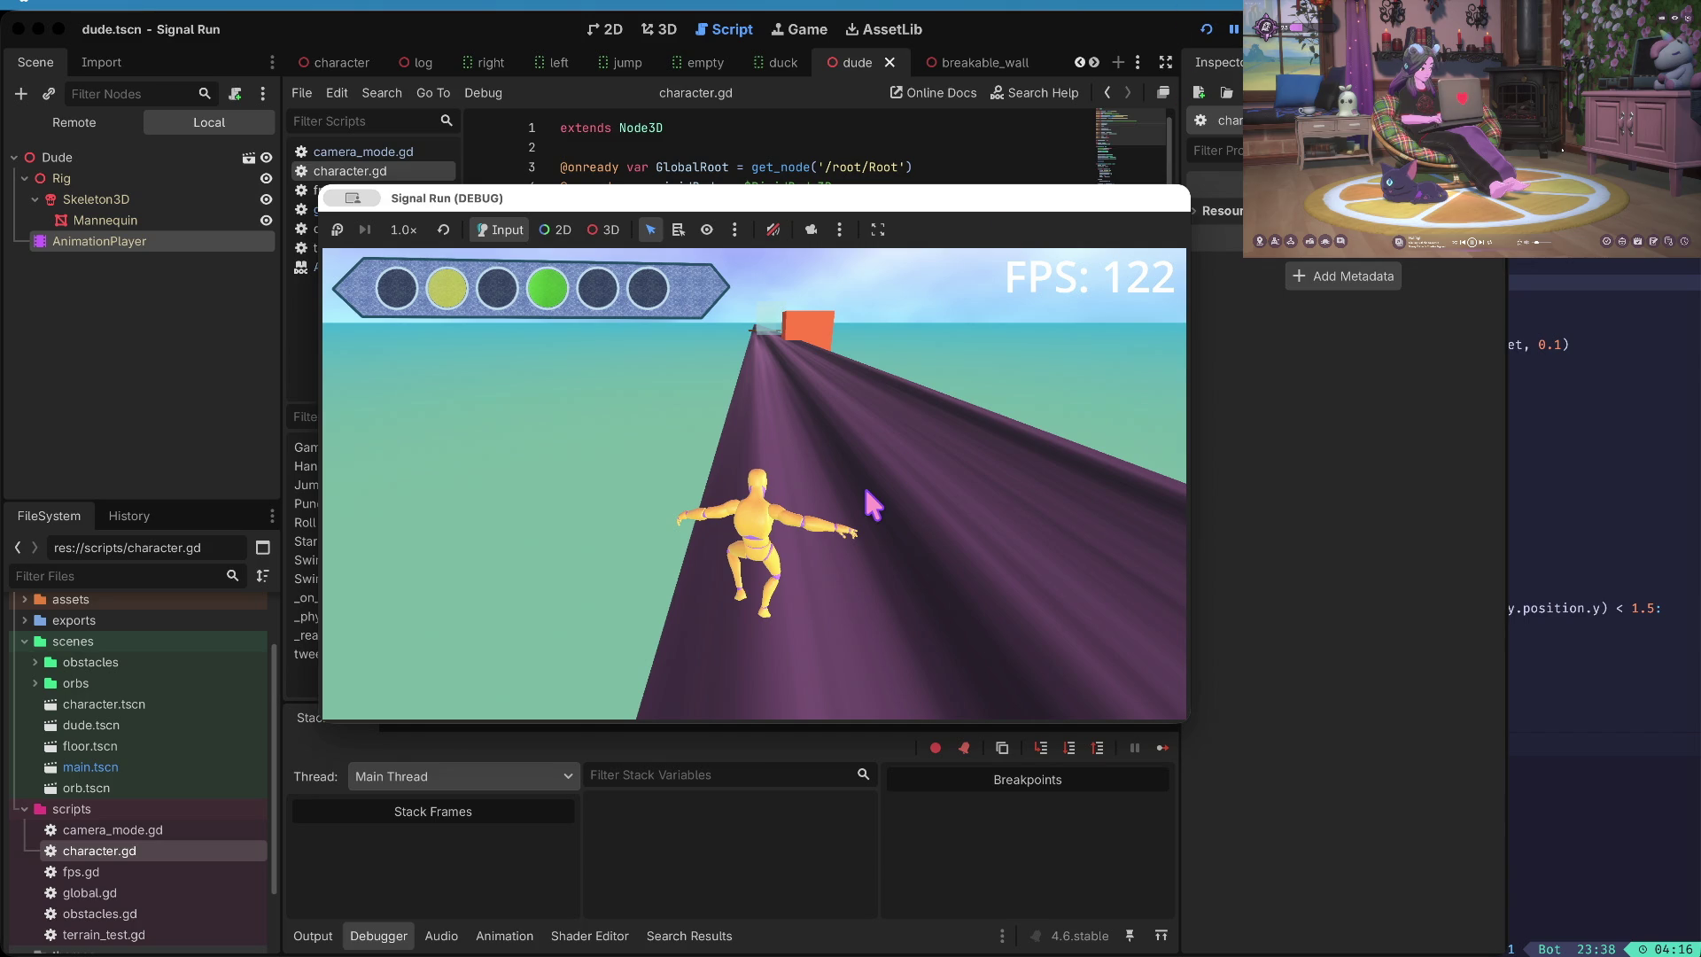
# - Restart the test run from the toolbar, click Go Again after dying, then stop debugging
pyautogui.click(1261, 30)
pyautogui.click(1206, 31)
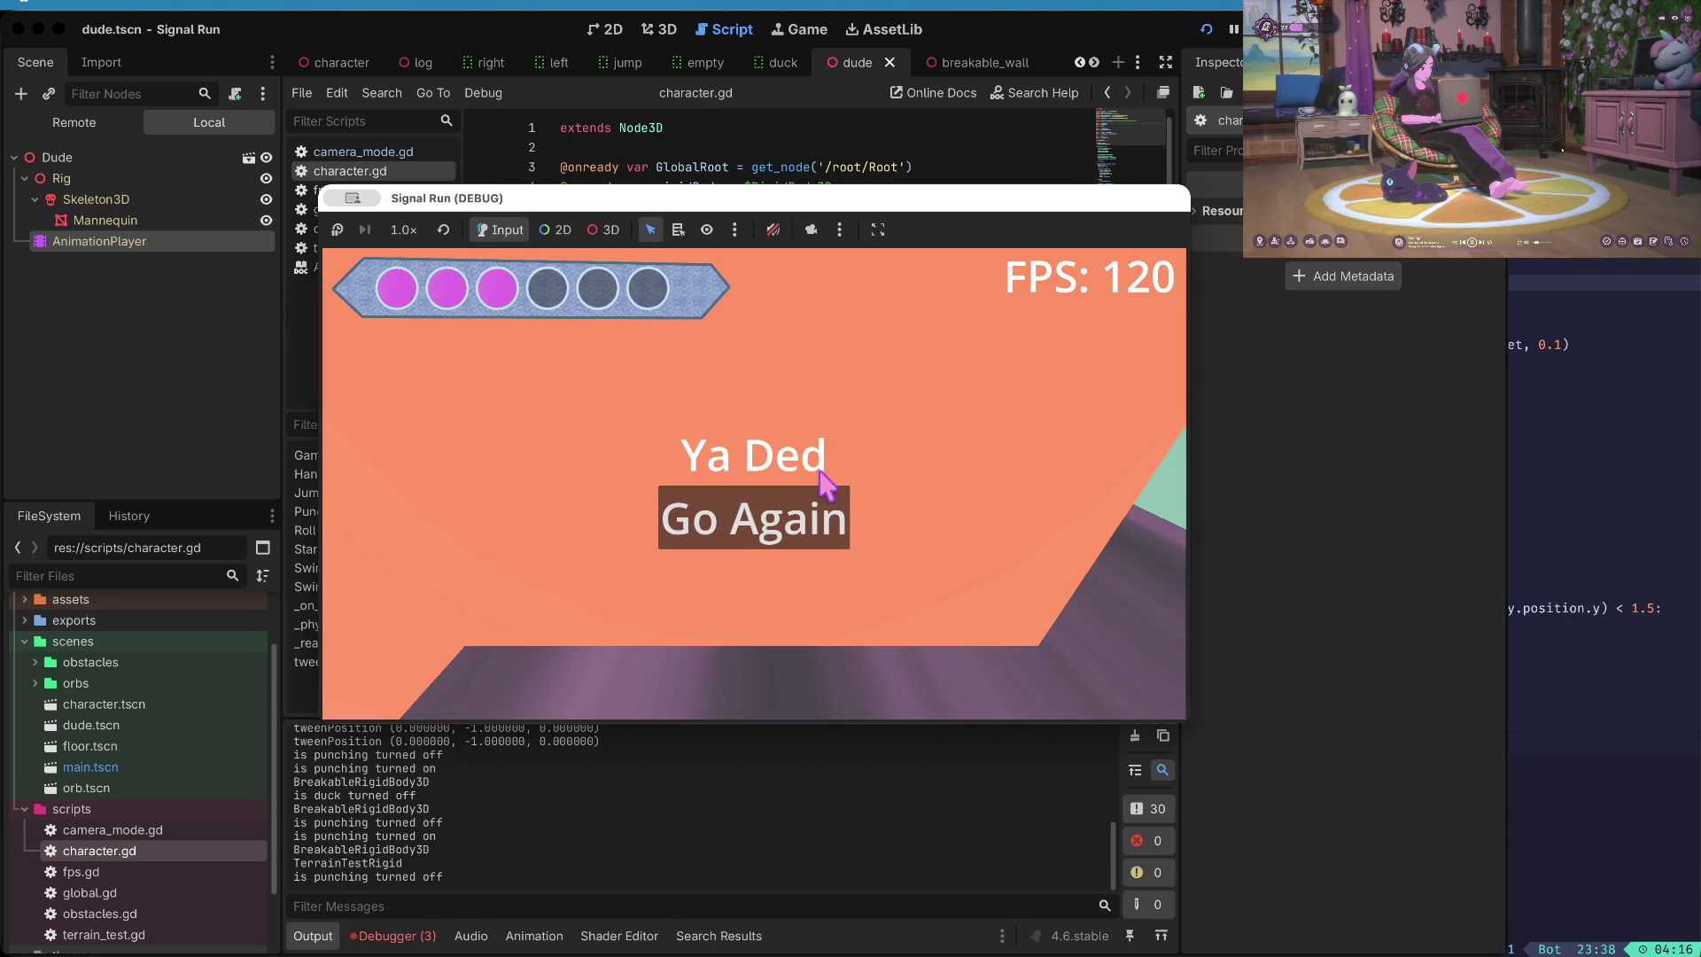
pyautogui.click(779, 517)
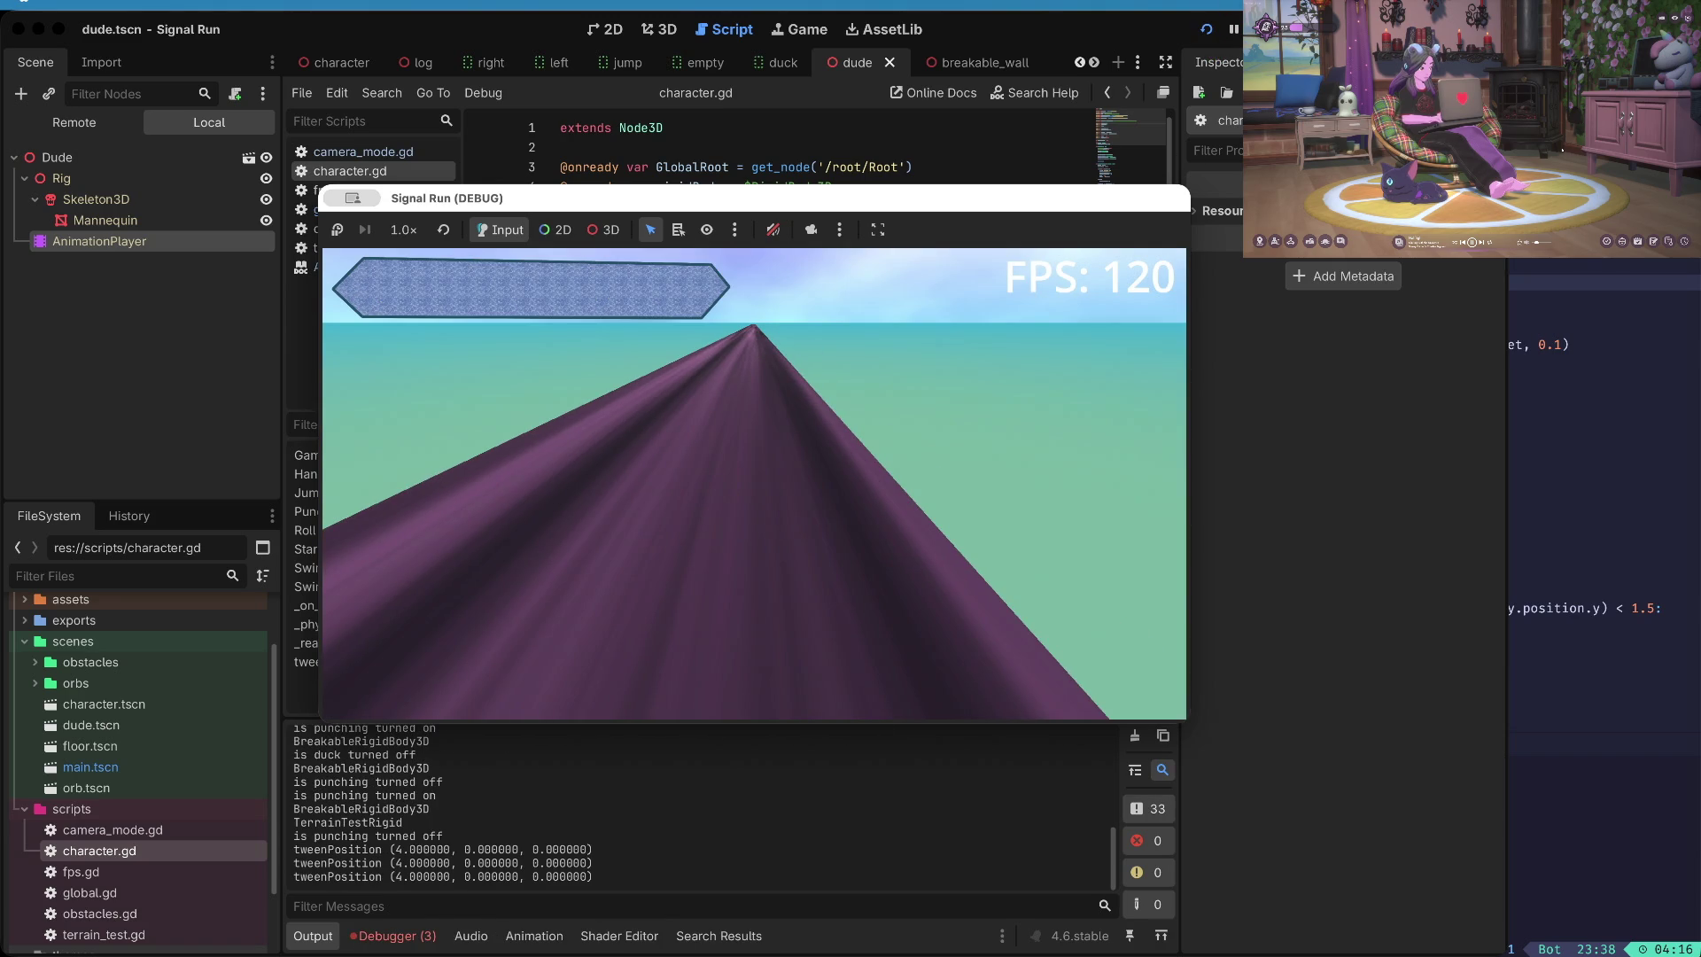
pyautogui.press('super+period')
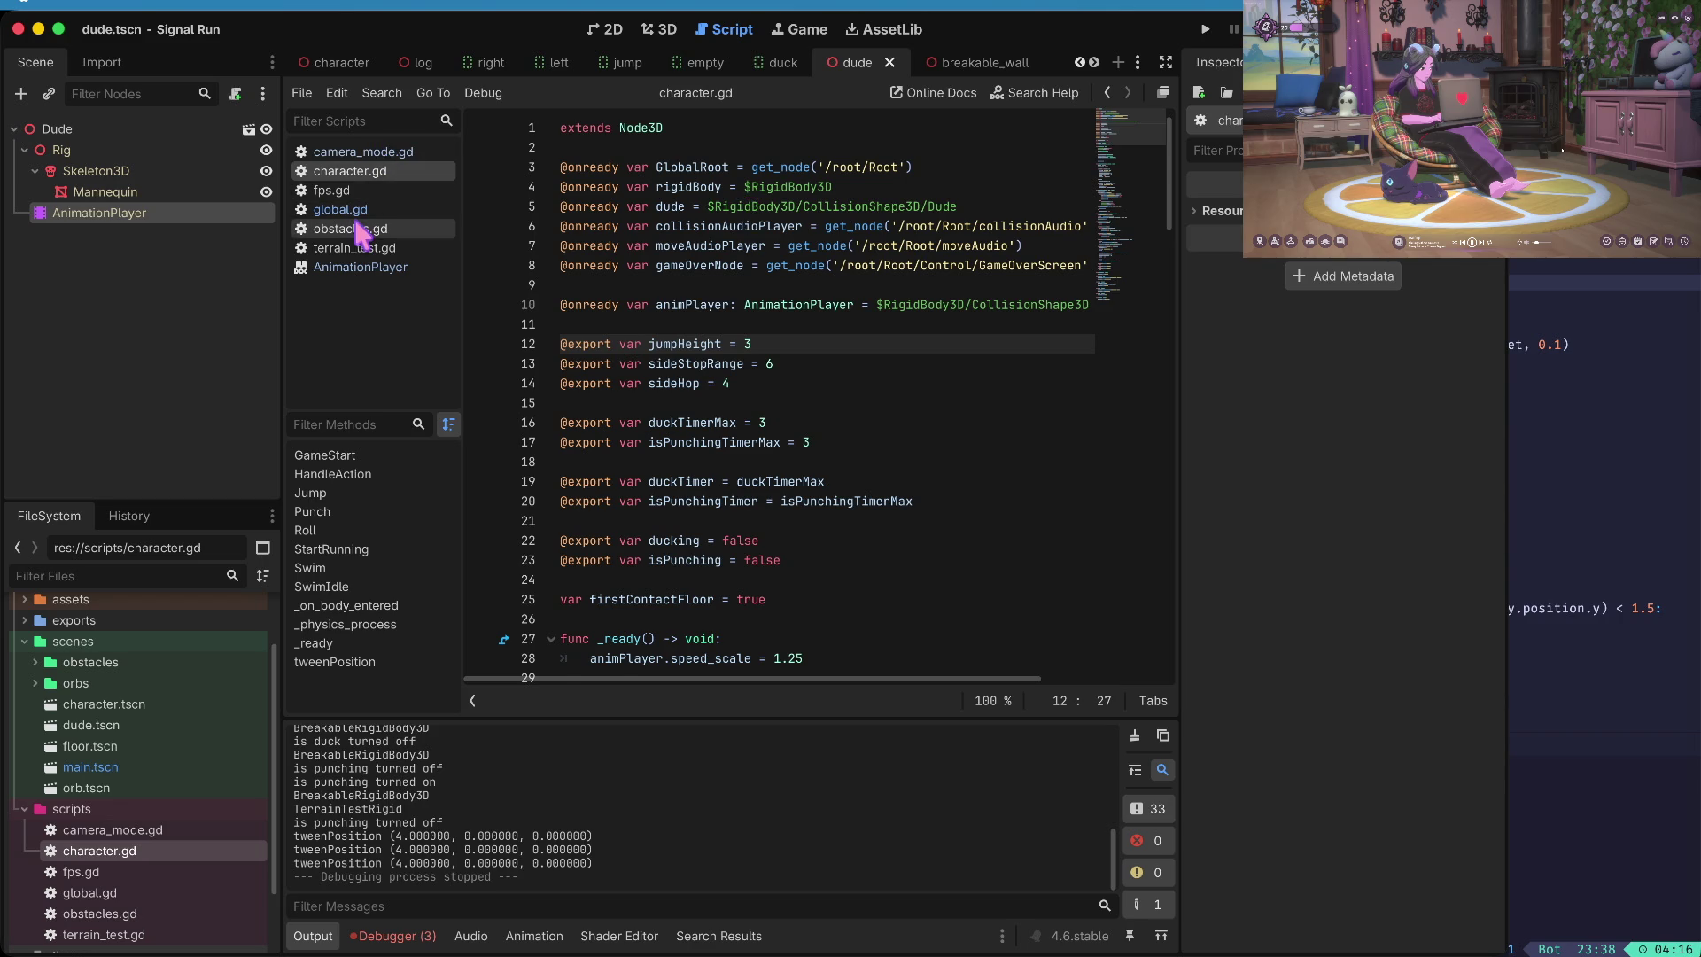
pyautogui.click(359, 230)
pyautogui.click(357, 211)
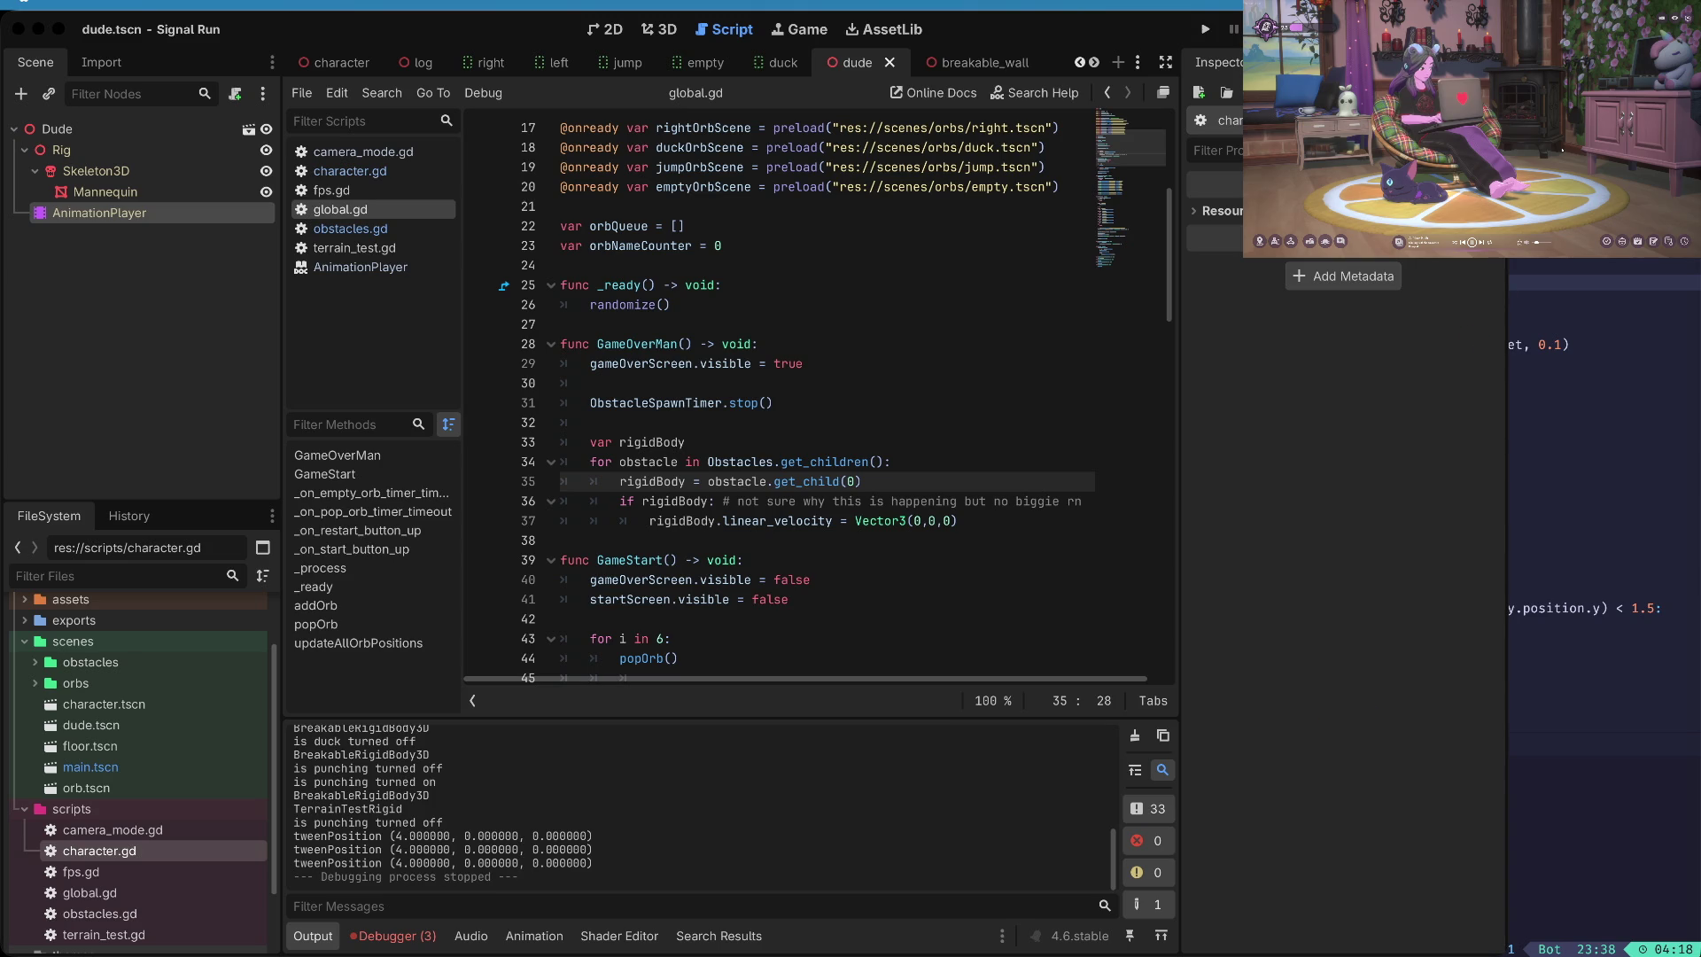
pyautogui.click(1369, 519)
# - Launch the game to its Start Game screen, stop it, and select floor.tscn
pyautogui.press('super+b')
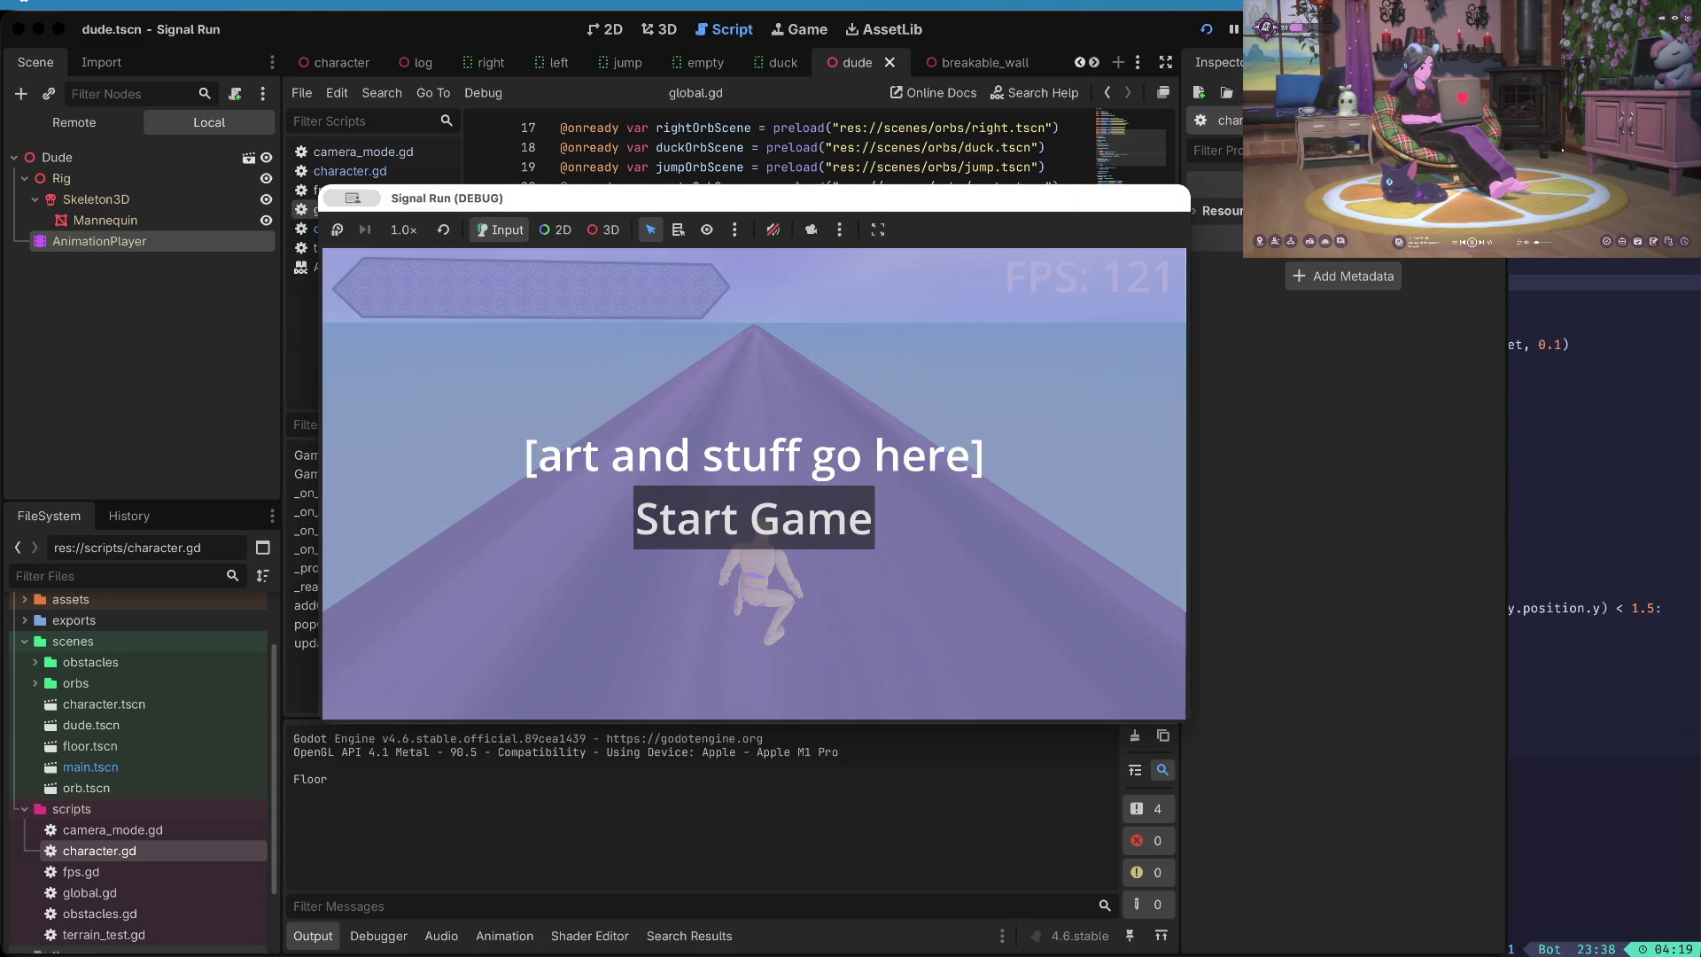
pyautogui.click(1262, 29)
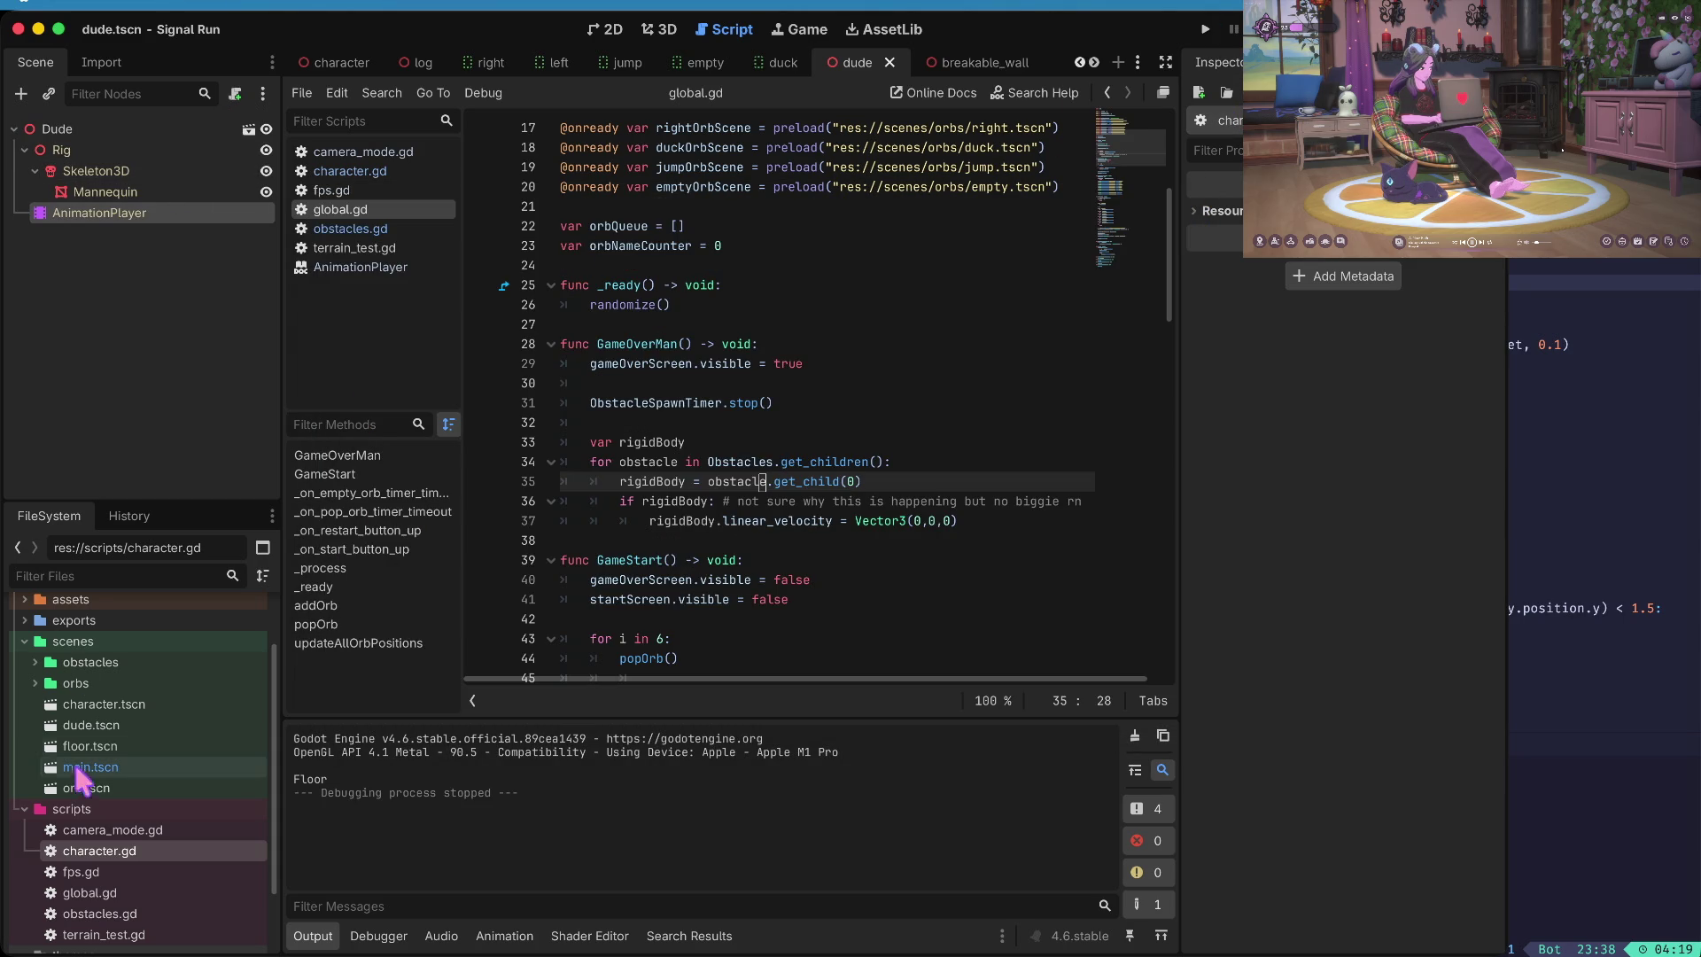
pyautogui.click(88, 747)
# - Open main.tscn from the FileSystem dock
pyautogui.doubleClick(86, 748)
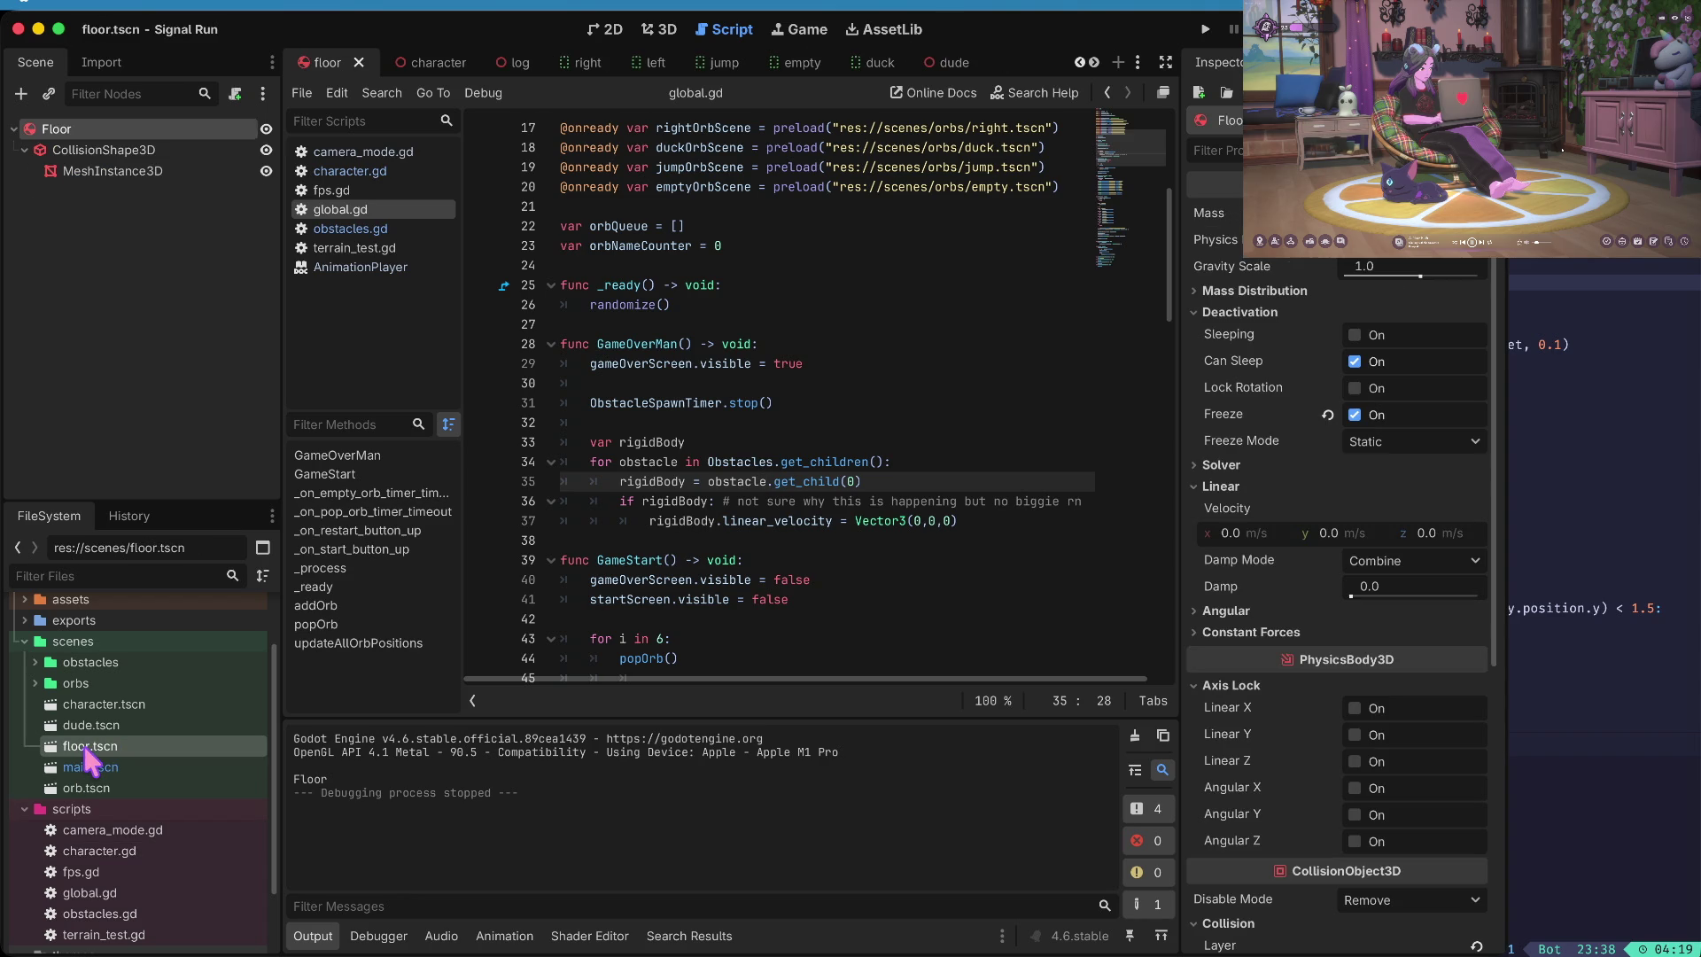
pyautogui.scroll(-3, 89, 762)
pyautogui.scroll(2, 91, 764)
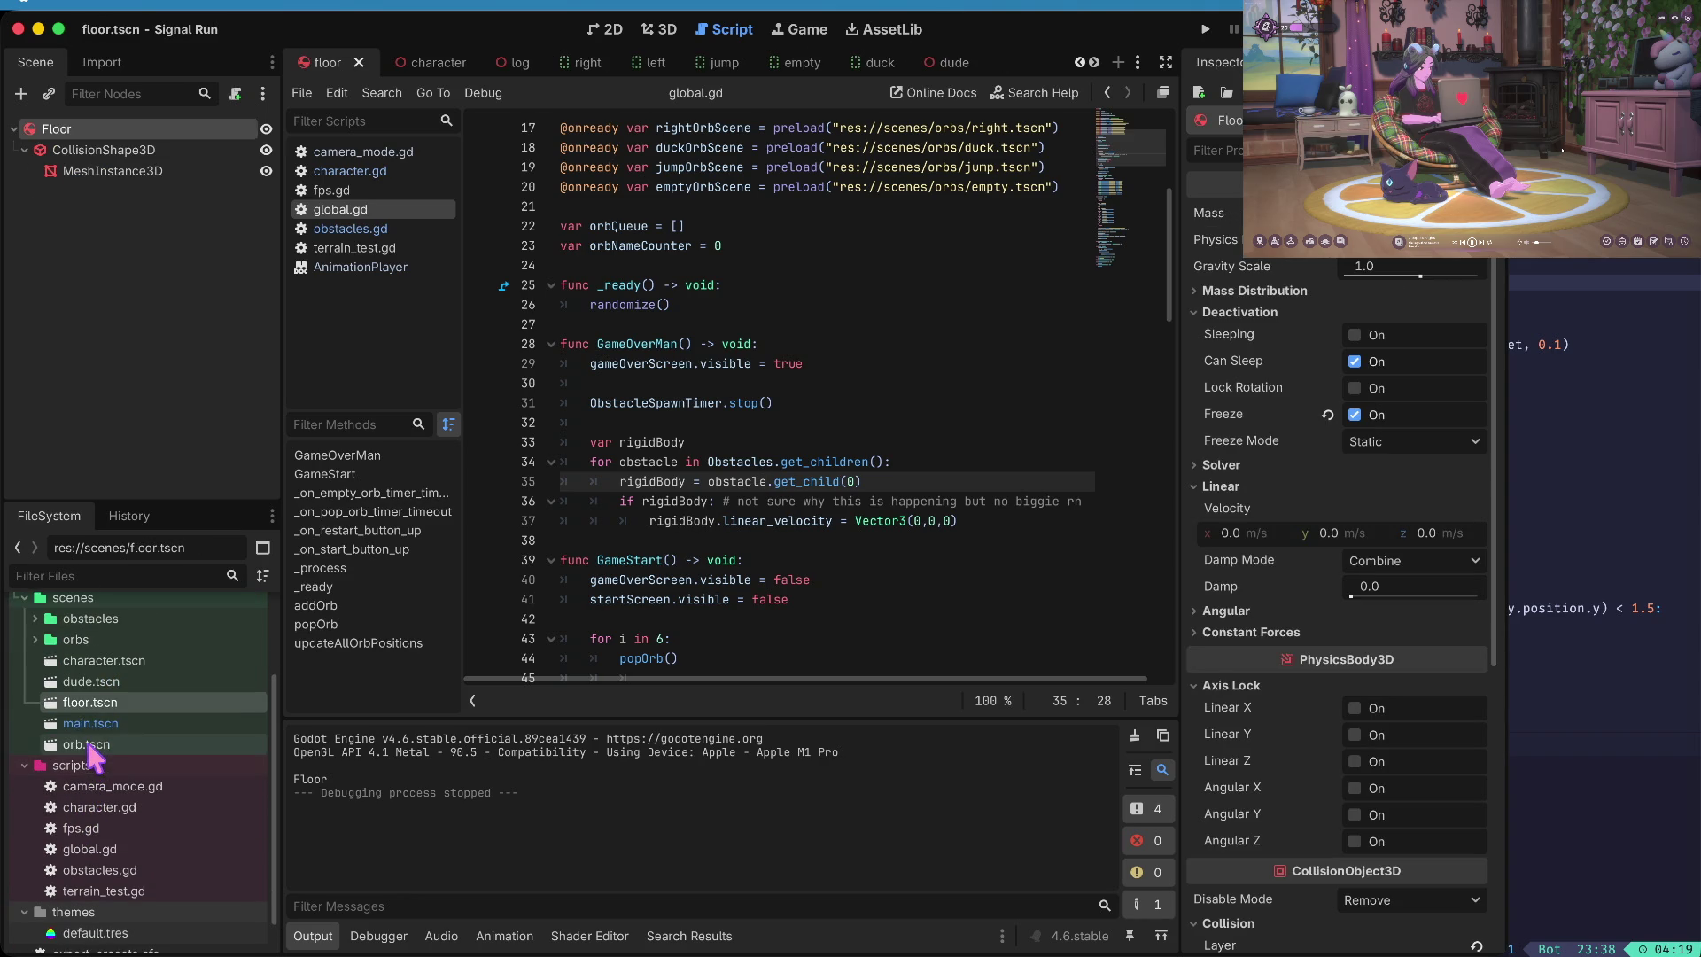
pyautogui.doubleClick(89, 725)
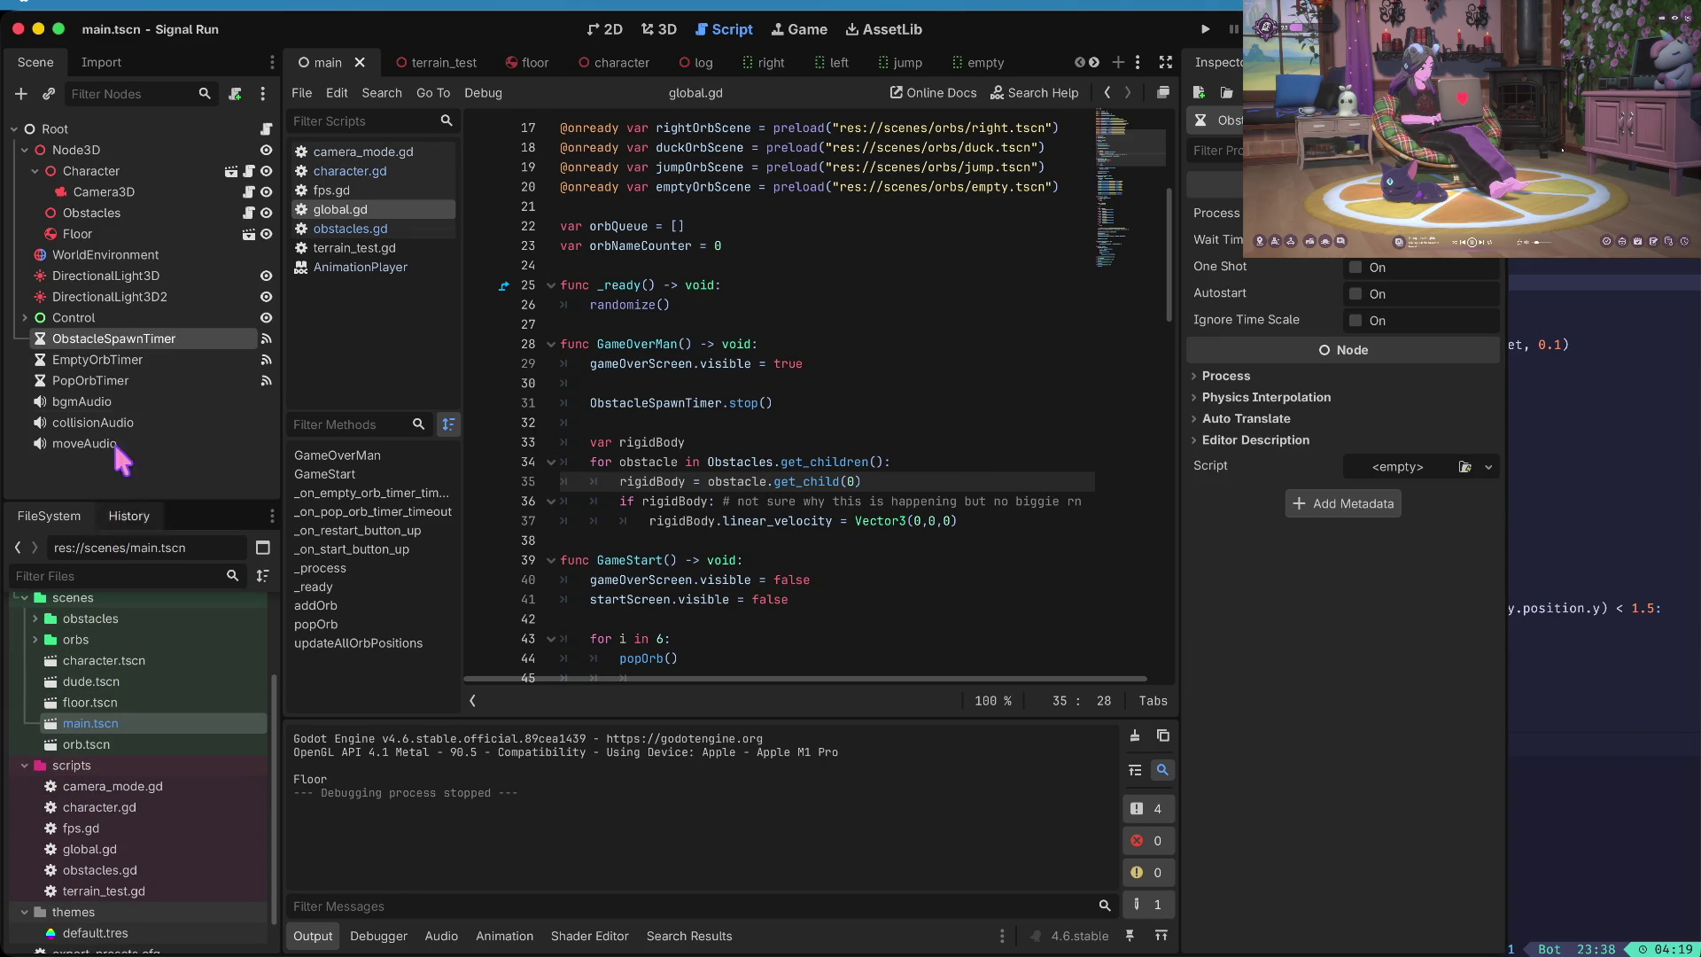
# - Hide the Label under StartScreen's VBoxContainer and launch the game
pyautogui.click(25, 317)
pyautogui.click(34, 422)
pyautogui.scroll(-2, 44, 425)
pyautogui.click(45, 372)
pyautogui.click(100, 394)
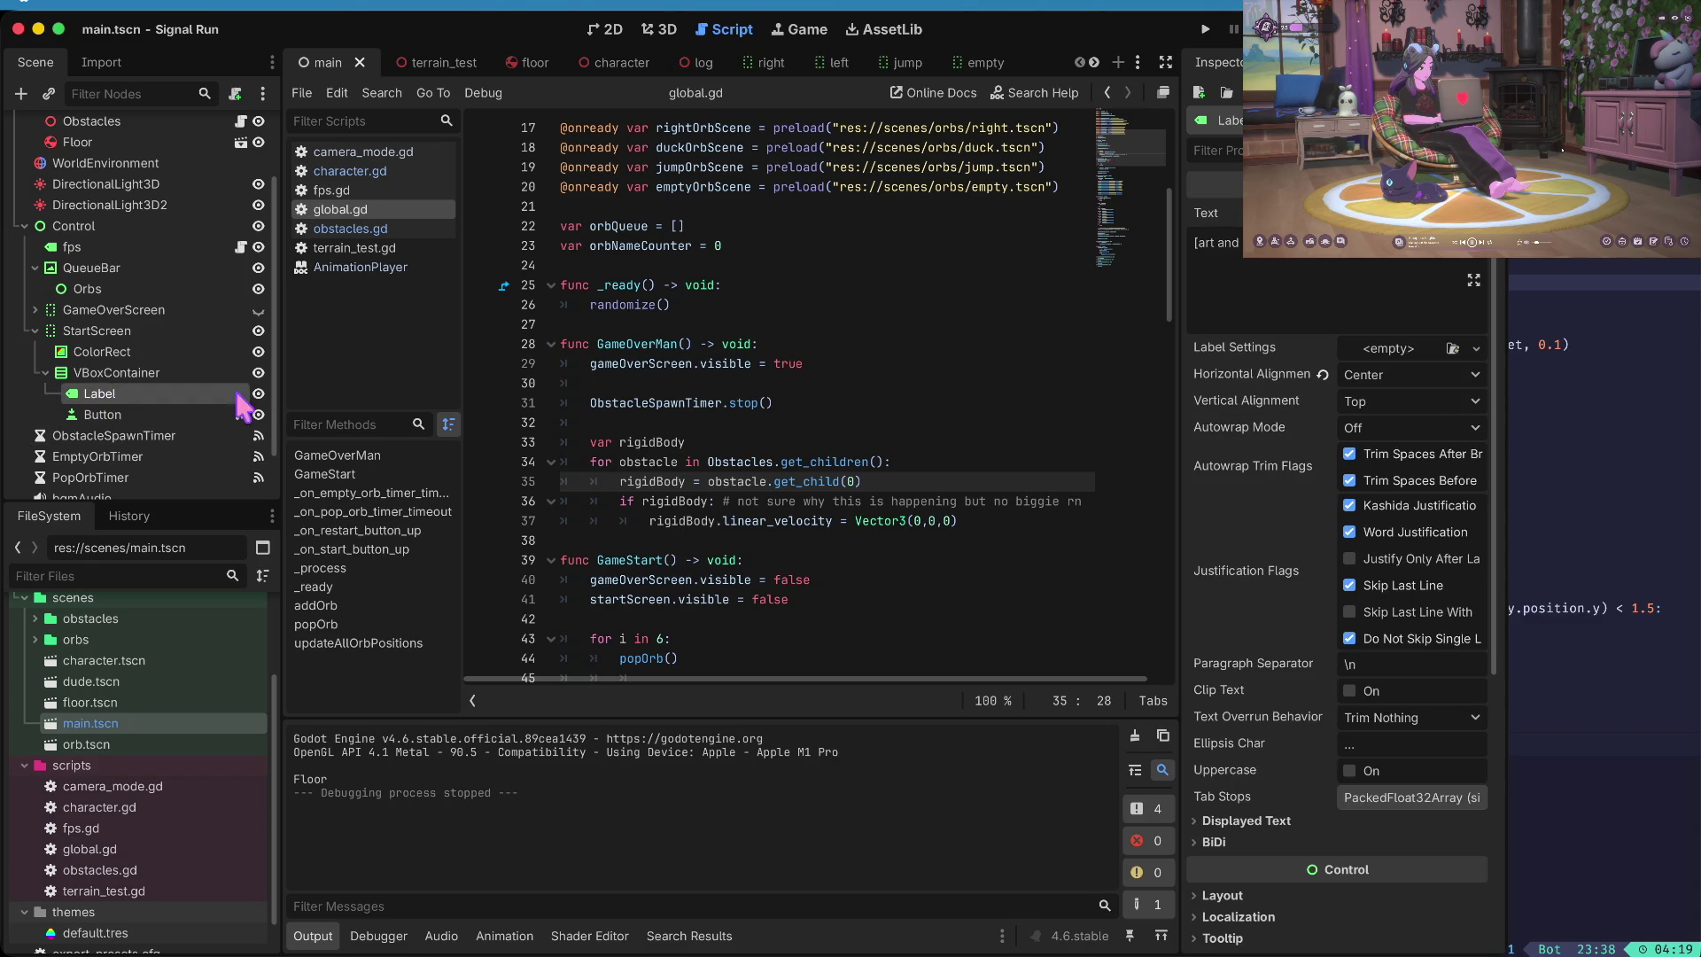
pyautogui.click(258, 394)
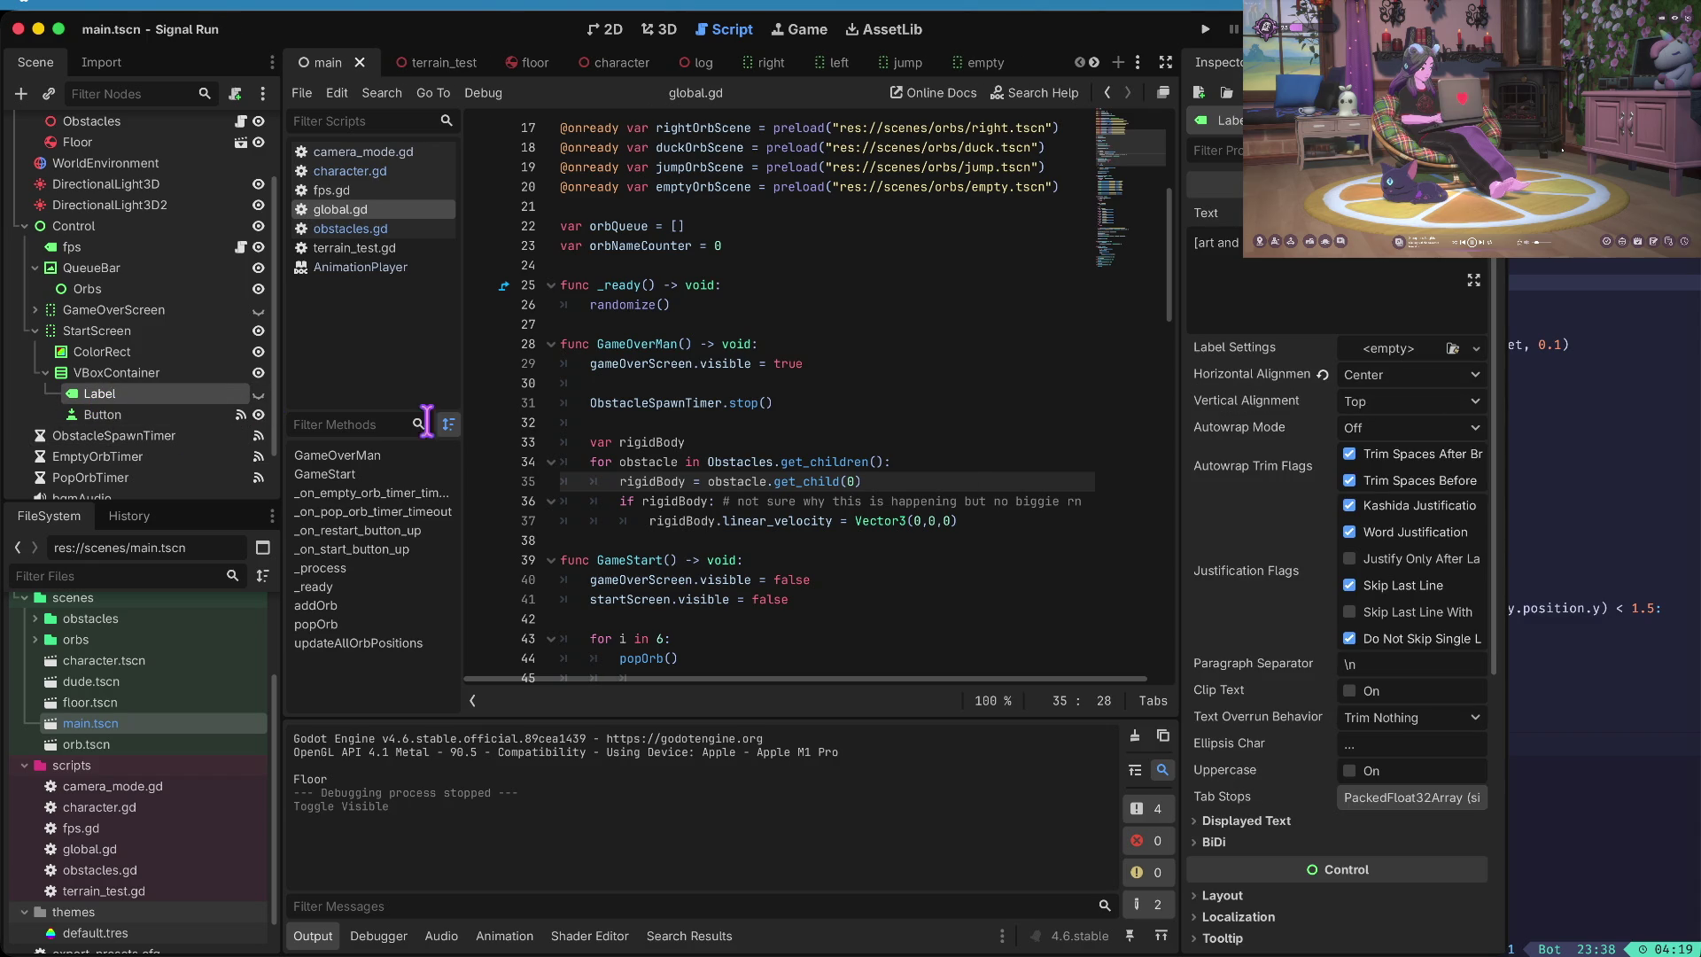
pyautogui.press('super+b')
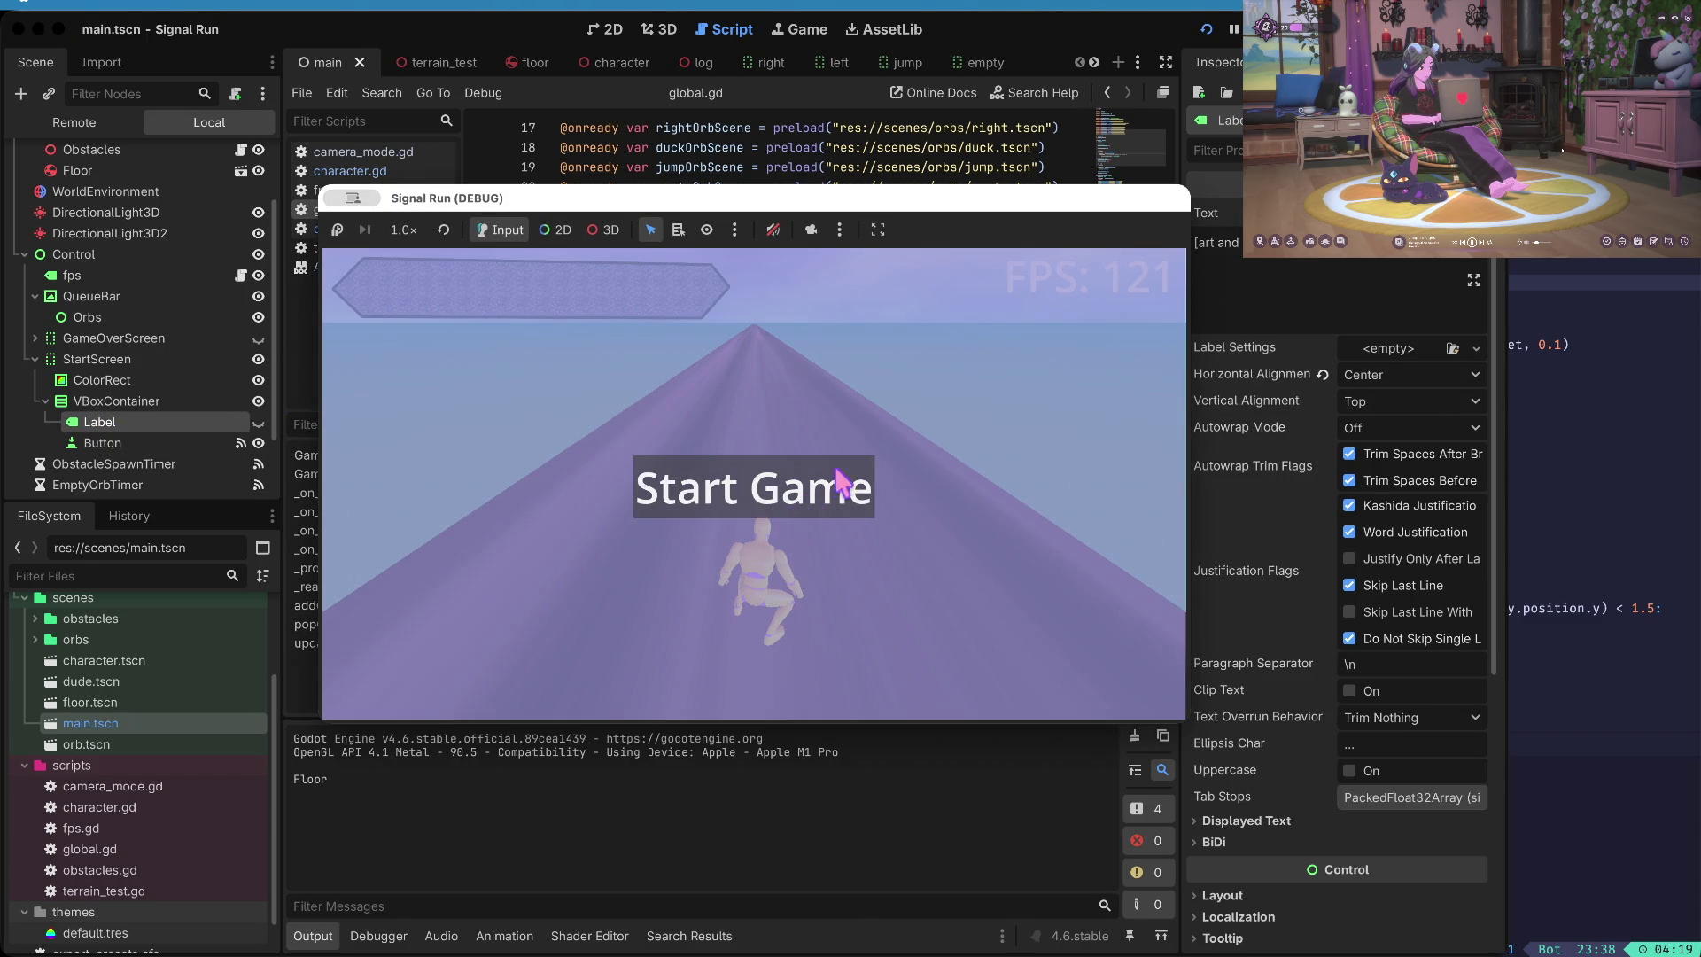
# - Click Start Game, watch the runner on the track, then stop the test run
pyautogui.click(788, 486)
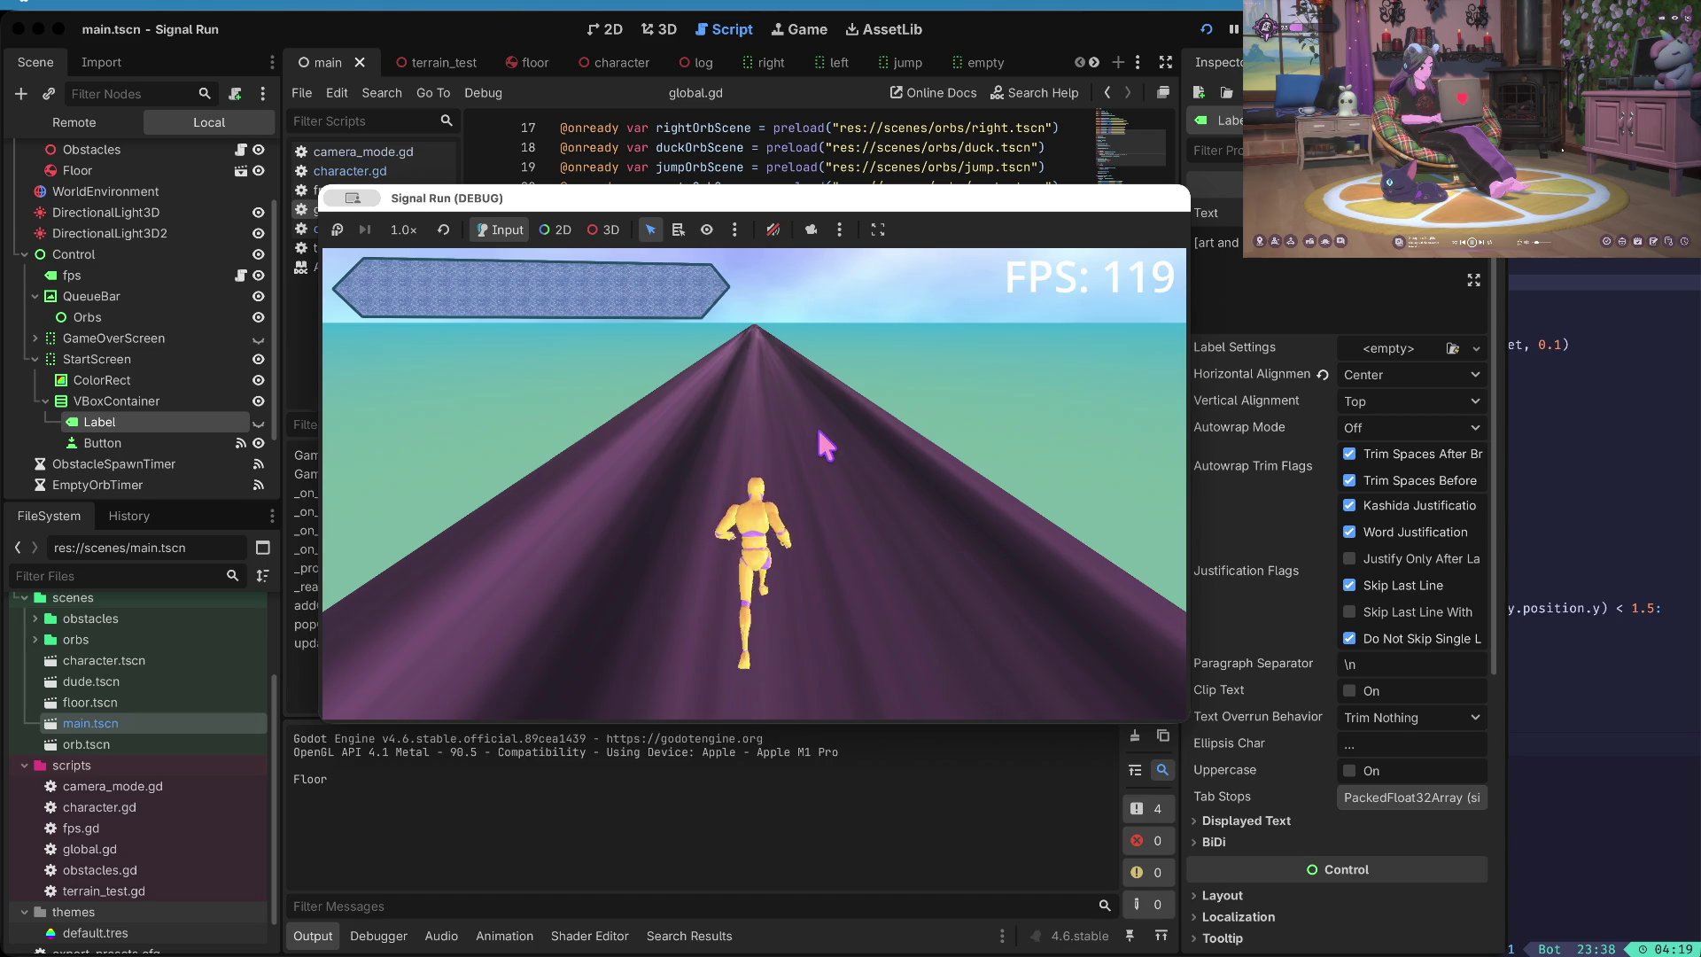
pyautogui.press('super+period')
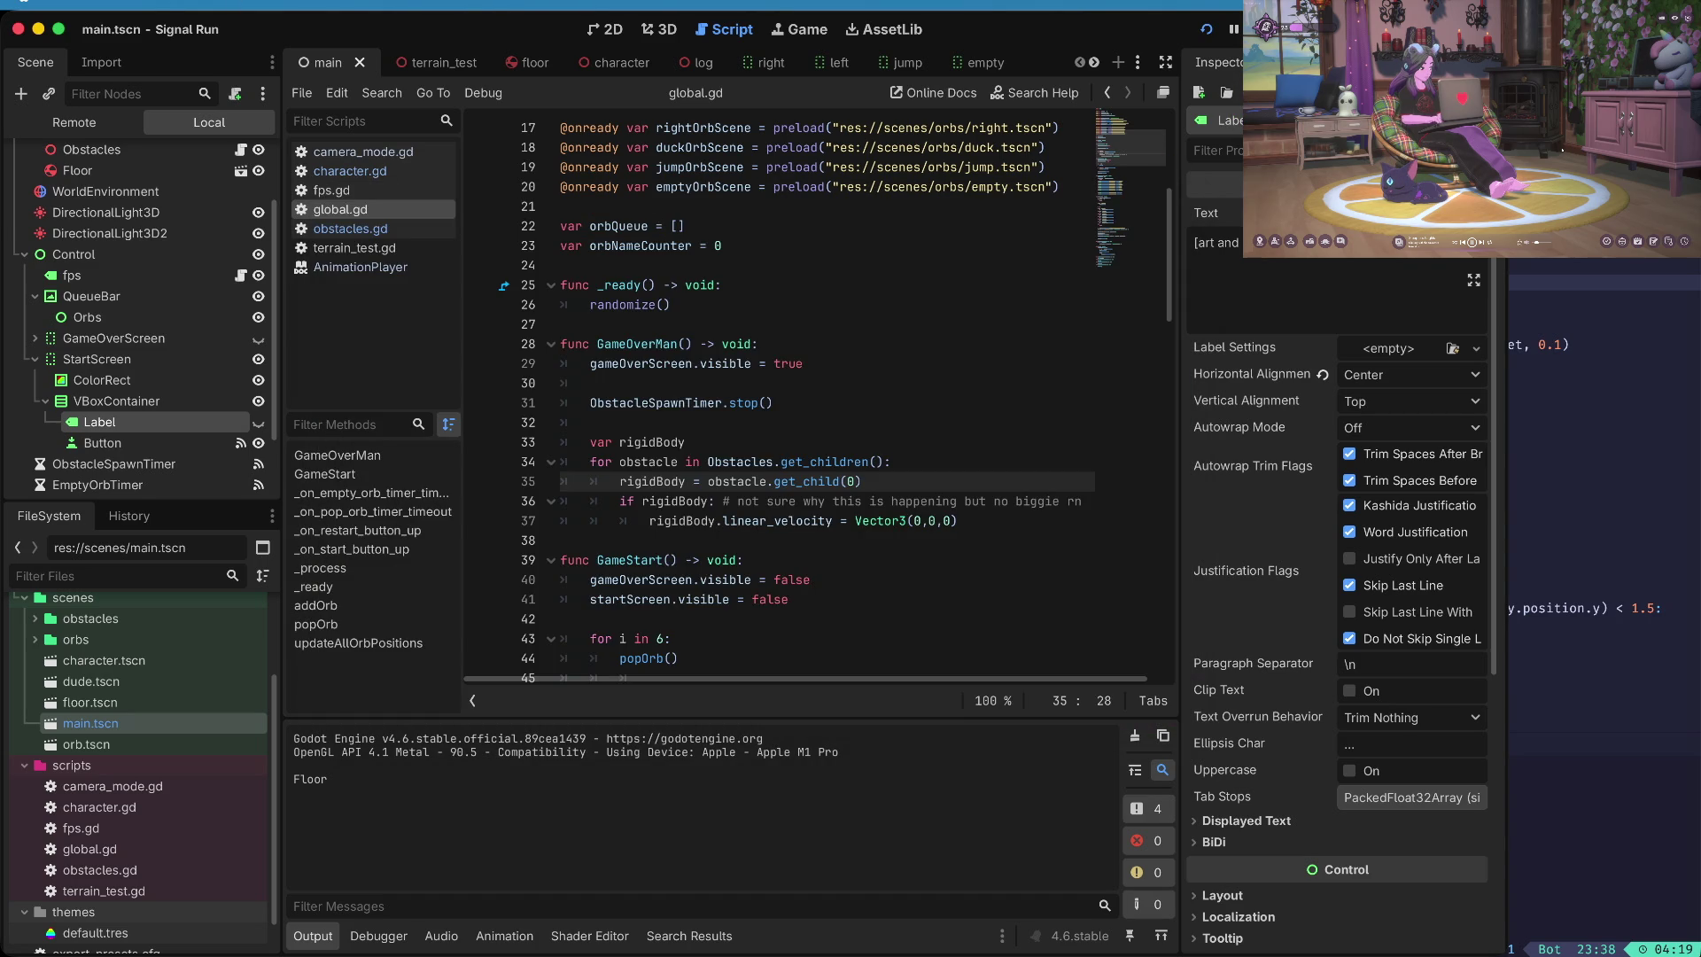
pyautogui.scroll(5, 717, 265)
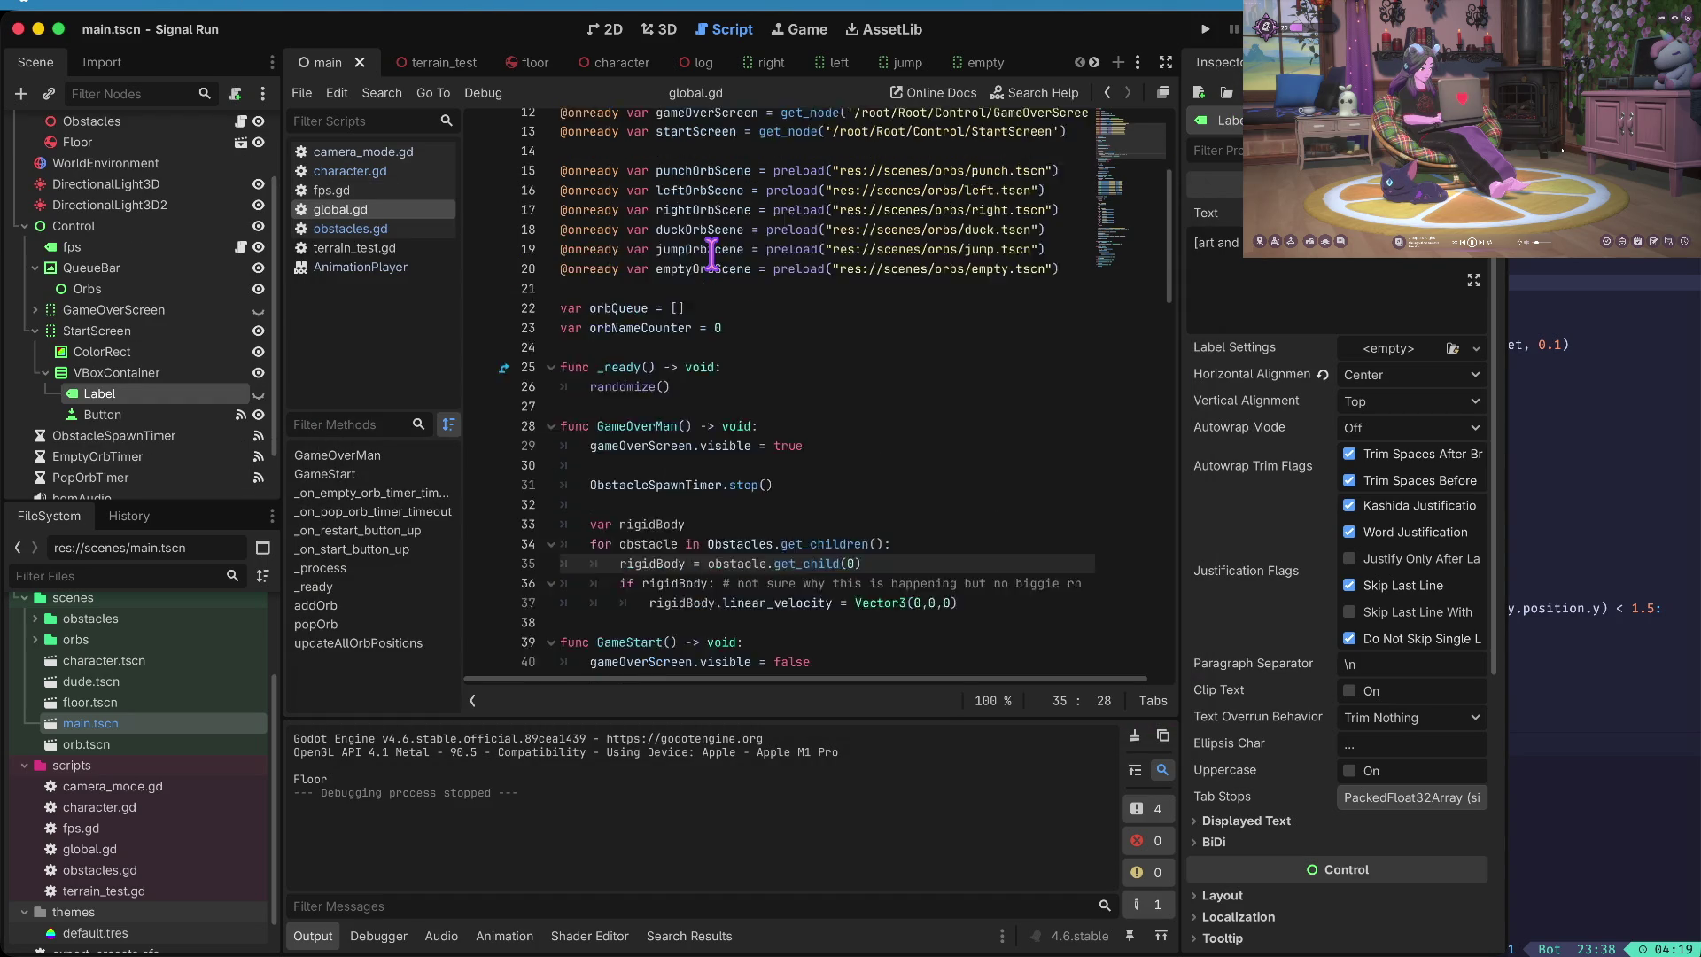
pyautogui.scroll(-4, 713, 251)
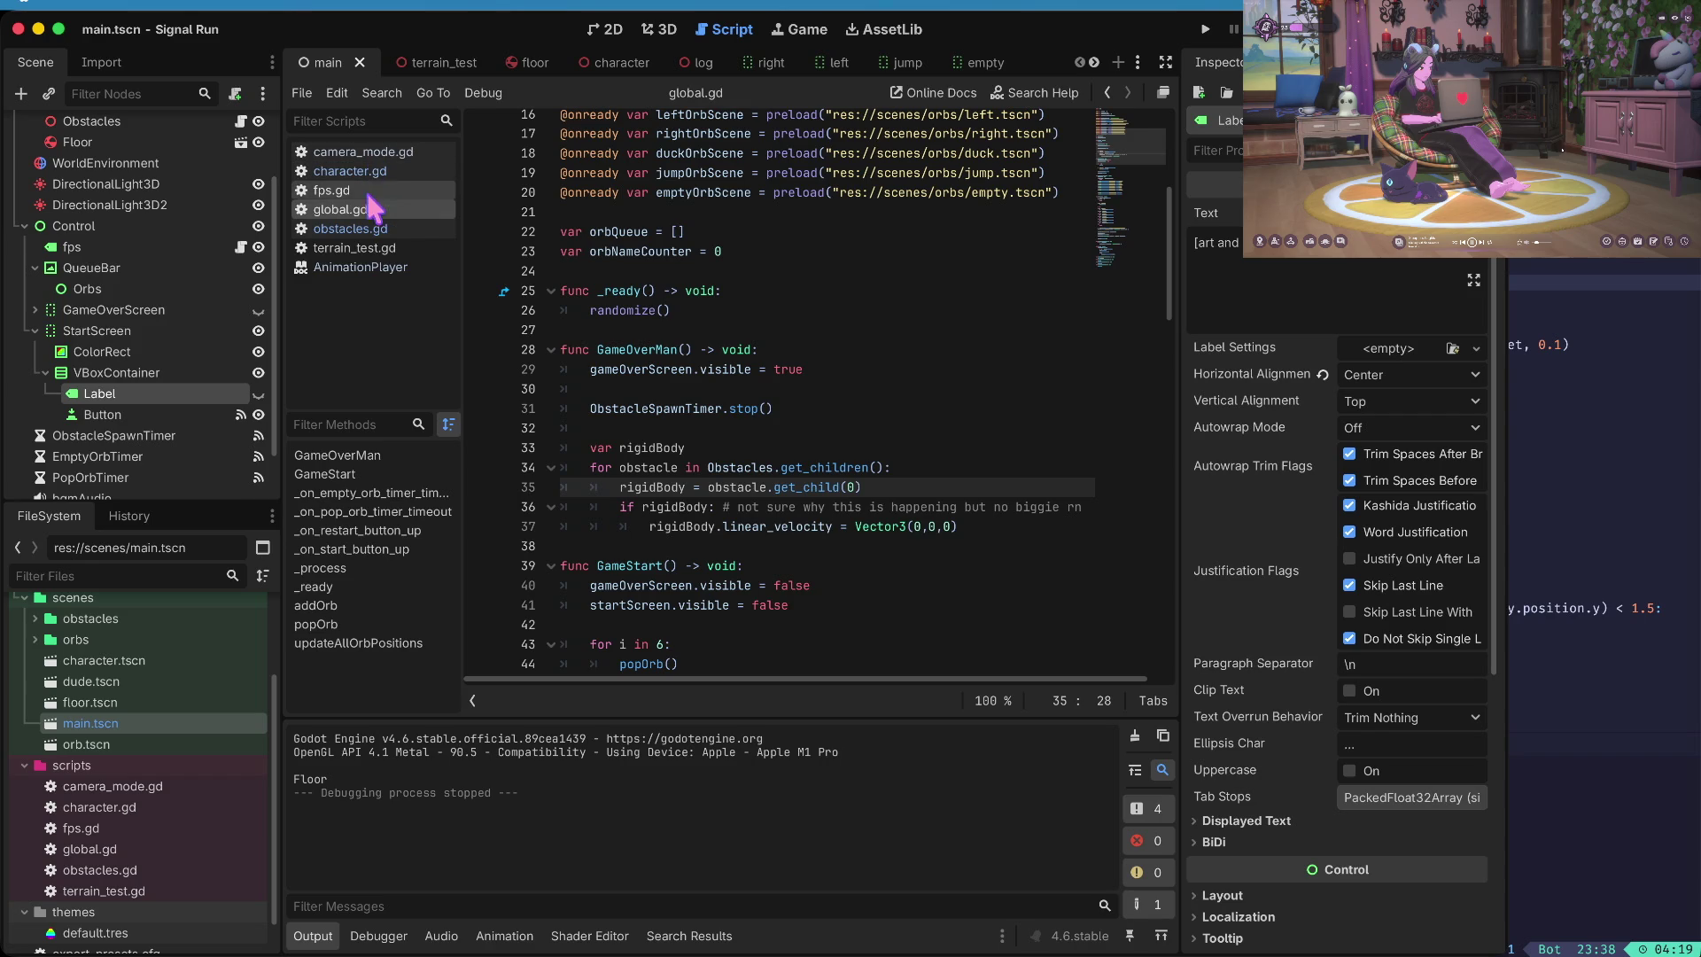
# - Open obstacles.gd and place the cursor just above the SpawnNewObstacle function
pyautogui.click(374, 229)
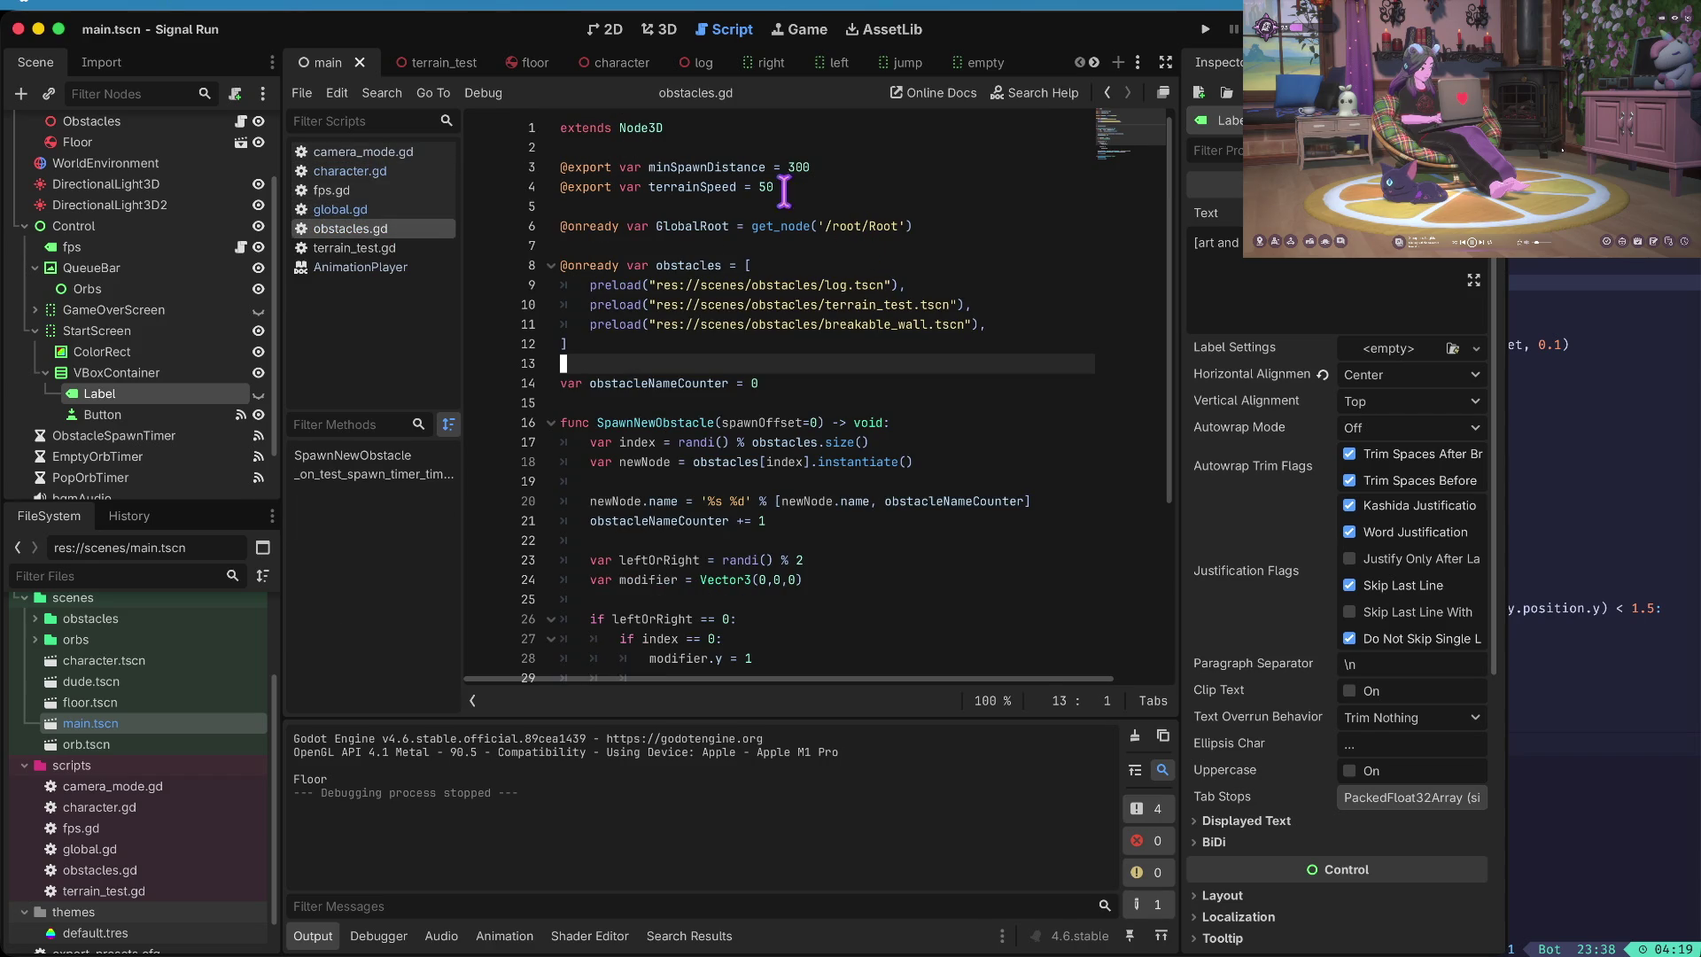
pyautogui.press('Down')
pyautogui.press('Down')
pyautogui.press('Down')
pyautogui.hotkey('ctrl', 'Right')
pyautogui.press('Down')
pyautogui.press('Down')
pyautogui.press('Down')
pyautogui.hotkey('alt', 'Left')
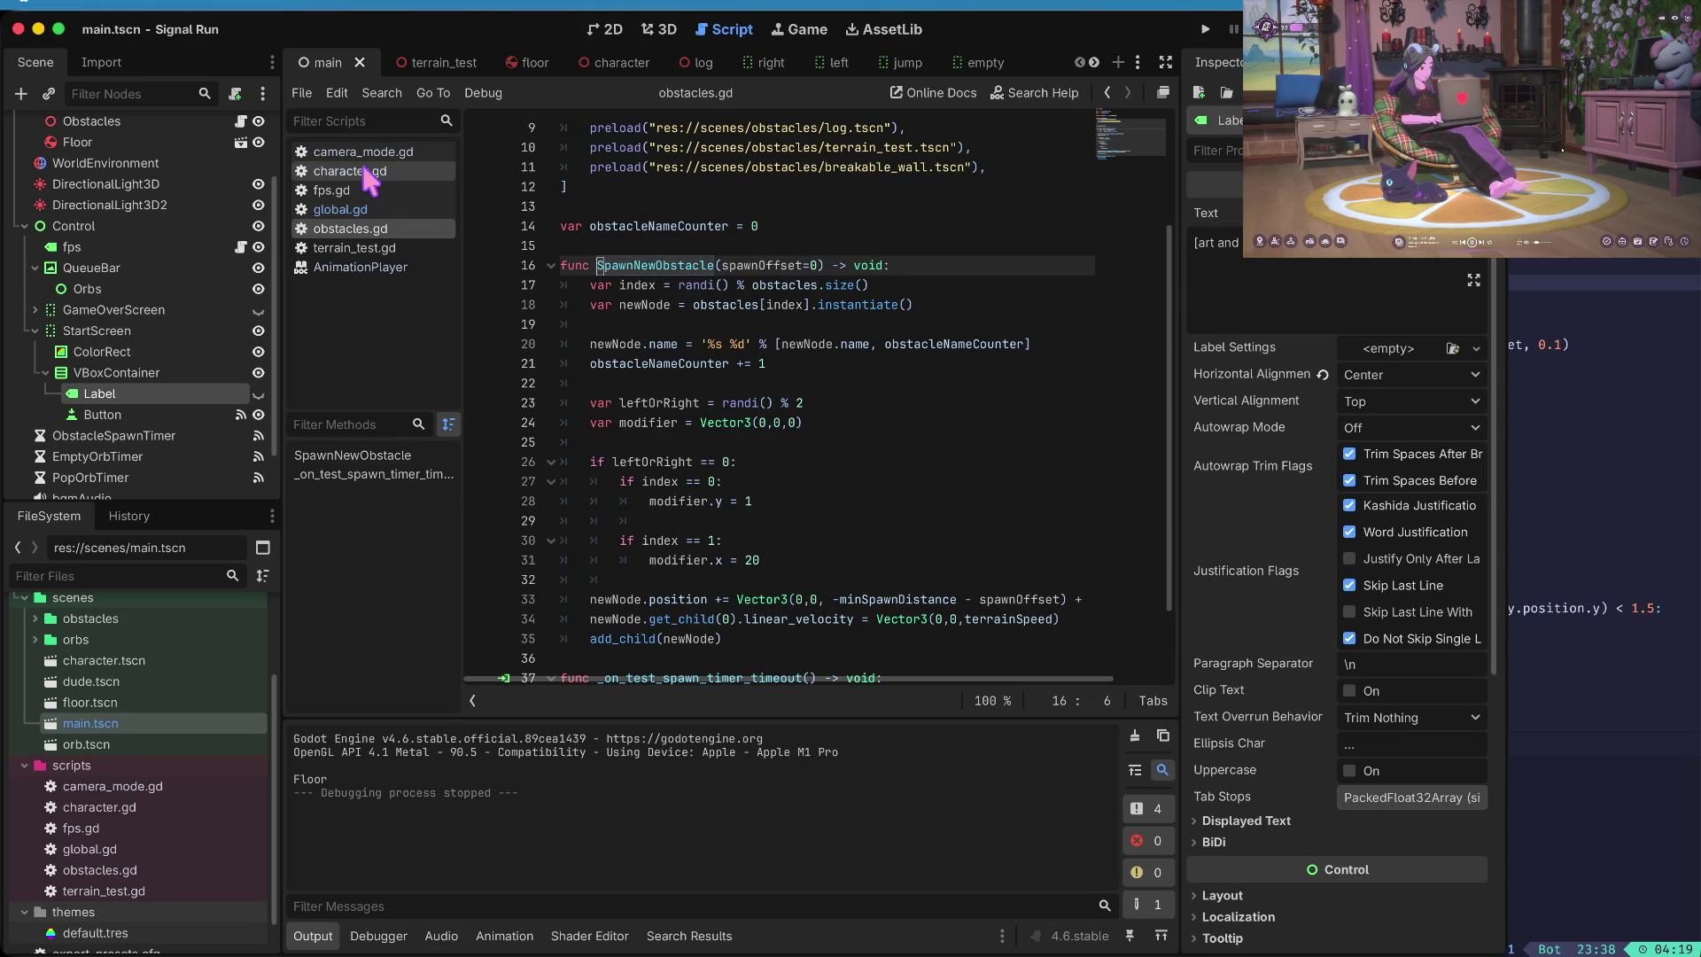
pyautogui.click(606, 244)
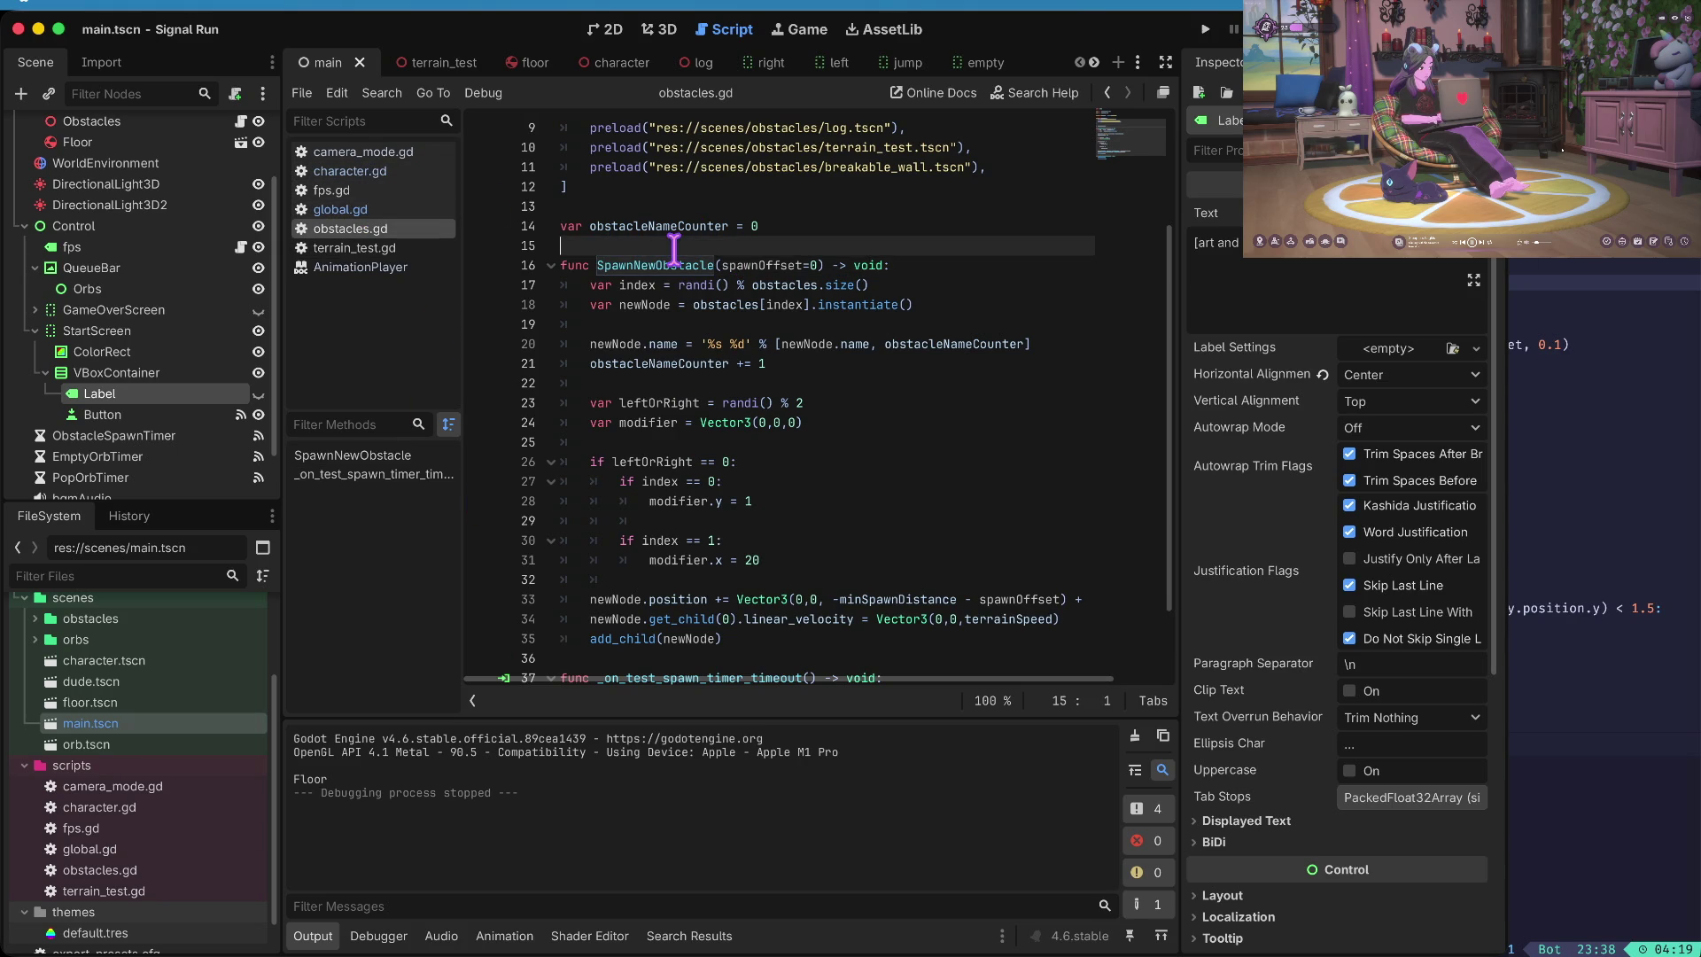
# - Add func _ready() -> void: calling SpawnNewObstacle(), save, and run the game
pyautogui.press('Return')
pyautogui.write('func _rea')
pyautogui.press('Return')
pyautogui.write('-> void:')
pyautogui.press('Return')
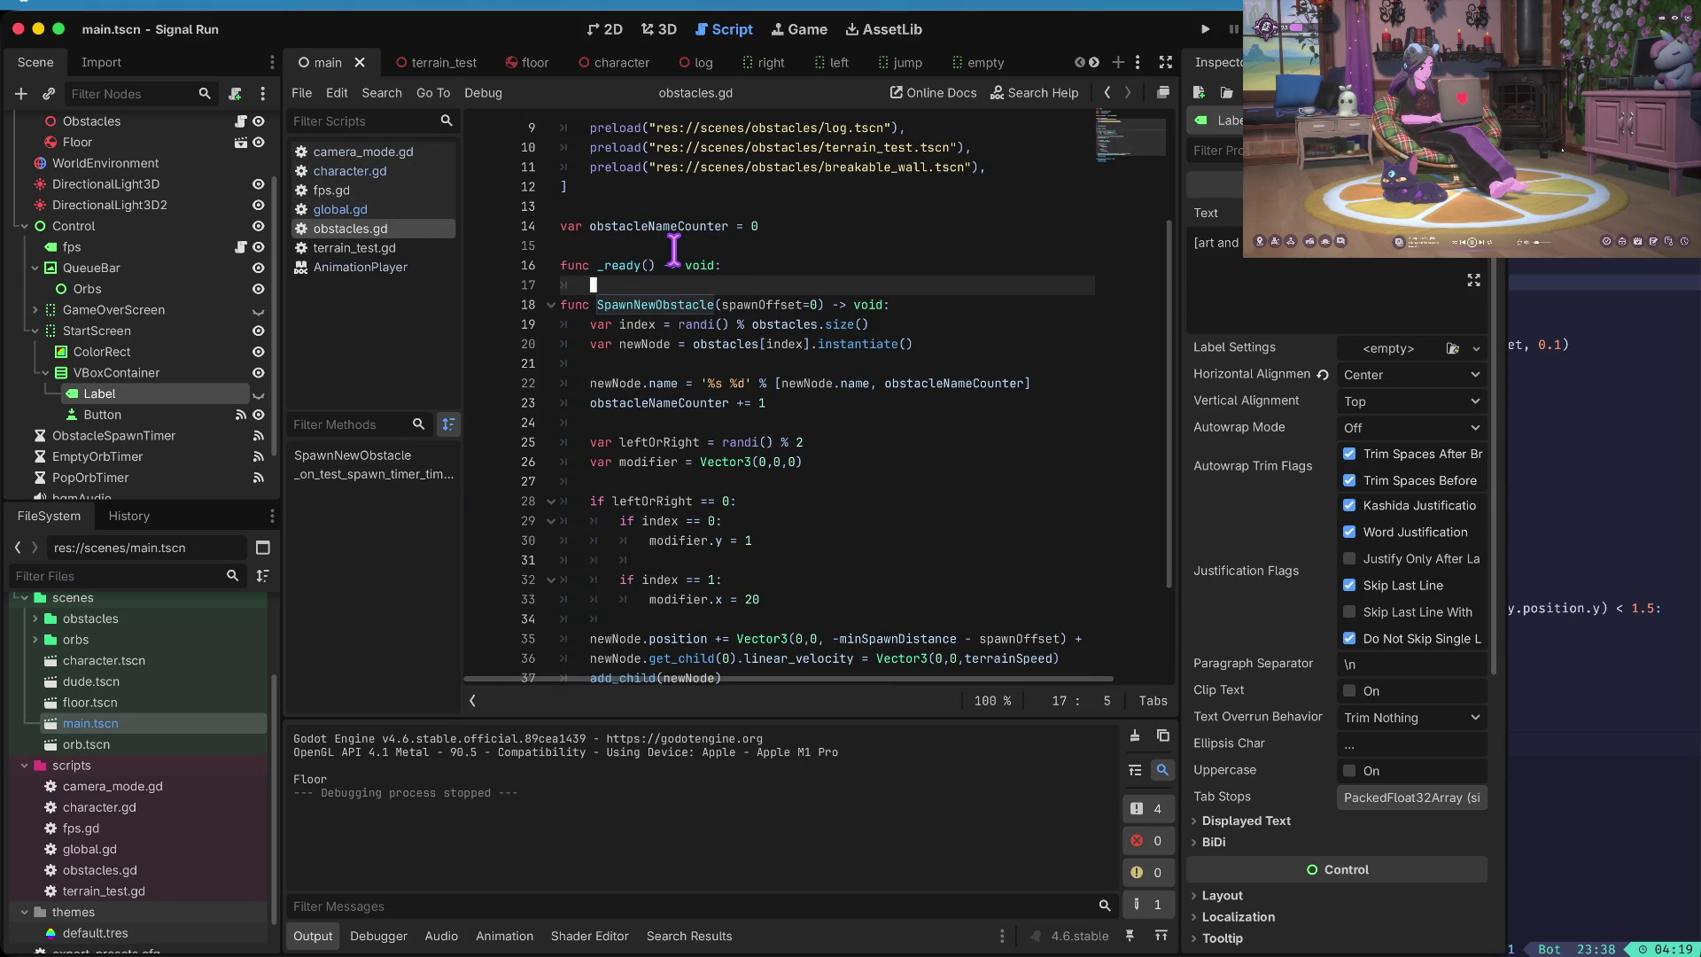
pyautogui.write('Spawn')
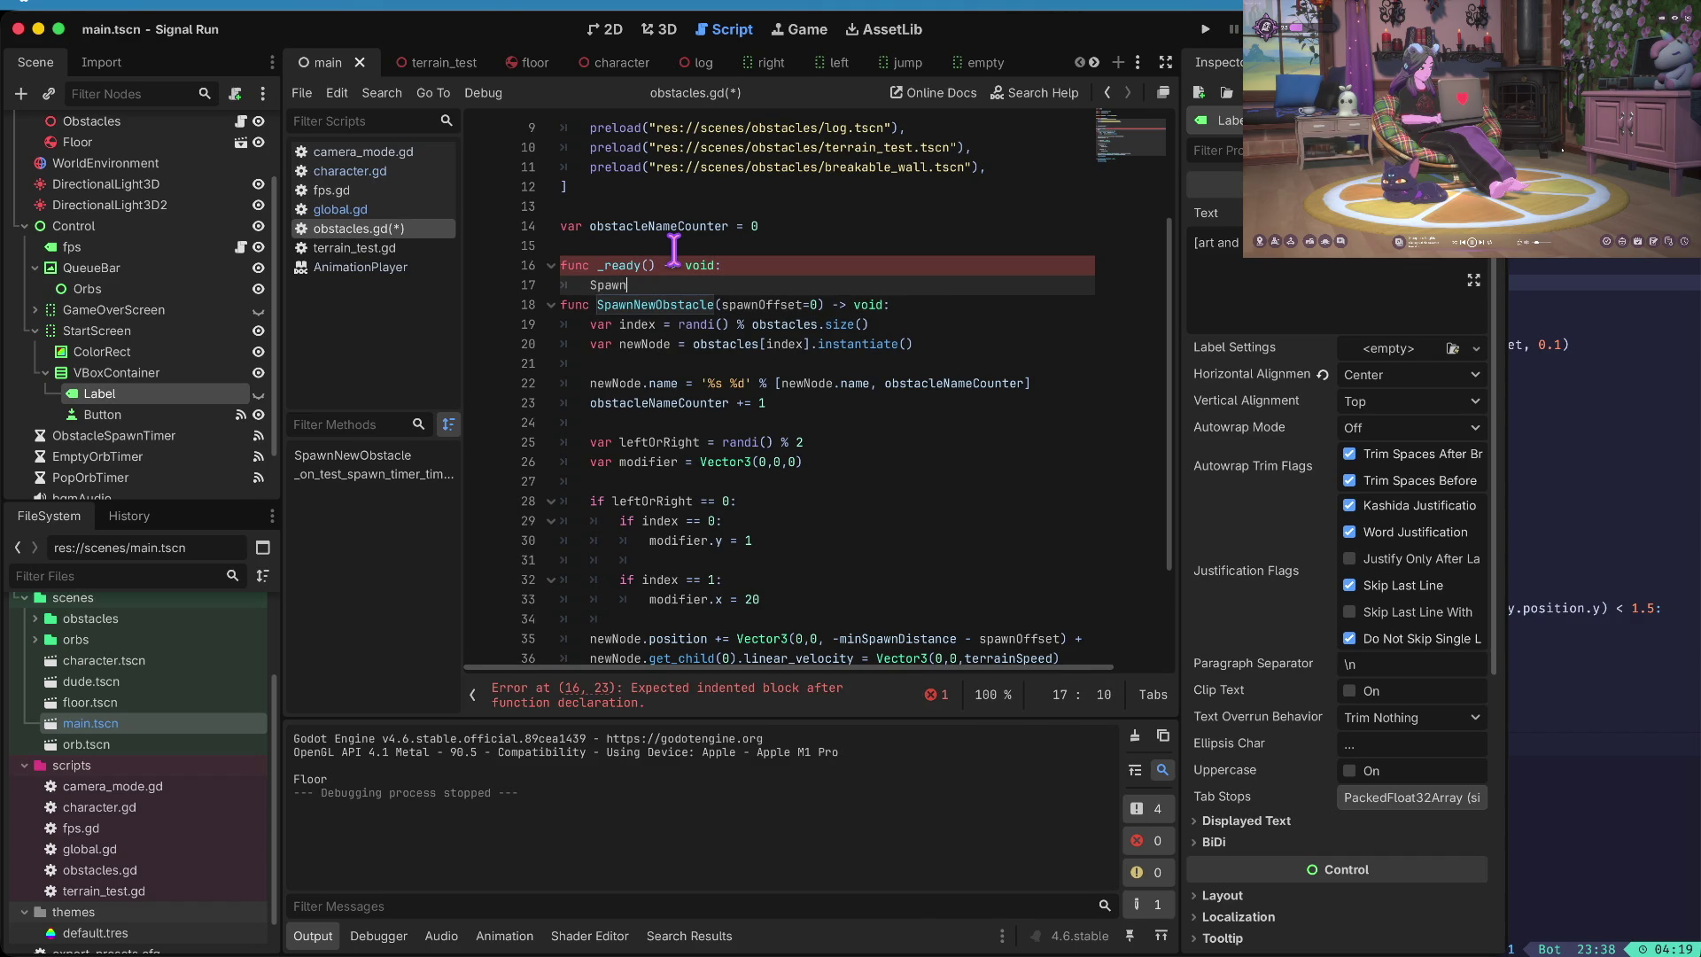
pyautogui.press('Return')
pyautogui.press('Return')
pyautogui.hotkey('ctrl', 's')
pyautogui.press('super+b')
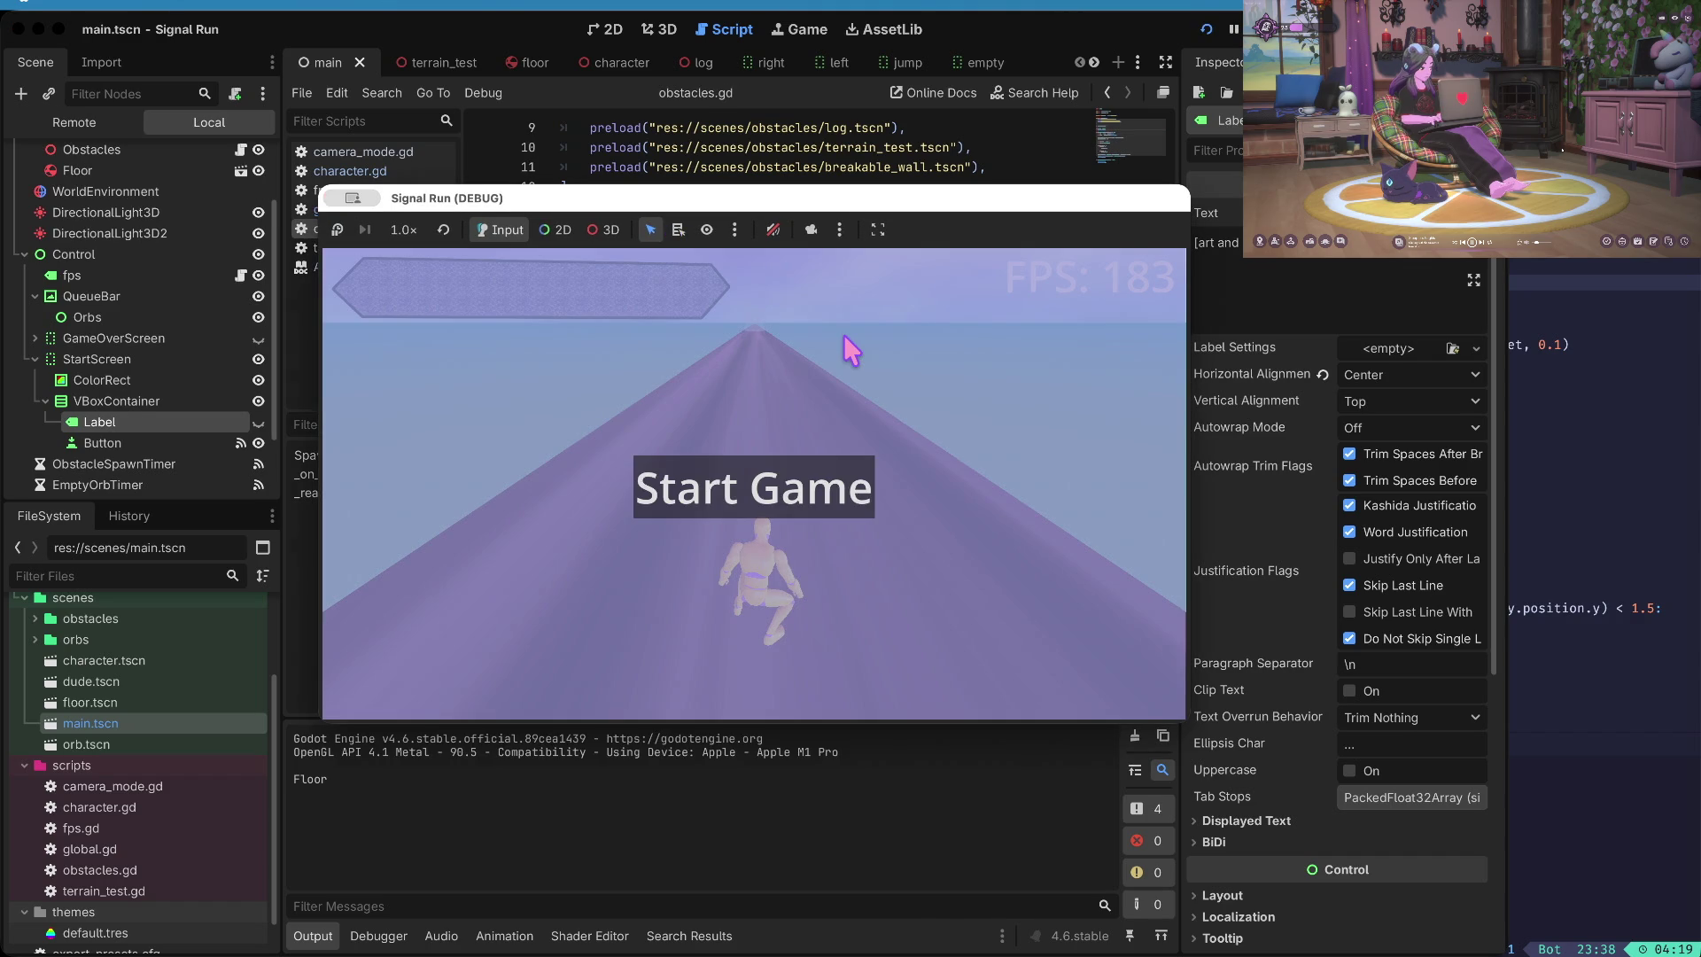
# - Start the game from the start screen, then stop the test run
pyautogui.click(794, 483)
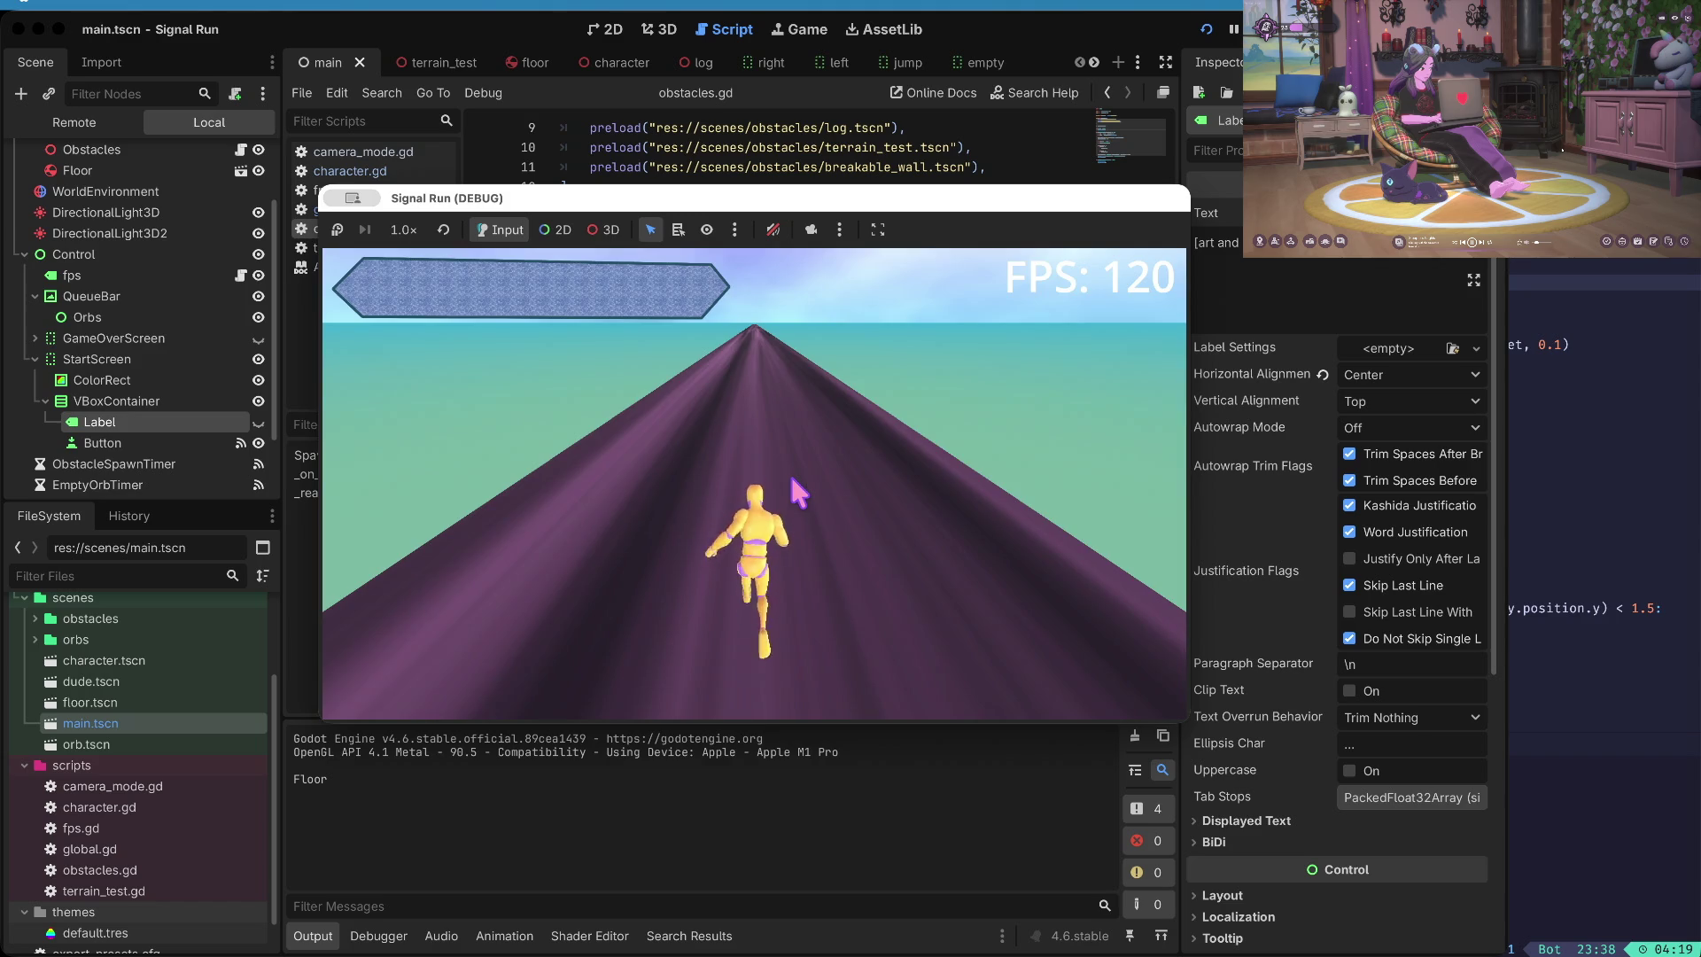
pyautogui.press('super+q')
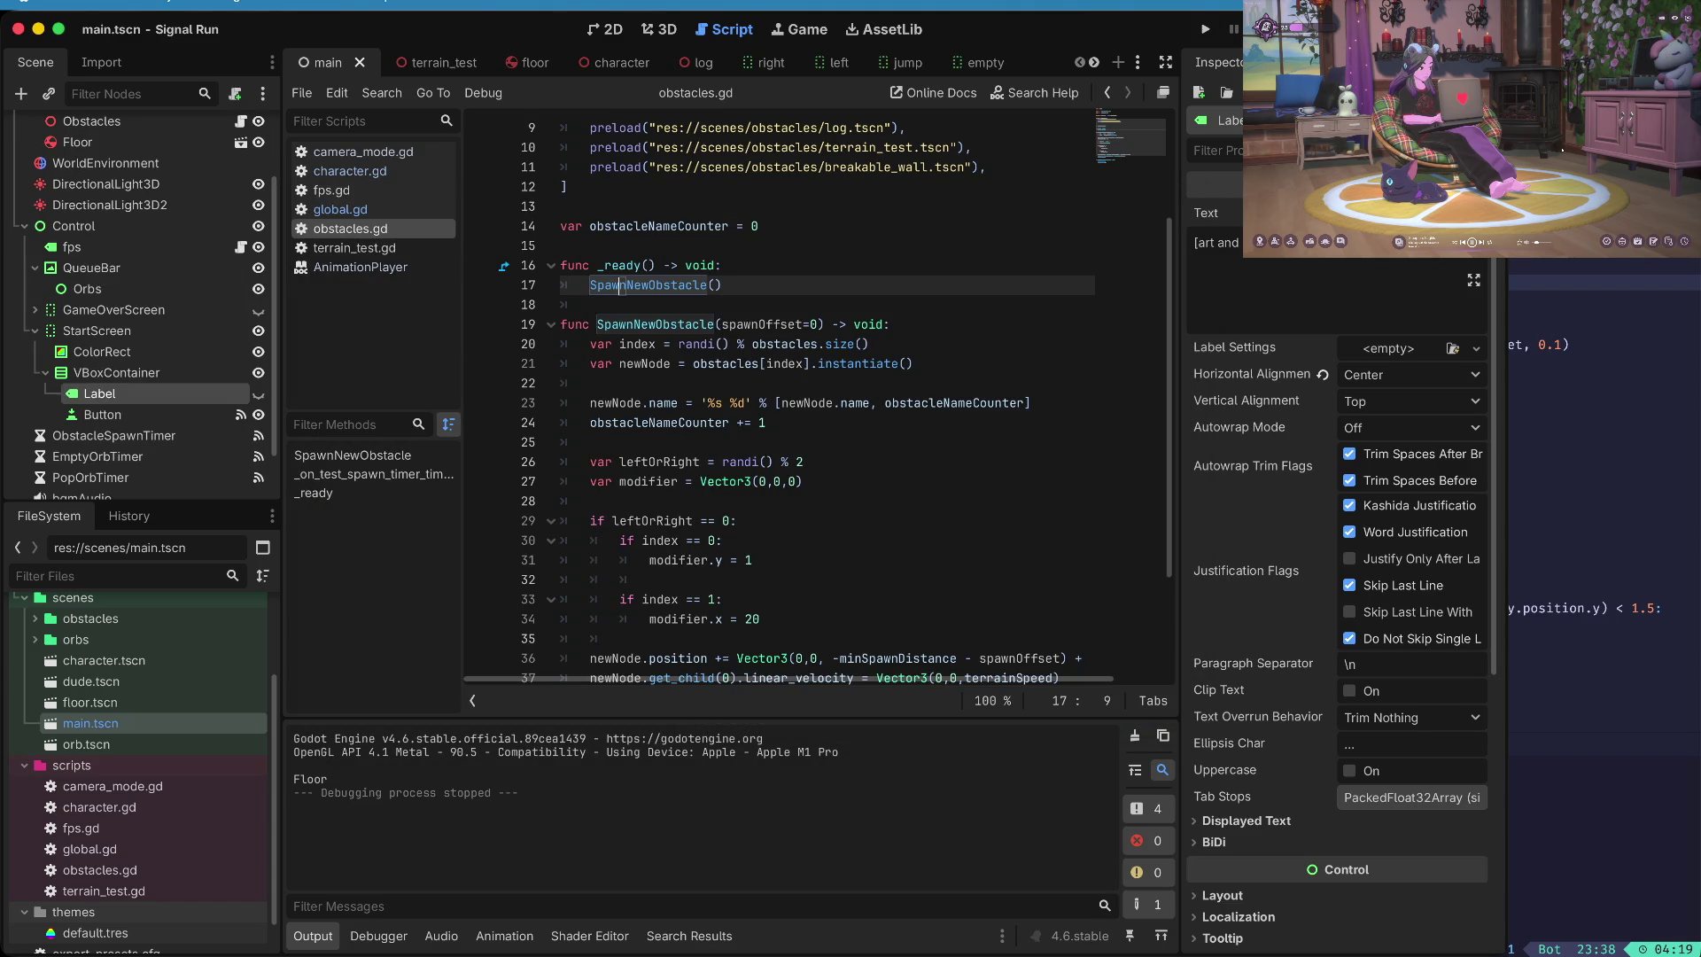
pyautogui.click(687, 265)
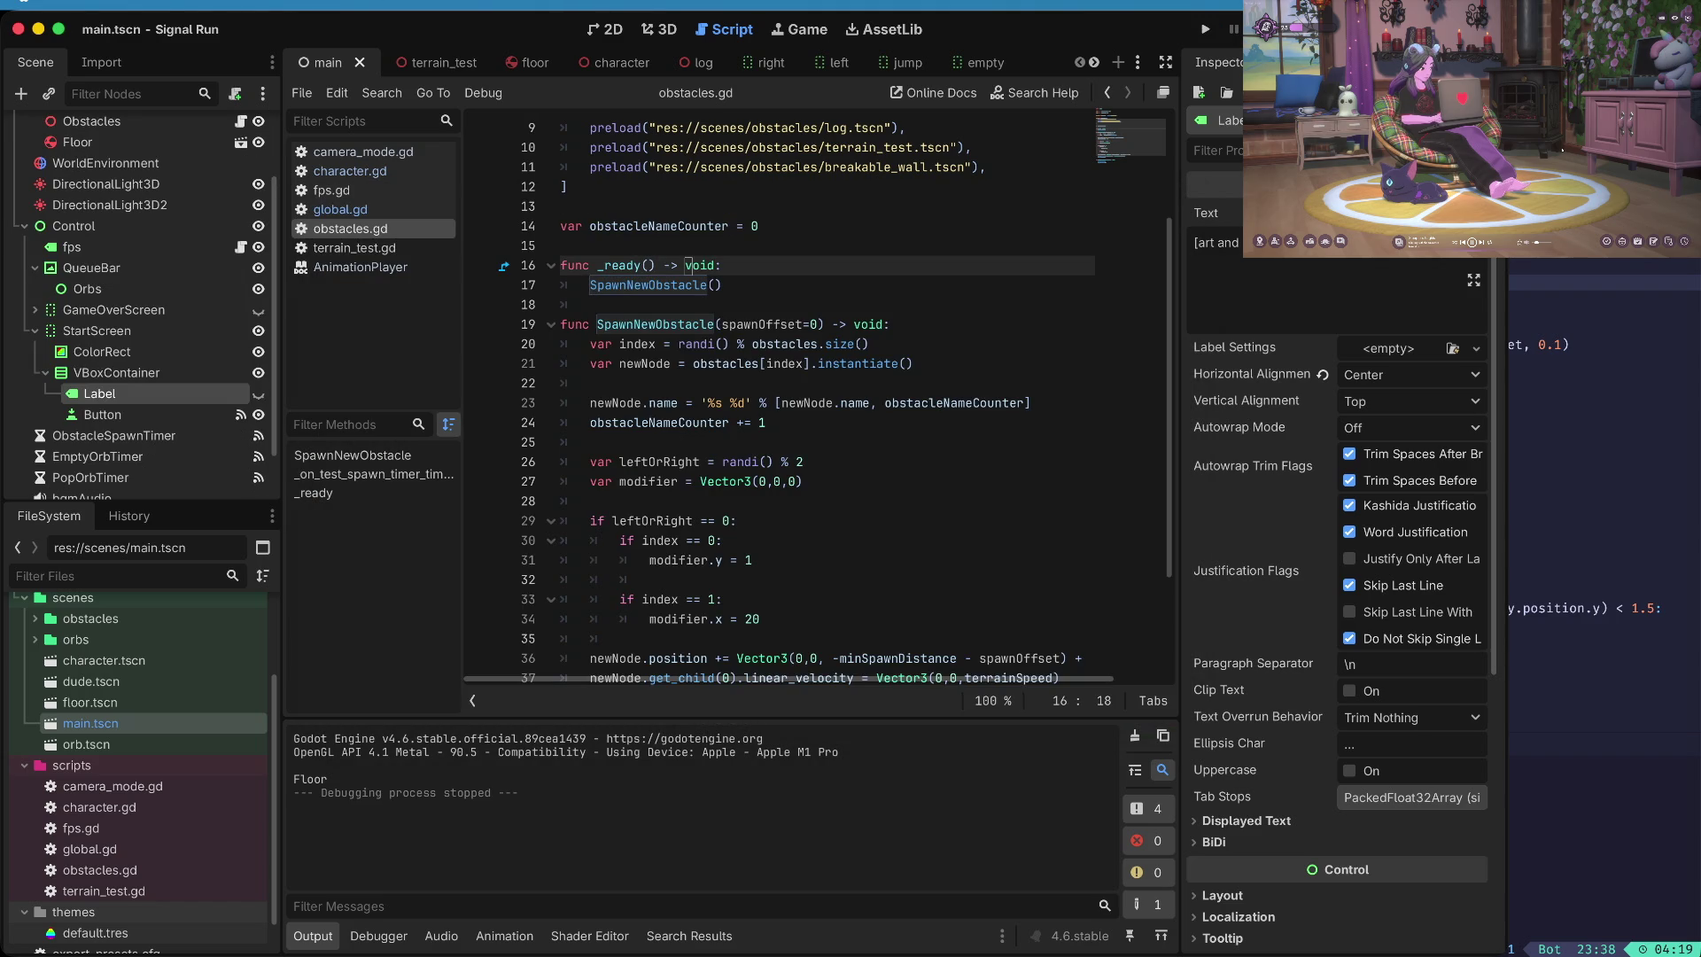
# - Delete the _ready() function and its leftover blank line, then switch to global.gd
pyautogui.press('Home')
pyautogui.hotkey('shift', 'Down')
pyautogui.hotkey('shift', 'Down')
pyautogui.press('BackSpace')
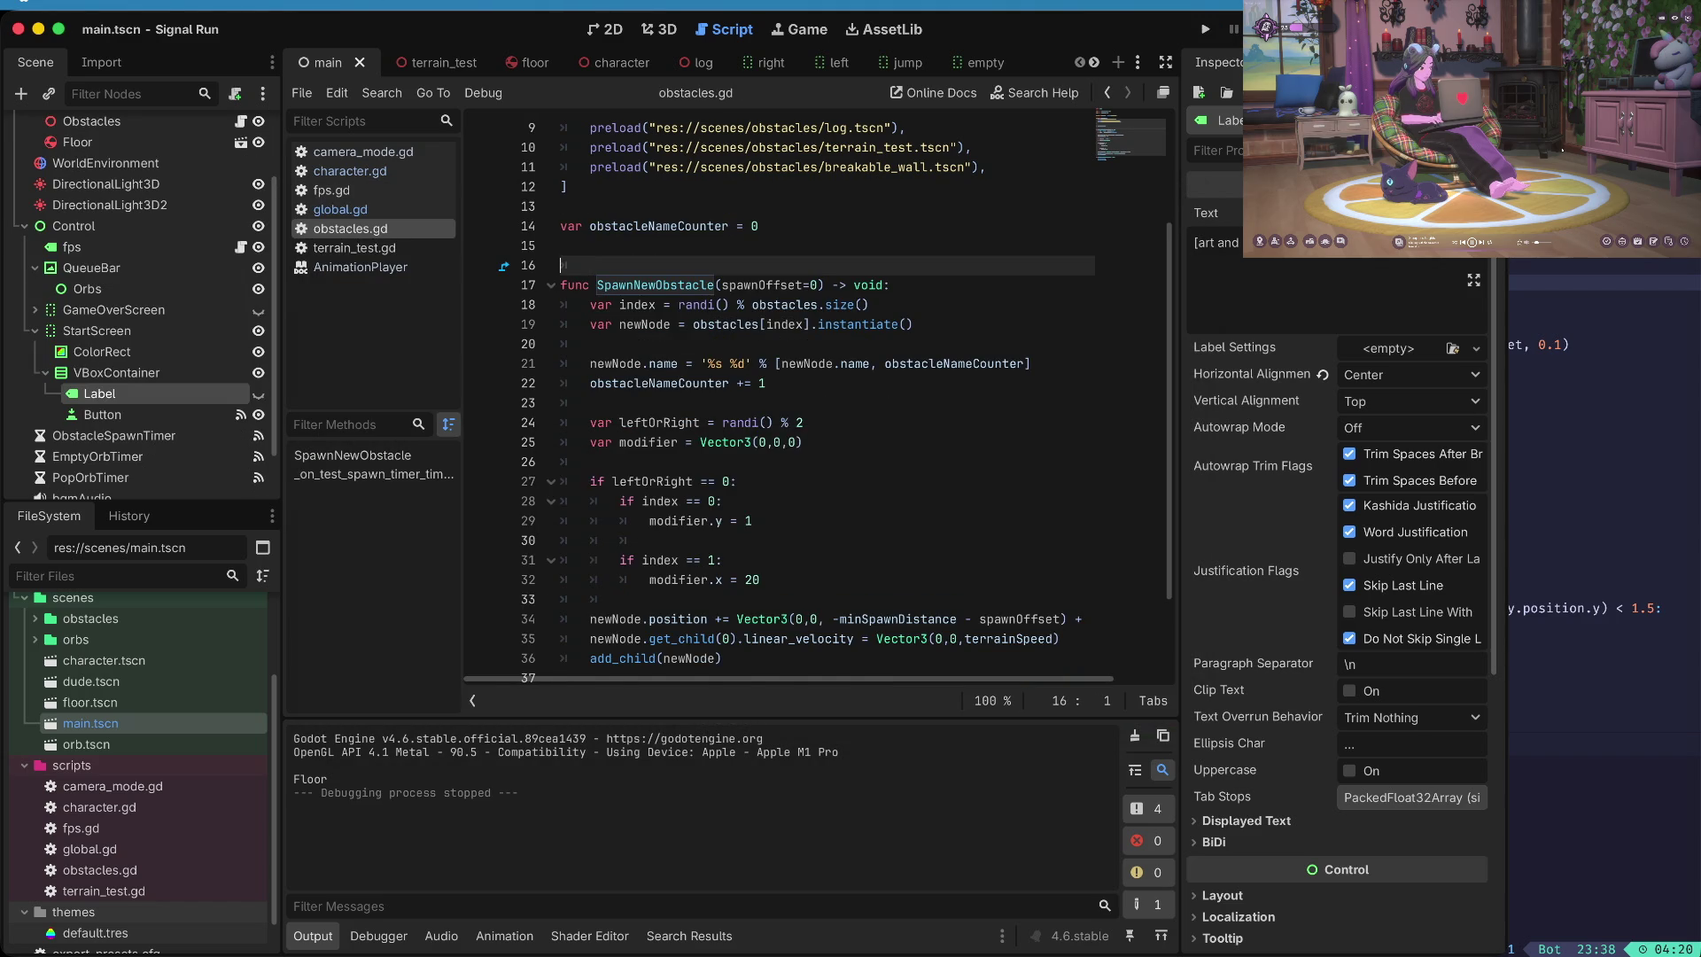
pyautogui.press('BackSpace')
pyautogui.click(358, 210)
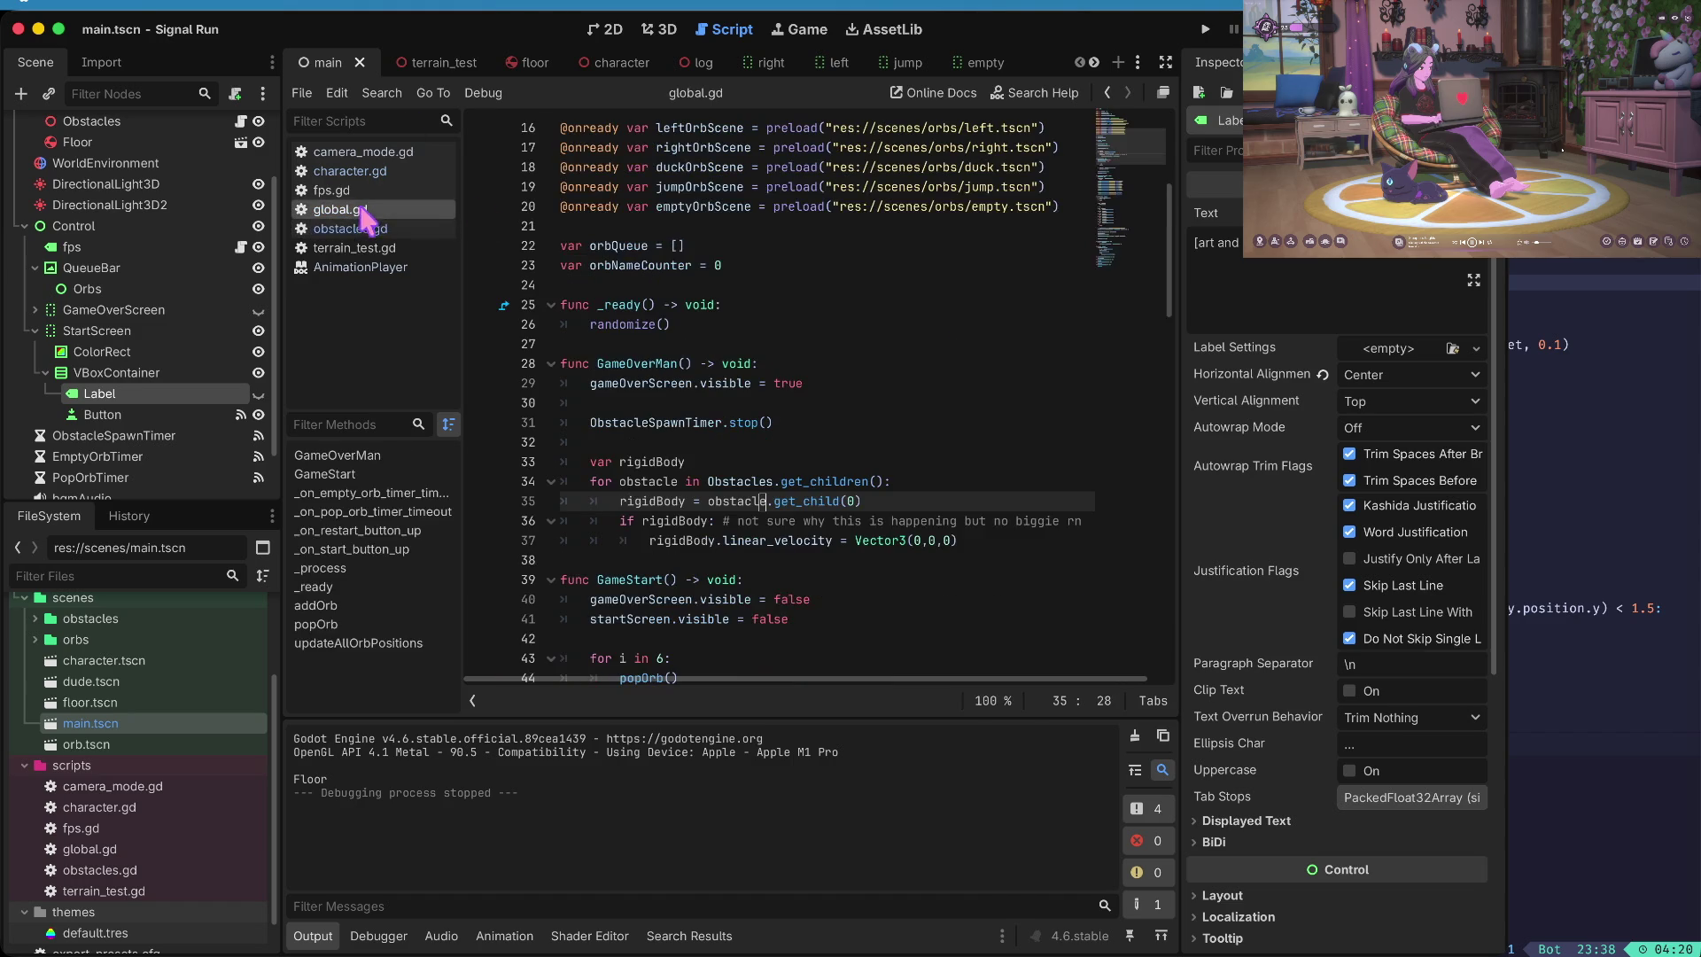
# - Start a new line in GameStart, then search global.gd for 'obst' declarations near the top
pyautogui.scroll(-4, 817, 295)
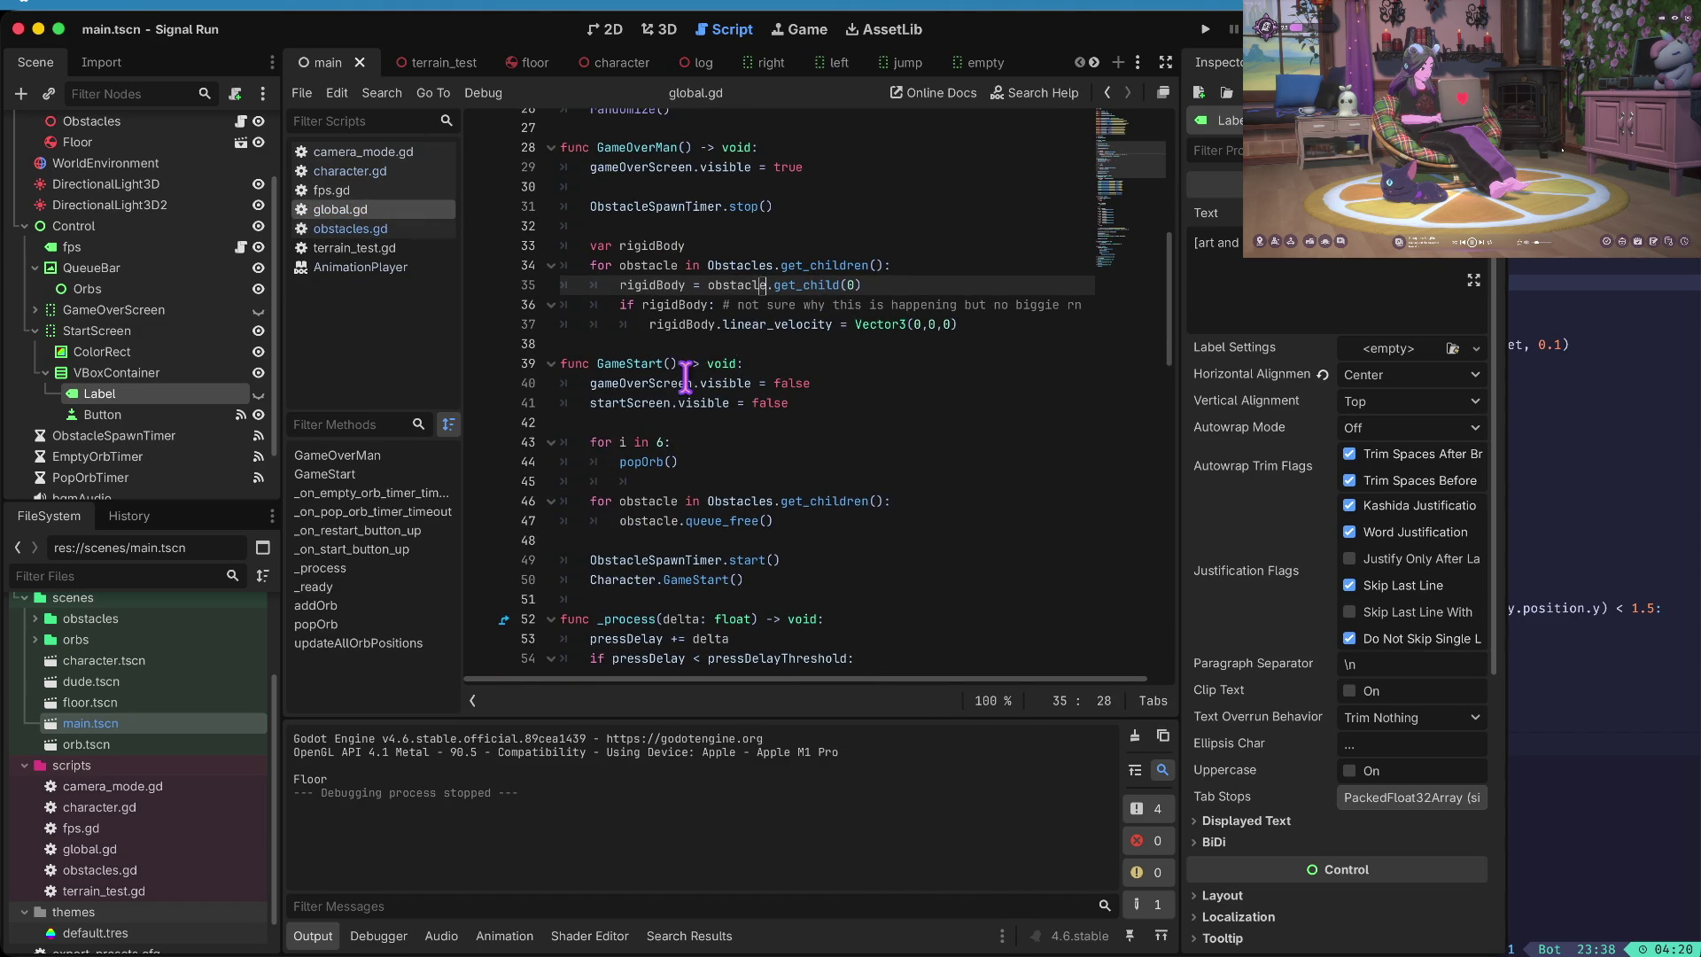
pyautogui.scroll(1, 648, 442)
pyautogui.click(649, 442)
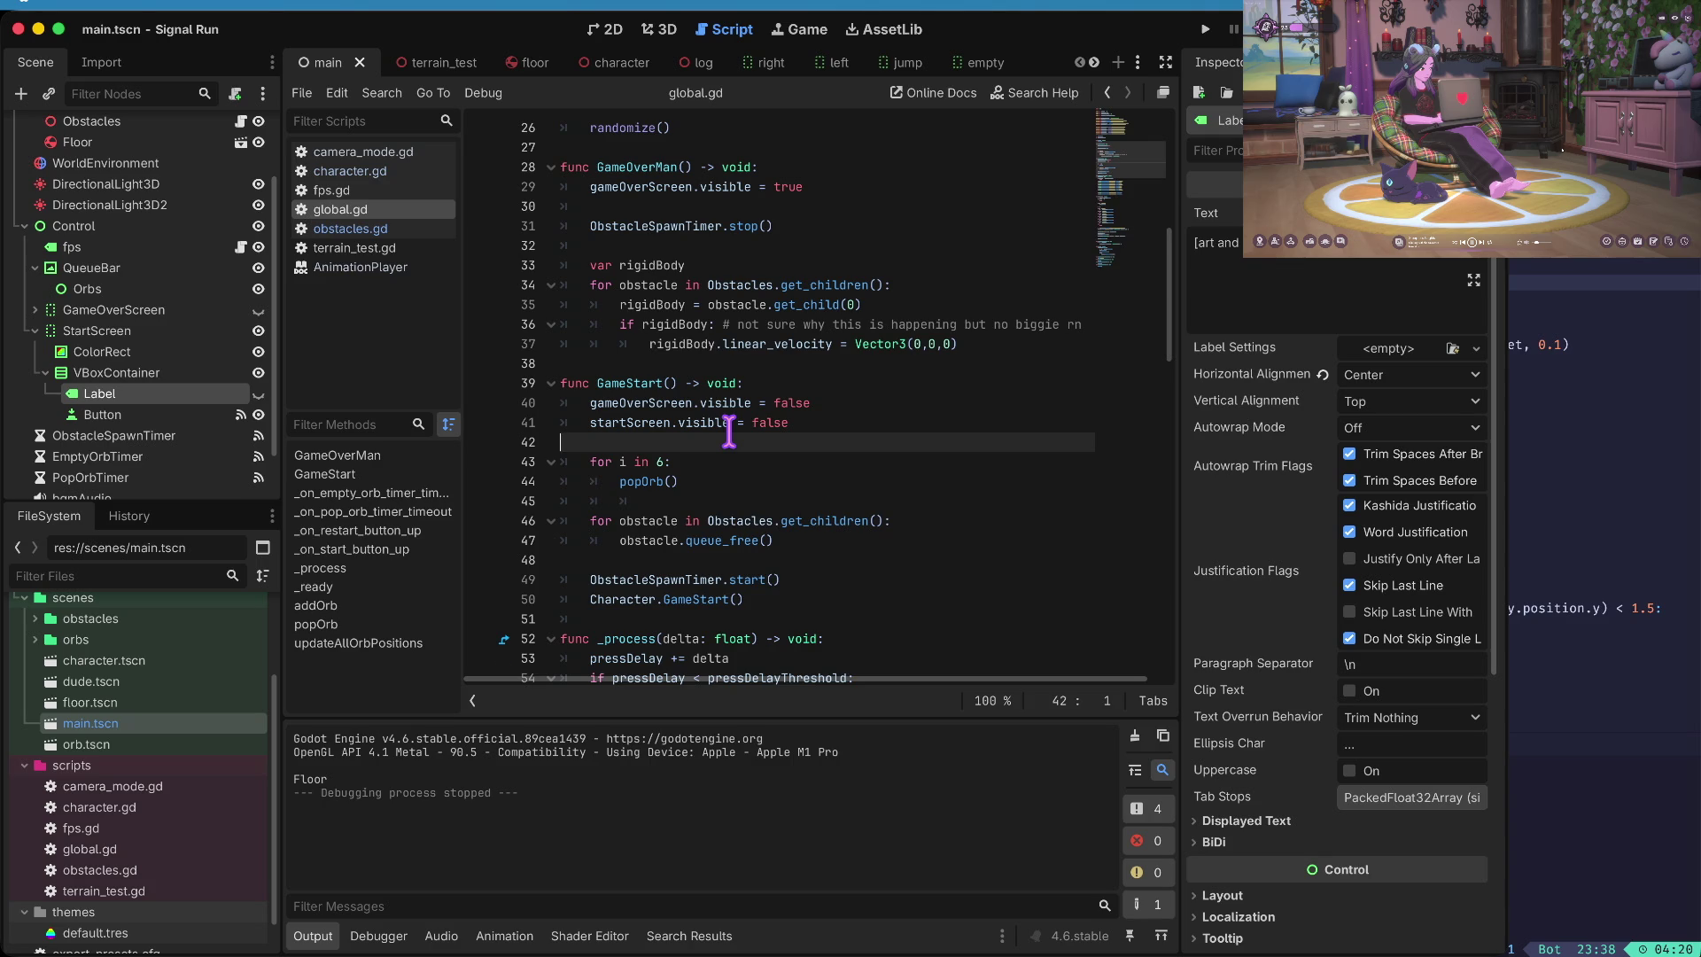
pyautogui.press('Return')
pyautogui.write('Obst')
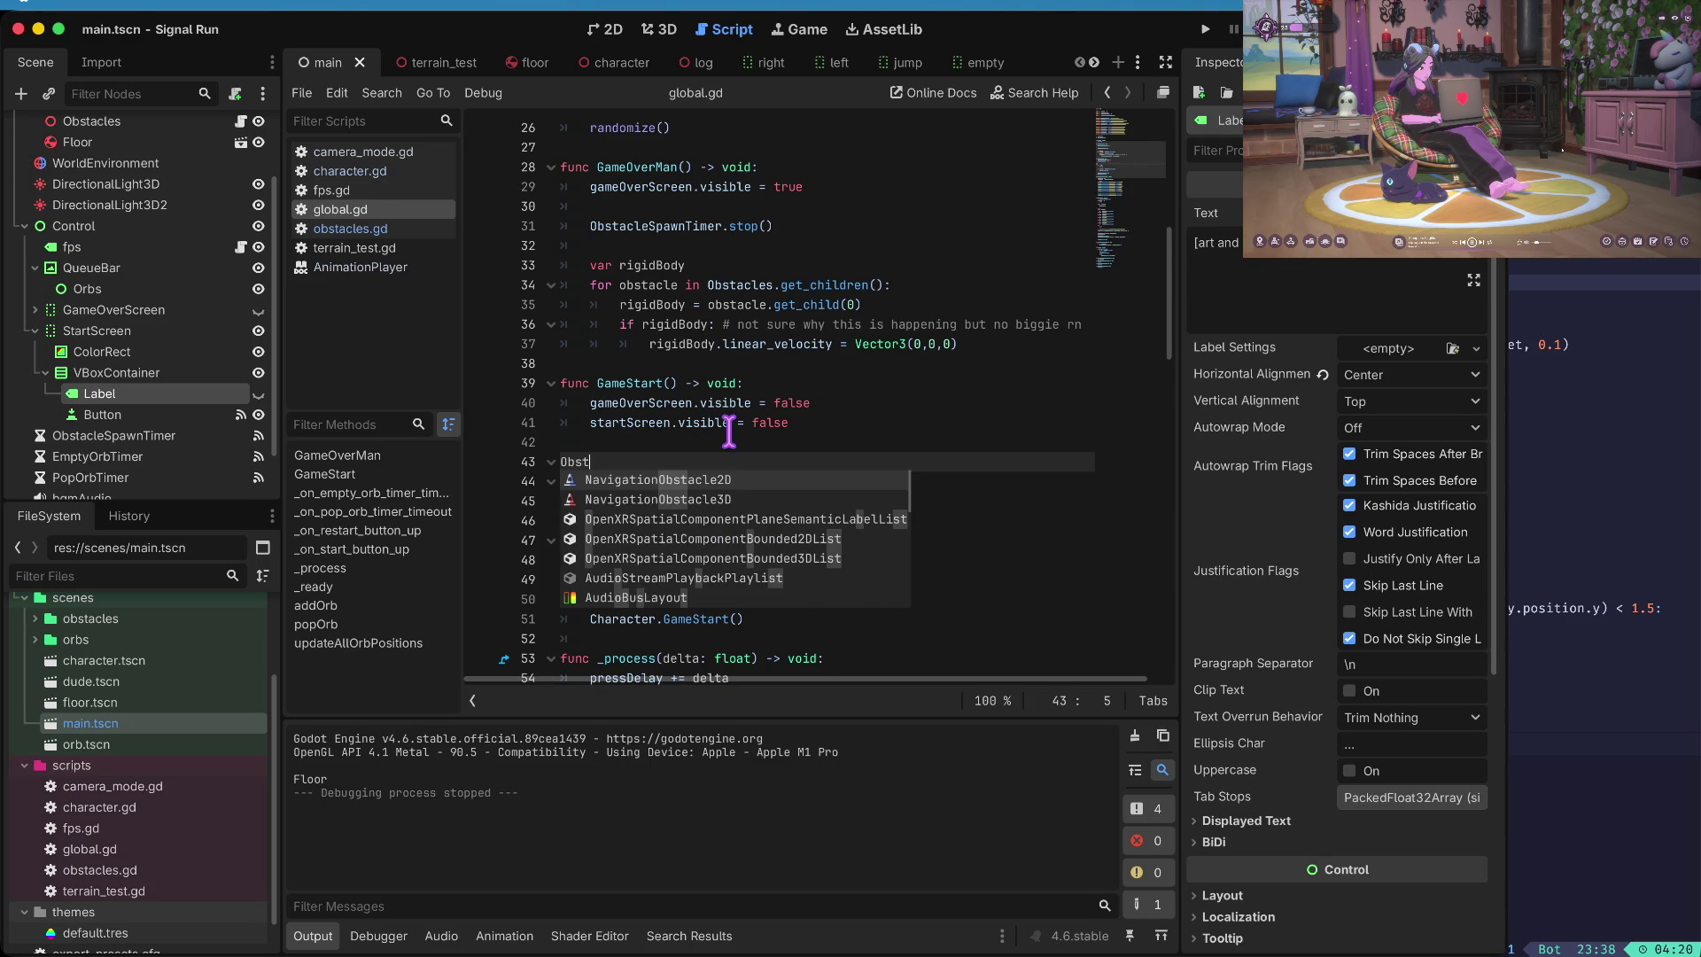
pyautogui.press('Escape')
pyautogui.press('super+Up')
pyautogui.press('Down')
pyautogui.press('Down')
pyautogui.press('Down')
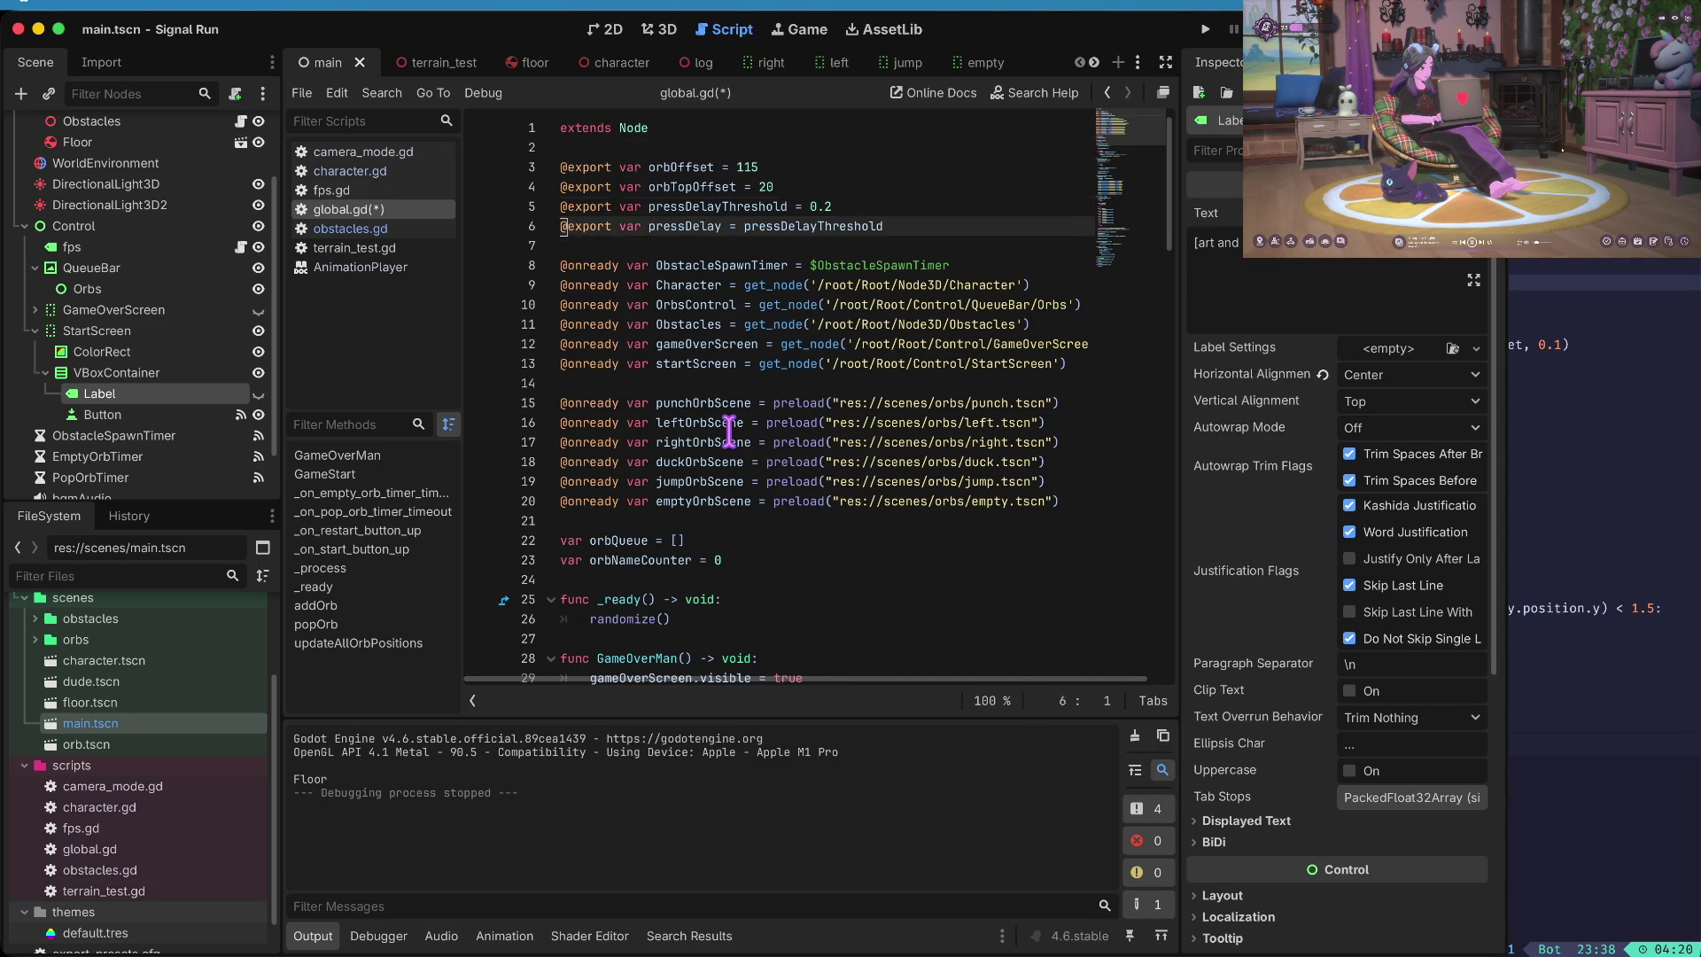
pyautogui.press('super+f')
pyautogui.write('obst')
pyautogui.press('Return')
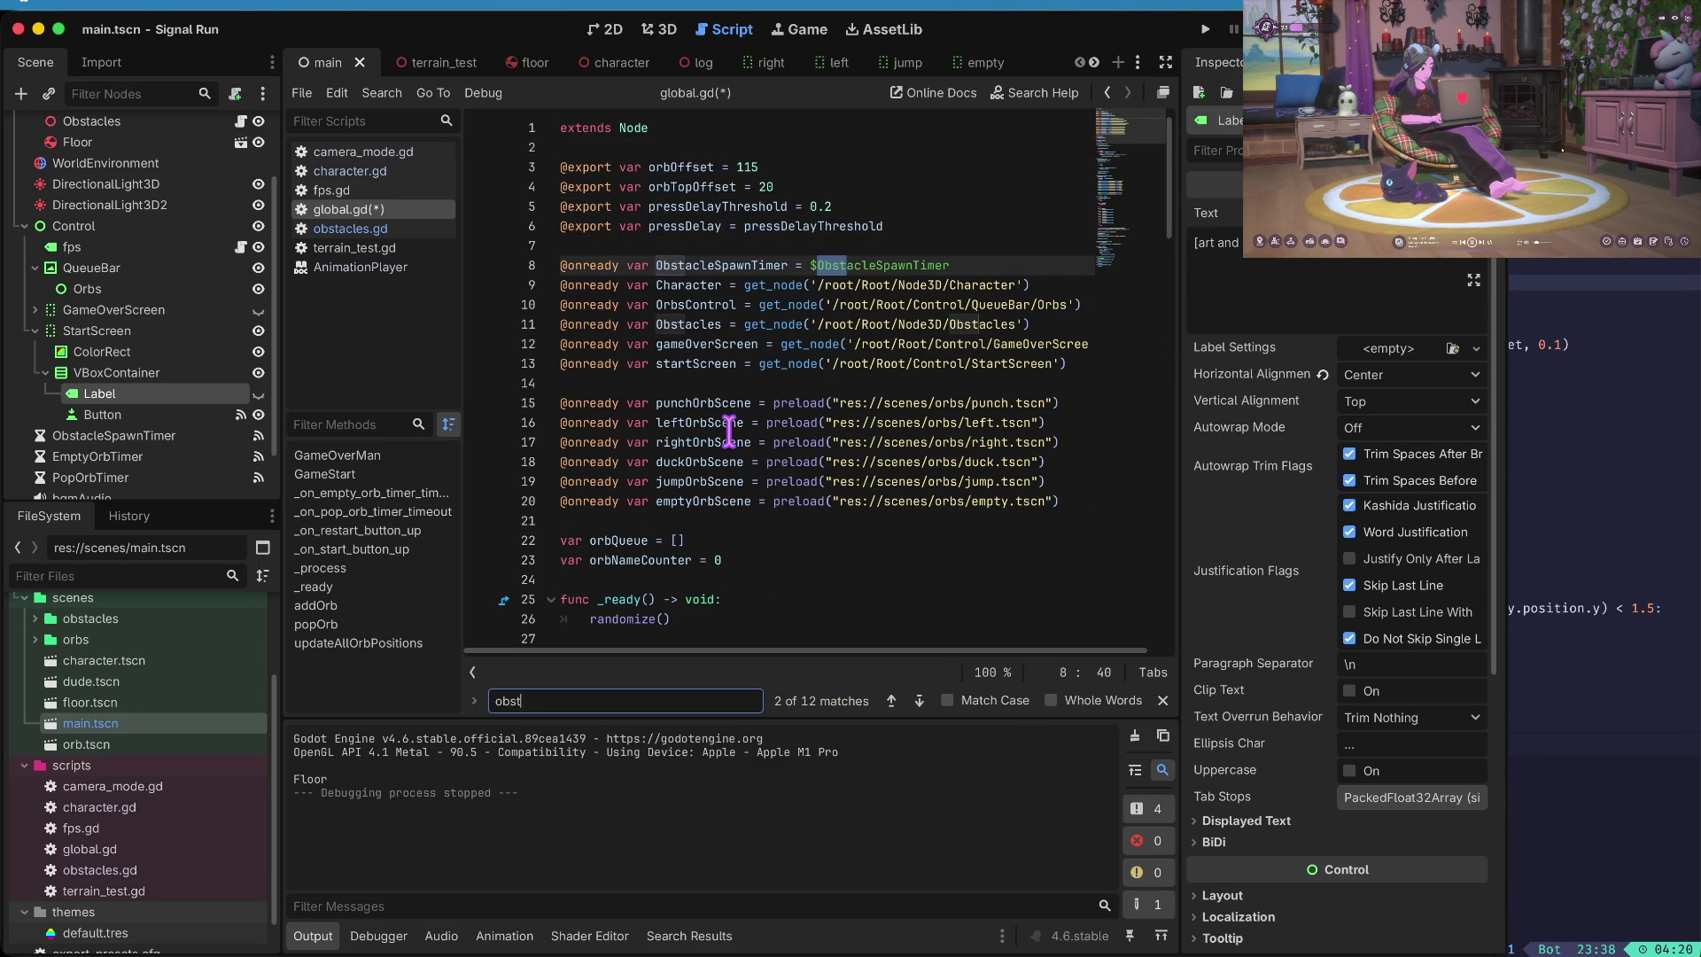
pyautogui.press('Escape')
# - Duplicate the Character declaration line as a new ObsaclesSeene variable and begin editing its node path
pyautogui.press('Right')
pyautogui.press('Right')
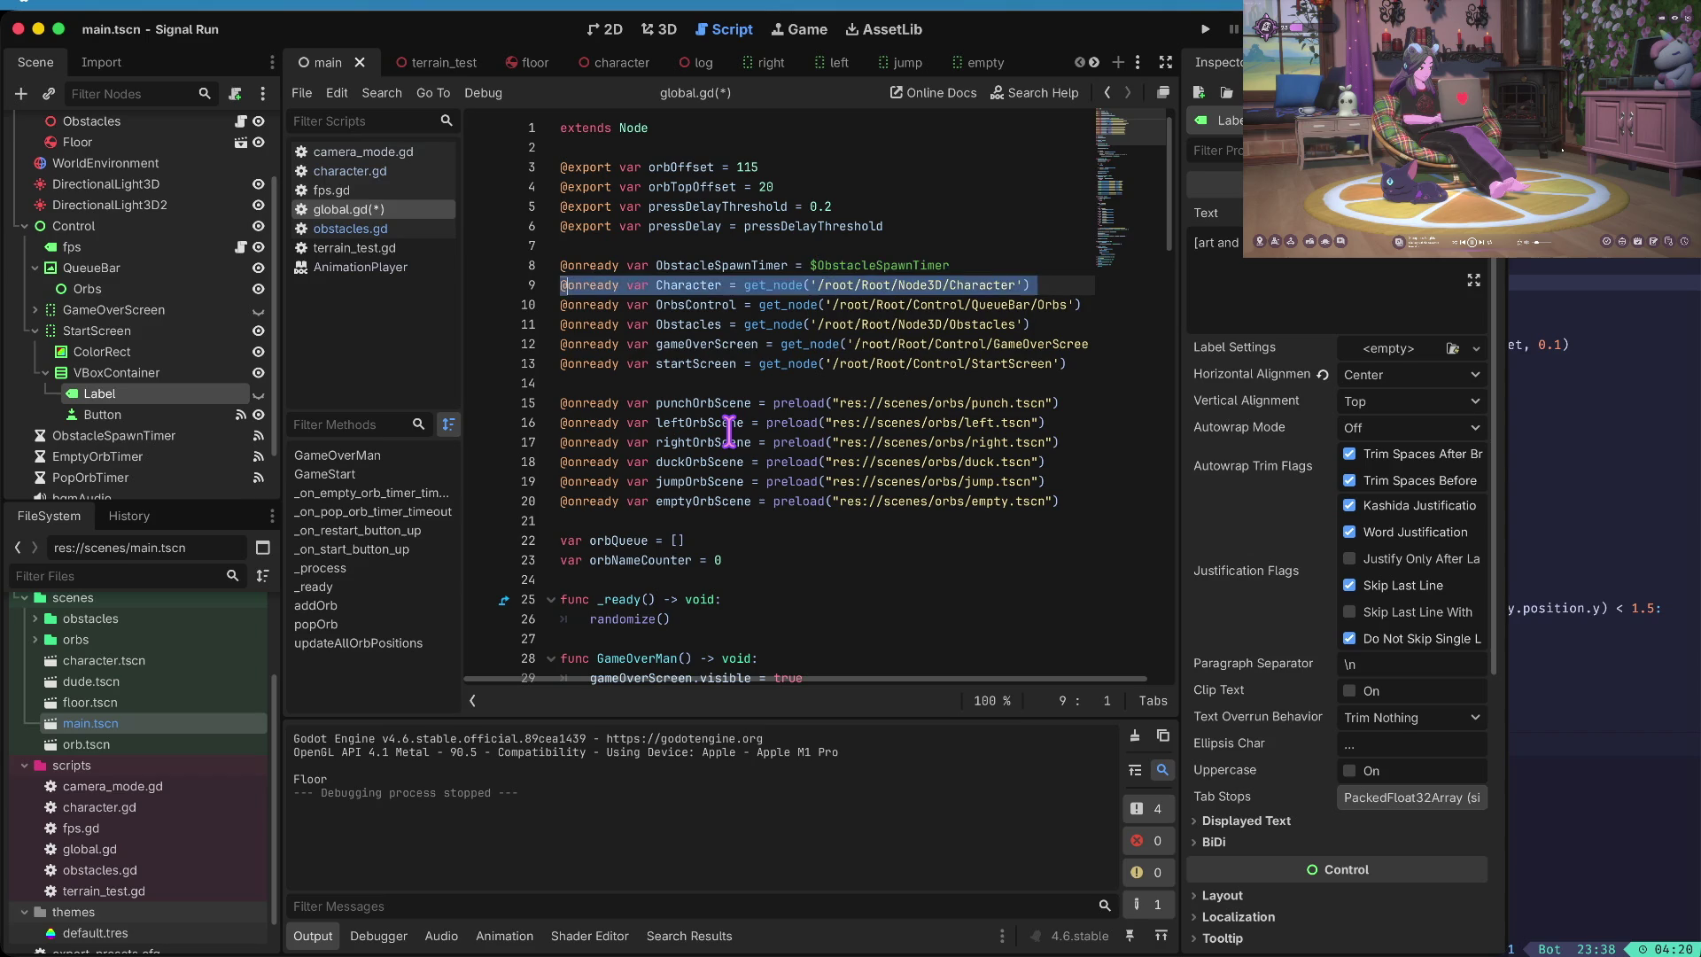
pyautogui.hotkey('alt', 'Right')
pyautogui.press('super+shift+d')
pyautogui.hotkey('alt', 'Right')
pyautogui.hotkey('alt', 'Right')
pyautogui.hotkey('alt', 'BackSpace')
pyautogui.write('ObsaclesSe')
pyautogui.write('ene')
pyautogui.hotkey('alt', 'Right')
pyautogui.hotkey('alt', 'Right')
pyautogui.hotkey('alt', 'Right')
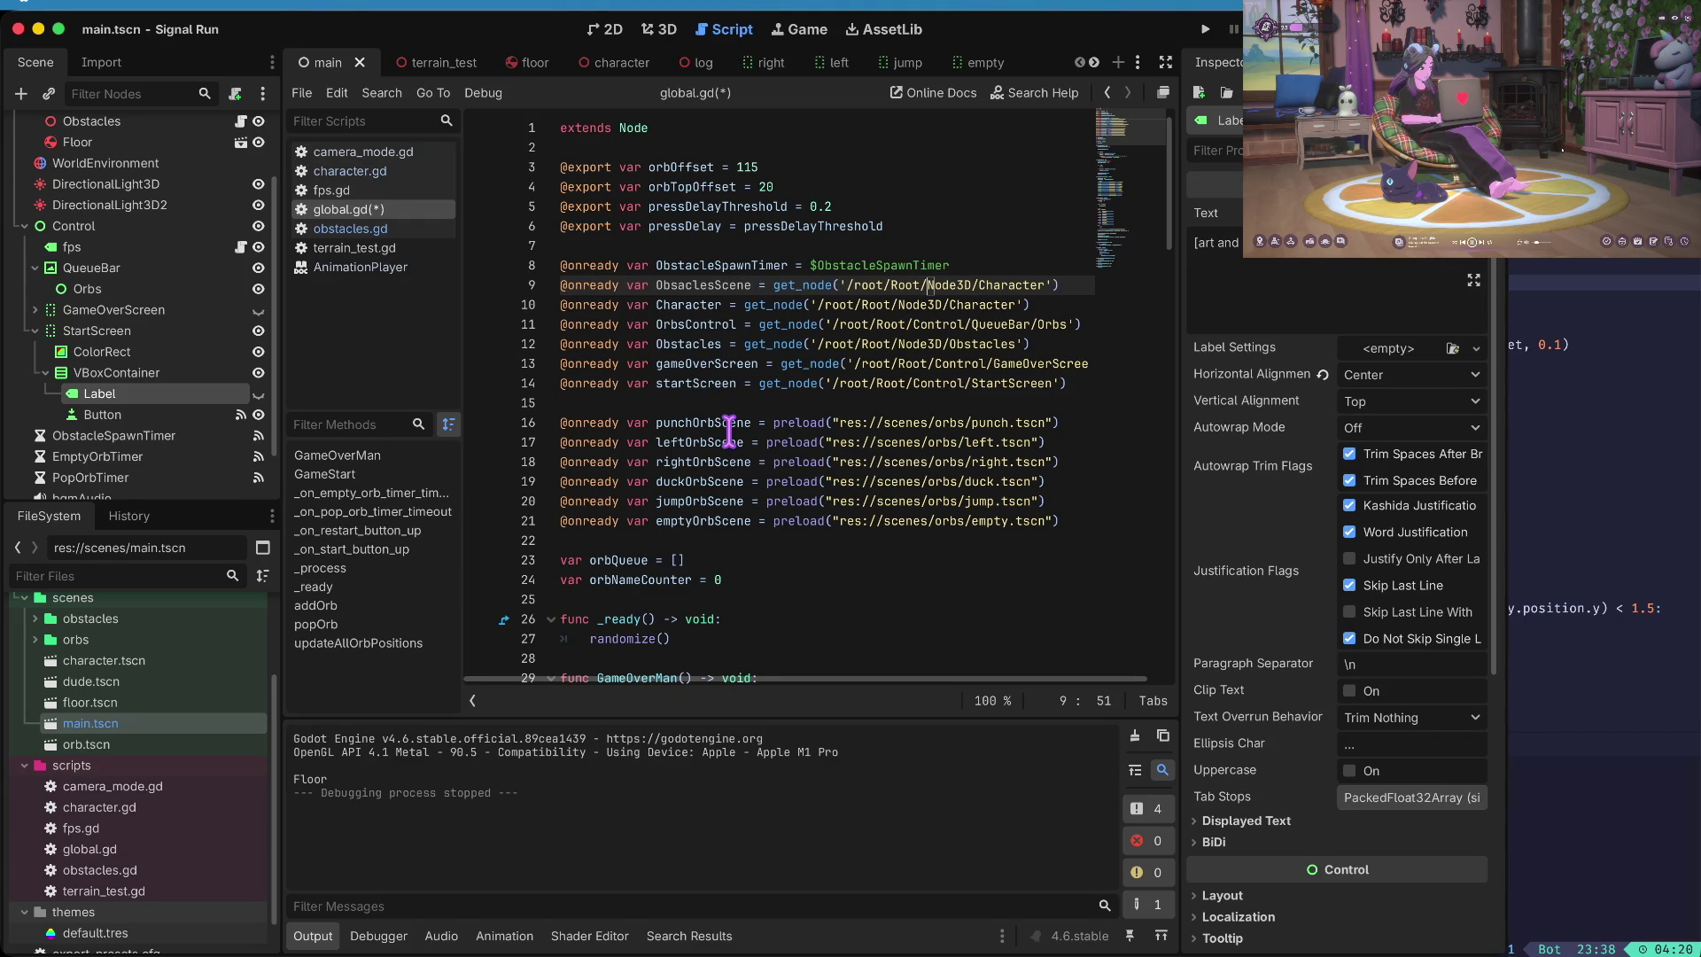
pyautogui.hotkey('alt', 'shift', 'Right')
pyautogui.press('BackSpace')
pyautogui.write('Control/')
pyautogui.hotkey('alt', 'shift', 'Right')
pyautogui.press('BackSpace')
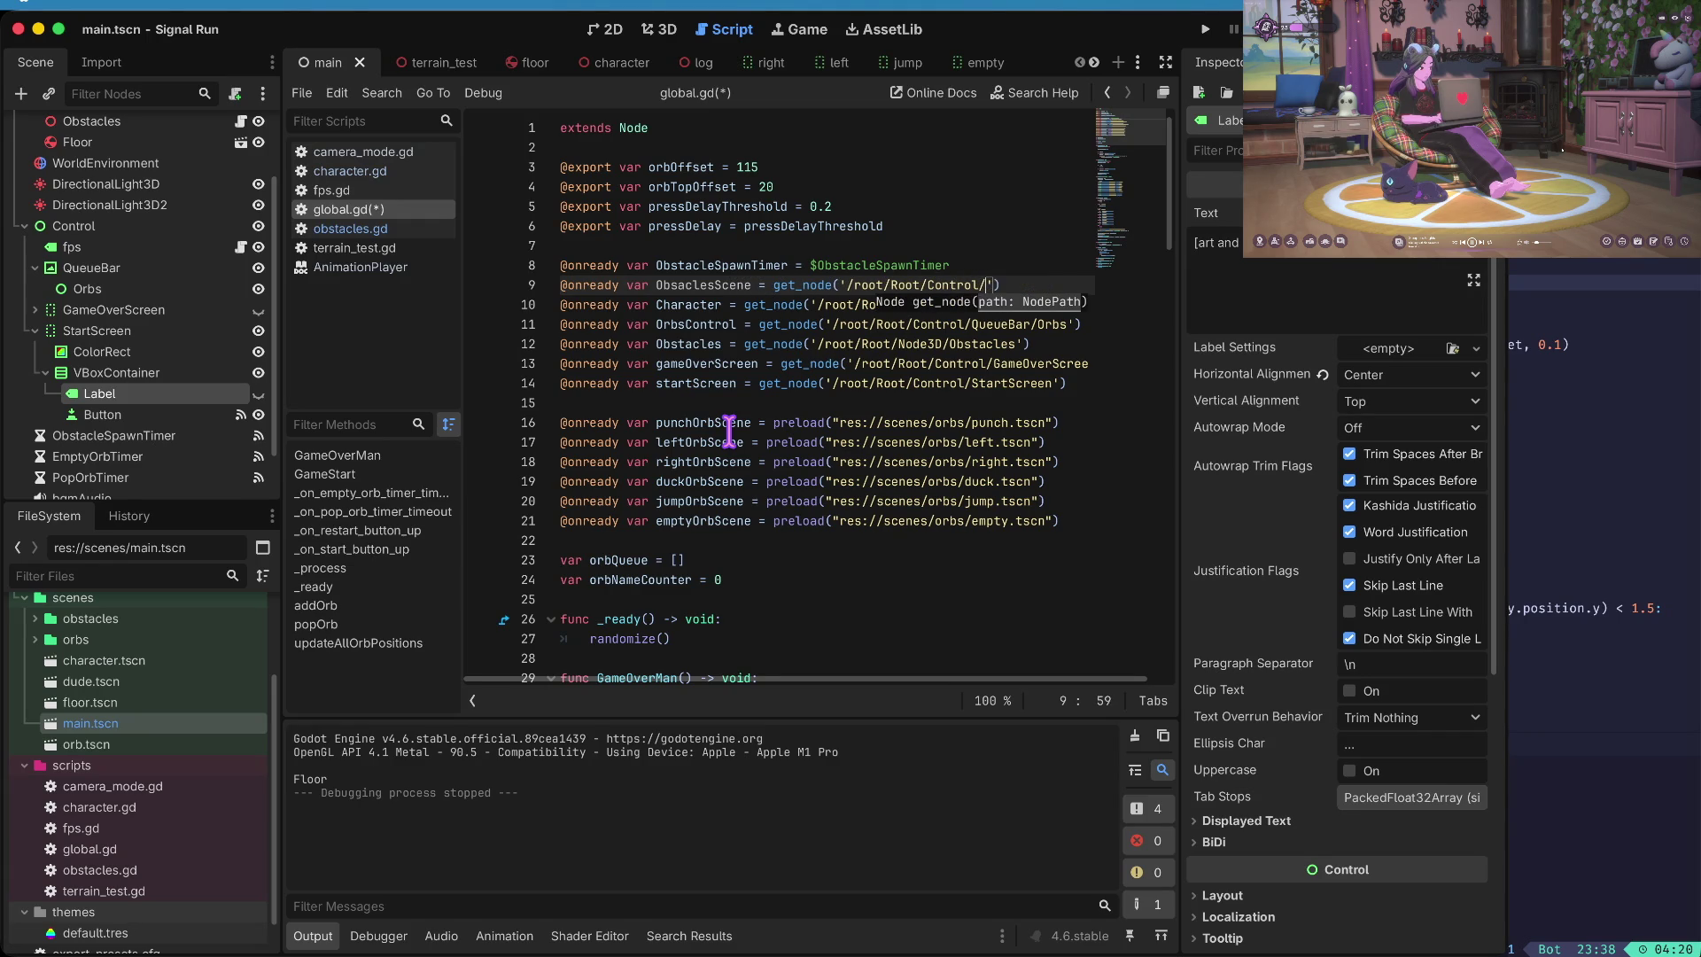
pyautogui.write('StartScreen')
pyautogui.write('/VBoxC')
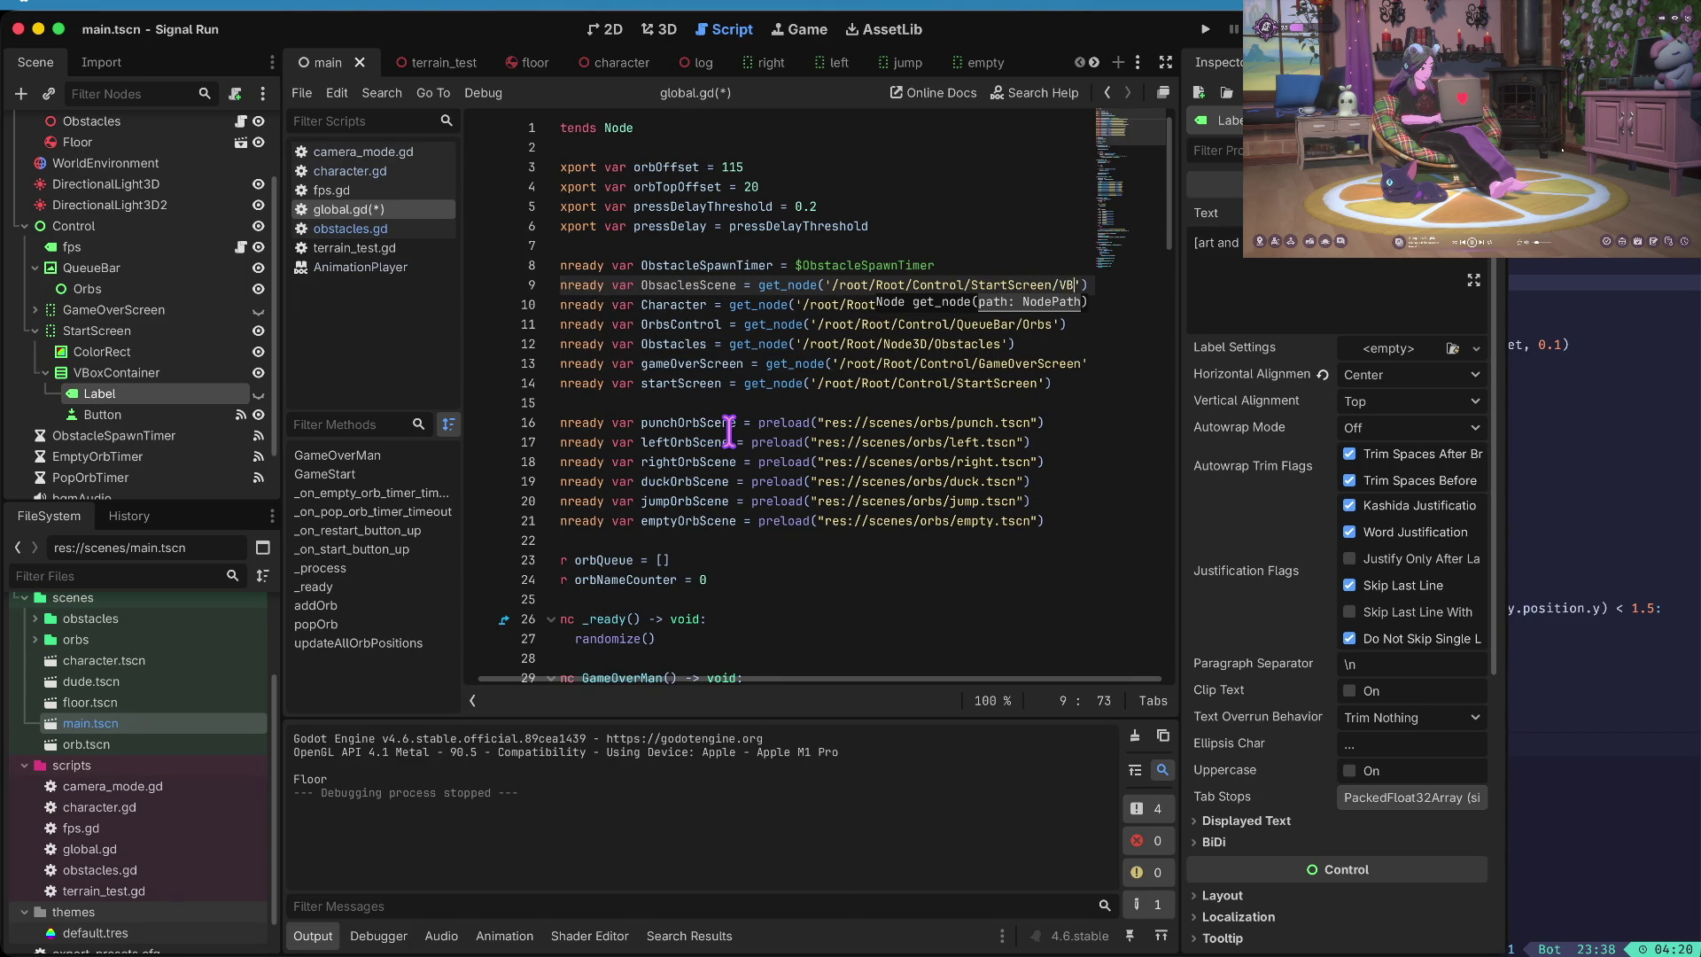
pyautogui.press('BackSpace')
pyautogui.press('BackSpace')
pyautogui.press('BackSpace')
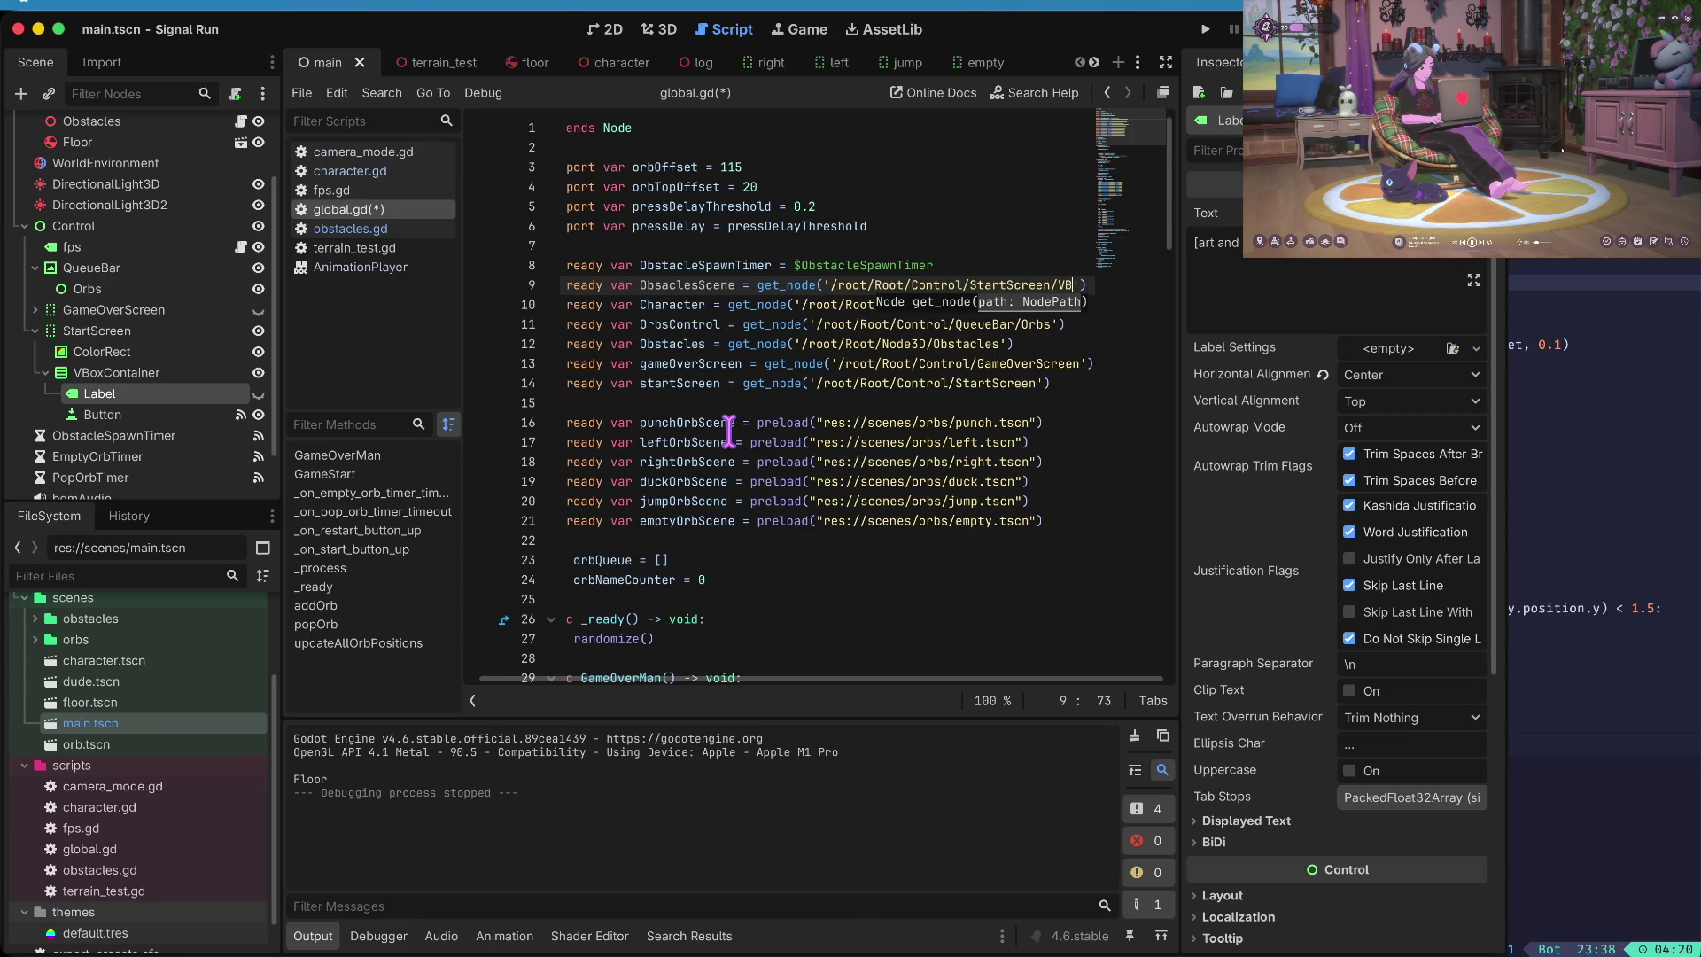
pyautogui.press('BackSpace')
pyautogui.press('BackSpace')
pyautogui.press('BackSpace')
# - Point the new variable at Node3D/Obstacles and correct its name to ObstaclesScene
pyautogui.scroll(3, 34, 235)
pyautogui.write('Character')
pyautogui.hotkey('ctrl', 'Left')
pyautogui.hotkey('ctrl', 'Left')
pyautogui.hotkey('ctrl', 'shift', 'Left')
pyautogui.write('Node3D')
pyautogui.hotkey('ctrl', 'shift', 'Left')
pyautogui.press('End')
pyautogui.press('Left')
pyautogui.press('Left')
pyautogui.hotkey('ctrl', 'BackSpace')
pyautogui.write('Obs')
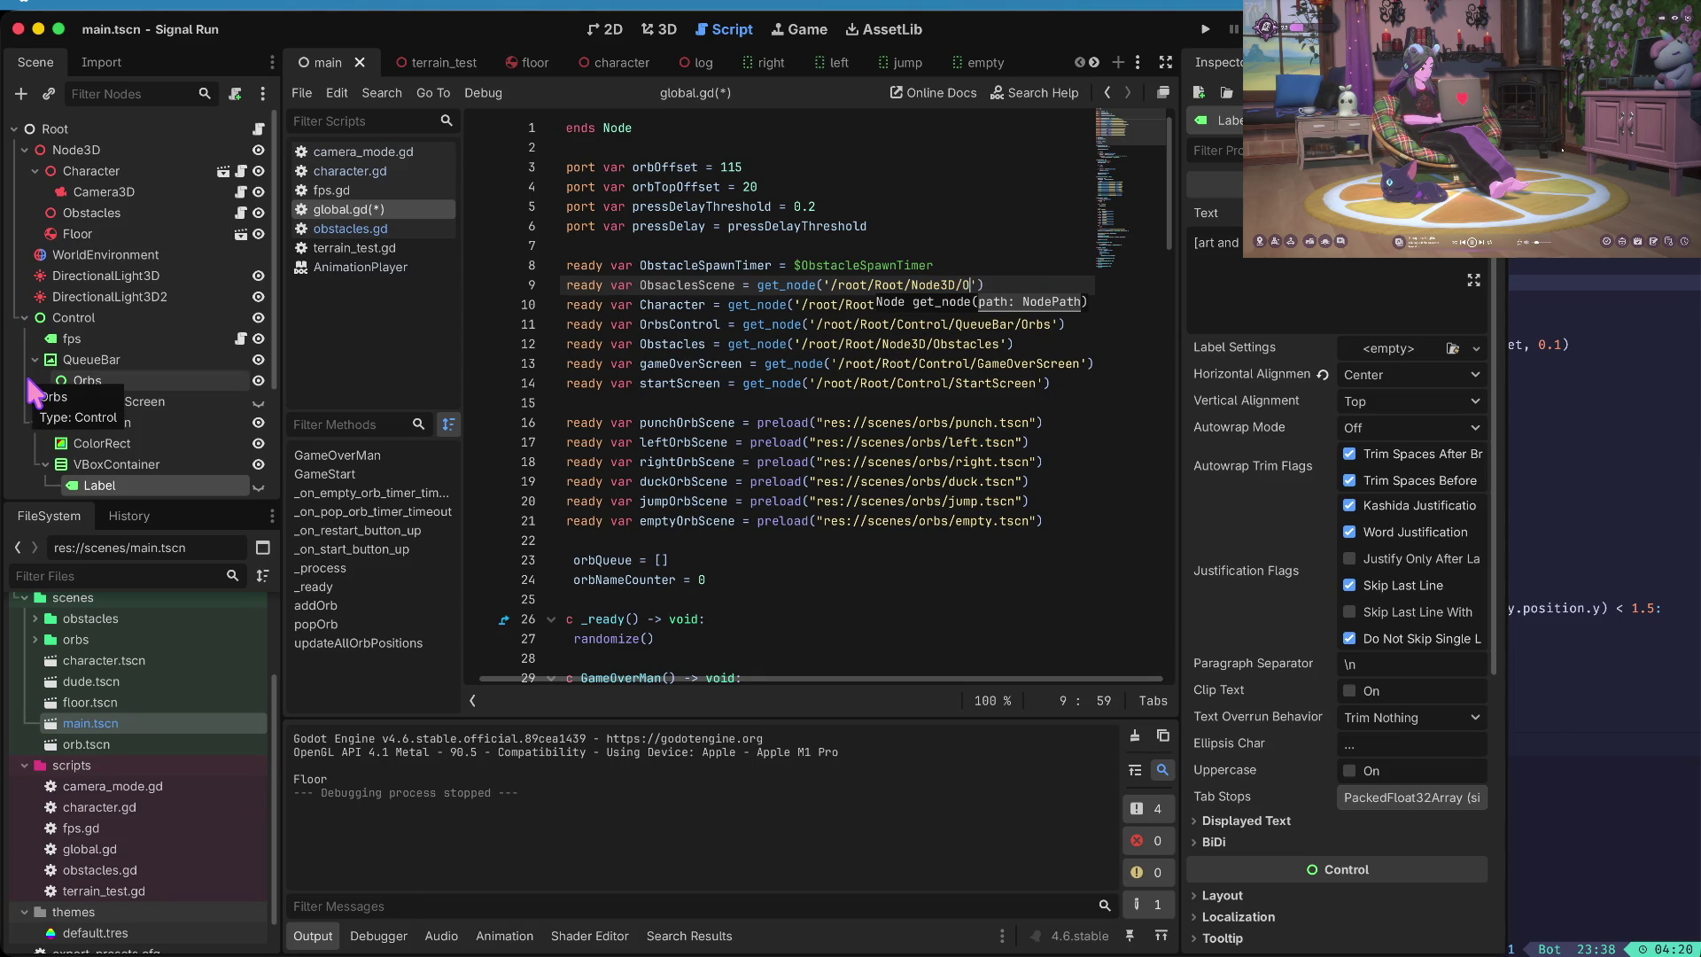
pyautogui.write('tacles')
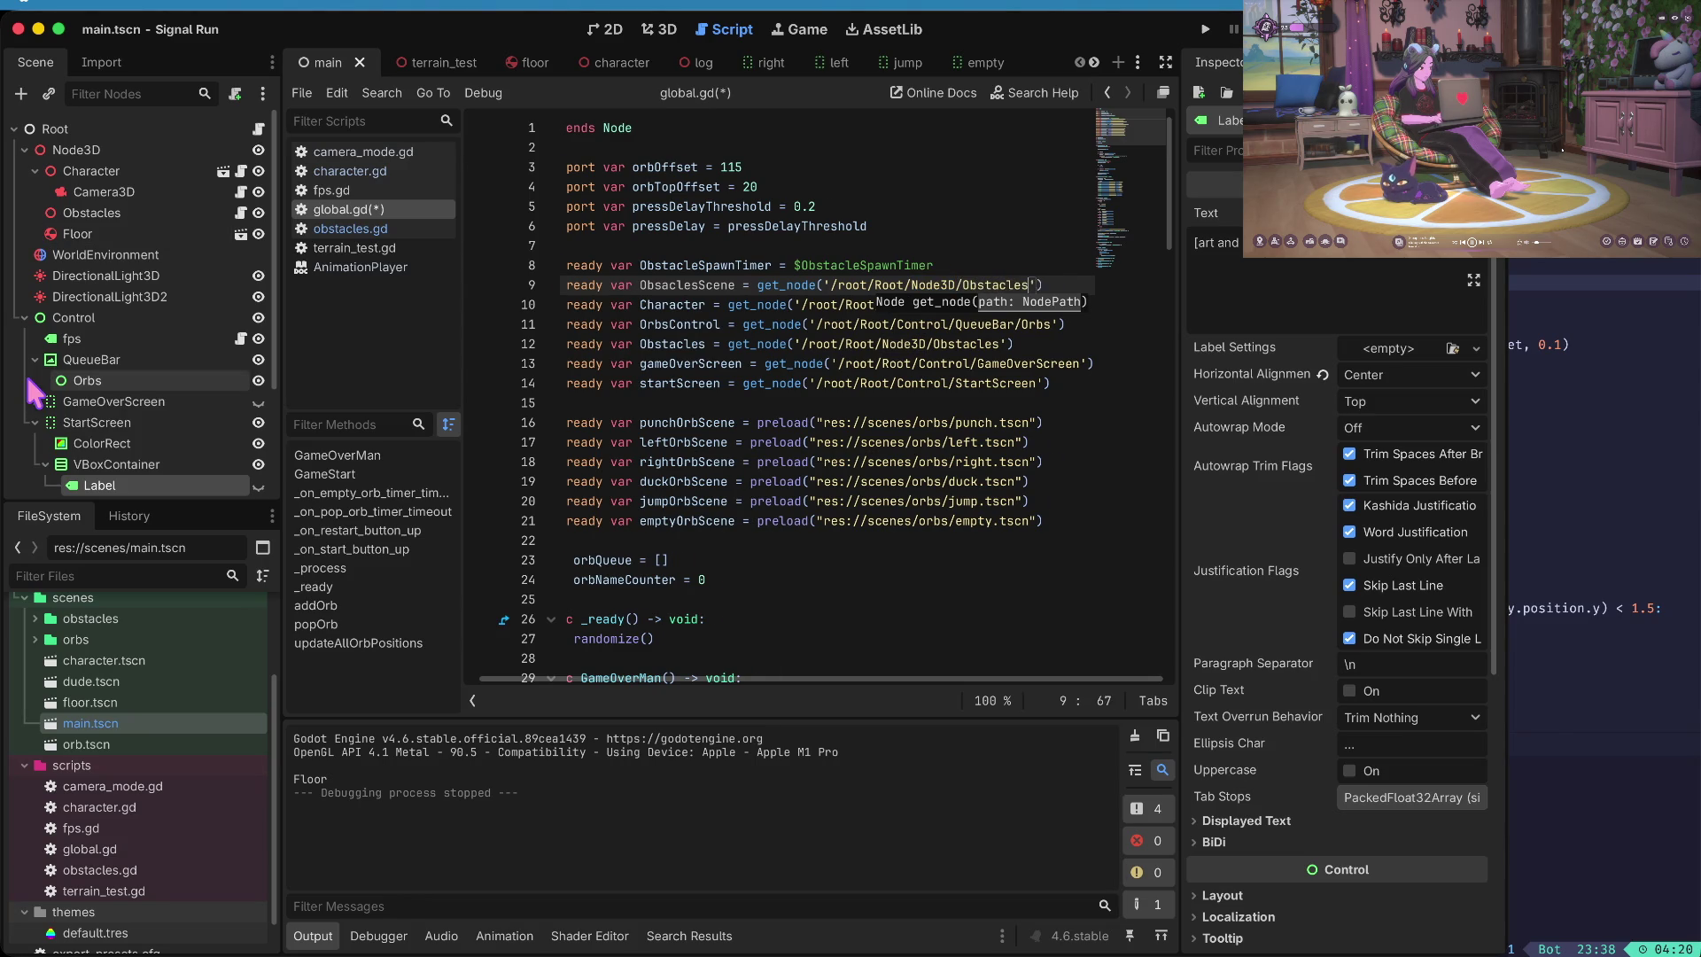
pyautogui.press('Home')
pyautogui.hotkey('ctrl', 'Right')
pyautogui.hotkey('ctrl', 'Right')
pyautogui.press('Right')
pyautogui.press('Right')
pyautogui.press('Right')
pyautogui.press('Right')
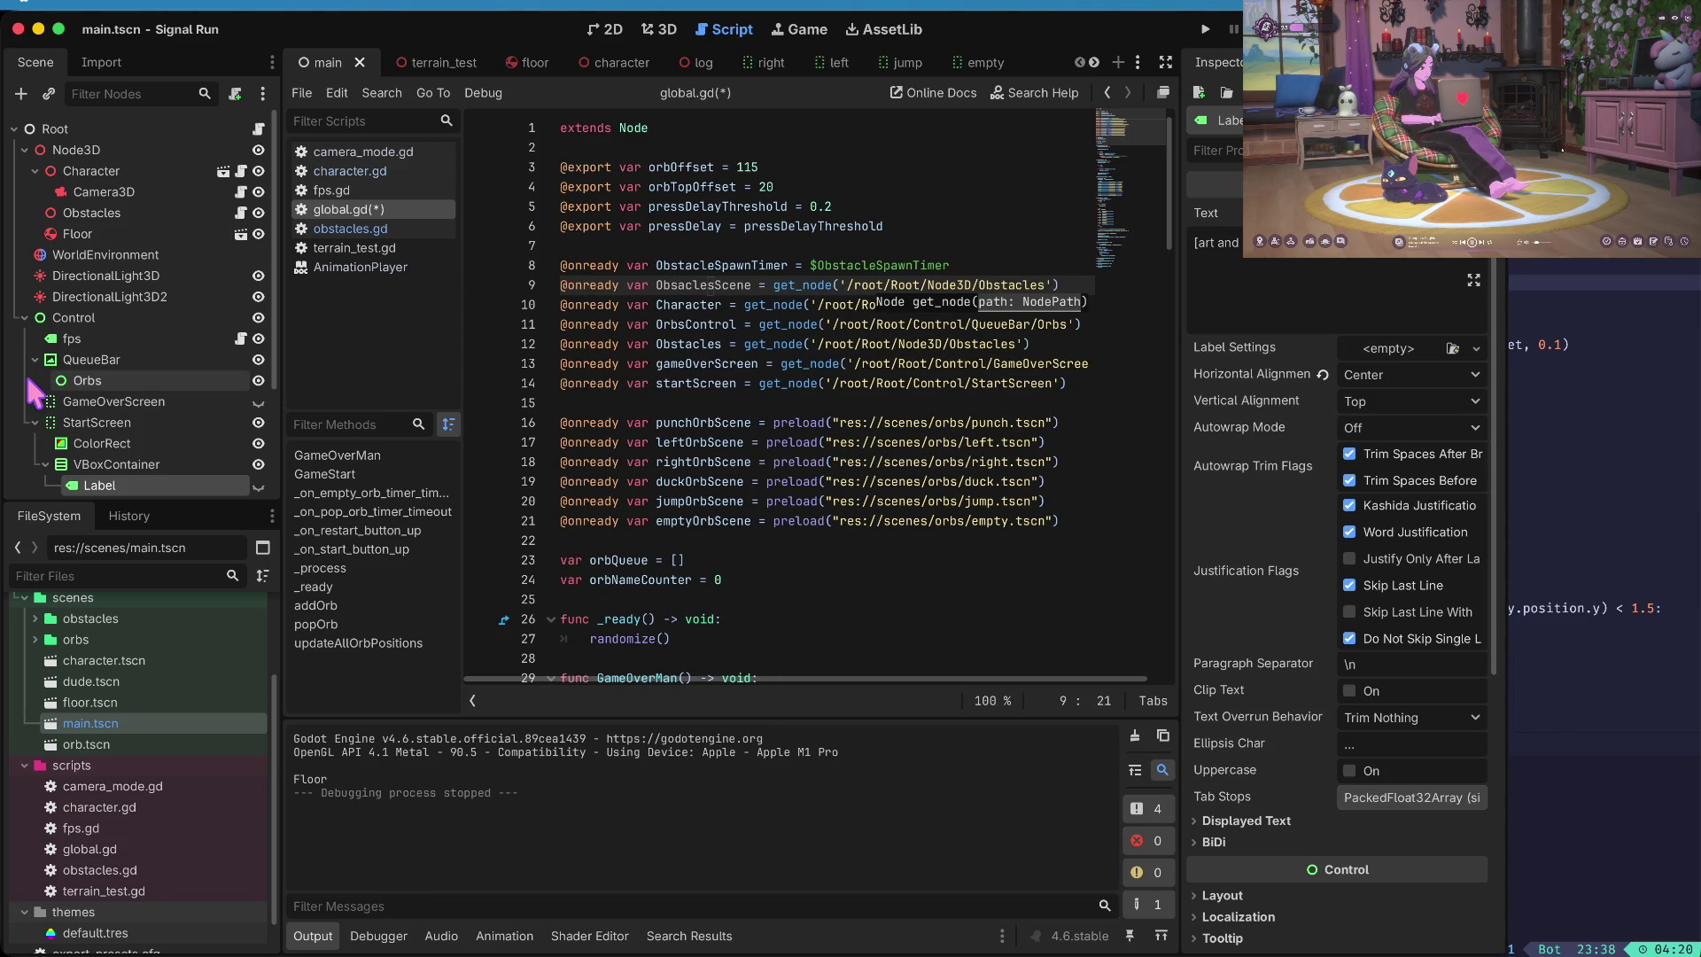
pyautogui.press('BackSpace')
pyautogui.press('BackSpace')
pyautogui.press('Left')
pyautogui.press('Left')
pyautogui.press('Left')
pyautogui.write('t')
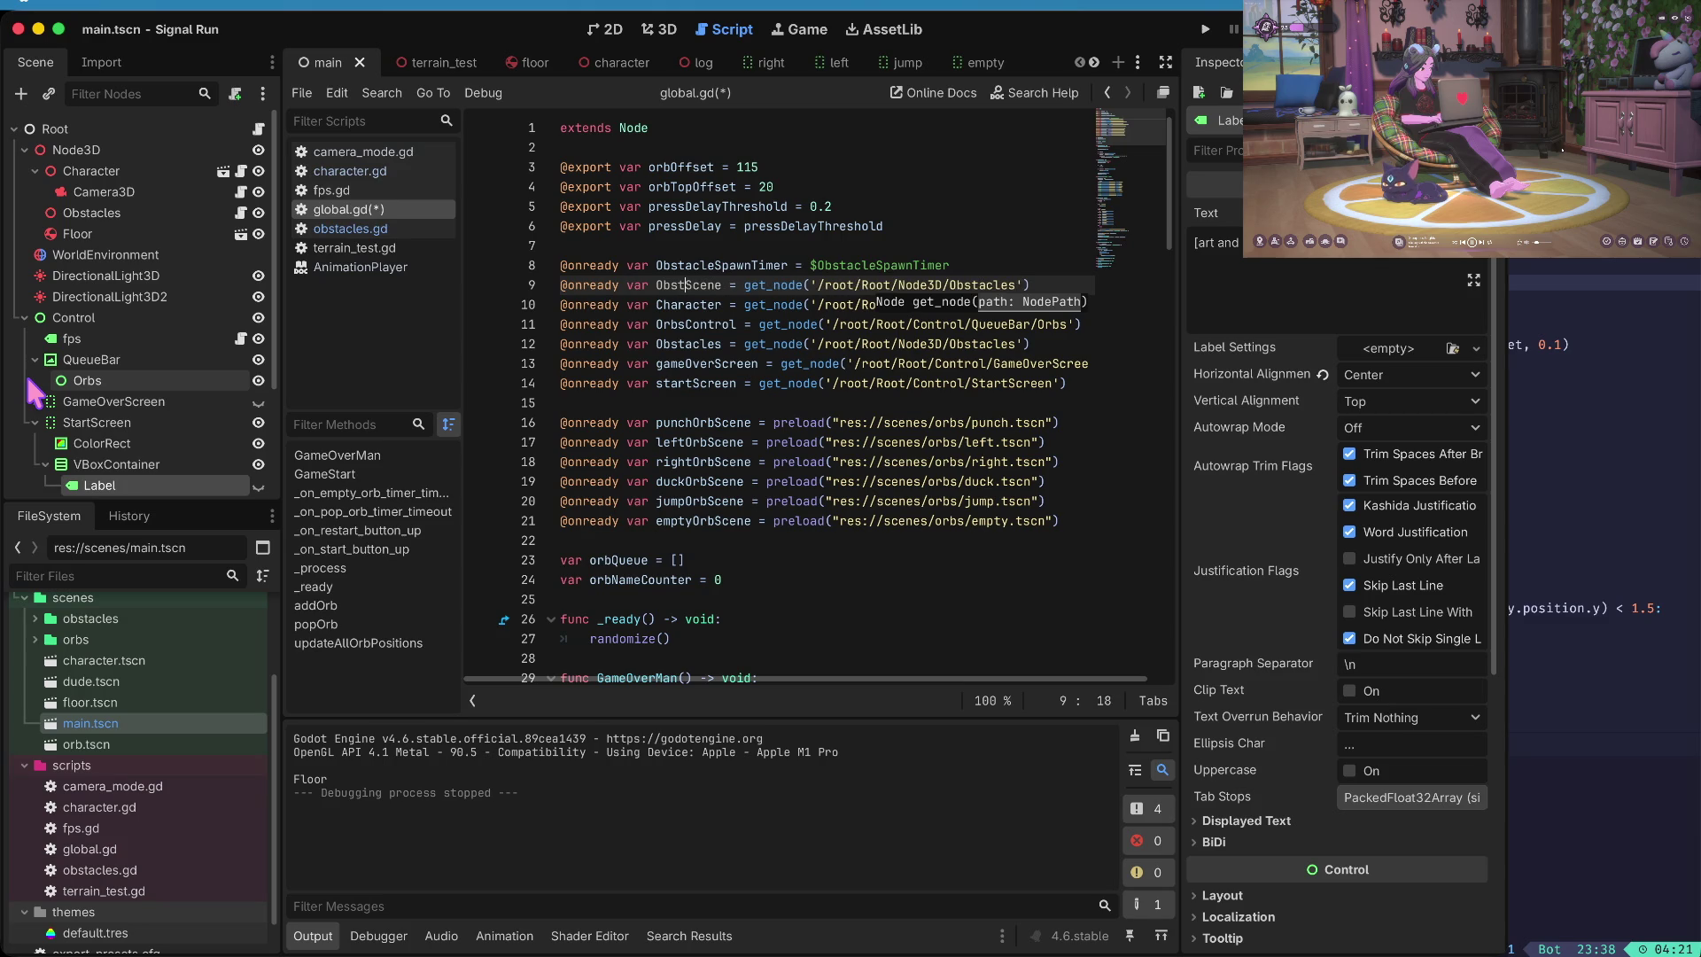
pyautogui.press('Right')
pyautogui.press('Right')
pyautogui.press('Right')
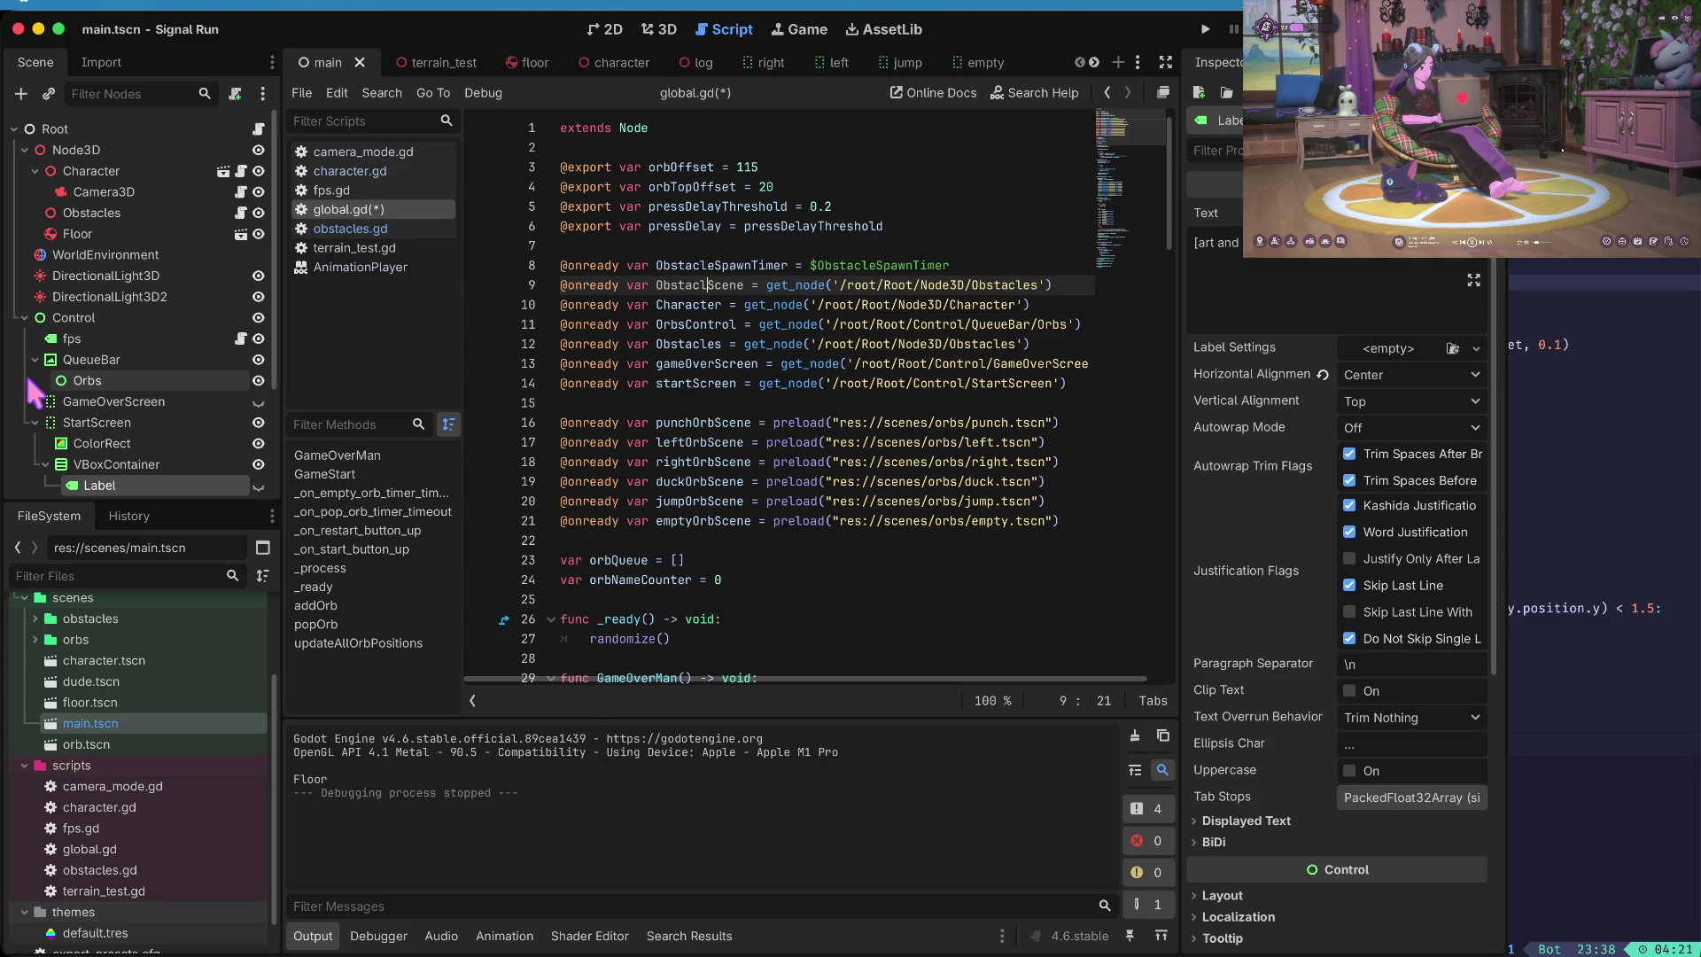
pyautogui.write('e')
# - Add an indented ObstaclesScene spawn call on the blank line in GameStart
pyautogui.press('Down')
pyautogui.press('Down')
pyautogui.press('Down')
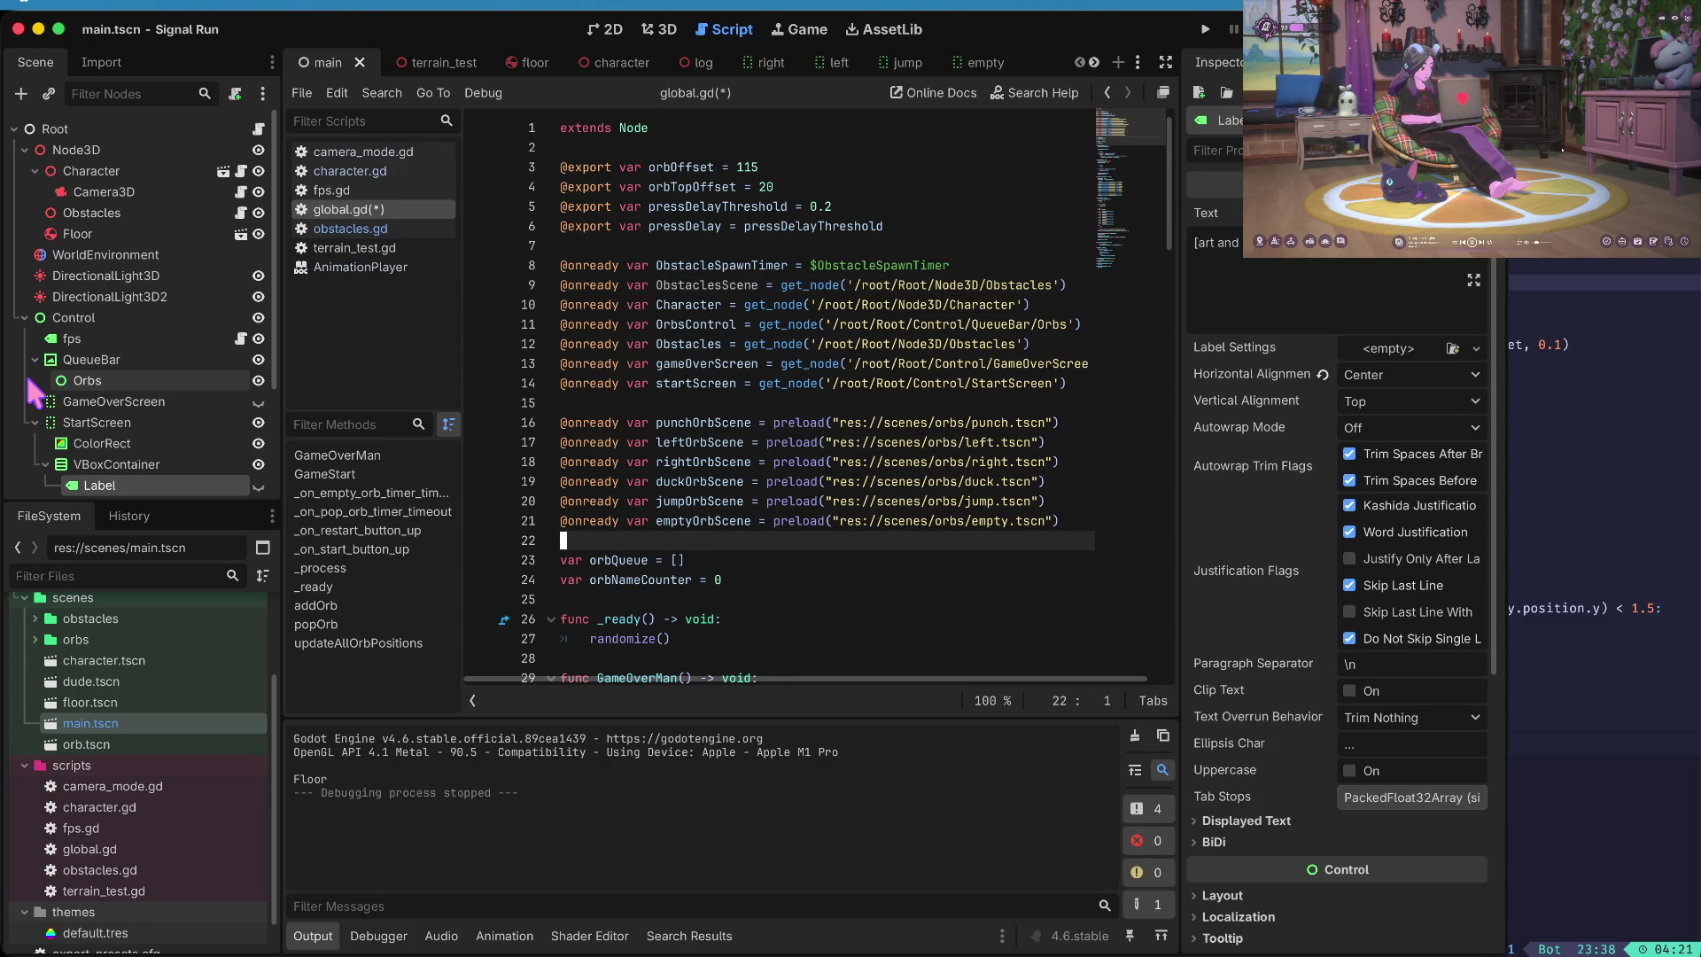
pyautogui.press('Down')
pyautogui.press('Down')
pyautogui.press('Down')
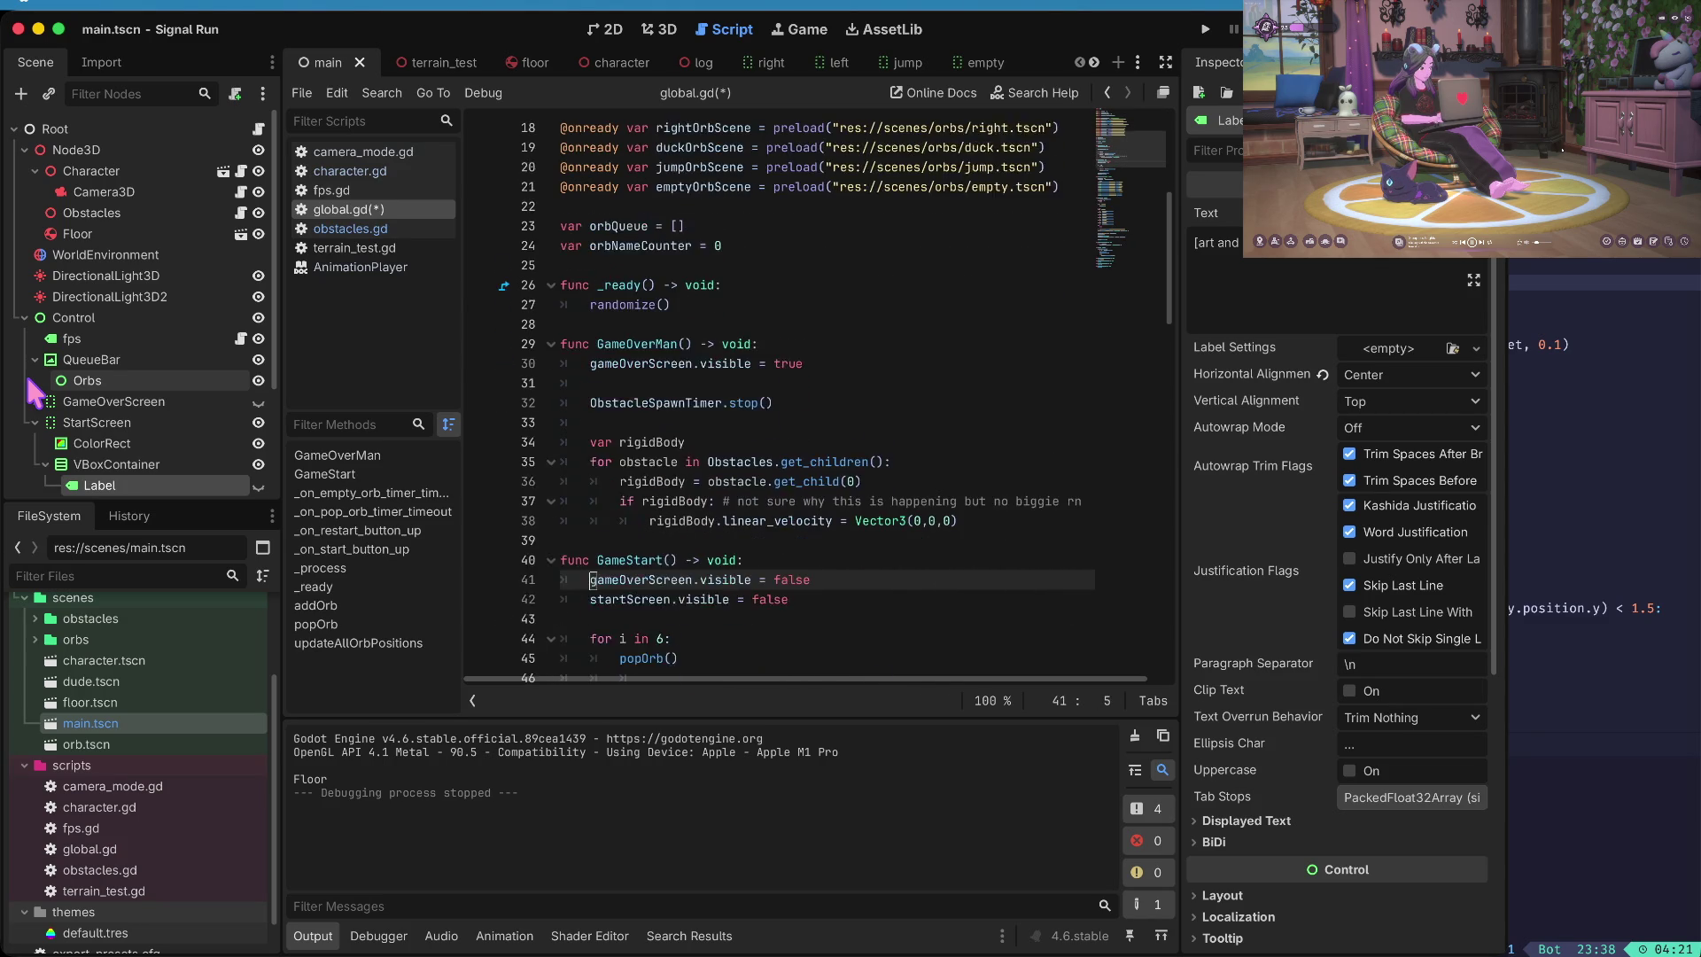
pyautogui.press('Down')
pyautogui.press('Down')
pyautogui.press('Down')
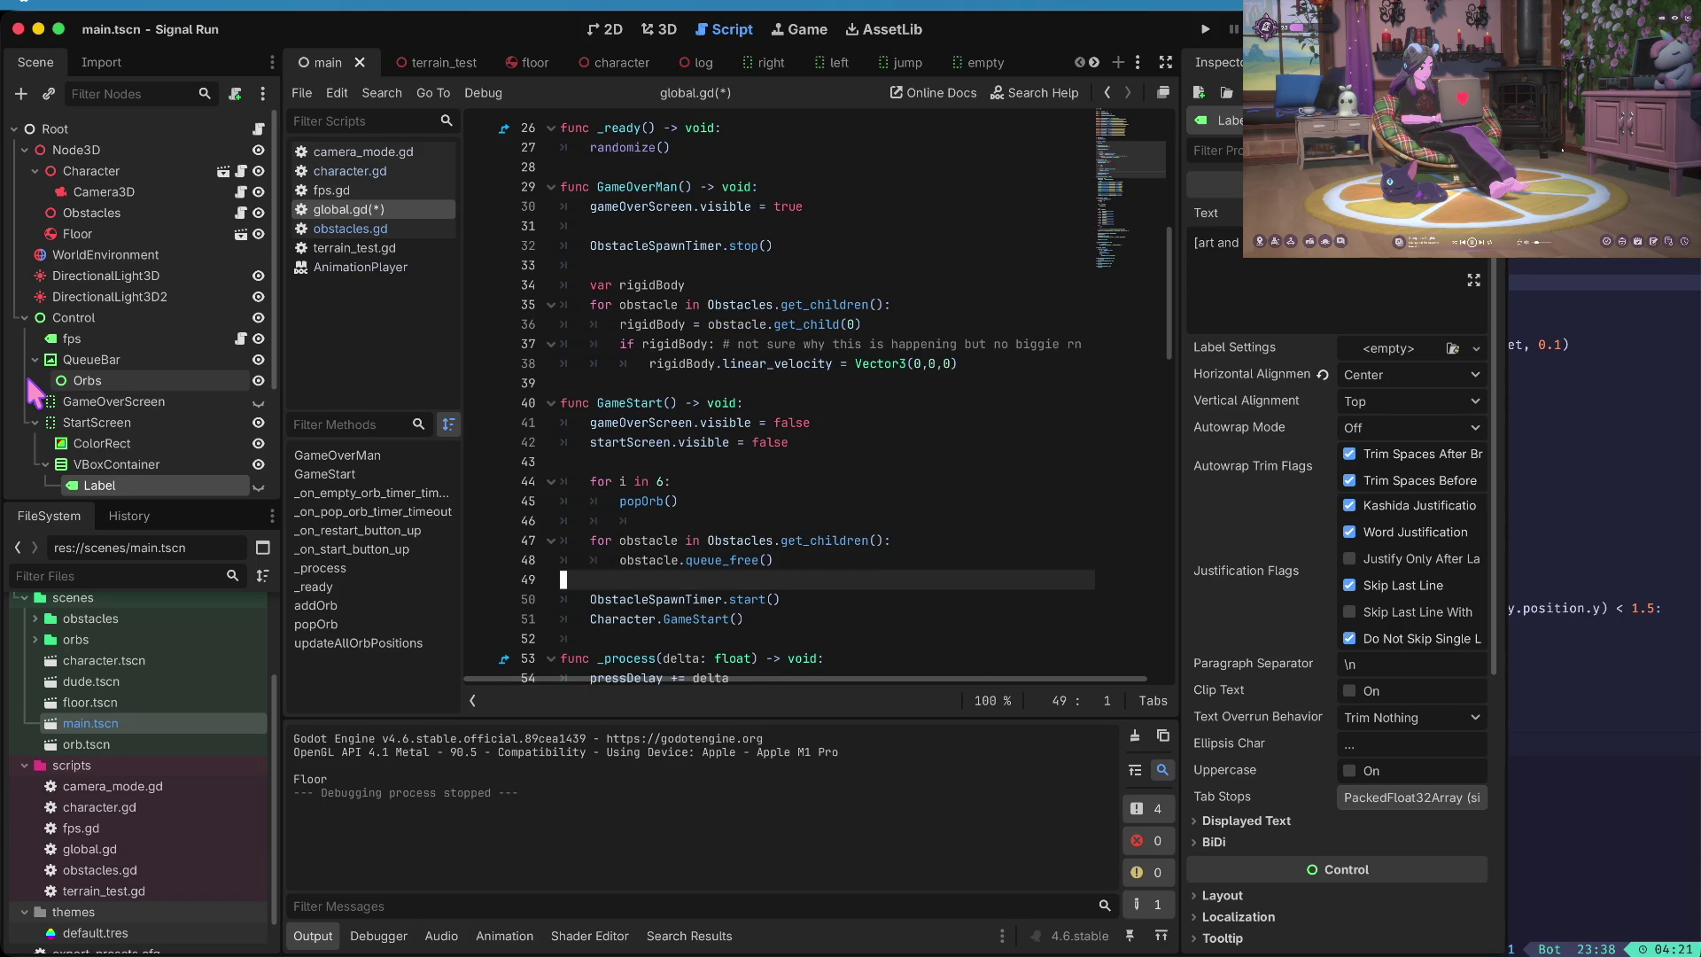
pyautogui.press('Up')
pyautogui.press('Up')
pyautogui.press('Up')
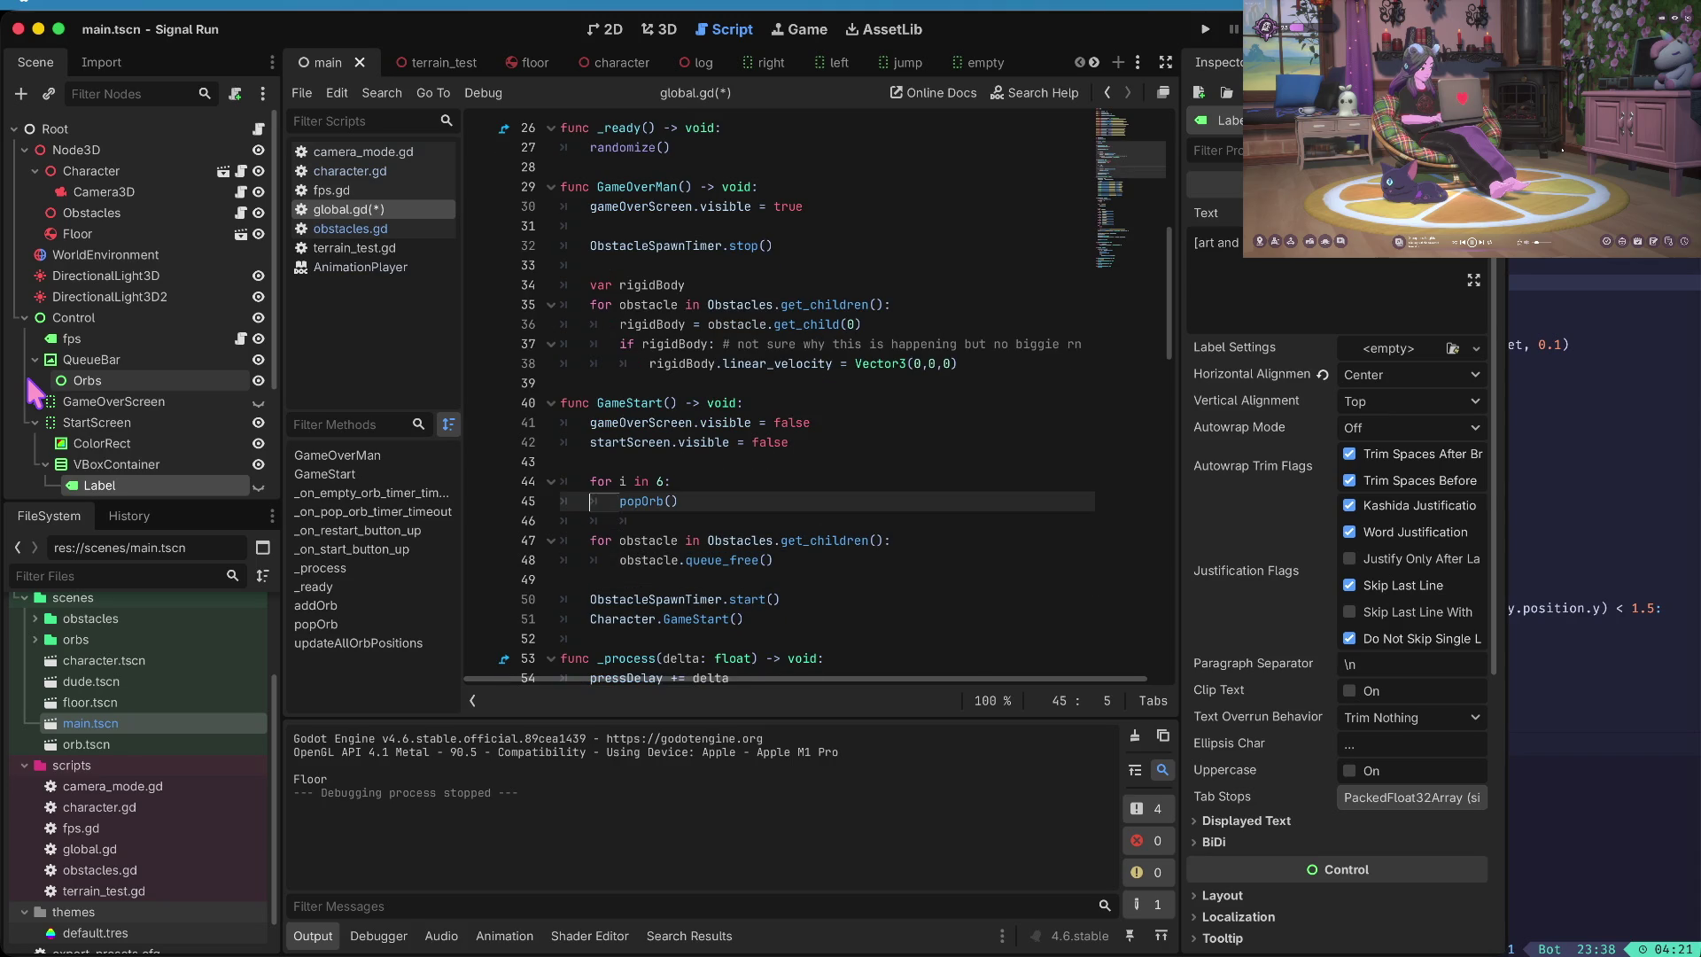
pyautogui.write('ObstaclesScene.spw')
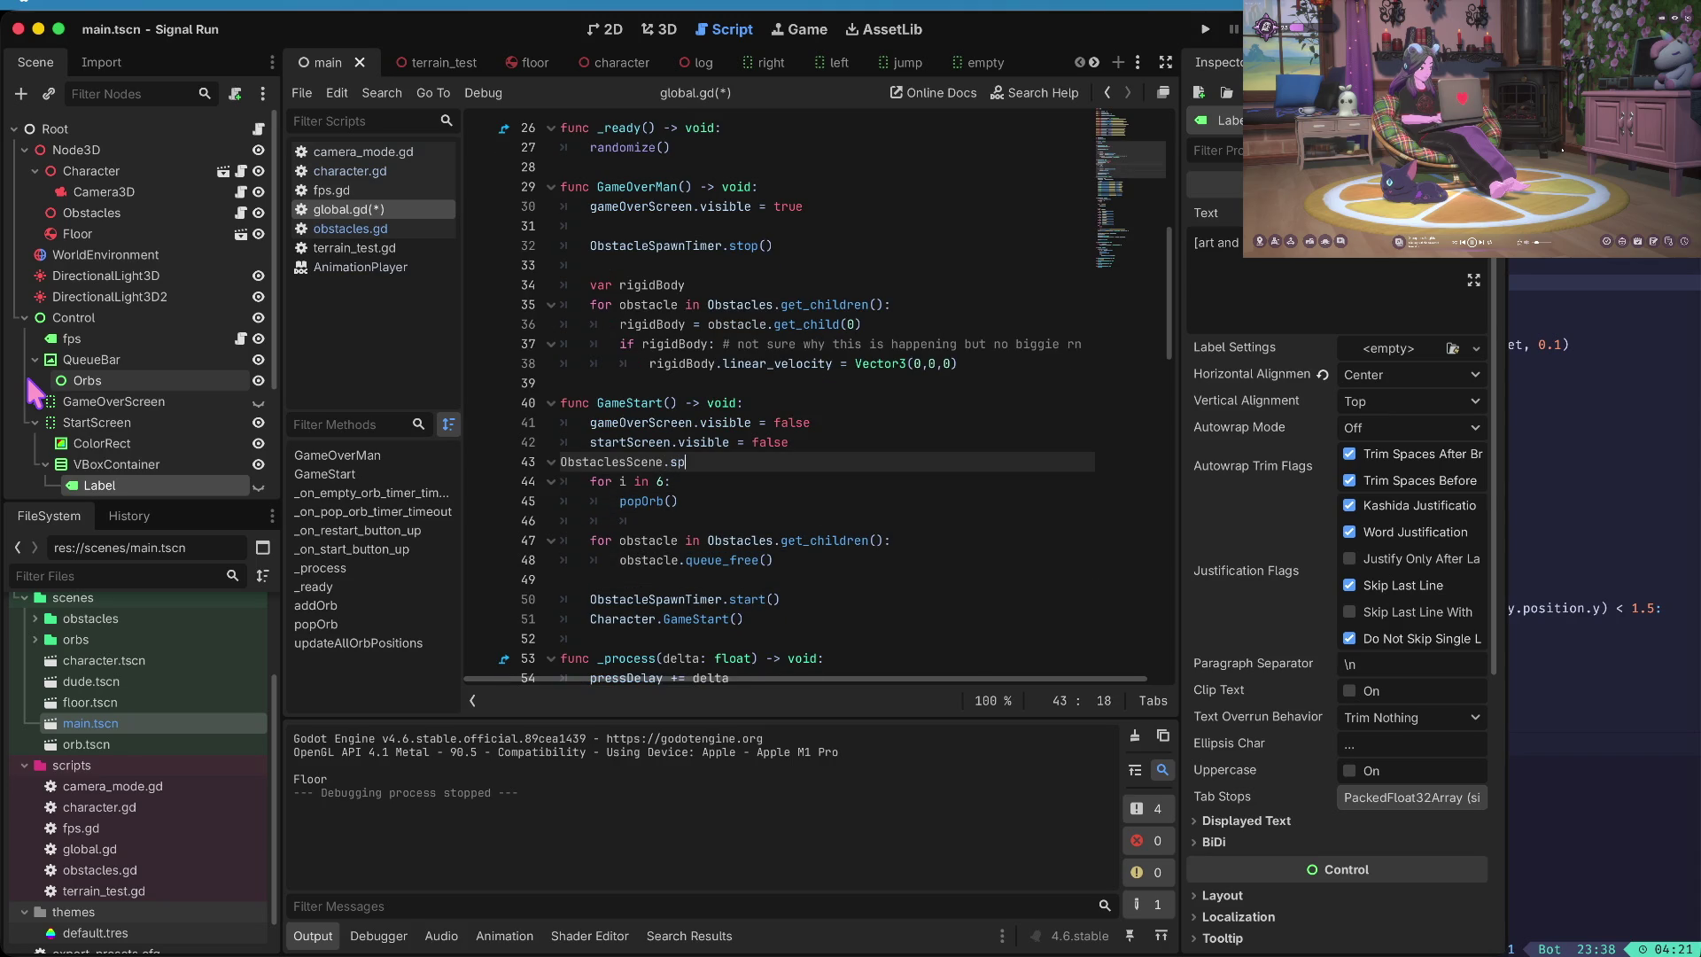
pyautogui.press('BackSpace')
pyautogui.write('awnne')
pyautogui.press('Return')
pyautogui.press('Up')
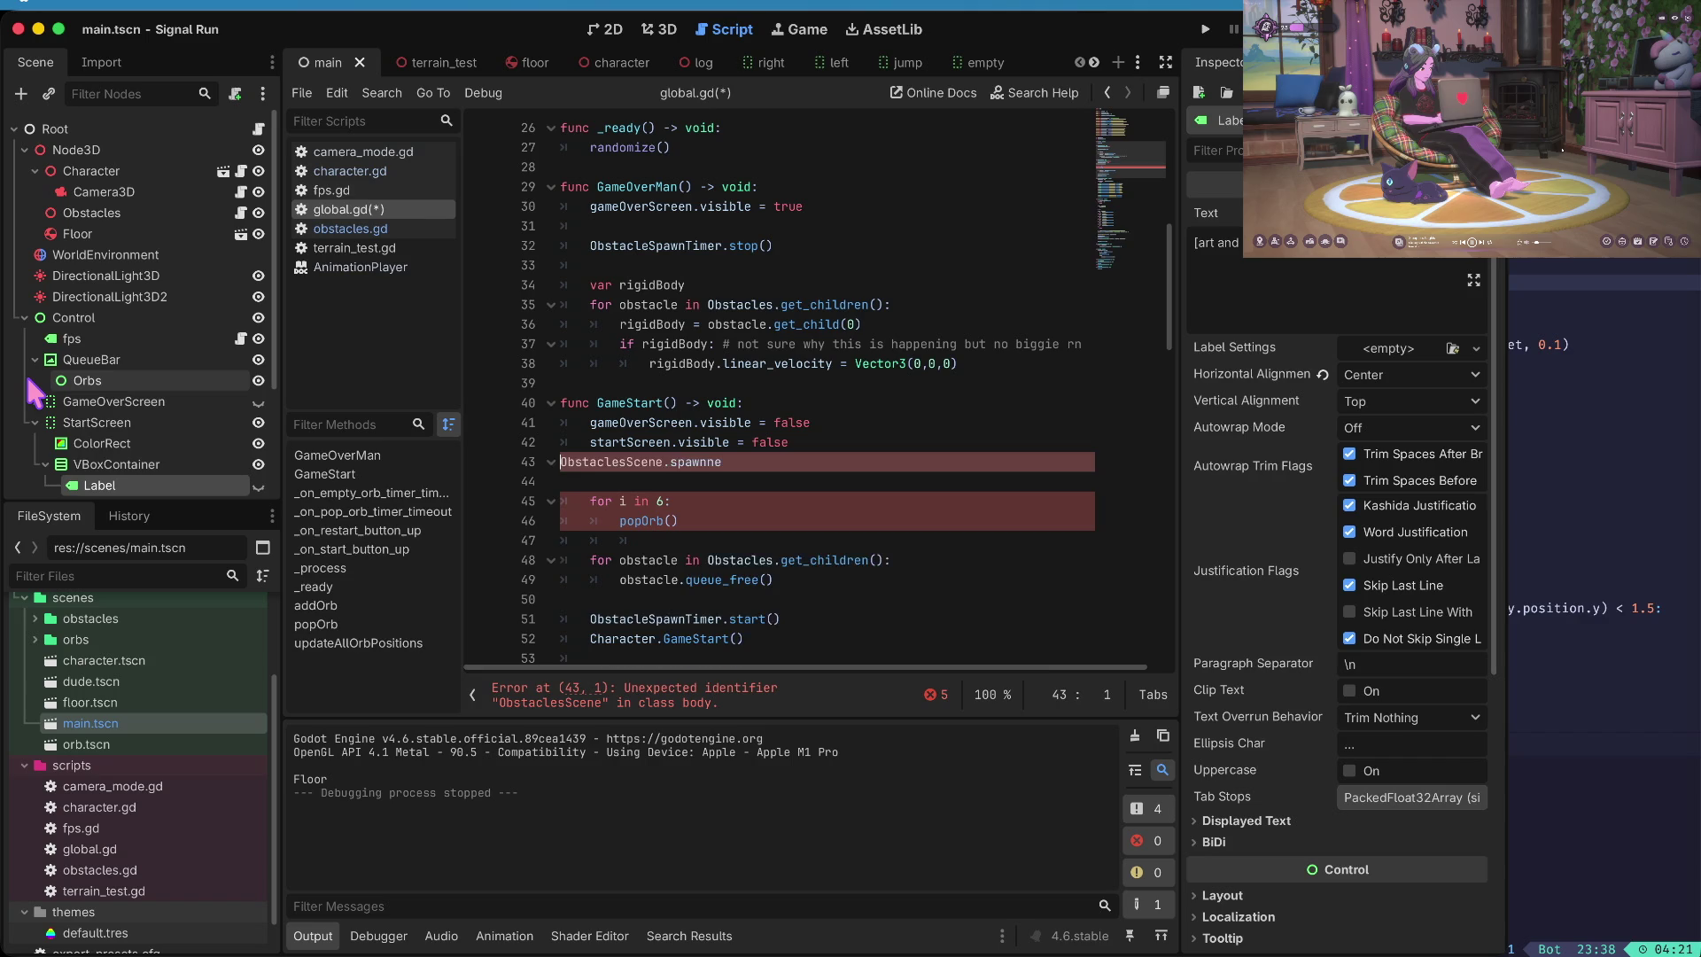
pyautogui.press('Return')
pyautogui.press('Tab')
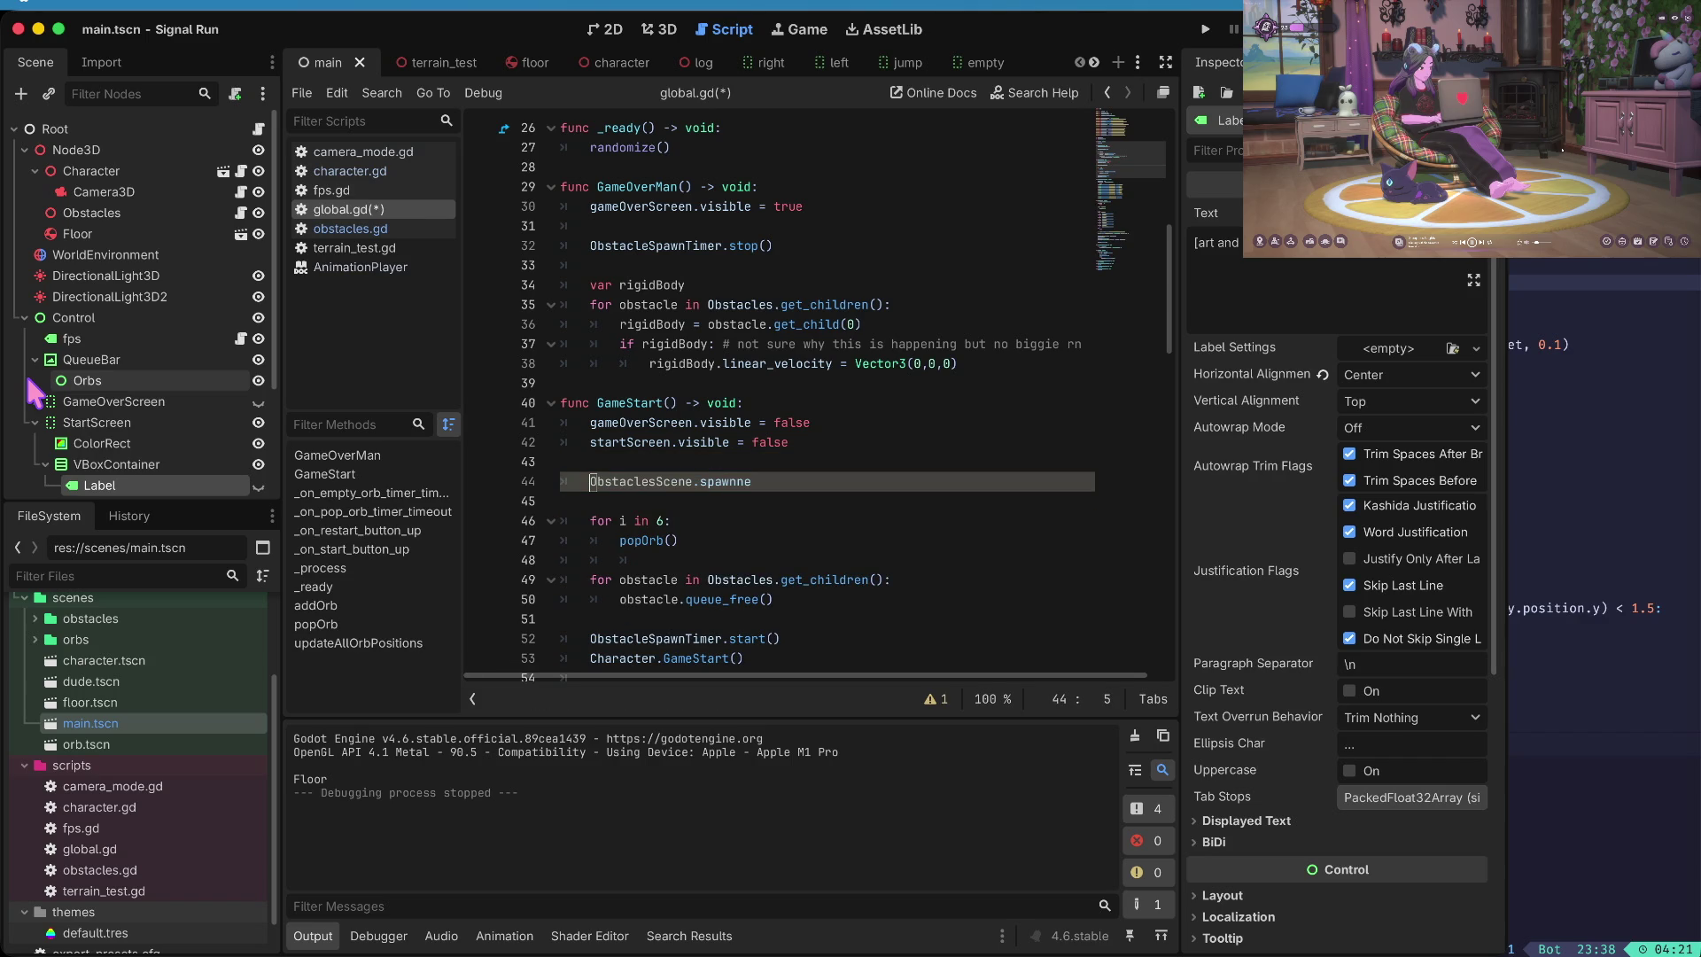
# - Tidy the blank line above SpawnNewObstacle in obstacles.gd and save all scripts
pyautogui.click(350, 229)
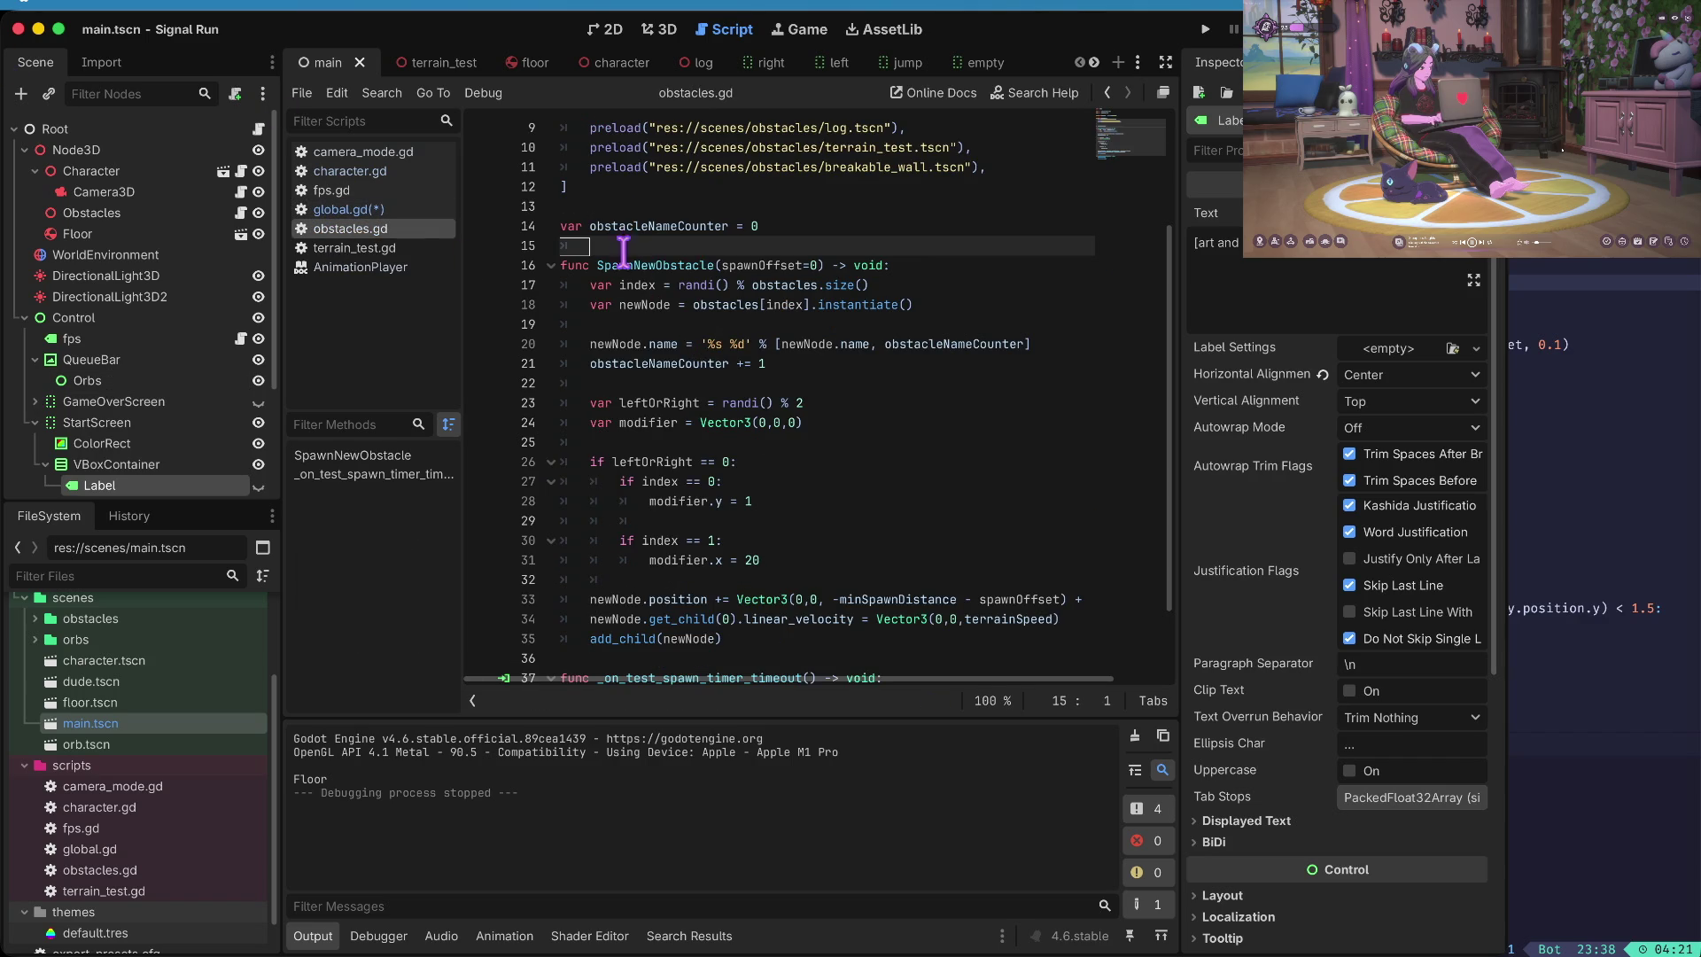
pyautogui.press('Return')
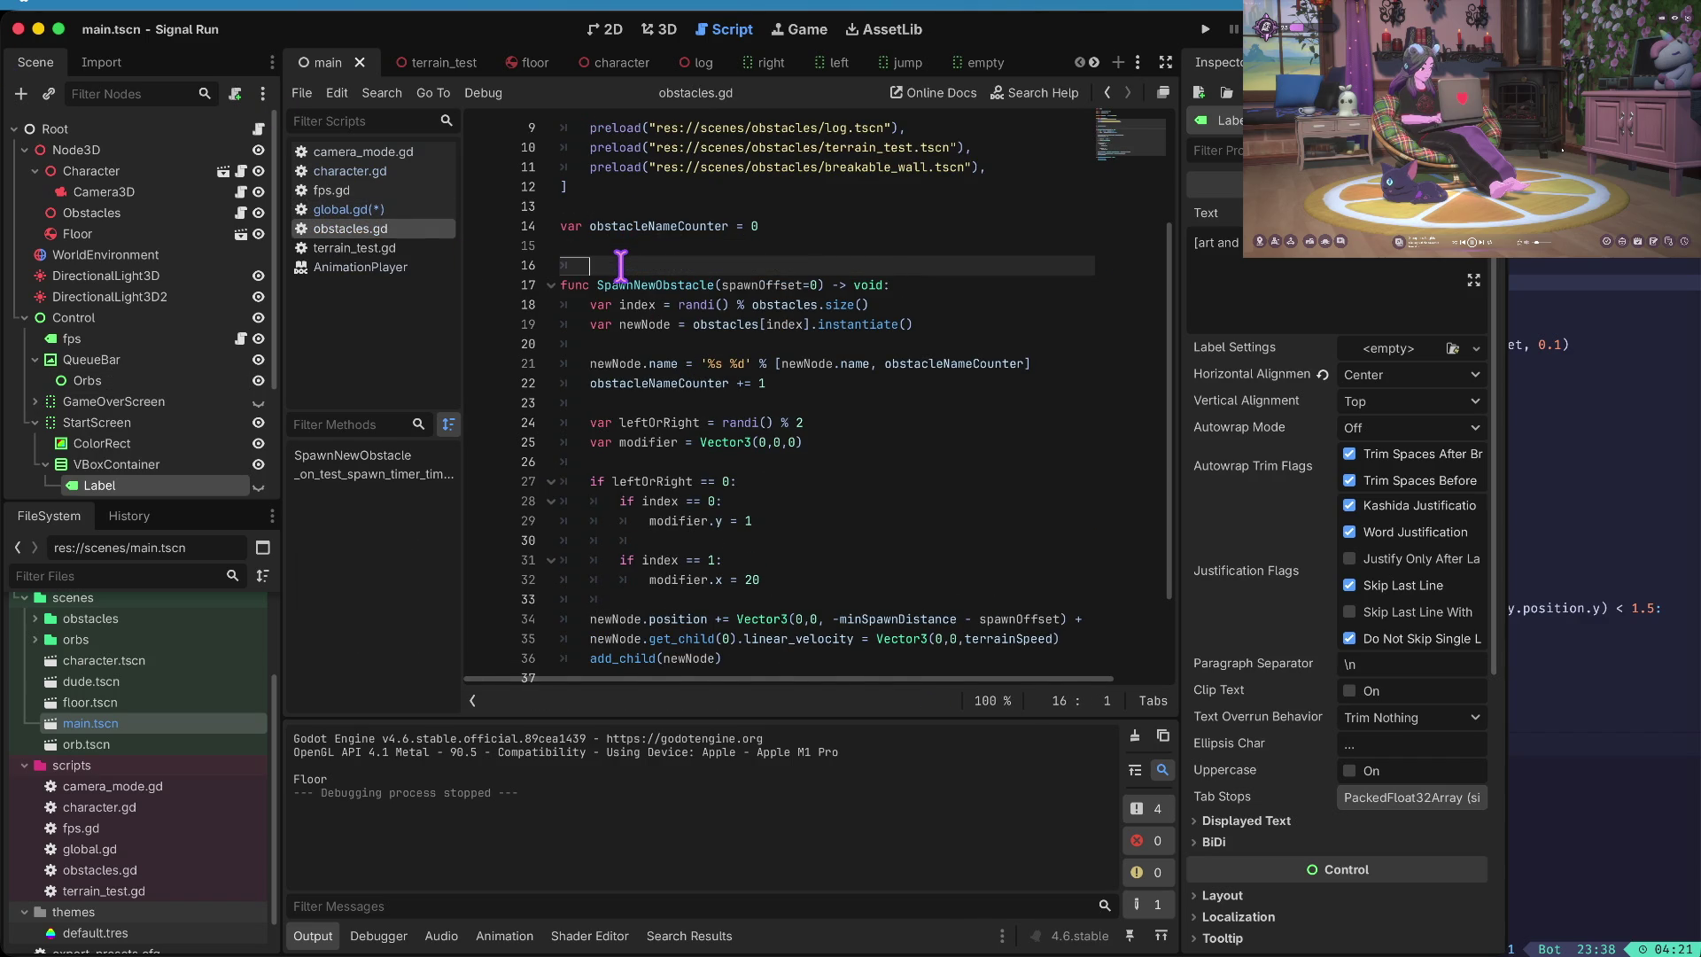
pyautogui.press('BackSpace')
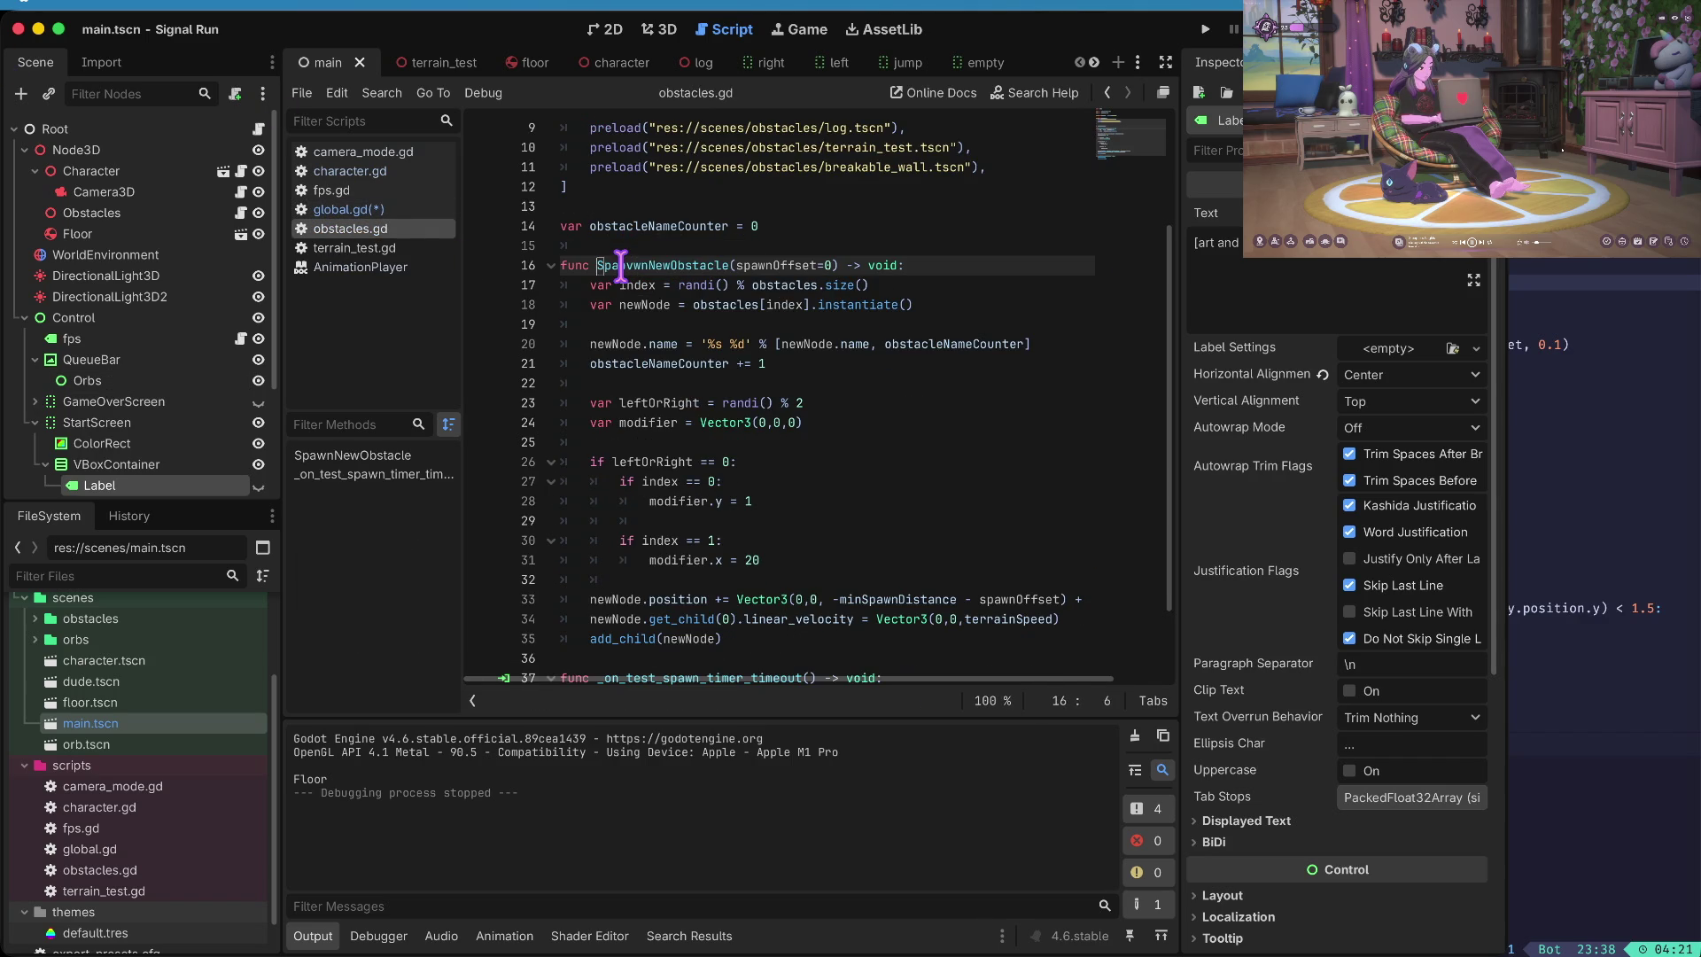
pyautogui.hotkey('ctrl', 'z')
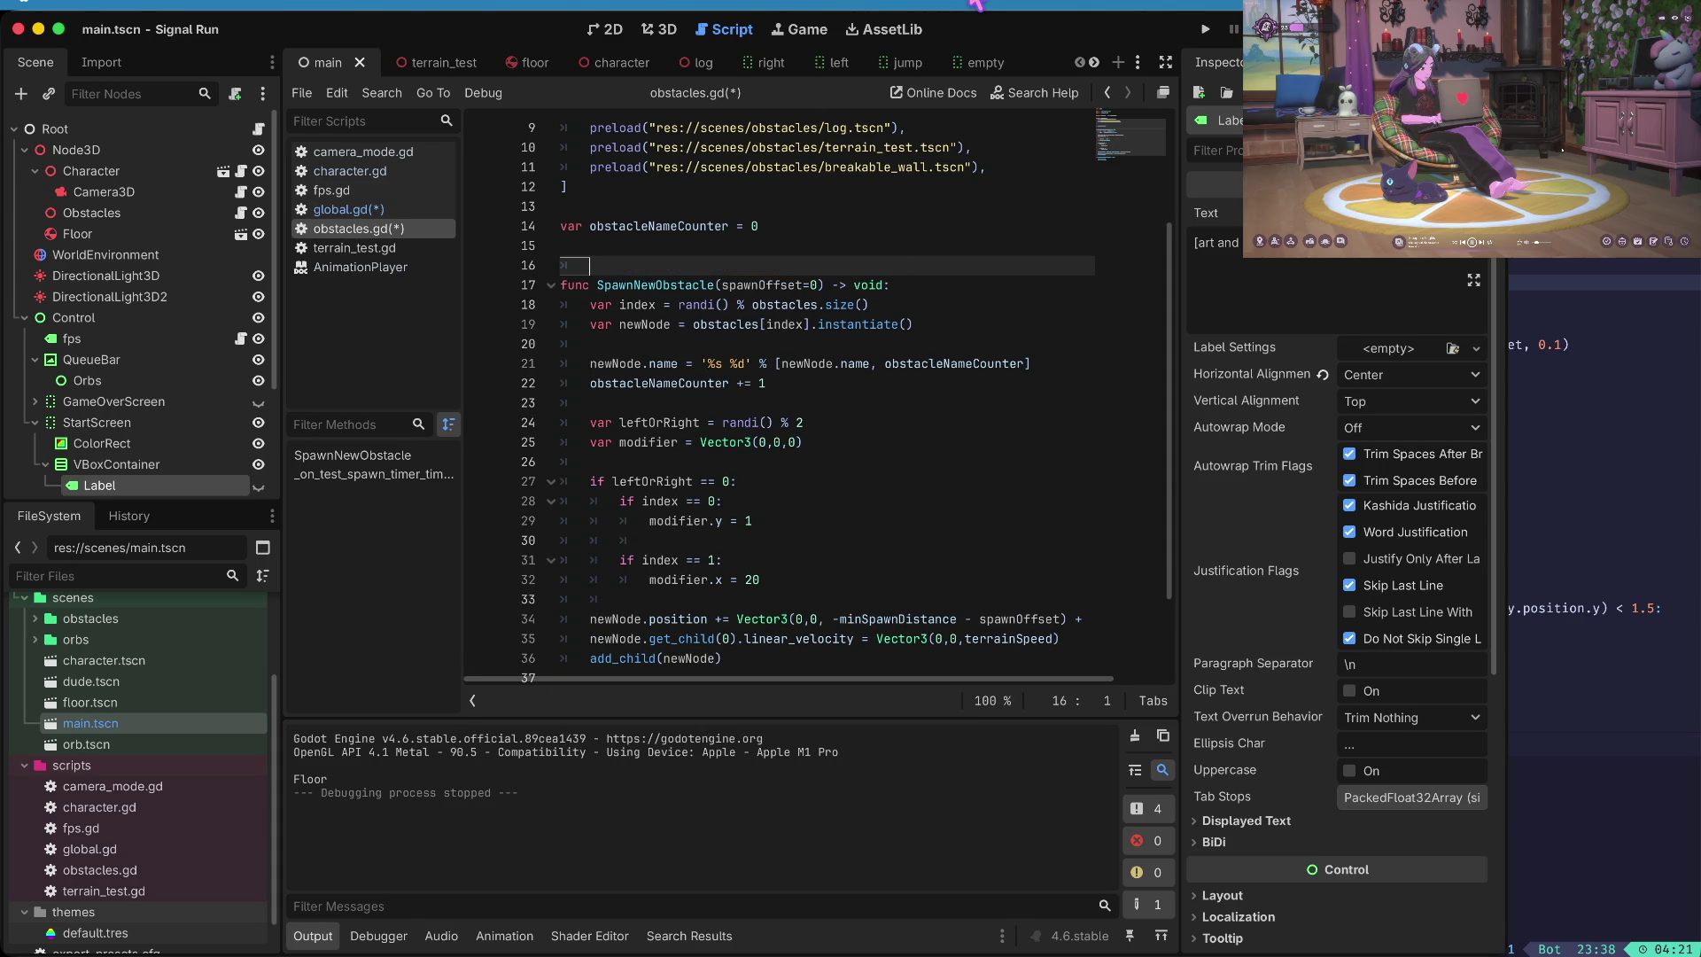
pyautogui.press('Delete')
pyautogui.press('Right')
pyautogui.press('Right')
pyautogui.press('Right')
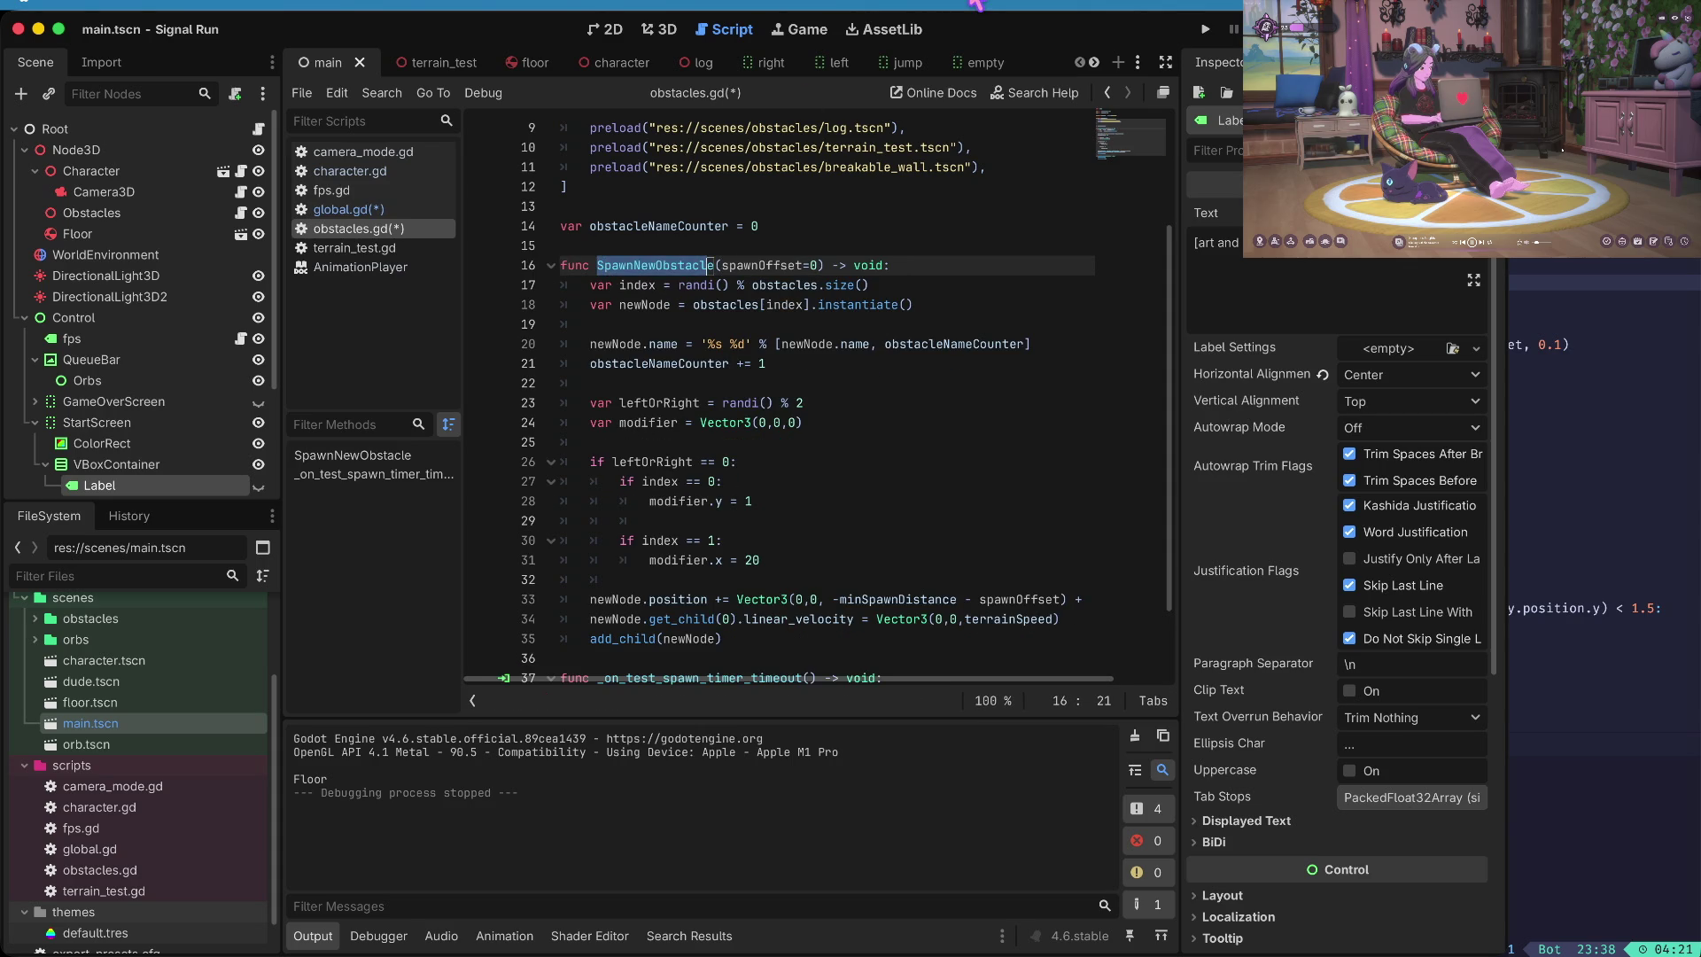
pyautogui.press('super+s')
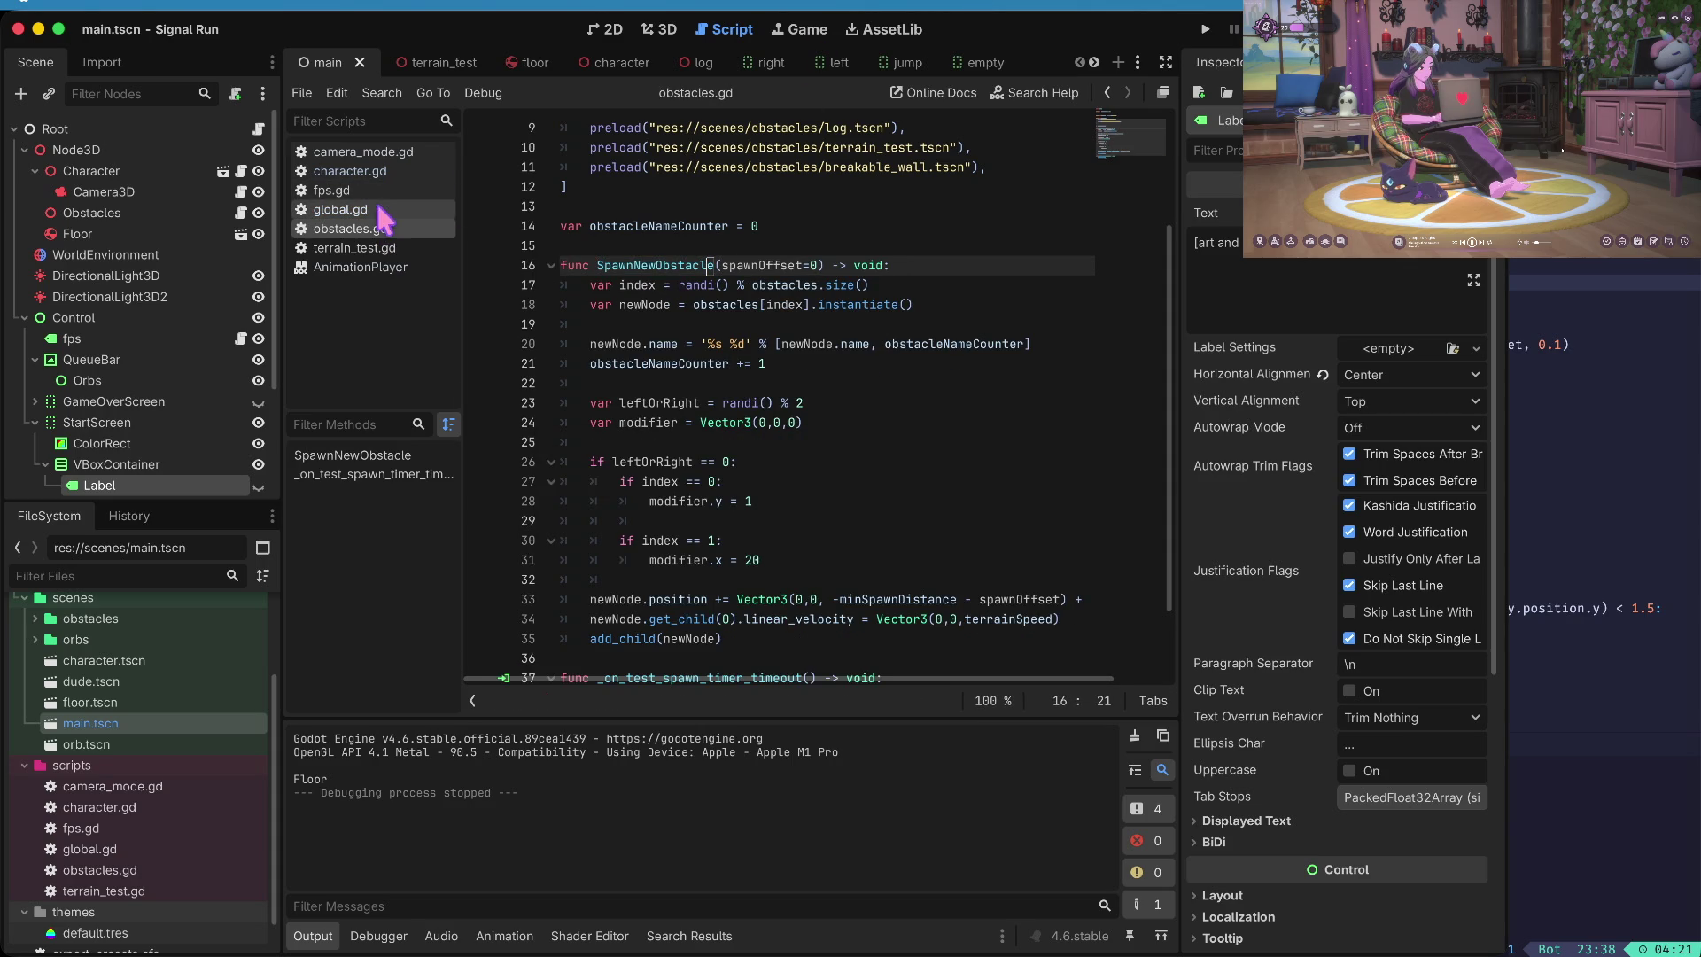
# - Rewrite line 44 as ObstaclesScene.SpawnNewObstacle() via autocomplete, save global.gd, and run the game
pyautogui.click(381, 211)
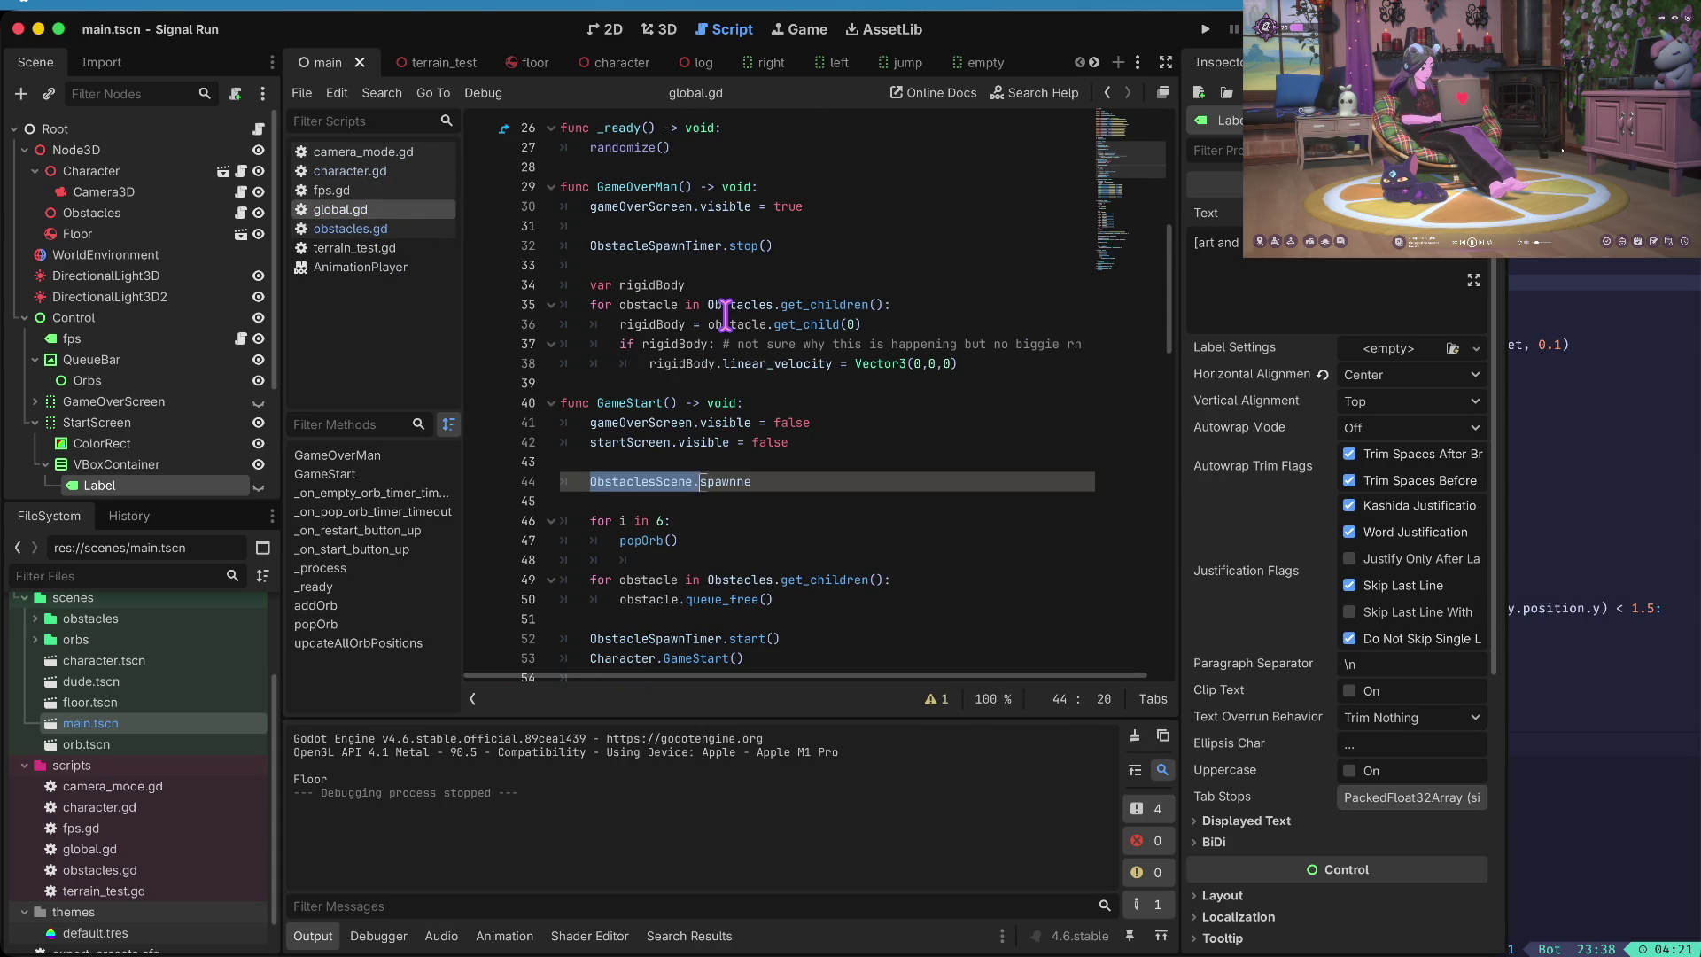
pyautogui.press('Right')
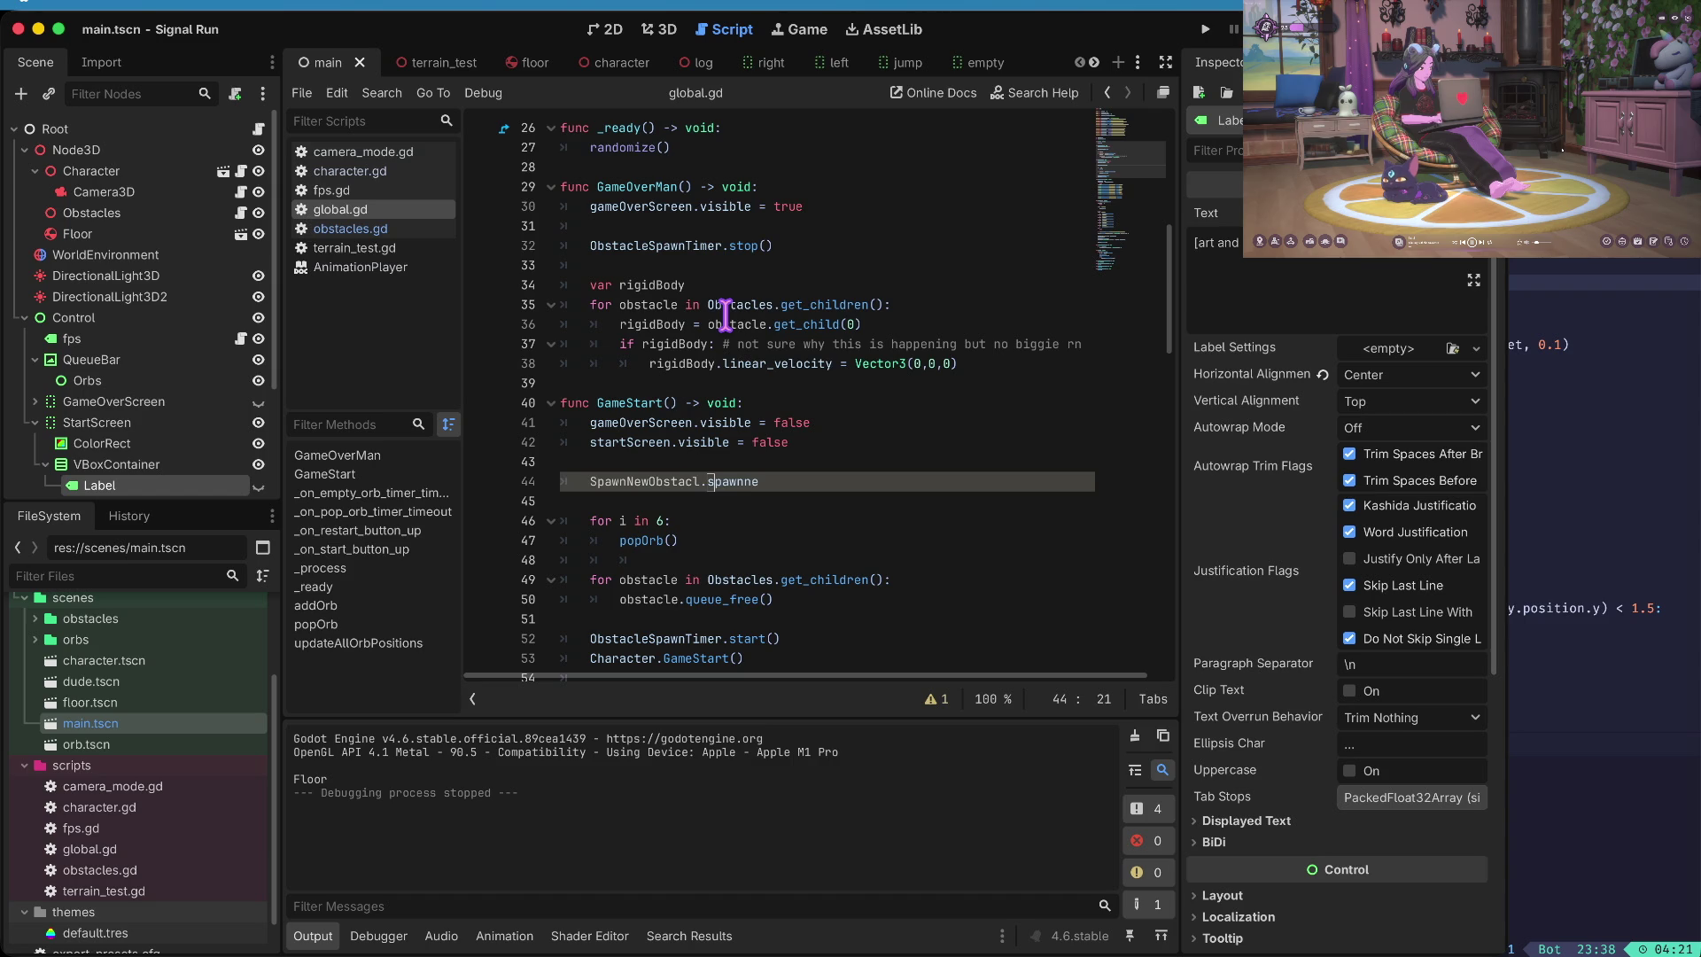
pyautogui.press('super+z')
pyautogui.write('Obs')
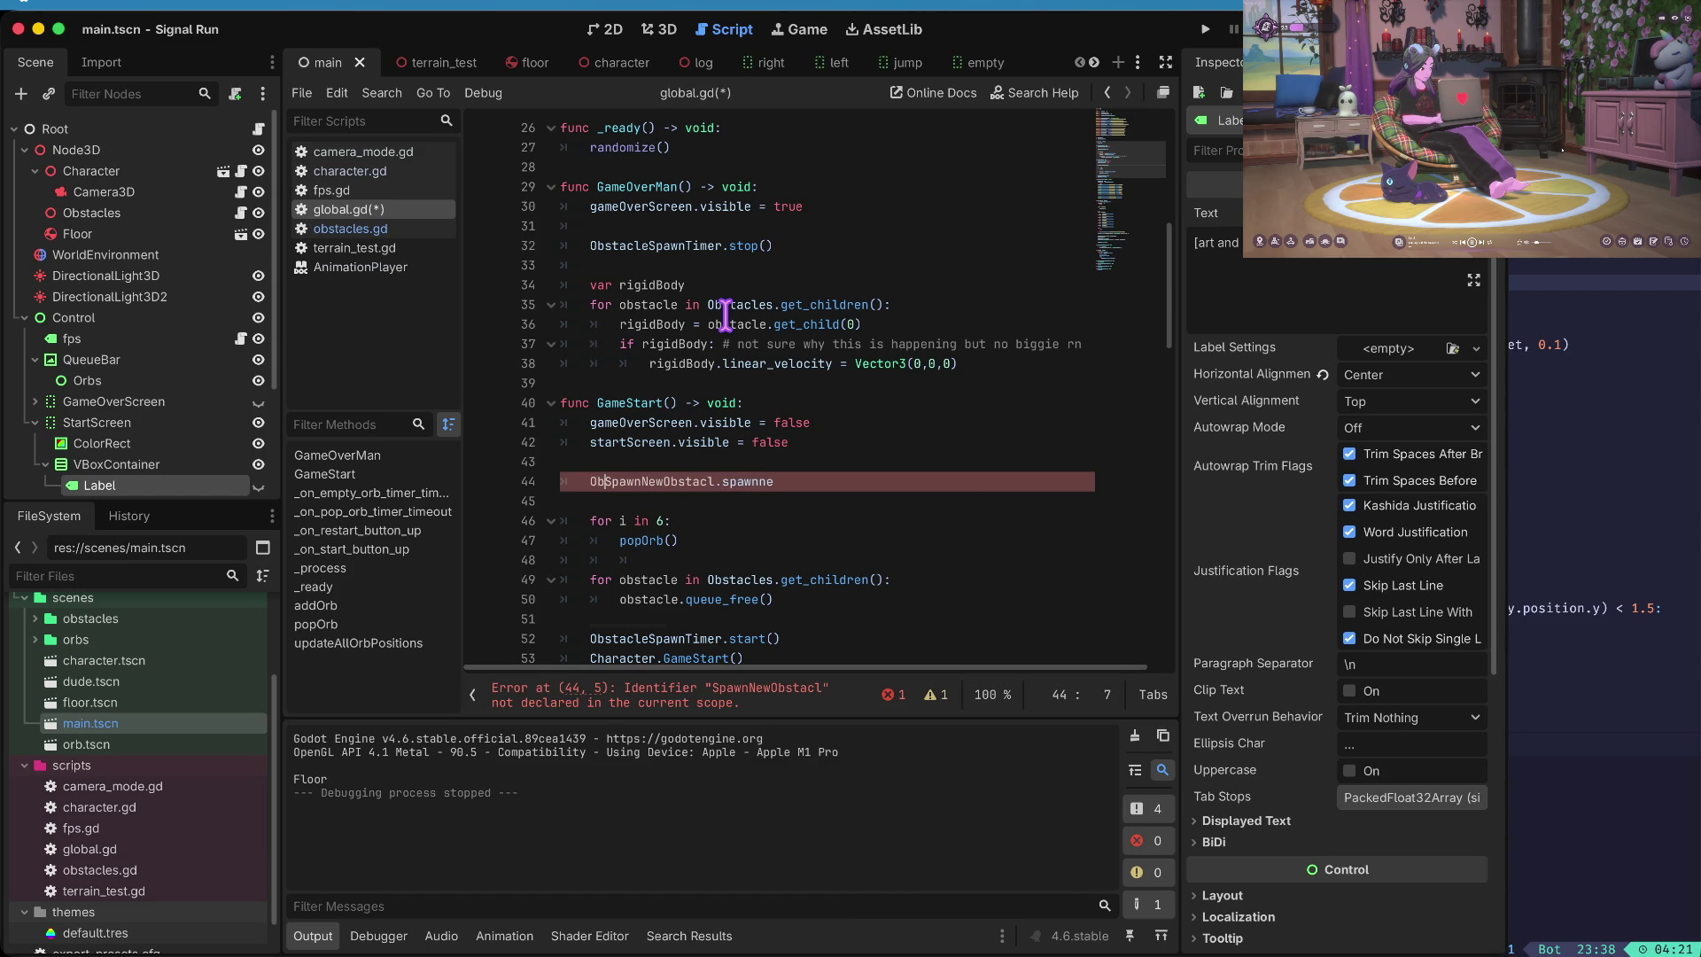
pyautogui.write('a')
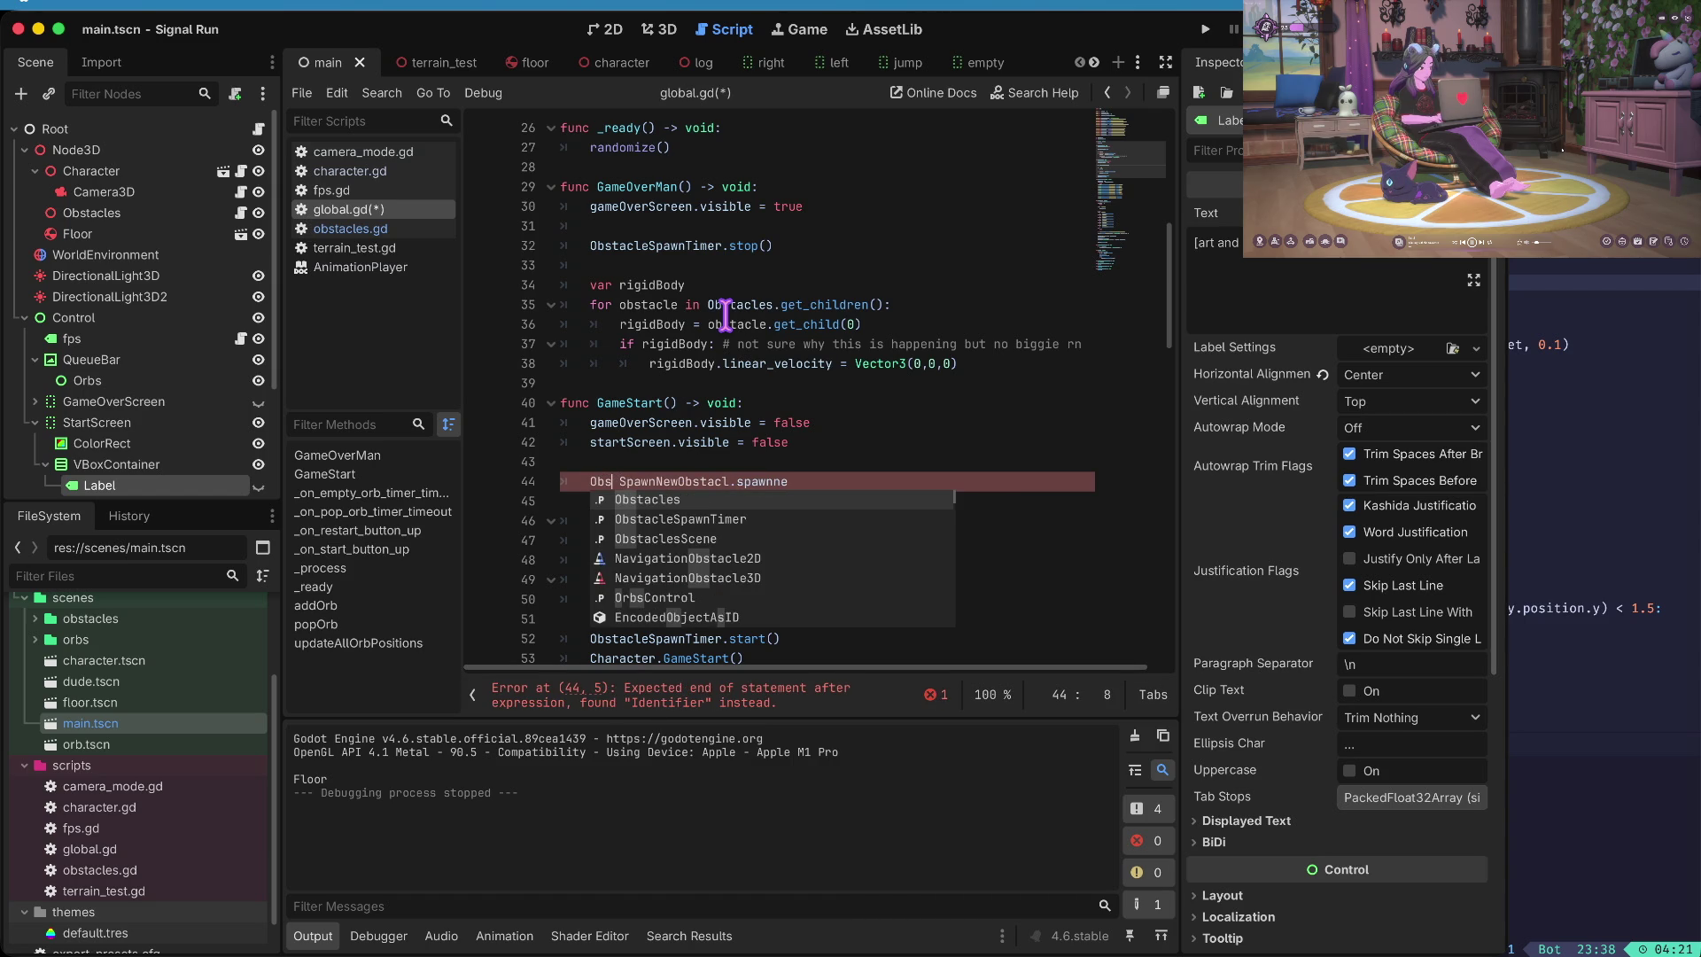
pyautogui.press('Down')
pyautogui.press('Down')
pyautogui.press('Return')
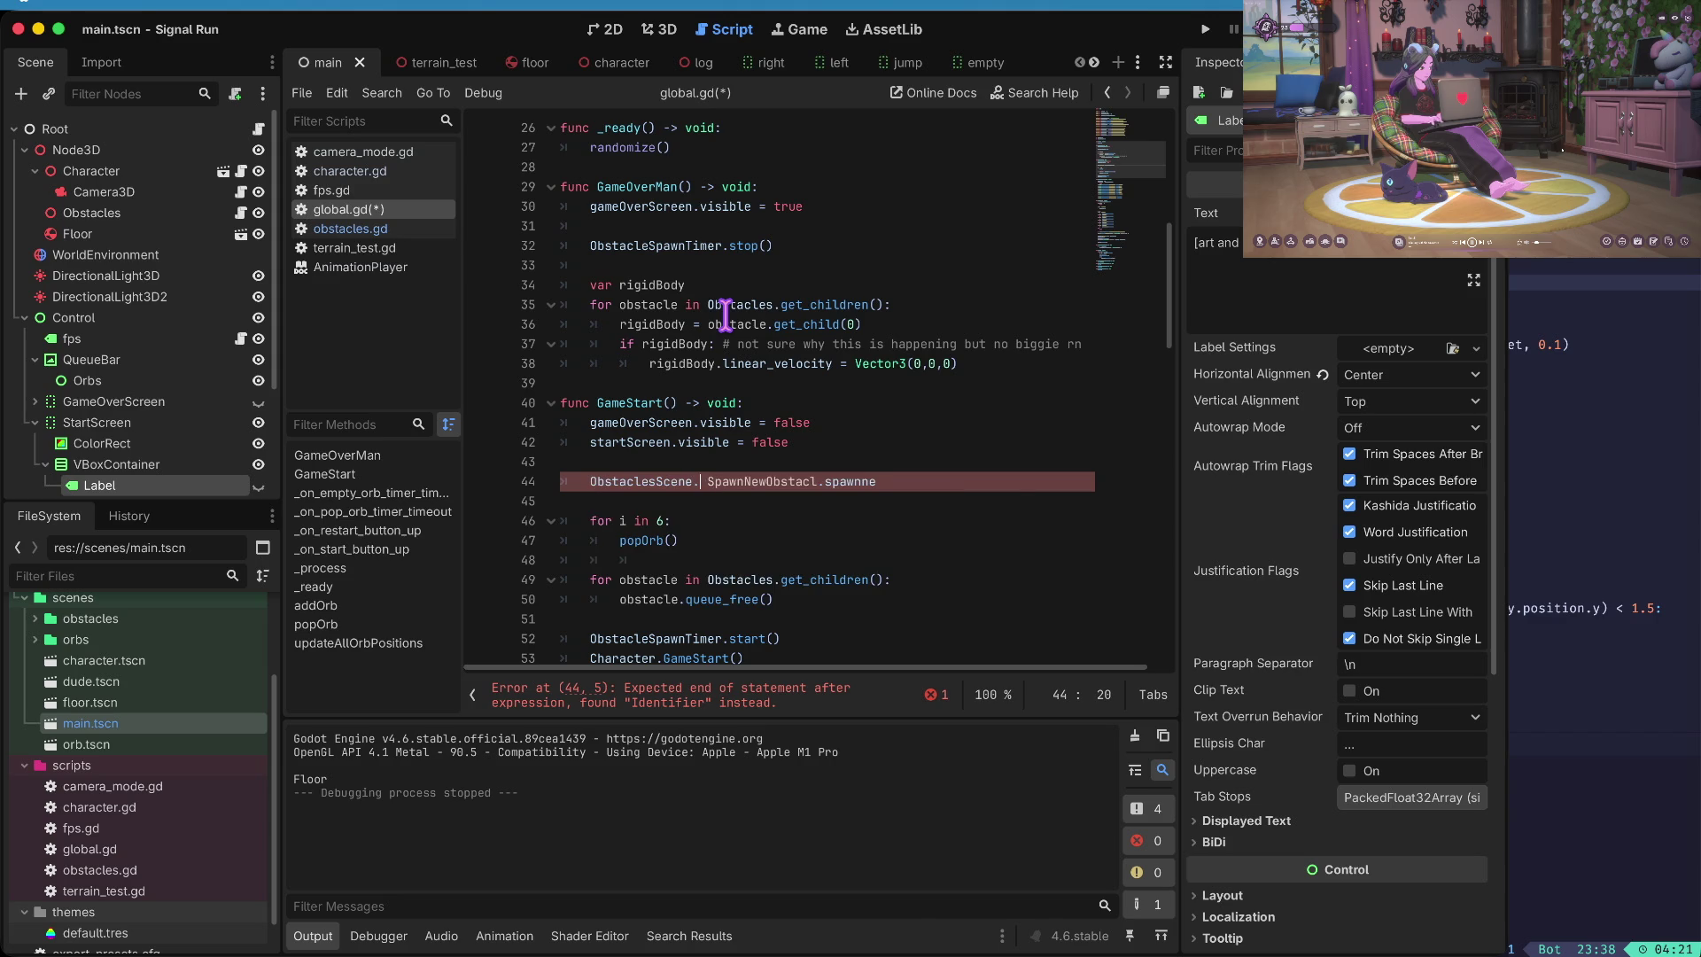
pyautogui.press('Delete')
pyautogui.write('.')
pyautogui.press('End')
pyautogui.press('BackSpace')
pyautogui.press('BackSpace')
pyautogui.press('BackSpace')
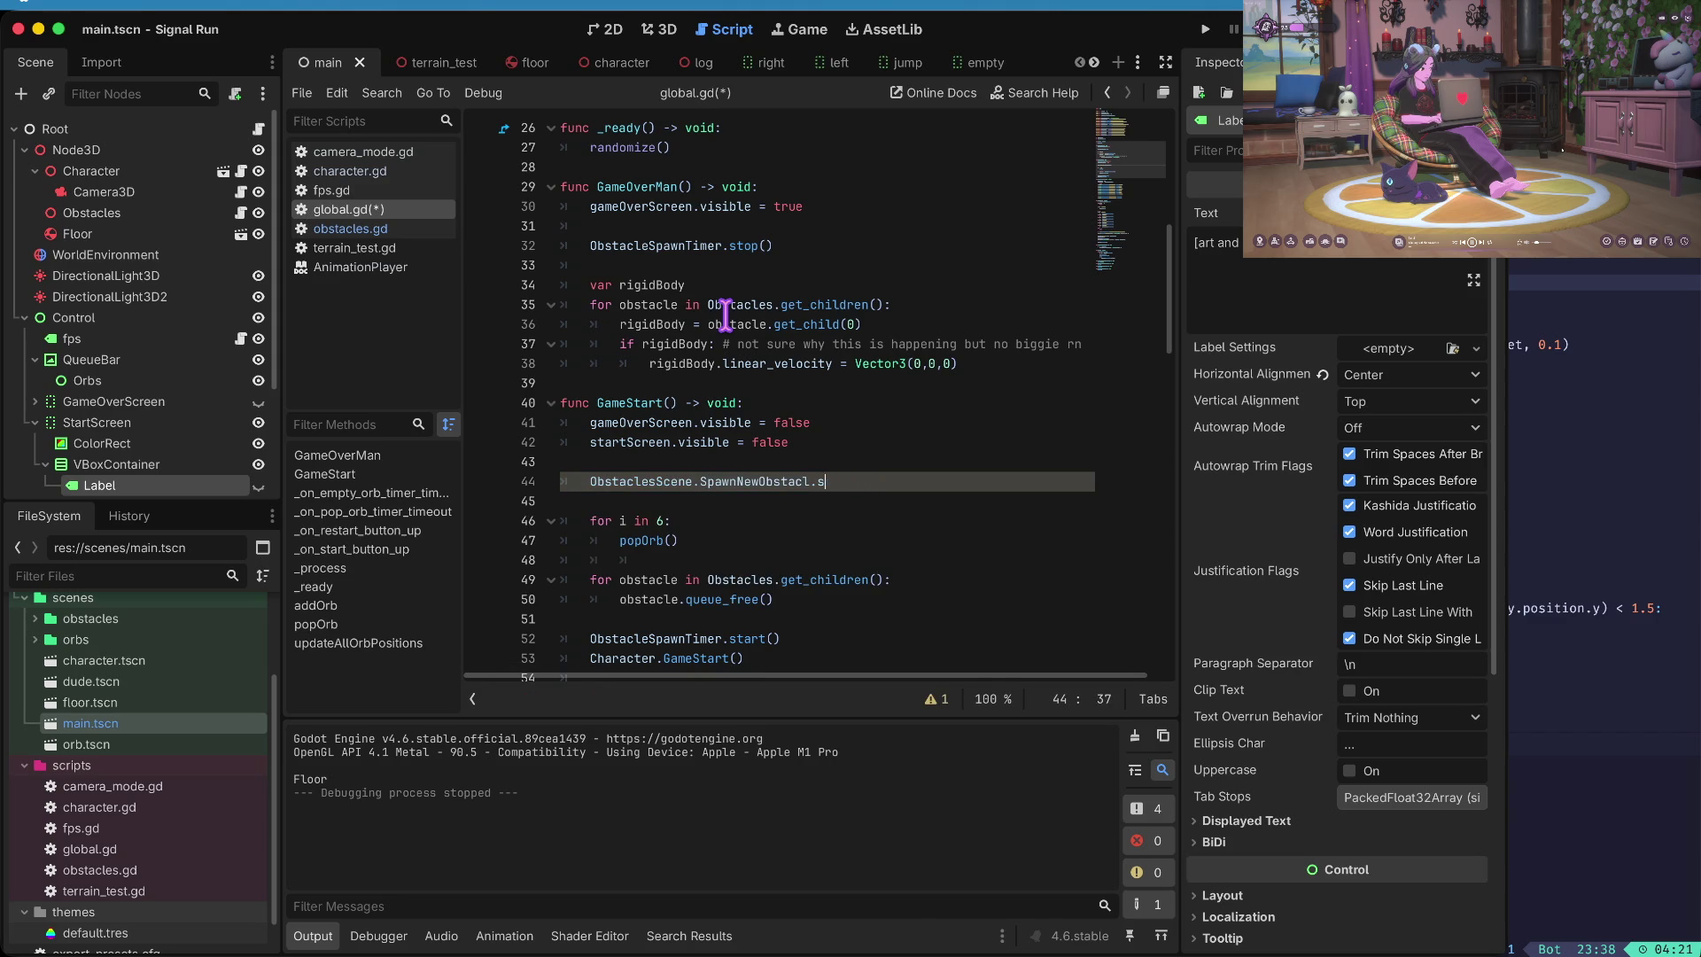
pyautogui.write('e')
pyautogui.press('Return')
pyautogui.press('Home')
pyautogui.hotkey('ctrl', 's')
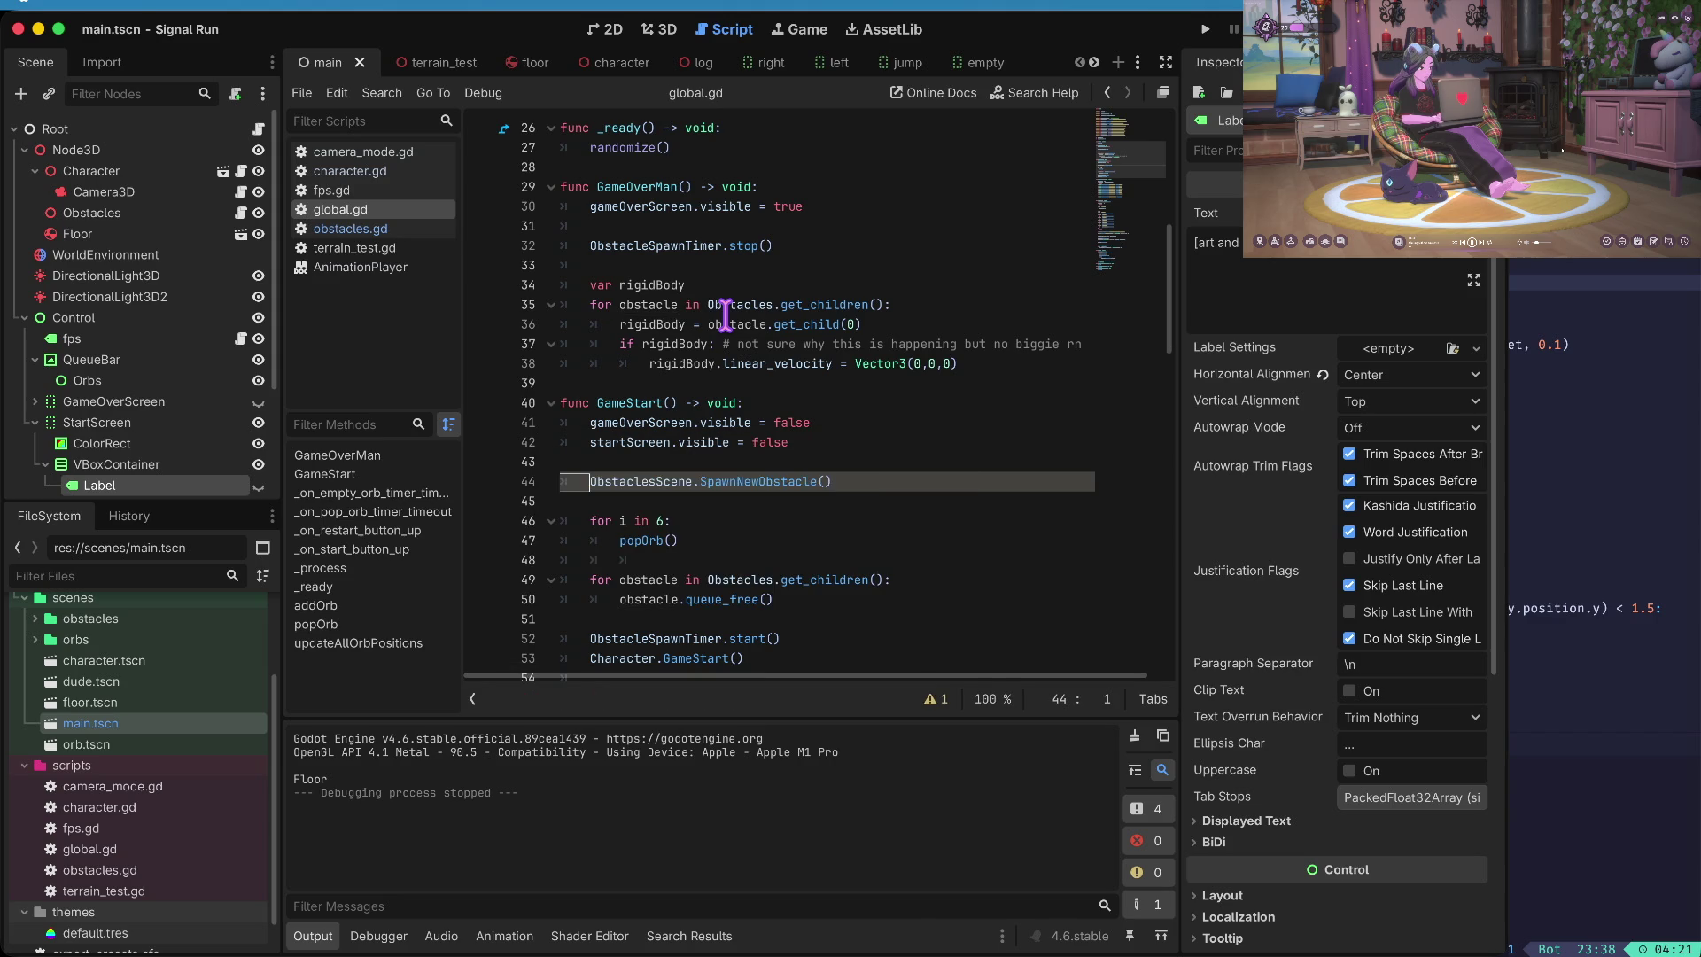
pyautogui.press('super+b')
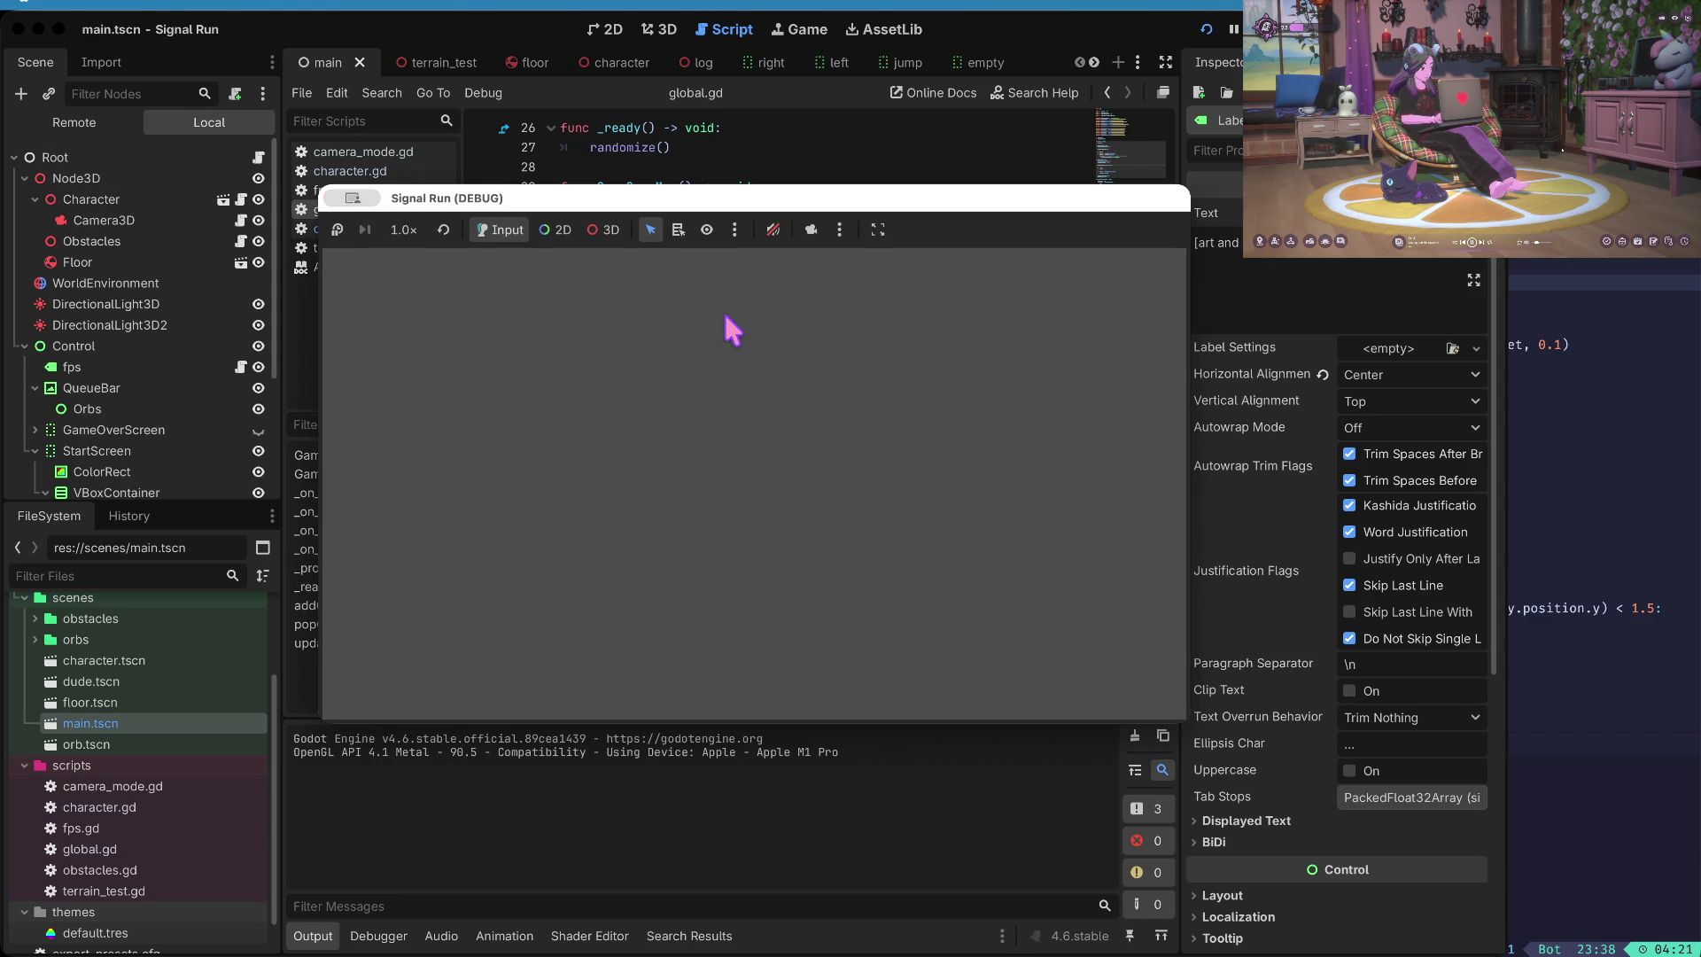
# - Start the game with Space, jump and move left past the spawned obstacle, then stop the run
pyautogui.press('space')
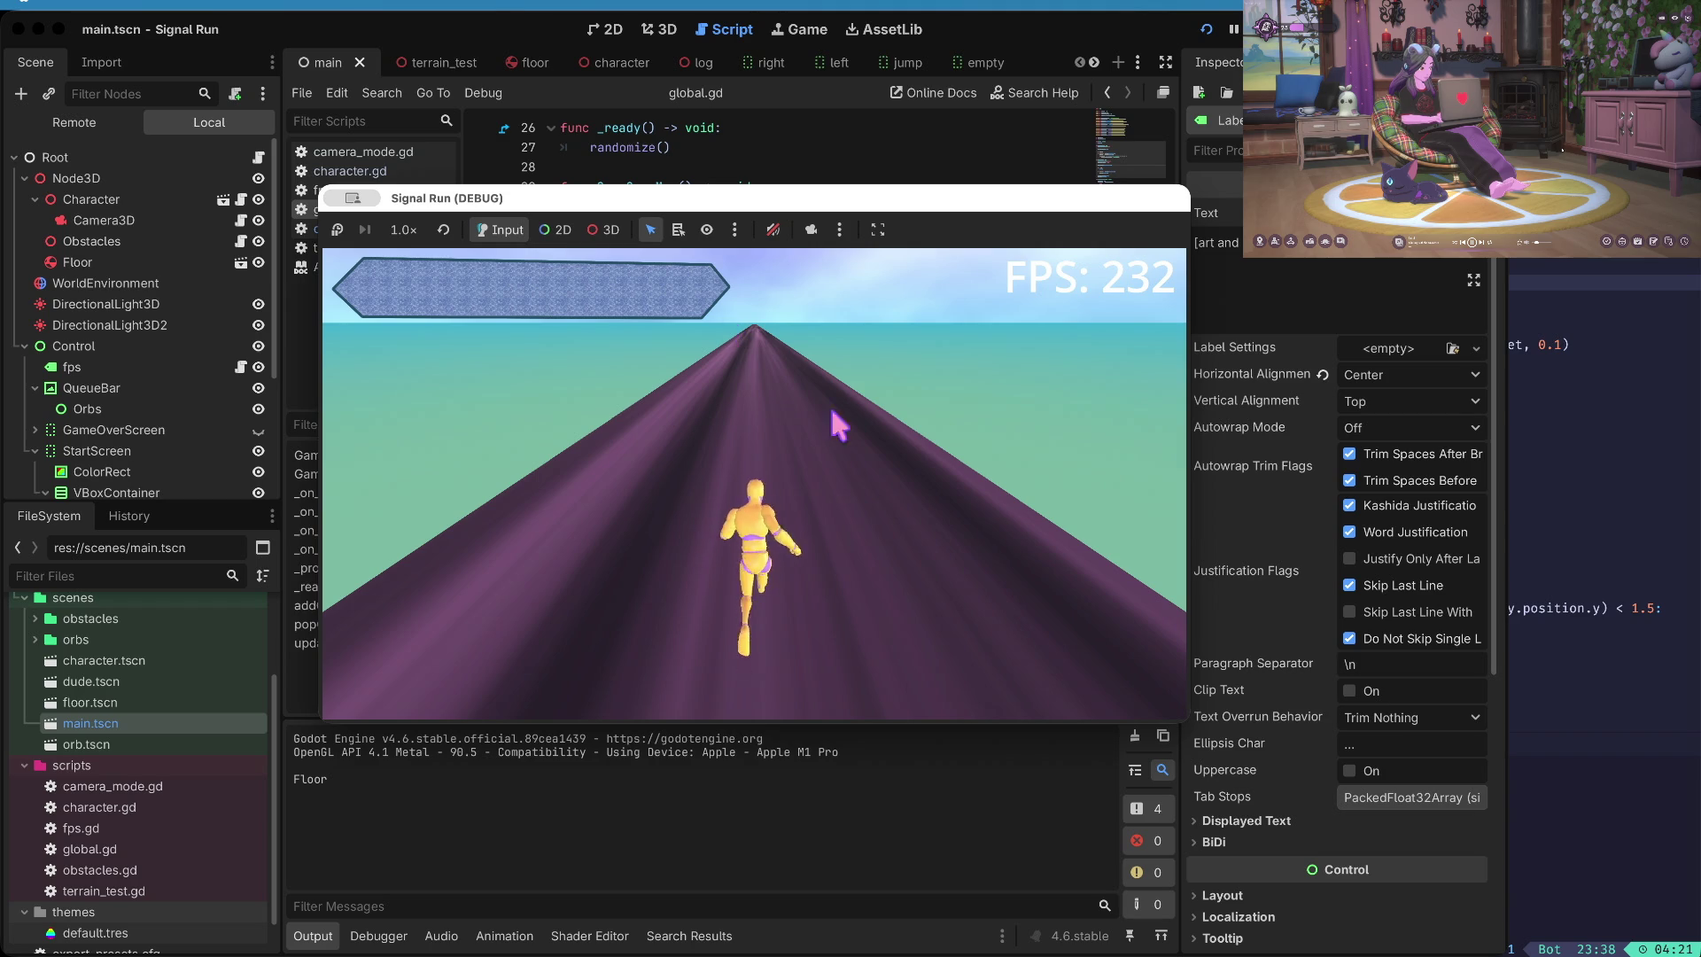
pyautogui.press('space')
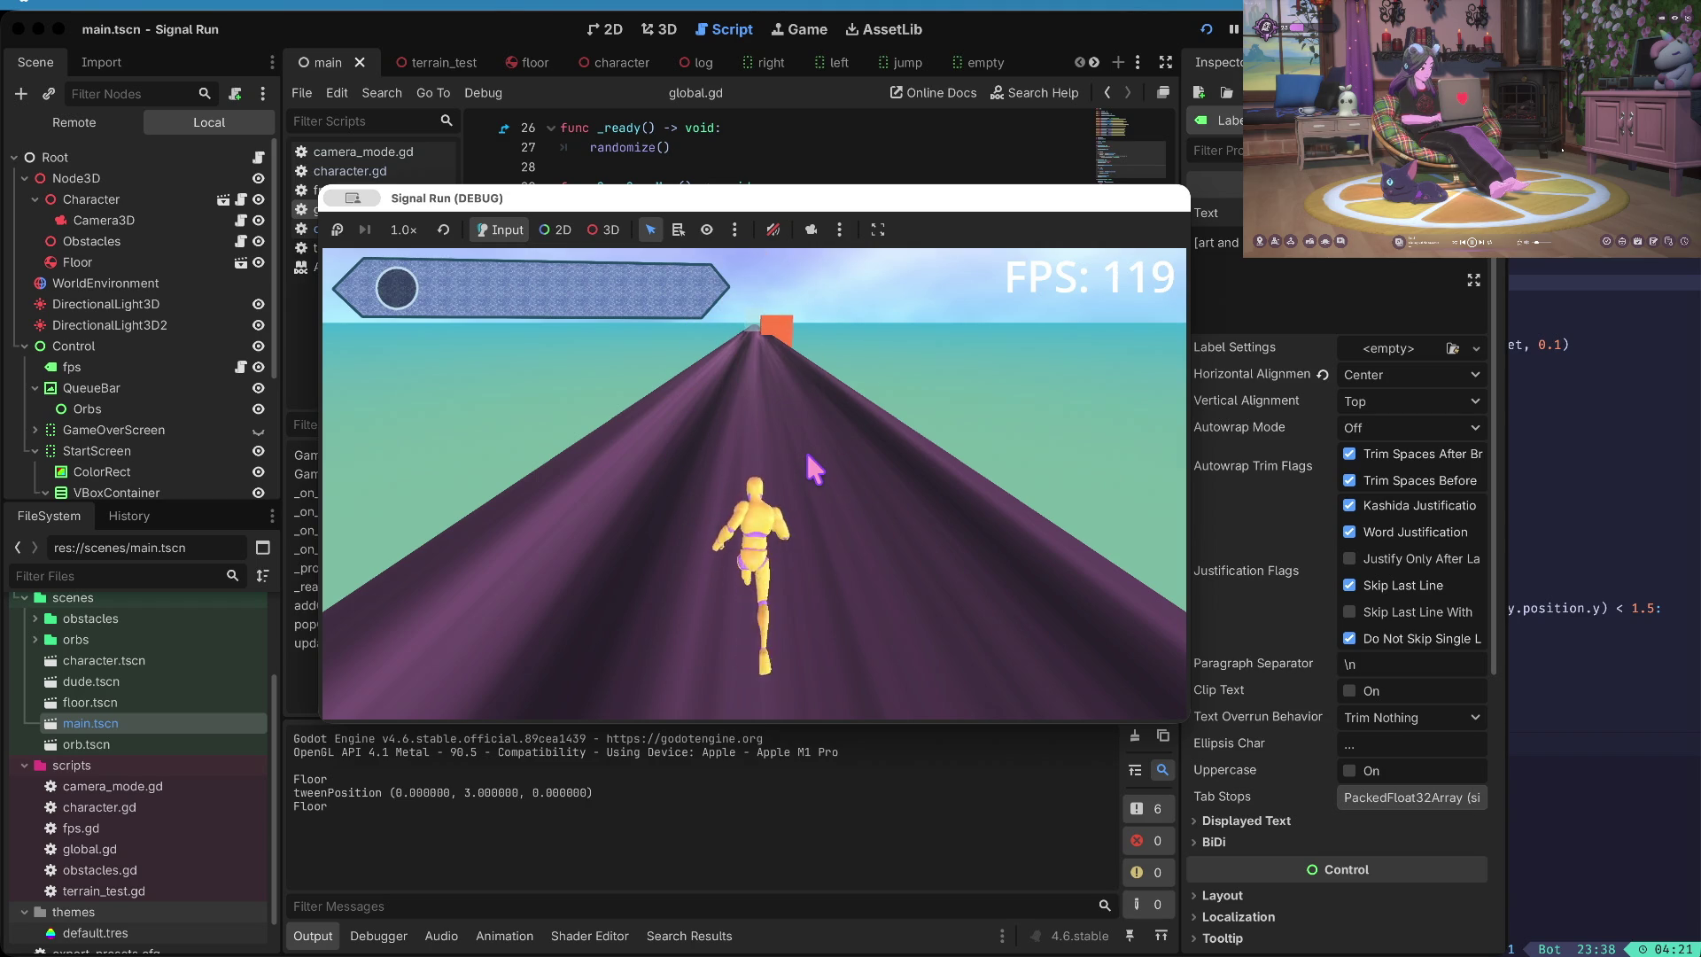
pyautogui.press('Left')
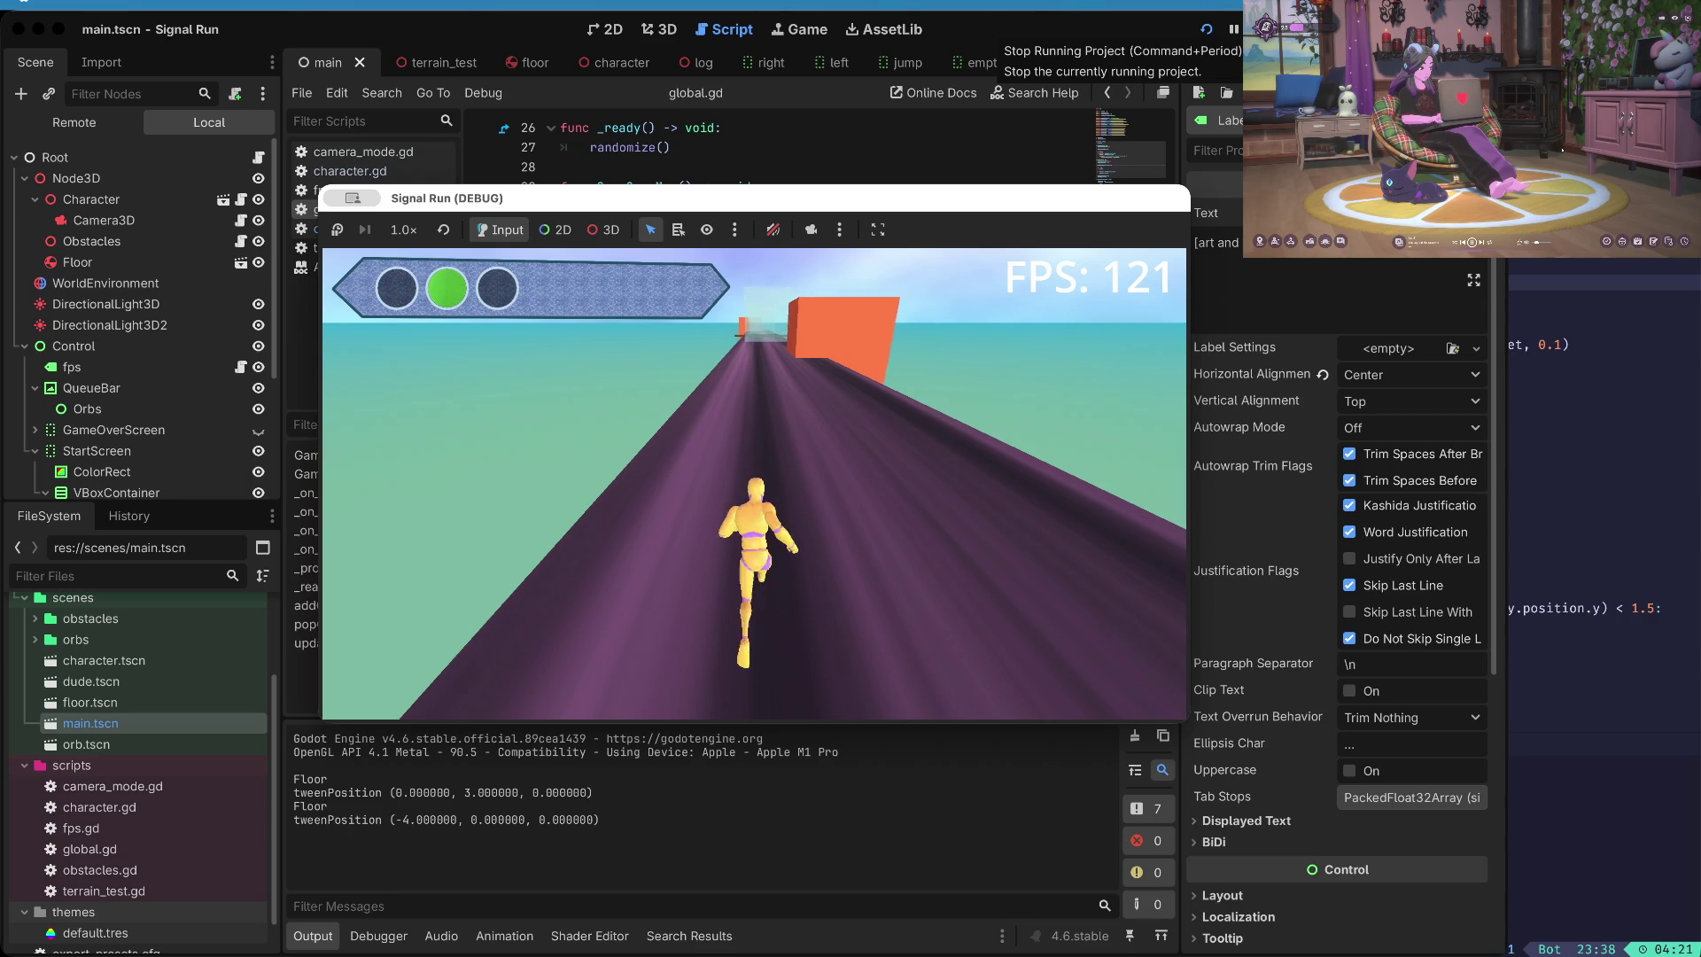
pyautogui.click(1233, 29)
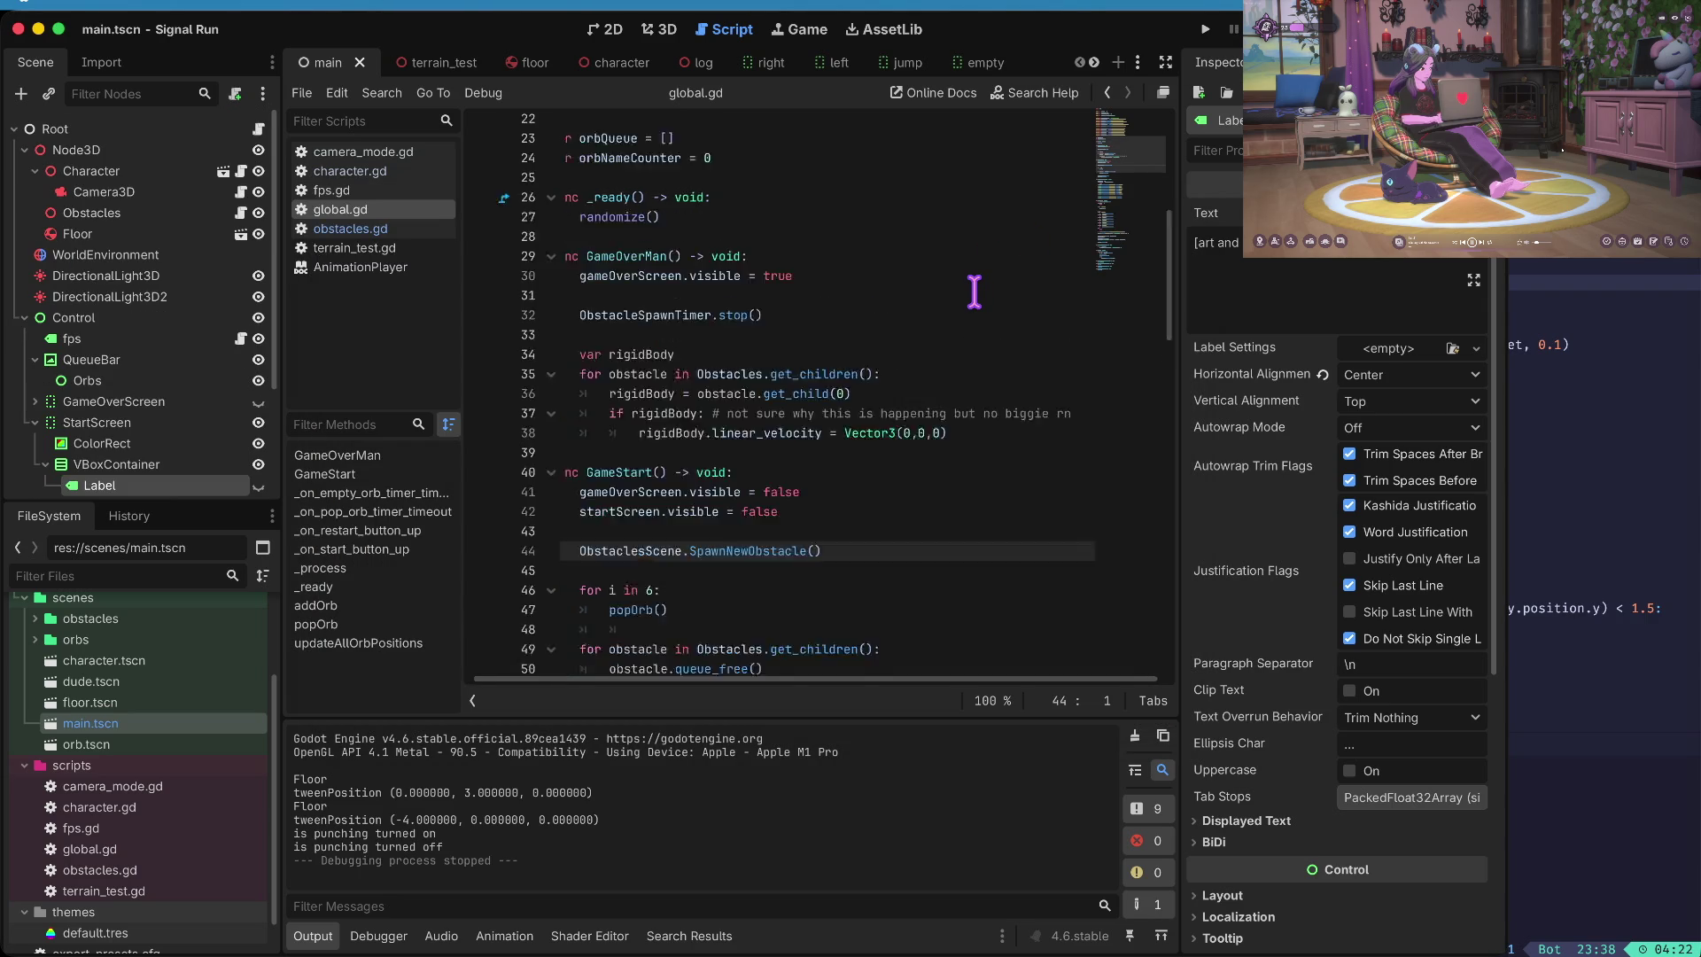
# - Cut the popOrb() call out of the for loop in GameStart
pyautogui.scroll(-3, 975, 292)
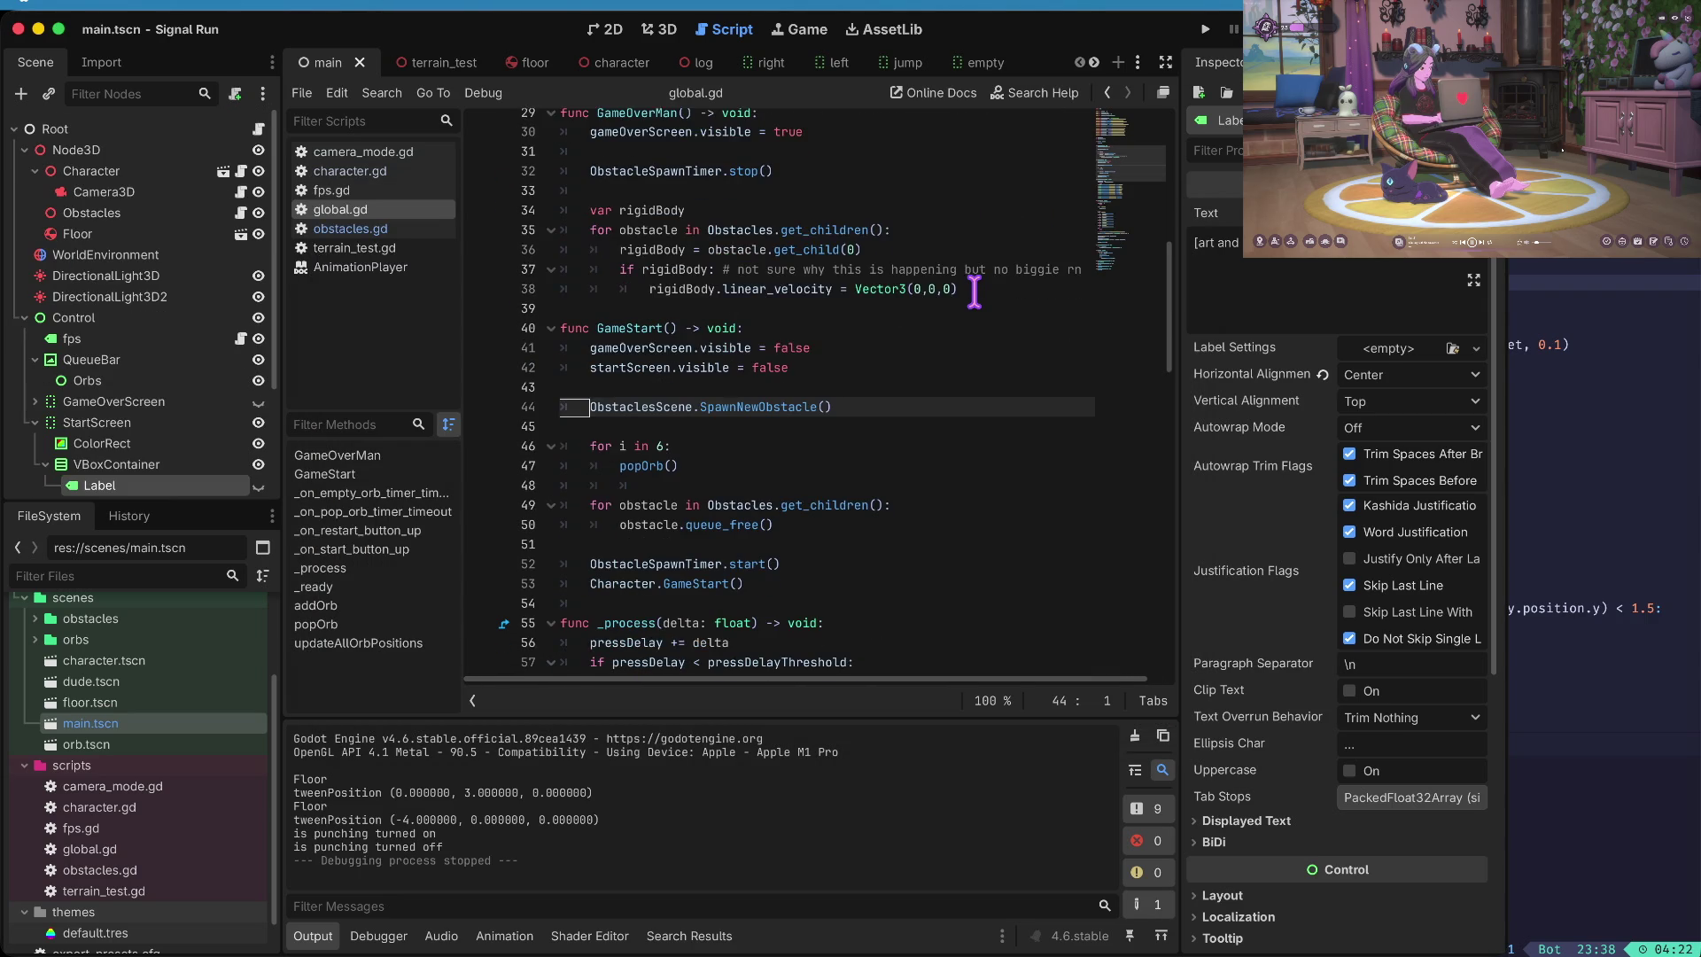
pyautogui.scroll(-1, 691, 361)
pyautogui.click(684, 363)
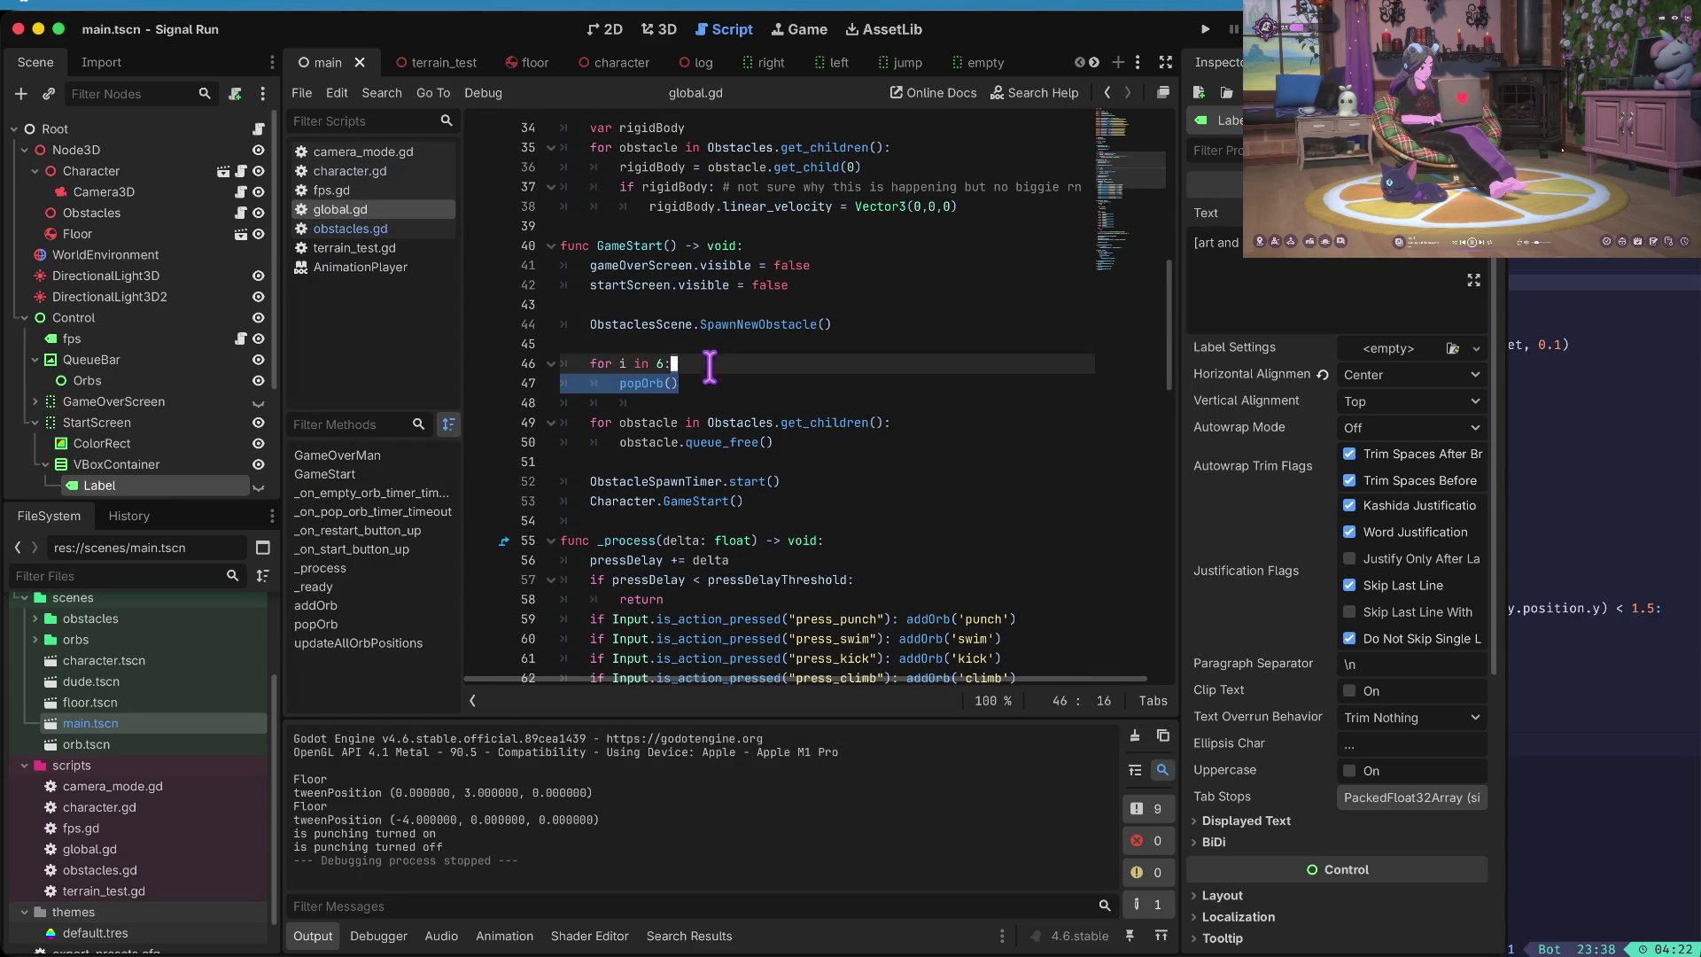
pyautogui.press('Down')
pyautogui.scroll(-2, 688, 382)
pyautogui.press('Left')
pyautogui.hotkey('alt', 'Left')
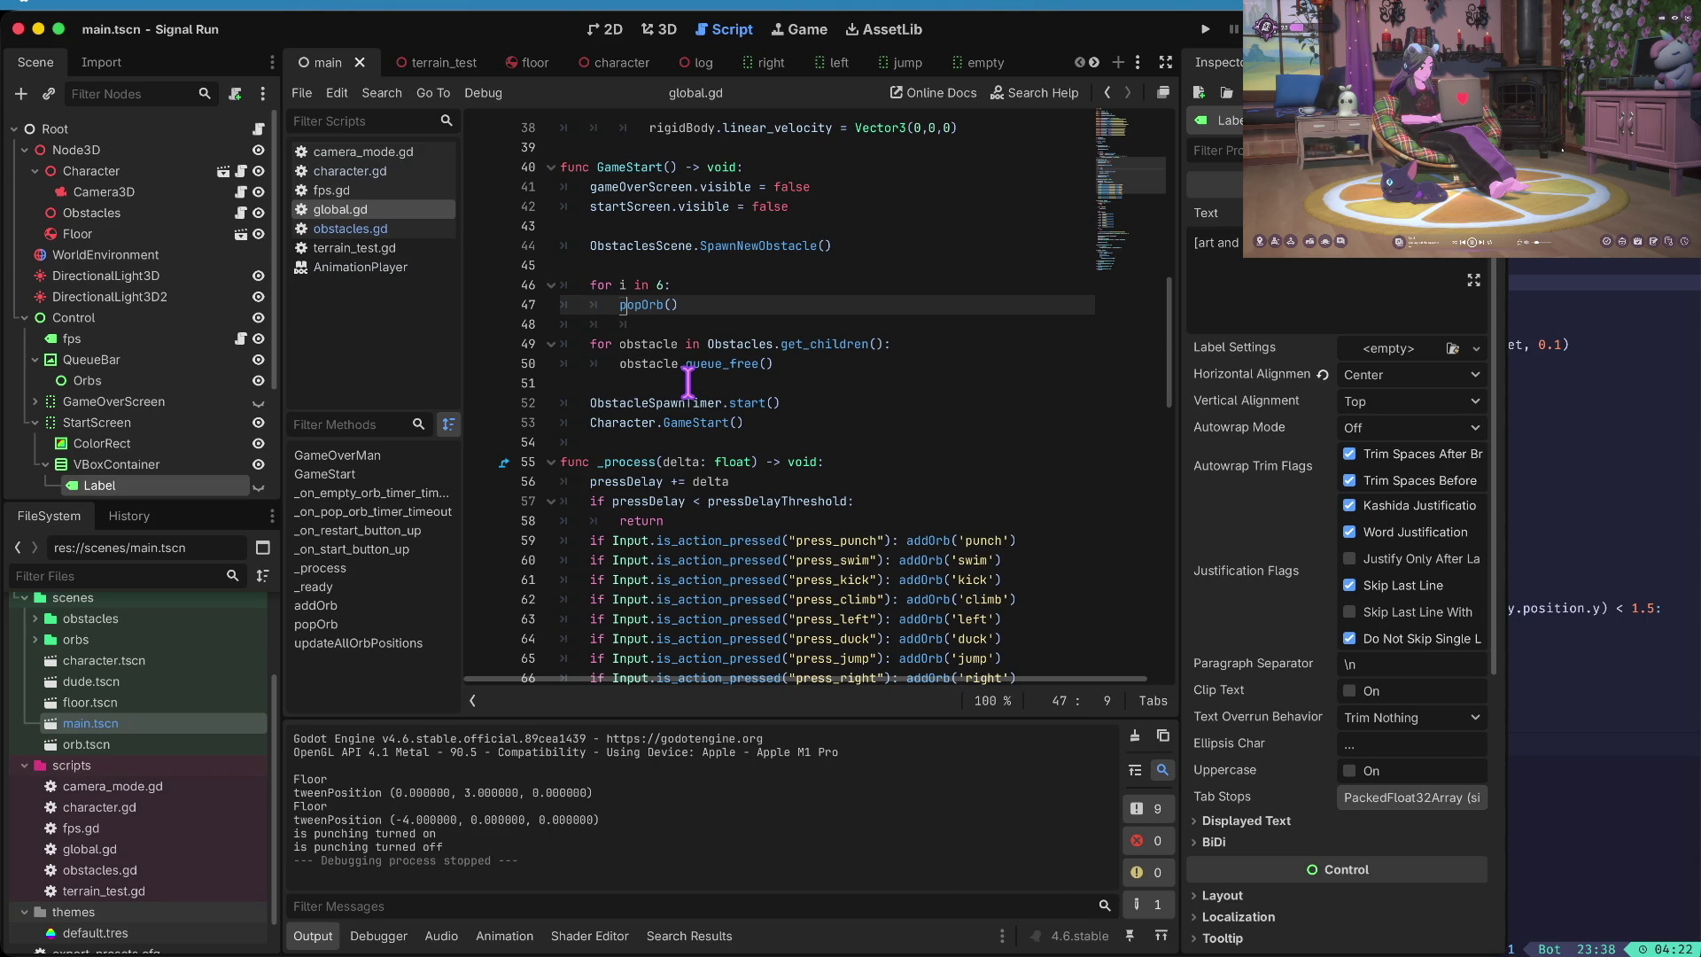
pyautogui.press('super+x')
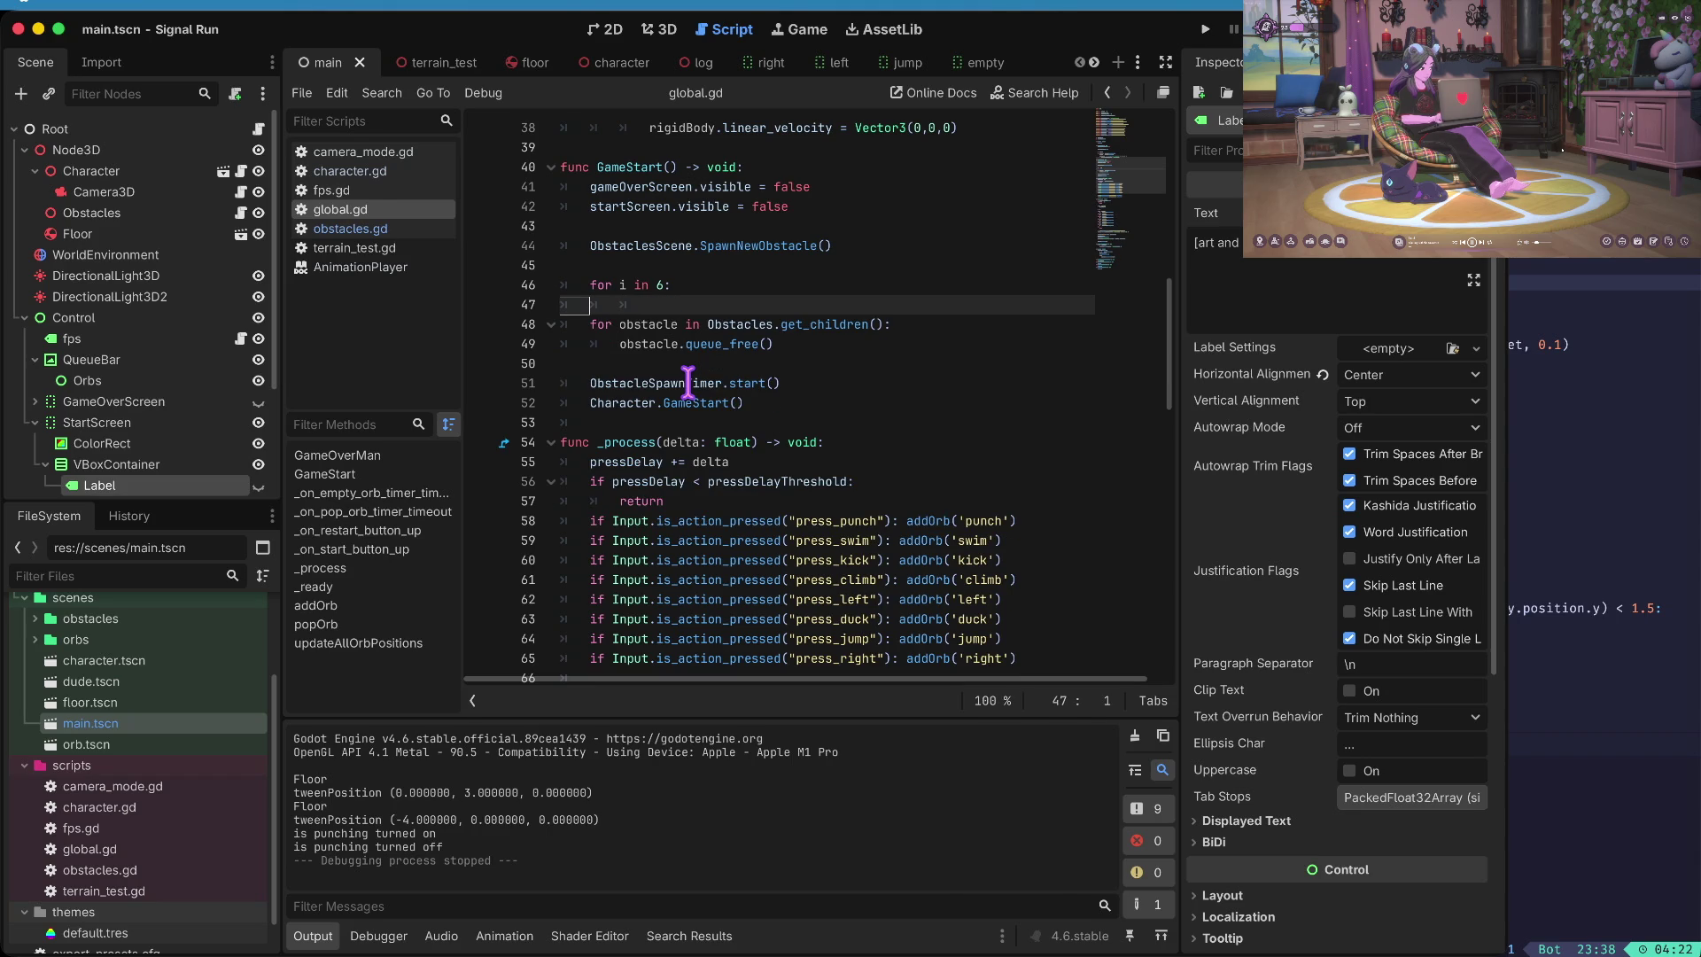
pyautogui.press('BackSpace')
# - Write addOrb('empty') as the loop body, then save global.gd and run the game
pyautogui.write('spaw')
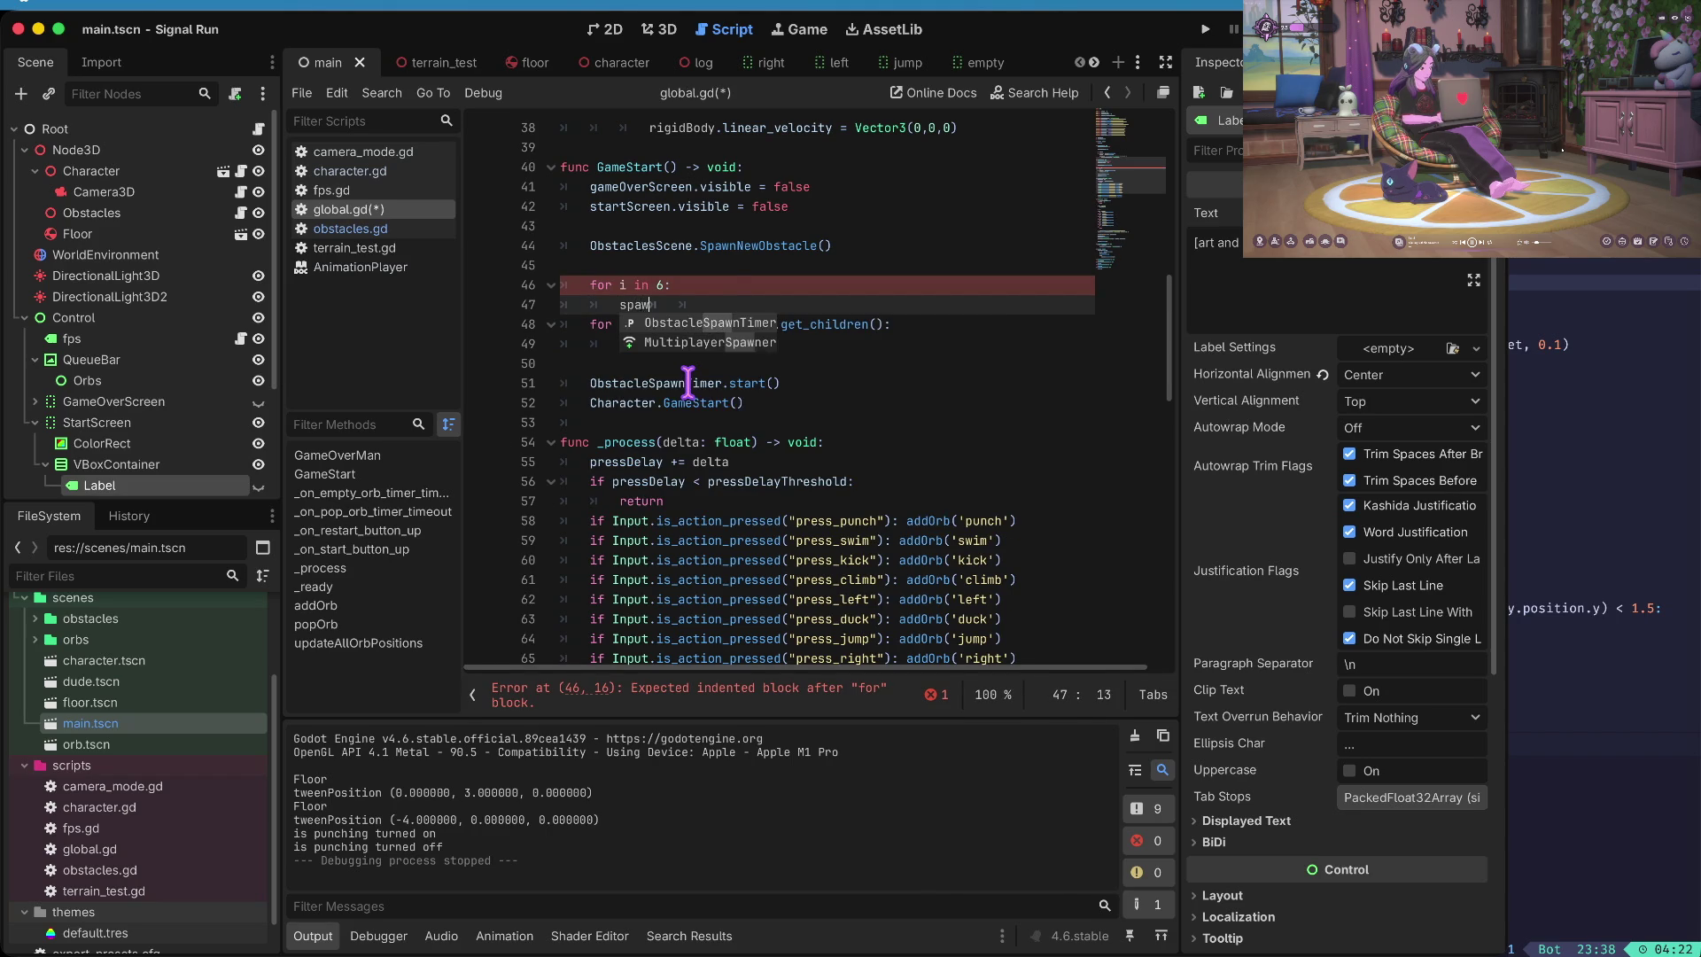
pyautogui.press('BackSpace')
pyautogui.press('BackSpace')
pyautogui.press('BackSpace')
pyautogui.write('addnew')
pyautogui.press('BackSpace')
pyautogui.press('BackSpace')
pyautogui.press('BackSpace')
pyautogui.write('or')
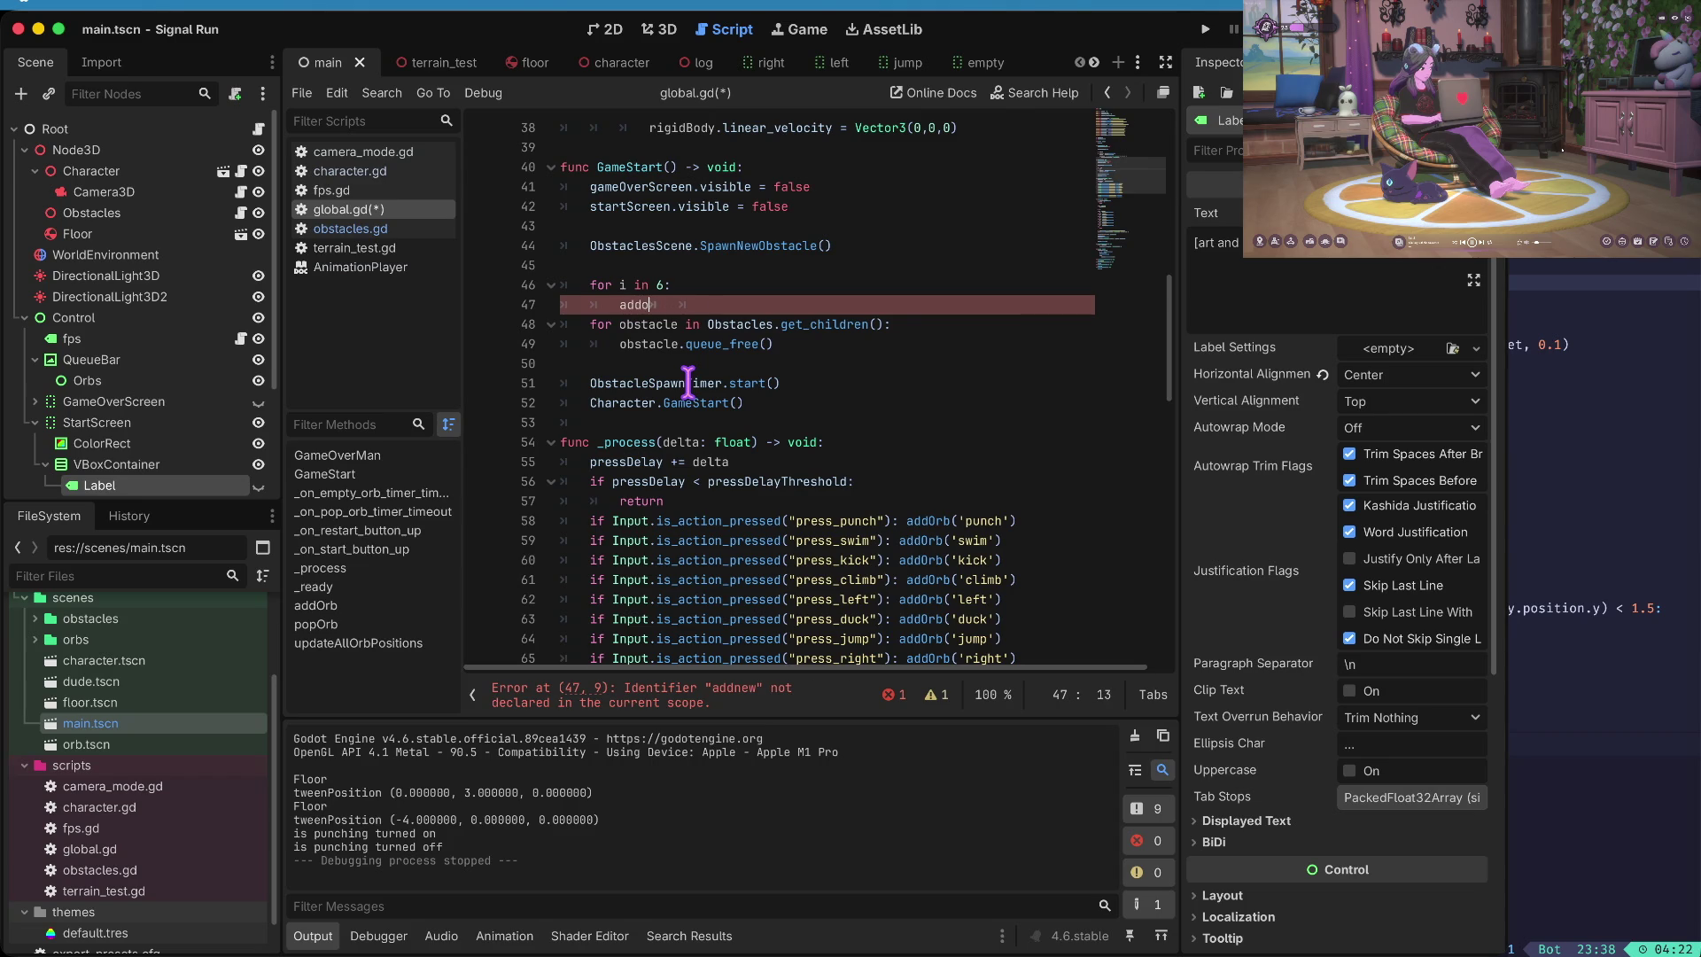
pyautogui.press('Return')
pyautogui.write("'em")
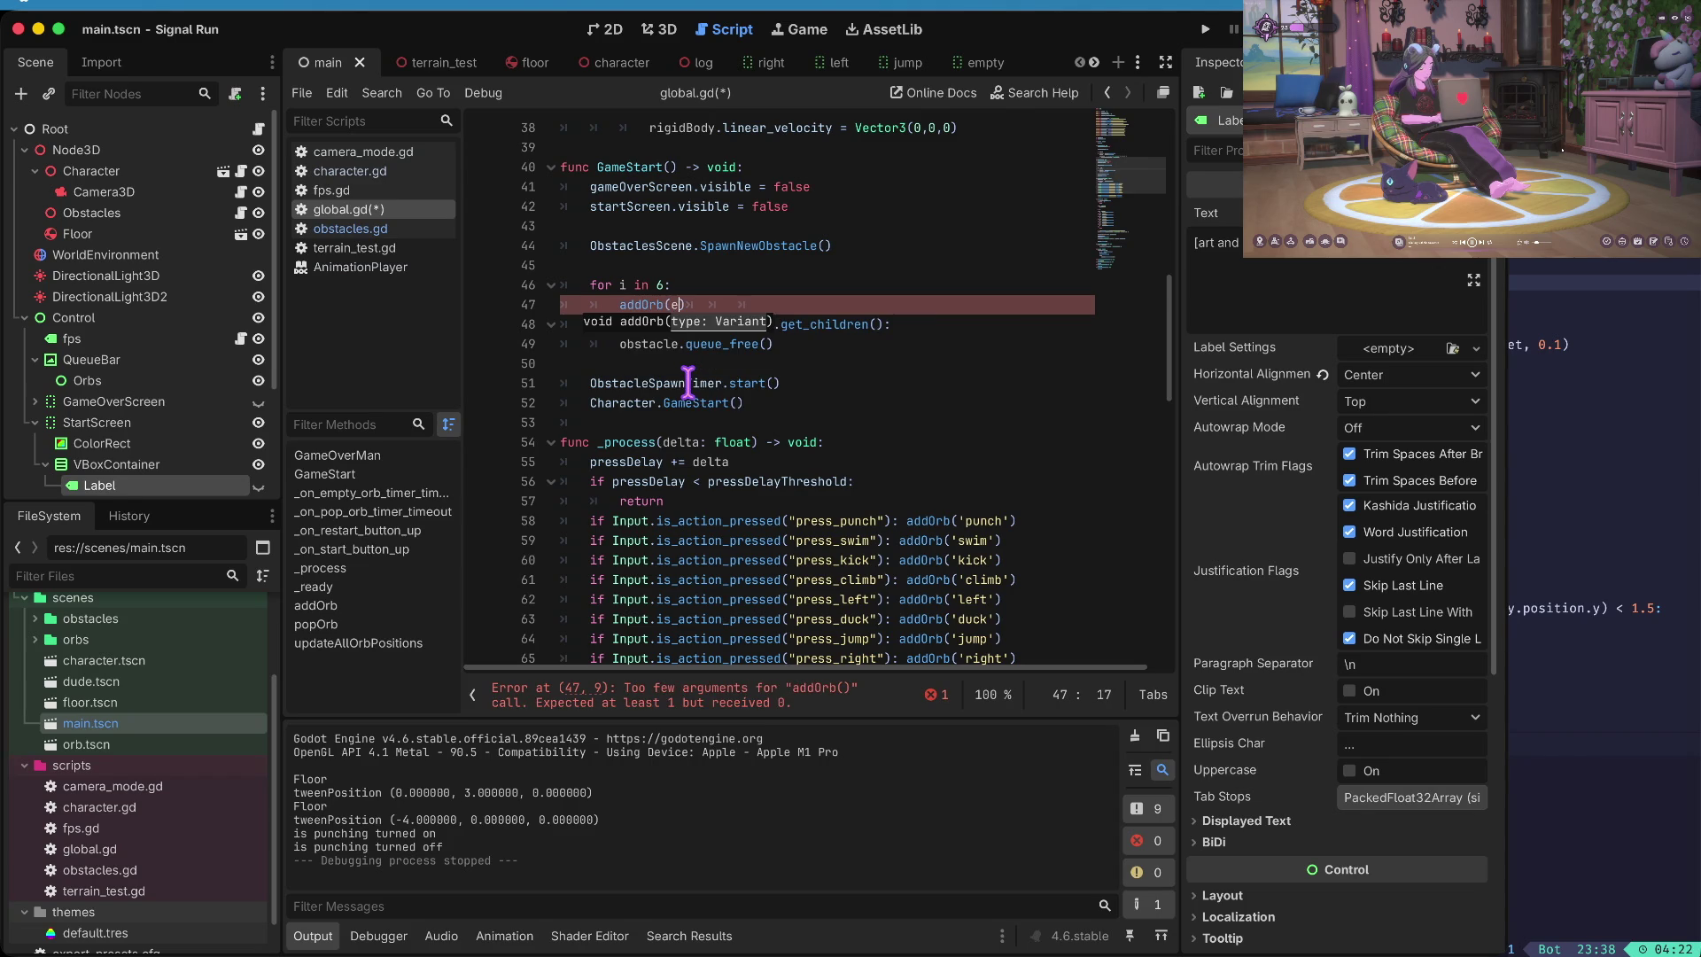
pyautogui.write('pty')
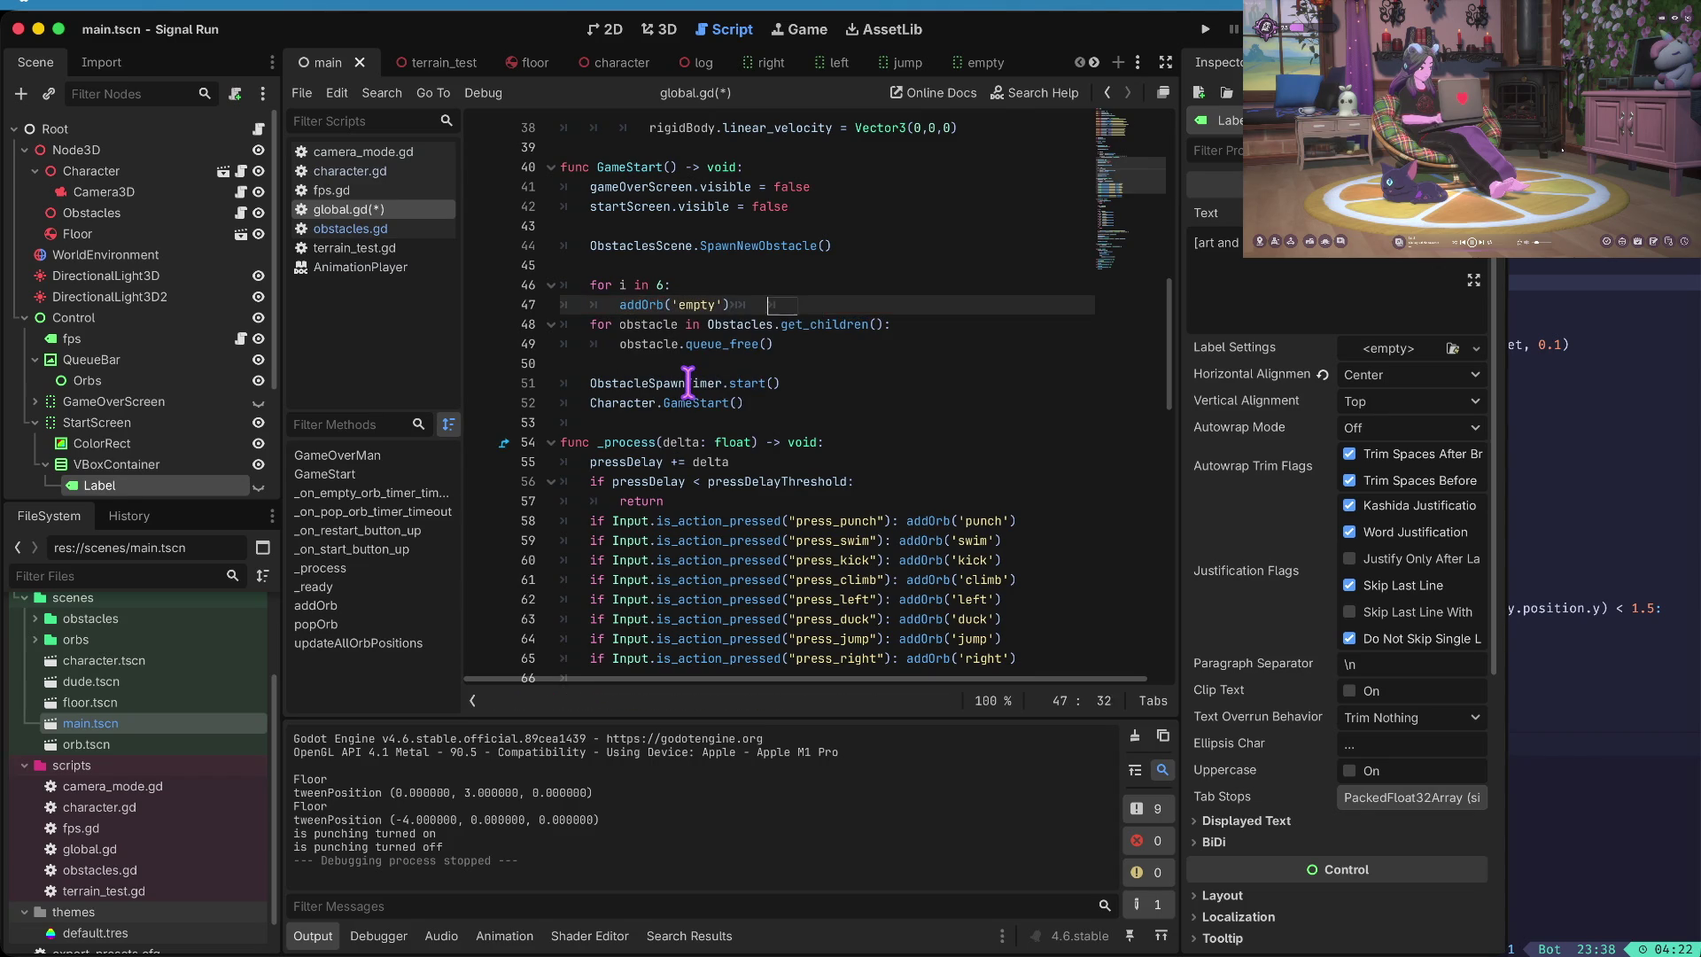
pyautogui.press('End')
pyautogui.press('Return')
pyautogui.hotkey('ctrl', 's')
pyautogui.press('Tab')
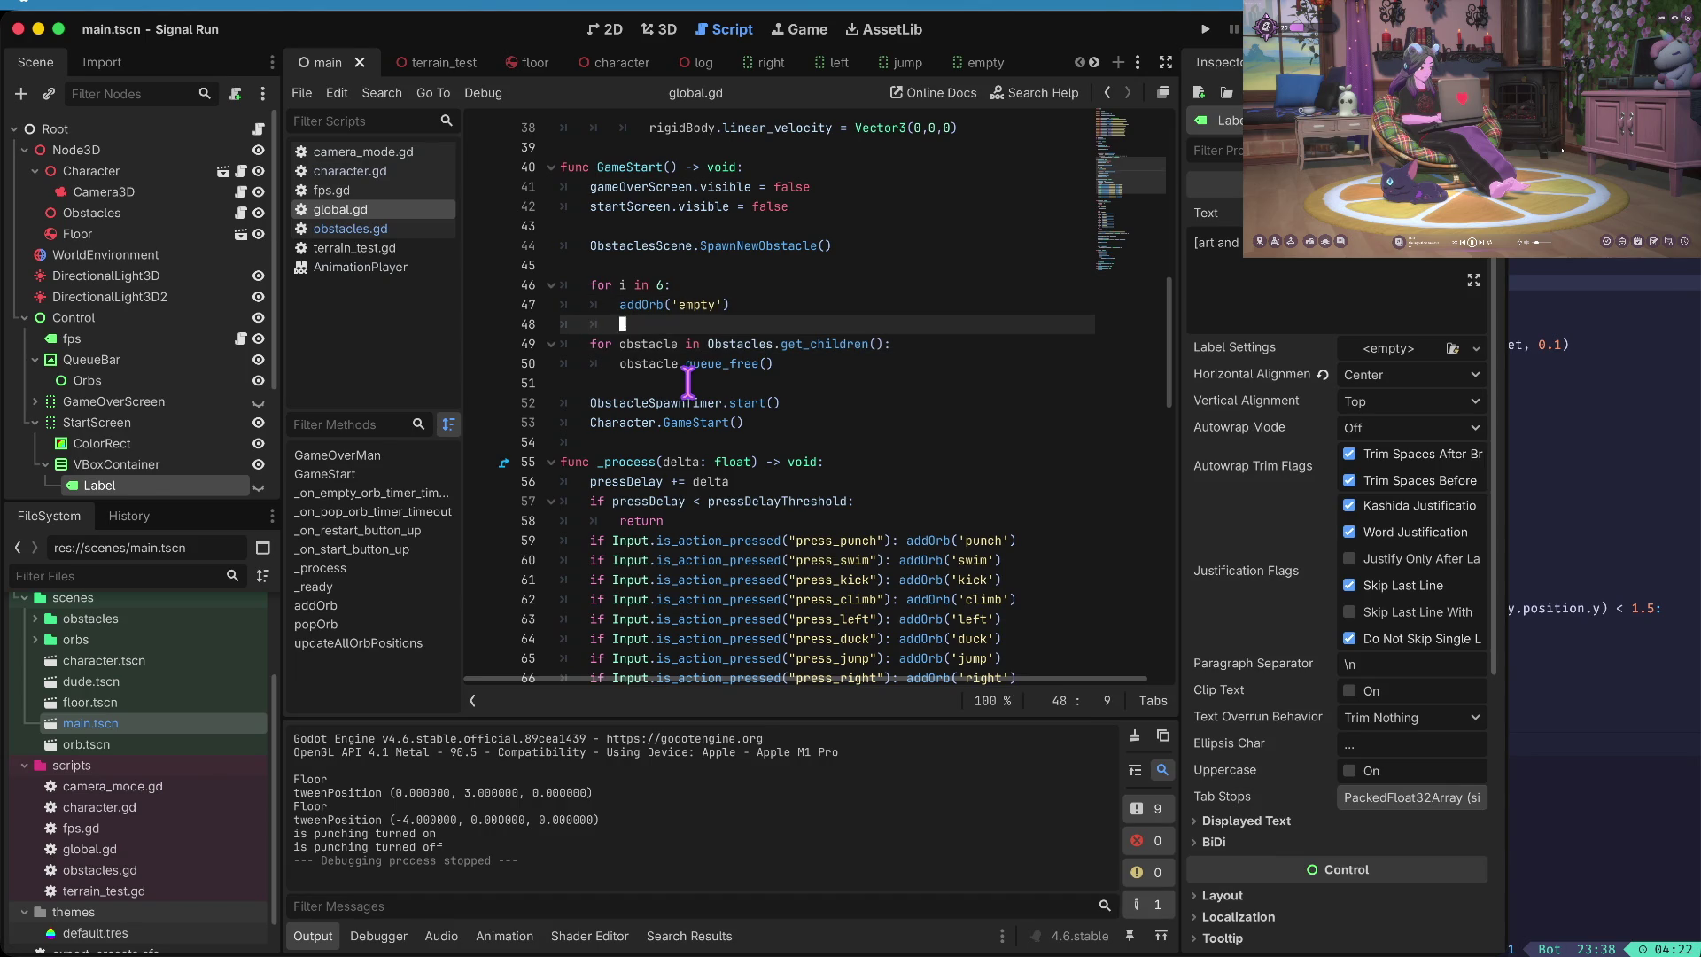
pyautogui.hotkey('ctrl', 's')
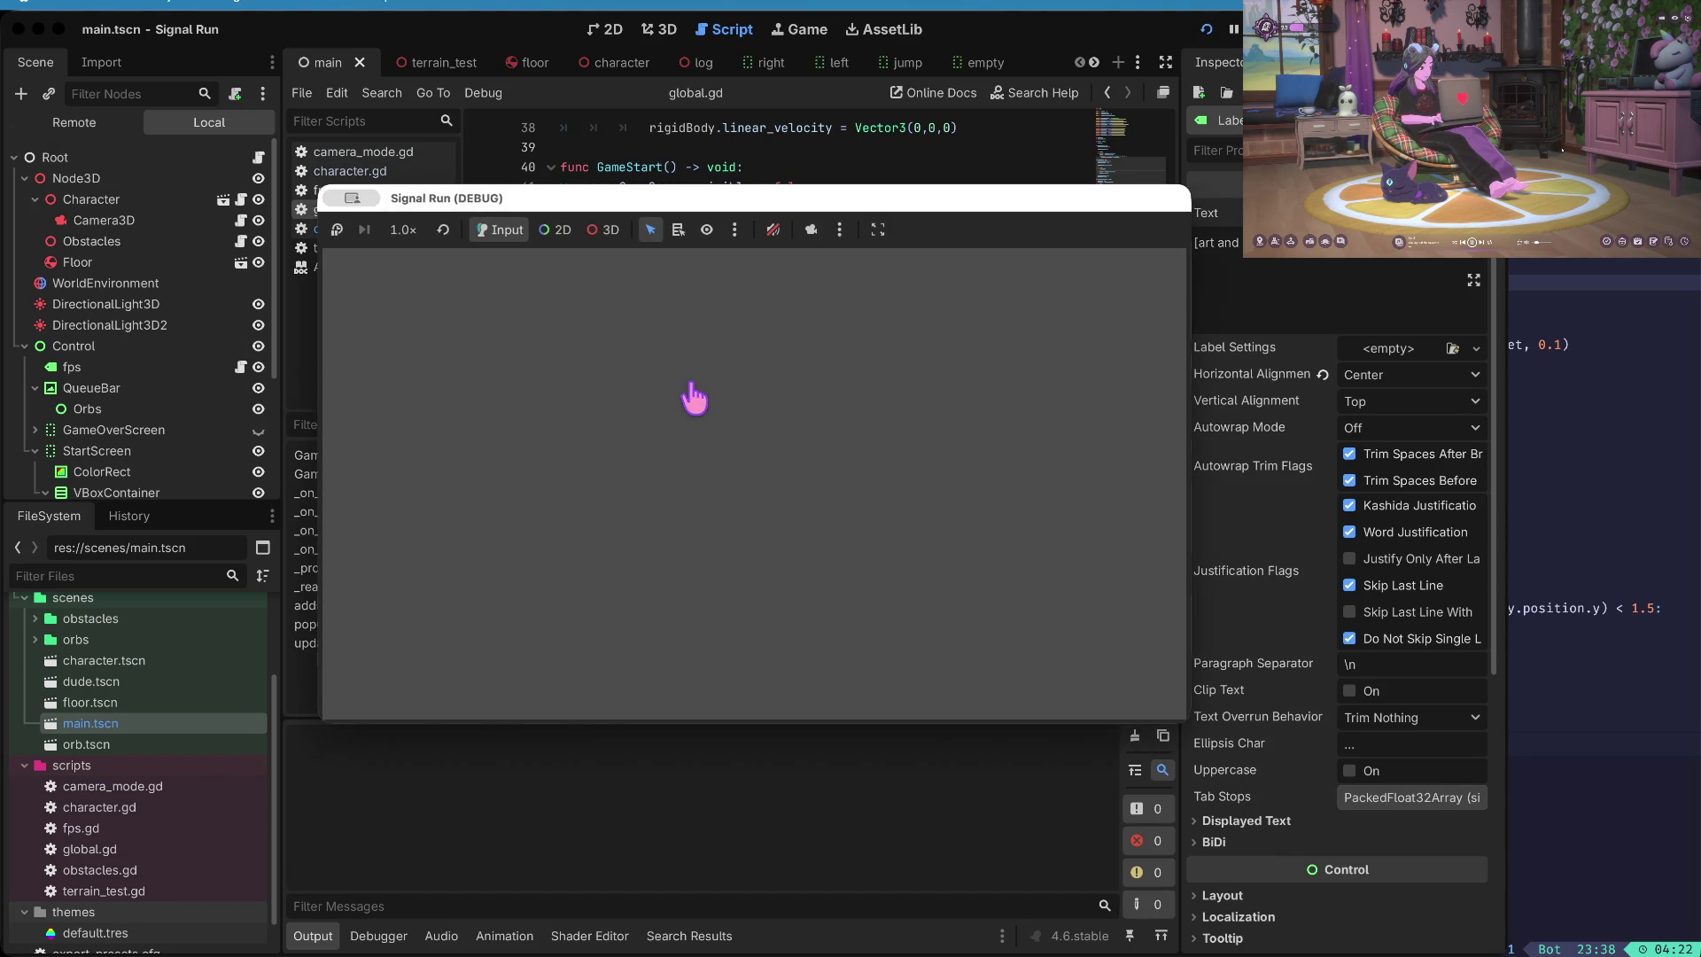
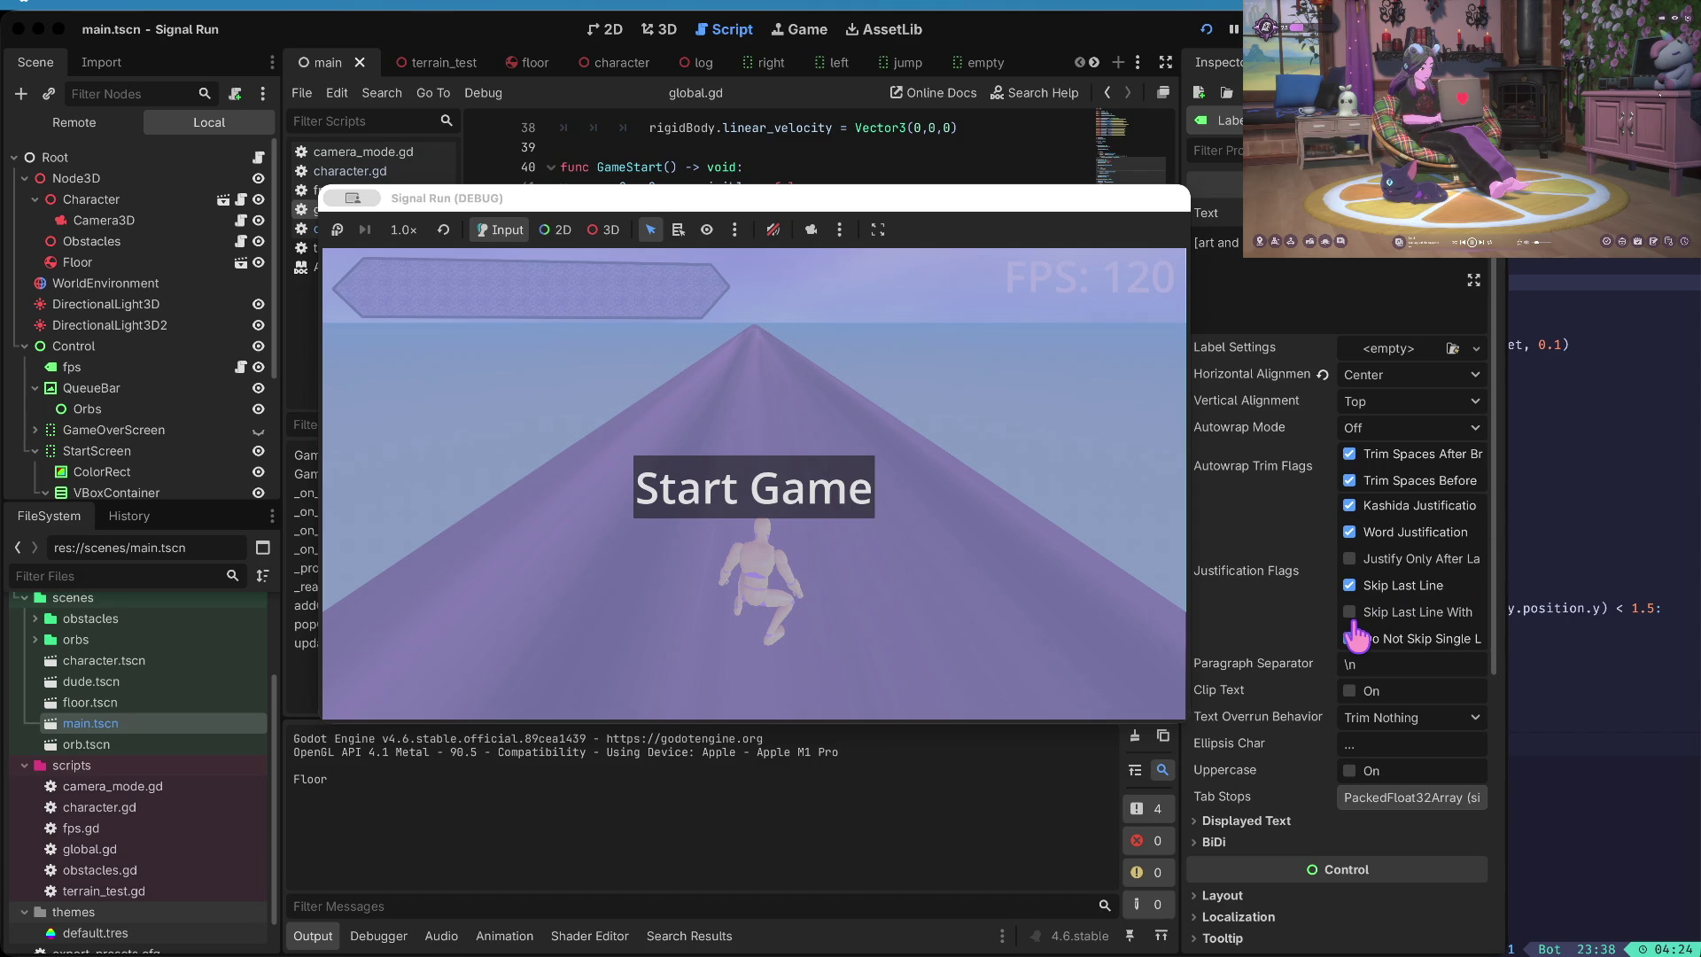
# - Enable the label's Do Not Skip Single Line justification flag, then start the game from the start screen
pyautogui.click(1351, 636)
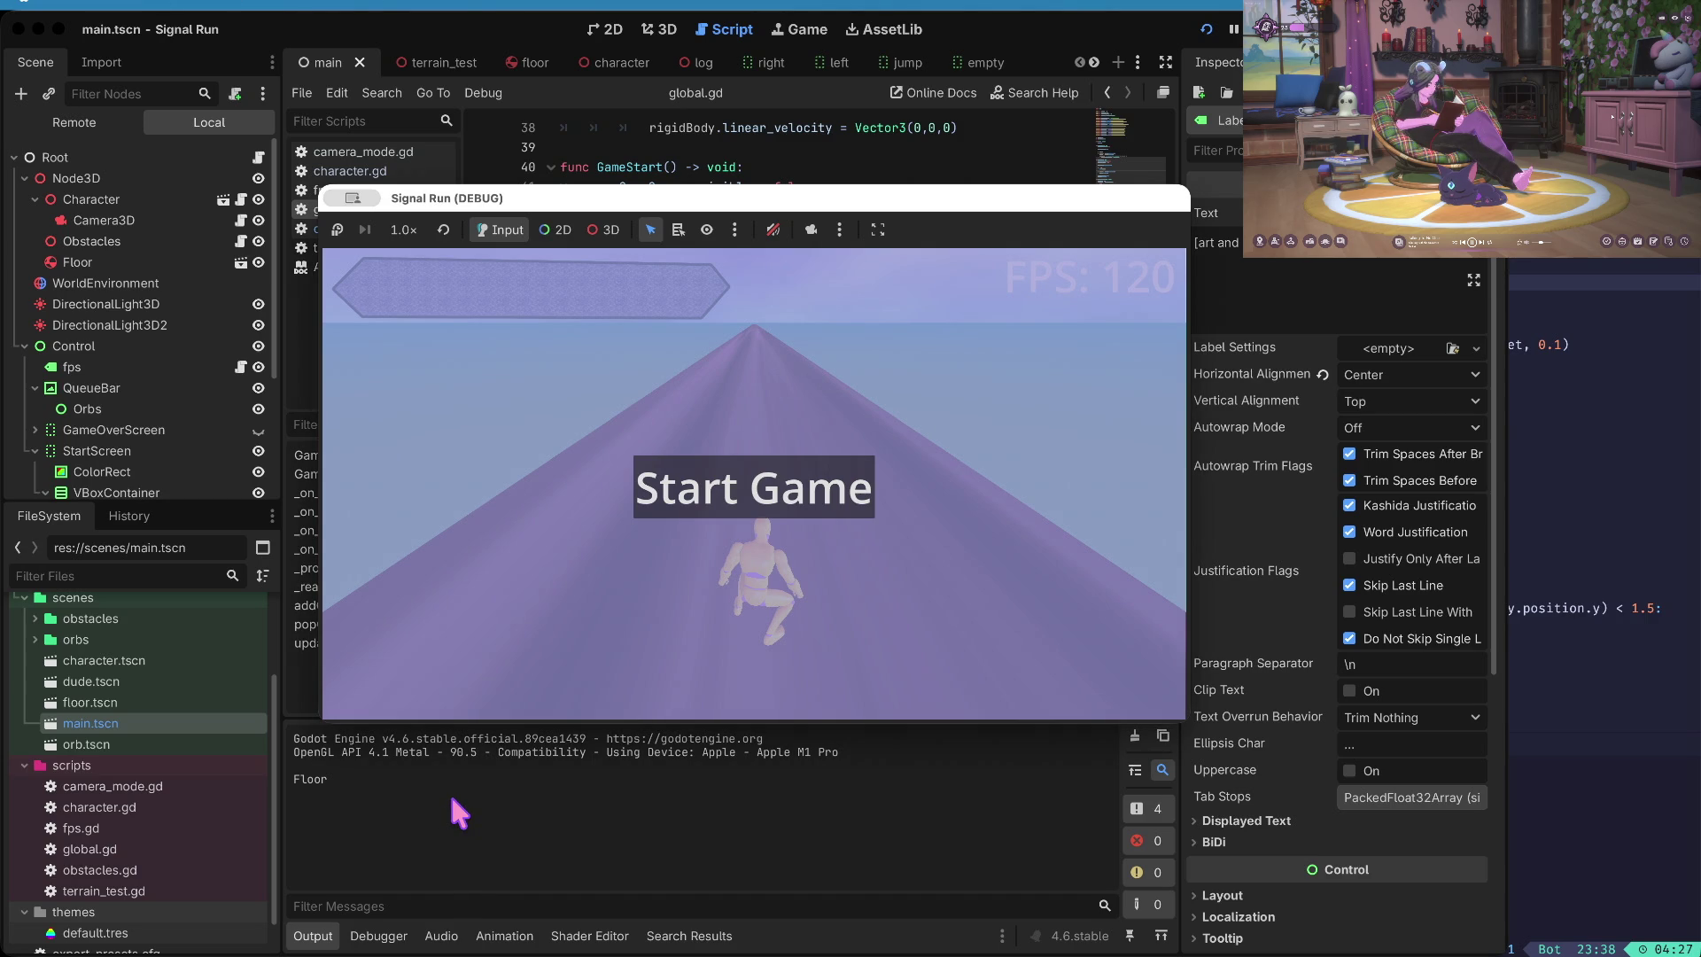
pyautogui.click(648, 607)
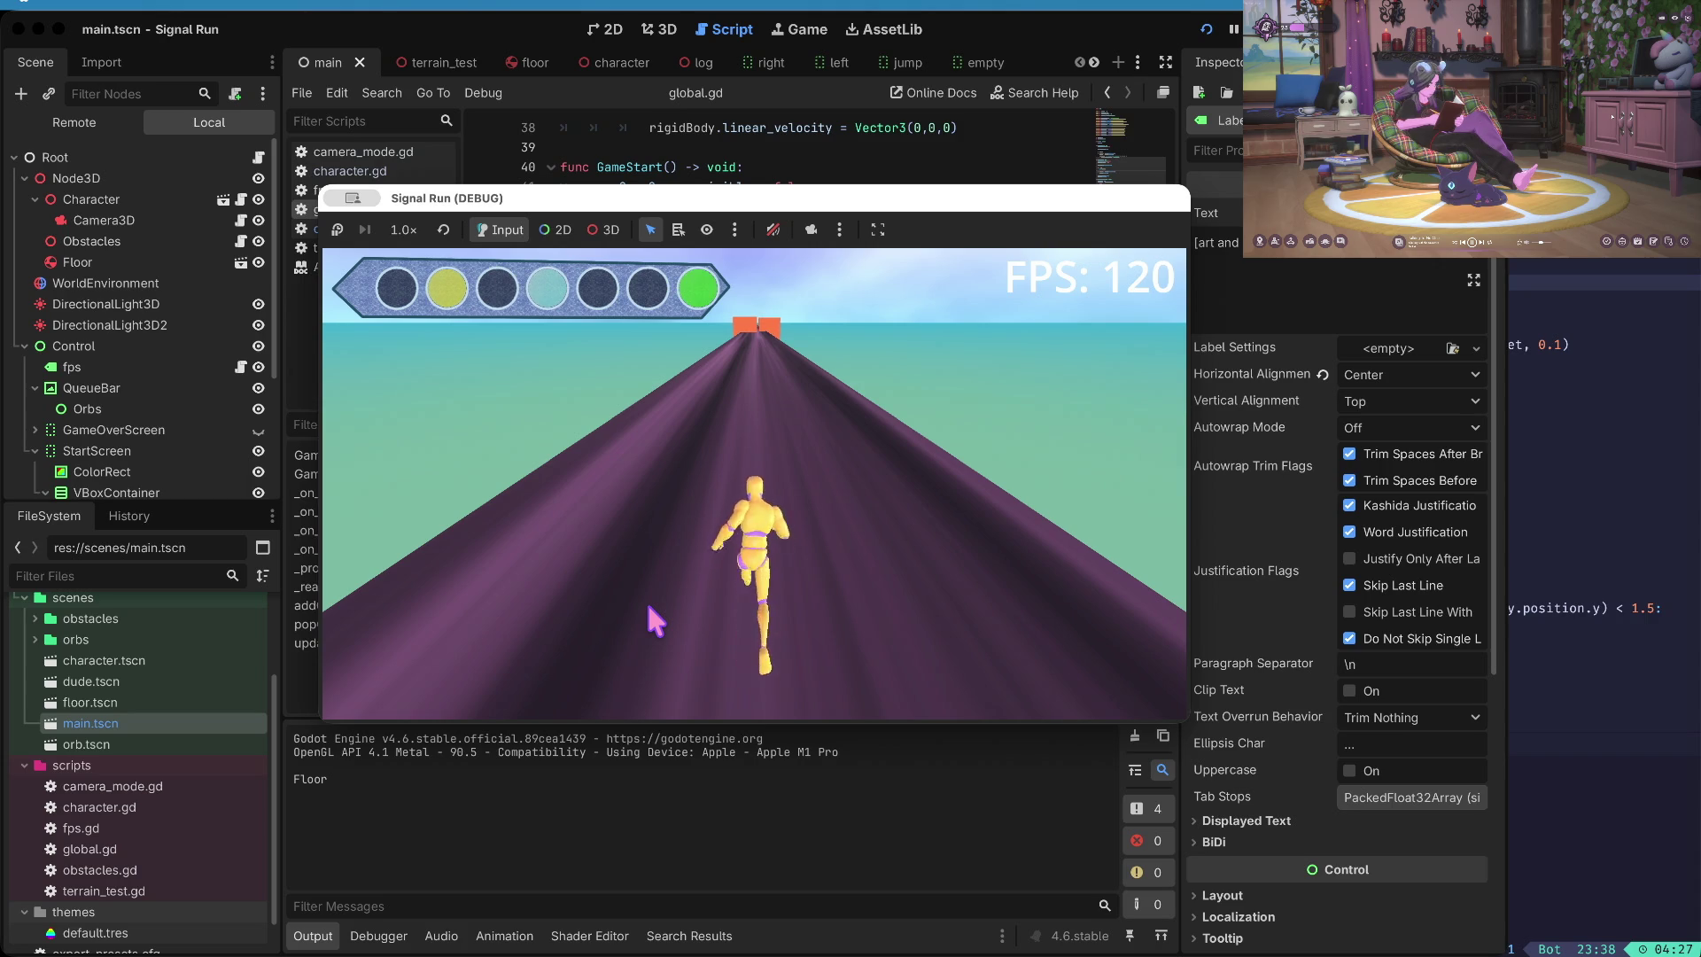
# - Duck, jump and switch lanes until crashing at the orange wall, then stop the run with F8
pyautogui.press('Down')
pyautogui.press('Left')
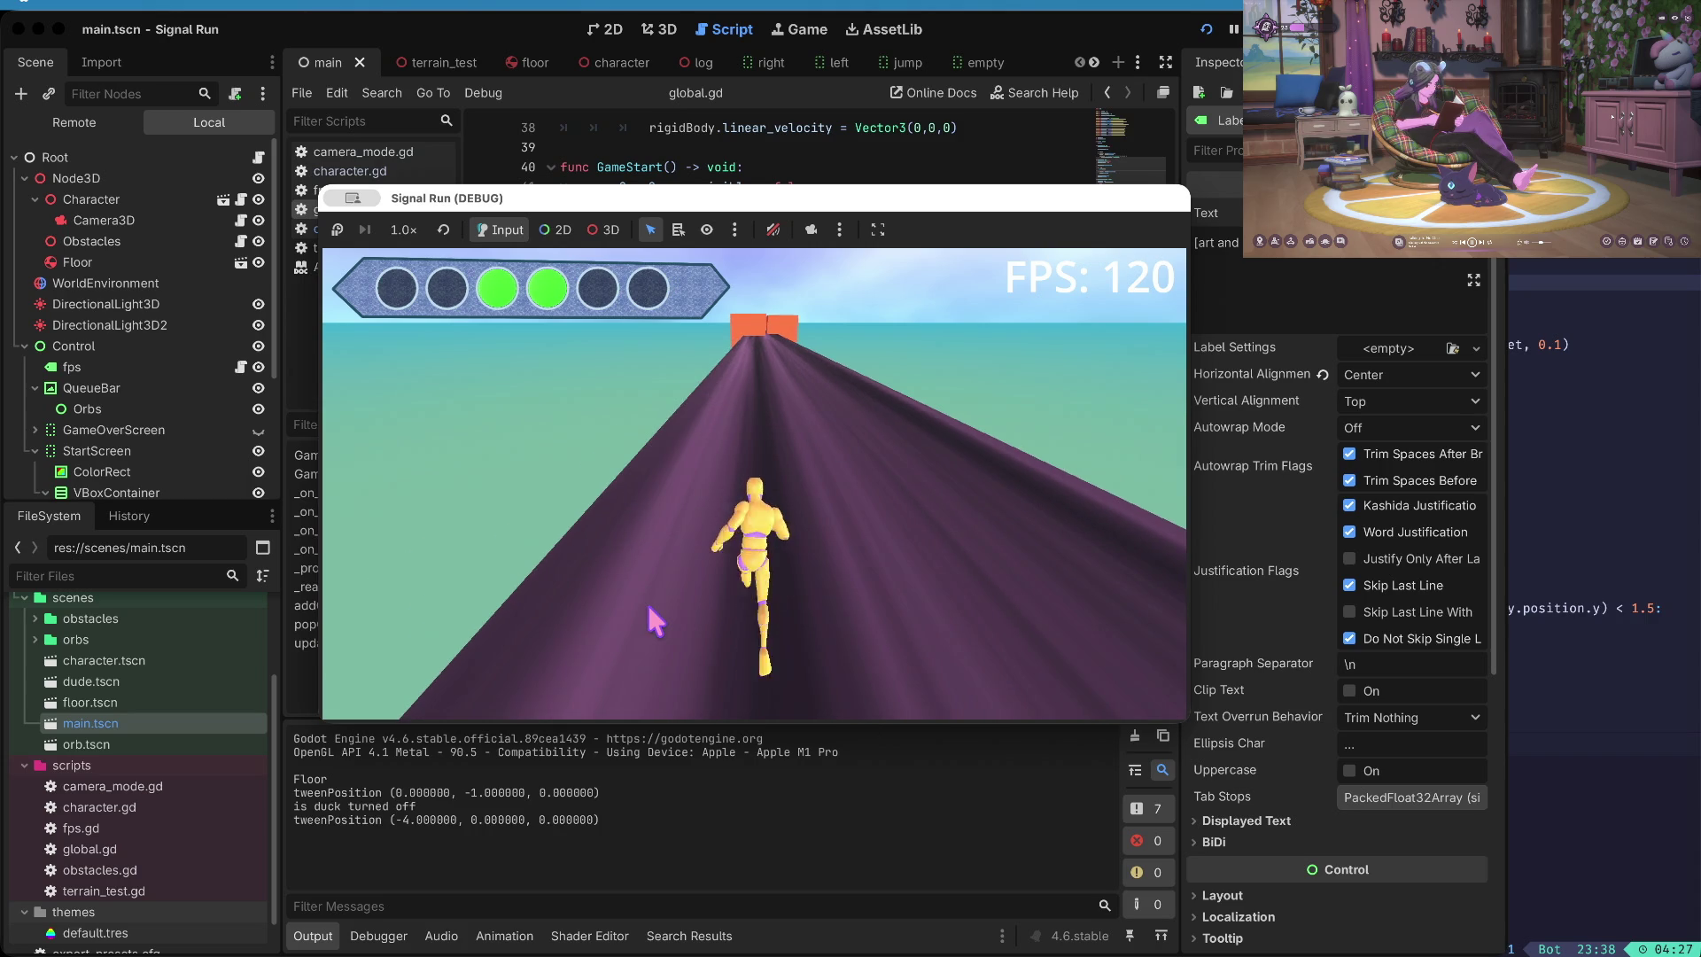
pyautogui.press('Up')
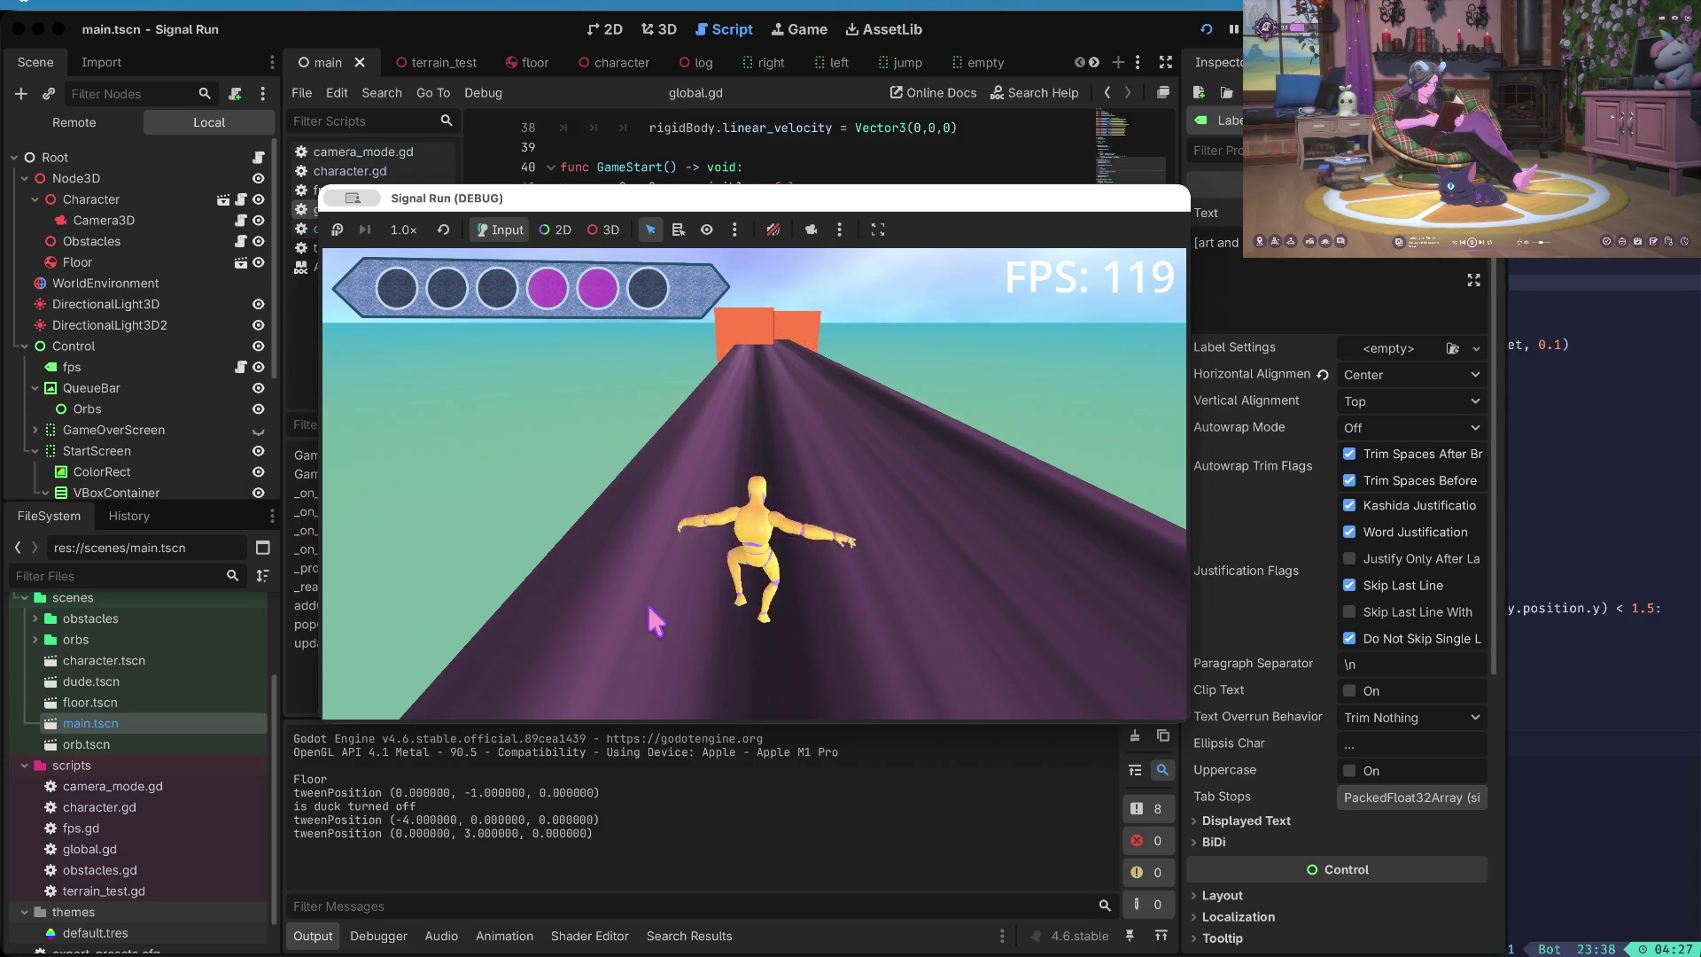
pyautogui.press('Right')
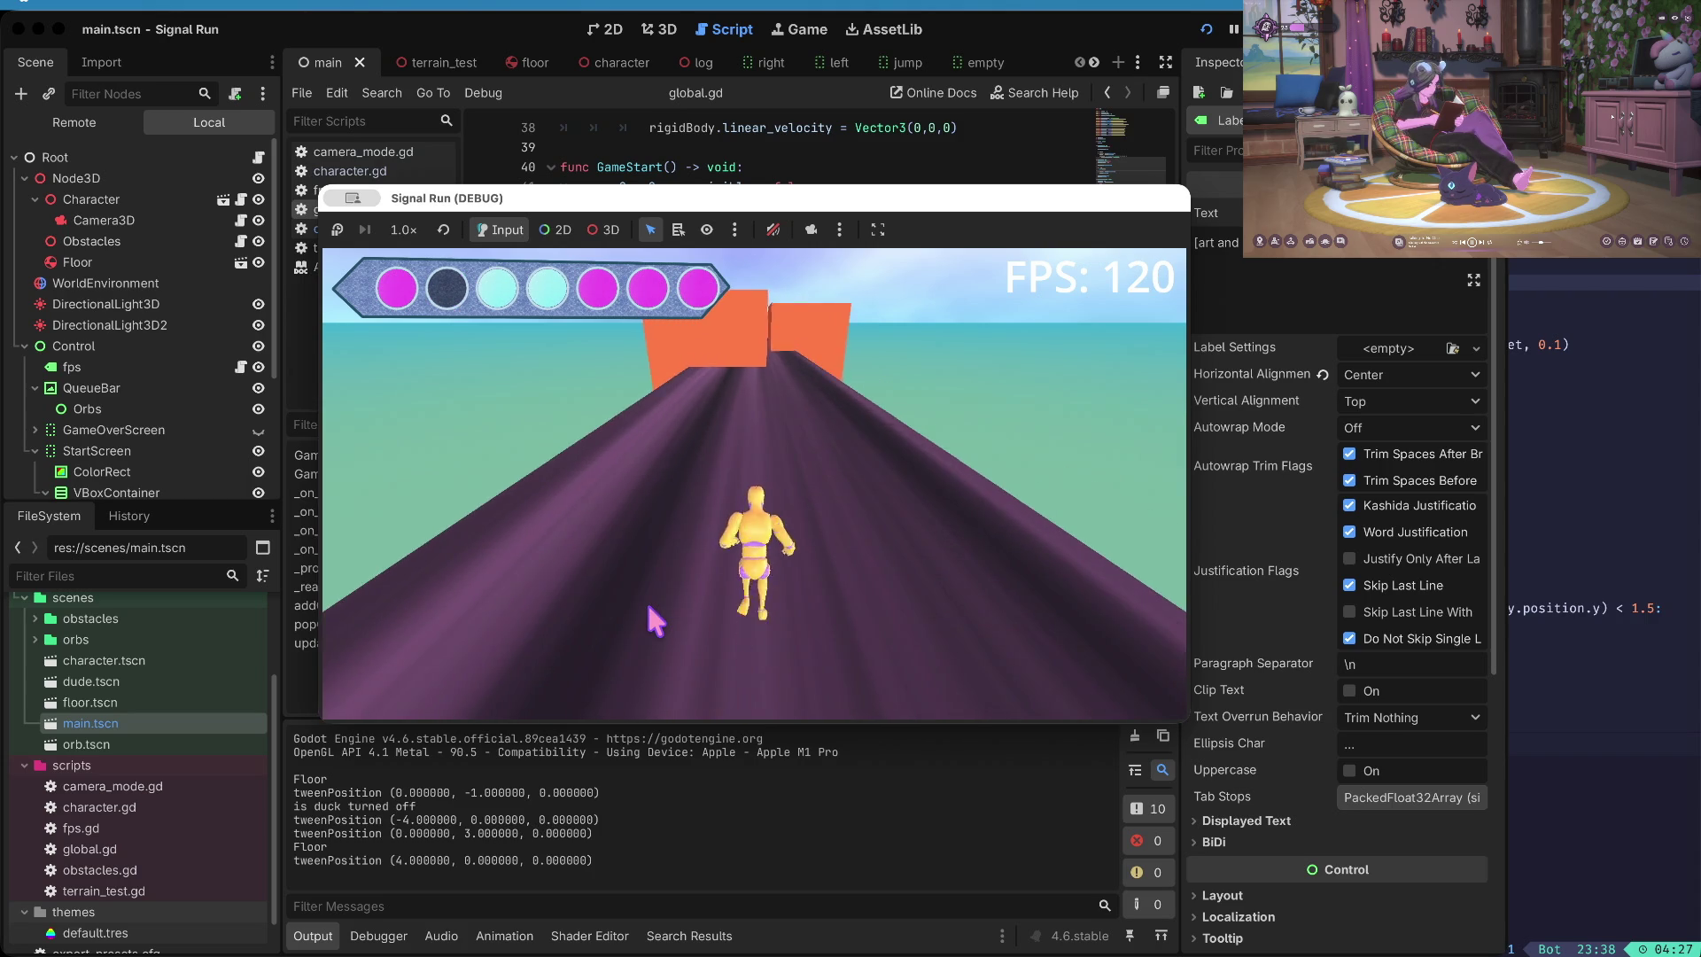
pyautogui.press('Right')
pyautogui.press('Left')
pyautogui.press('Left')
pyautogui.press('Right')
pyautogui.press('Right')
pyautogui.press('Right')
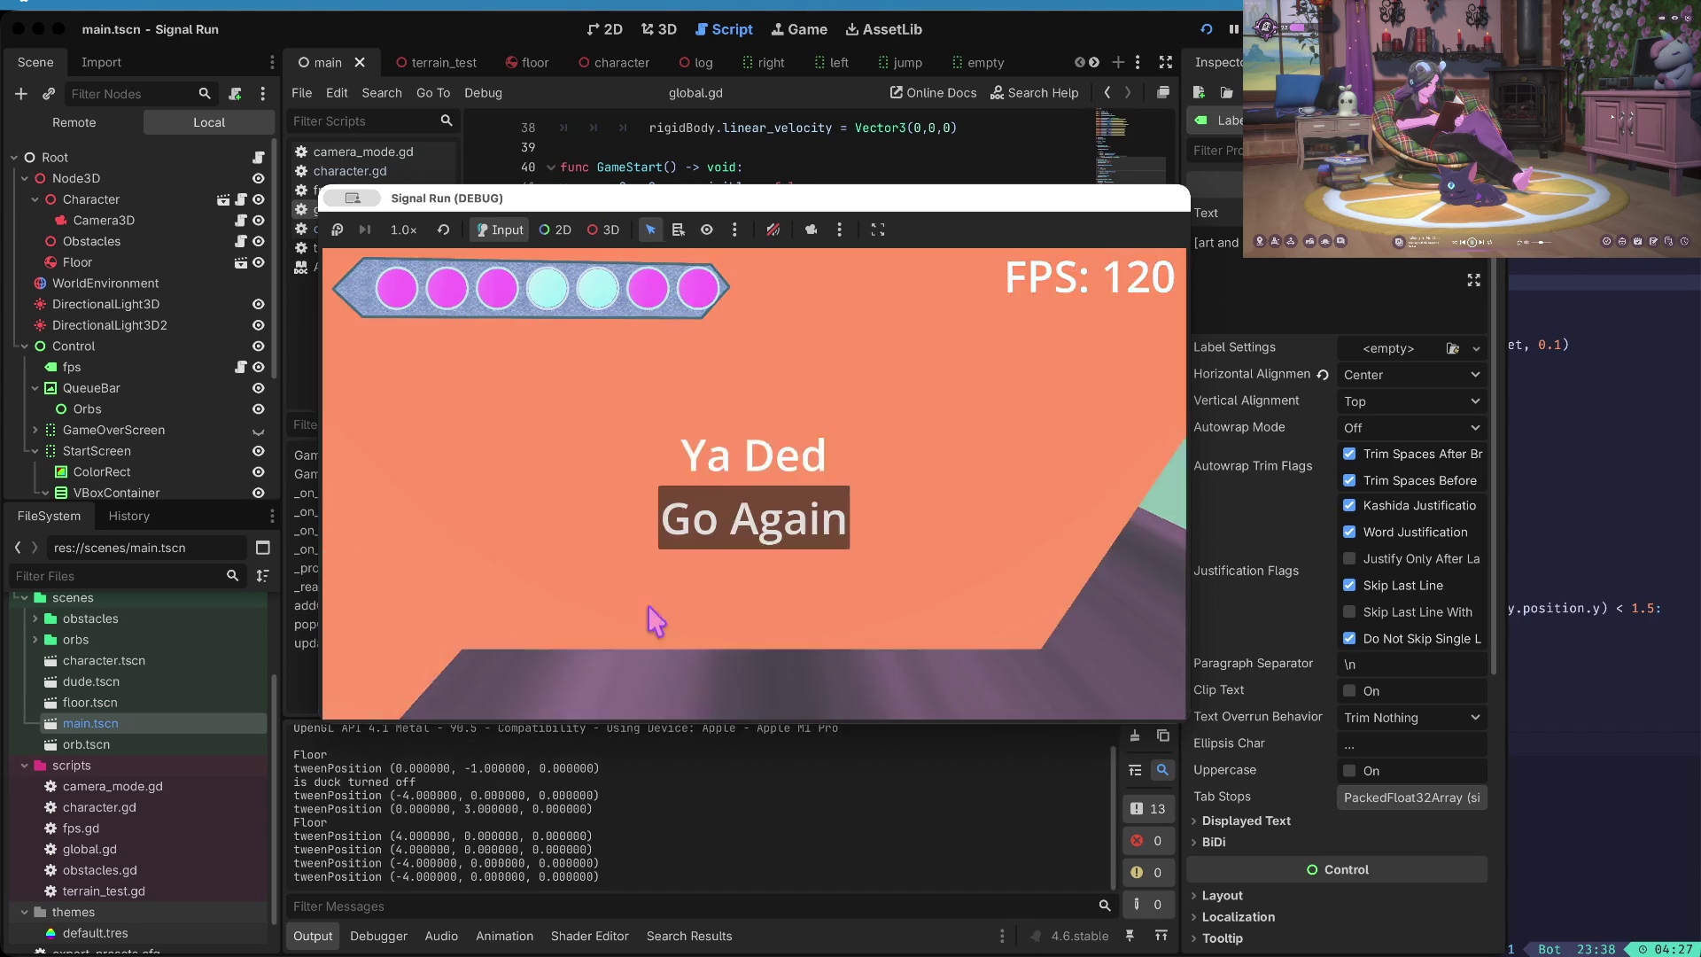
pyautogui.press('Left')
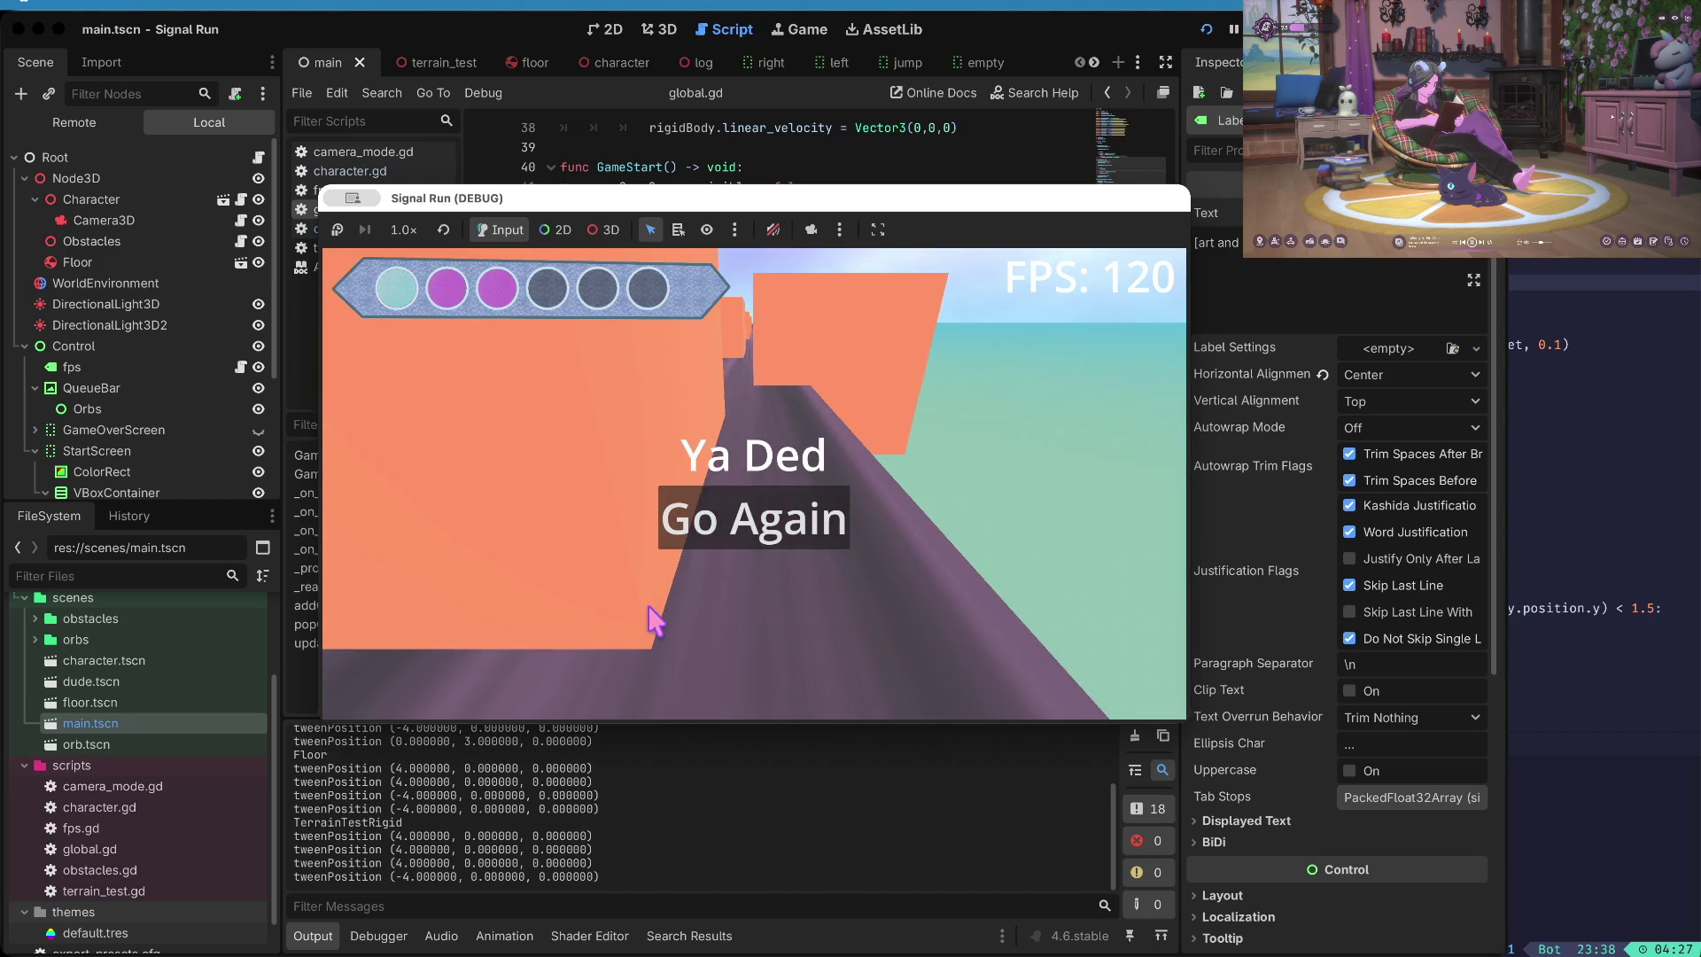
pyautogui.press('Left')
pyautogui.press('Right')
pyautogui.press('Right')
pyautogui.press('F8')
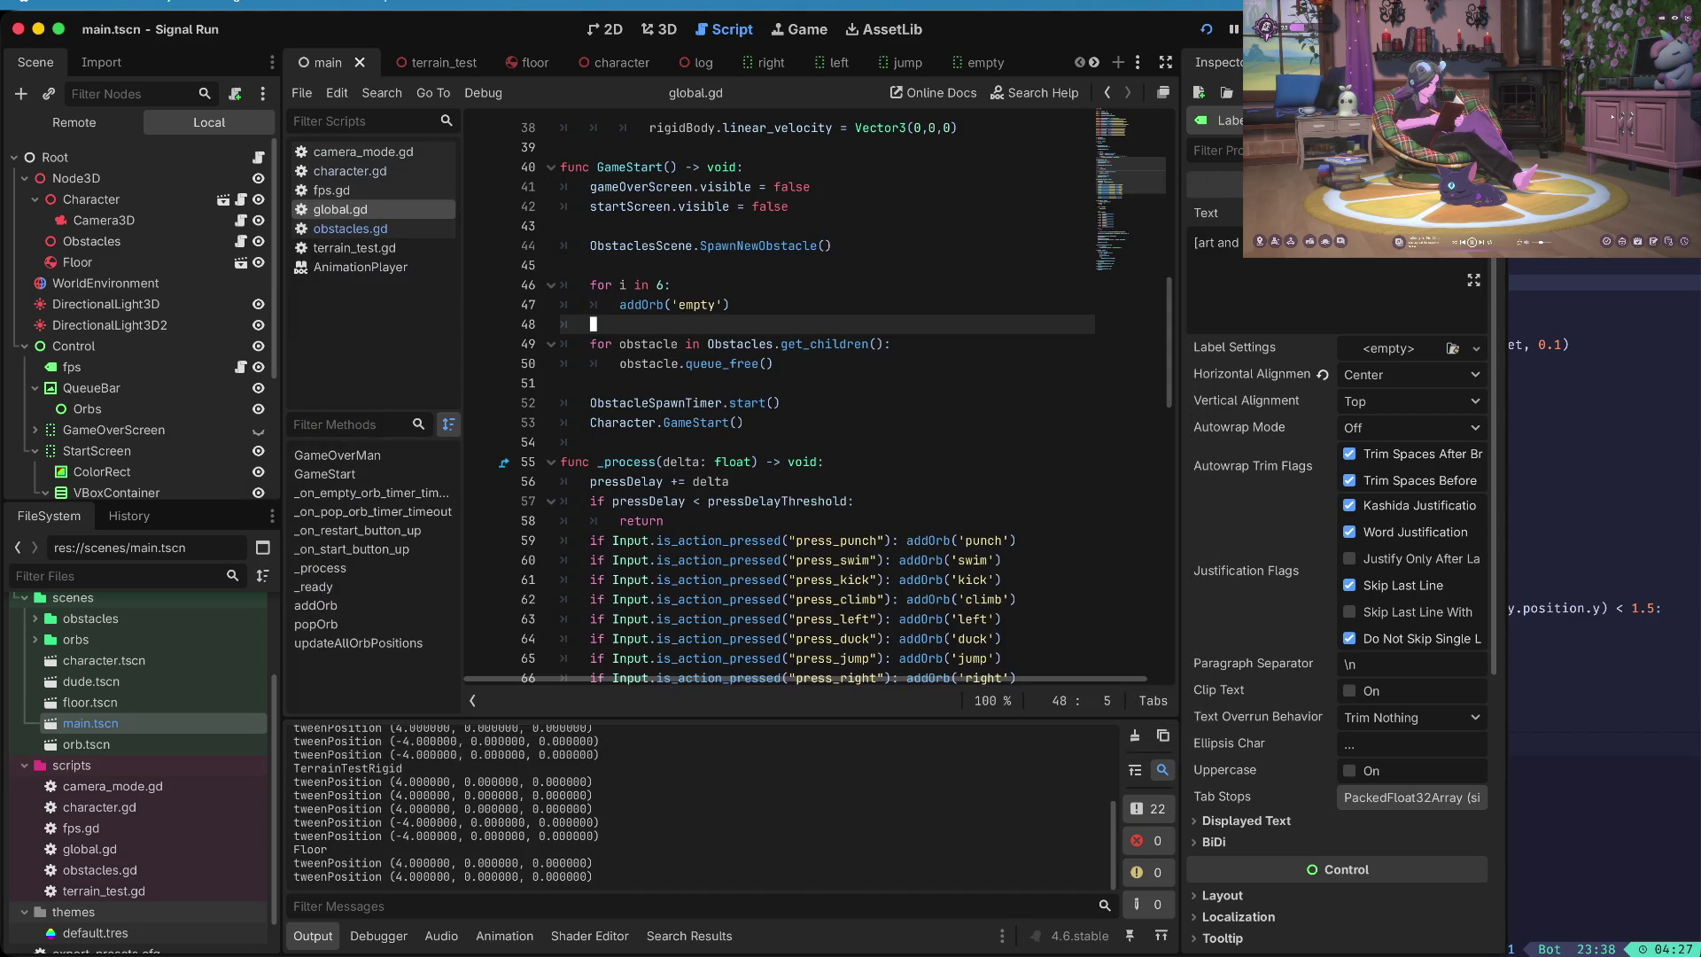
# - Edit the Wait Time of the EmptyOrbTimer and ObstacleSpawnTimer nodes in the Inspector
pyautogui.scroll(-5, 86, 417)
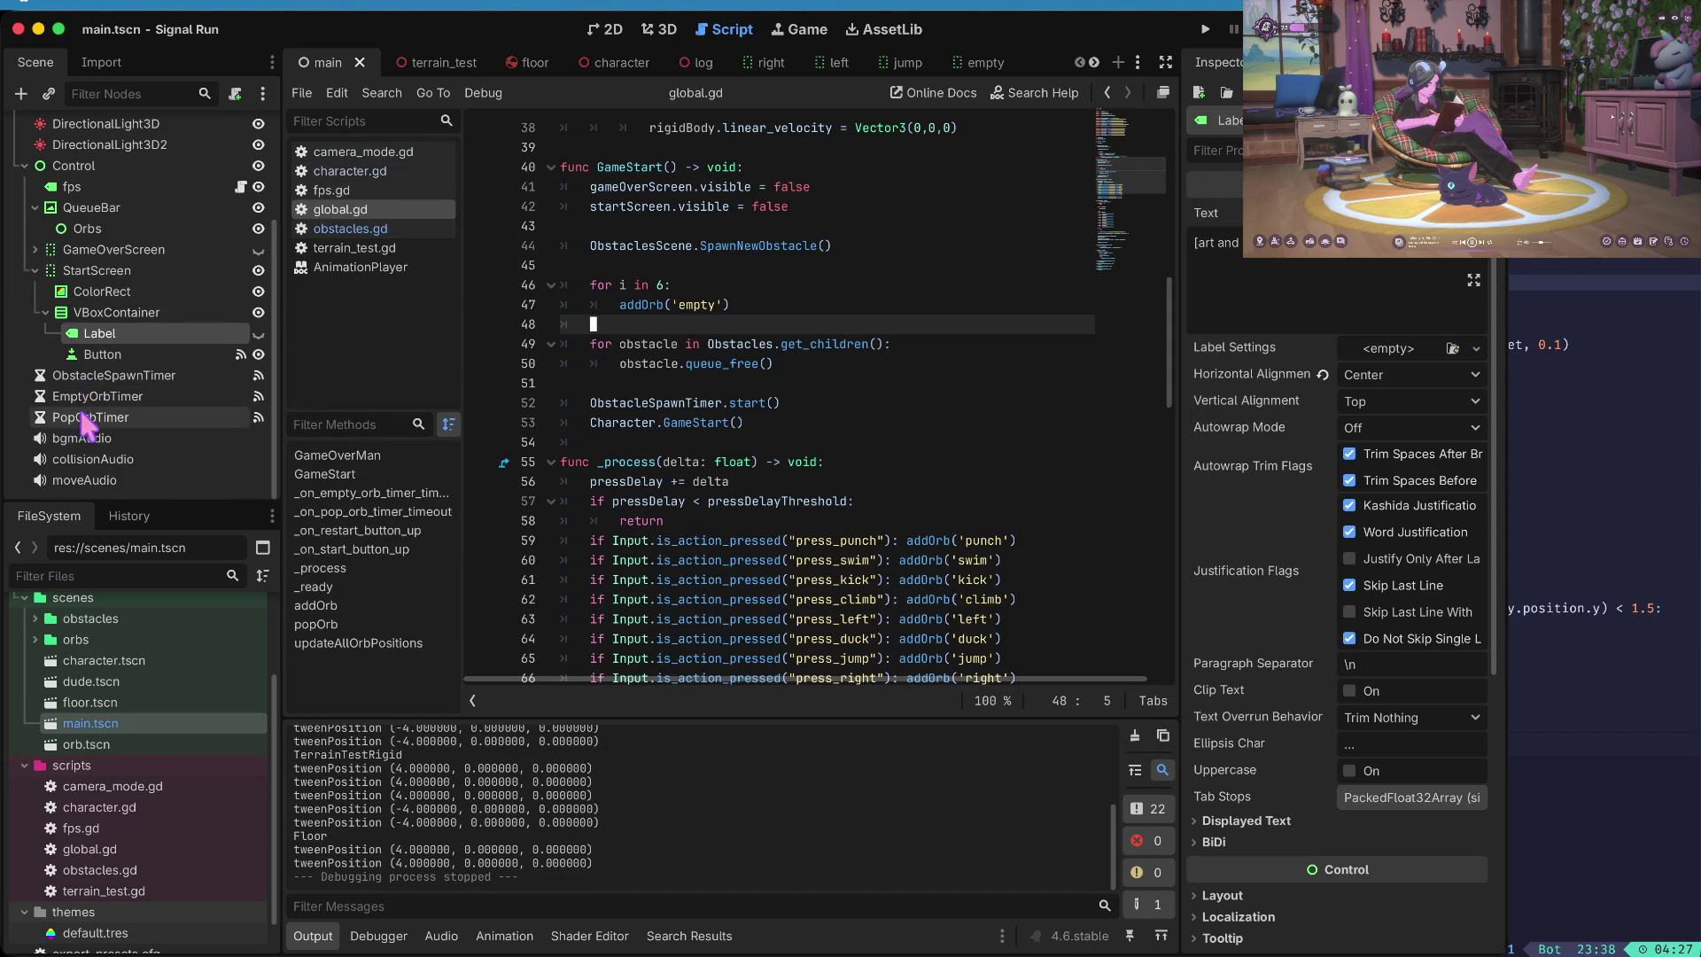
pyautogui.click(85, 377)
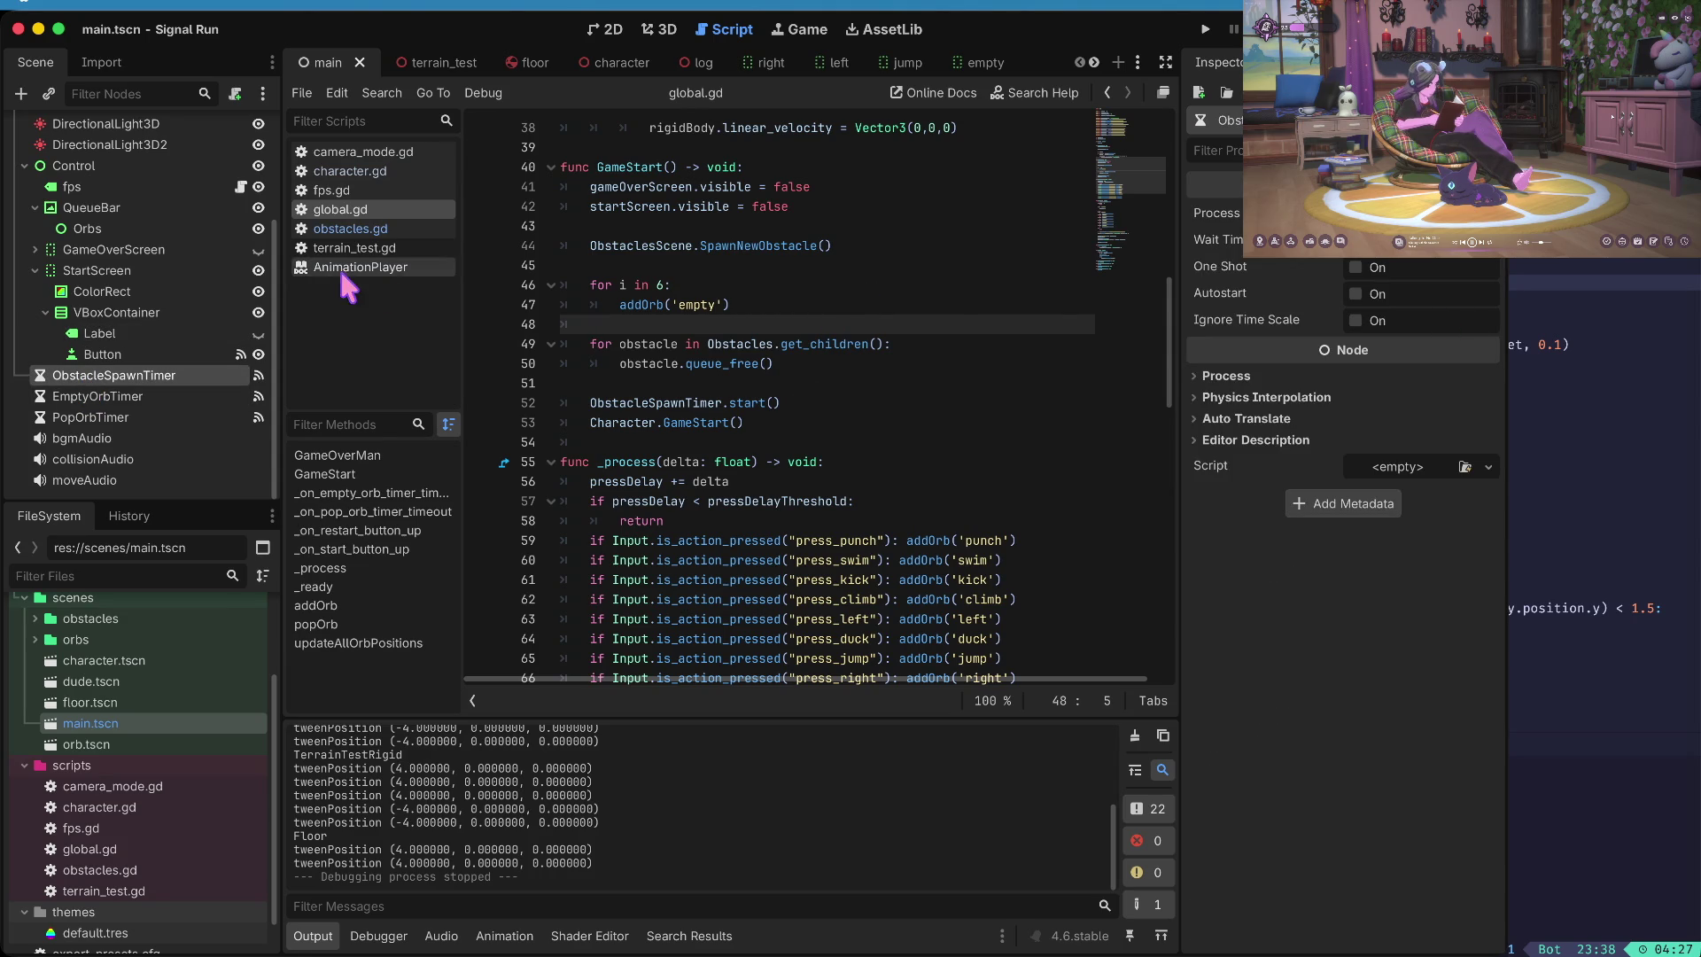
pyautogui.click(142, 395)
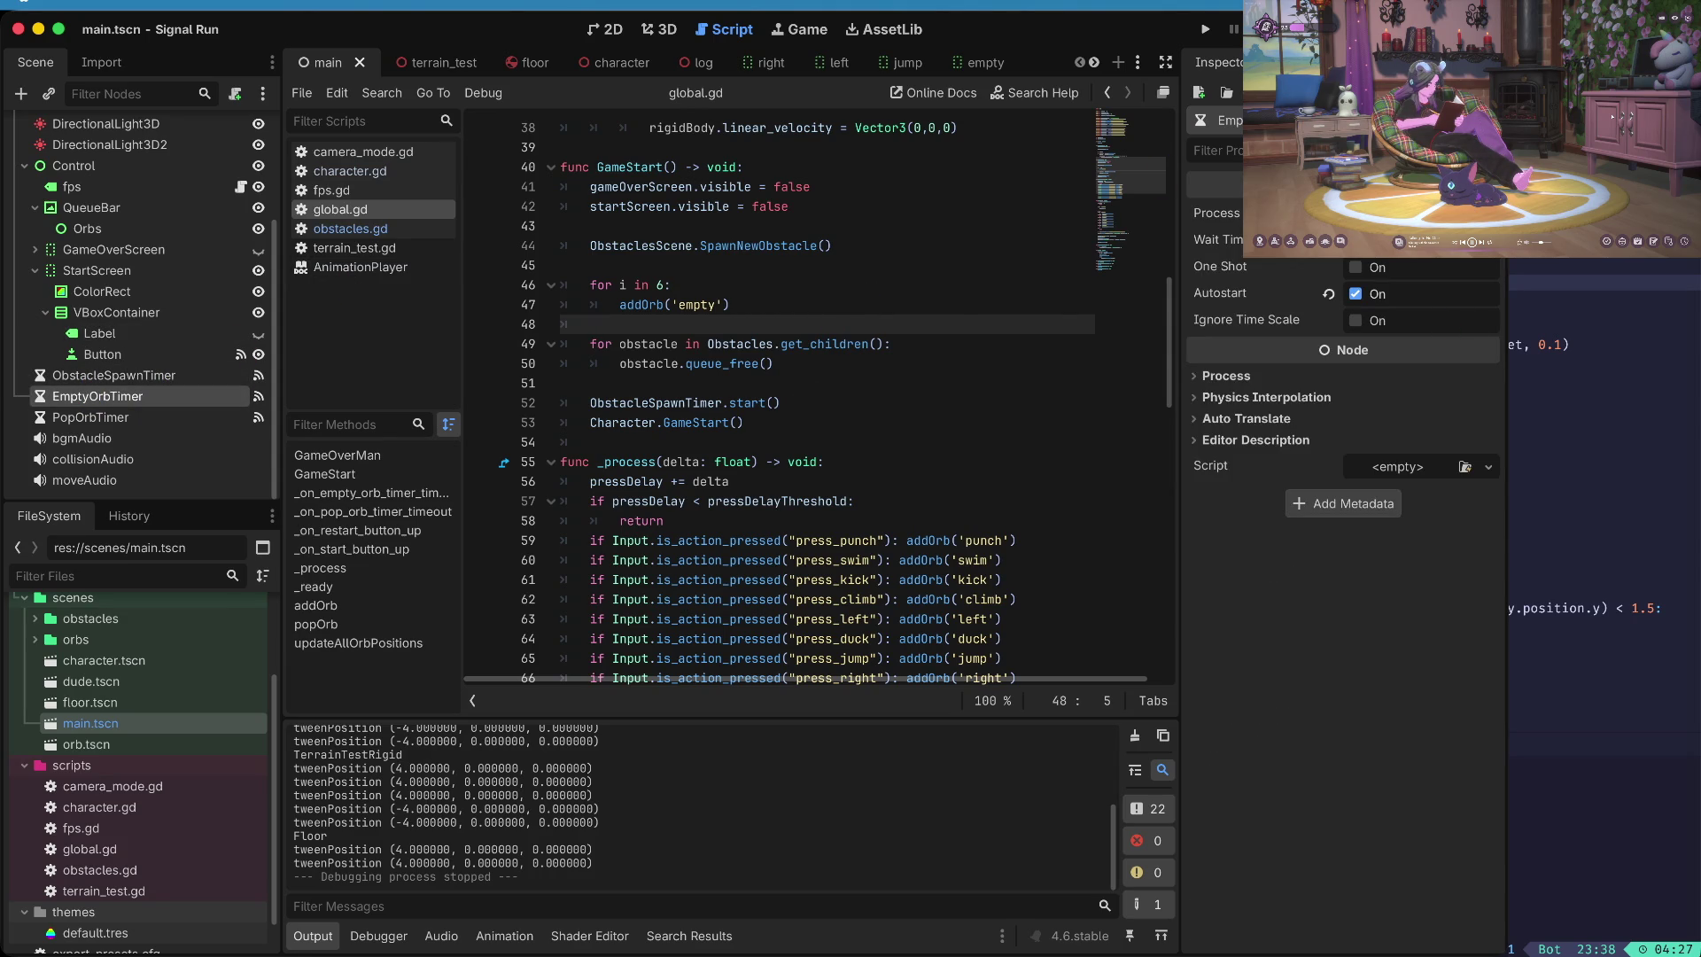
pyautogui.press('Tab')
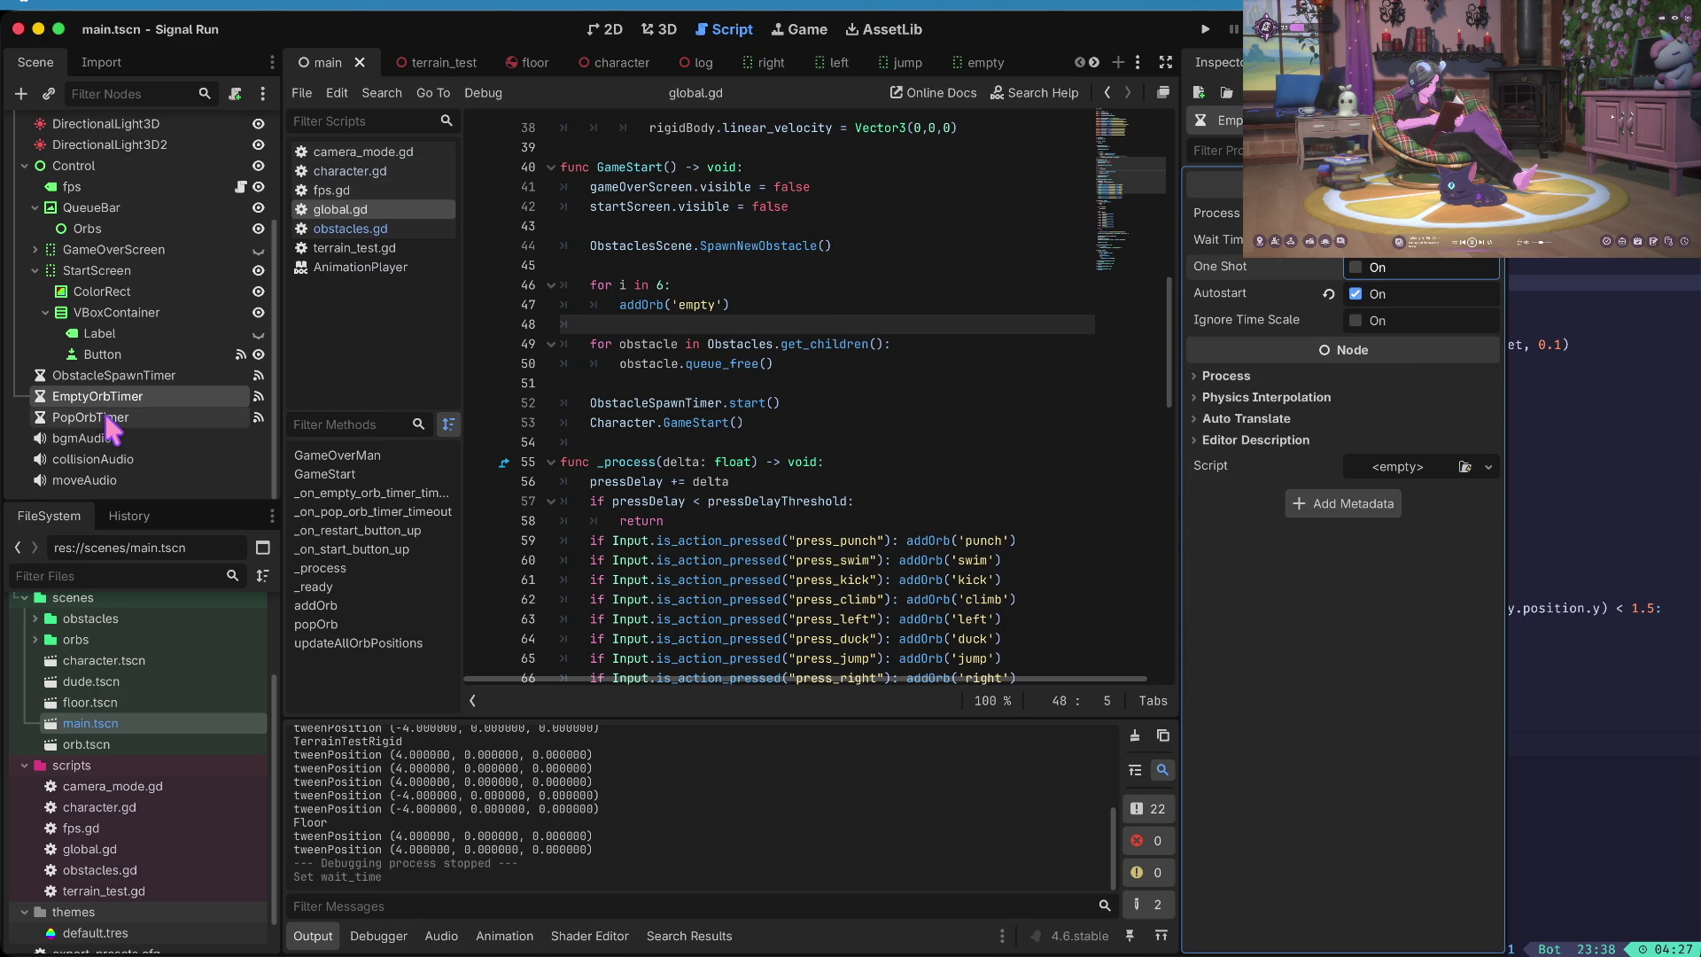
pyautogui.click(106, 376)
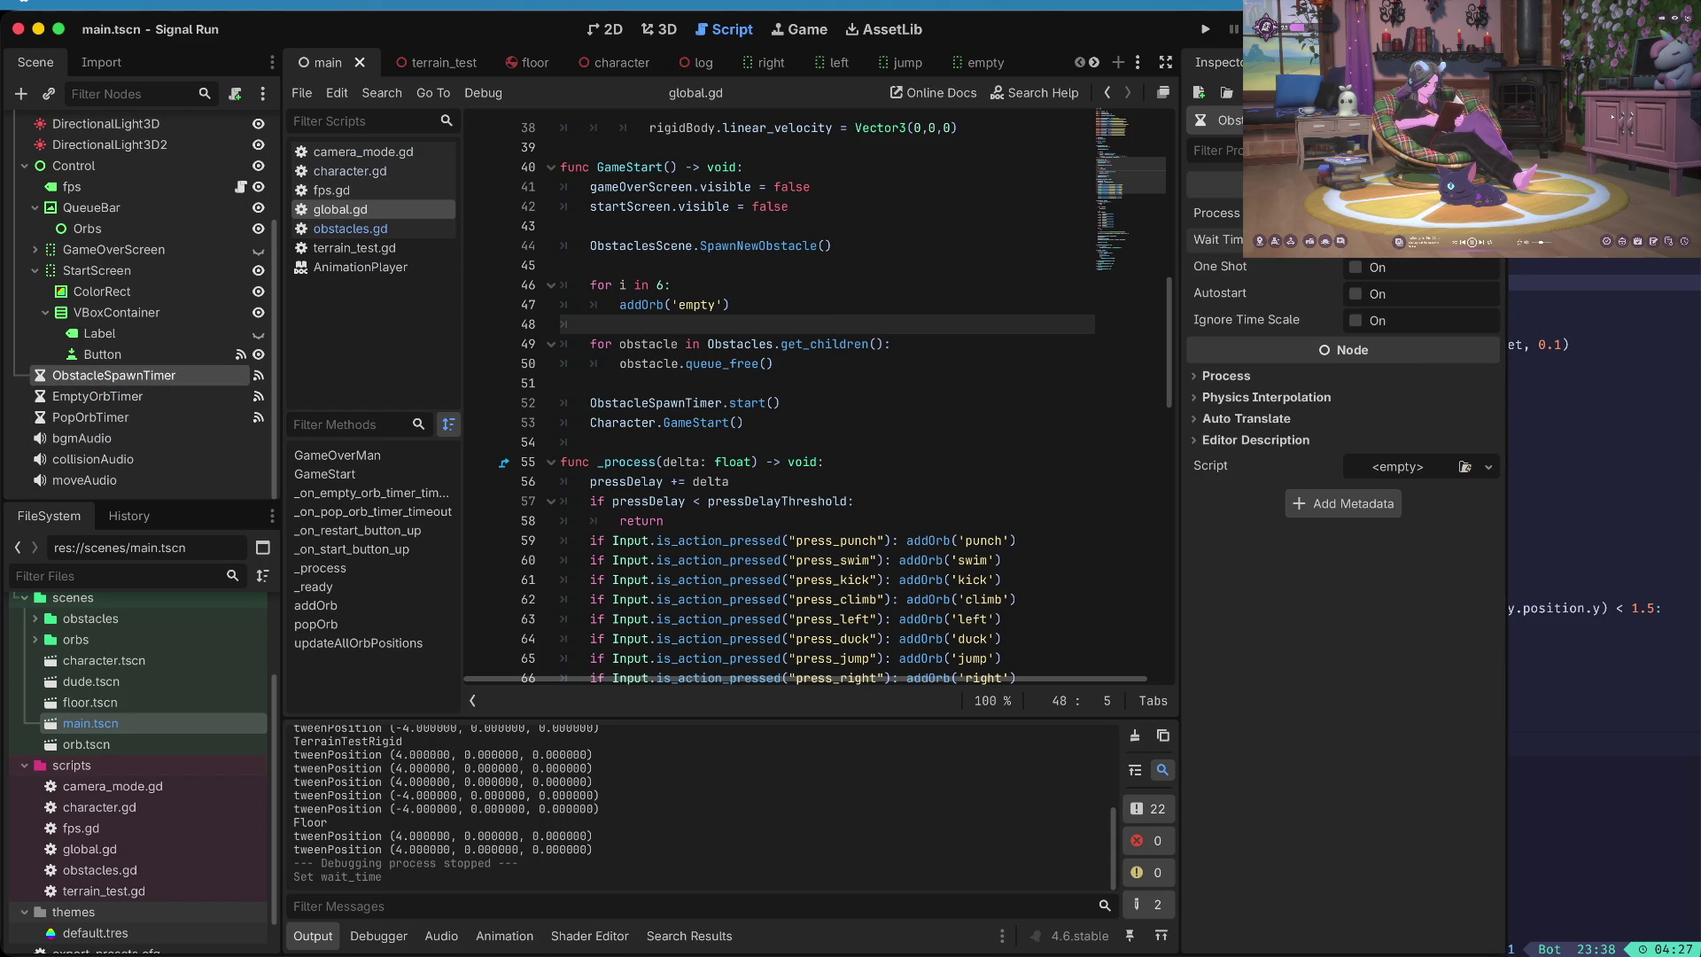
pyautogui.press('Tab')
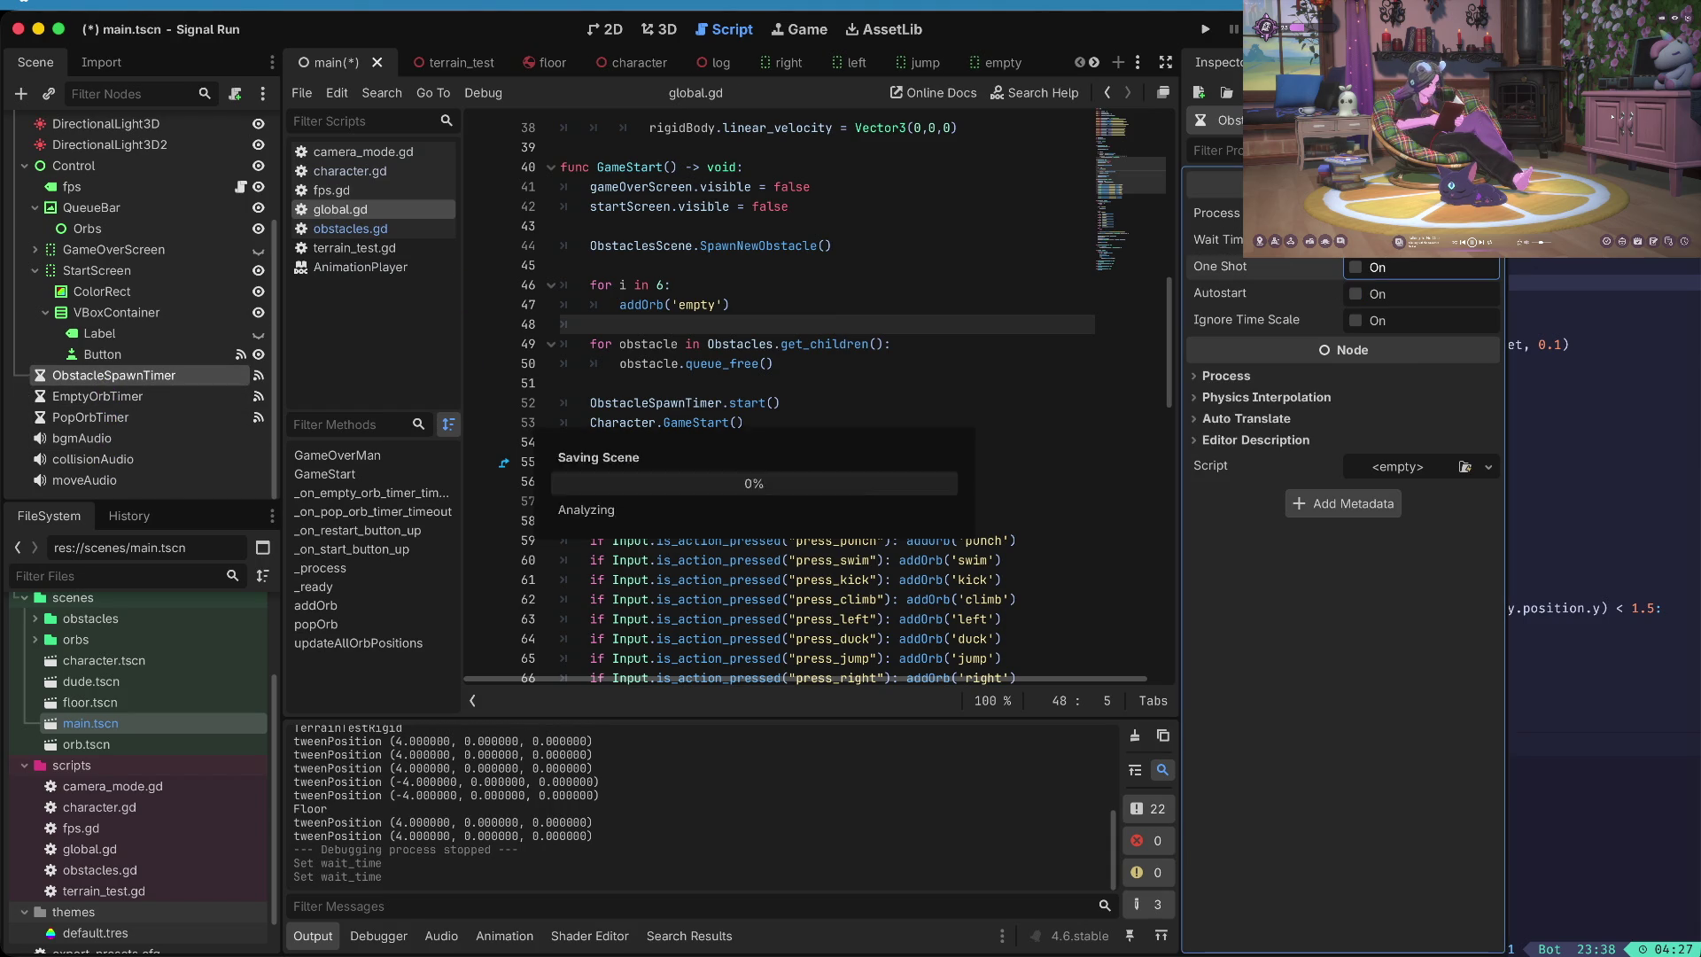
# - Save main.tscn and relaunch the project
pyautogui.hotkey('ctrl', 's')
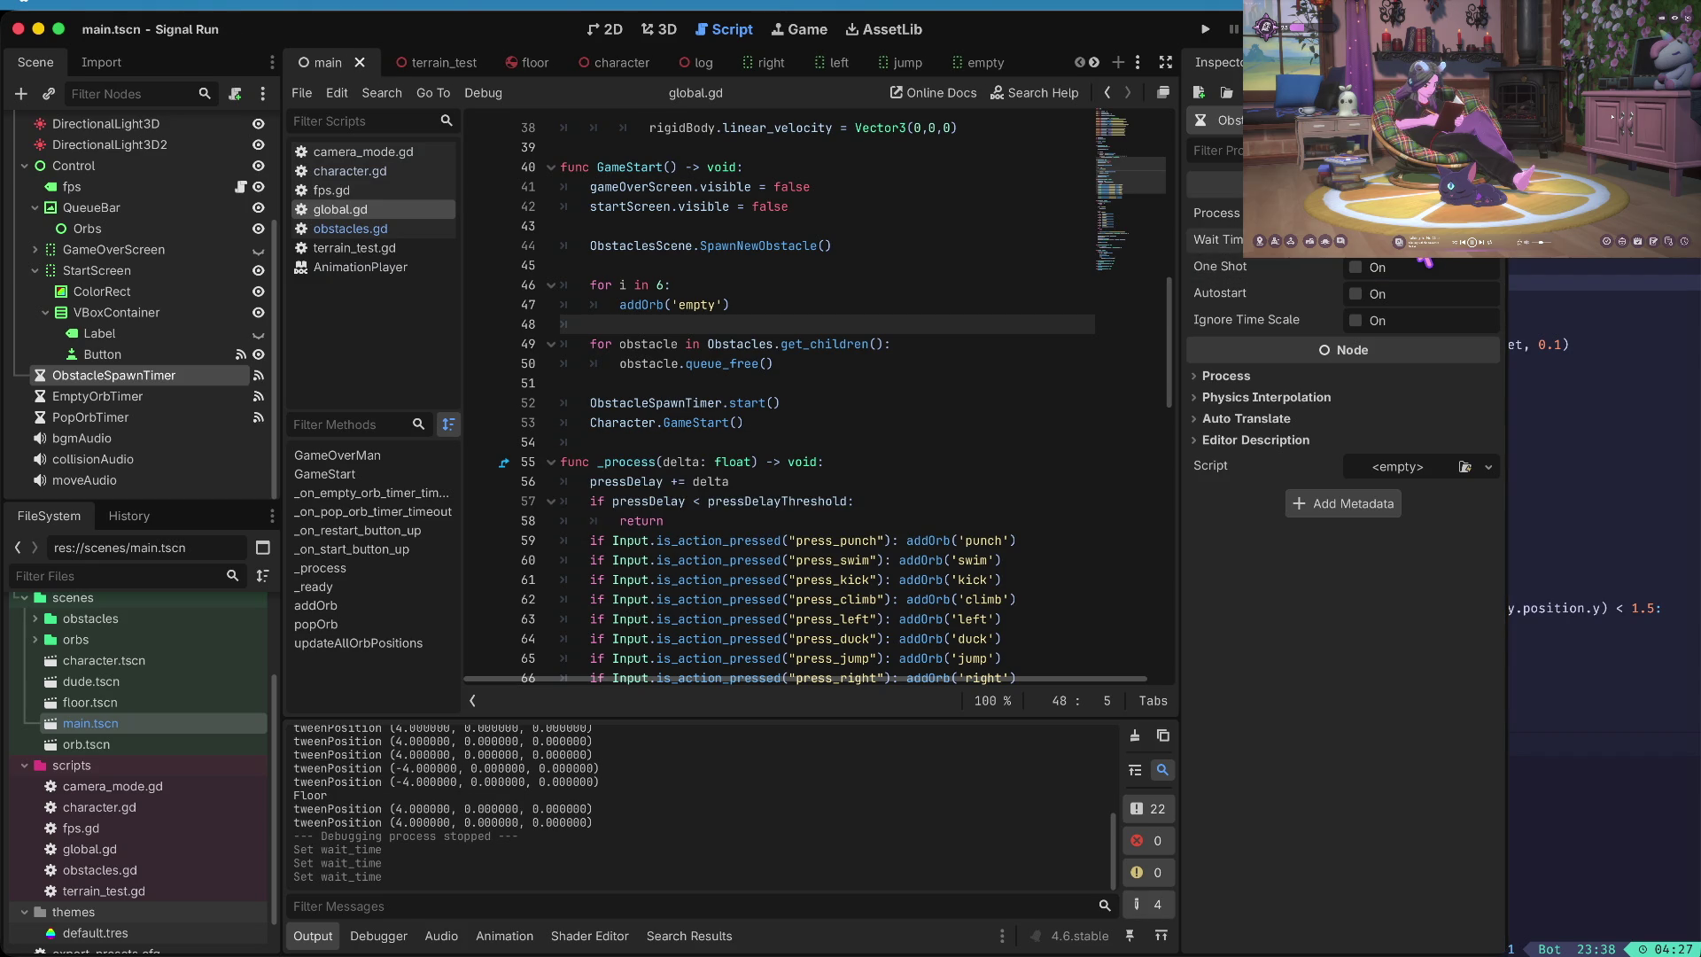
pyautogui.press('Tab')
pyautogui.press('super+b')
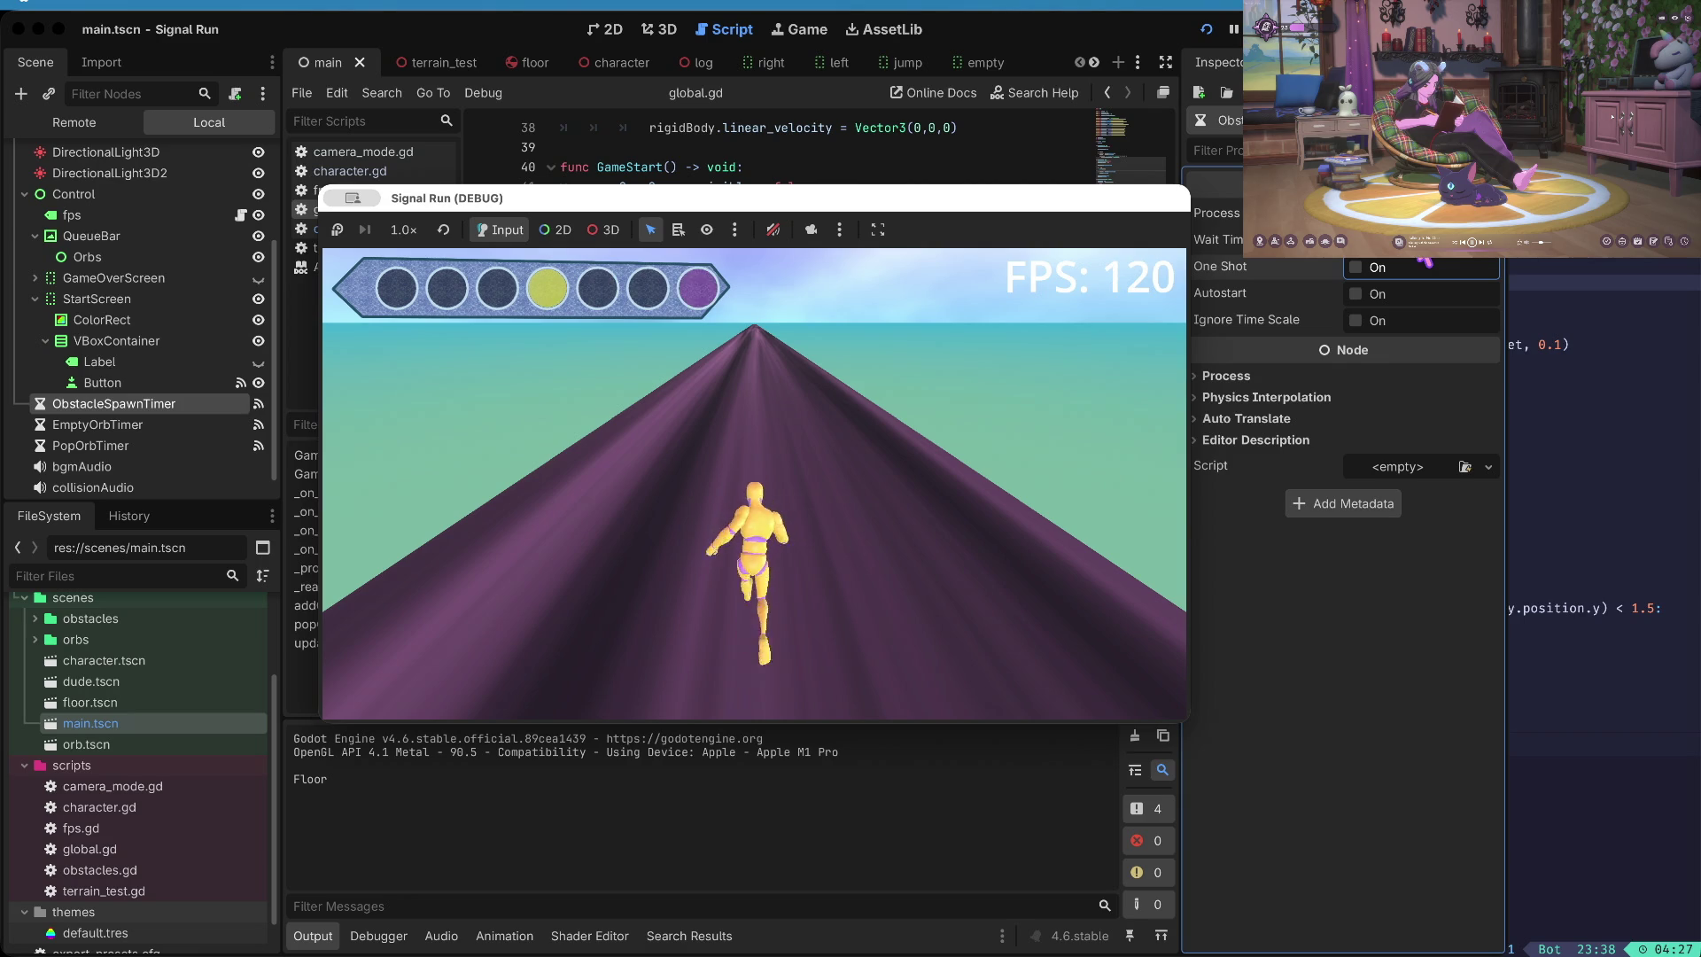
# - Duck, jump, change lanes and punch through the glass obstacle until dying, then stop with F8
pyautogui.press('Down')
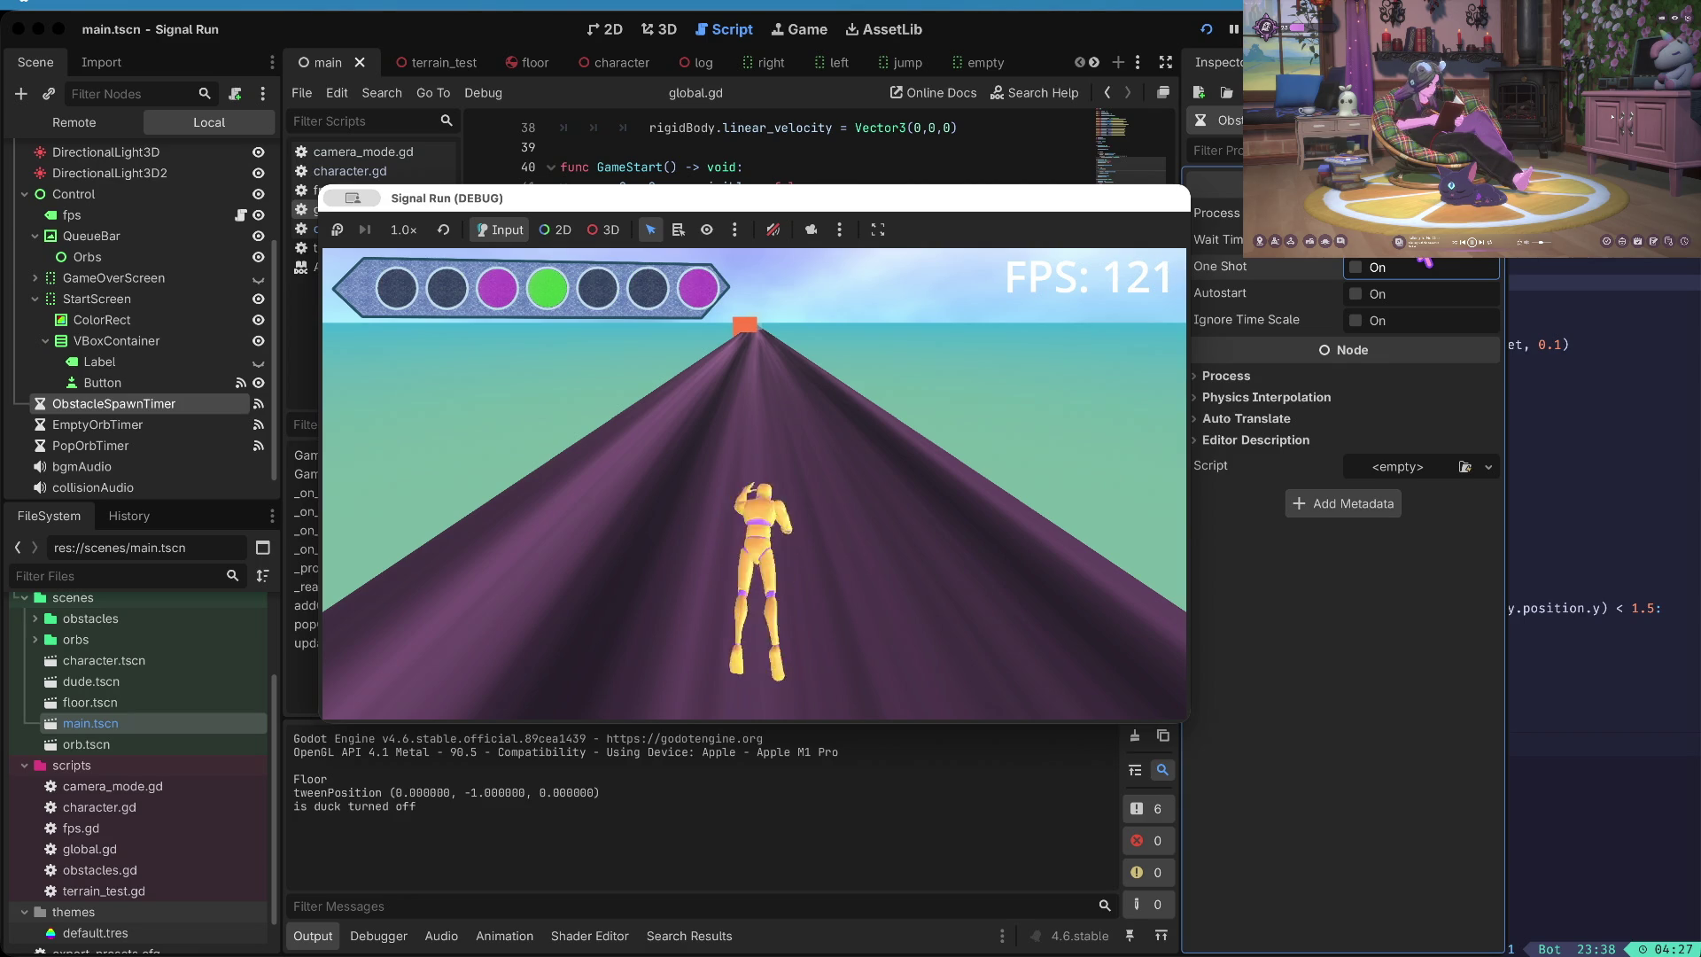
pyautogui.press('Right')
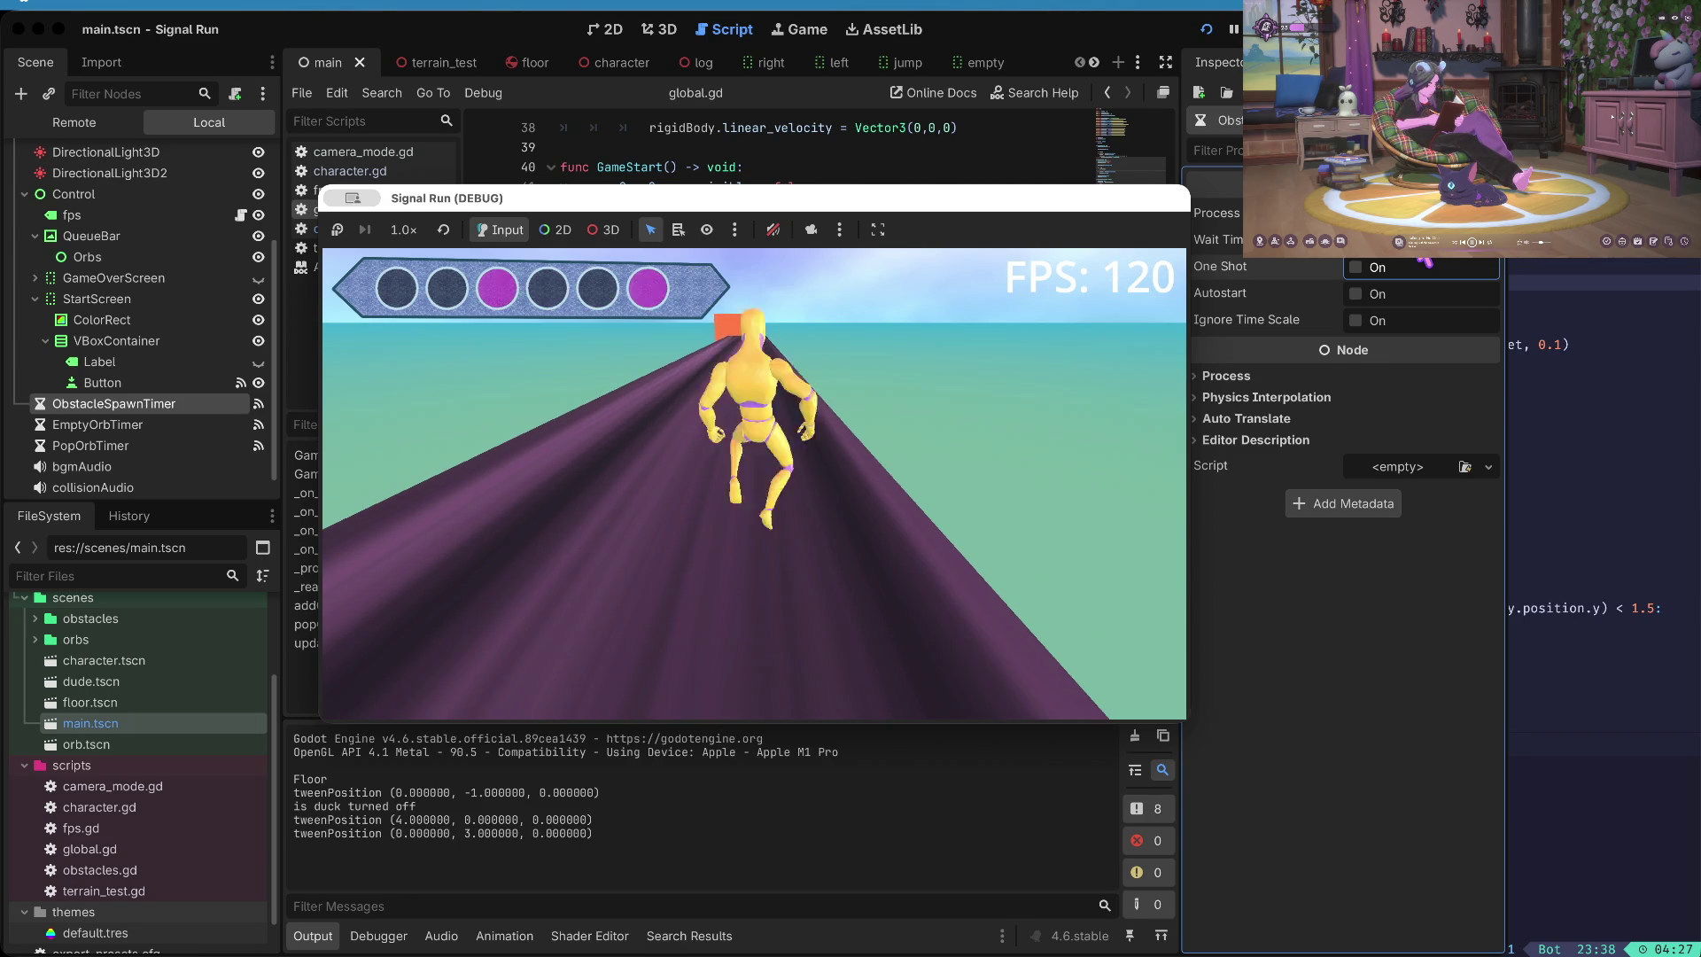
pyautogui.press('Up')
pyautogui.press('Right')
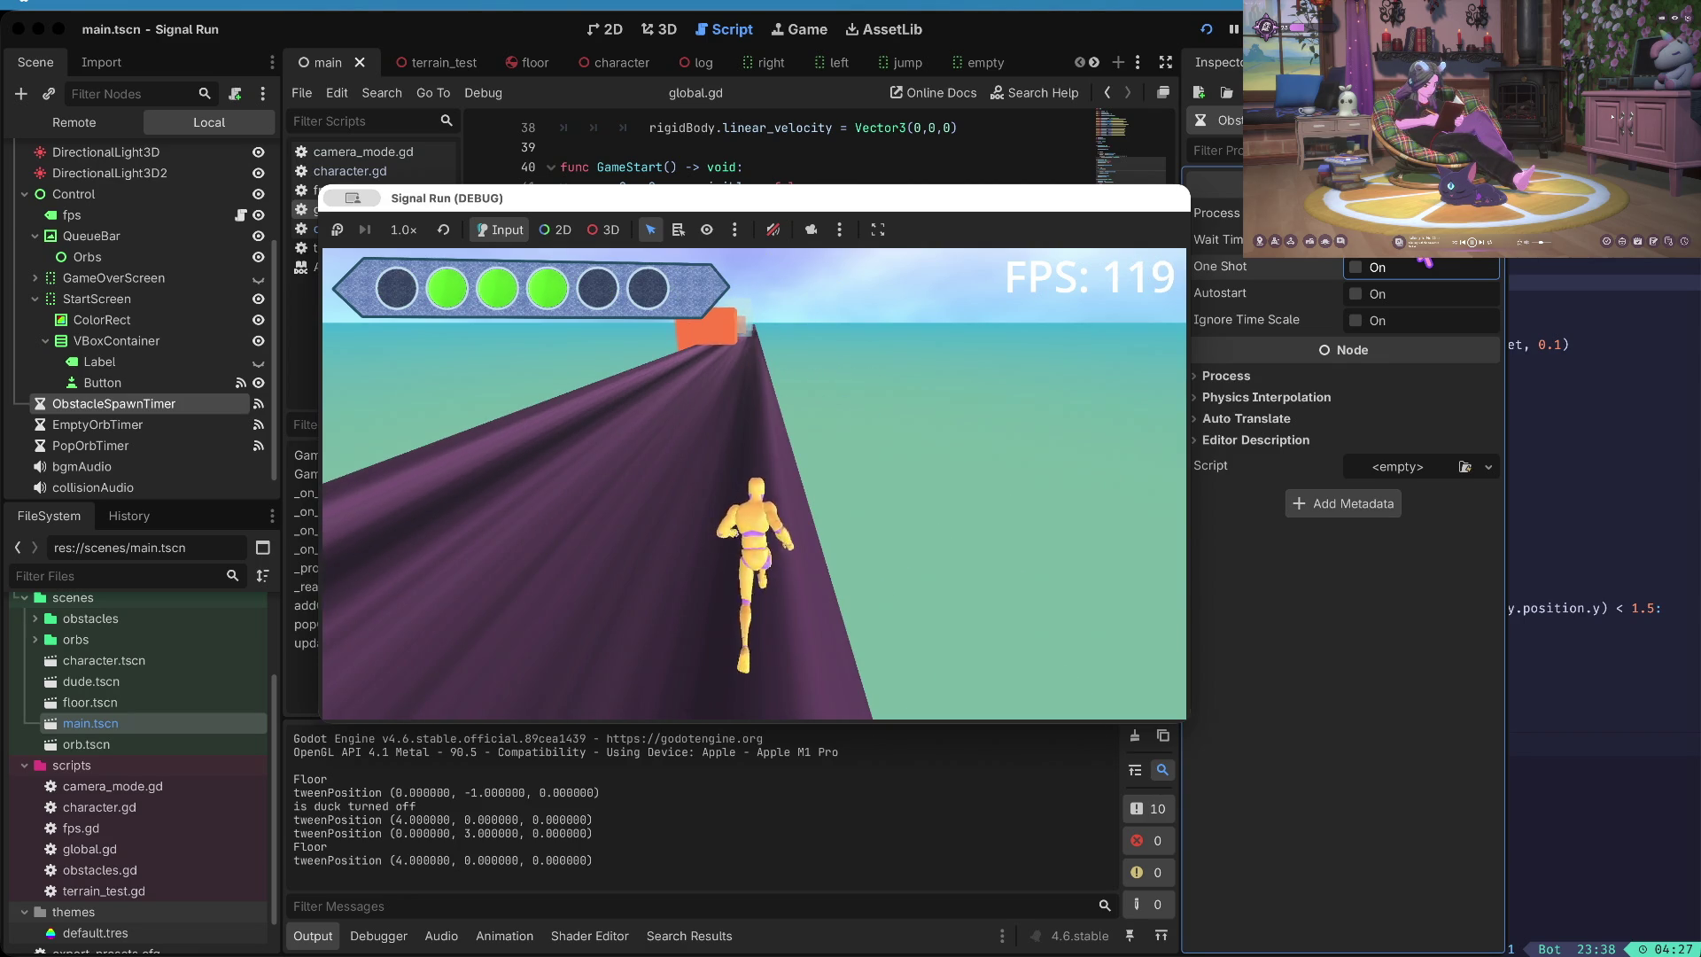
pyautogui.press('space')
pyautogui.press('space')
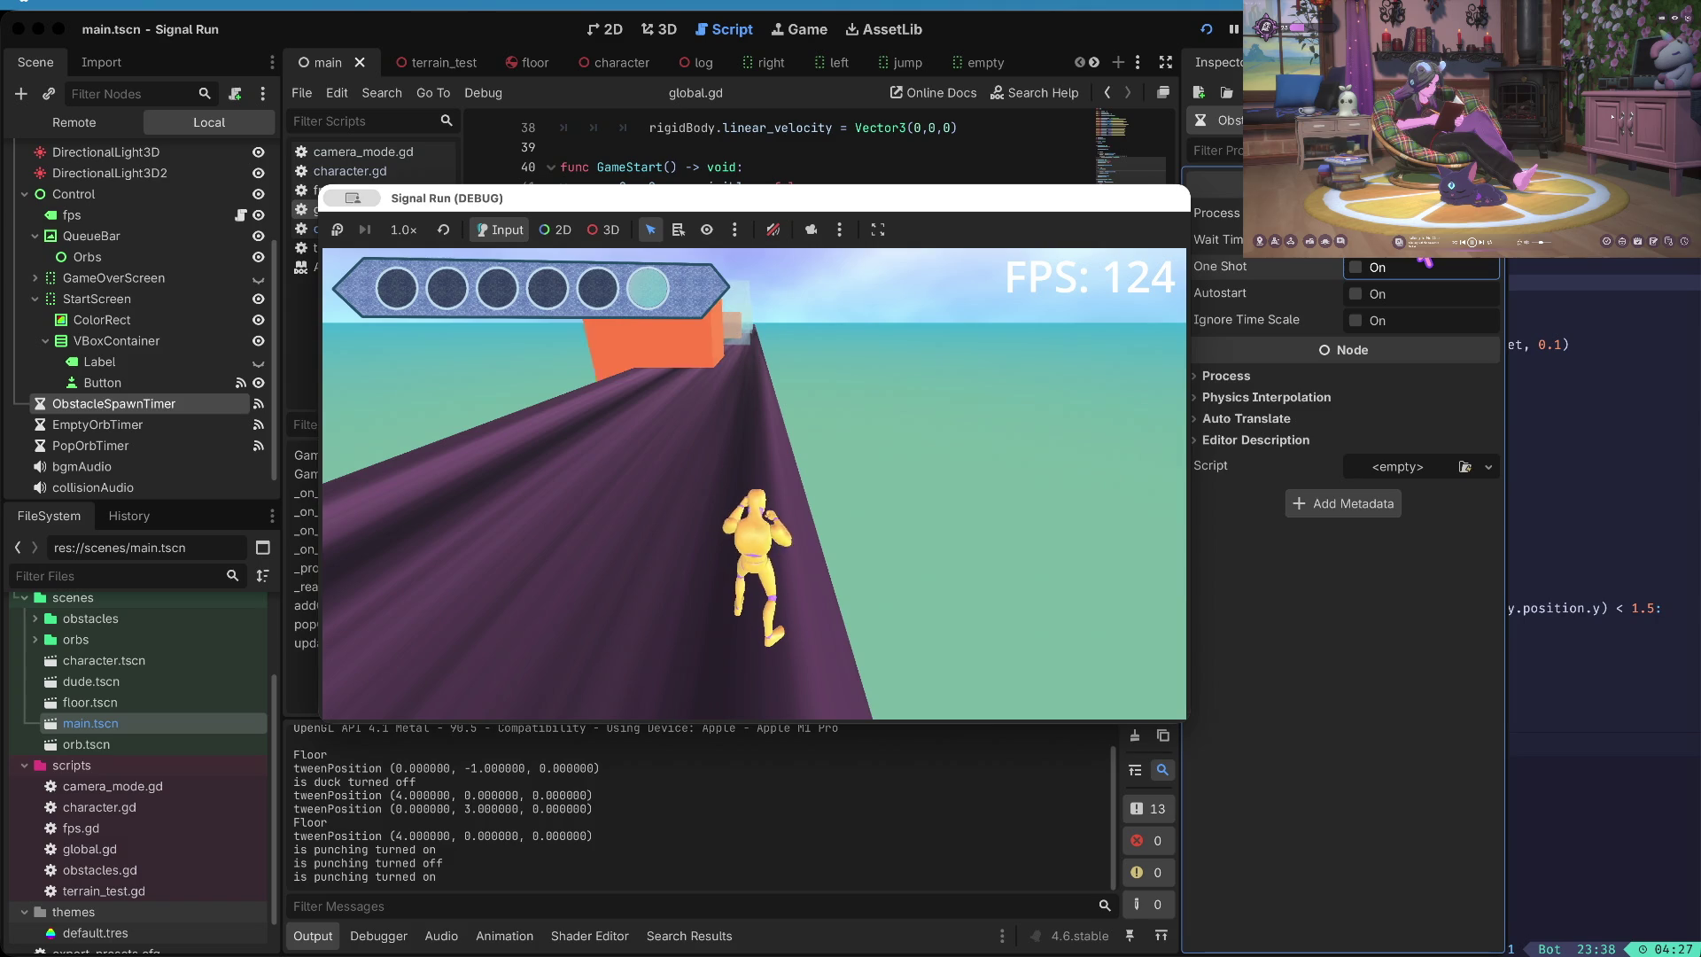
pyautogui.press('space')
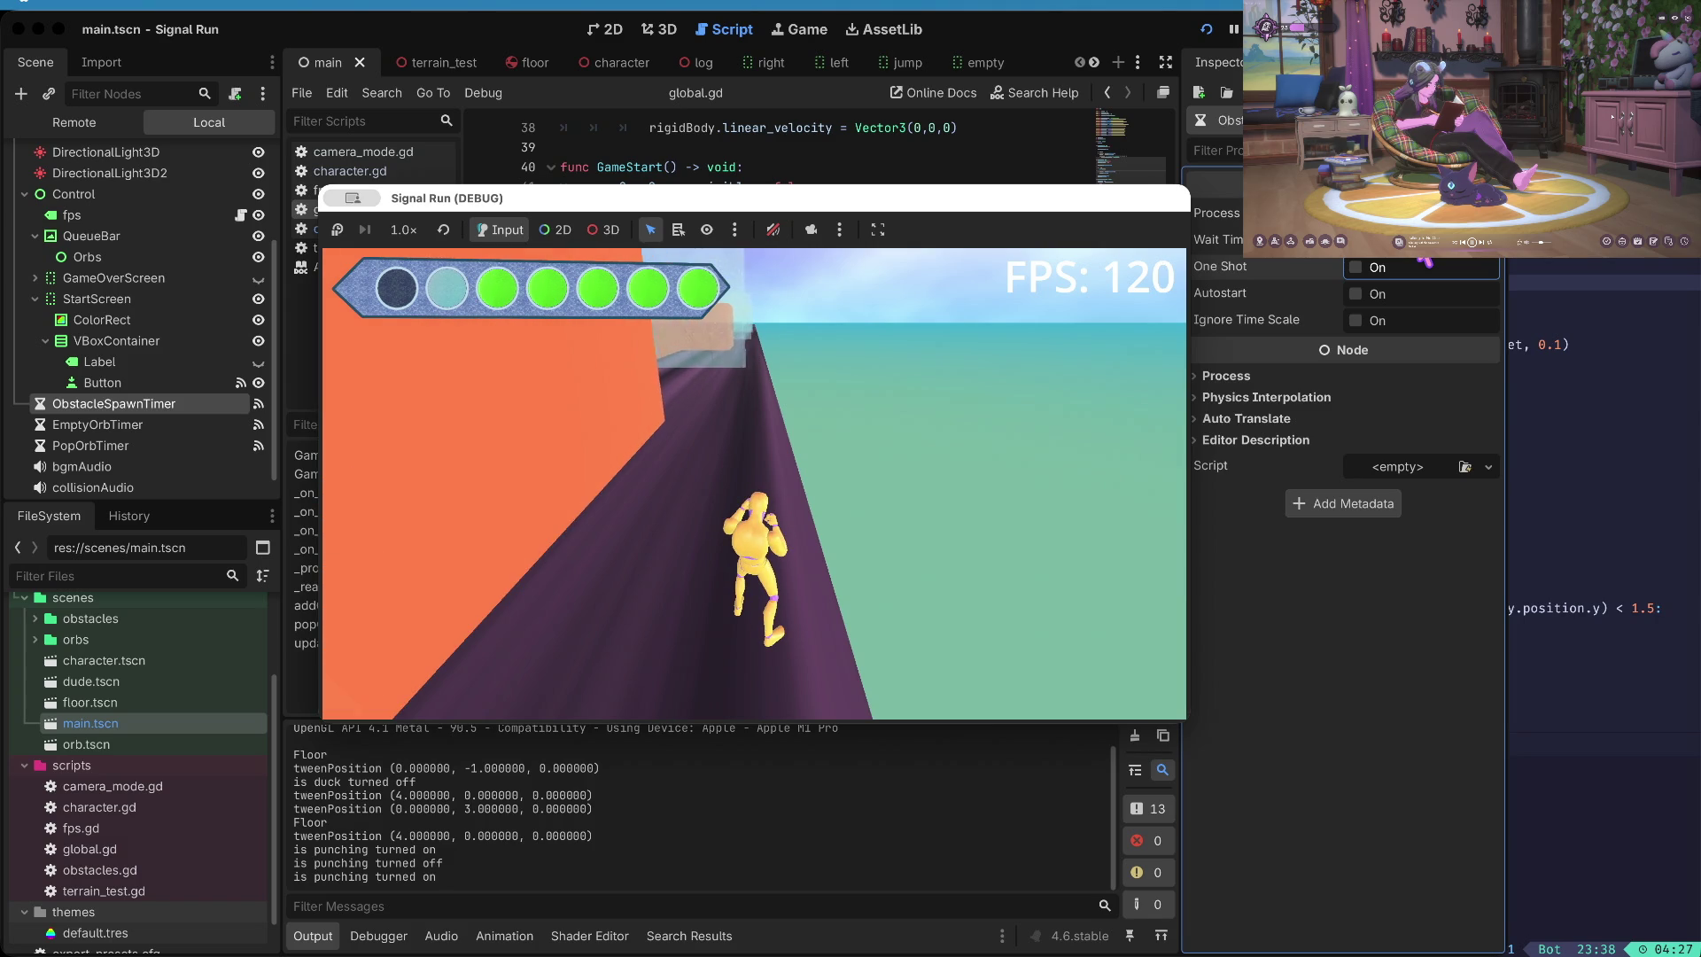
pyautogui.press('Left')
pyautogui.press('space')
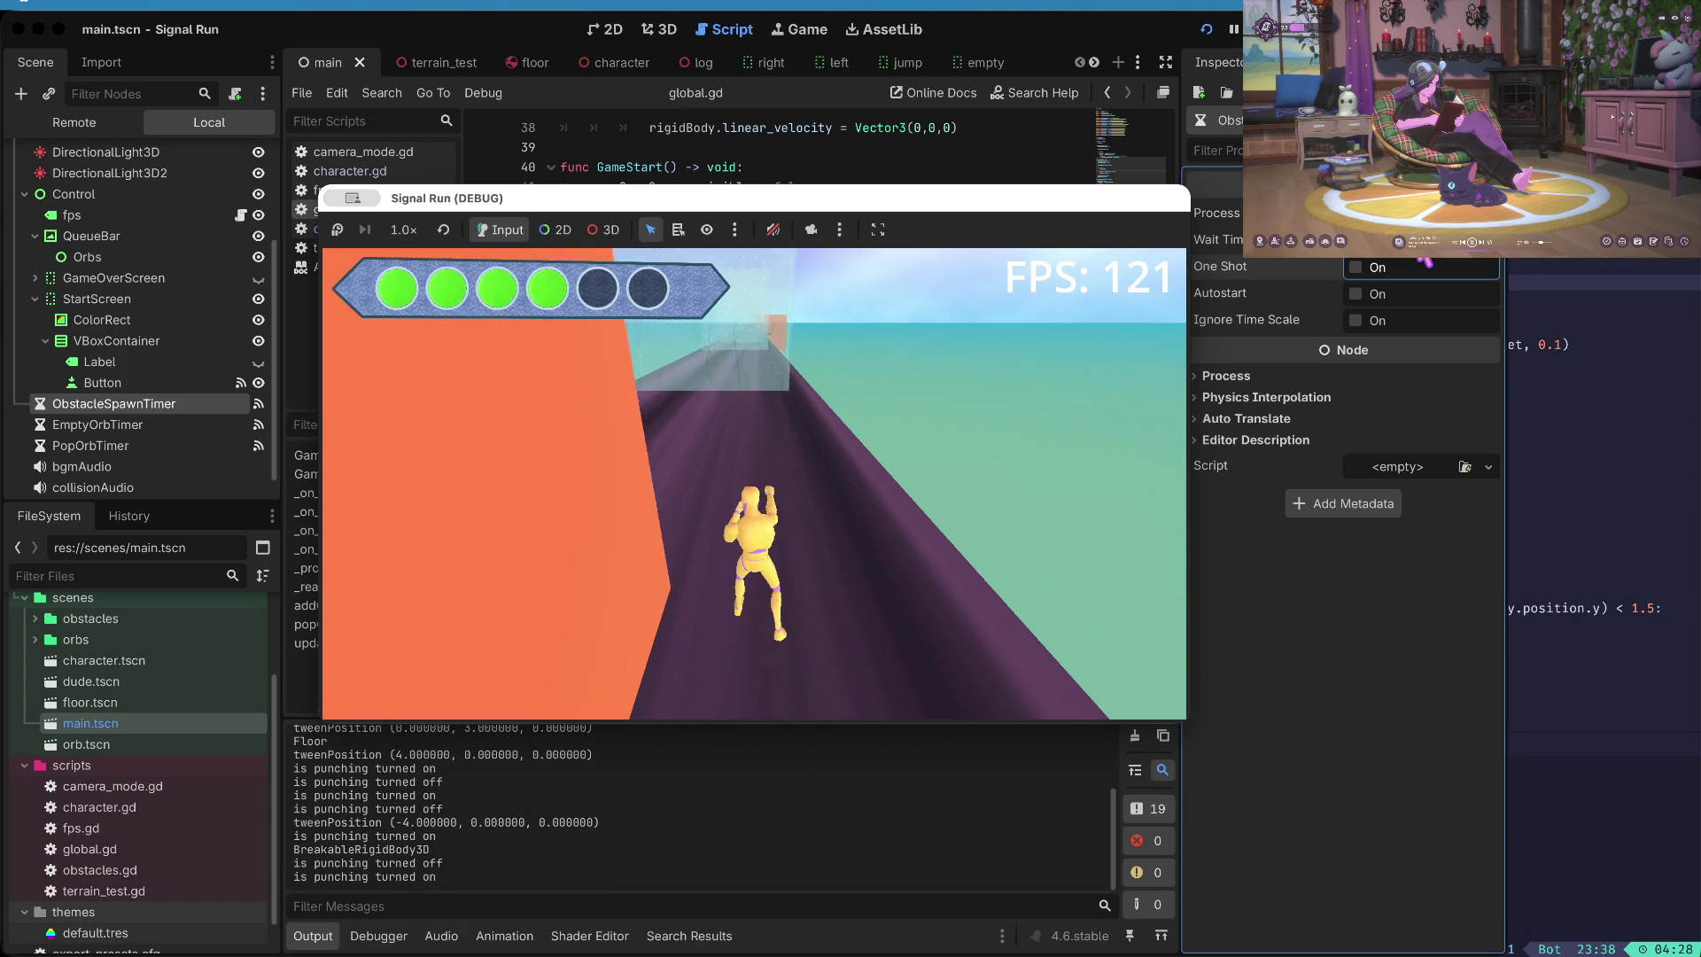
pyautogui.press('space')
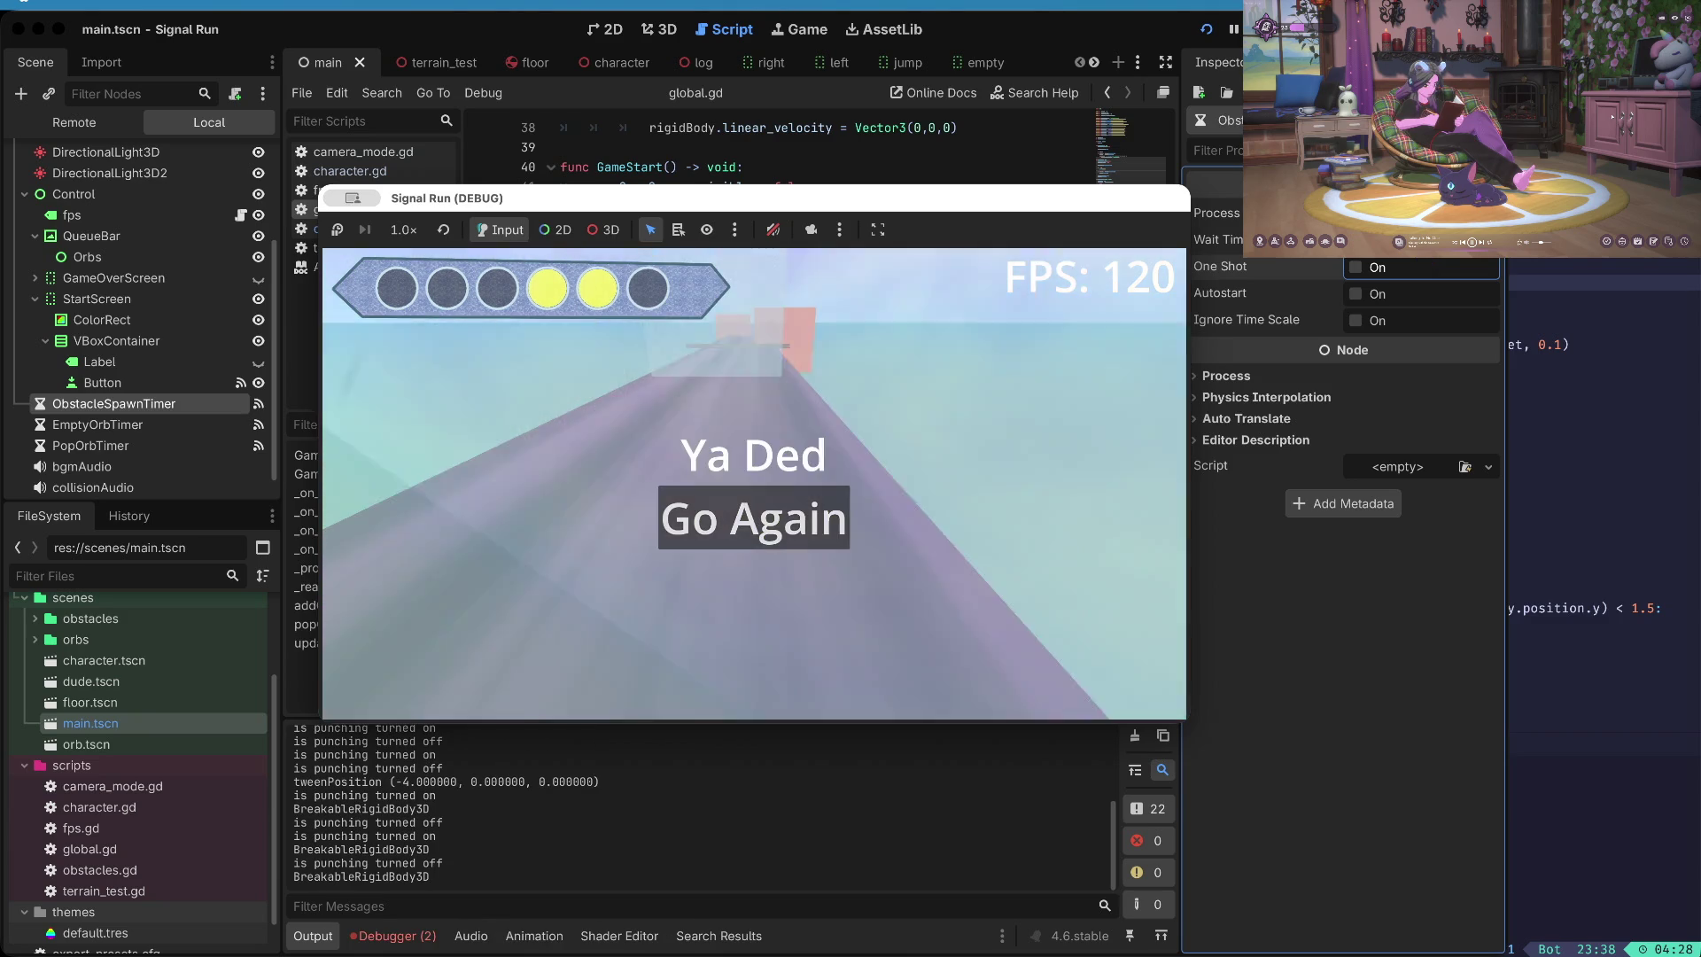
pyautogui.press('F8')
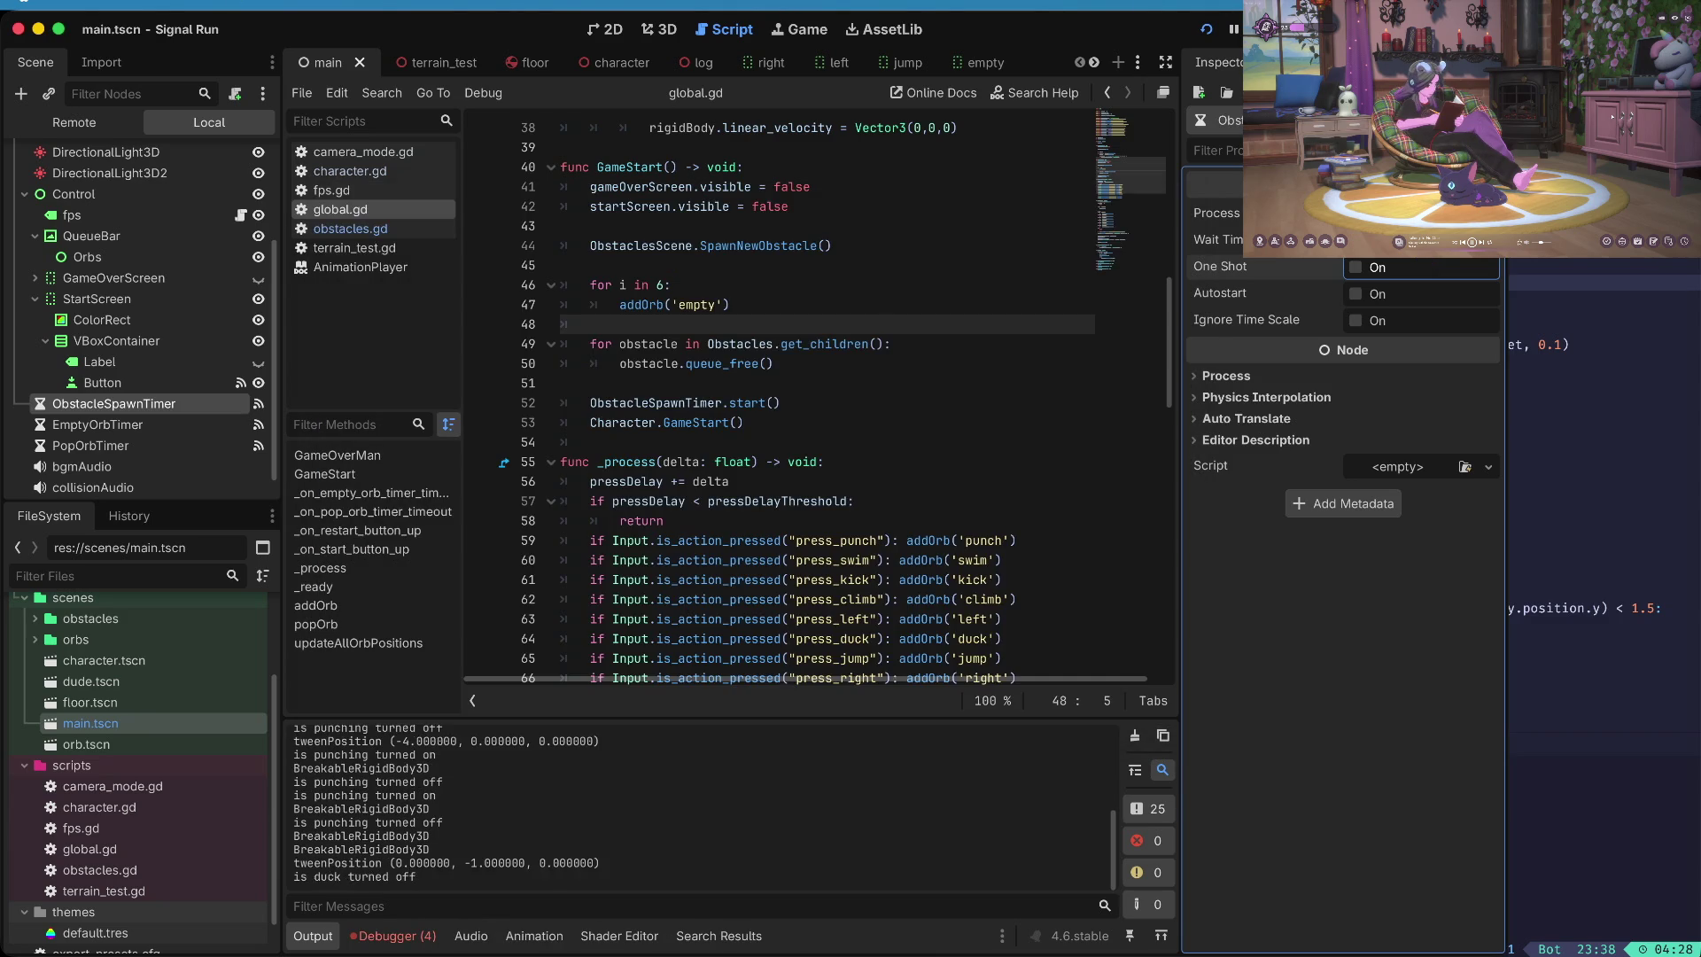
# - Follow the debugger's first error to the failing line in global.gd's GameOverMan loop
pyautogui.click(410, 935)
pyautogui.click(436, 717)
pyautogui.click(489, 788)
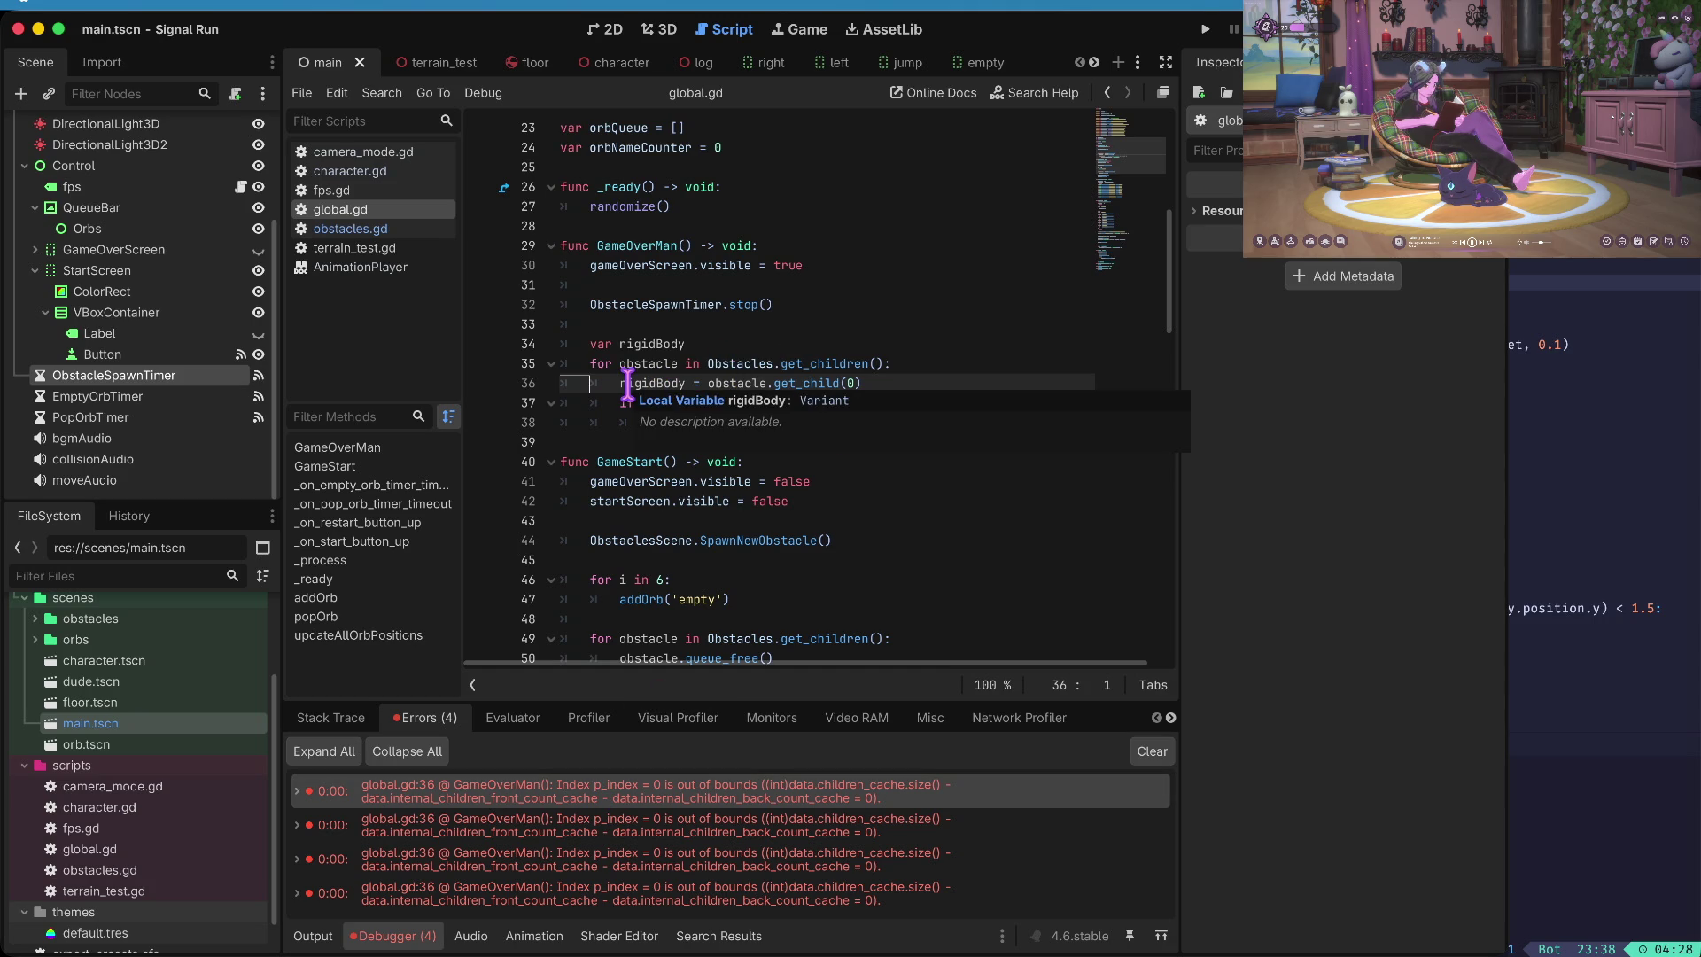
pyautogui.moveTo(734, 383)
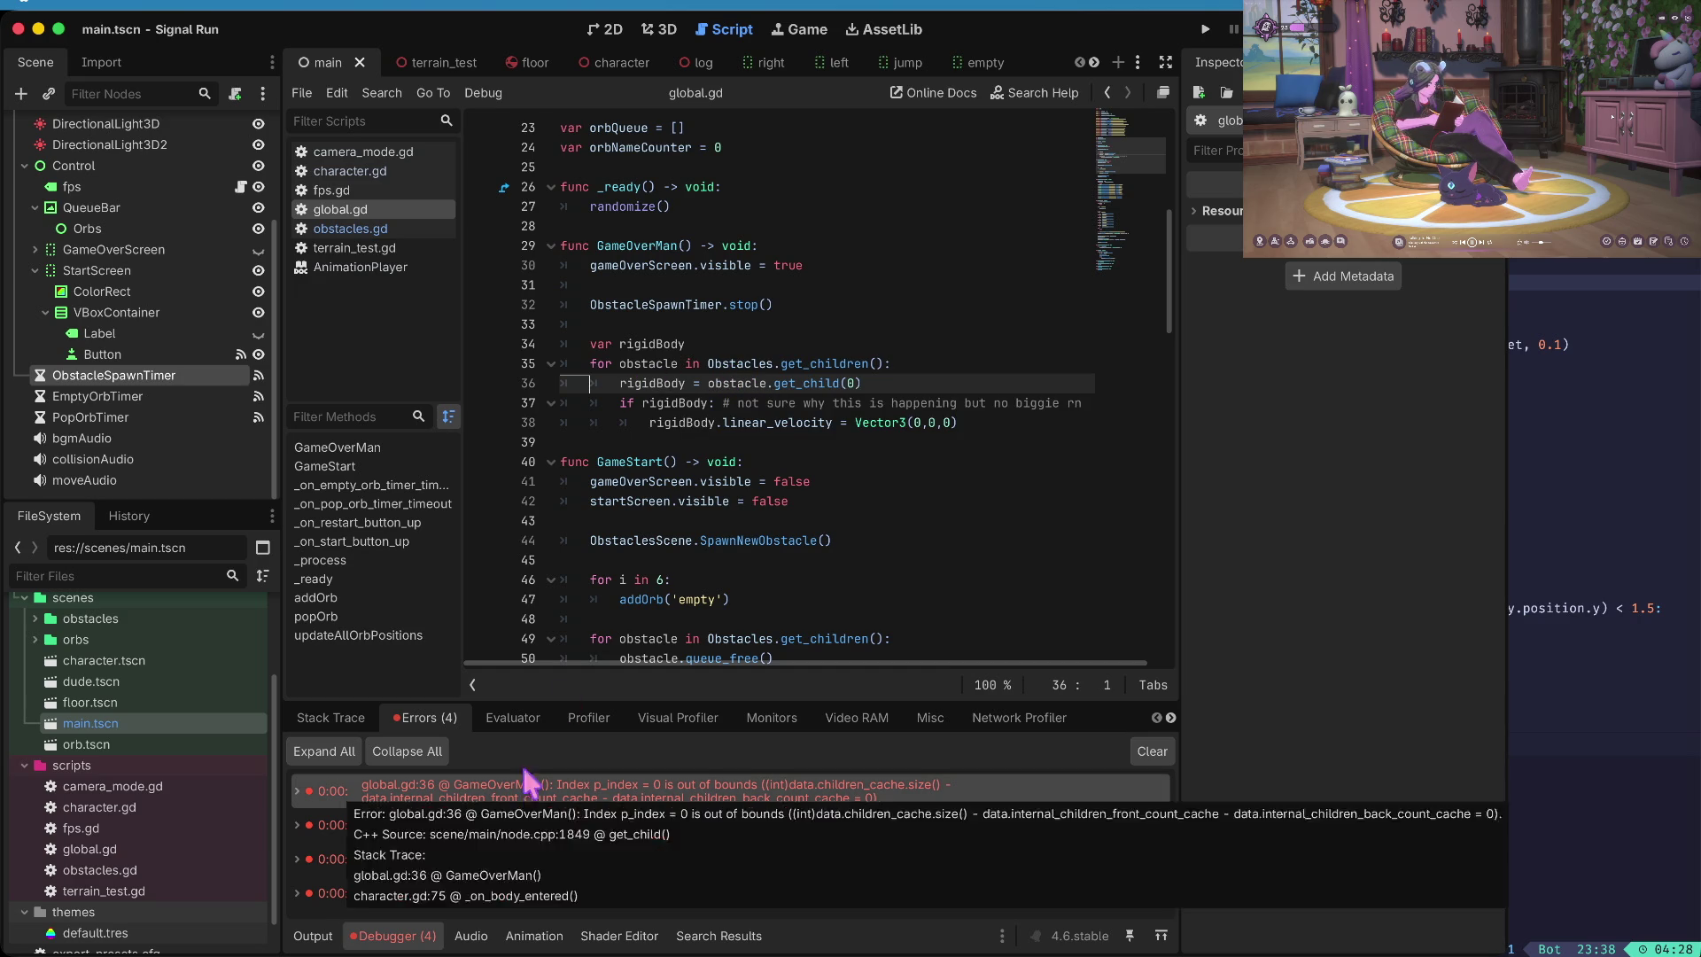
pyautogui.click(762, 383)
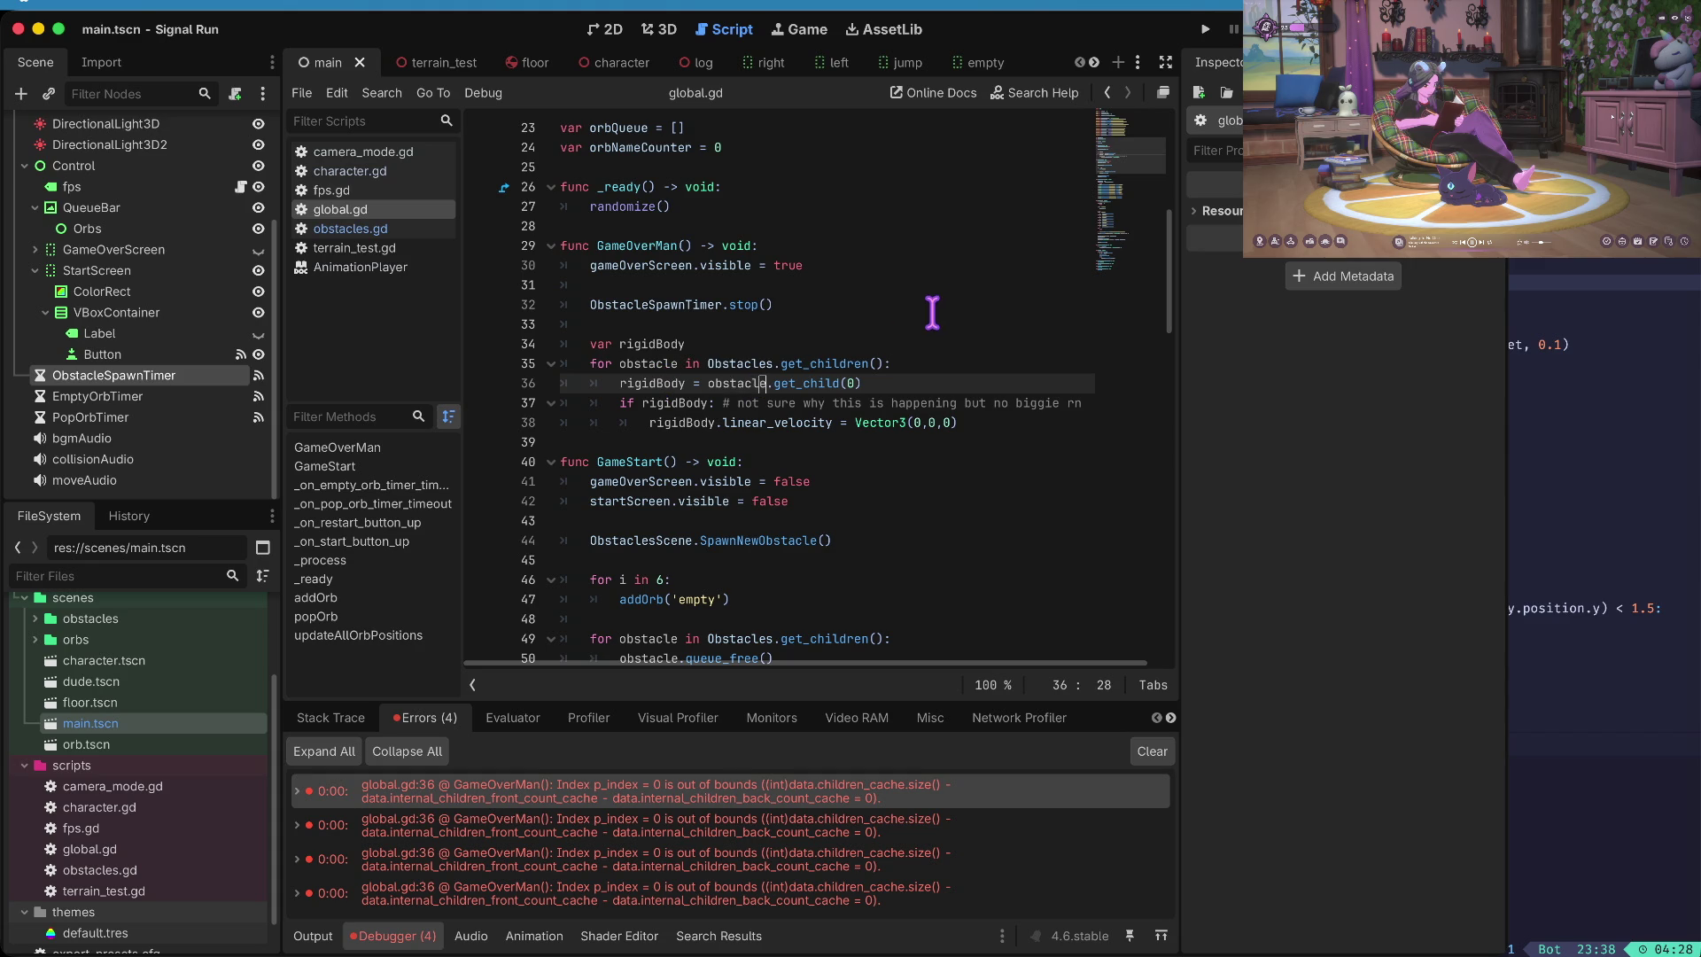
# - Insert an 'if obstacle.get_child_count():' guard at the top of the obstacle loop body
pyautogui.press('Home')
pyautogui.press('Return')
pyautogui.press('Up')
pyautogui.write('if rigid')
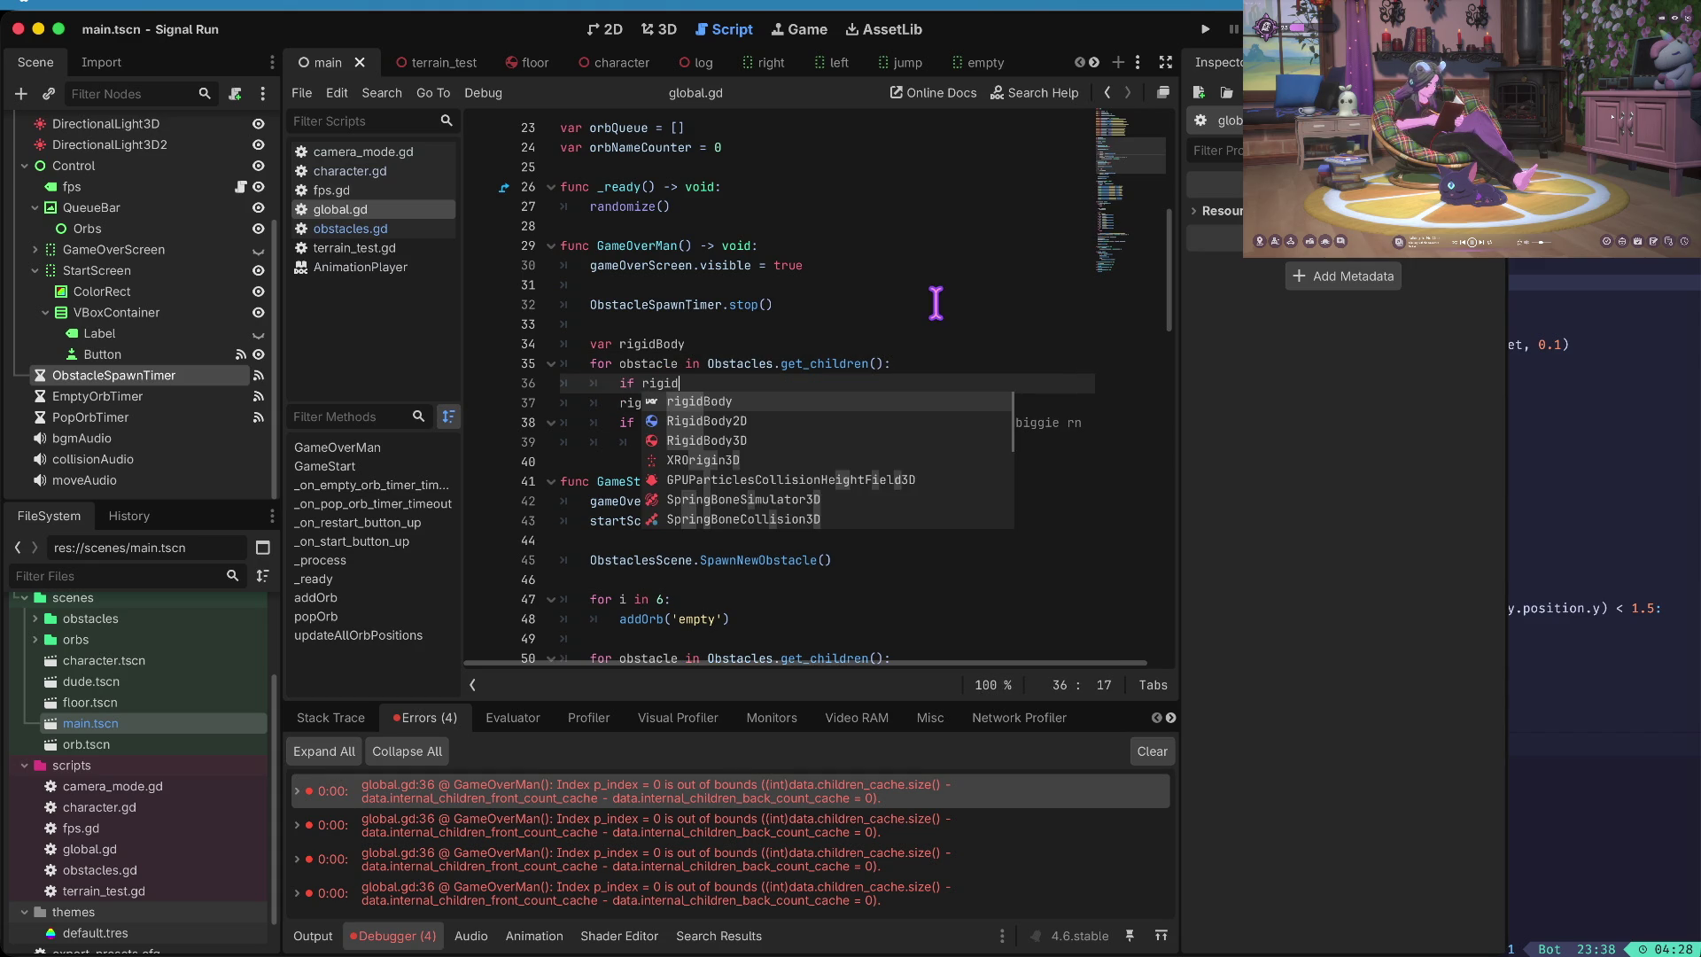
pyautogui.press('BackSpace')
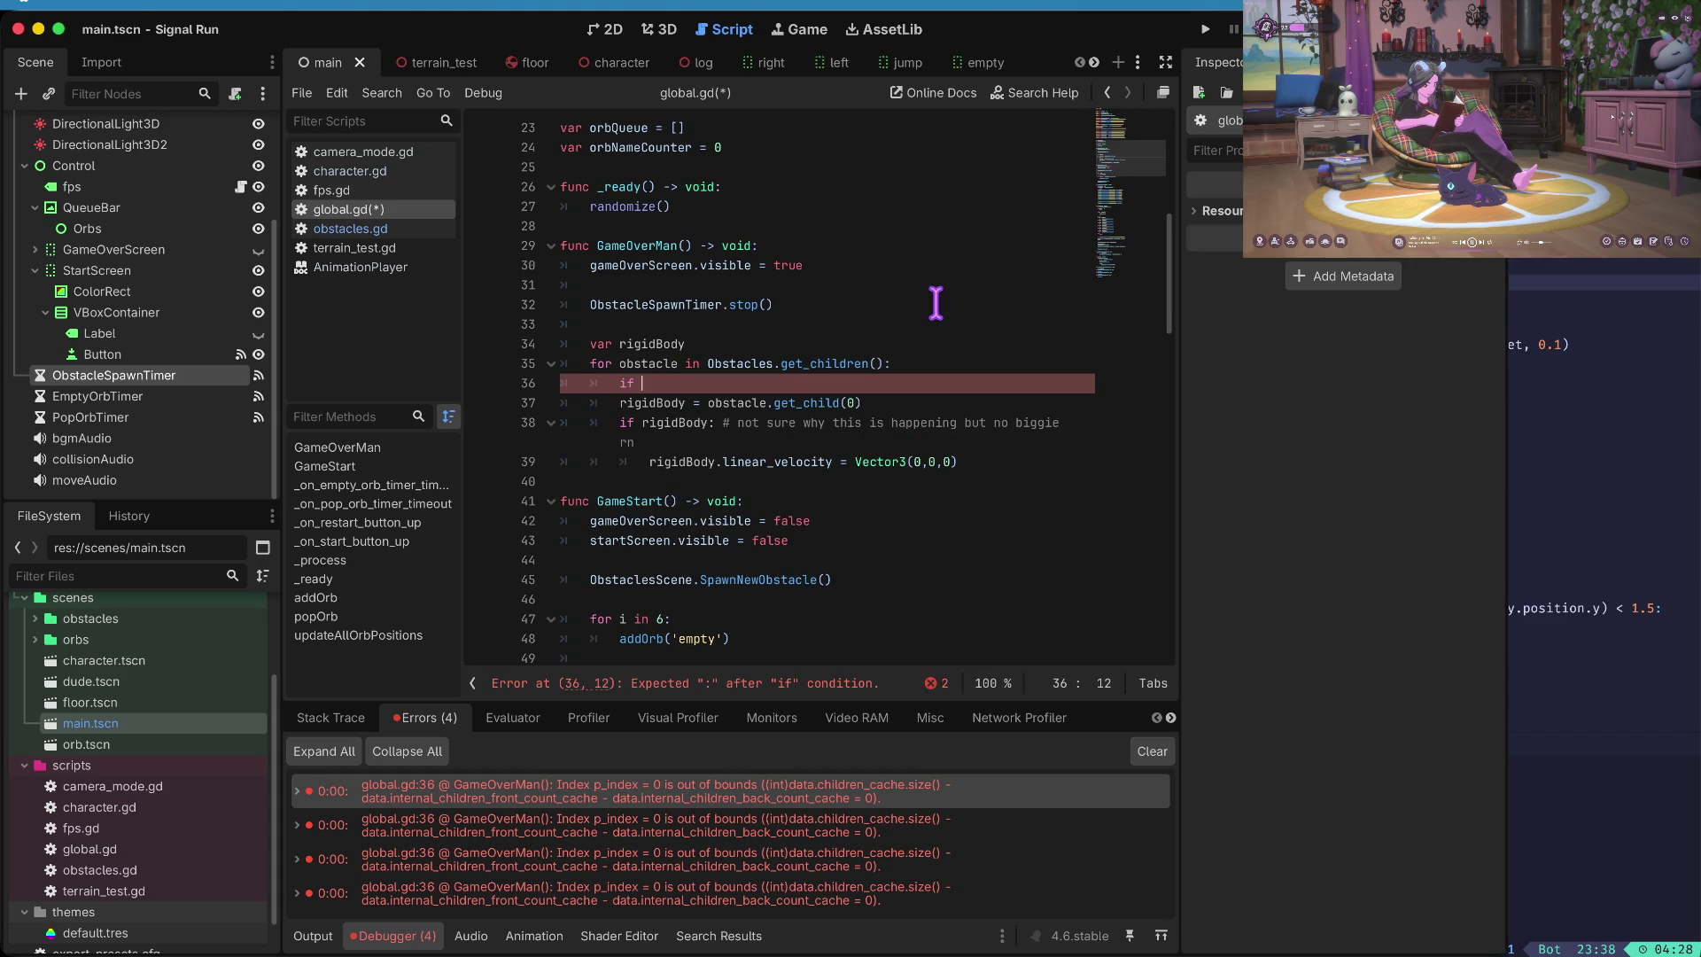
pyautogui.write('obstacle.')
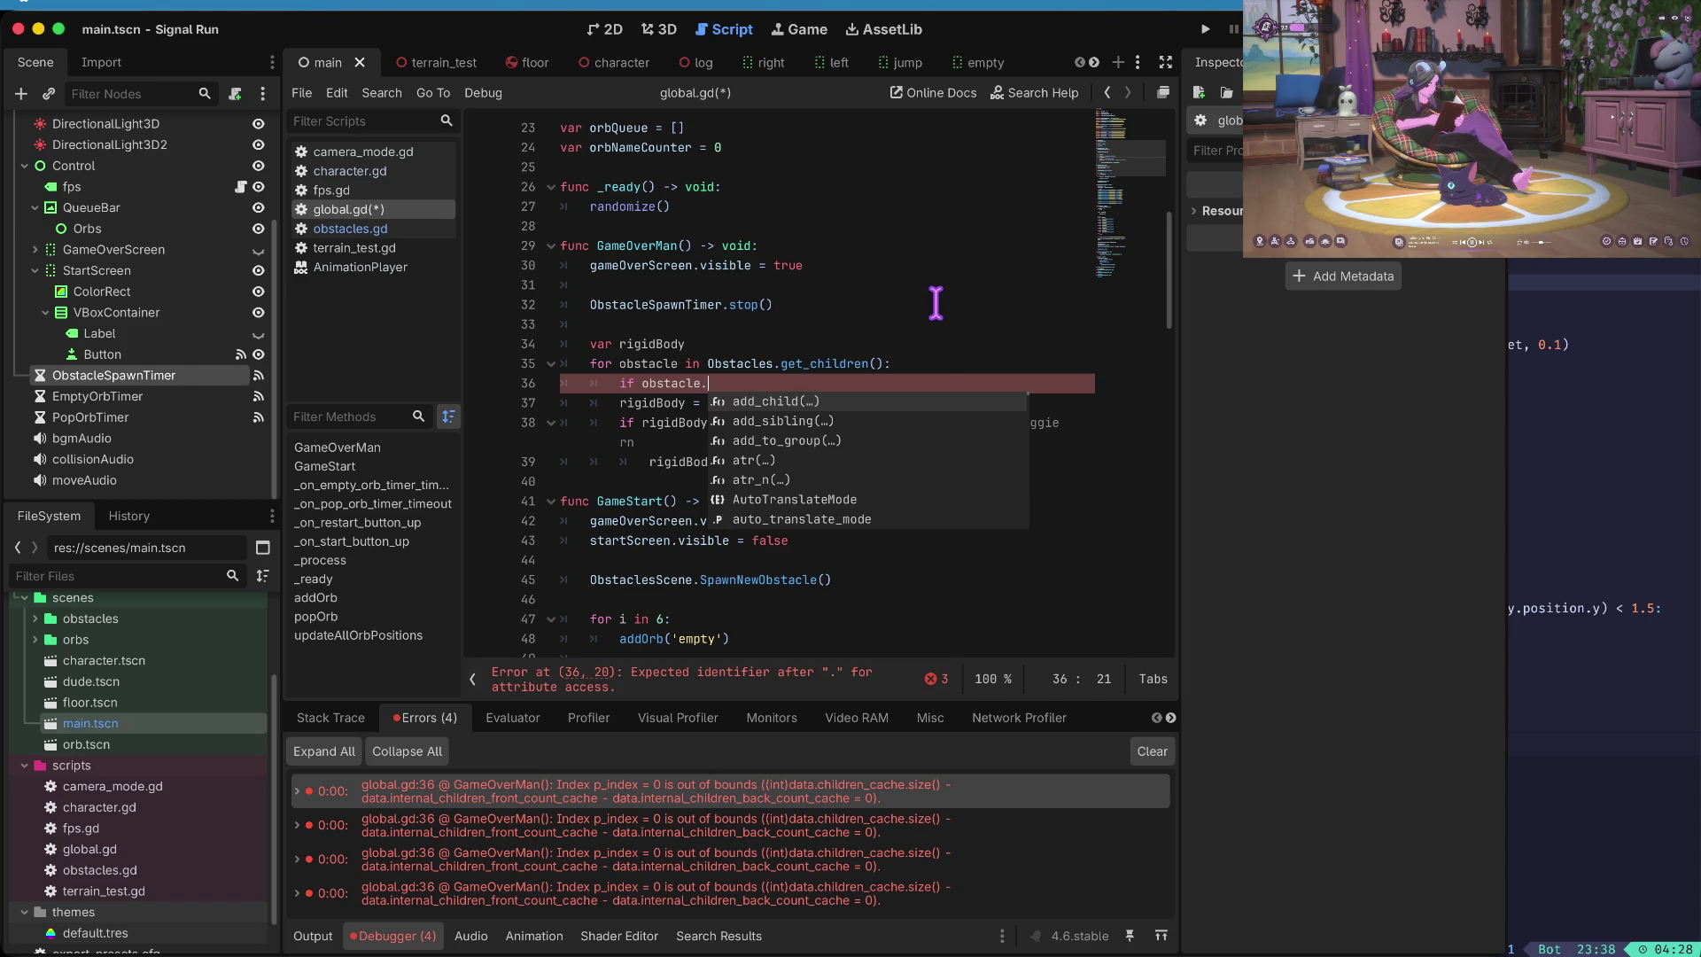
pyautogui.write('get_child')
pyautogui.press('Return')
pyautogui.write(')')
pyautogui.press('Down')
pyautogui.press('Down')
pyautogui.press('Down')
pyautogui.press('End')
pyautogui.press('Up')
pyautogui.press('Up')
pyautogui.press('Up')
pyautogui.press('End')
pyautogui.write(':')
# - Indent the rigidBody assignment, its if check and the velocity reset under the guard, then save
pyautogui.press('Down')
pyautogui.press('Home')
pyautogui.press('Tab')
pyautogui.press('Down')
pyautogui.press('Home')
pyautogui.press('Tab')
pyautogui.press('Down')
pyautogui.press('Home')
pyautogui.press('Tab')
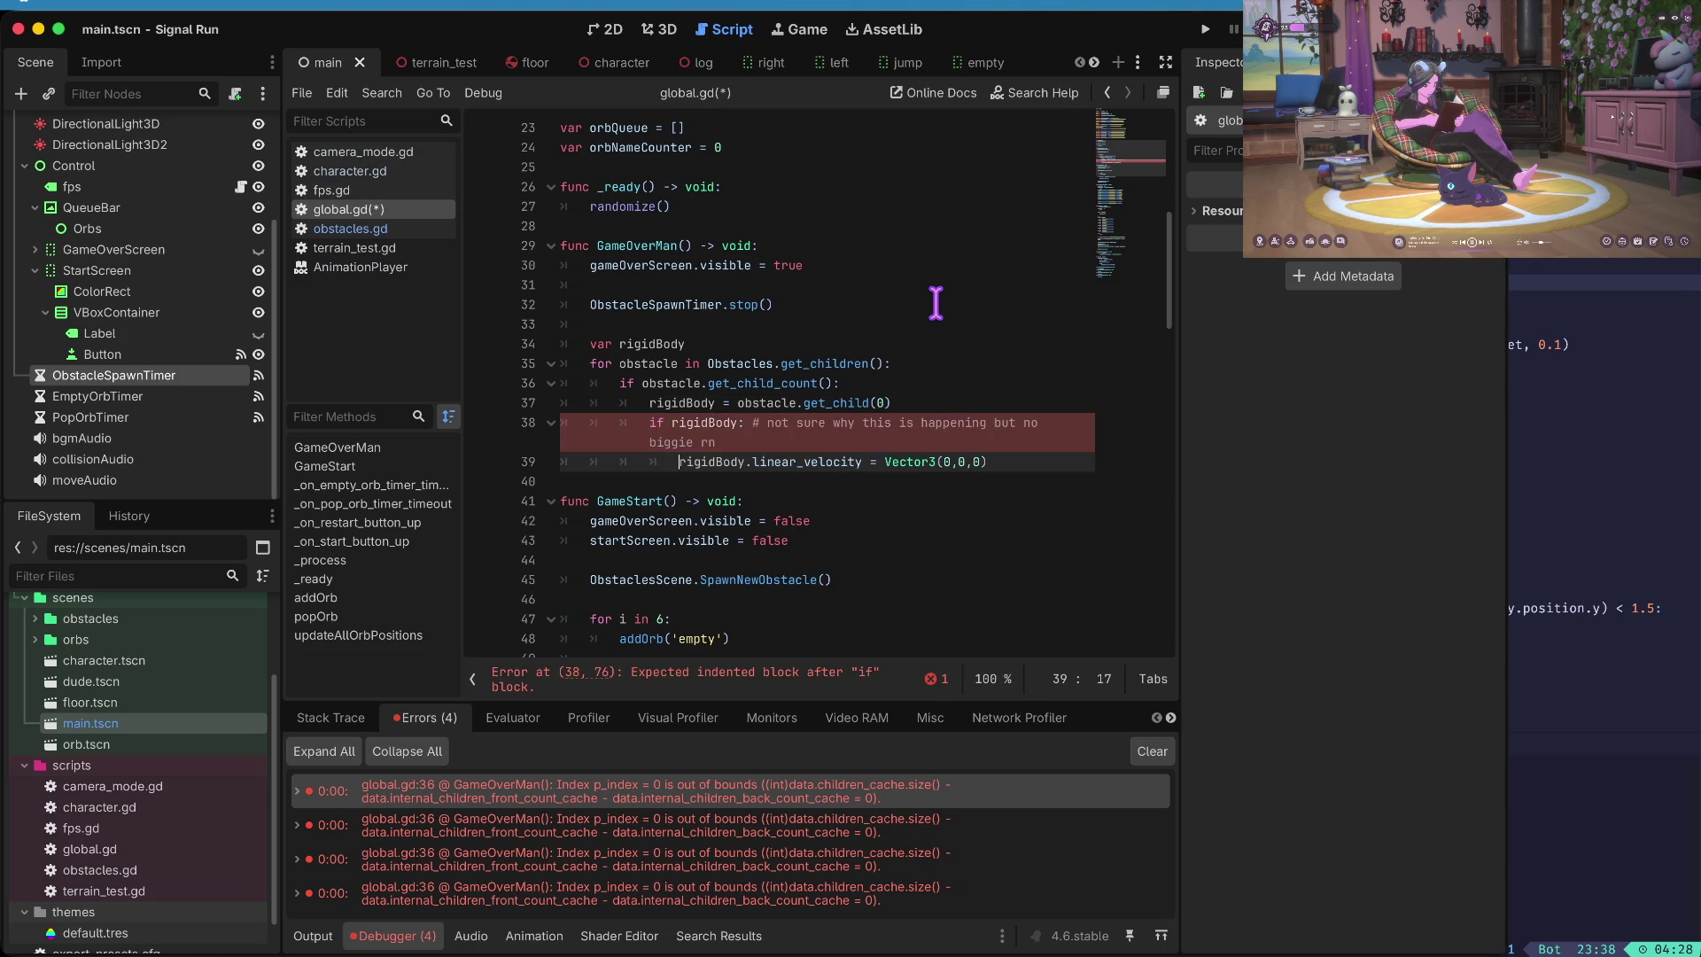
pyautogui.hotkey('ctrl', 's')
# - Move the trailing 'not sure why this is happening' comment onto its own line above the guard and save
pyautogui.press('Right')
pyautogui.press('Right')
pyautogui.press('Right')
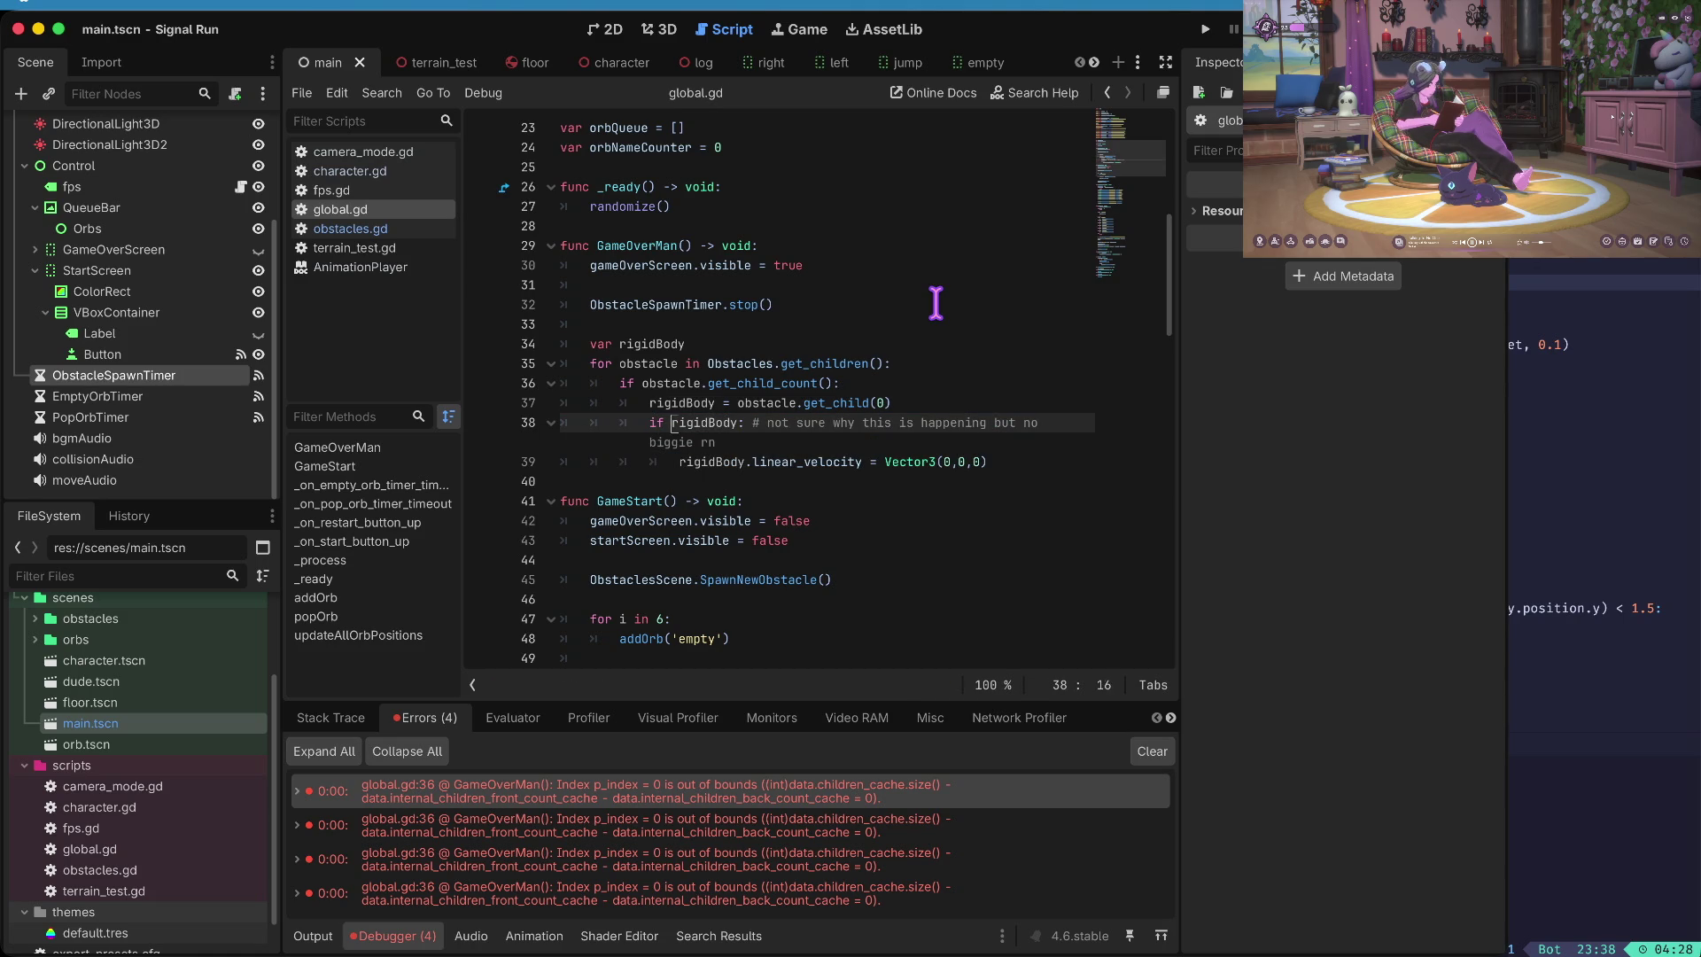
pyautogui.hotkey('shift', 'End')
pyautogui.hotkey('ctrl', 'c')
pyautogui.press('BackSpace')
pyautogui.press('Up')
pyautogui.press('Up')
pyautogui.press('Up')
pyautogui.press('End')
pyautogui.press('Return')
pyautogui.hotkey('ctrl', 'v')
pyautogui.press('Home')
pyautogui.hotkey('ctrl', 's')
# - Run the game to test the fix, then stop it
pyautogui.press('Right')
pyautogui.press('Right')
pyautogui.press('Right')
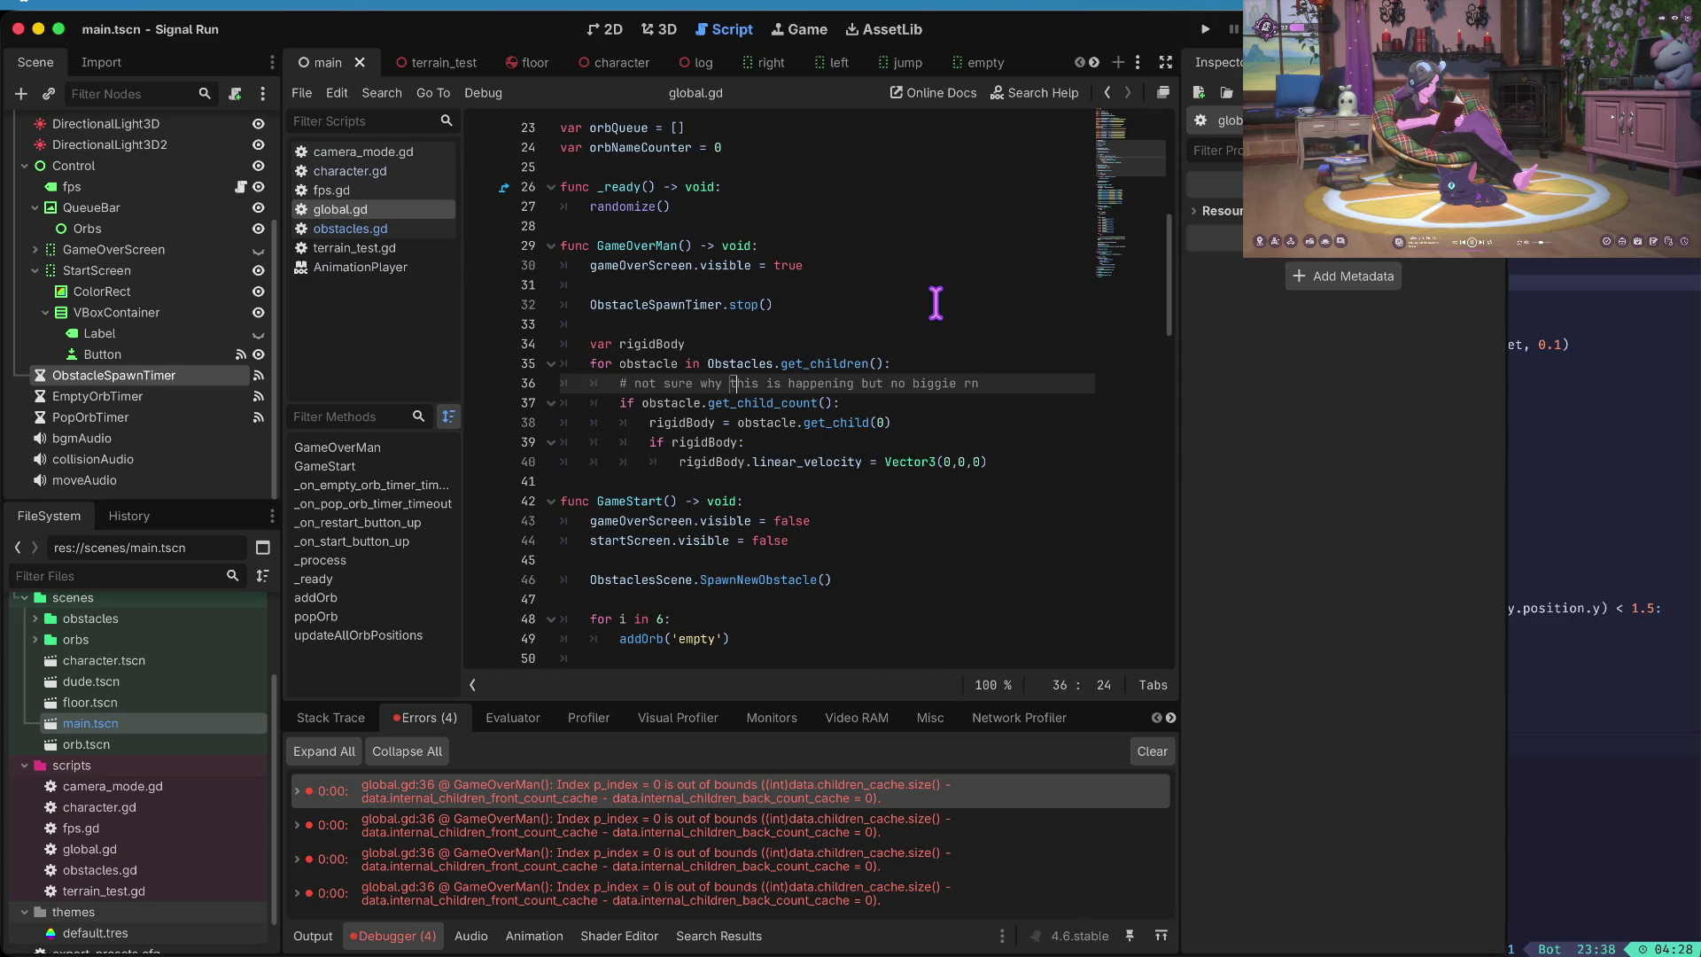
pyautogui.press('super+b')
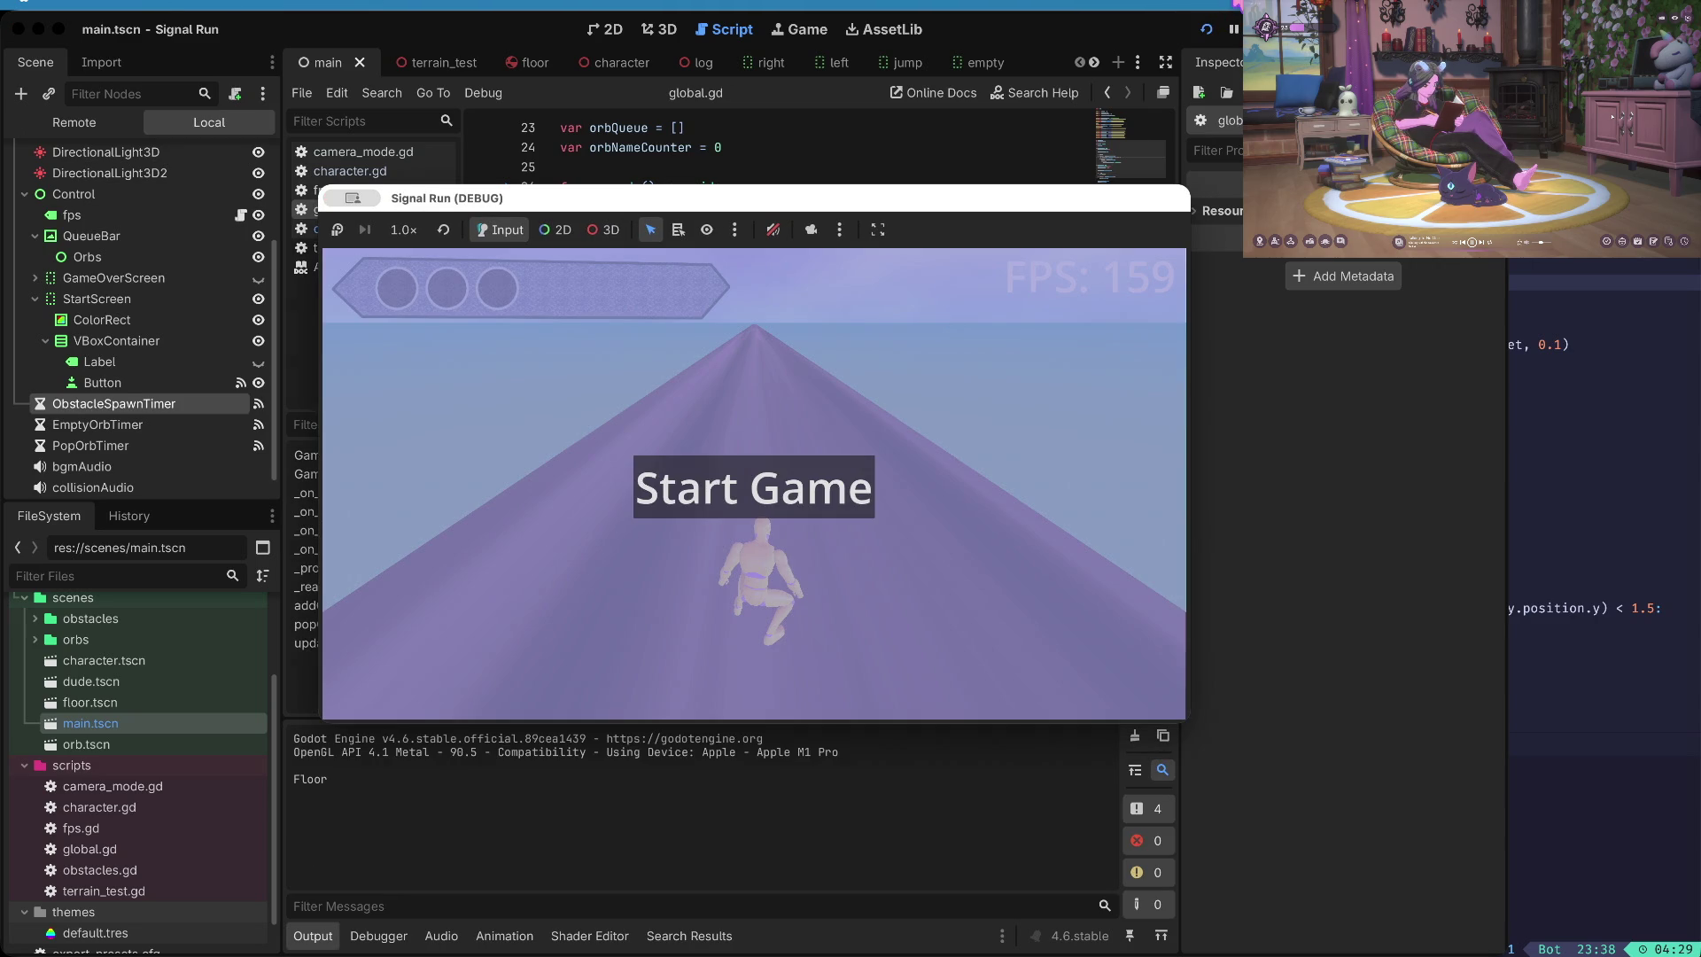
pyautogui.press('super+period')
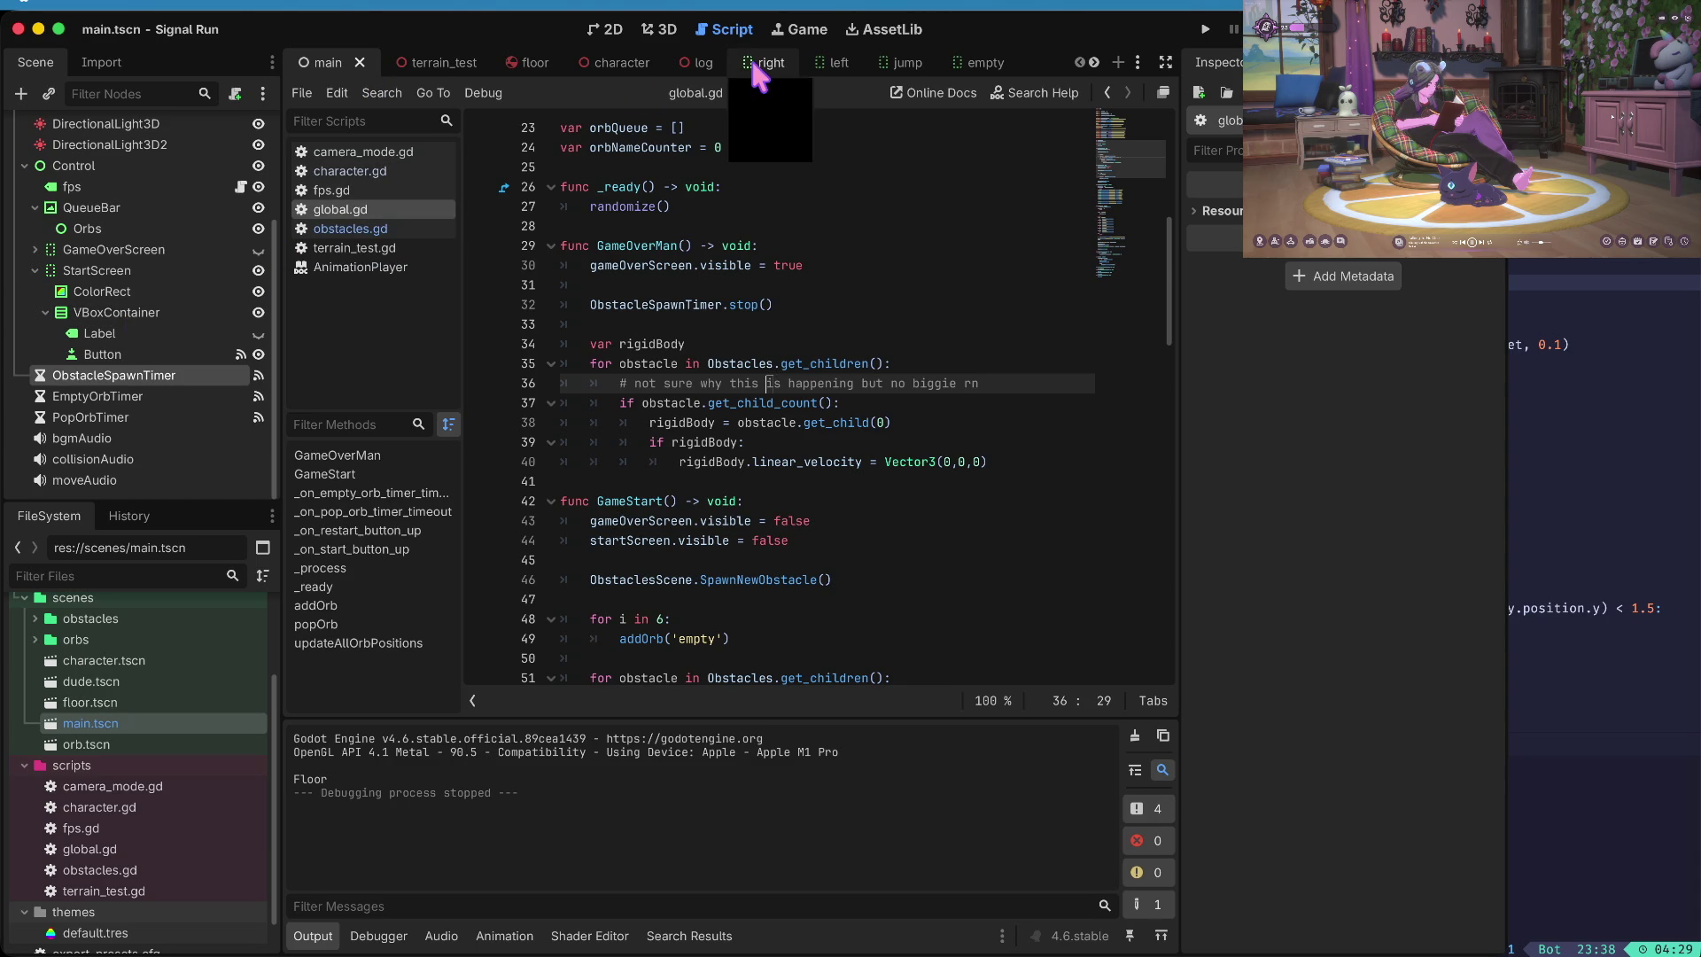
pyautogui.click(378, 173)
# - Delete 'and !isPunching' from the punch elif condition on line 106 of character.gd
pyautogui.scroll(-15, 704, 312)
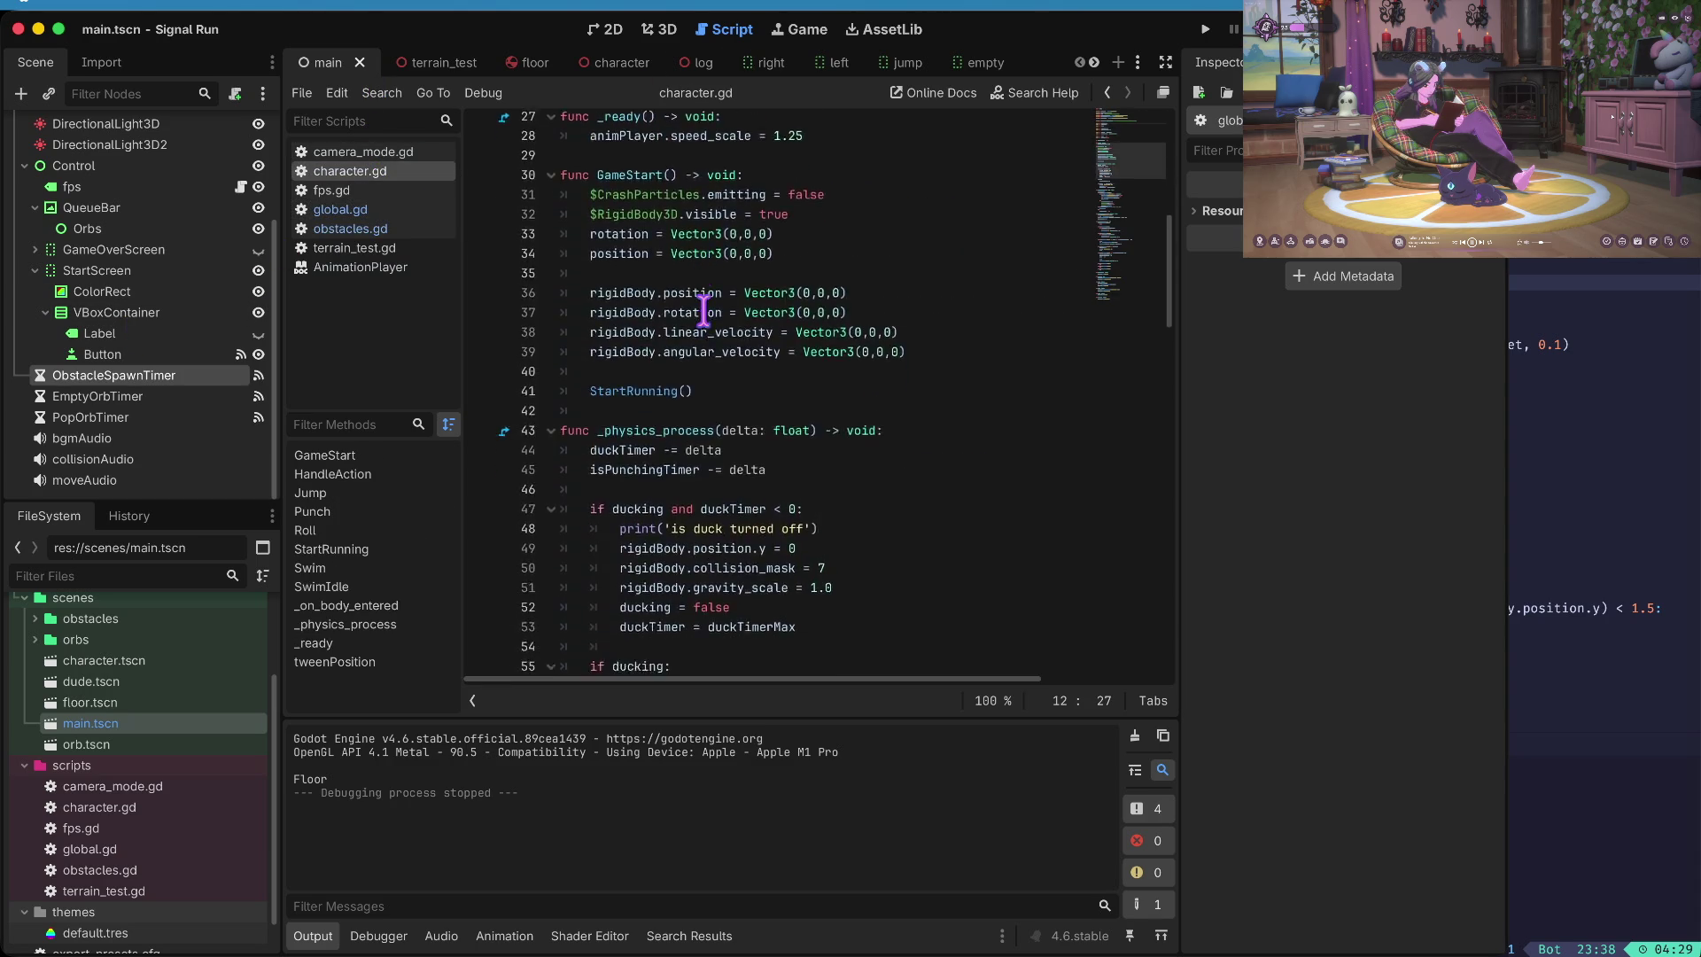
pyautogui.scroll(-10, 704, 312)
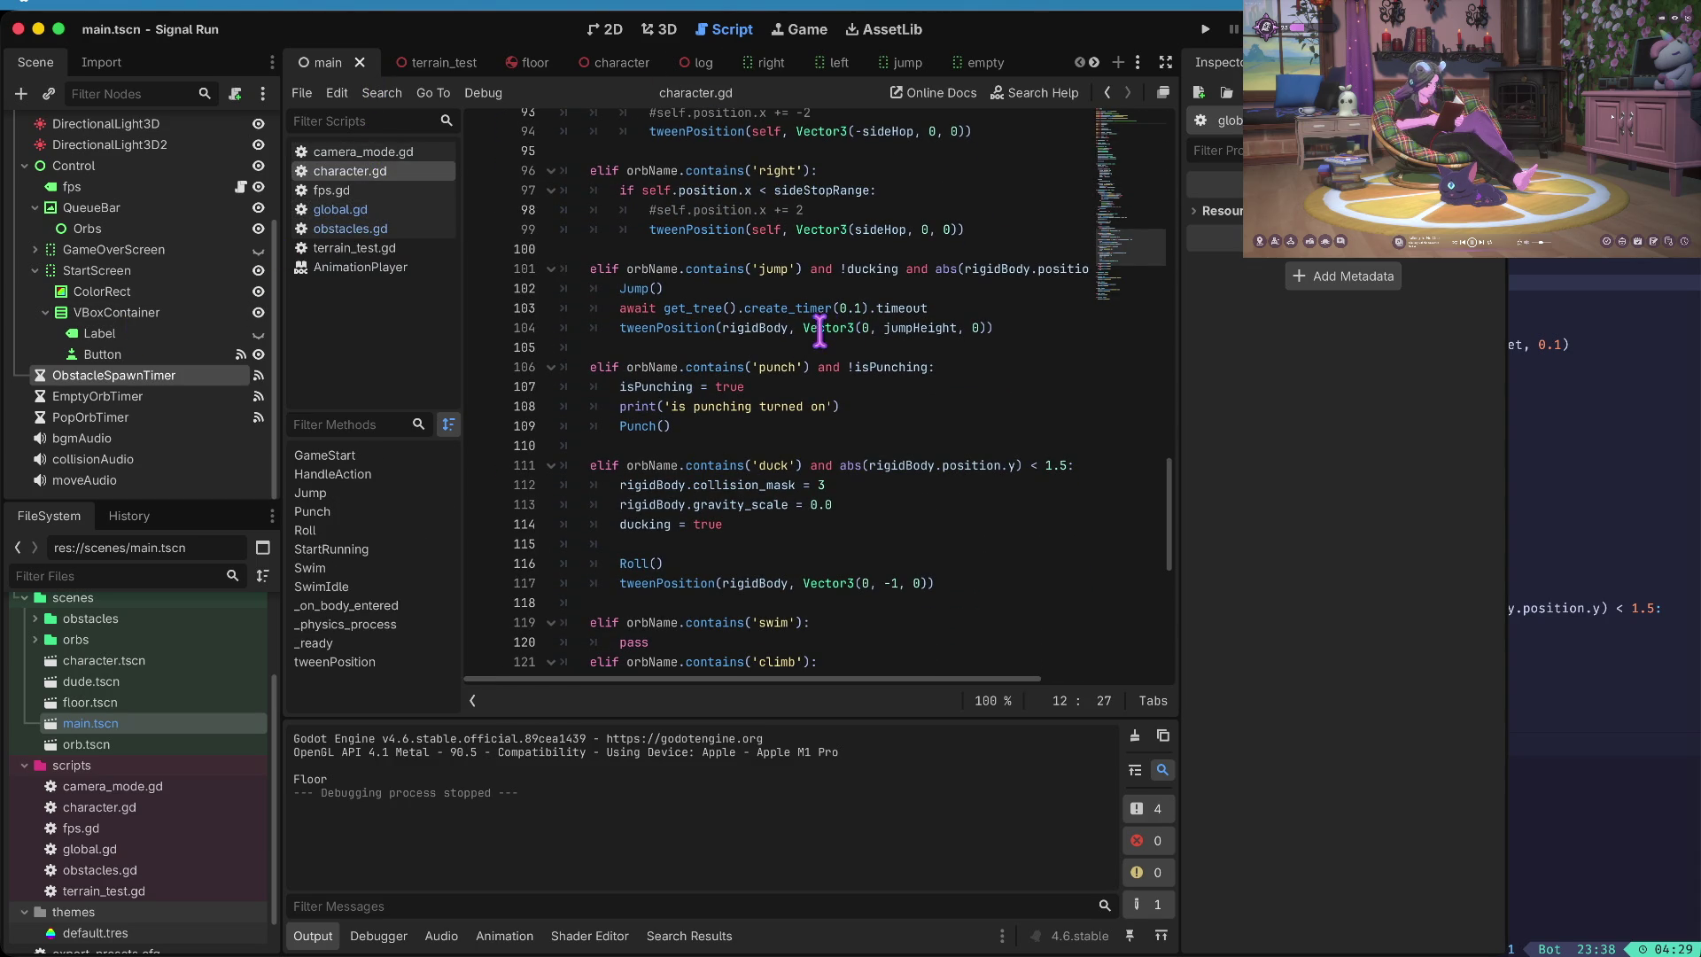
pyautogui.click(869, 359)
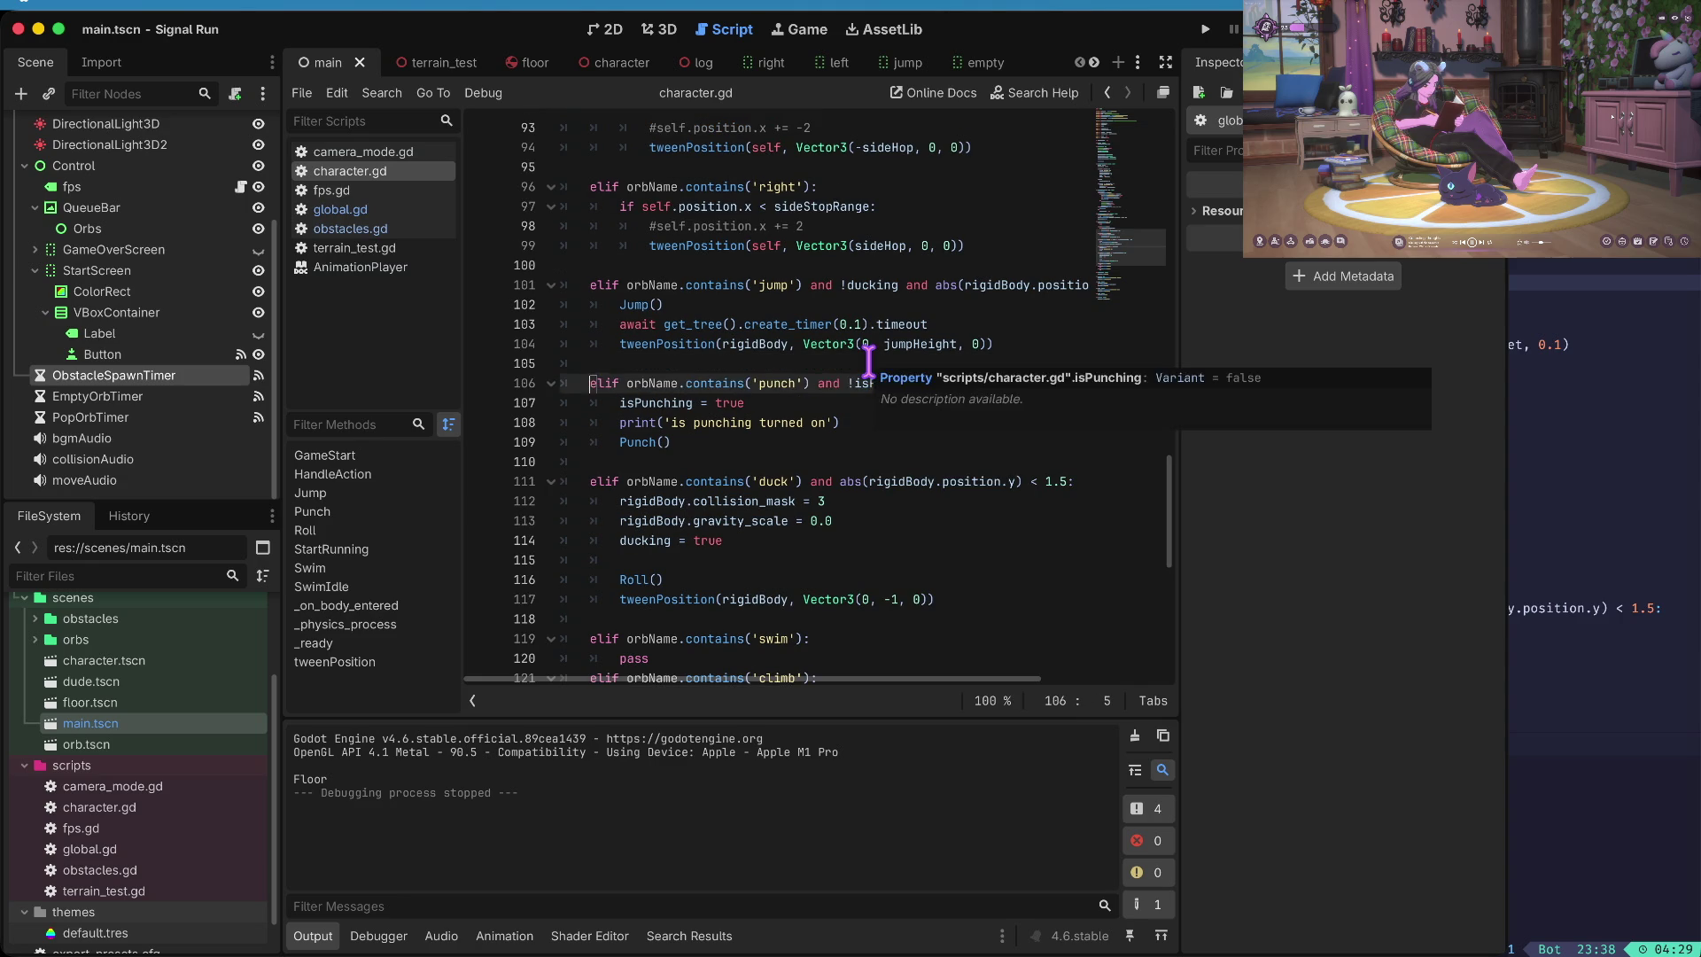
pyautogui.press('Left')
pyautogui.hotkey('alt', 'BackSpace')
pyautogui.hotkey('alt', 'BackSpace')
pyautogui.hotkey('alt', 'BackSpace')
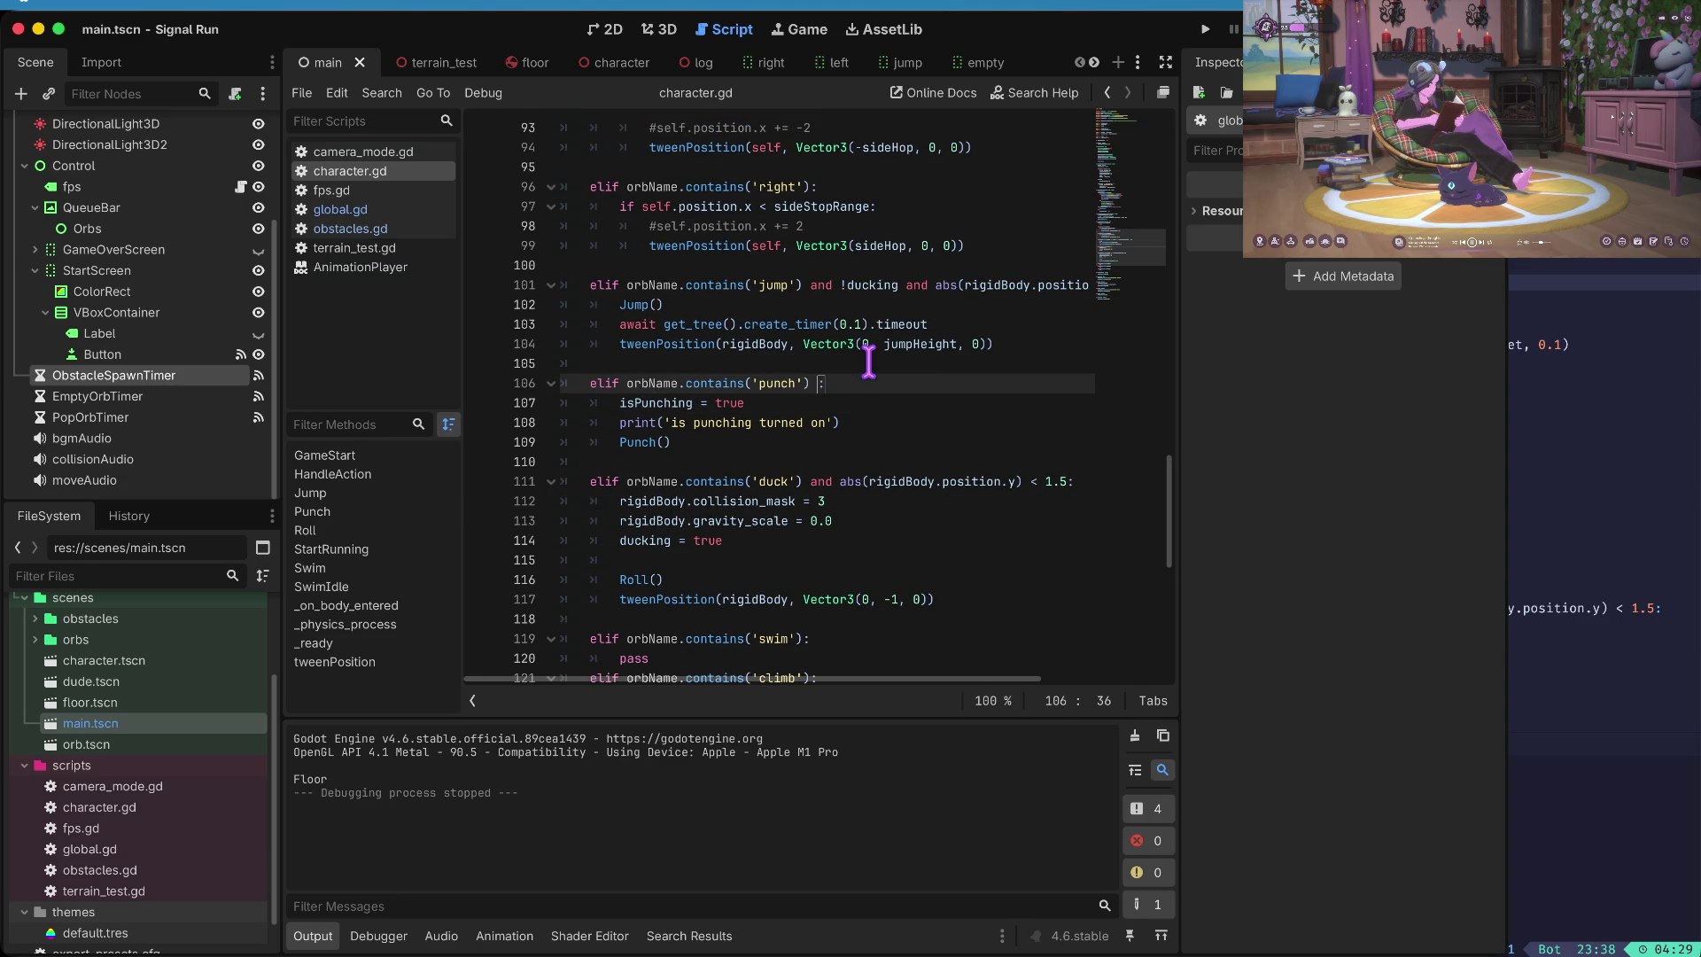
pyautogui.press('Down')
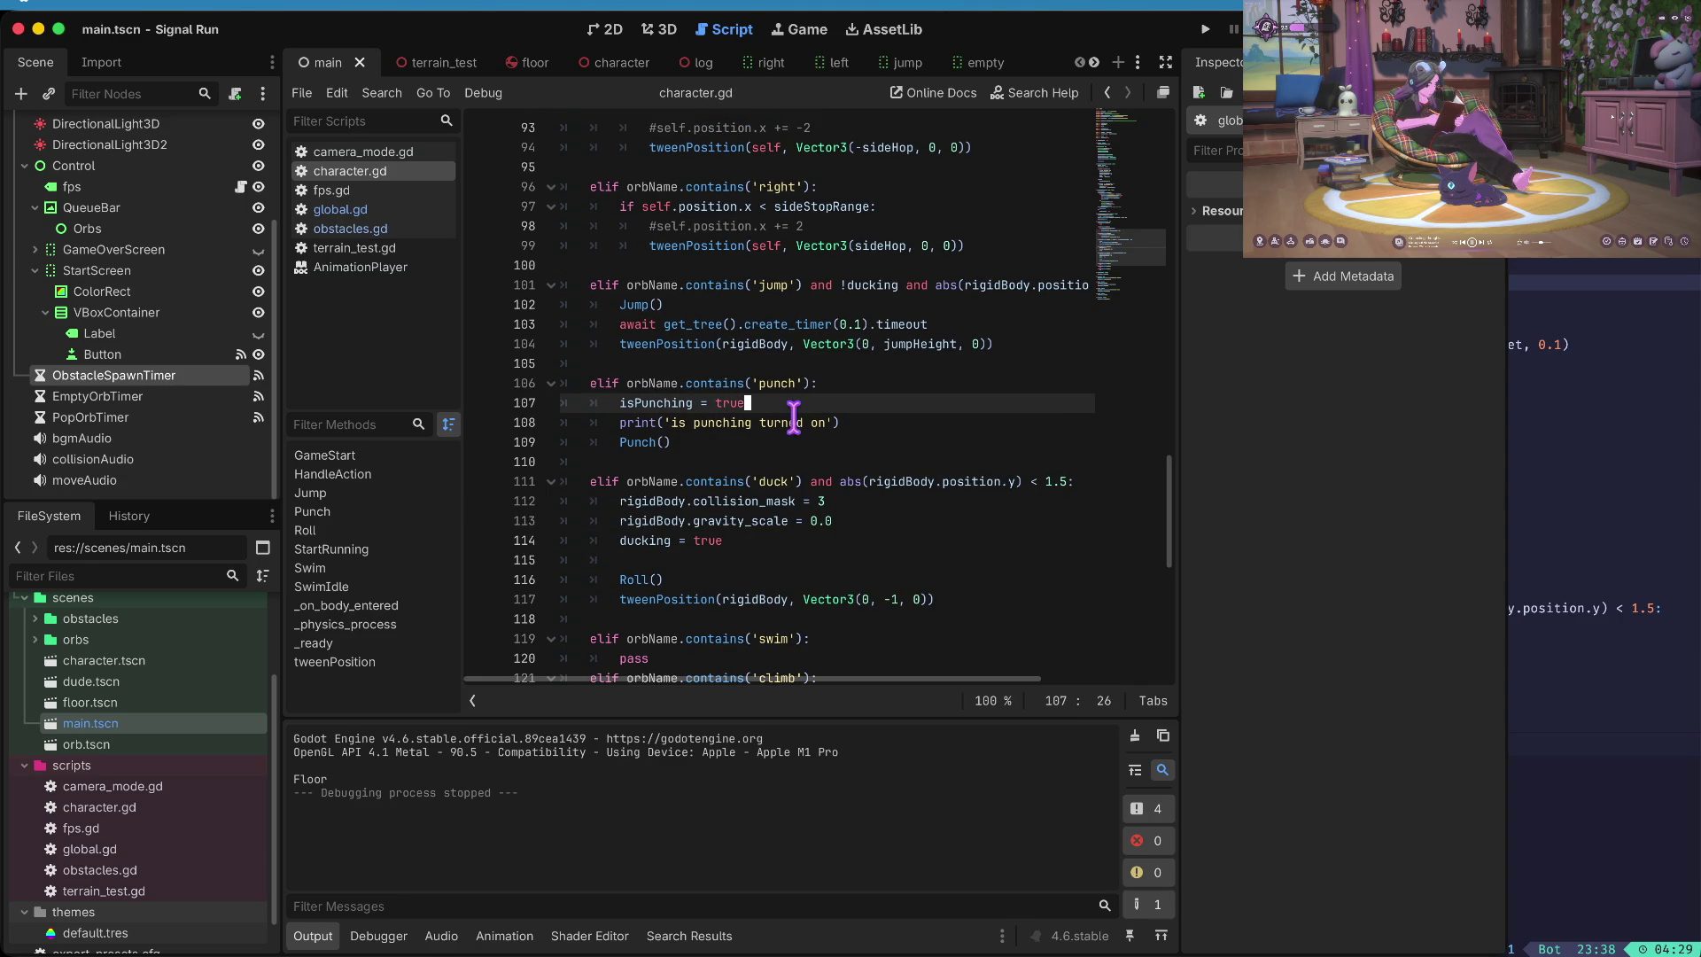
# - Review the rest of character.gd and launch the game to test punching
pyautogui.scroll(-3, 787, 416)
pyautogui.scroll(-2, 781, 346)
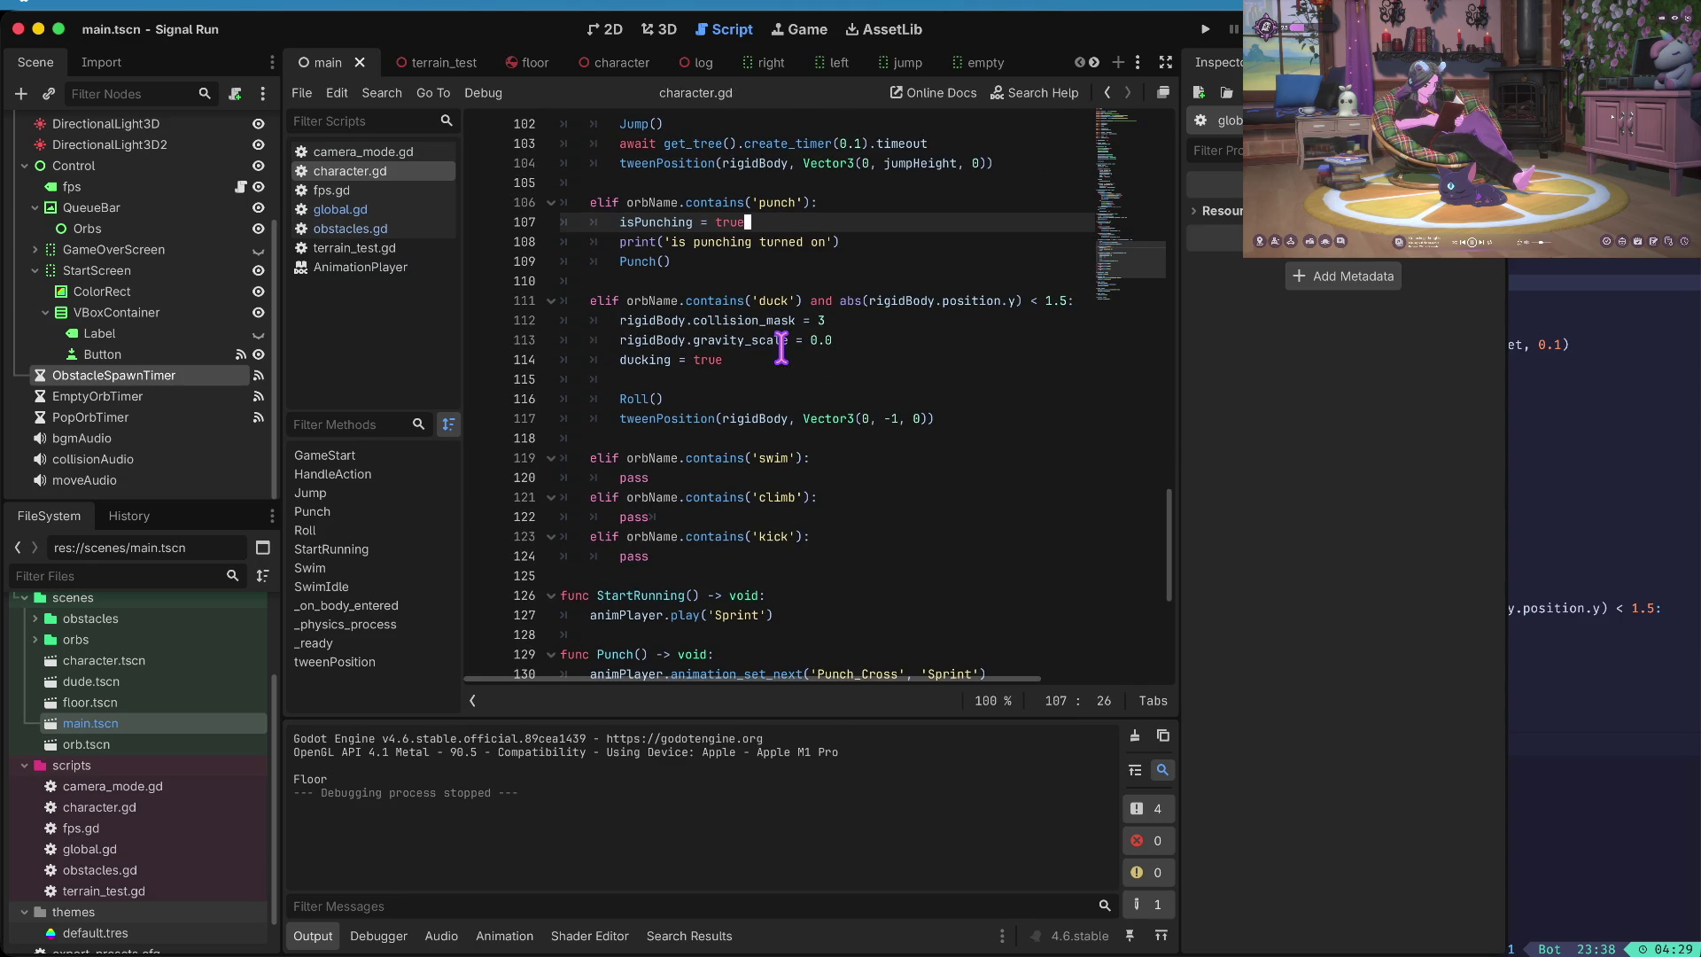
pyautogui.scroll(-1, 782, 348)
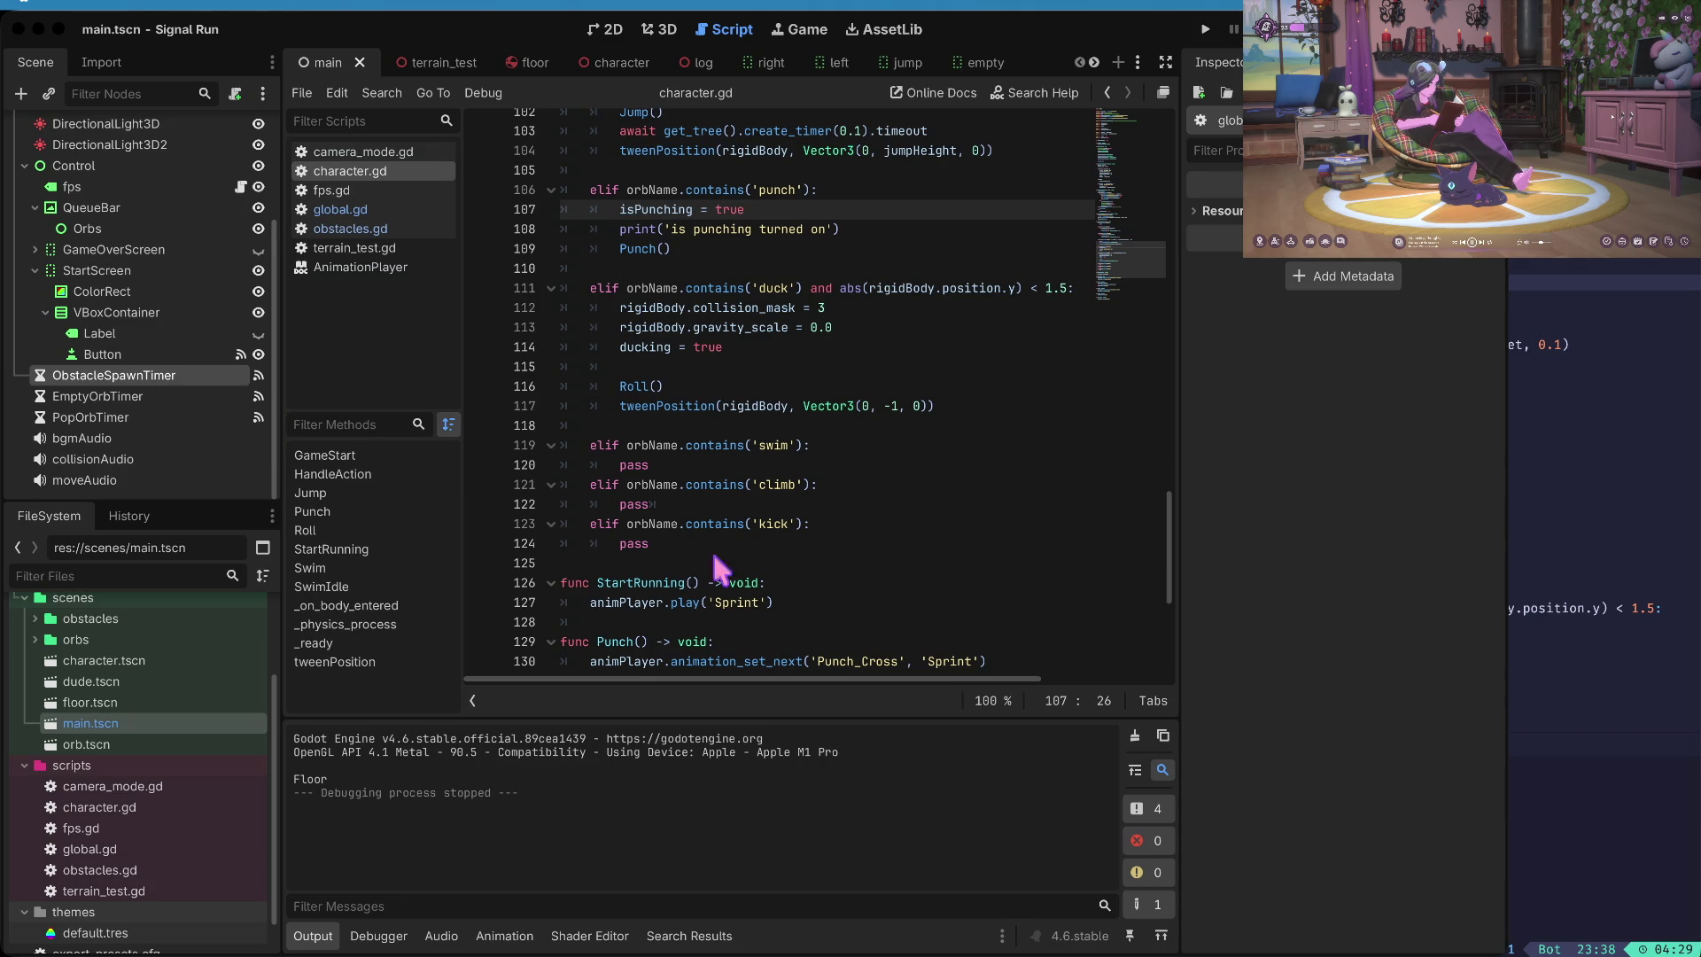
pyautogui.click(1017, 505)
pyautogui.scroll(1, 1017, 498)
pyautogui.press('Down')
pyautogui.press('Down')
pyautogui.press('Down')
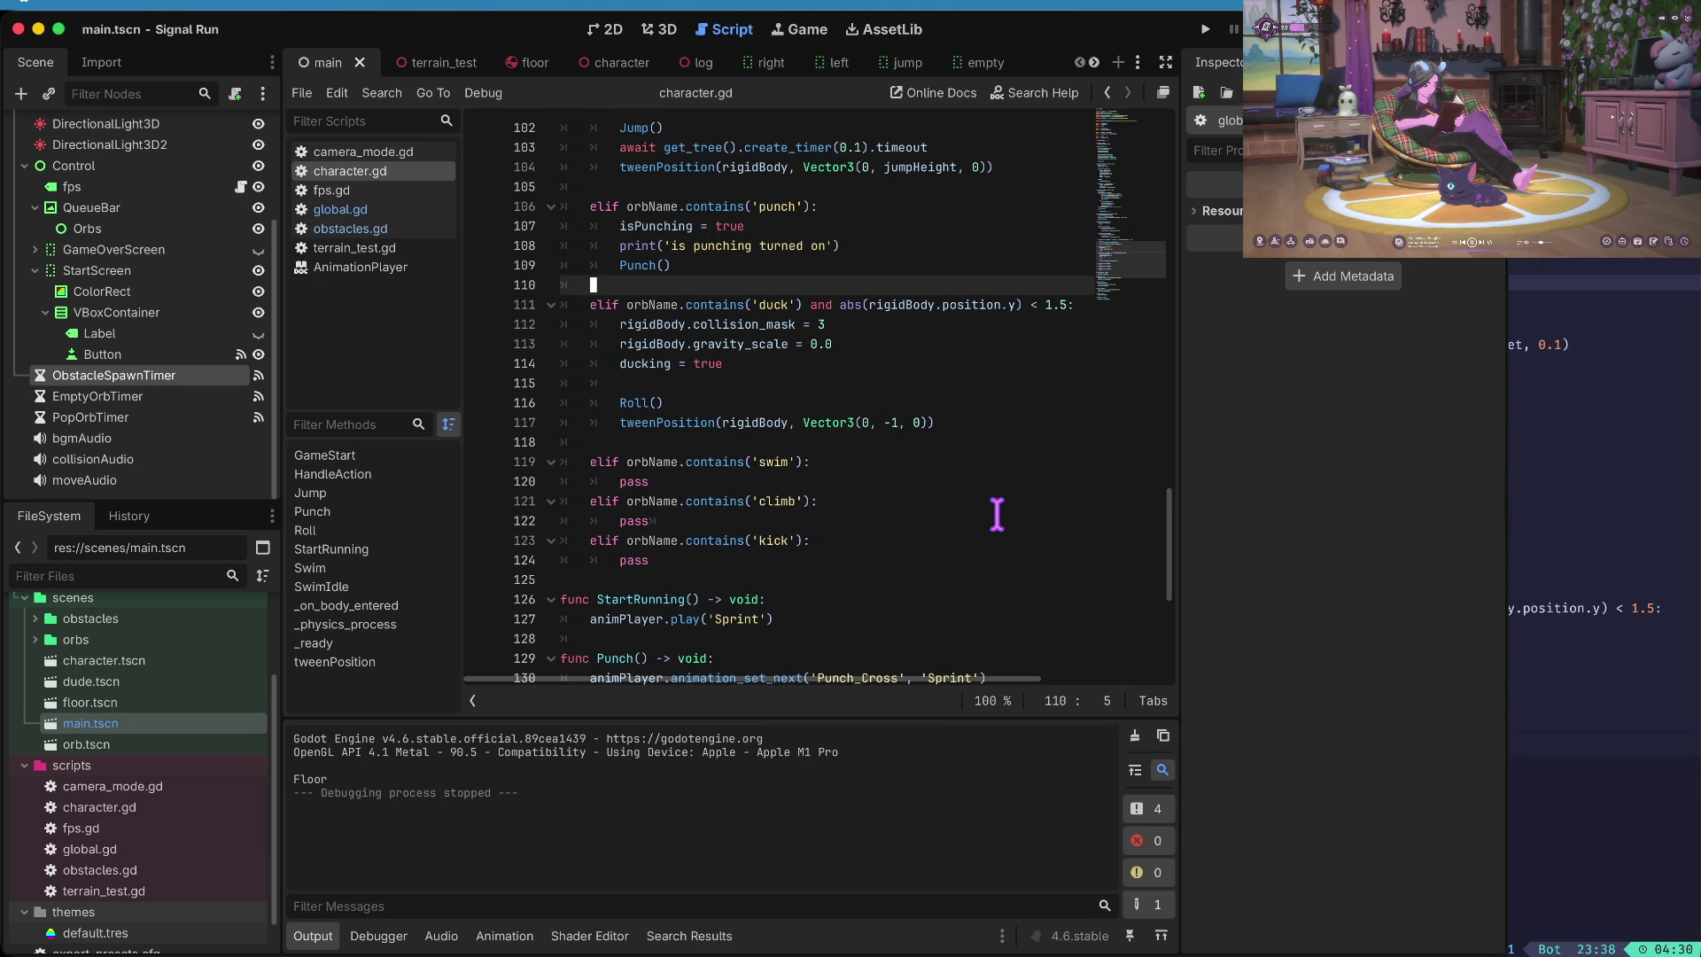
pyautogui.press('super+b')
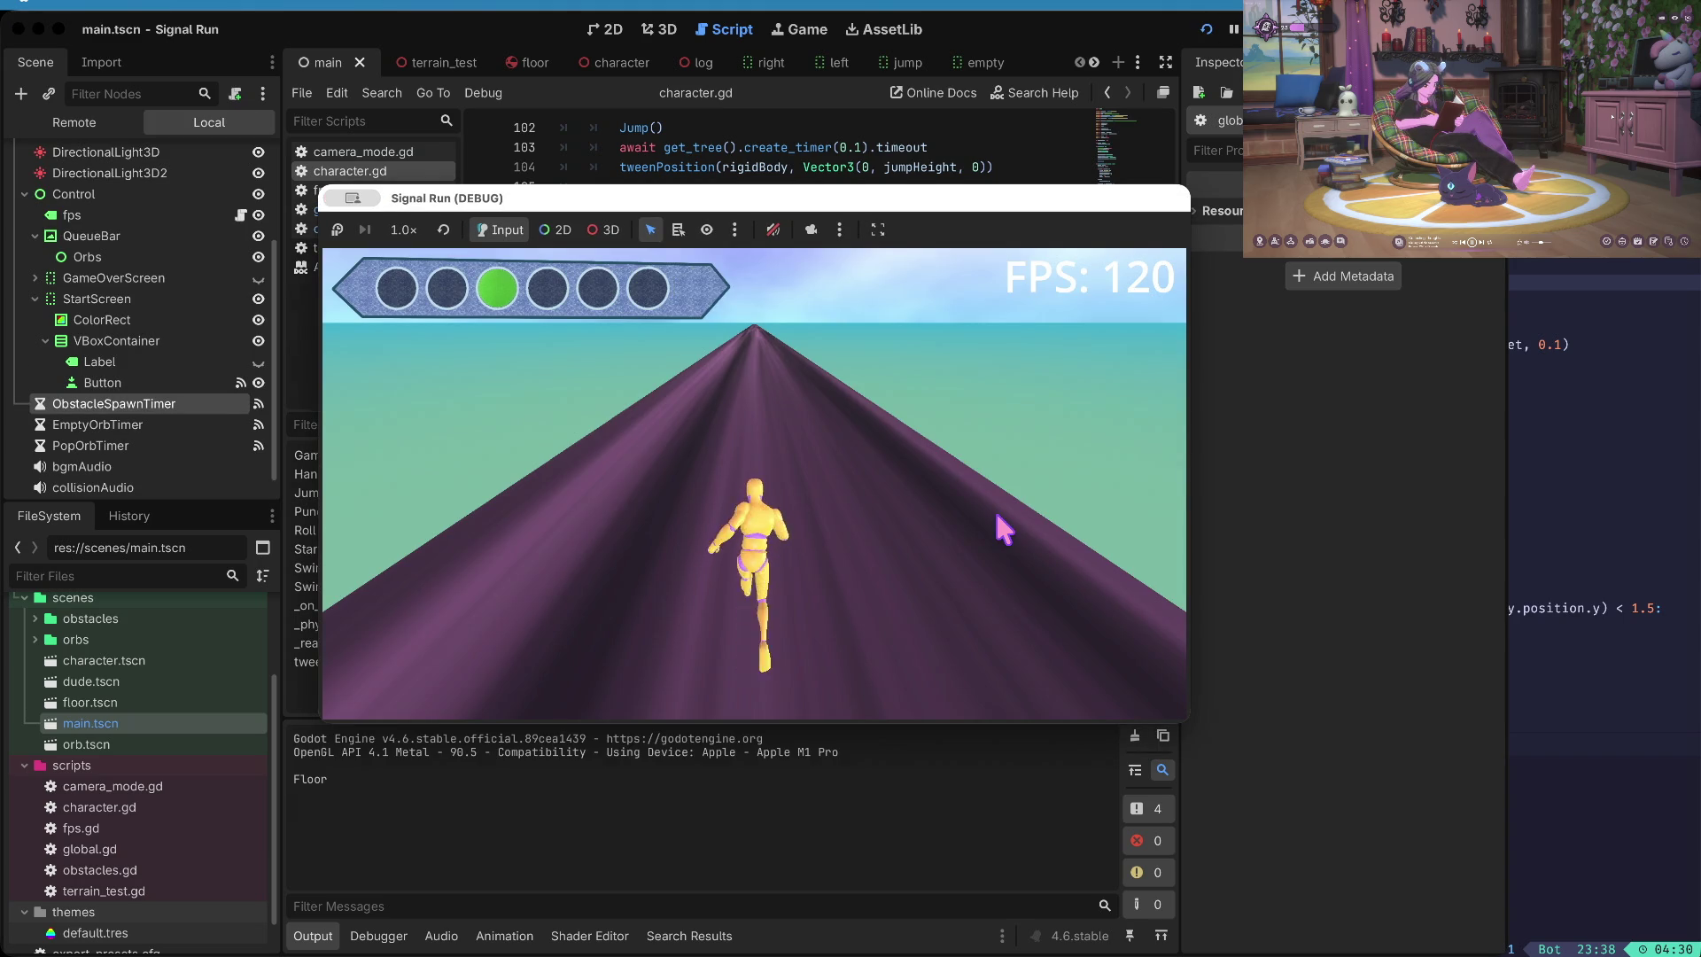
# - Queue punches, jump and duck at the log, click Go Again after dying, then stop the game
pyautogui.press('f')
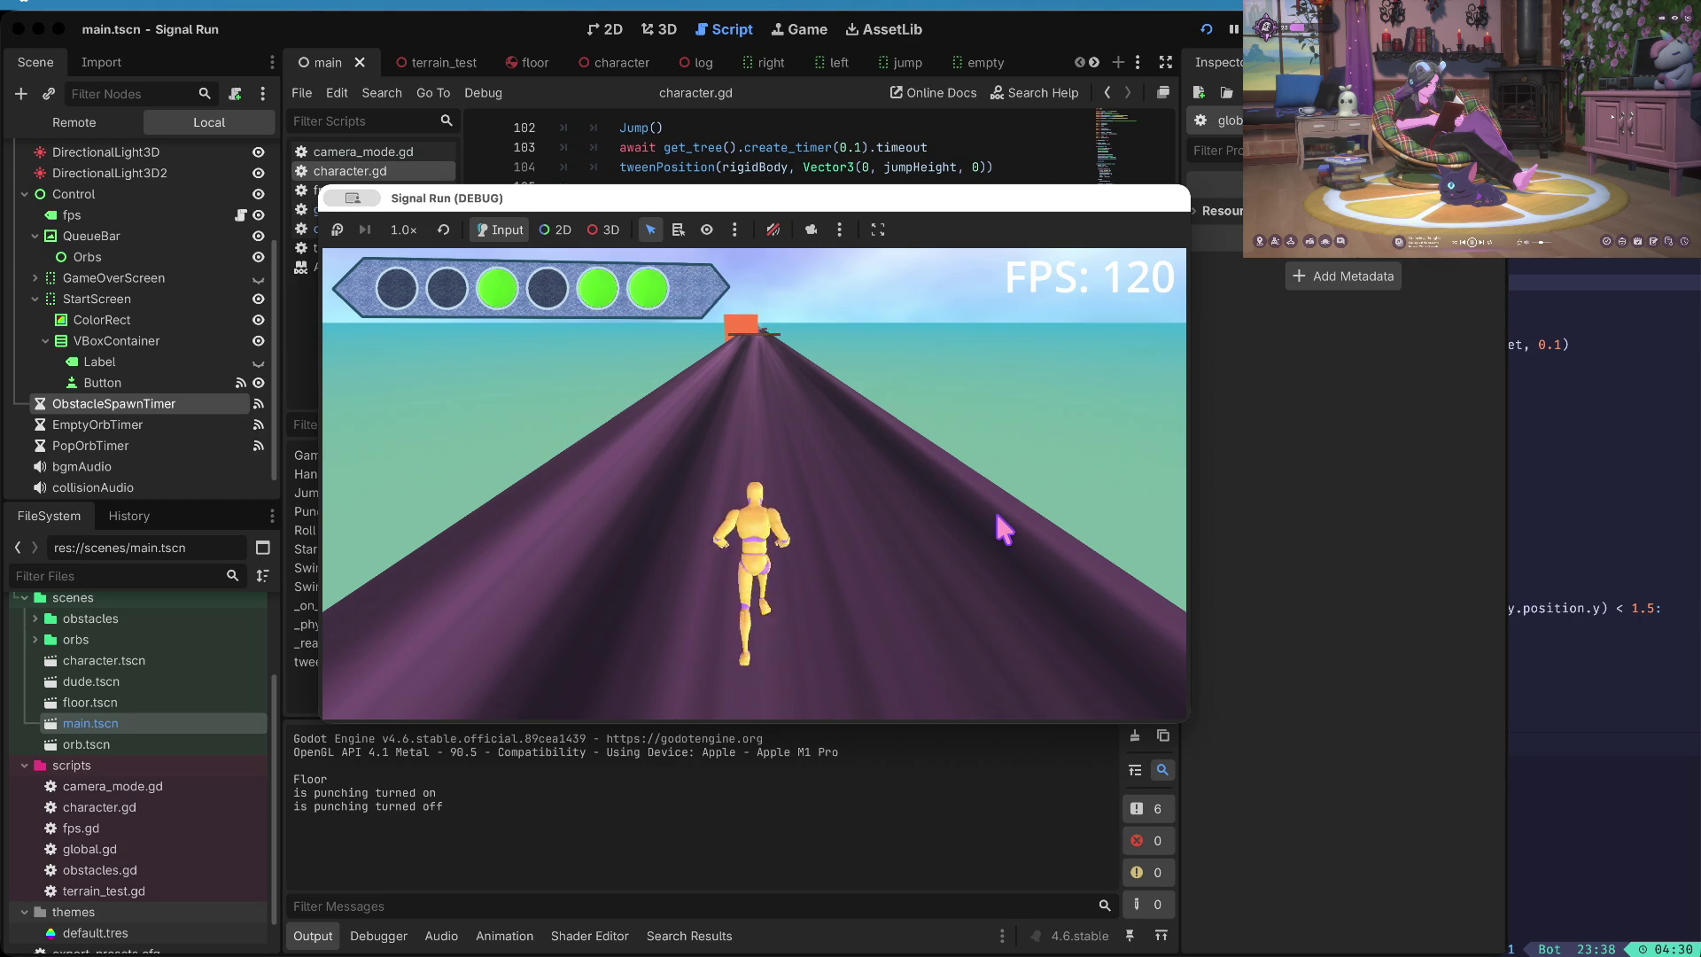
pyautogui.press('f')
pyautogui.press('f')
pyautogui.press('f')
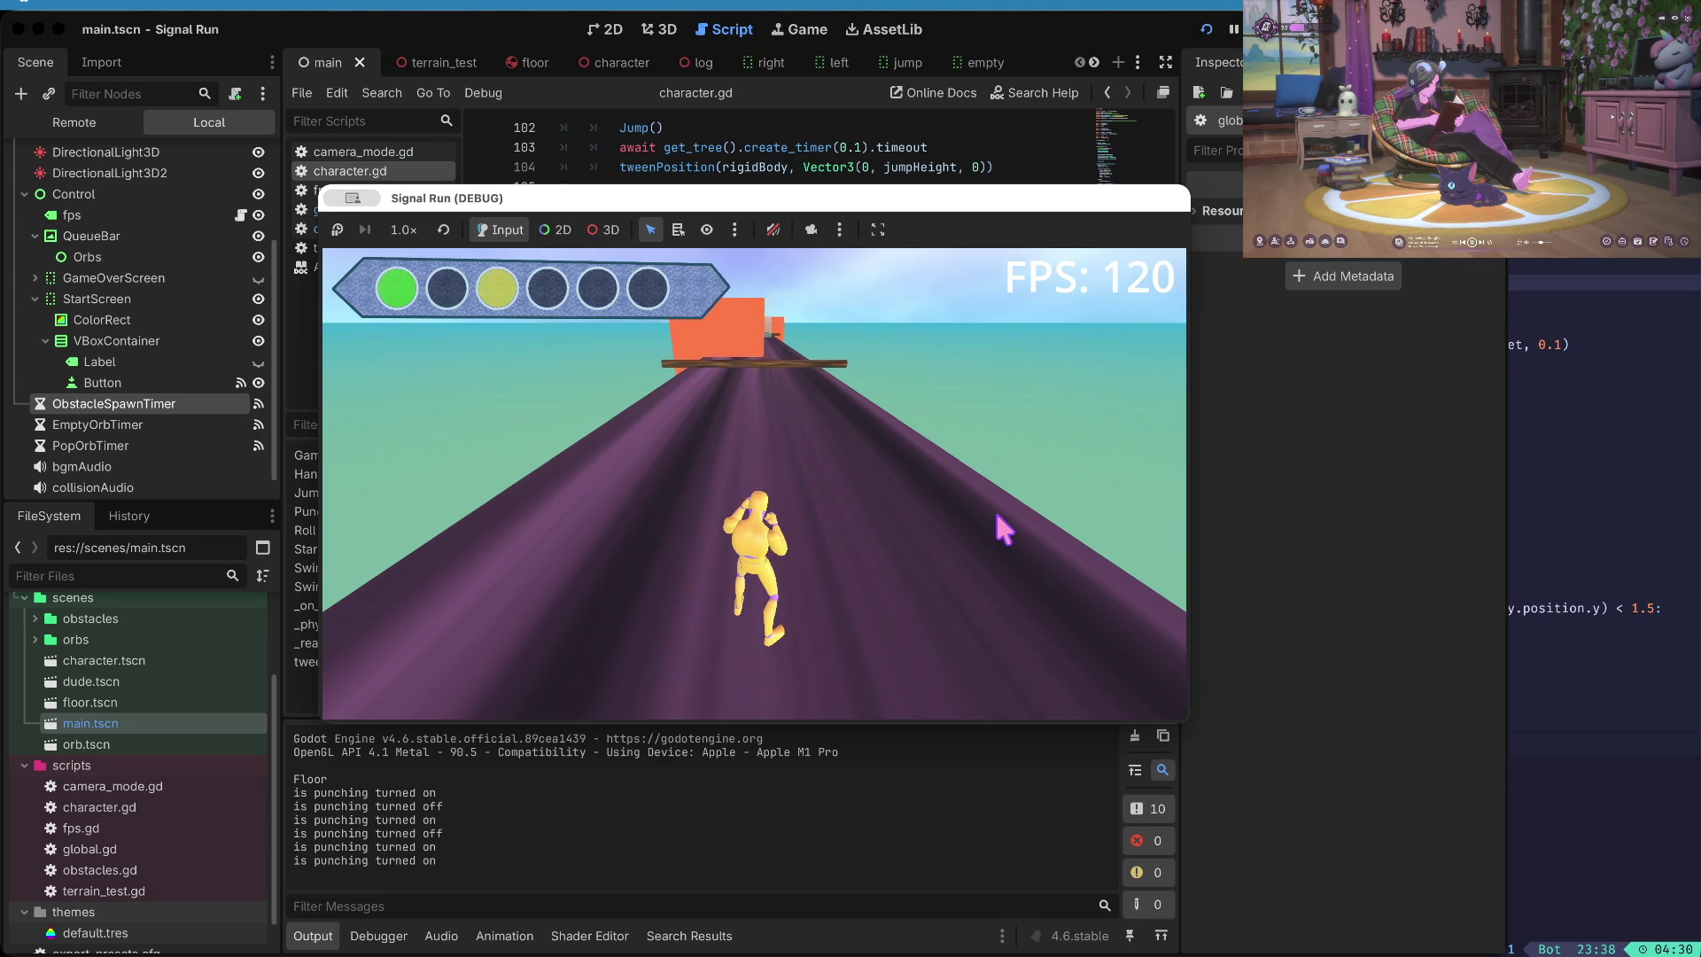
pyautogui.press('space')
pyautogui.press('s')
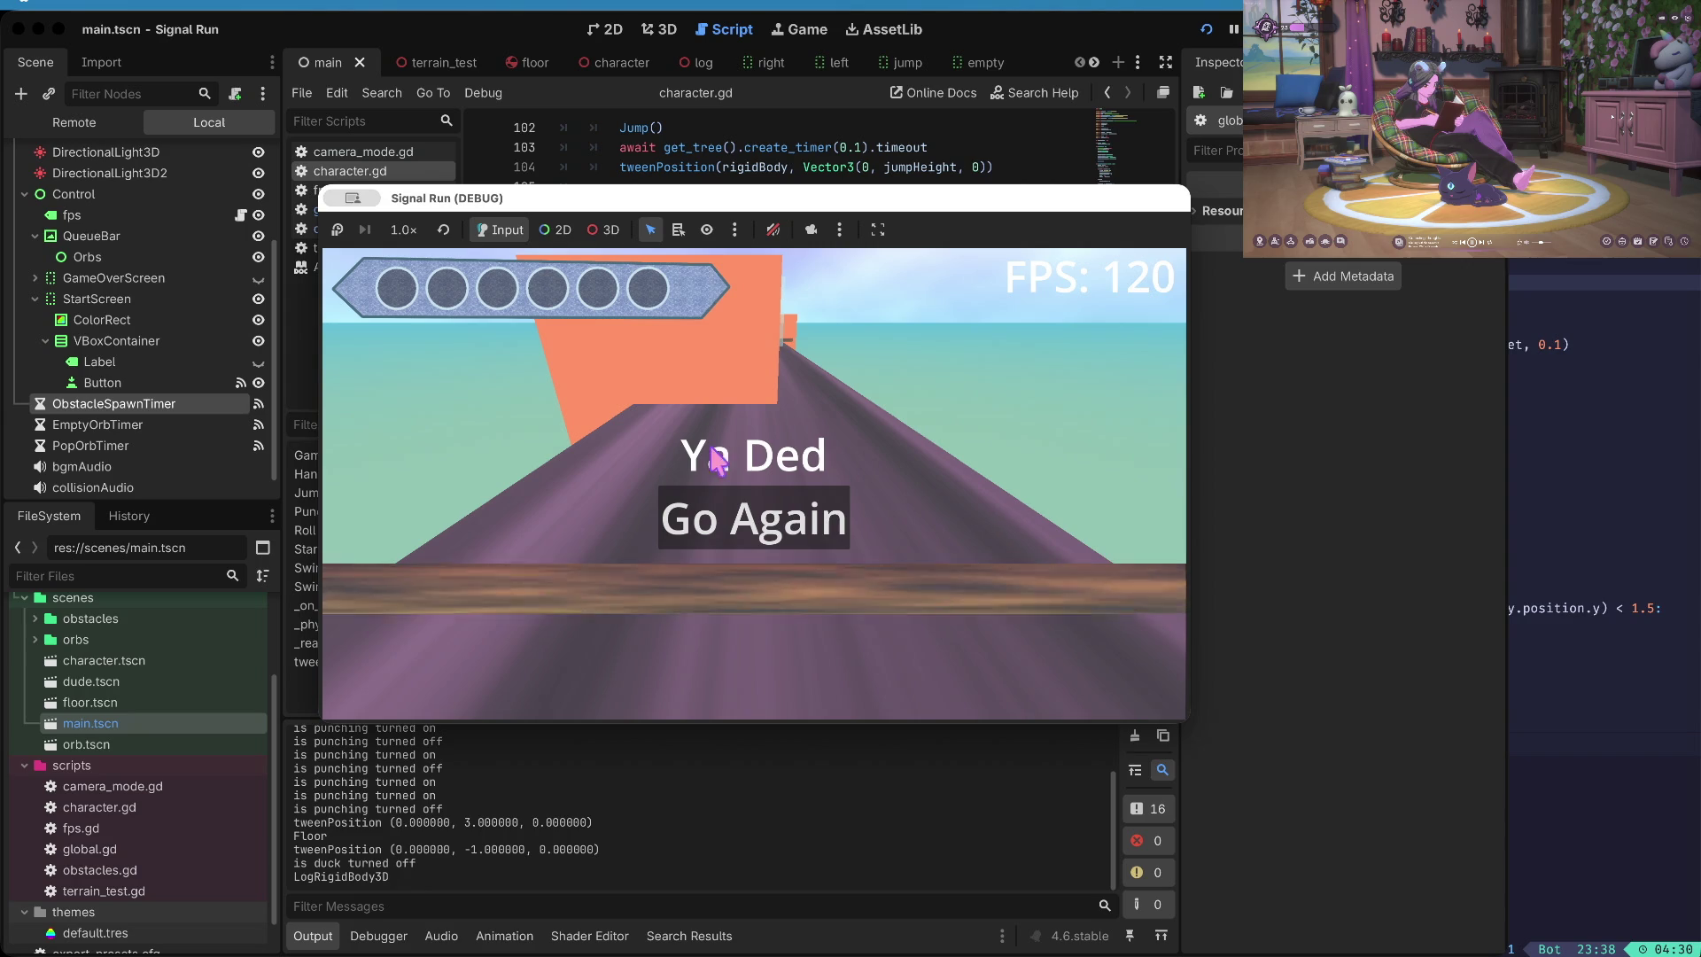
pyautogui.click(763, 527)
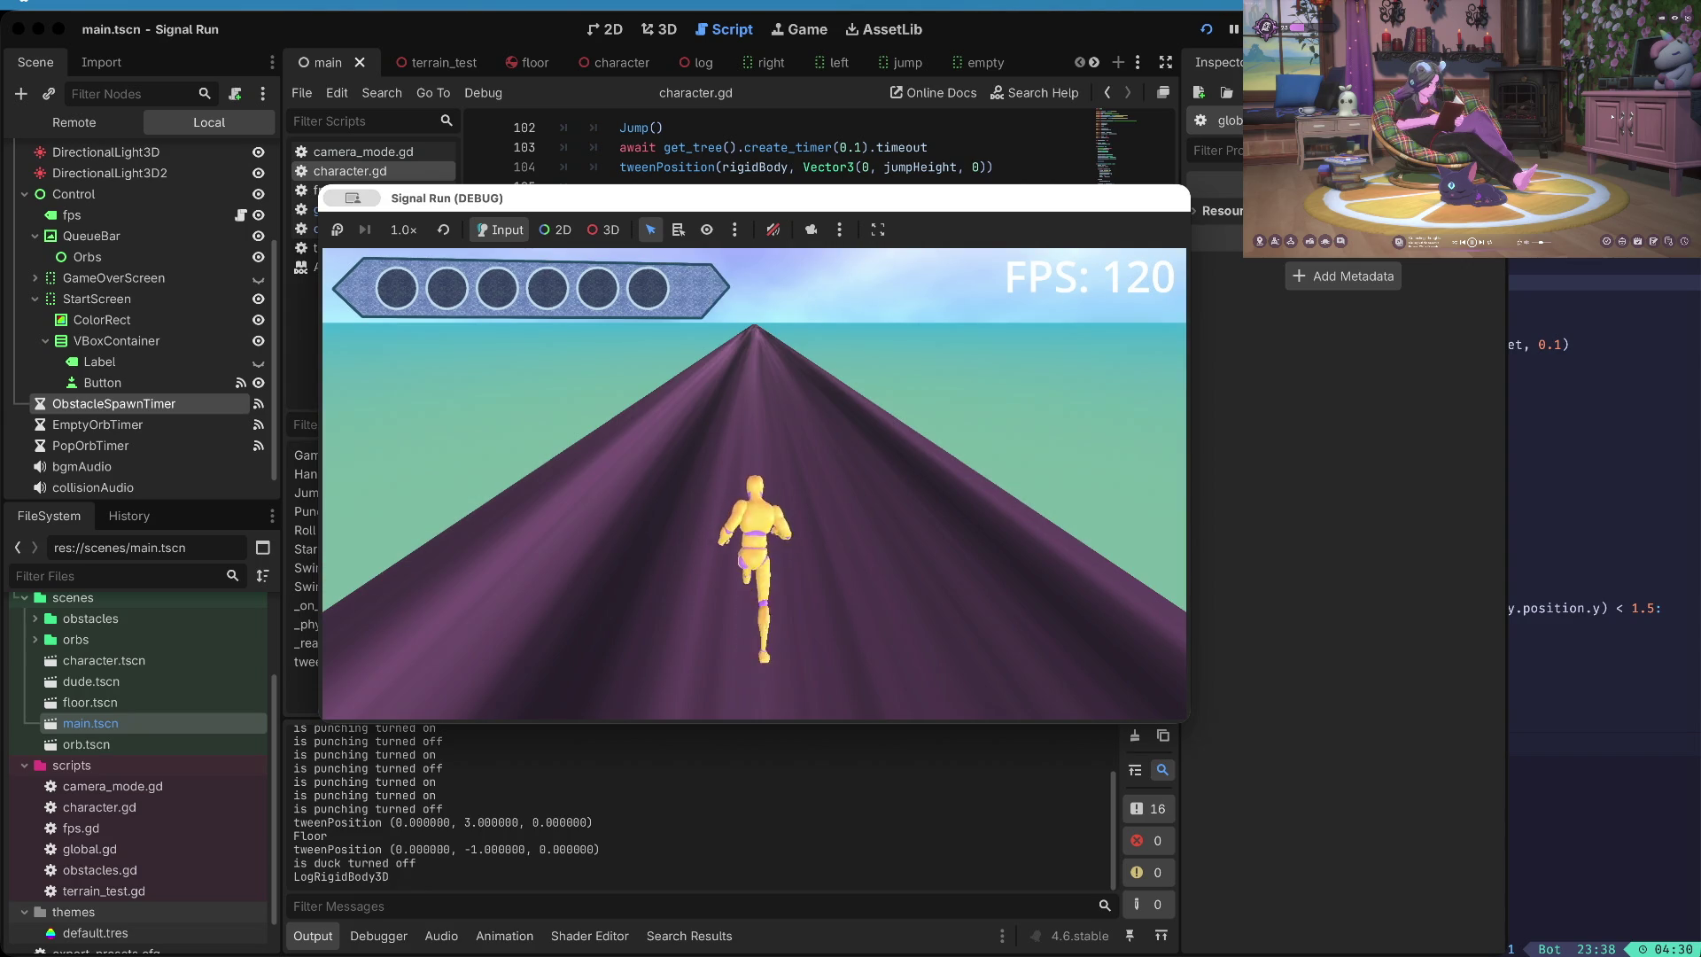
pyautogui.click(1258, 30)
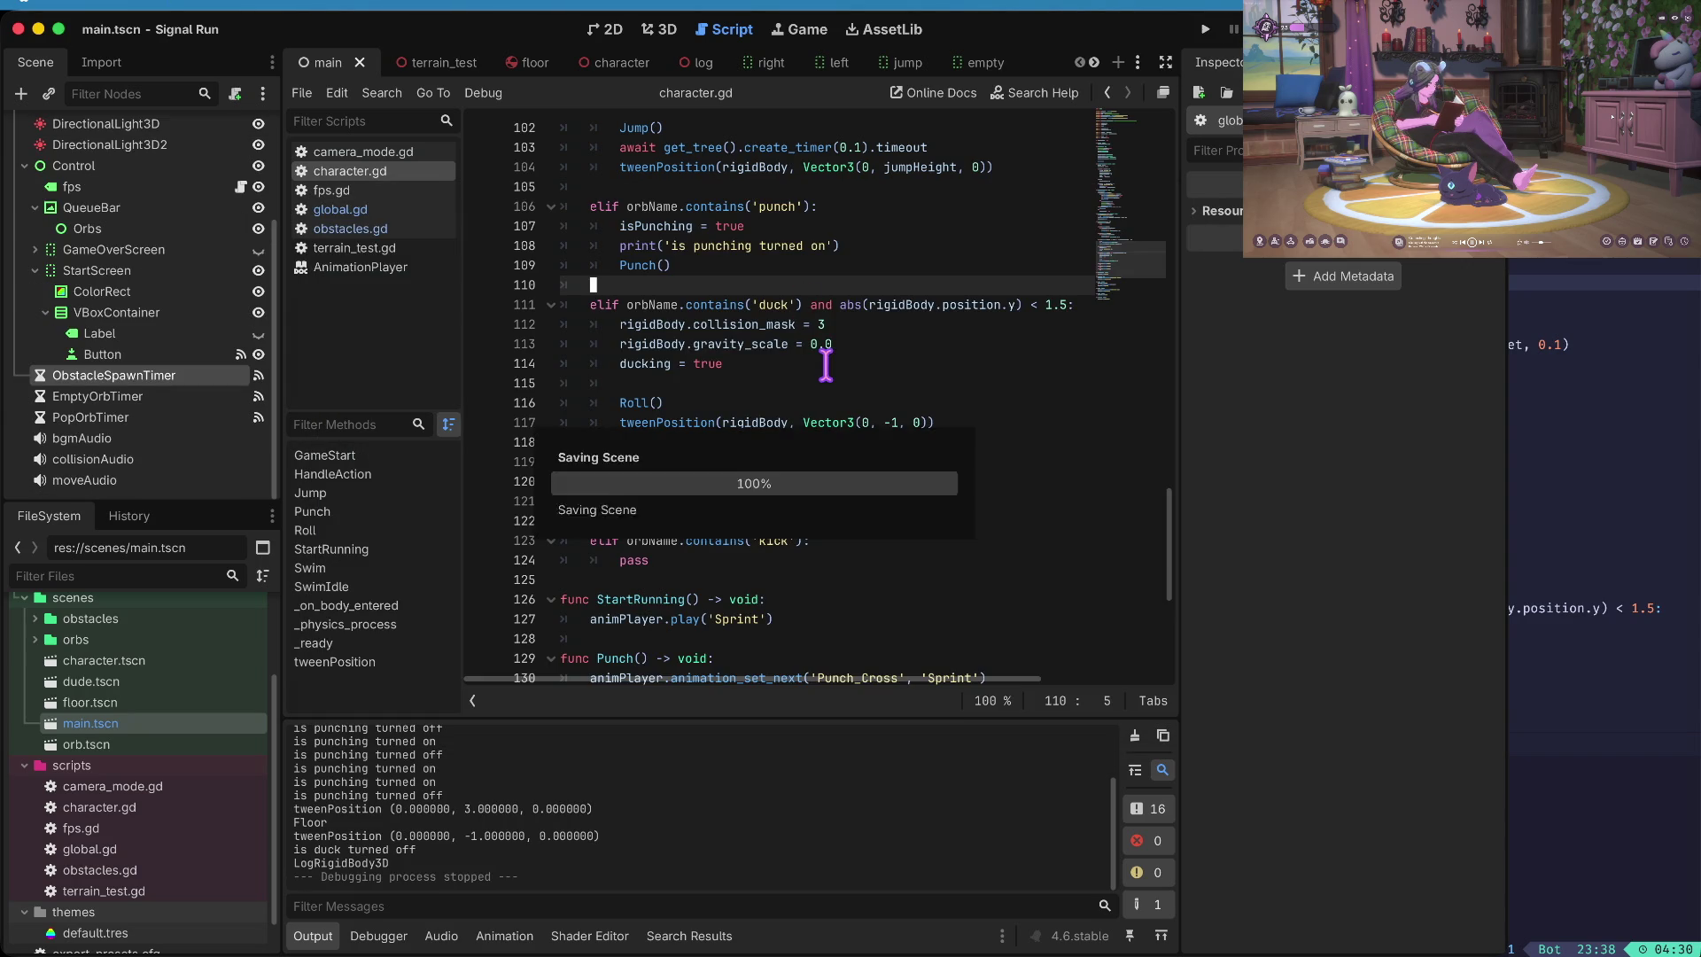
# - Open global.gd and go to the 'for i in 6:' empty-orb loop in GameStart on line 48
pyautogui.scroll(-1, 829, 355)
pyautogui.scroll(5, 842, 336)
pyautogui.scroll(-5, 856, 315)
pyautogui.scroll(-6, 856, 319)
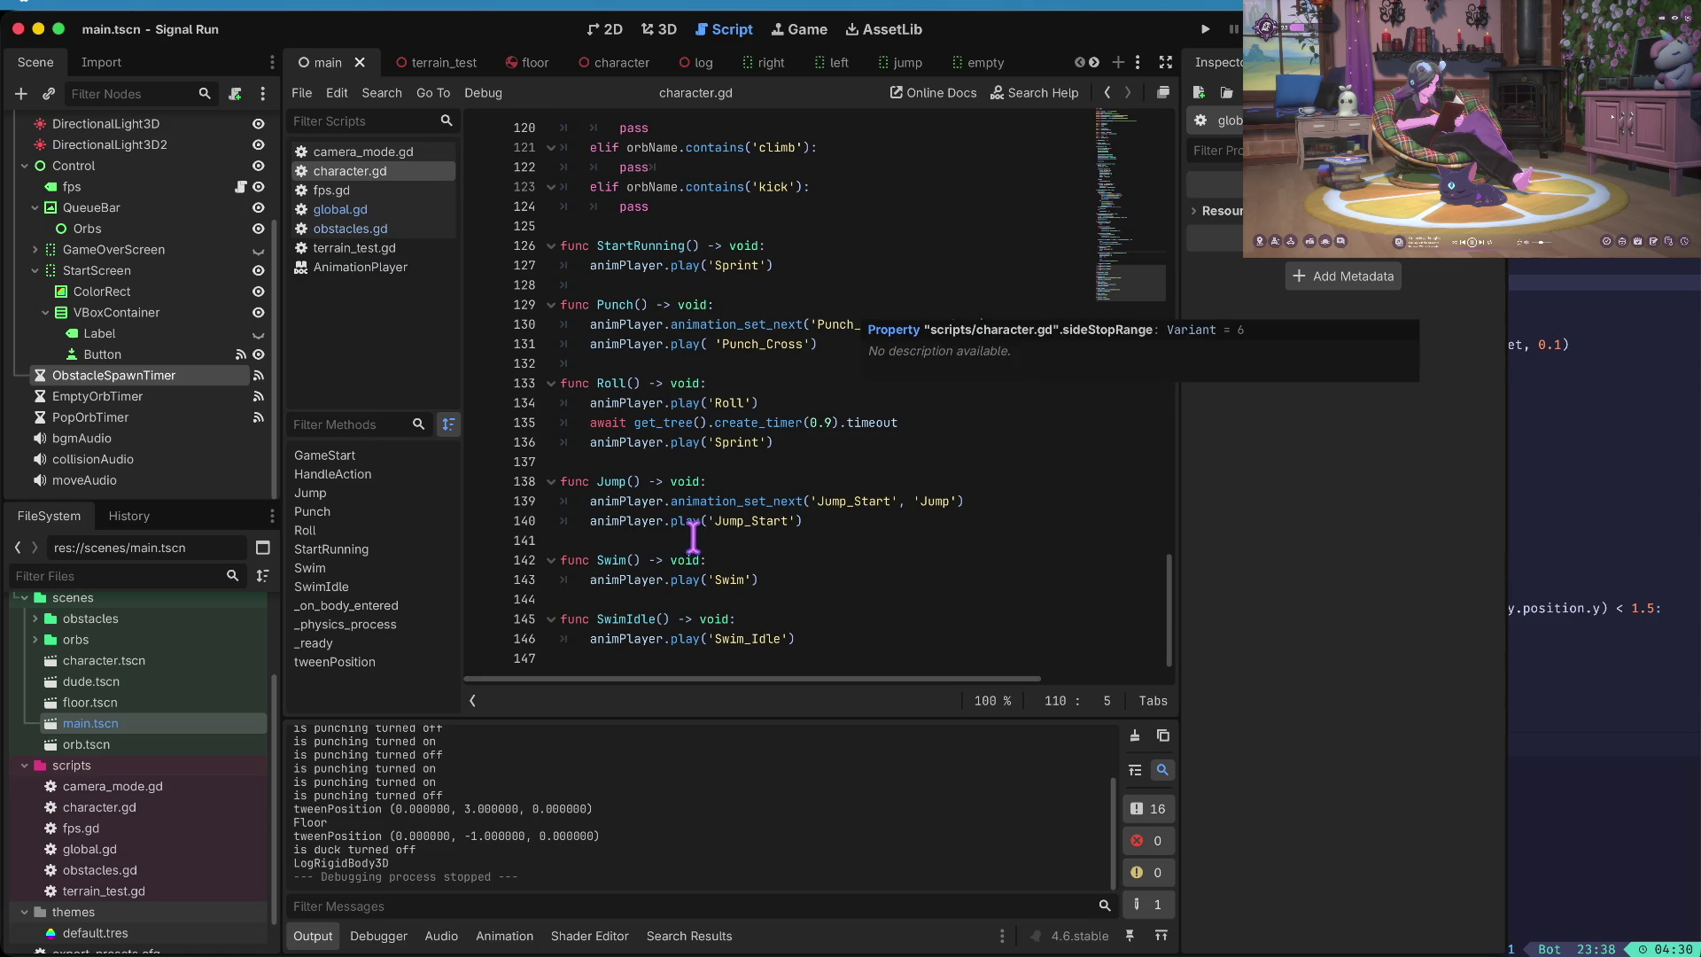
pyautogui.click(691, 540)
pyautogui.scroll(20, 773, 280)
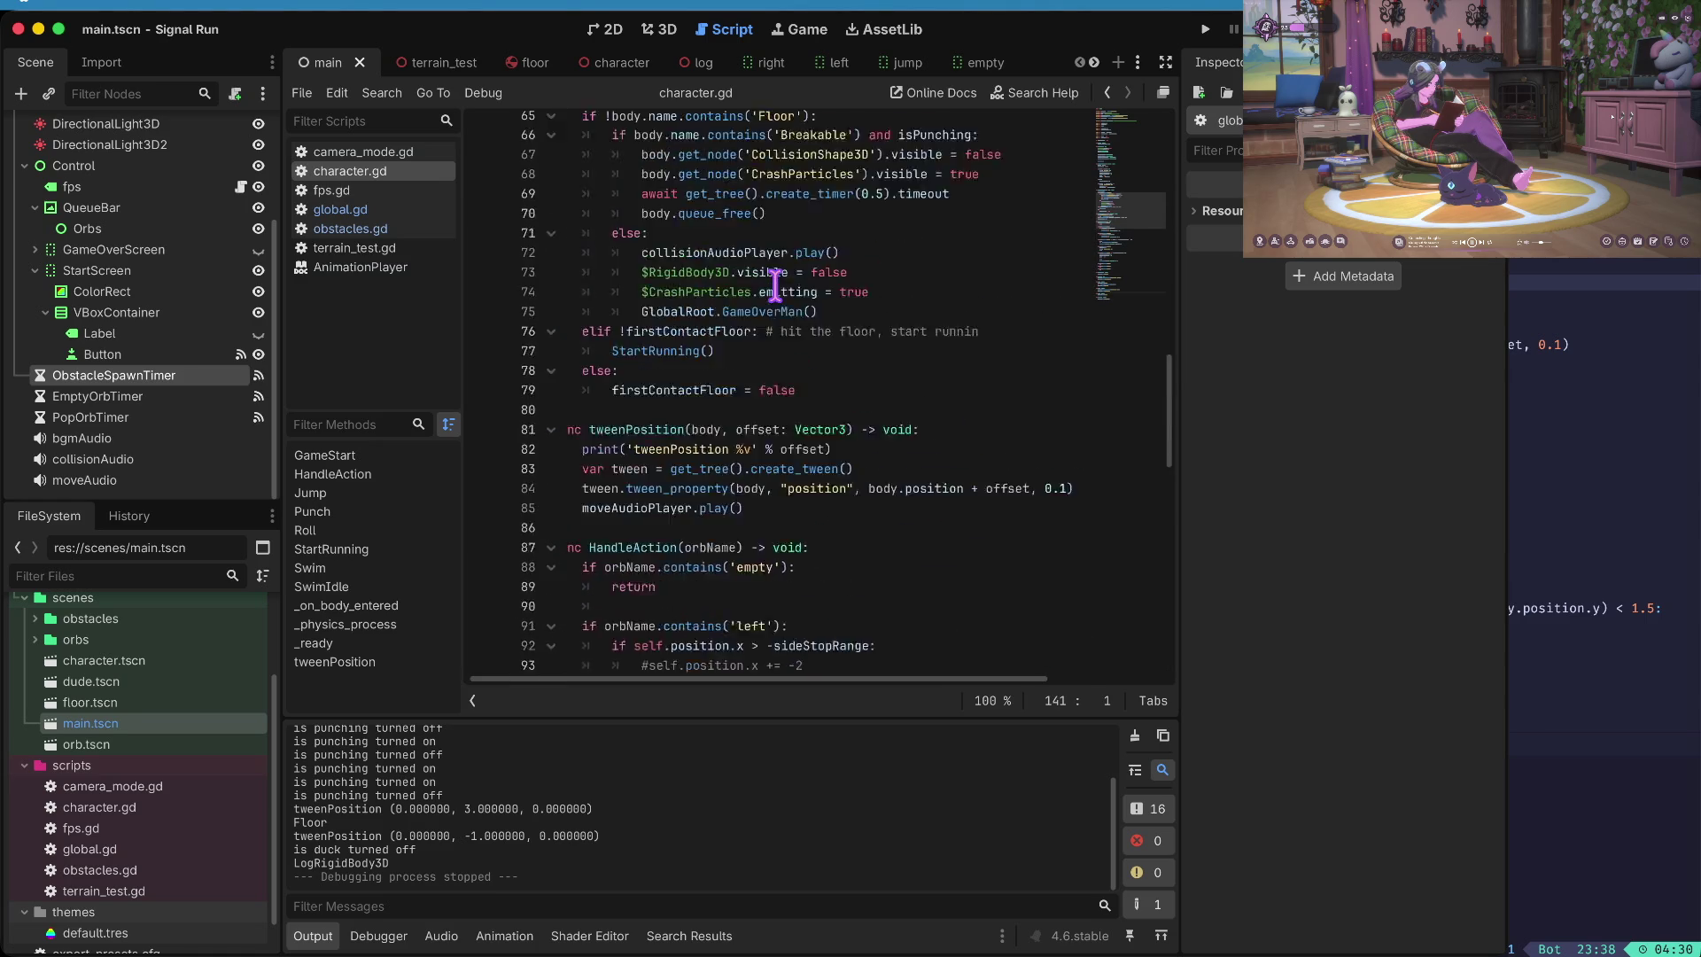
pyautogui.scroll(18, 775, 285)
pyautogui.scroll(-6, 775, 285)
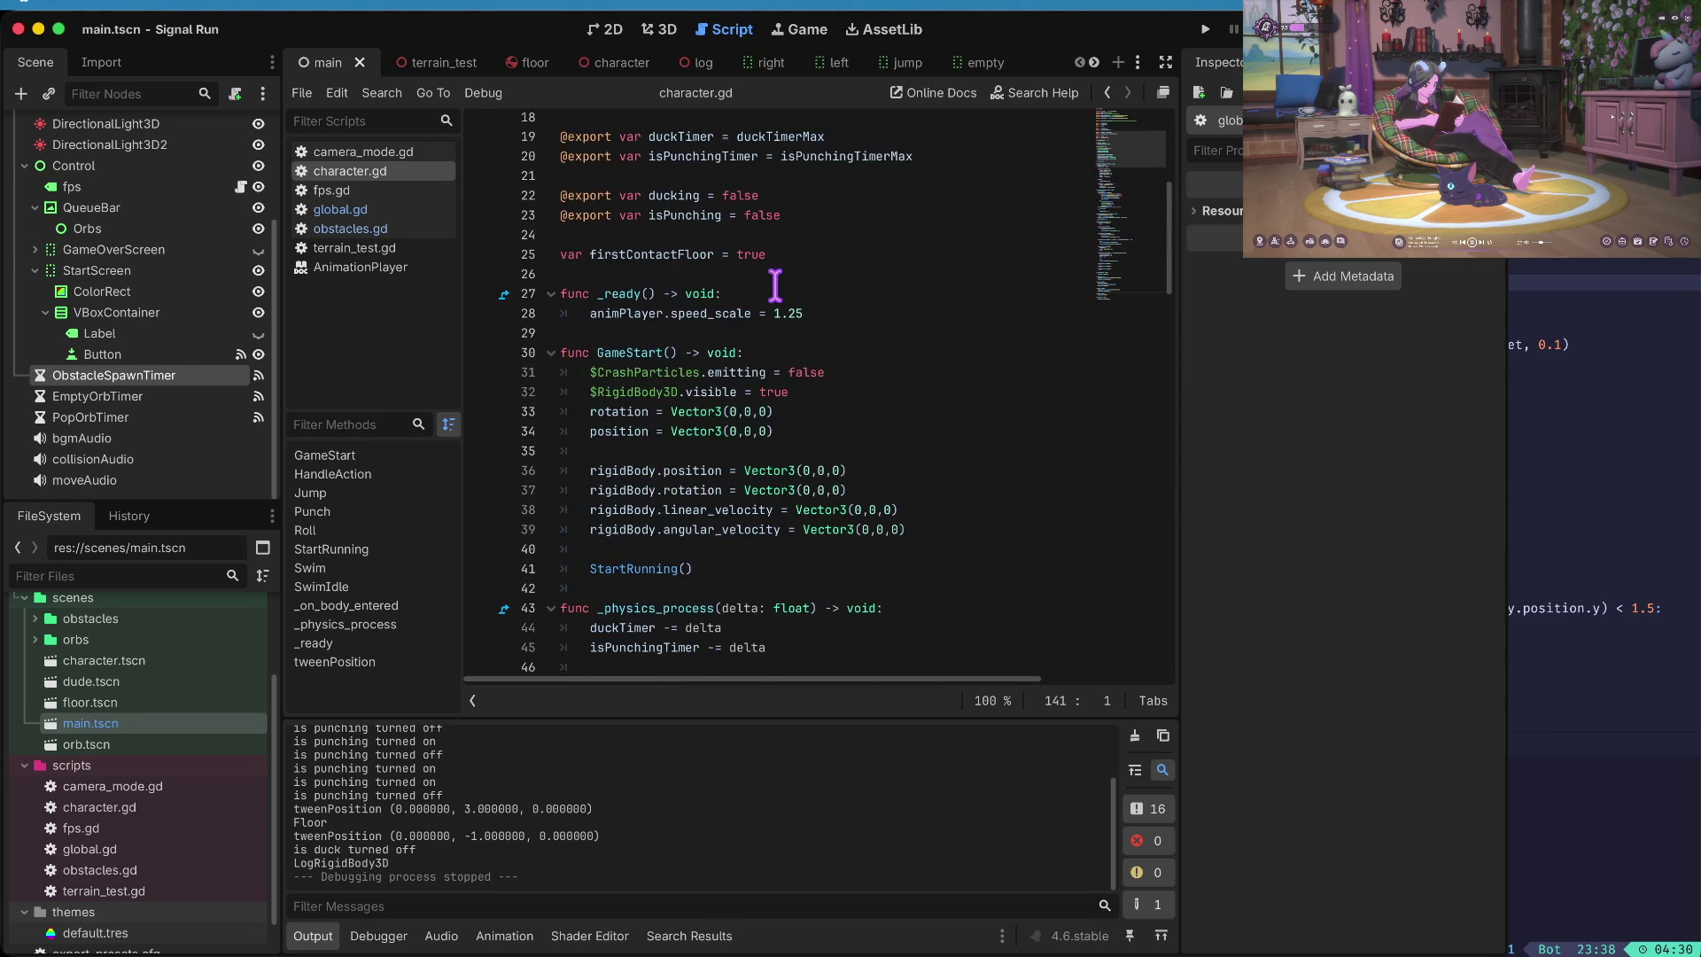
pyautogui.scroll(-3, 775, 285)
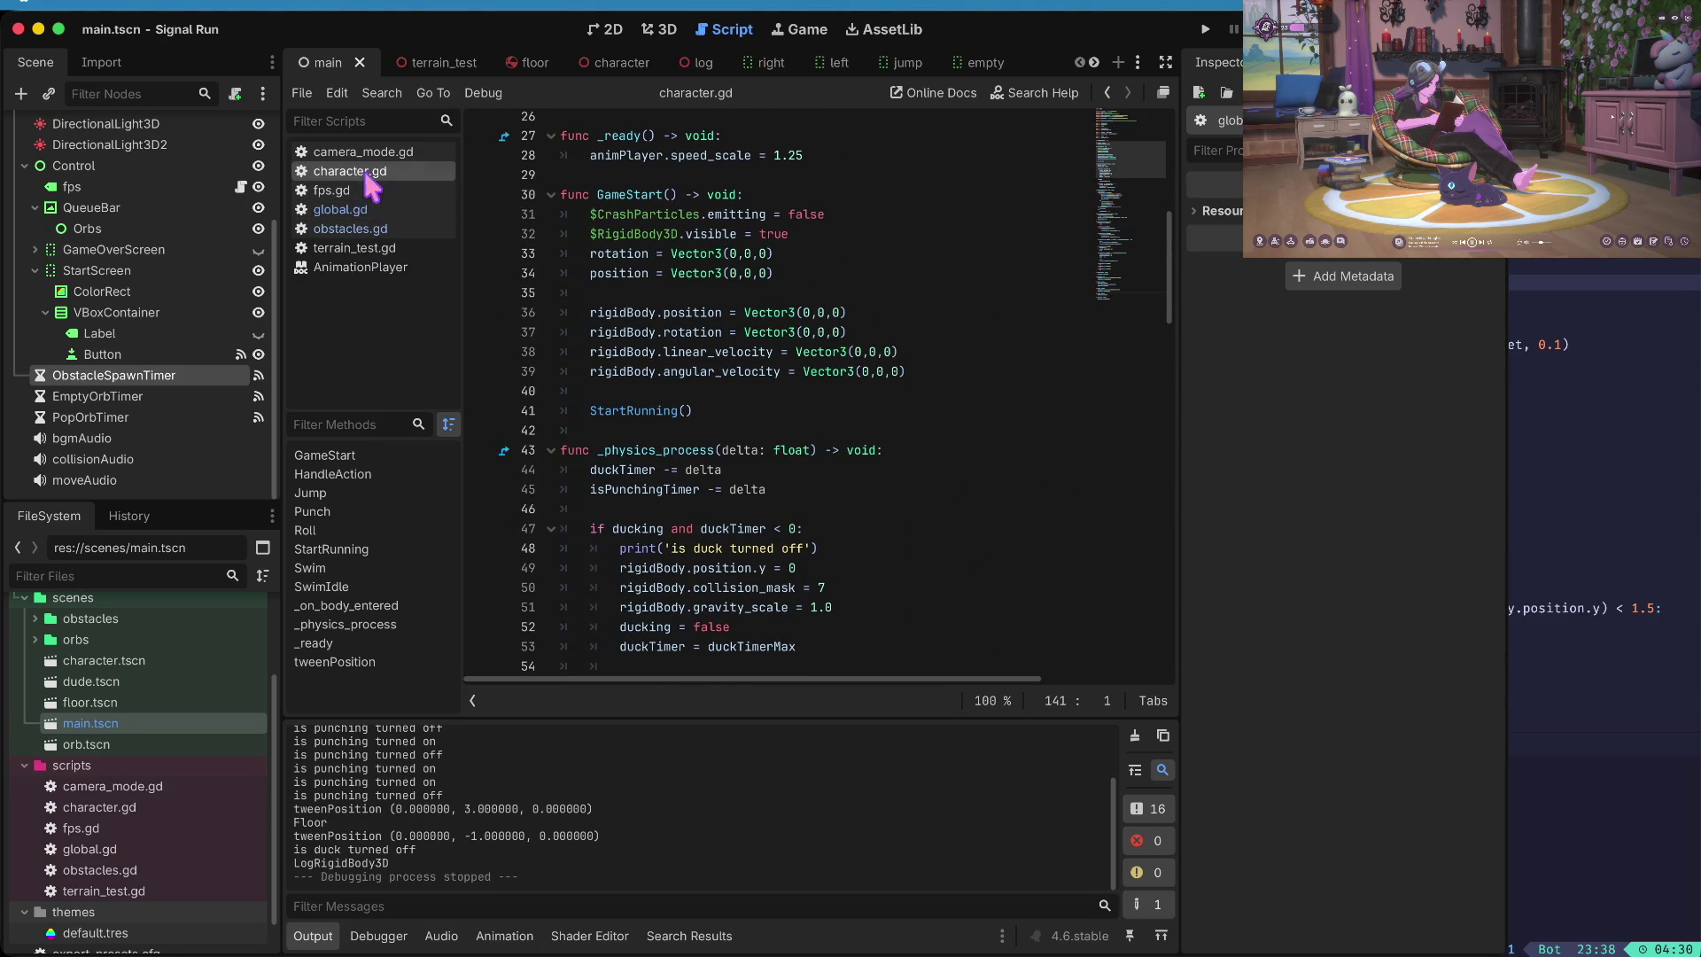
pyautogui.click(372, 209)
pyautogui.scroll(2, 824, 363)
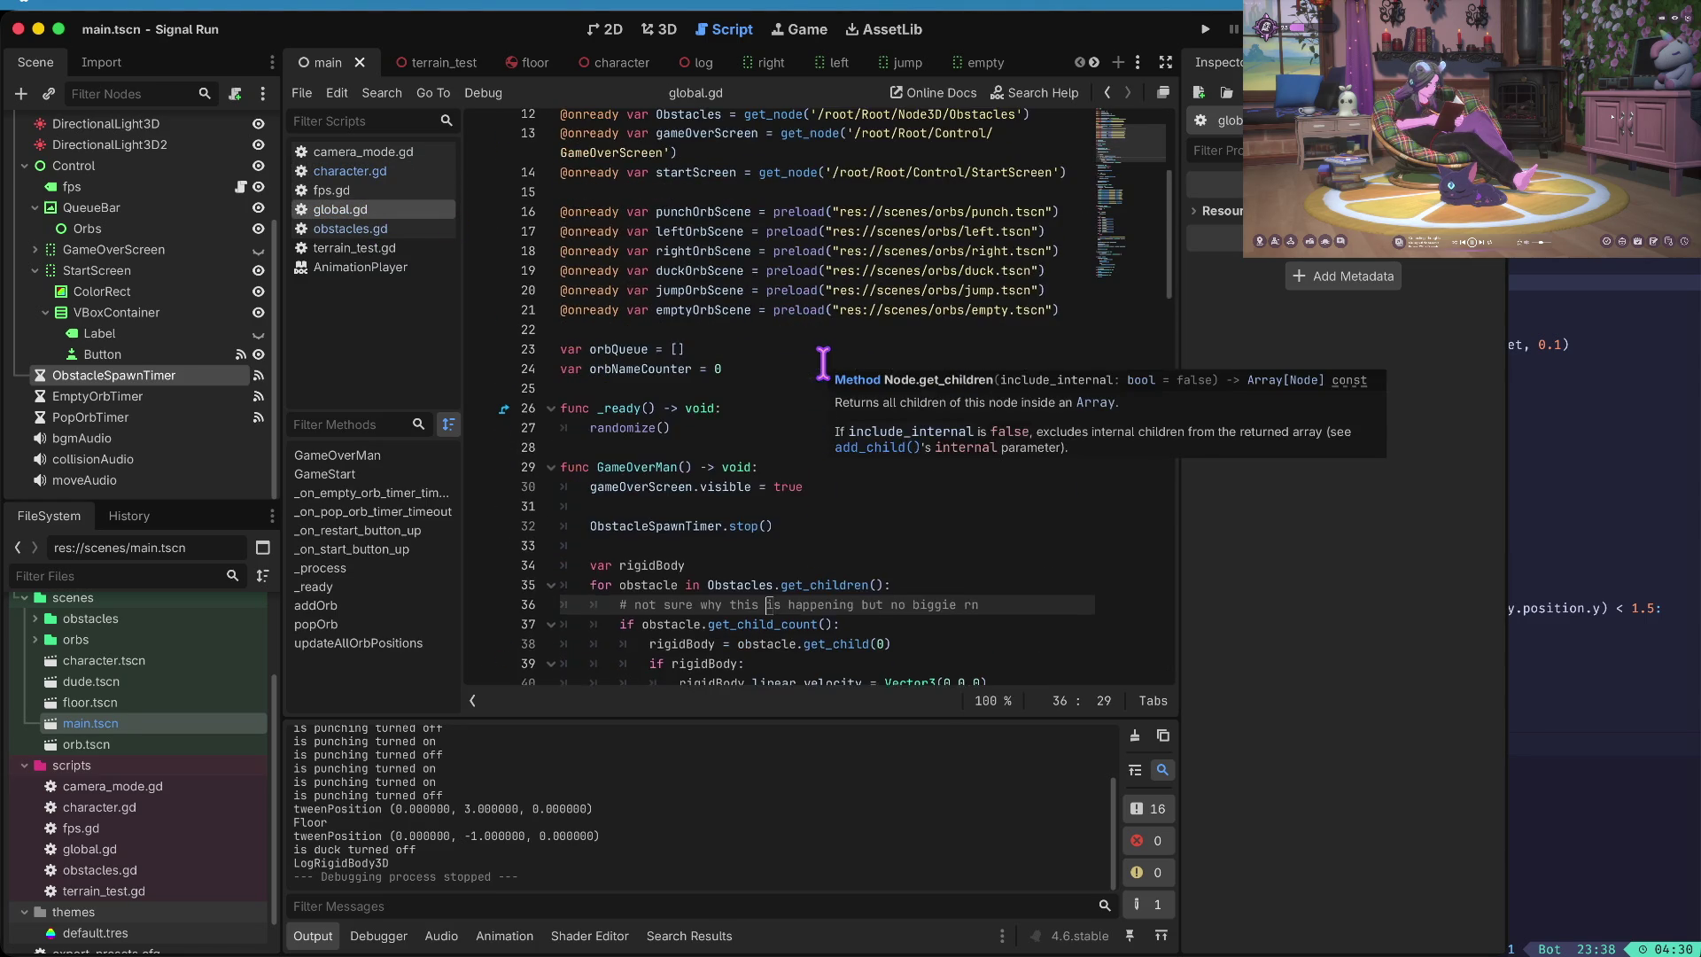
pyautogui.scroll(-6, 729, 458)
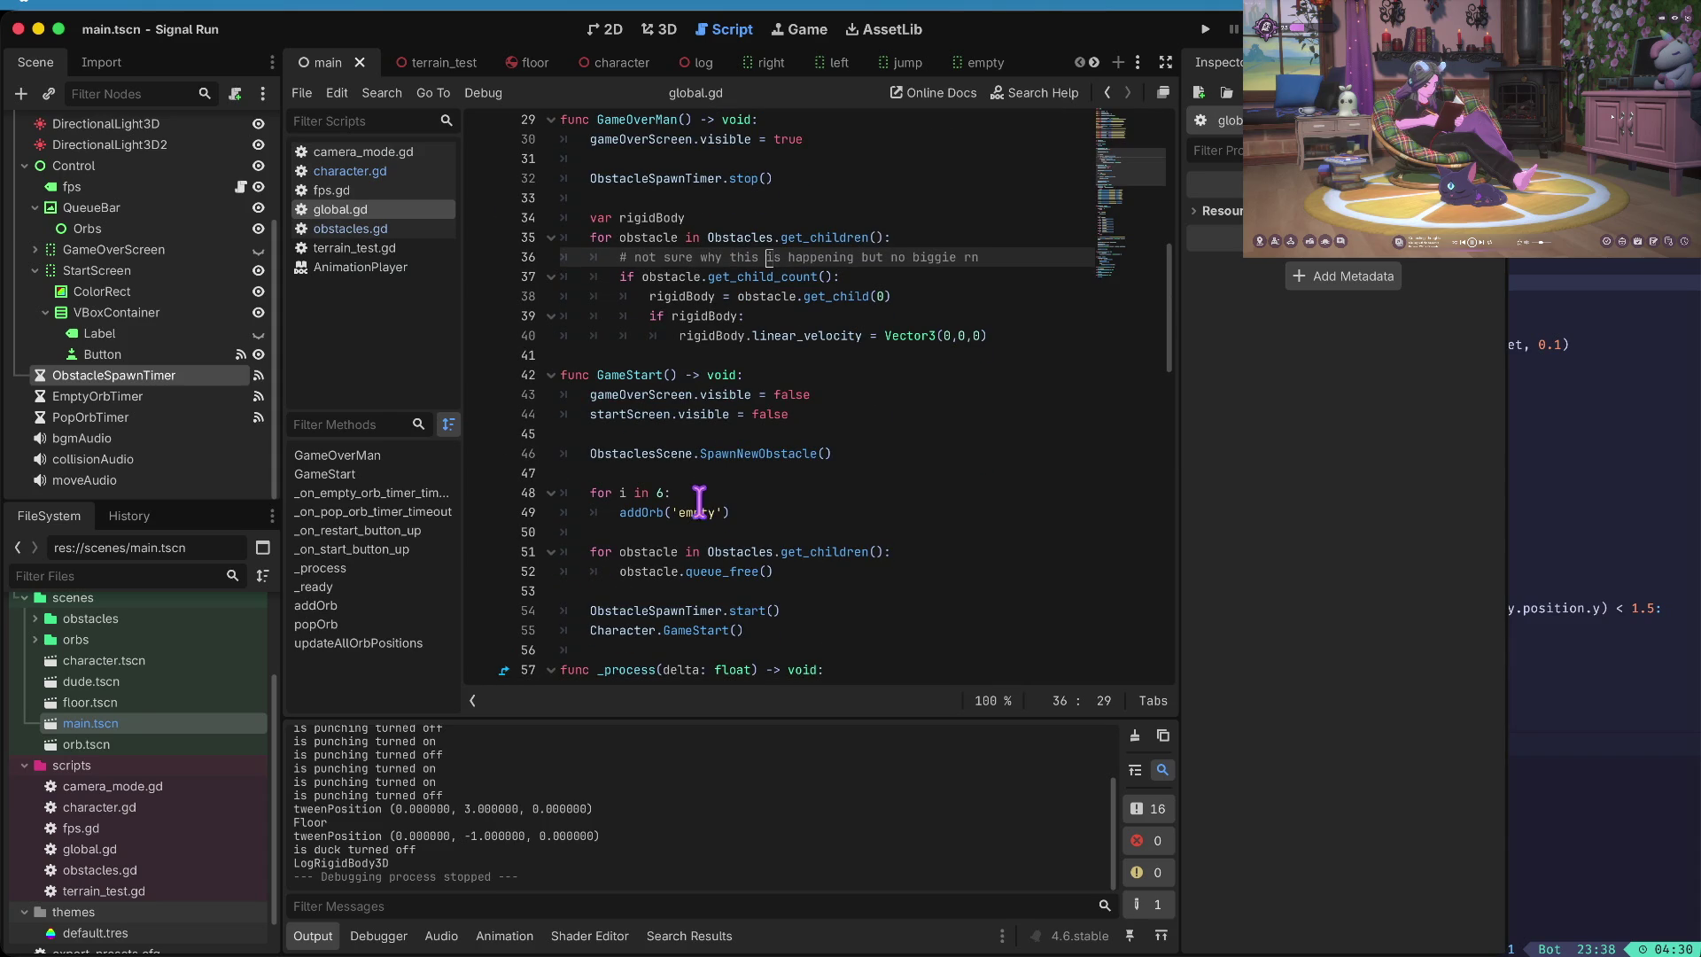
pyautogui.scroll(-1, 697, 498)
pyautogui.click(670, 422)
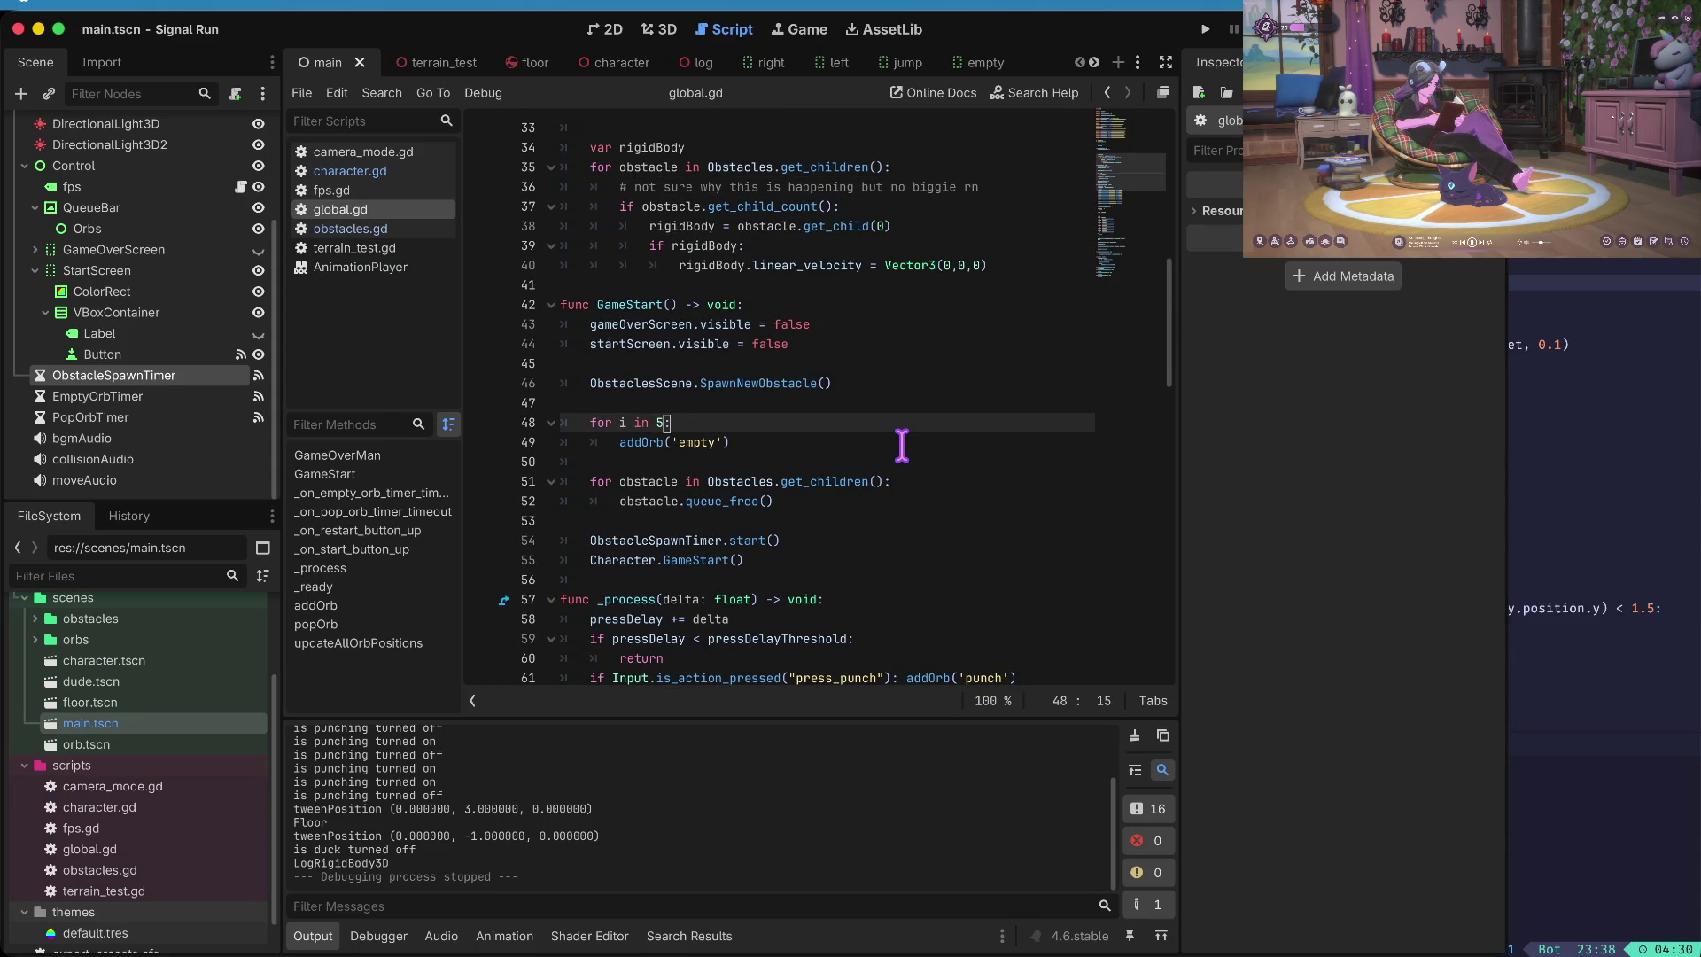
# - Run the game to check the starting orbs, then edit the loop count
pyautogui.press('super+b')
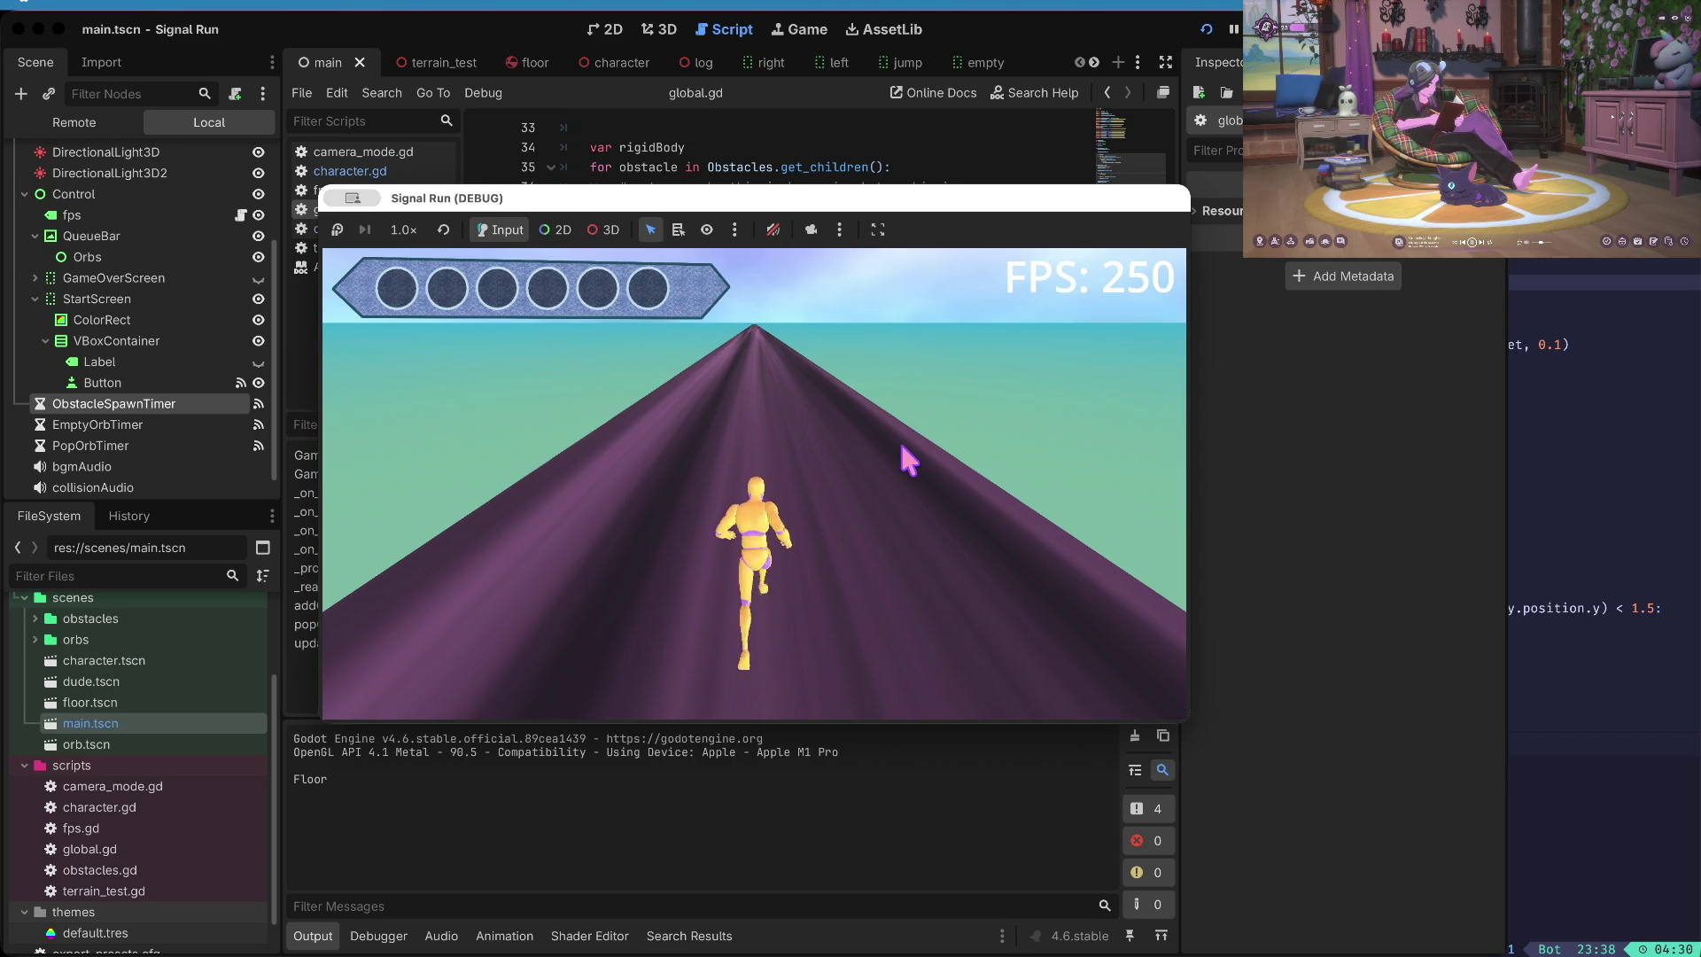
pyautogui.press('BackSpace')
pyautogui.write('4:')
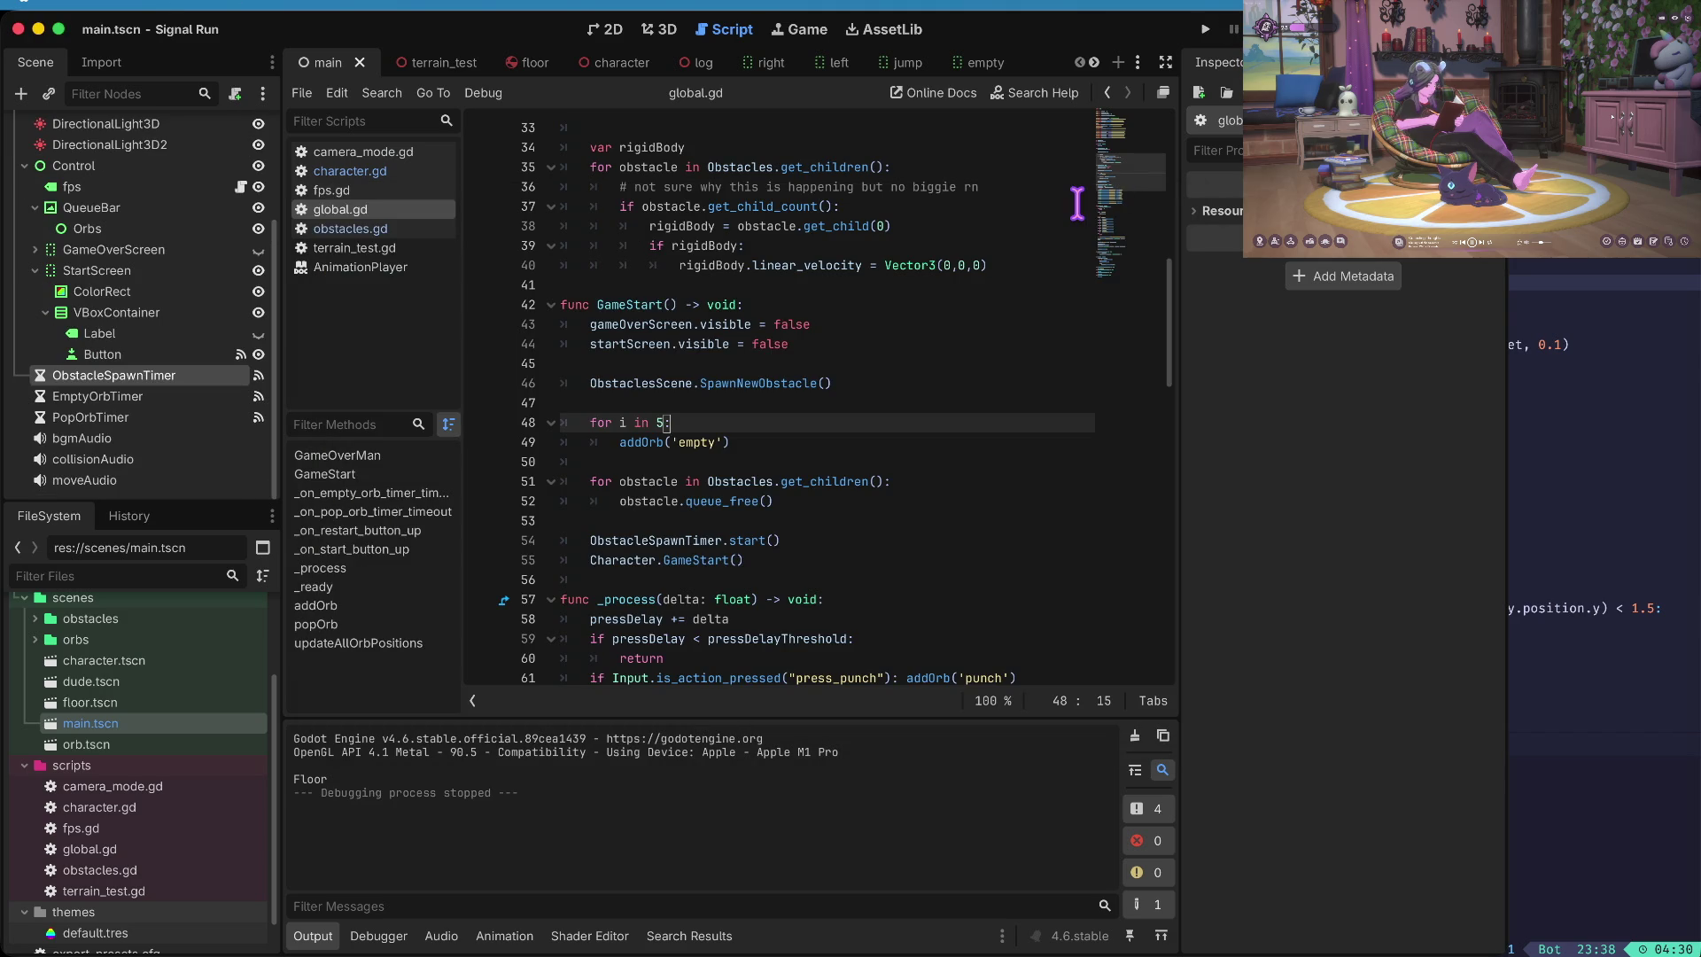